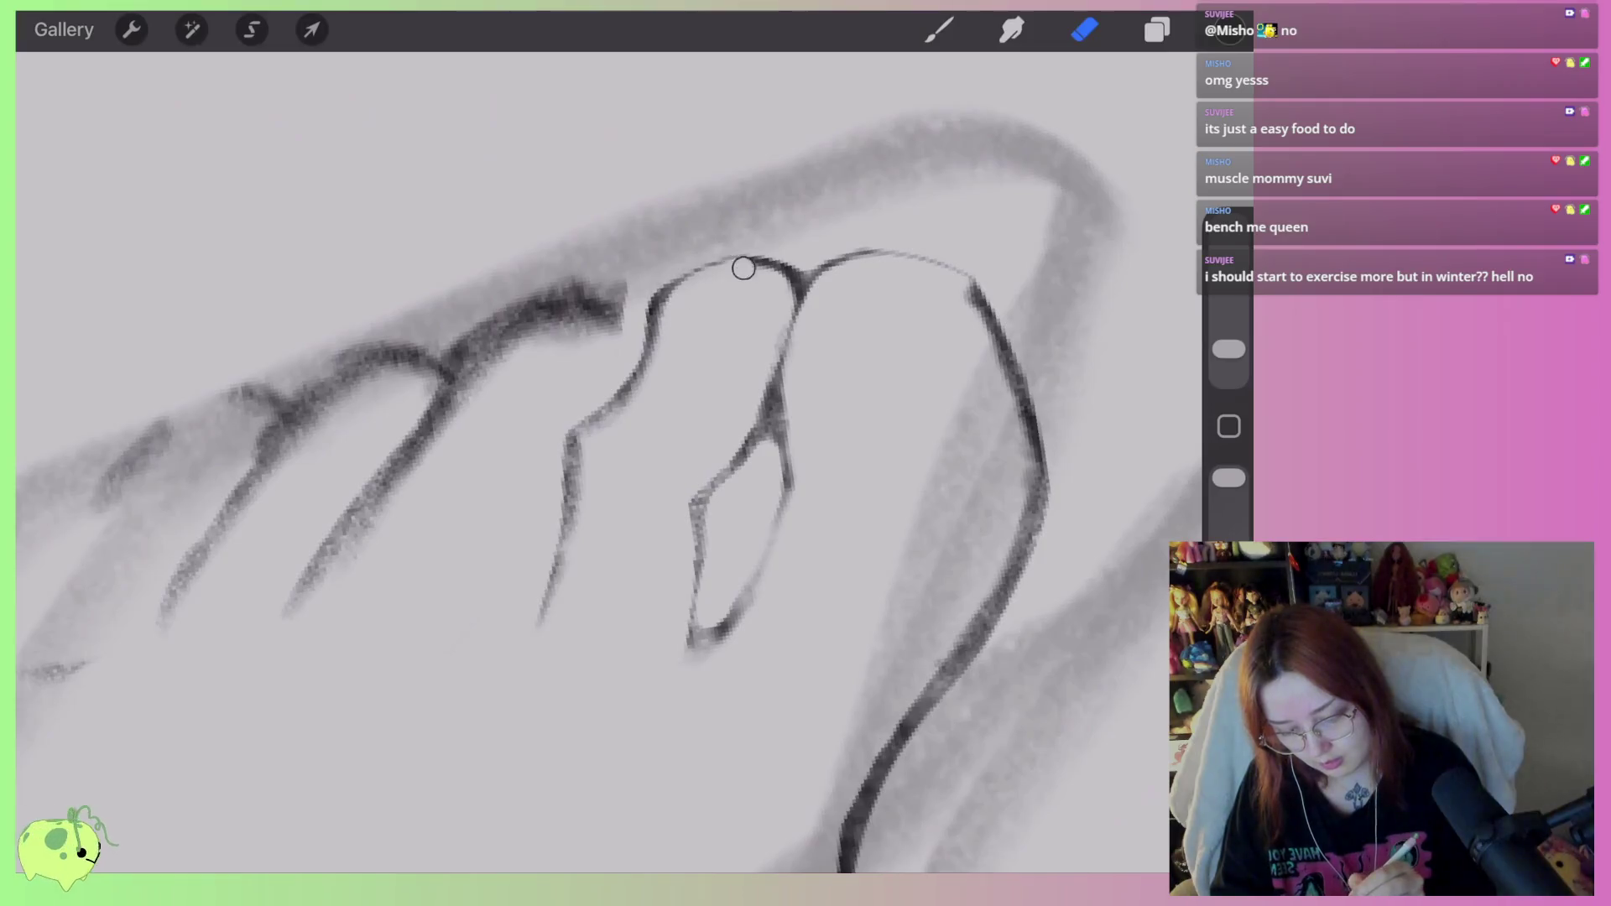
# Redraw the top of a toe on the raised foot with darker strokes, erasing the rough line.
pyautogui.click(939, 29)
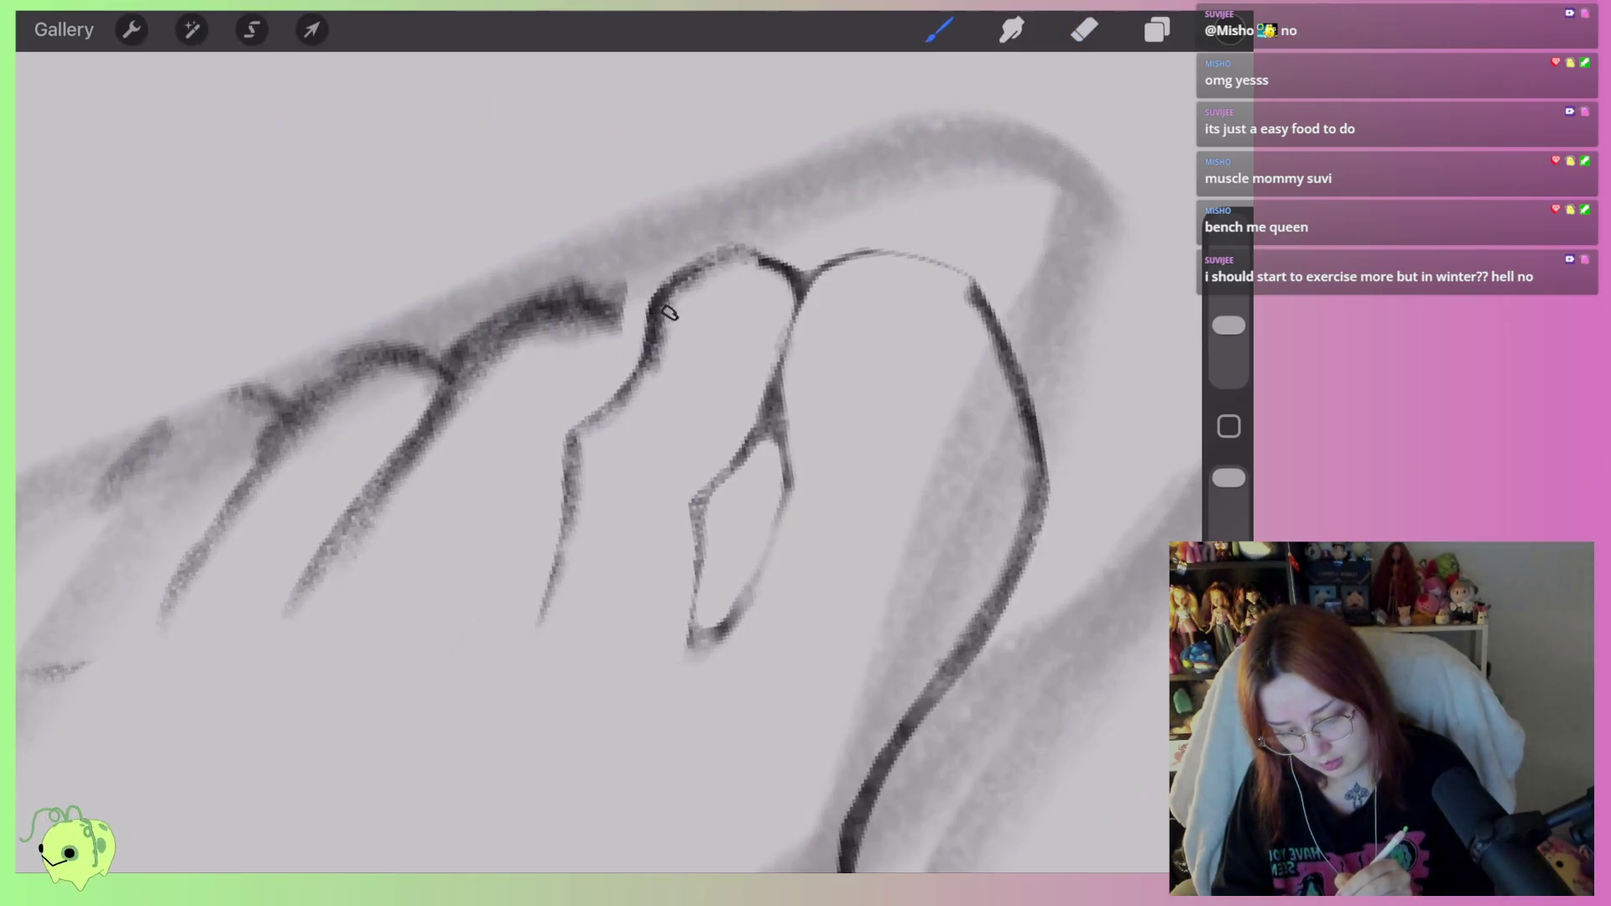
pyautogui.click(1085, 30)
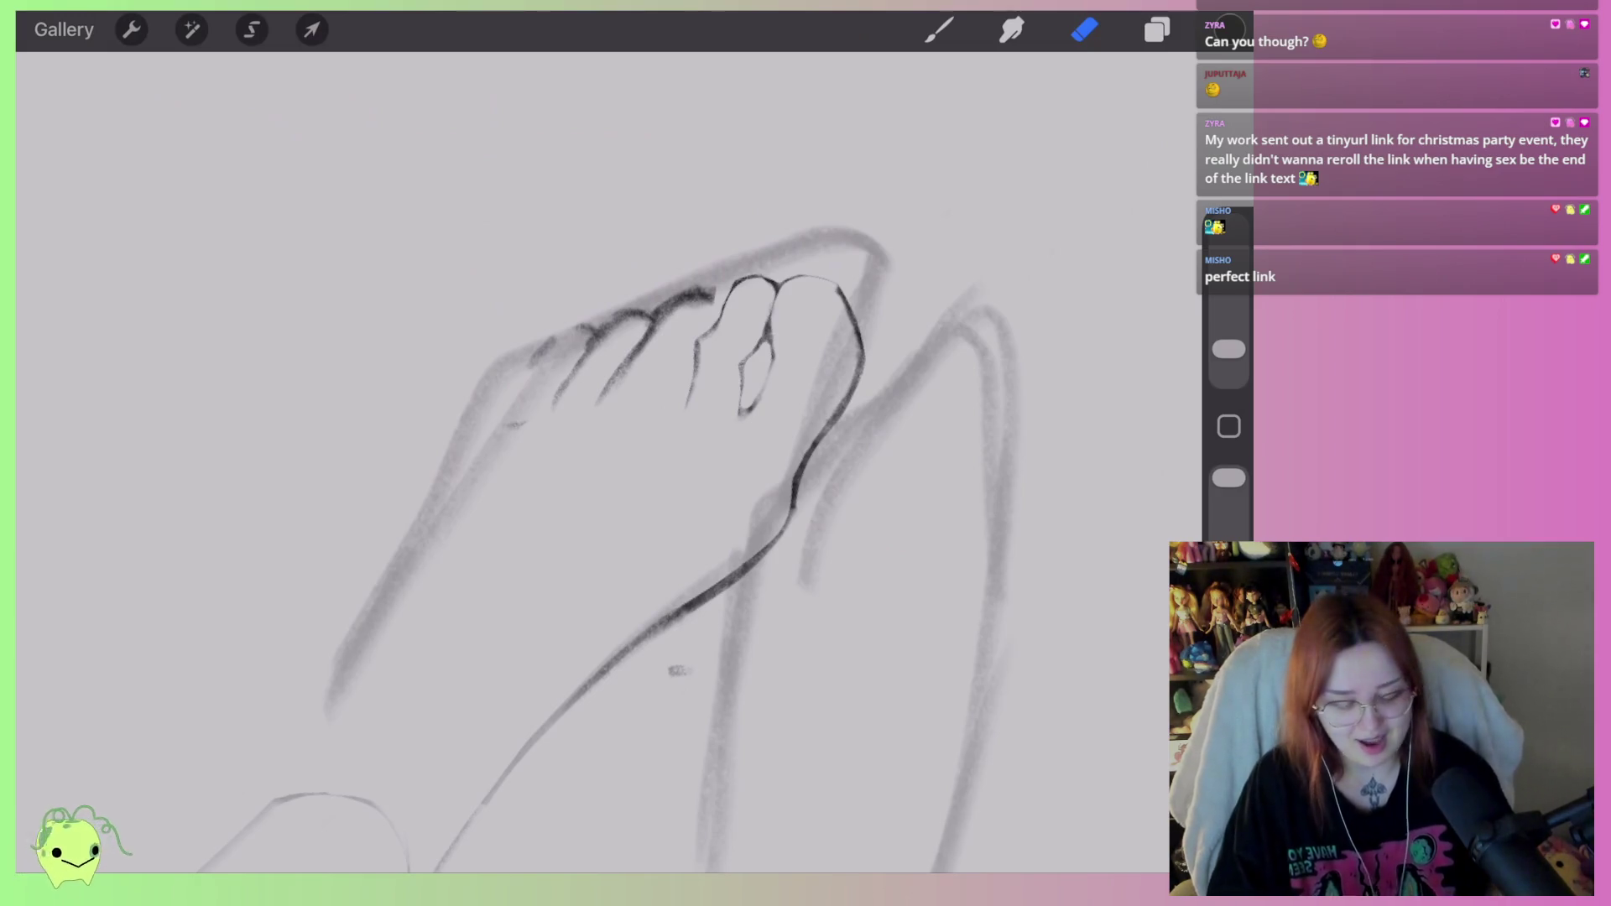
pyautogui.scroll(2, 638, 470)
# Erase the rough knuckle strokes and redraw dark curved outlines over the small toes.
pyautogui.scroll(5, 755, 319)
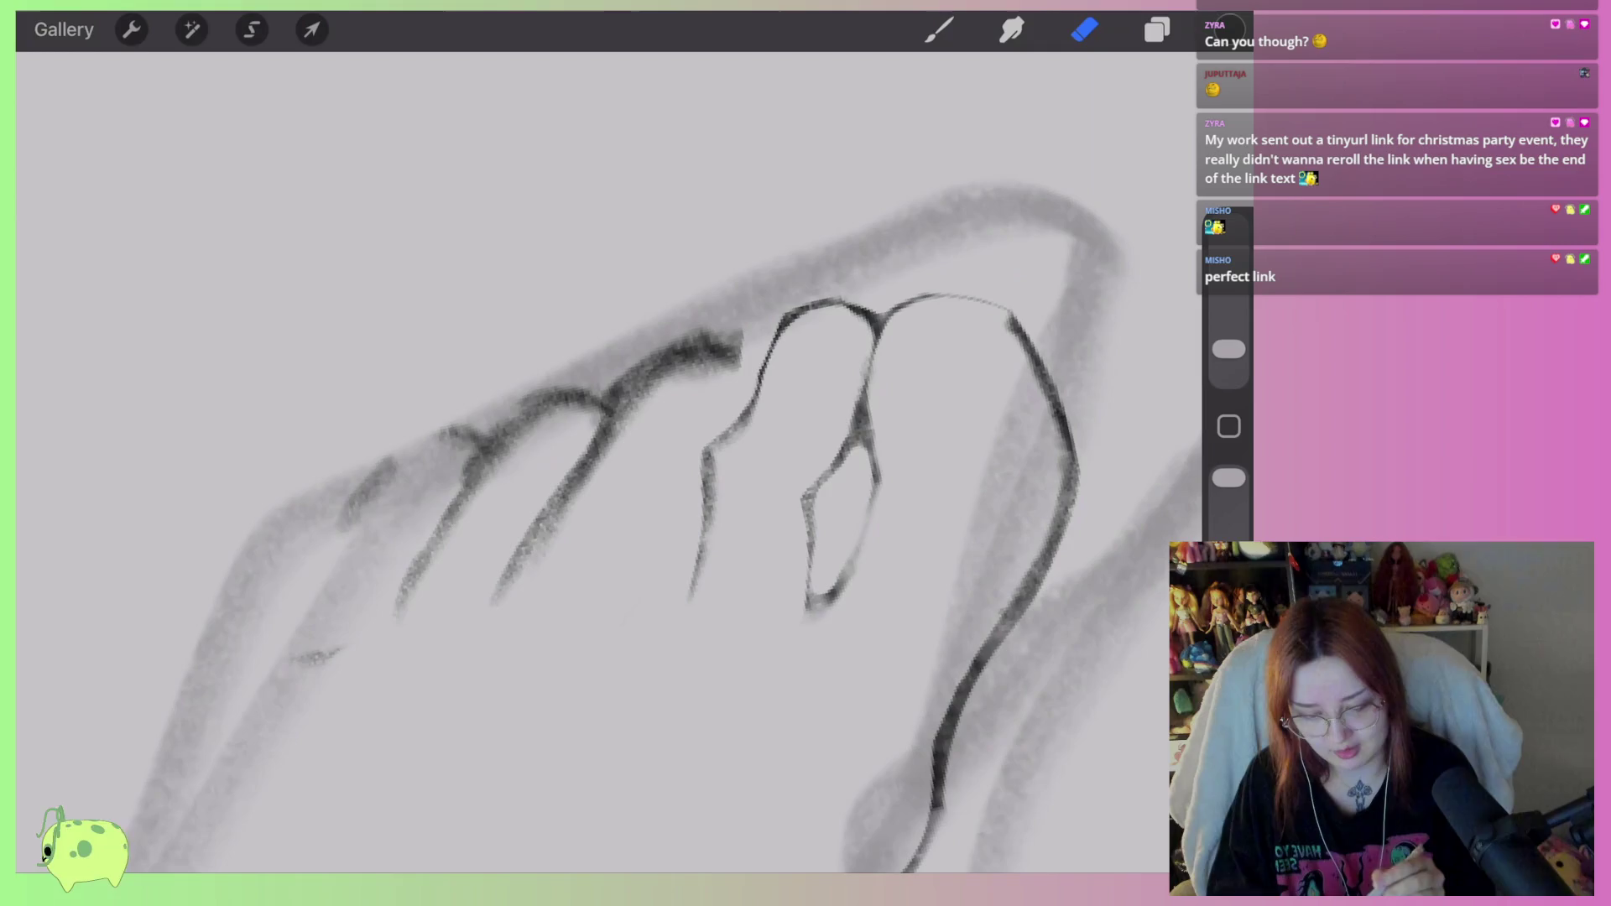
pyautogui.moveTo(713, 336)
pyautogui.mouseDown()
pyautogui.moveTo(612, 370)
pyautogui.moveTo(626, 364)
pyautogui.moveTo(494, 606)
pyautogui.mouseUp()
pyautogui.click(940, 30)
pyautogui.moveTo(621, 461)
pyautogui.mouseDown()
pyautogui.moveTo(571, 588)
pyautogui.moveTo(671, 335)
pyautogui.moveTo(751, 365)
pyautogui.moveTo(760, 415)
pyautogui.mouseUp()
pyautogui.moveTo(671, 352)
pyautogui.mouseDown()
pyautogui.moveTo(759, 344)
pyautogui.moveTo(638, 420)
pyautogui.moveTo(669, 360)
pyautogui.moveTo(701, 385)
pyautogui.moveTo(720, 349)
pyautogui.moveTo(604, 436)
pyautogui.moveTo(592, 468)
pyautogui.moveTo(649, 430)
pyautogui.moveTo(597, 578)
pyautogui.mouseUp()
pyautogui.click(1084, 29)
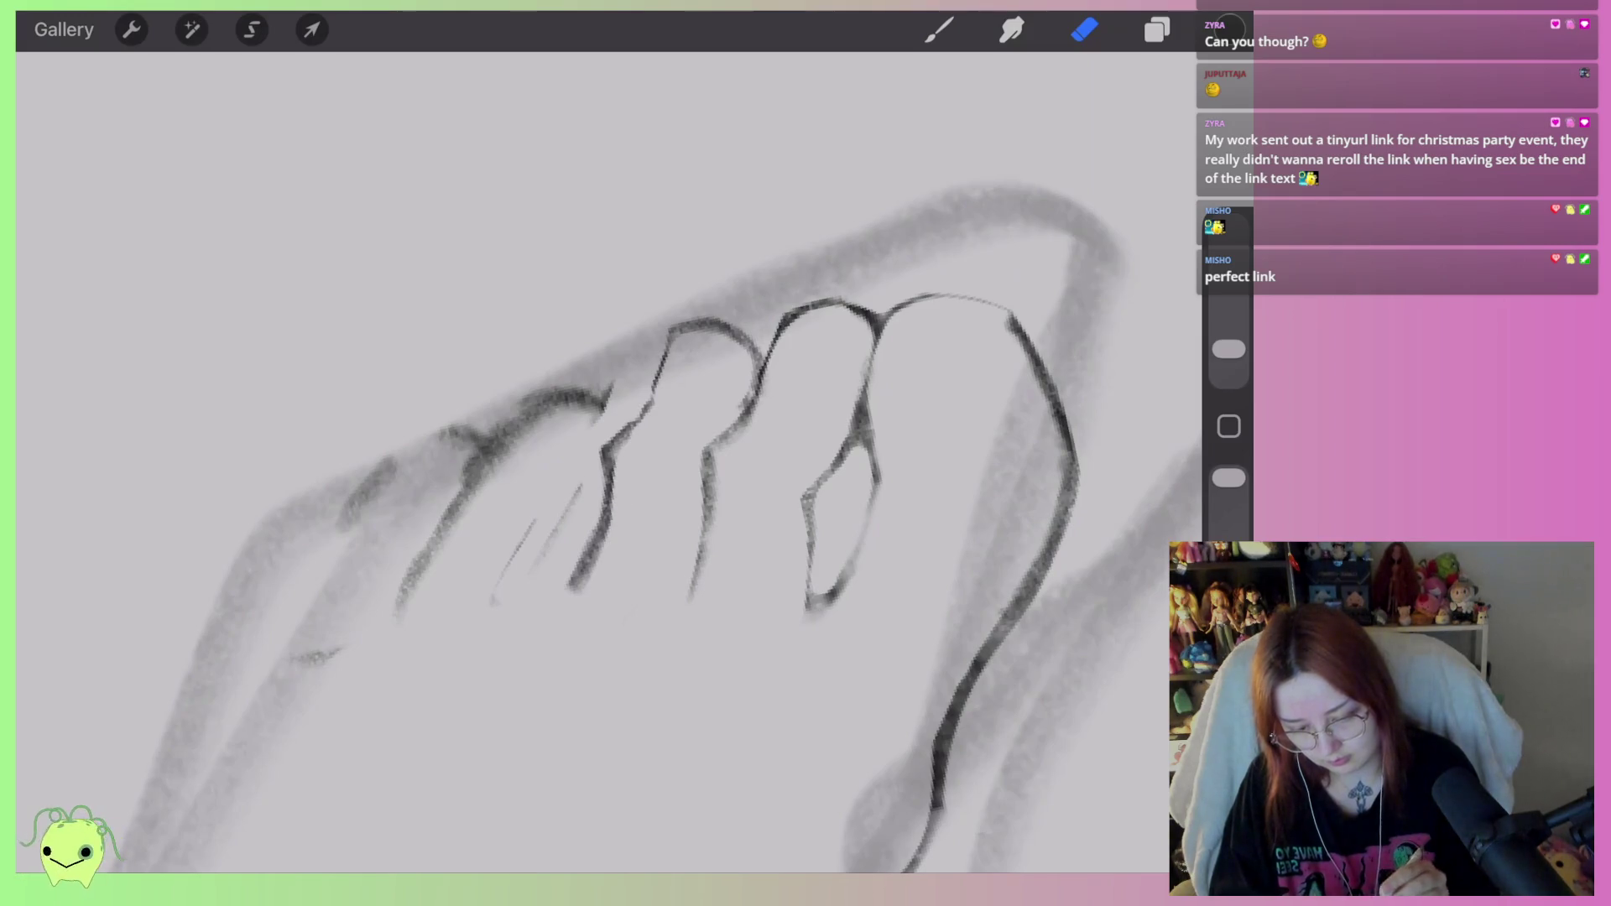
pyautogui.click(939, 29)
pyautogui.moveTo(653, 381)
pyautogui.mouseDown()
pyautogui.moveTo(604, 358)
pyautogui.moveTo(563, 378)
pyautogui.moveTo(514, 469)
pyautogui.moveTo(489, 591)
pyautogui.mouseUp()
# Erase the old dark strokes around the small toes and the leftmost toe's top.
pyautogui.click(1084, 29)
pyautogui.moveTo(500, 429)
pyautogui.mouseDown()
pyautogui.moveTo(521, 431)
pyautogui.moveTo(471, 471)
pyautogui.moveTo(414, 479)
pyautogui.moveTo(398, 441)
pyautogui.moveTo(276, 672)
pyautogui.moveTo(435, 482)
pyautogui.moveTo(450, 514)
pyautogui.moveTo(457, 411)
pyautogui.mouseUp()
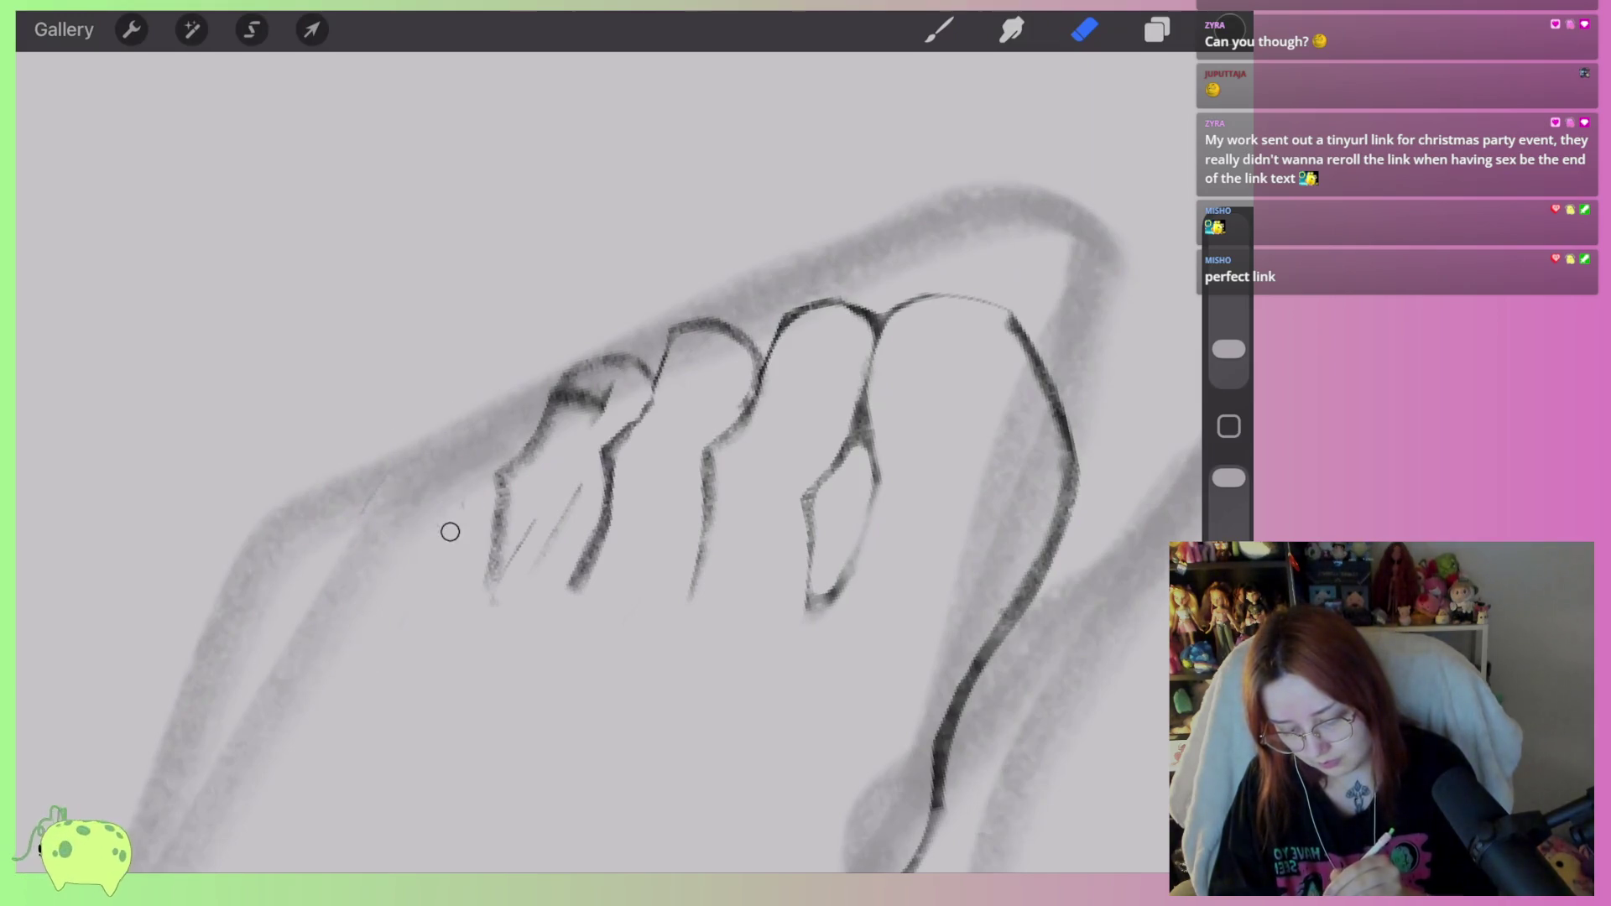
pyautogui.moveTo(576, 378)
pyautogui.mouseDown()
pyautogui.moveTo(586, 394)
pyautogui.moveTo(630, 386)
pyautogui.moveTo(564, 396)
pyautogui.moveTo(575, 385)
pyautogui.moveTo(508, 549)
pyautogui.moveTo(550, 564)
pyautogui.moveTo(567, 546)
pyautogui.mouseUp()
pyautogui.click(939, 30)
pyautogui.scroll(1, 780, 470)
pyautogui.scroll(1, 780, 470)
# Redraw the leftmost toe's top arc and left edge, undoing a bad stroke and lightening the edge.
pyautogui.moveTo(631, 393)
pyautogui.mouseDown()
pyautogui.moveTo(554, 323)
pyautogui.moveTo(495, 430)
pyautogui.mouseUp()
pyautogui.moveTo(525, 369); pyautogui.dragTo(460, 449)
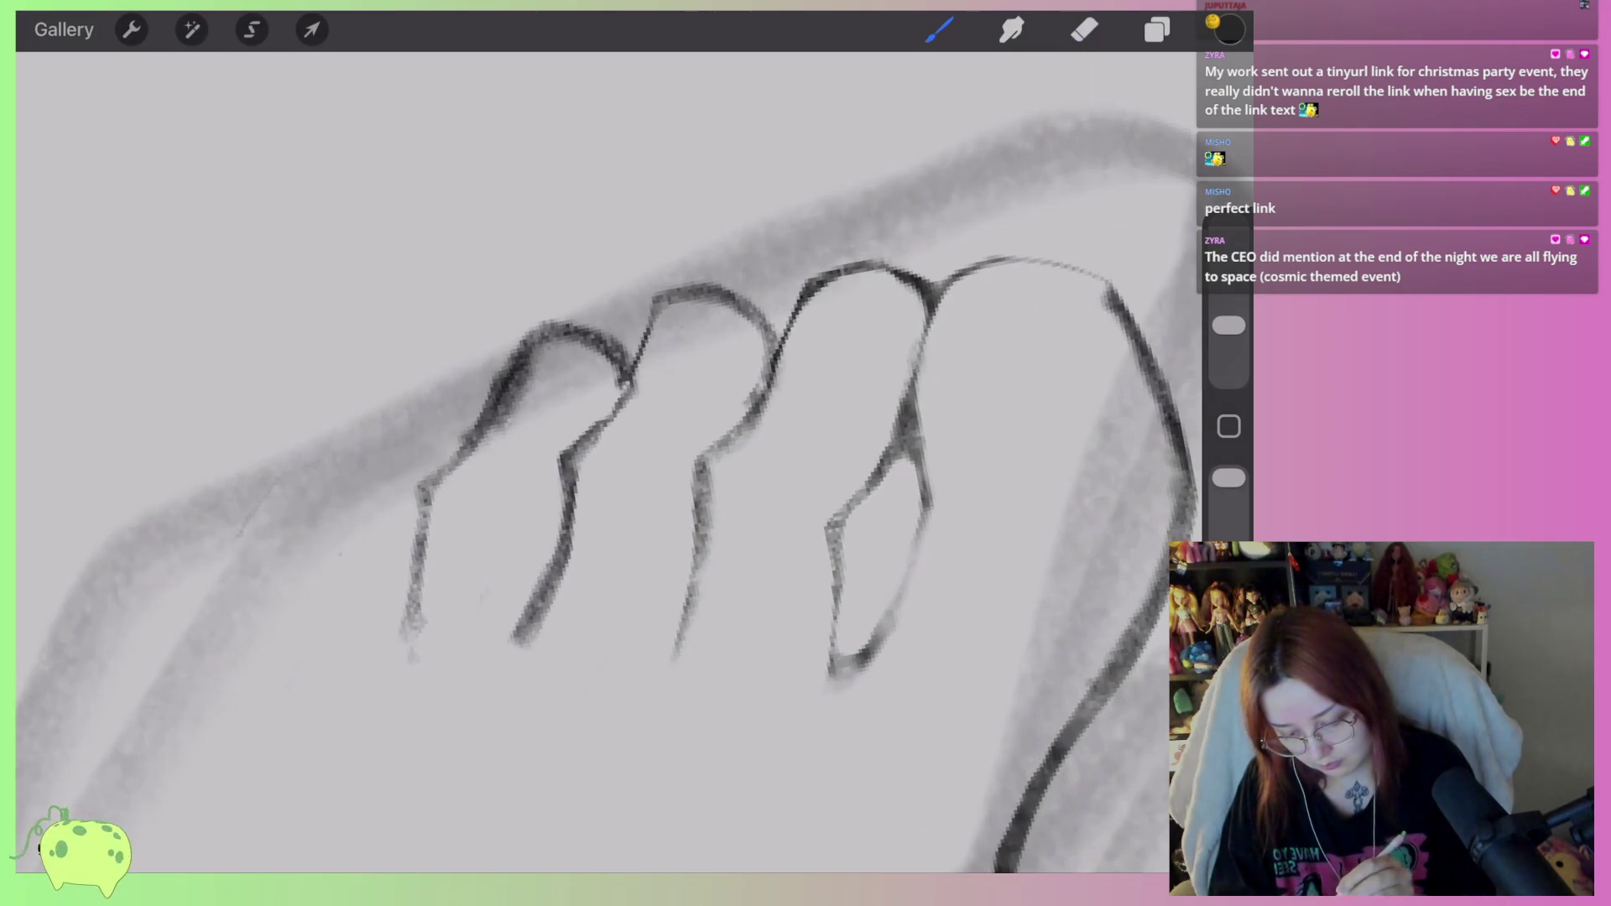
pyautogui.hotkey('ctrl', 'z')
pyautogui.hotkey('ctrl', 'z')
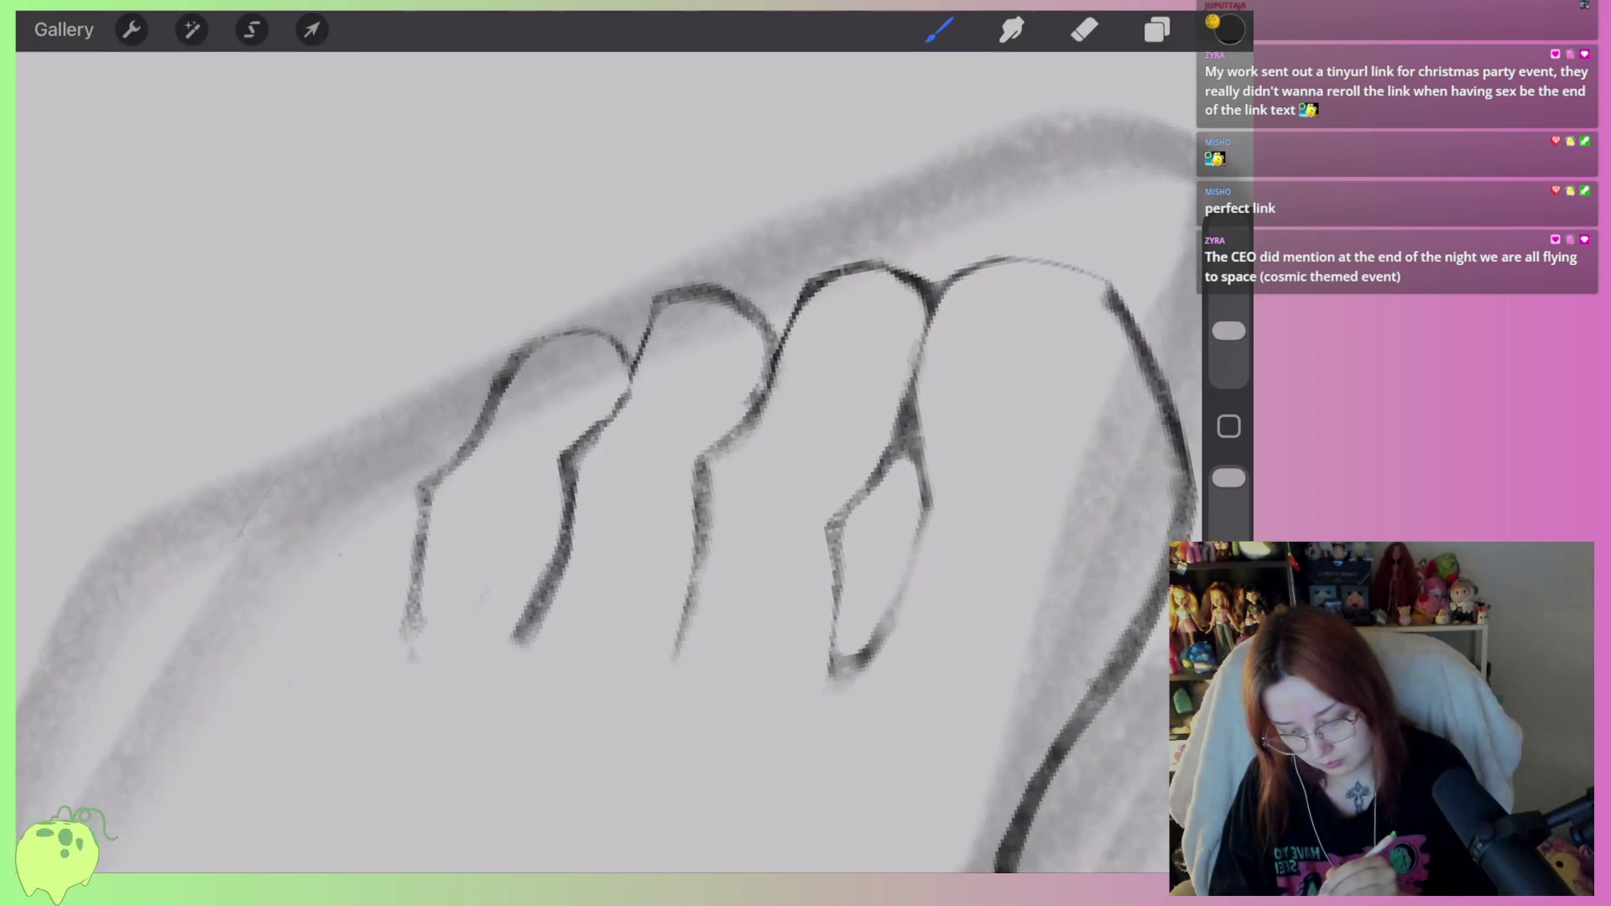
pyautogui.moveTo(425, 460)
pyautogui.mouseDown()
pyautogui.moveTo(503, 402)
pyautogui.moveTo(416, 537)
pyautogui.mouseUp()
pyautogui.moveTo(457, 432)
pyautogui.mouseDown()
pyautogui.moveTo(509, 382)
pyautogui.moveTo(614, 384)
pyautogui.moveTo(621, 410)
pyautogui.moveTo(588, 414)
pyautogui.moveTo(597, 370)
pyautogui.moveTo(514, 389)
pyautogui.moveTo(441, 516)
pyautogui.mouseUp()
pyautogui.click(1084, 29)
pyautogui.moveTo(491, 382); pyautogui.dragTo(467, 403)
pyautogui.click(939, 29)
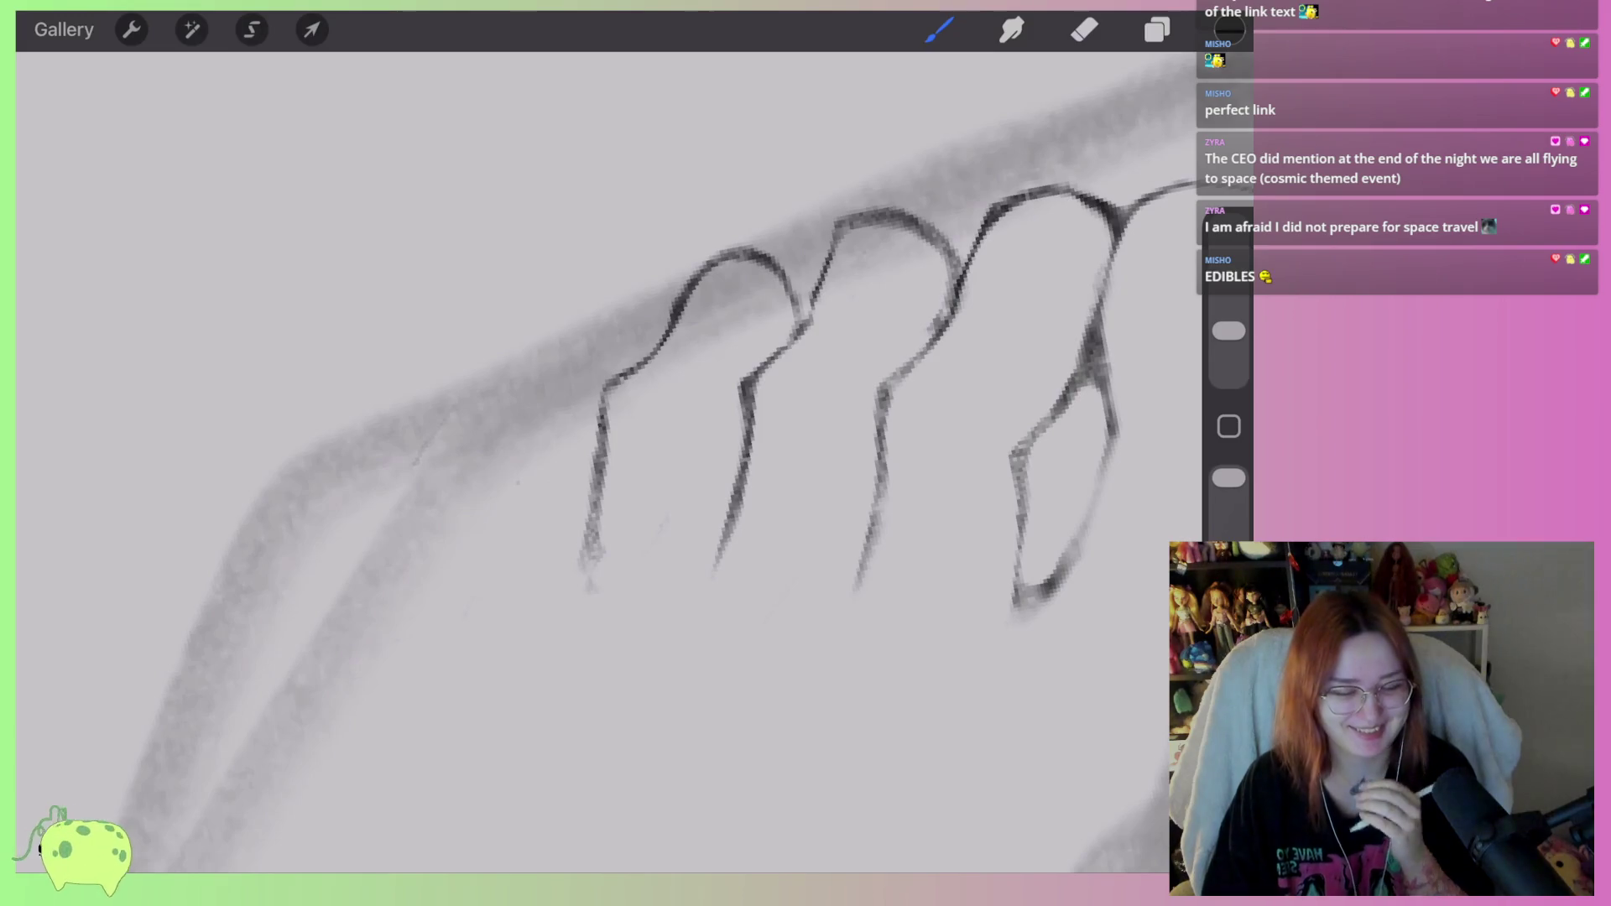
pyautogui.scroll(-10, 755, 419)
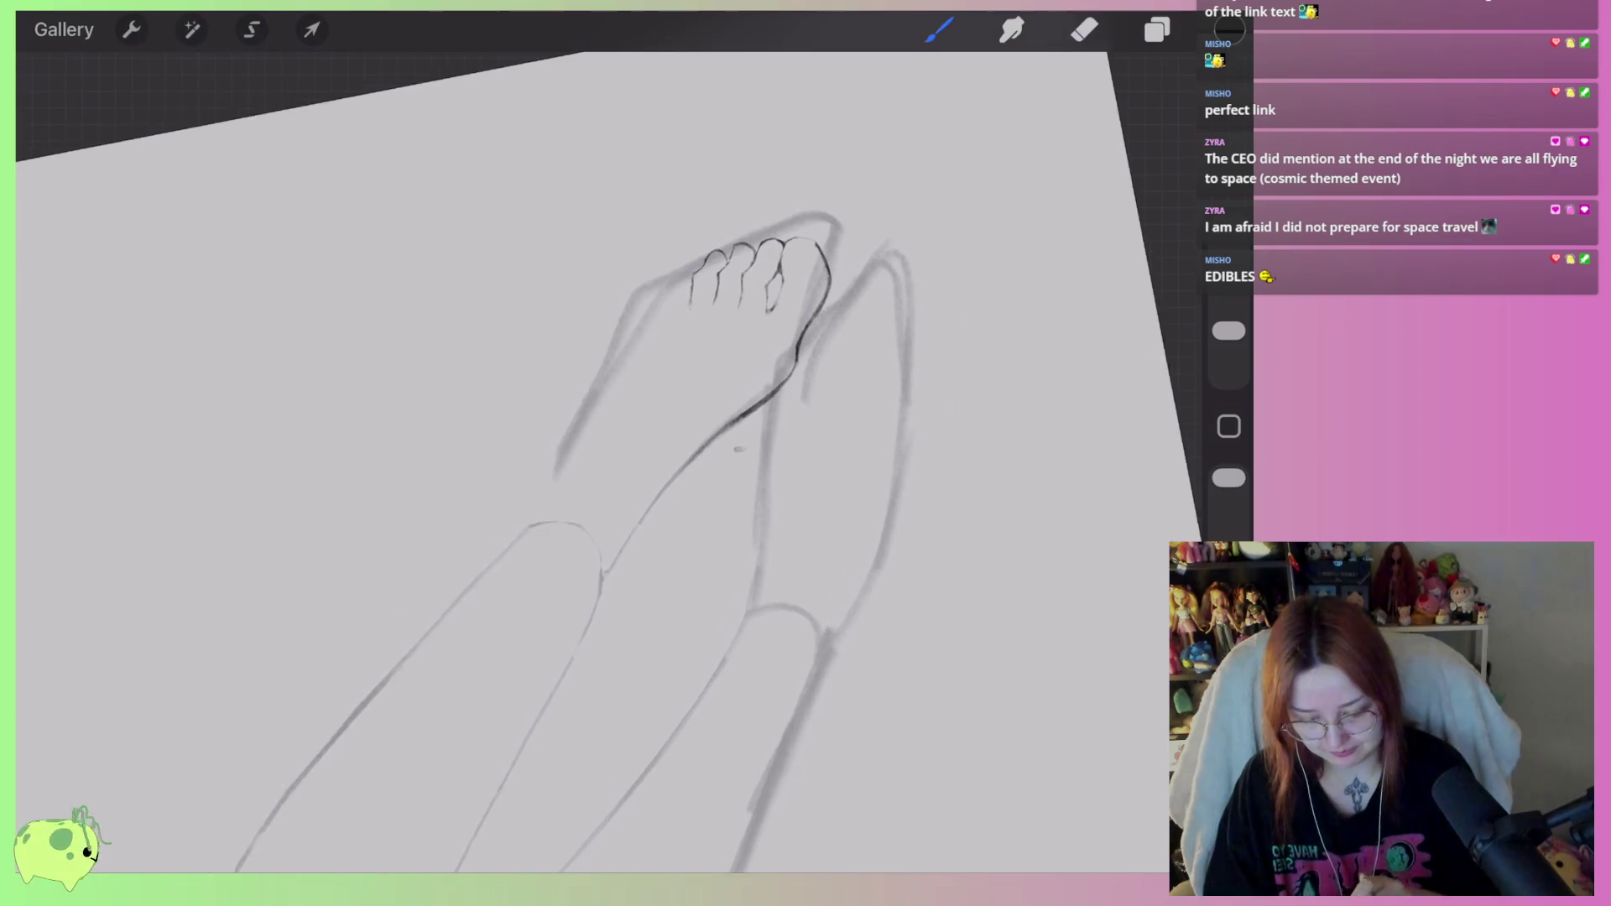
pyautogui.scroll(10, 722, 420)
# Lasso the row of small toes and distort them to flatten and shear the bottom edge.
pyautogui.click(252, 29)
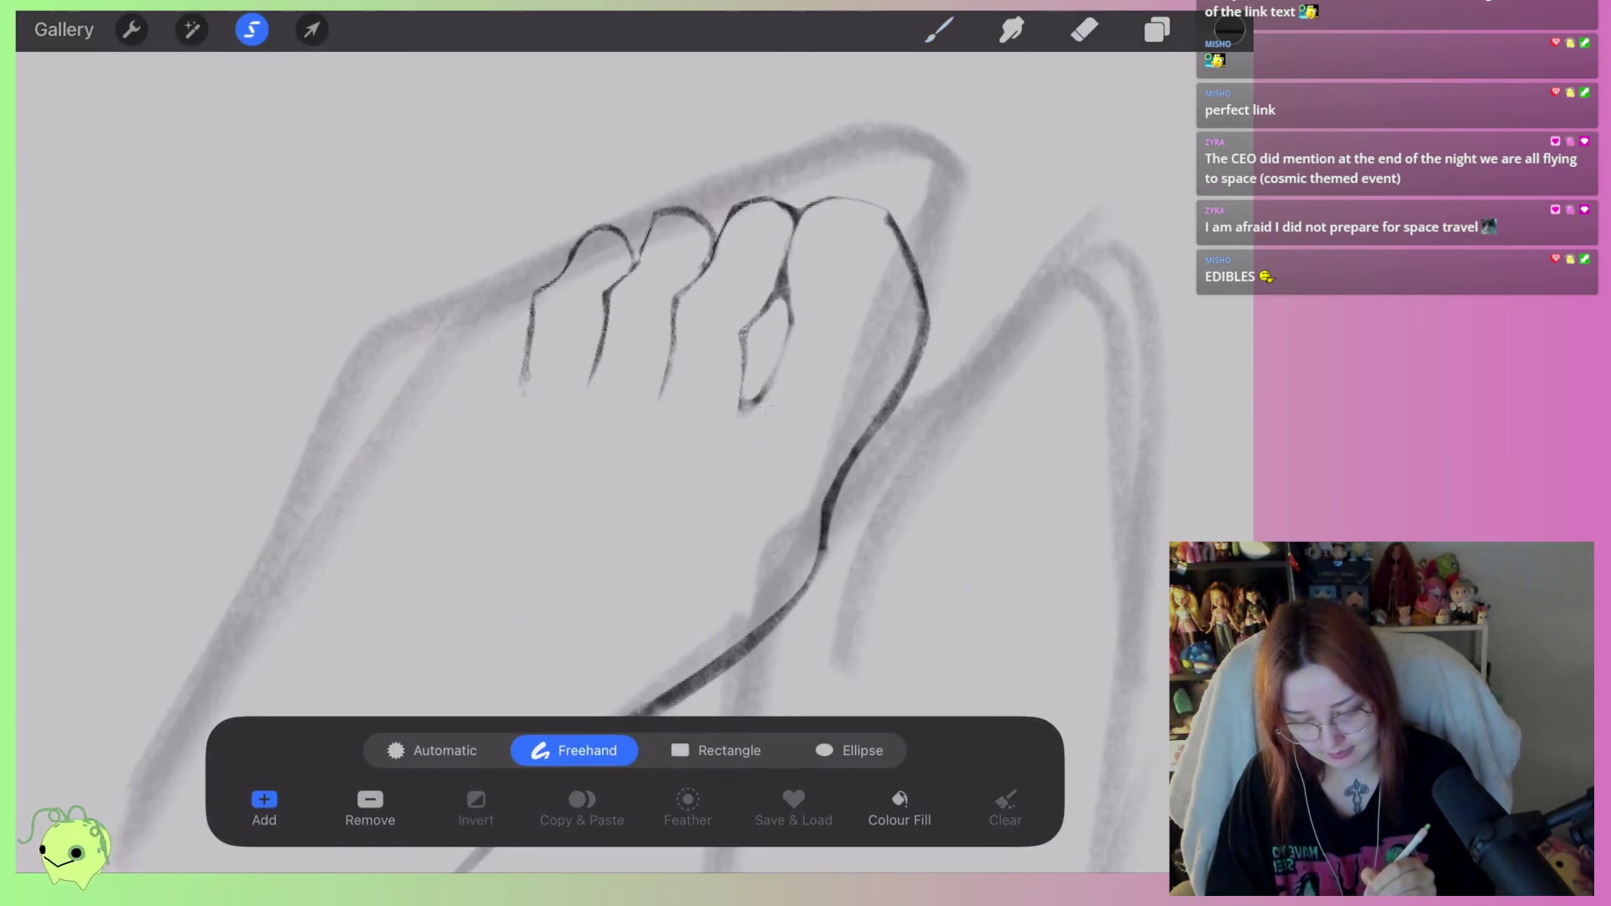
pyautogui.moveTo(740, 420)
pyautogui.mouseDown()
pyautogui.moveTo(798, 202)
pyautogui.moveTo(629, 178)
pyautogui.moveTo(491, 336)
pyautogui.moveTo(714, 438)
pyautogui.mouseUp()
pyautogui.click(312, 30)
pyautogui.moveTo(505, 459)
pyautogui.mouseDown()
pyautogui.moveTo(522, 443)
pyautogui.moveTo(502, 448)
pyautogui.moveTo(504, 412)
pyautogui.mouseUp()
pyautogui.hotkey('ctrl', 'z')
pyautogui.click(712, 750)
pyautogui.moveTo(795, 182); pyautogui.dragTo(805, 185)
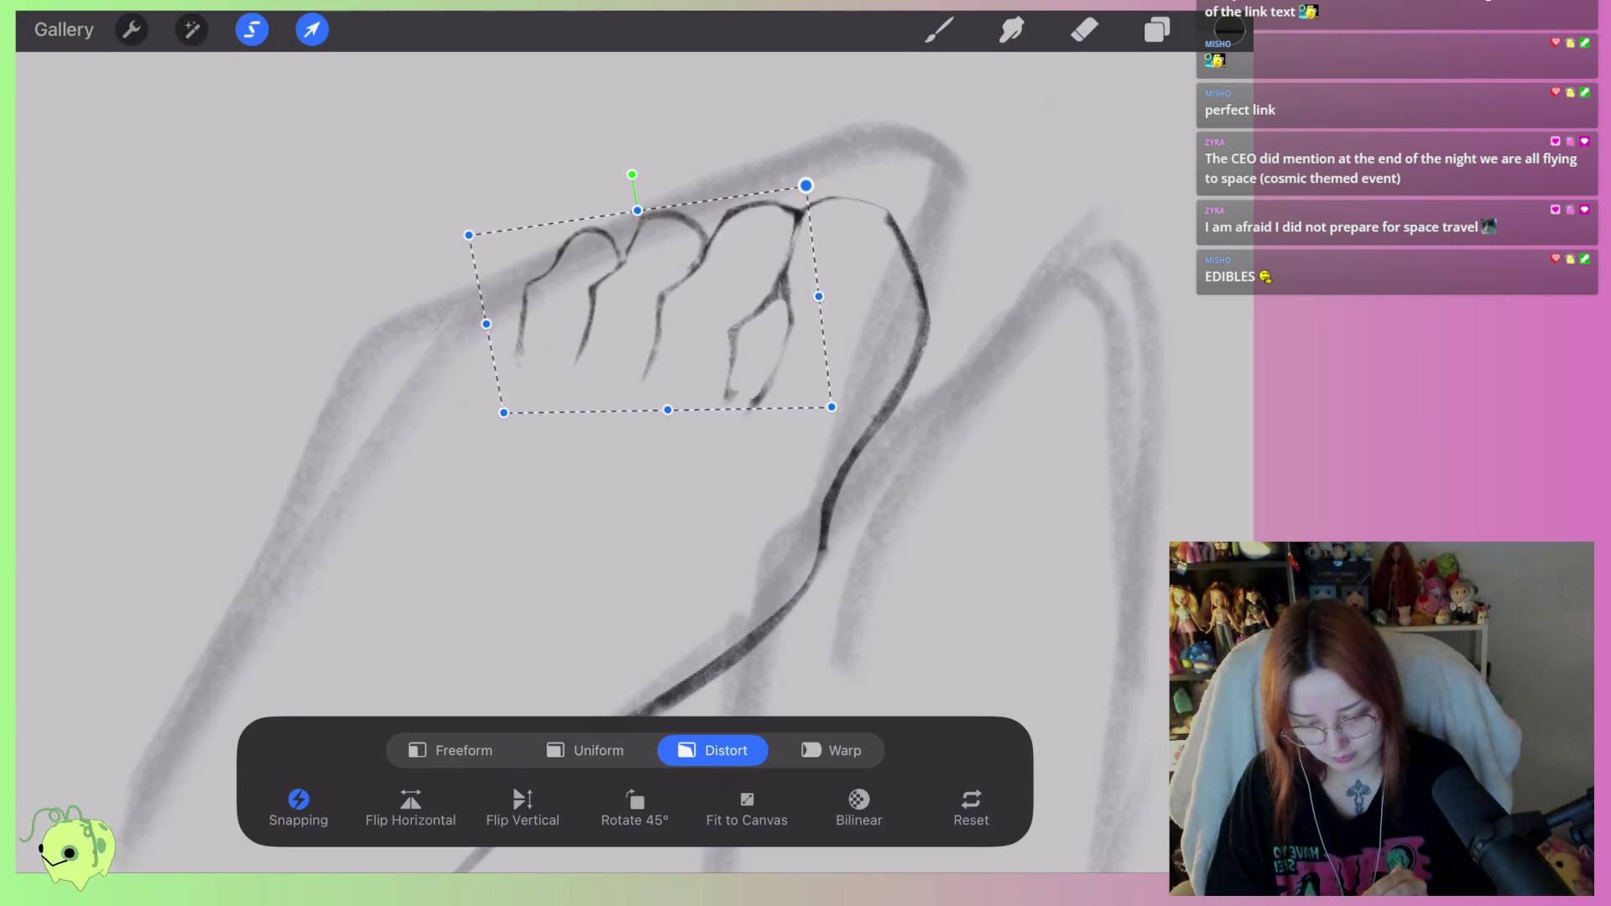
pyautogui.moveTo(668, 410); pyautogui.dragTo(676, 404)
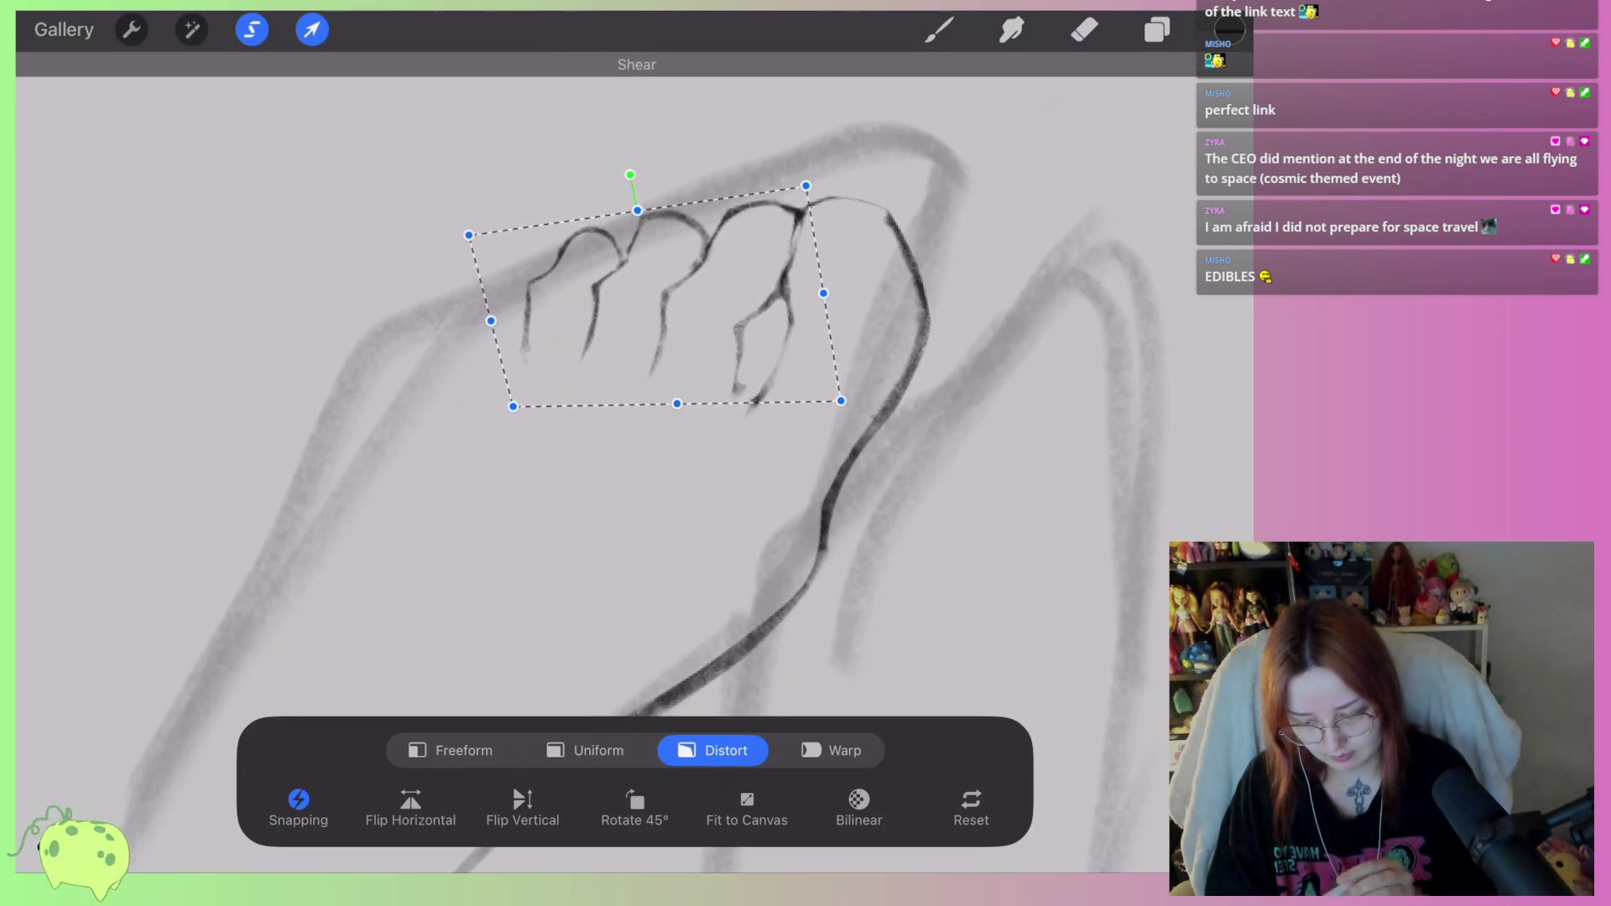
pyautogui.click(939, 29)
# Darken a toe line, then lighten the stroke with the eraser.
pyautogui.scroll(3, 587, 462)
pyautogui.click(1084, 29)
pyautogui.click(939, 29)
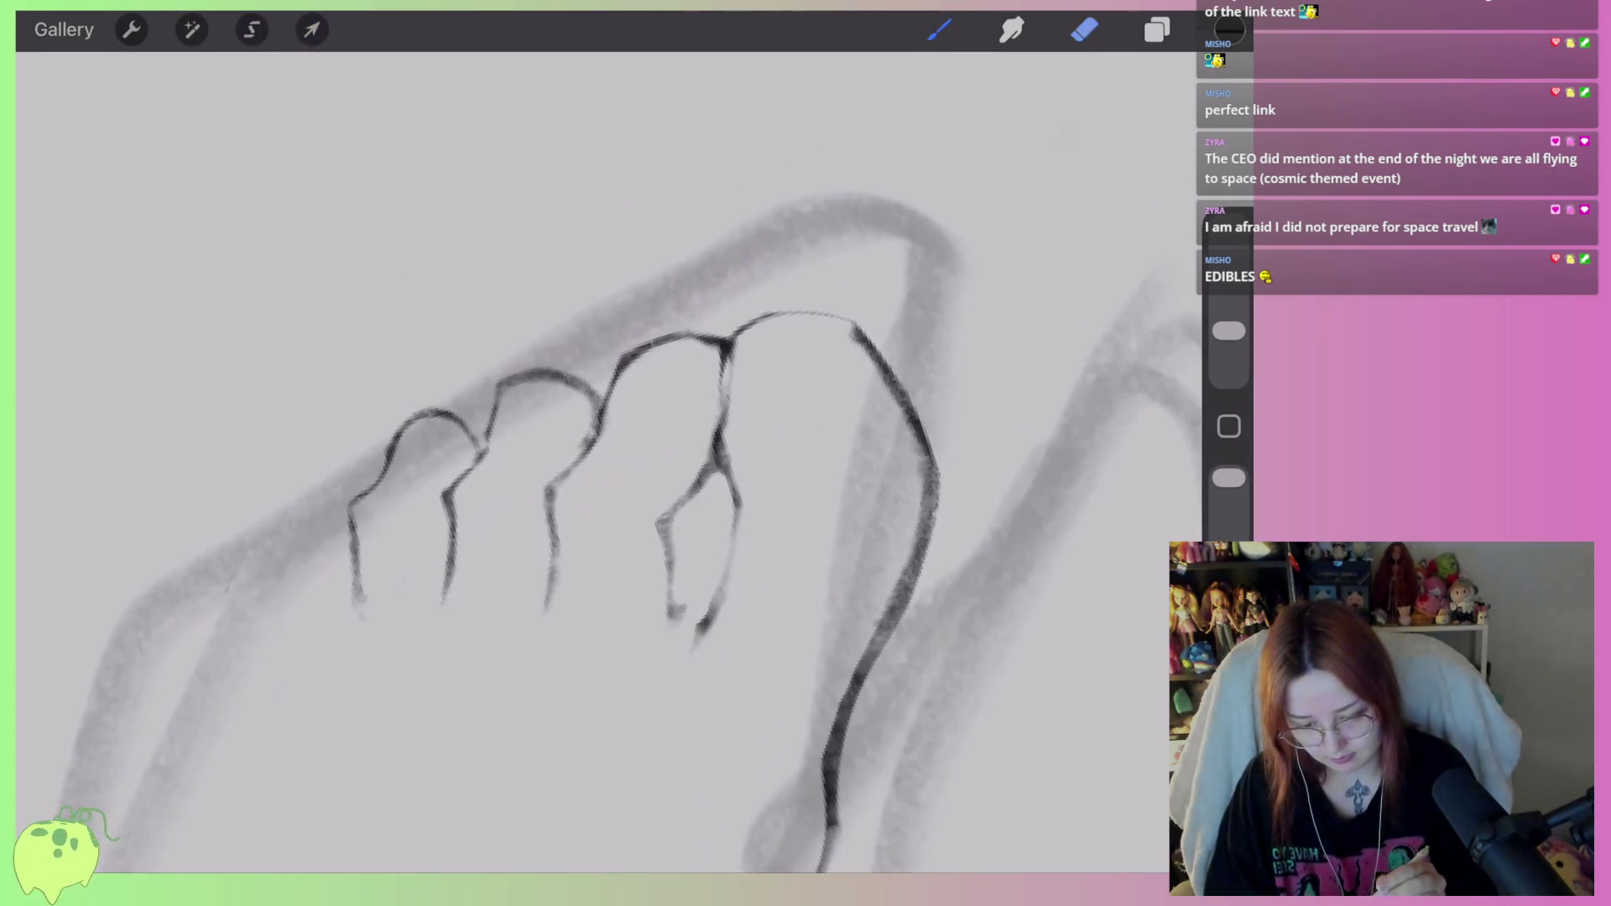
pyautogui.scroll(2, 588, 461)
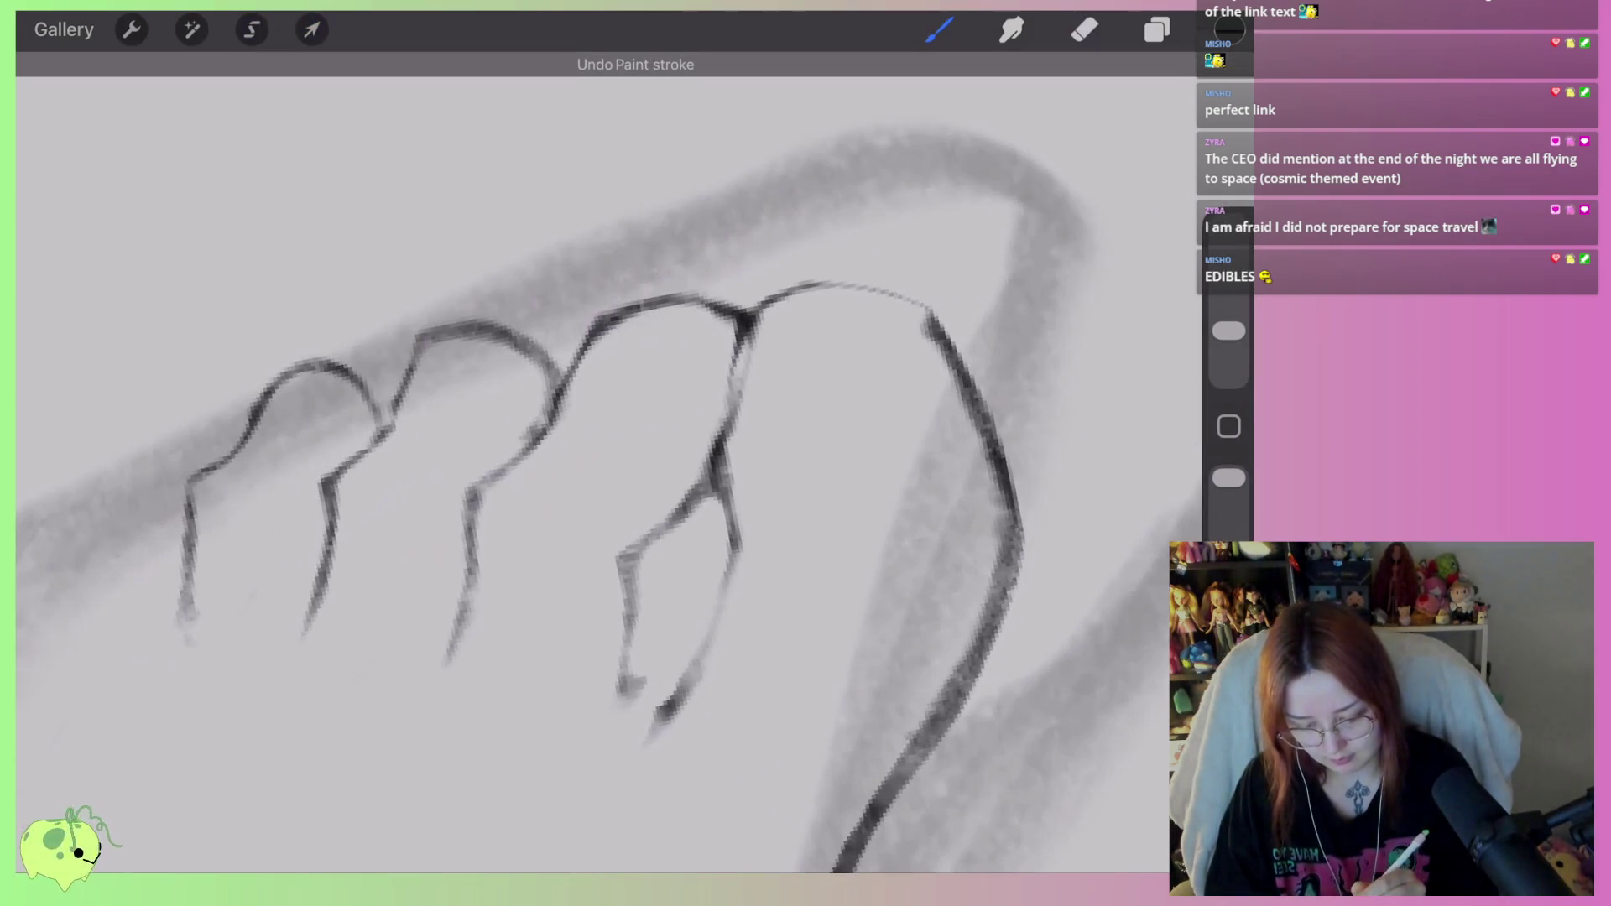
pyautogui.moveTo(745, 332); pyautogui.dragTo(709, 486)
pyautogui.click(1084, 29)
pyautogui.moveTo(740, 422)
pyautogui.mouseDown()
pyautogui.moveTo(763, 330)
pyautogui.moveTo(731, 524)
pyautogui.mouseUp()
pyautogui.scroll(-3, 609, 500)
pyautogui.scroll(-1, 638, 504)
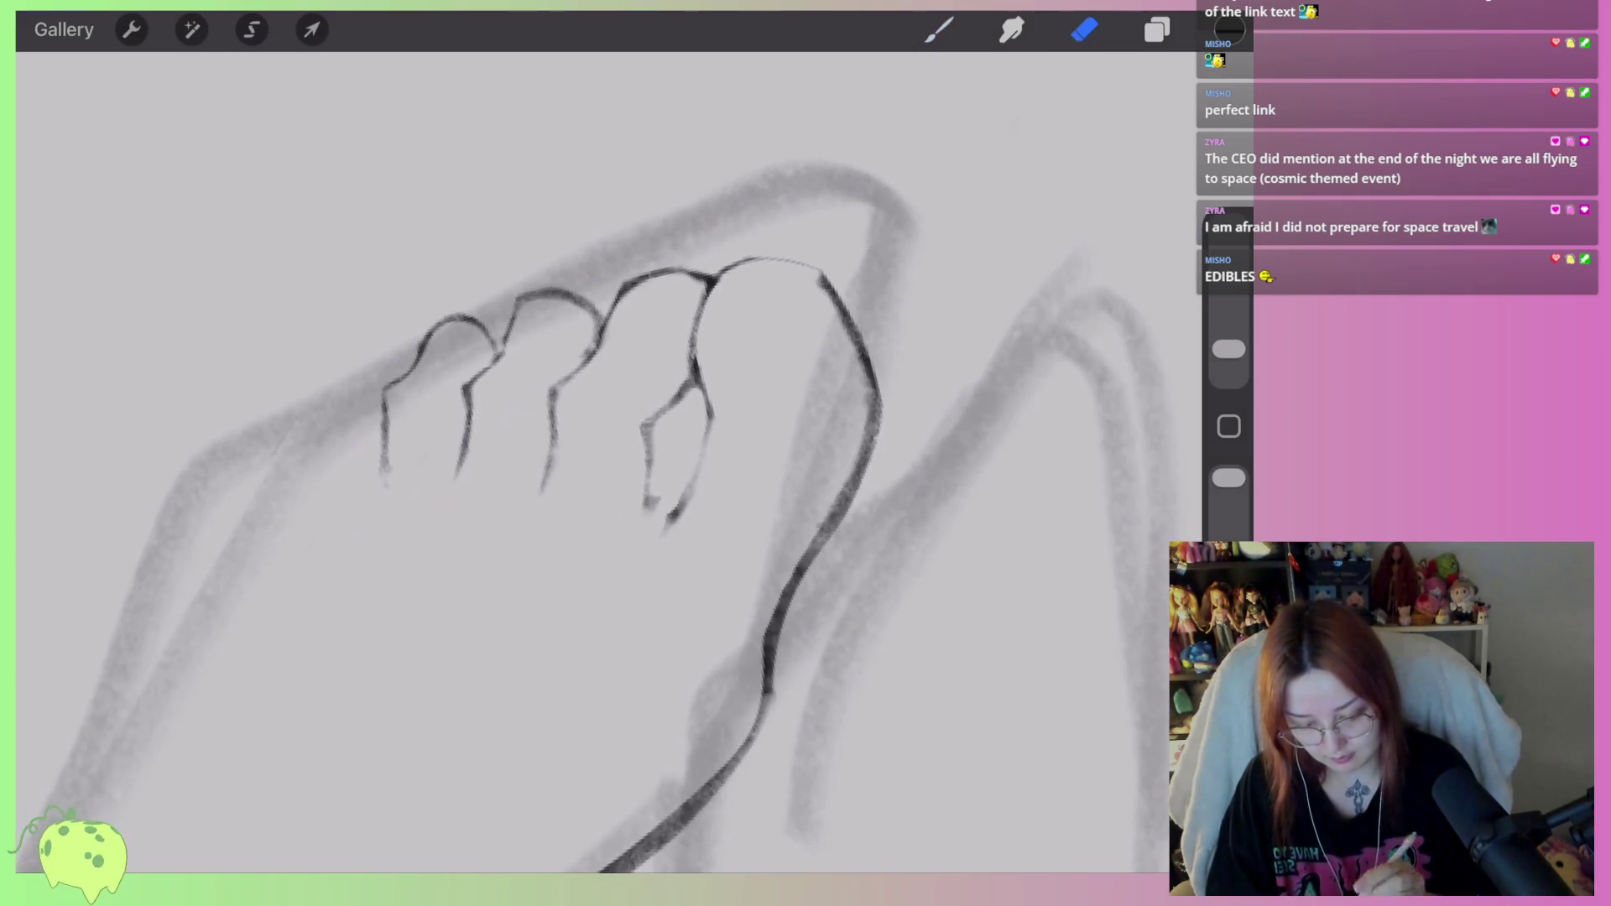
# Erase the big toe's inner outline and try a new curve, undoing it.
pyautogui.moveTo(821, 281); pyautogui.dragTo(829, 302)
pyautogui.scroll(-5, 637, 503)
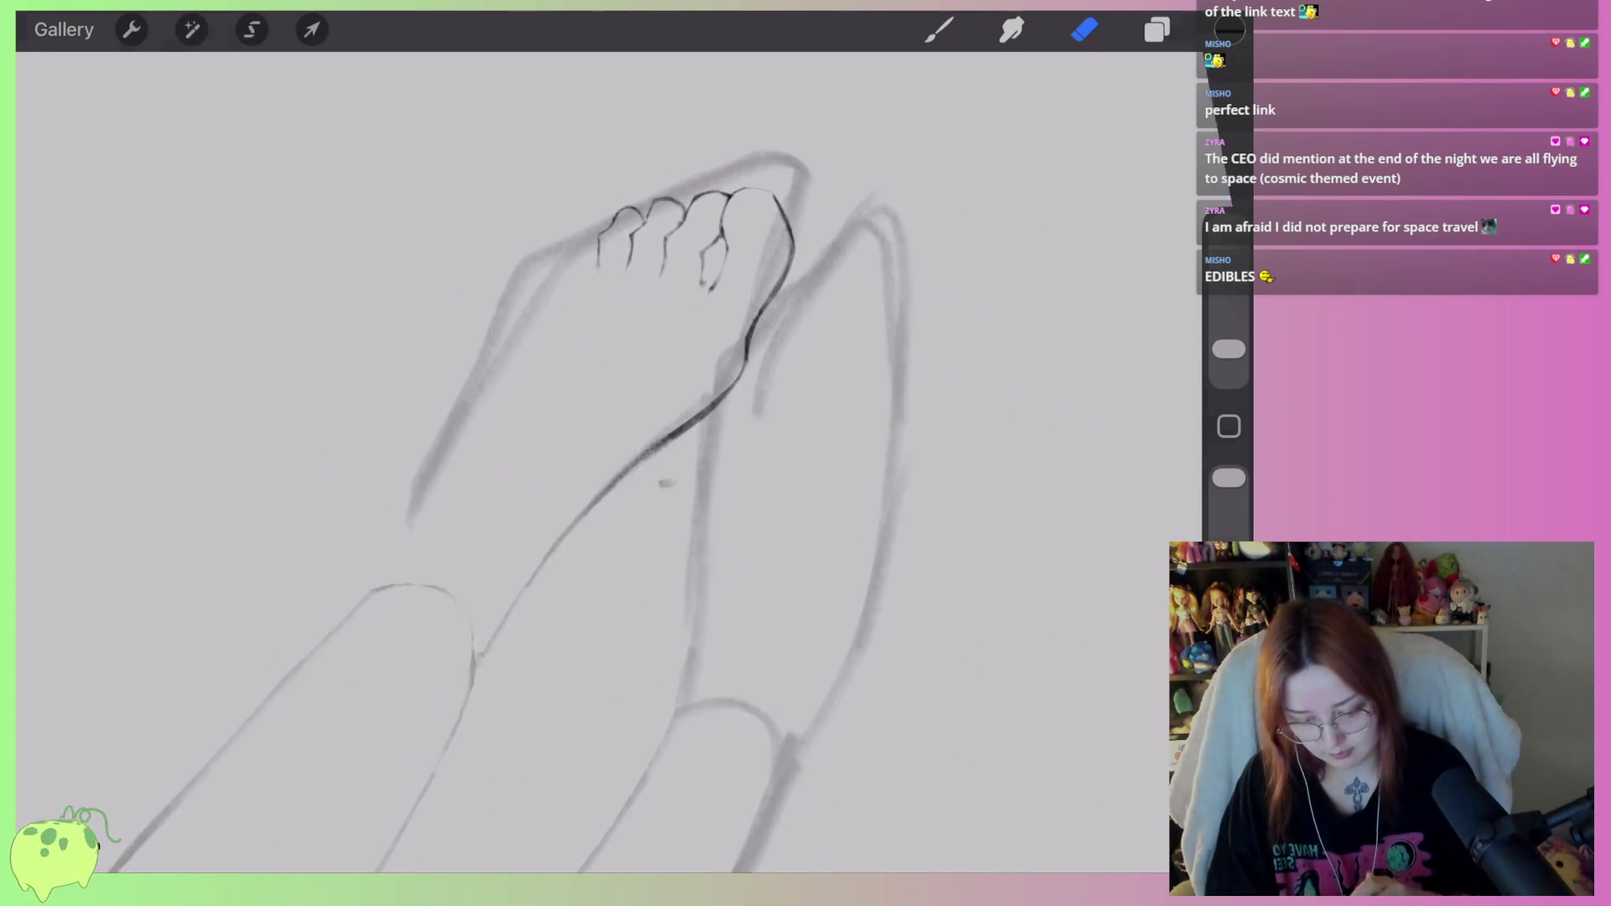
pyautogui.scroll(-4, 637, 503)
pyautogui.scroll(-2, 587, 504)
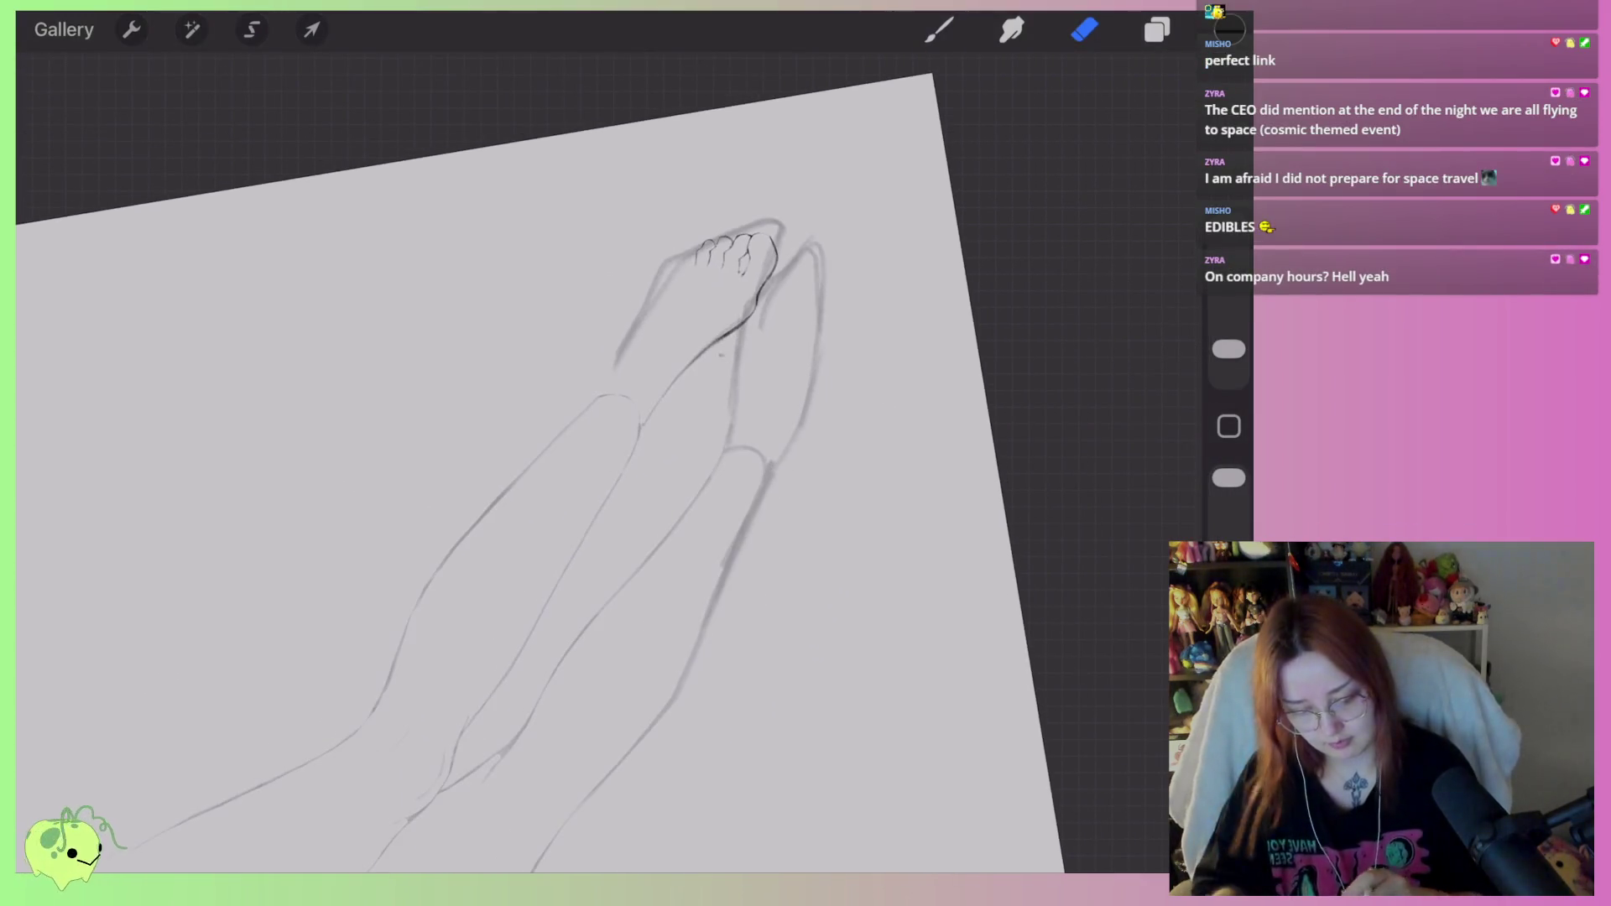
pyautogui.scroll(8, 722, 294)
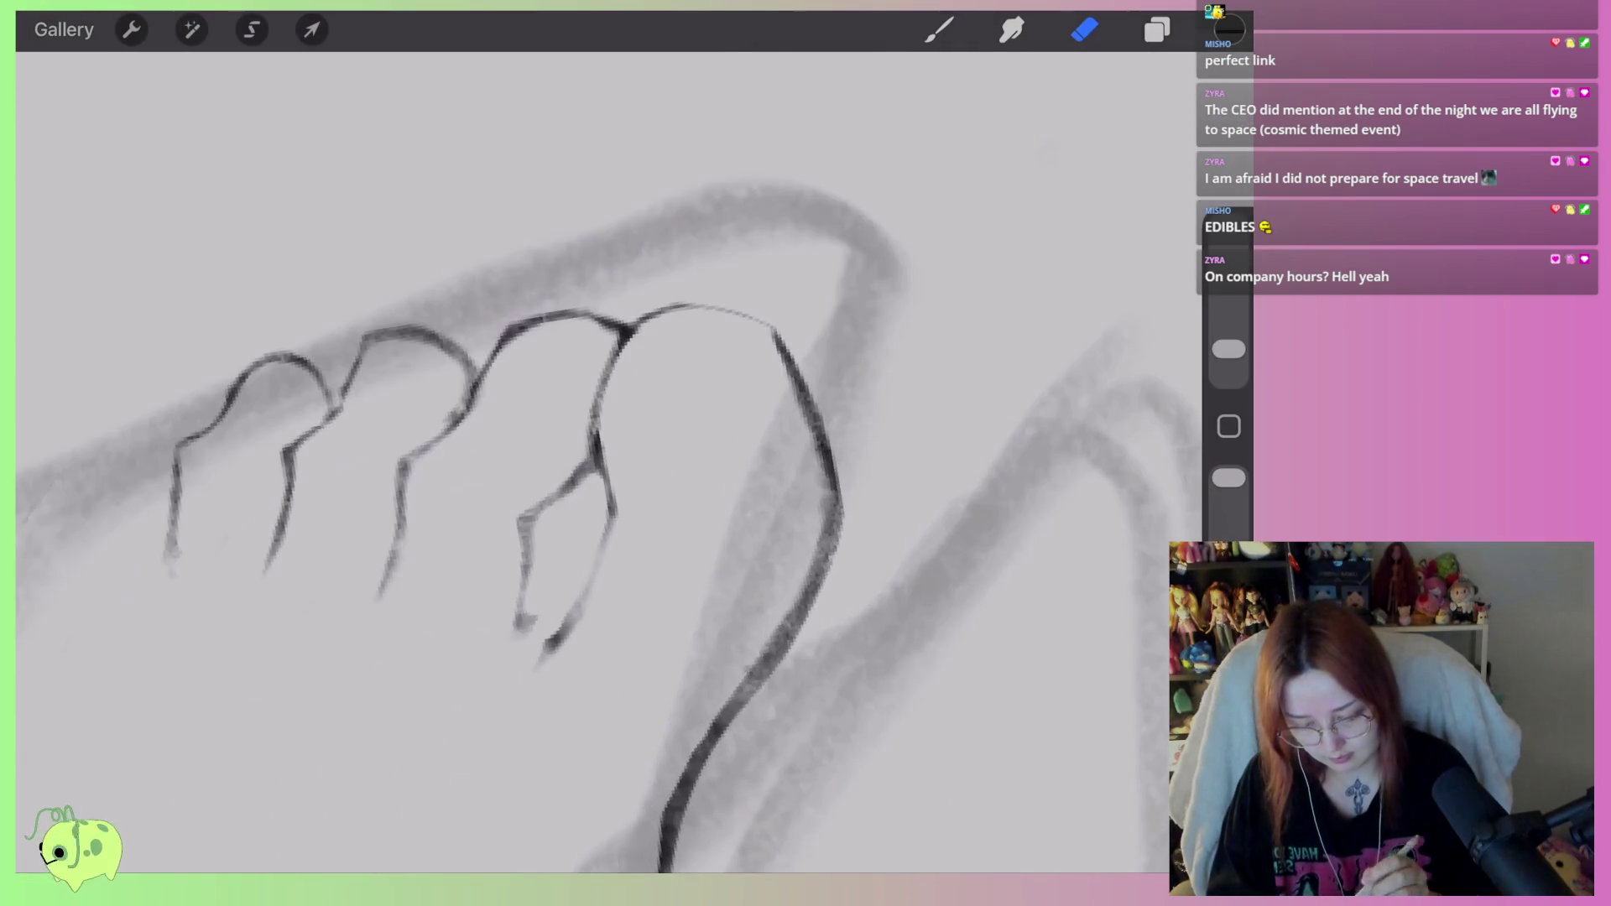
pyautogui.moveTo(619, 521)
pyautogui.mouseDown()
pyautogui.moveTo(611, 468)
pyautogui.moveTo(600, 551)
pyautogui.moveTo(545, 658)
pyautogui.mouseUp()
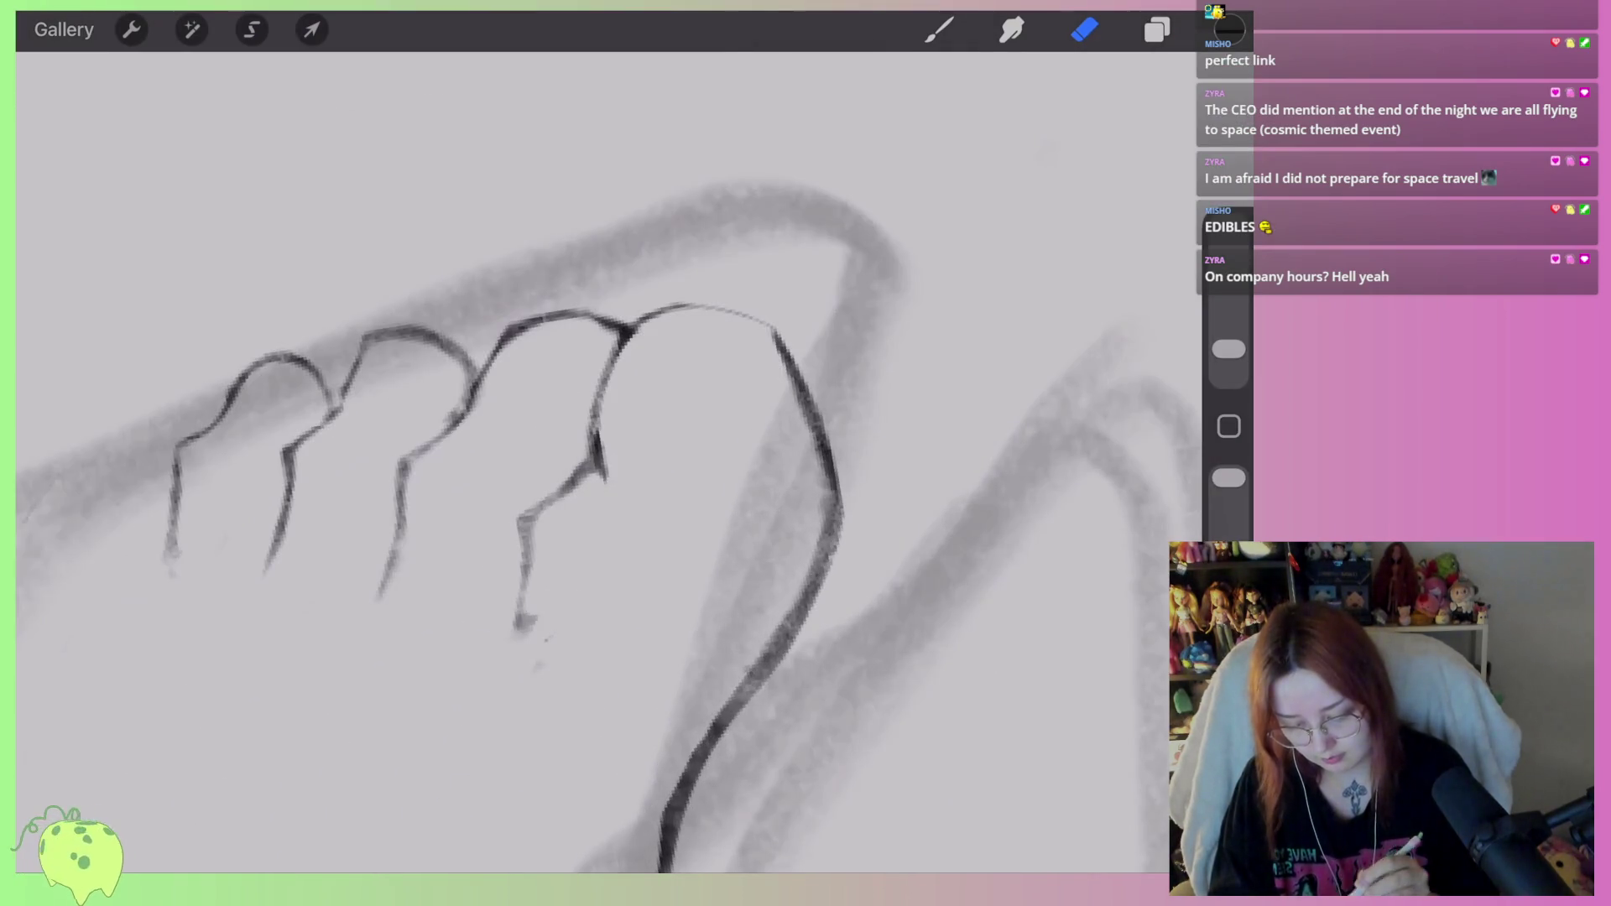
pyautogui.click(939, 29)
pyautogui.moveTo(592, 411)
pyautogui.mouseDown()
pyautogui.moveTo(617, 507)
pyautogui.moveTo(590, 539)
pyautogui.moveTo(558, 663)
pyautogui.mouseUp()
pyautogui.hotkey('ctrl', 'z')
pyautogui.hotkey('ctrl', 'z')
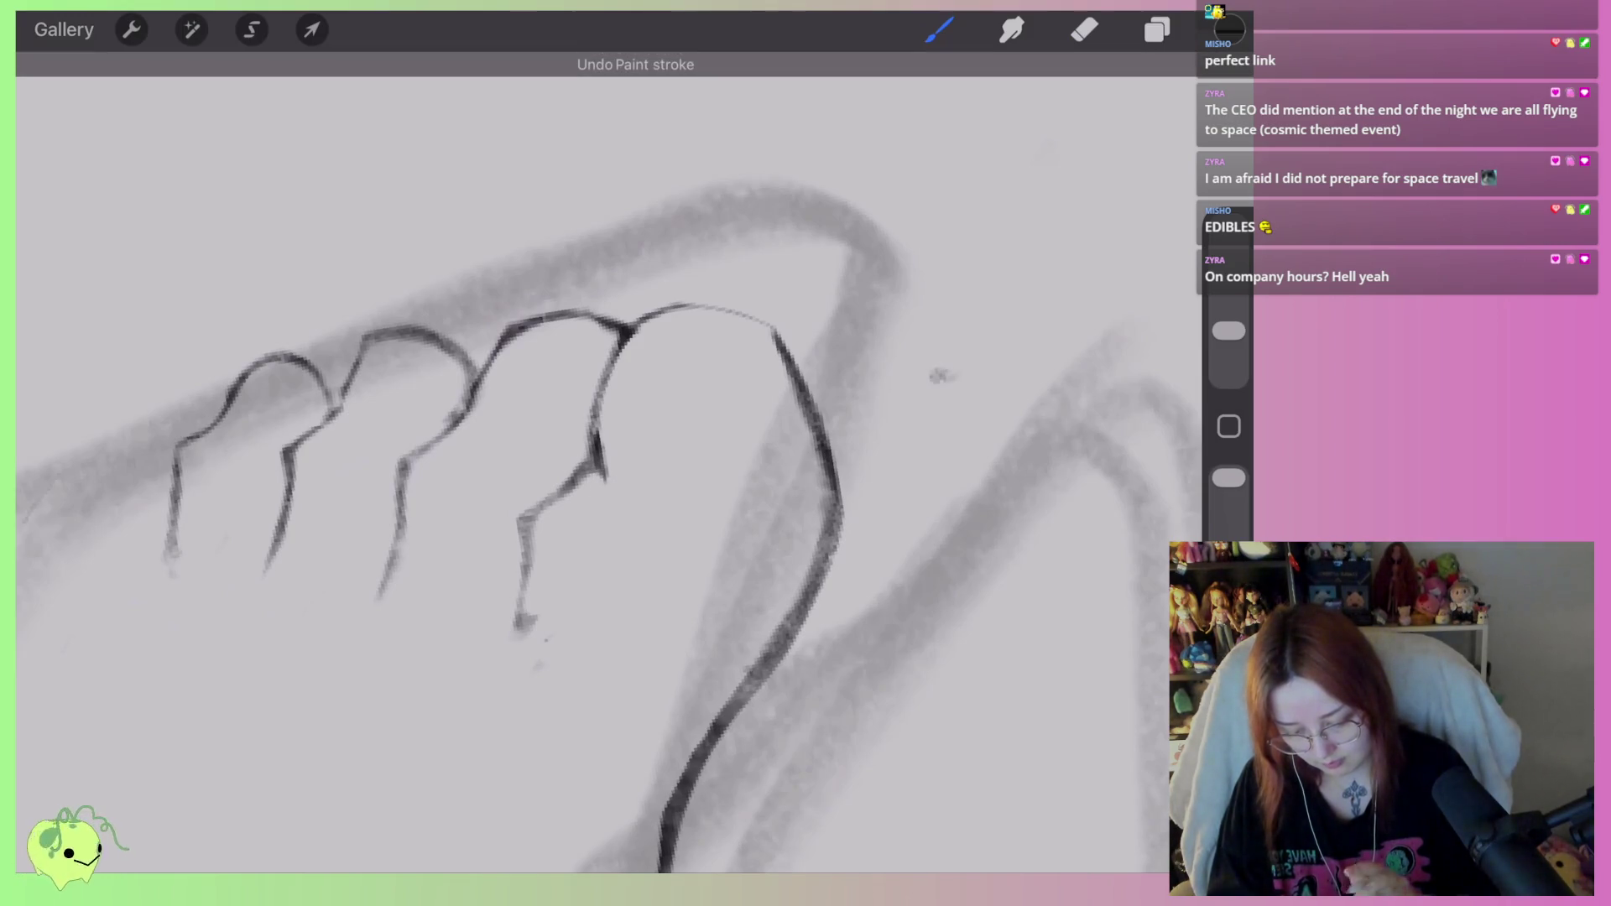
# Redraw the big toe's inner edge to its base and retrace its left and top outline darker.
pyautogui.moveTo(613, 514)
pyautogui.mouseDown()
pyautogui.moveTo(586, 585)
pyautogui.moveTo(524, 655)
pyautogui.moveTo(516, 634)
pyautogui.mouseUp()
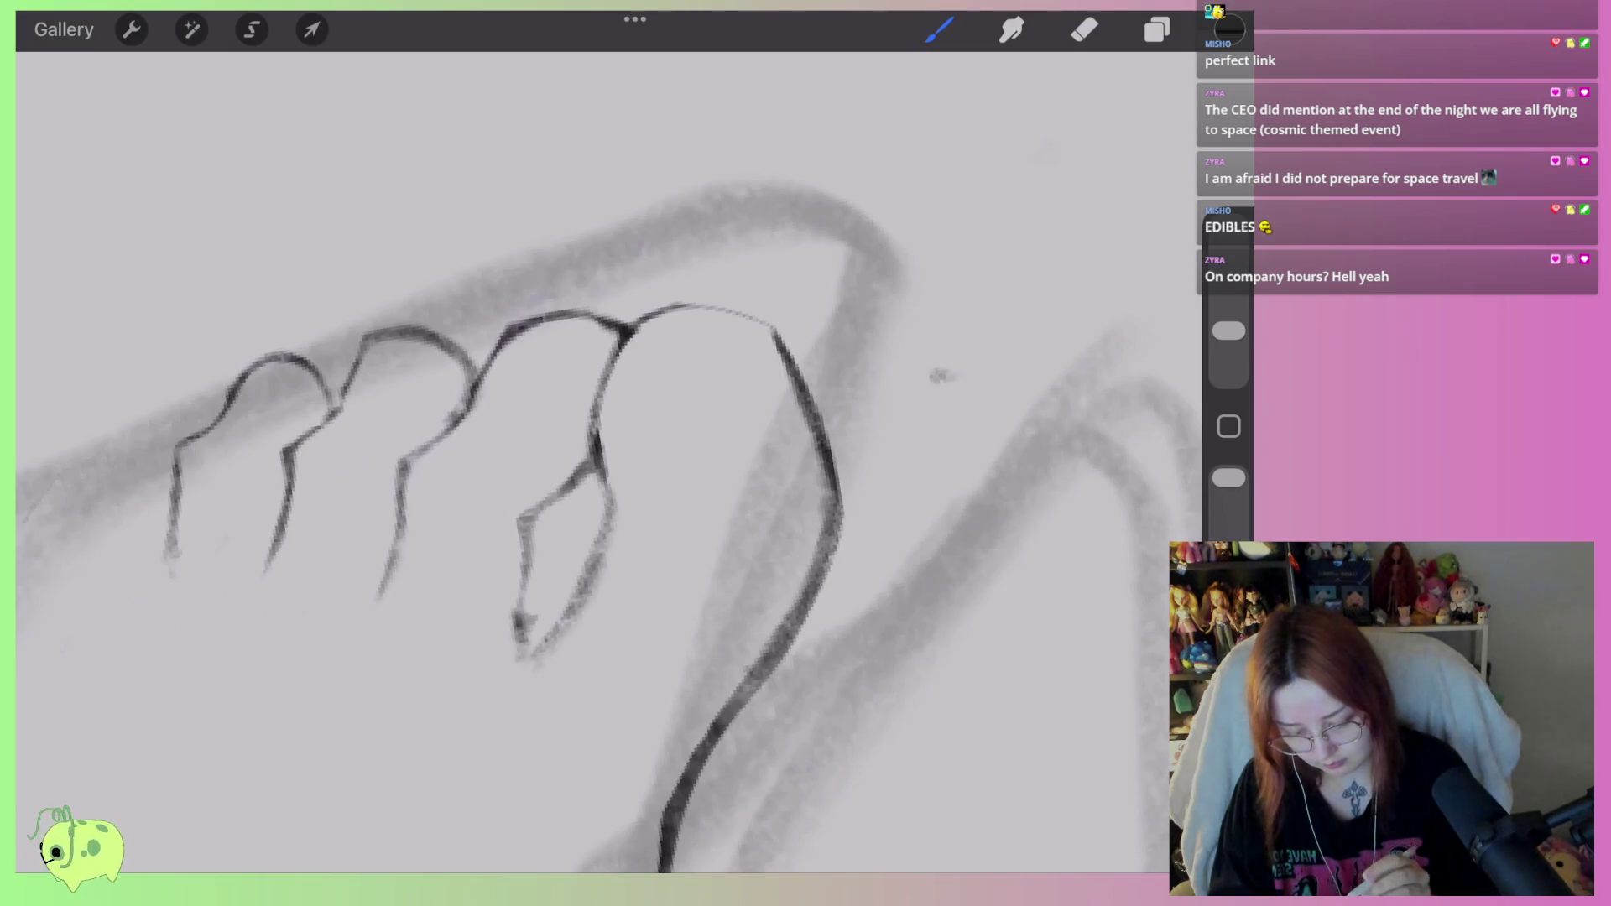
pyautogui.click(1085, 29)
pyautogui.moveTo(611, 511)
pyautogui.mouseDown()
pyautogui.moveTo(591, 457)
pyautogui.moveTo(629, 331)
pyautogui.moveTo(703, 306)
pyautogui.moveTo(768, 329)
pyautogui.moveTo(642, 336)
pyautogui.moveTo(598, 497)
pyautogui.moveTo(663, 306)
pyautogui.moveTo(759, 336)
pyautogui.moveTo(801, 370)
pyautogui.moveTo(604, 369)
pyautogui.mouseUp()
pyautogui.click(939, 30)
pyautogui.moveTo(655, 319); pyautogui.dragTo(596, 508)
pyautogui.moveTo(590, 573)
pyautogui.mouseDown()
pyautogui.moveTo(672, 302)
pyautogui.moveTo(783, 351)
pyautogui.moveTo(818, 415)
pyautogui.mouseUp()
# Lighten the big toe's outline at the tip and along its top edge.
pyautogui.click(1084, 30)
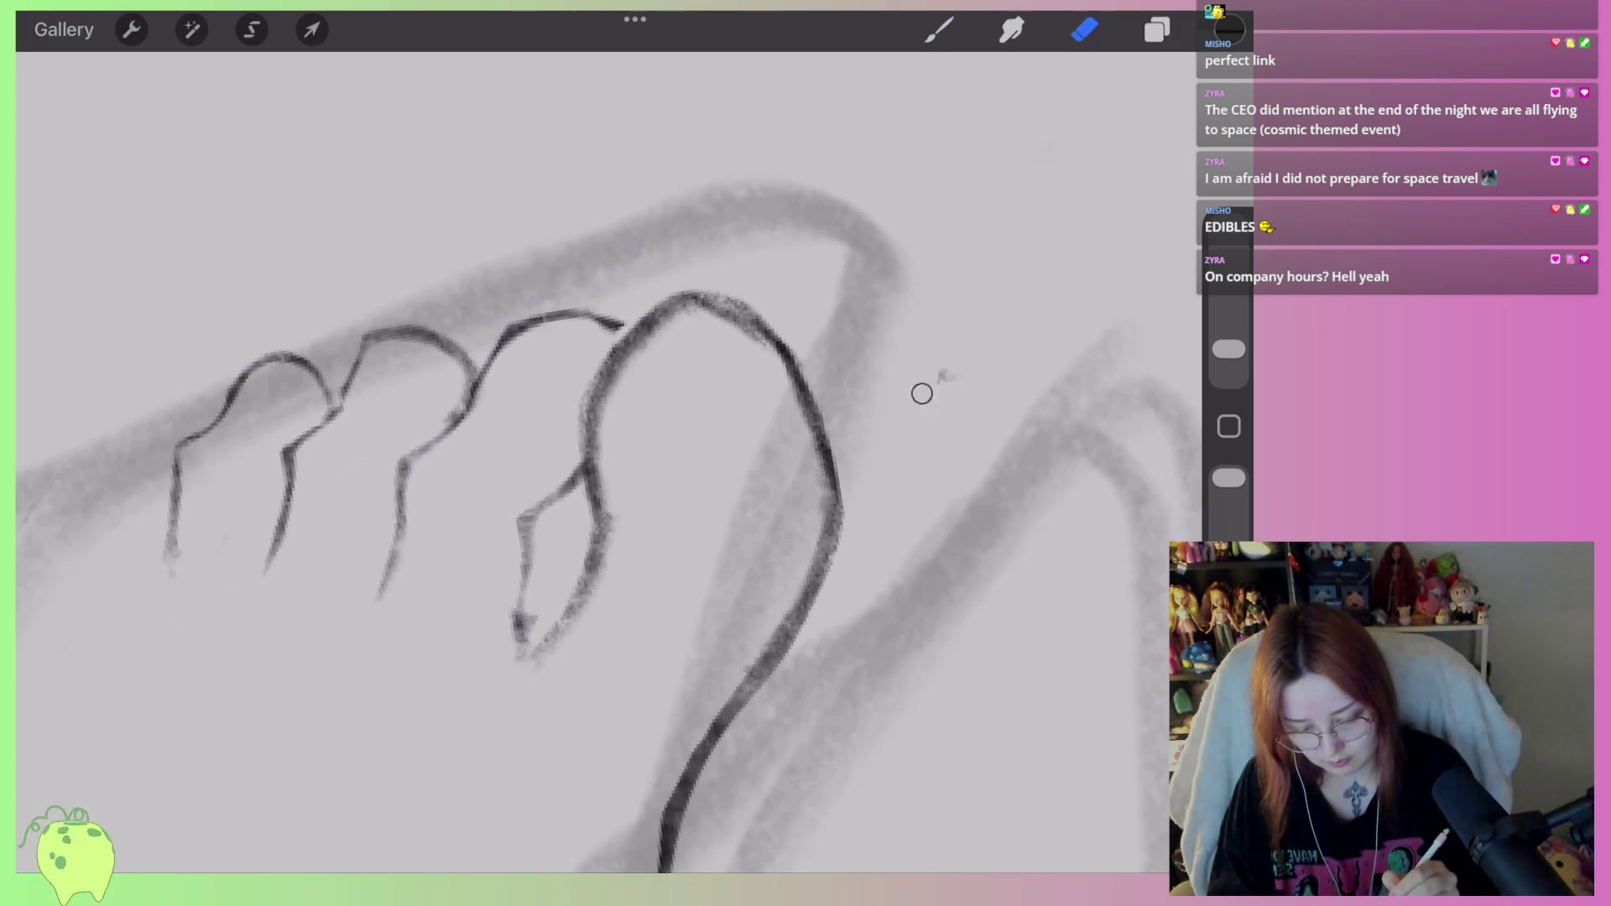
pyautogui.moveTo(600, 422)
pyautogui.mouseDown()
pyautogui.moveTo(748, 334)
pyautogui.moveTo(687, 313)
pyautogui.moveTo(604, 504)
pyautogui.moveTo(583, 618)
pyautogui.moveTo(544, 657)
pyautogui.mouseUp()
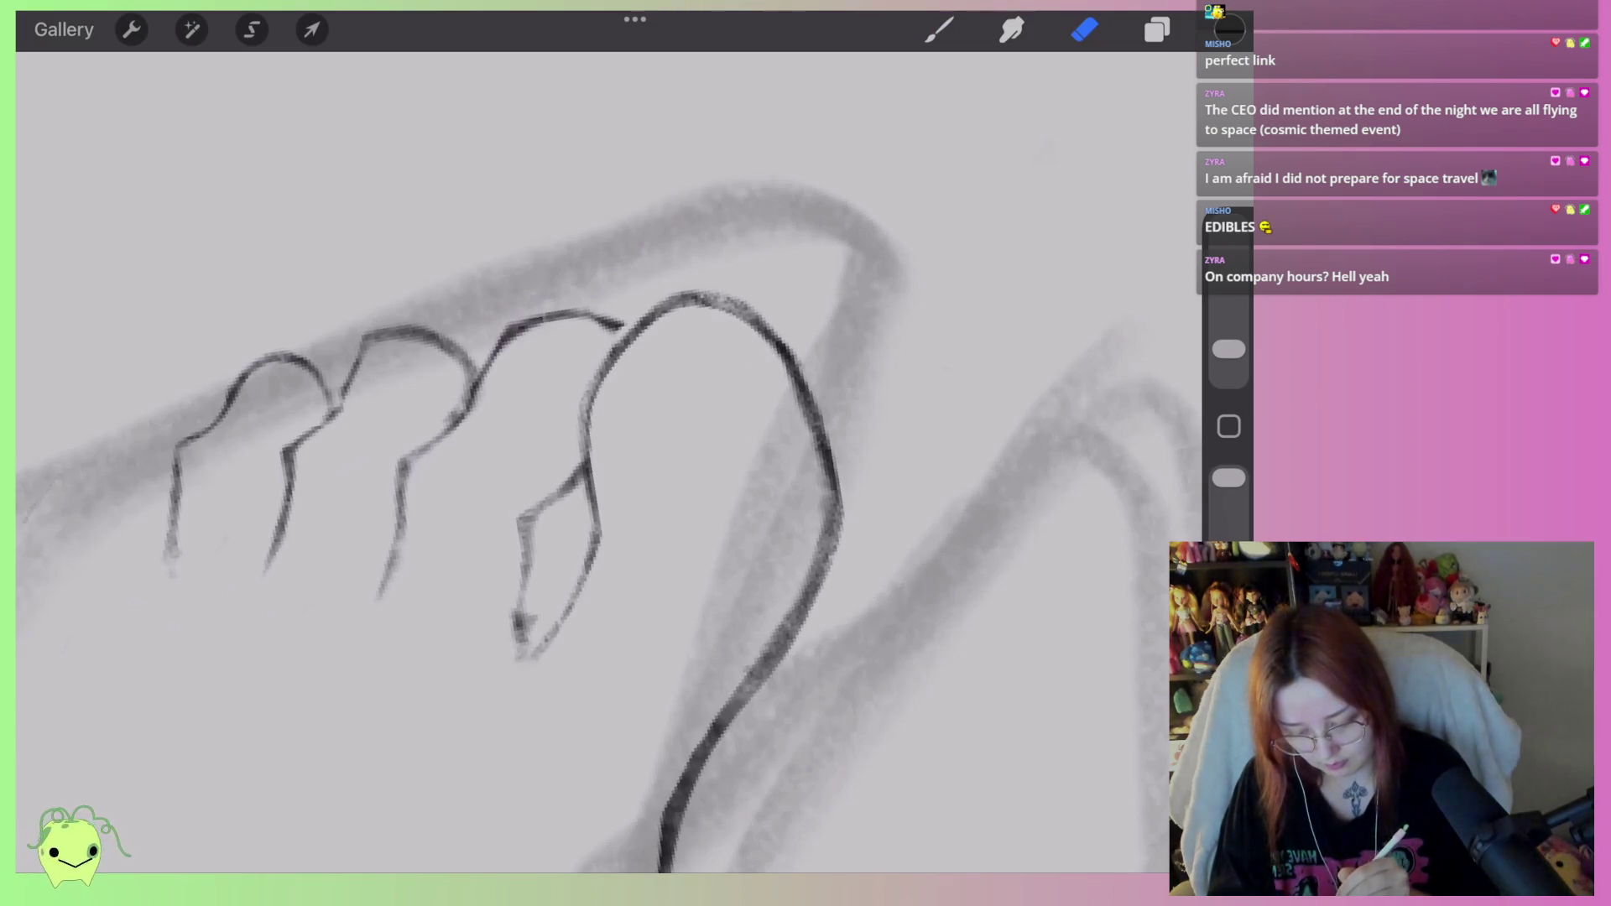
pyautogui.moveTo(651, 300)
pyautogui.mouseDown()
pyautogui.moveTo(702, 280)
pyautogui.moveTo(792, 320)
pyautogui.mouseUp()
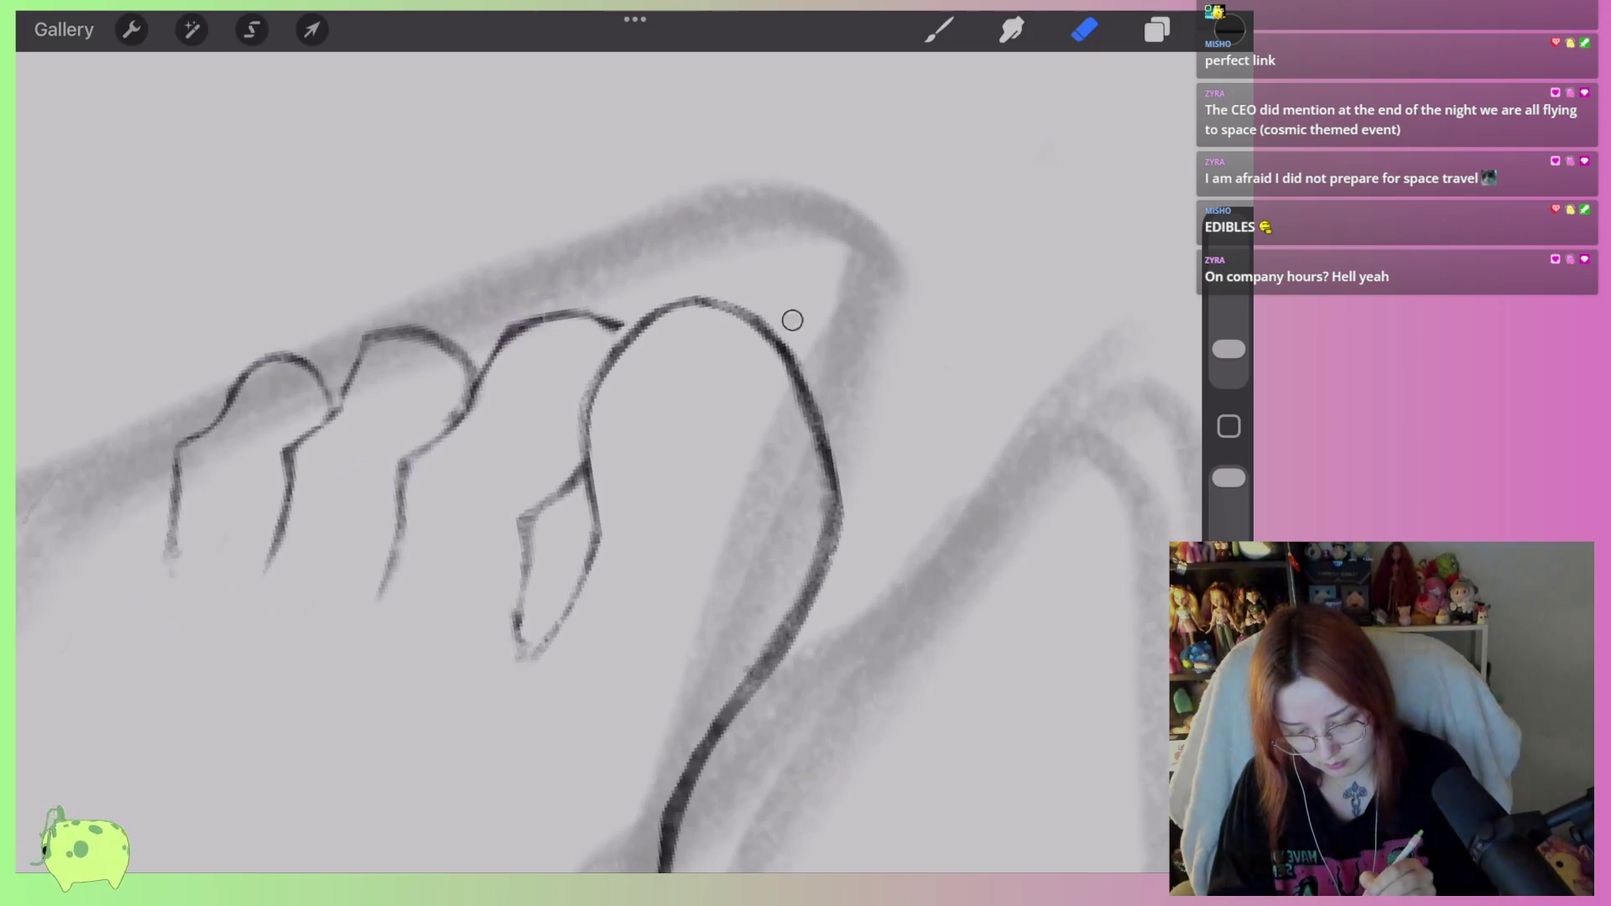
pyautogui.scroll(-10, 609, 461)
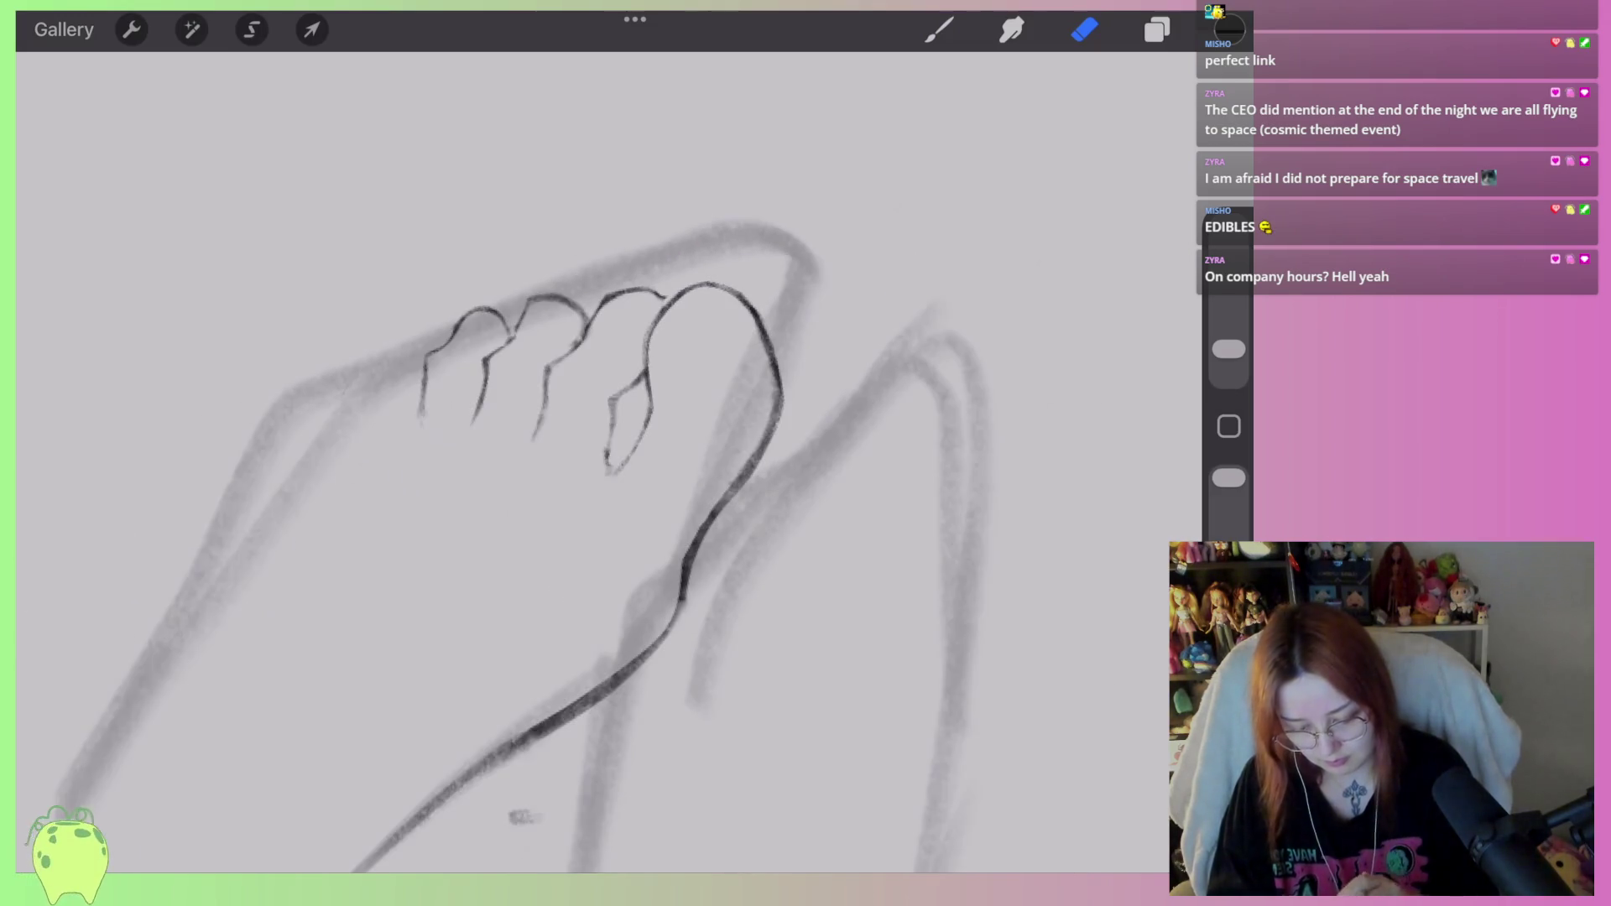
pyautogui.scroll(10, 588, 420)
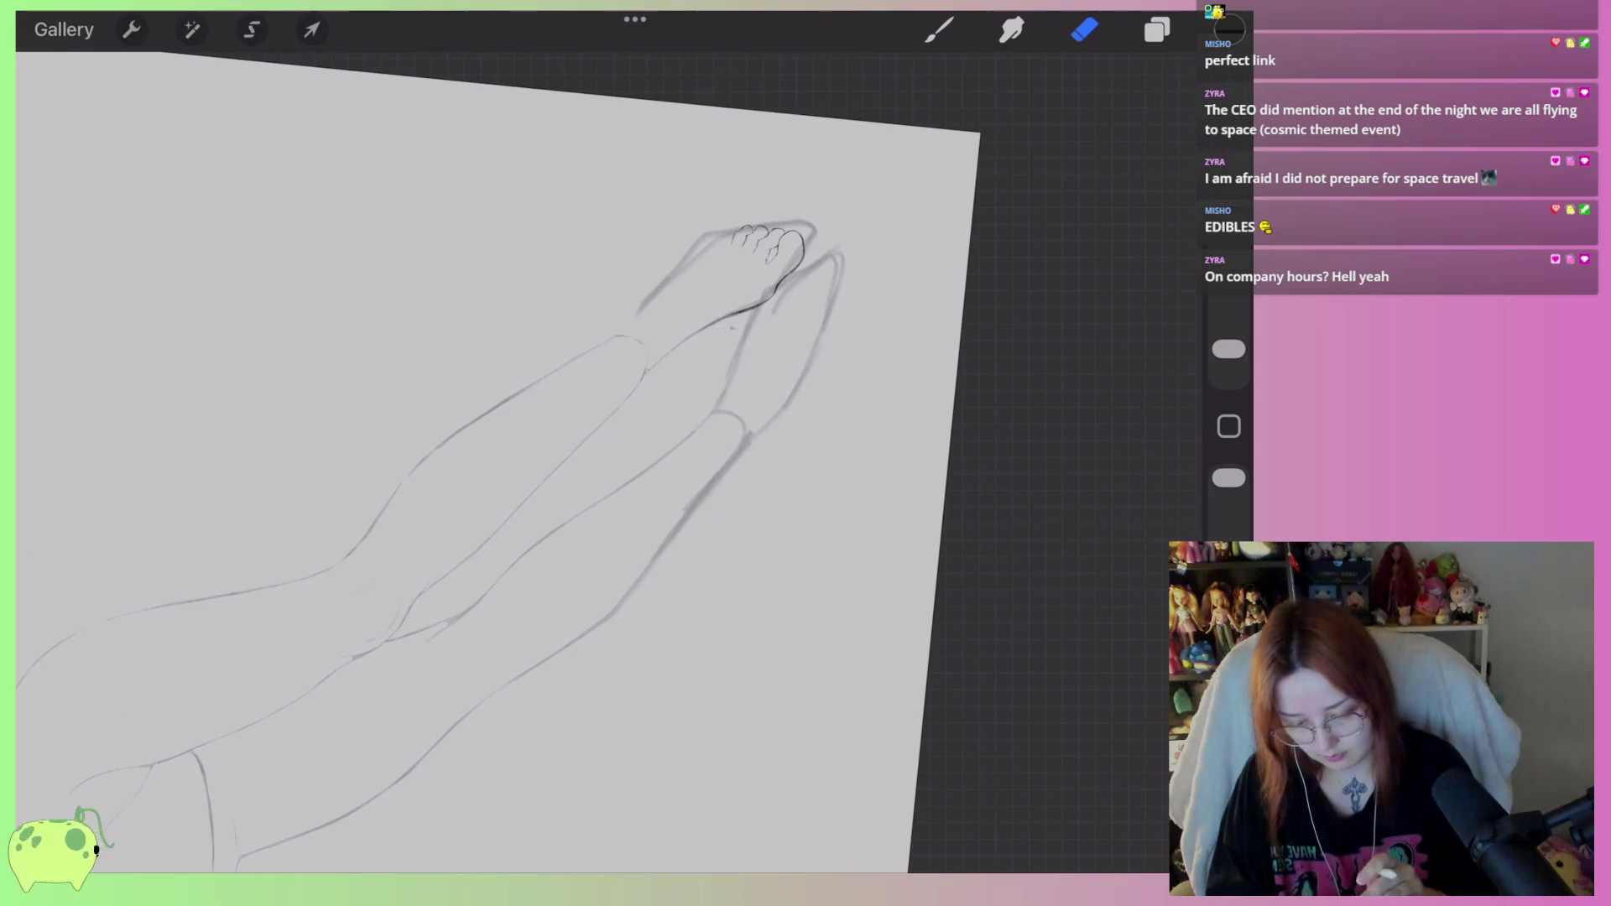
pyautogui.click(252, 29)
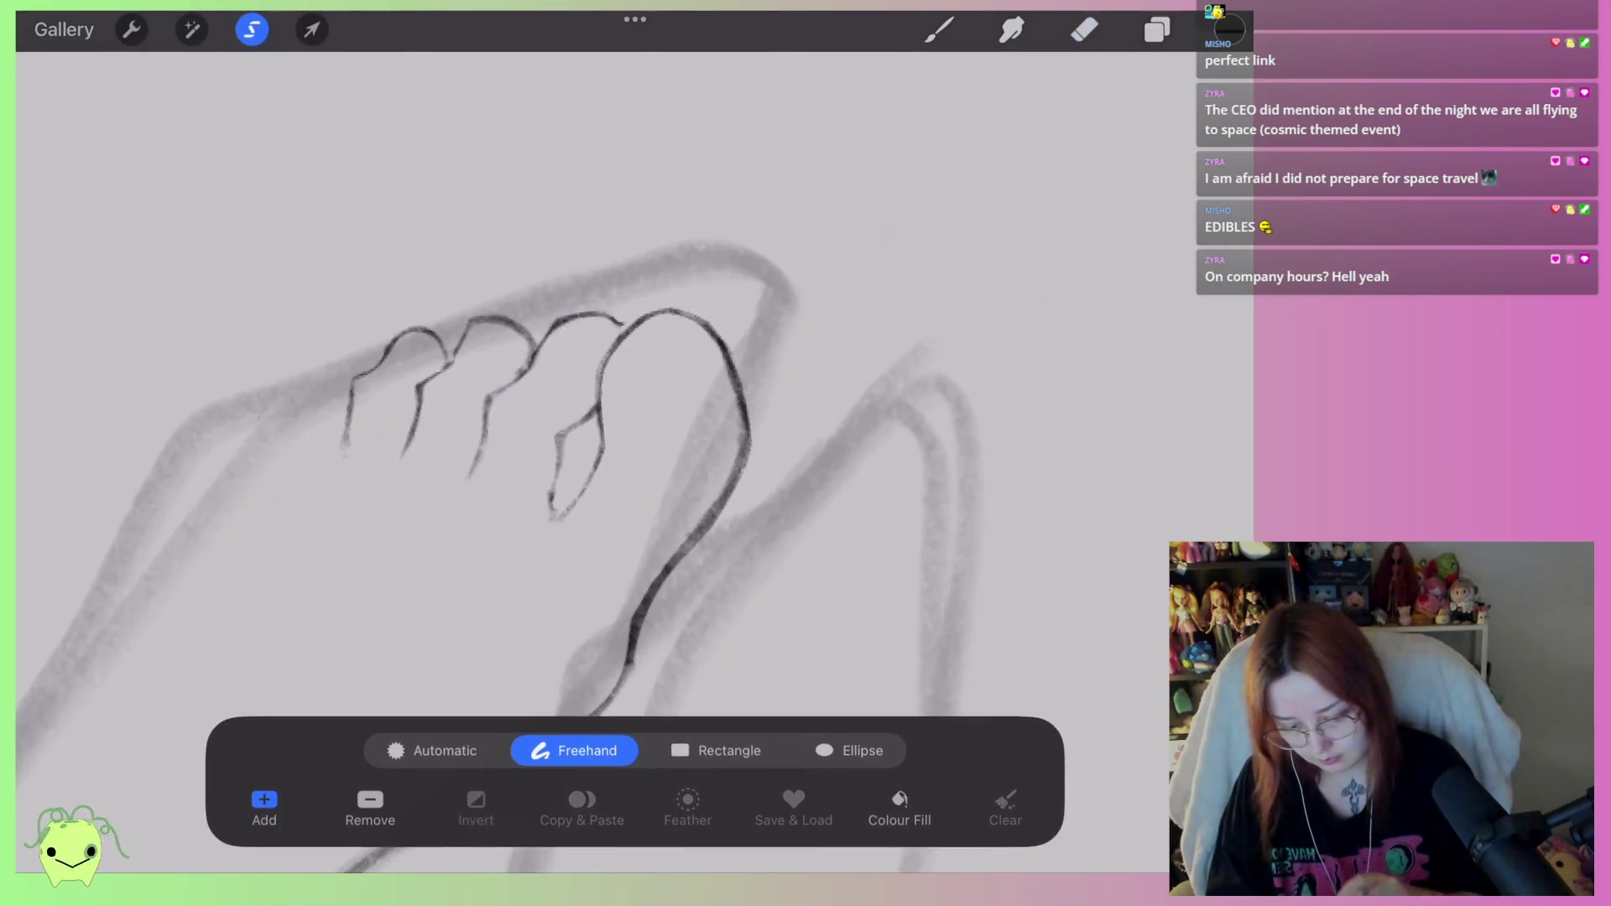
# Lasso the big toe and distort its corners to skew and narrow the outline.
pyautogui.scroll(2, 587, 419)
pyautogui.moveTo(596, 398); pyautogui.dragTo(621, 408)
pyautogui.moveTo(707, 236)
pyautogui.mouseDown()
pyautogui.moveTo(802, 352)
pyautogui.moveTo(604, 411)
pyautogui.mouseUp()
pyautogui.click(311, 30)
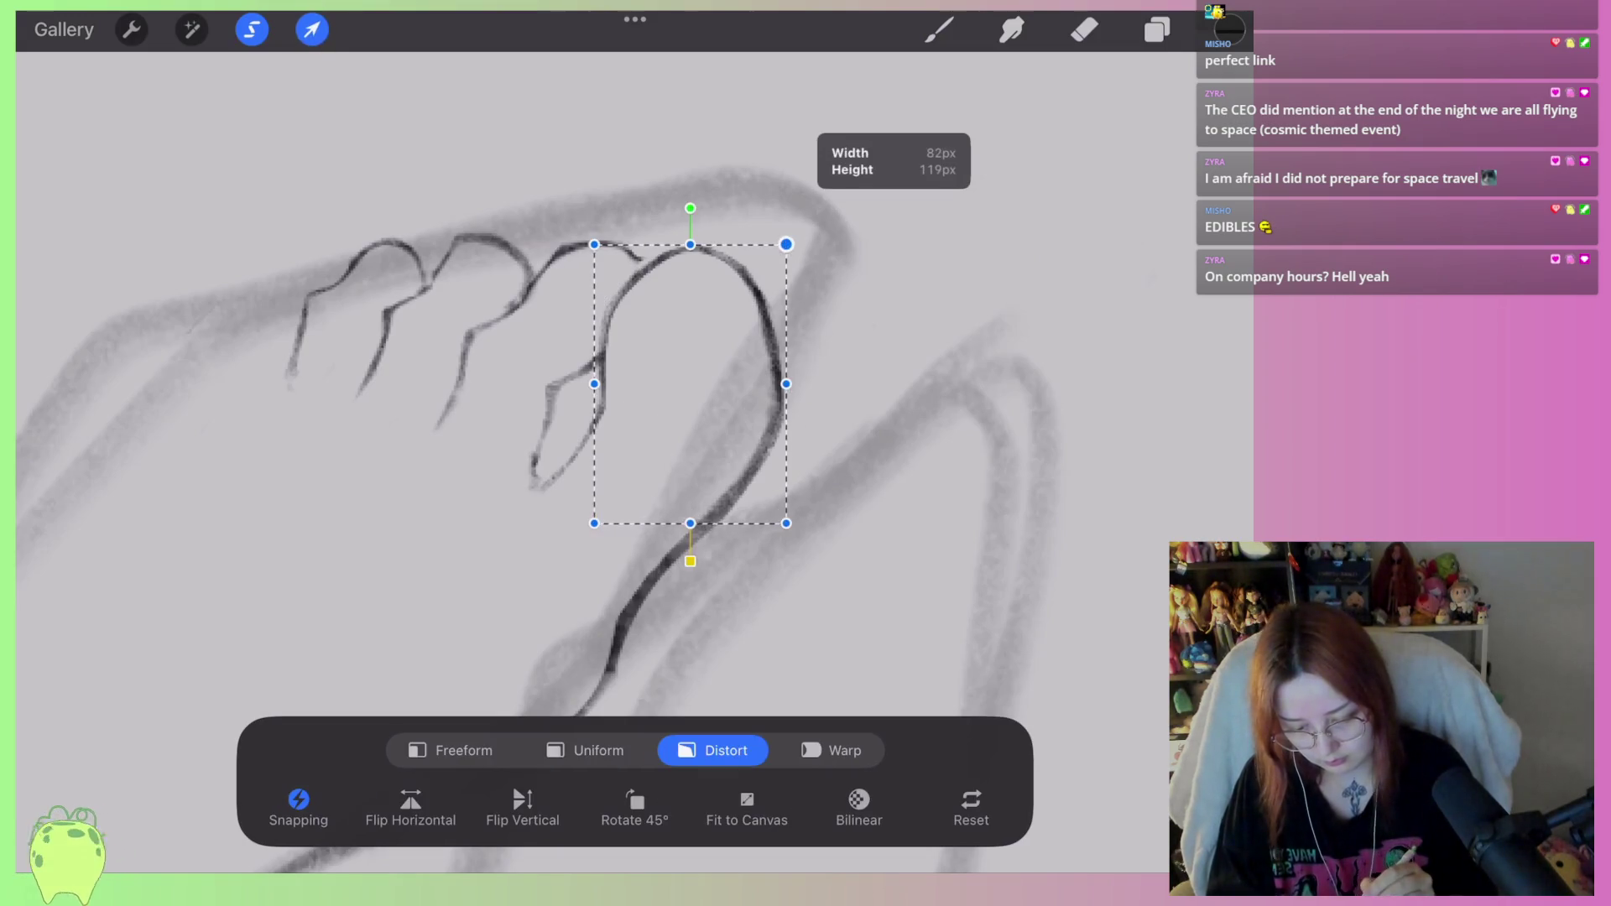
pyautogui.moveTo(786, 244); pyautogui.dragTo(792, 276)
pyautogui.moveTo(786, 523); pyautogui.dragTo(755, 534)
pyautogui.moveTo(594, 523); pyautogui.dragTo(584, 516)
pyautogui.moveTo(755, 534); pyautogui.dragTo(776, 537)
pyautogui.click(594, 245)
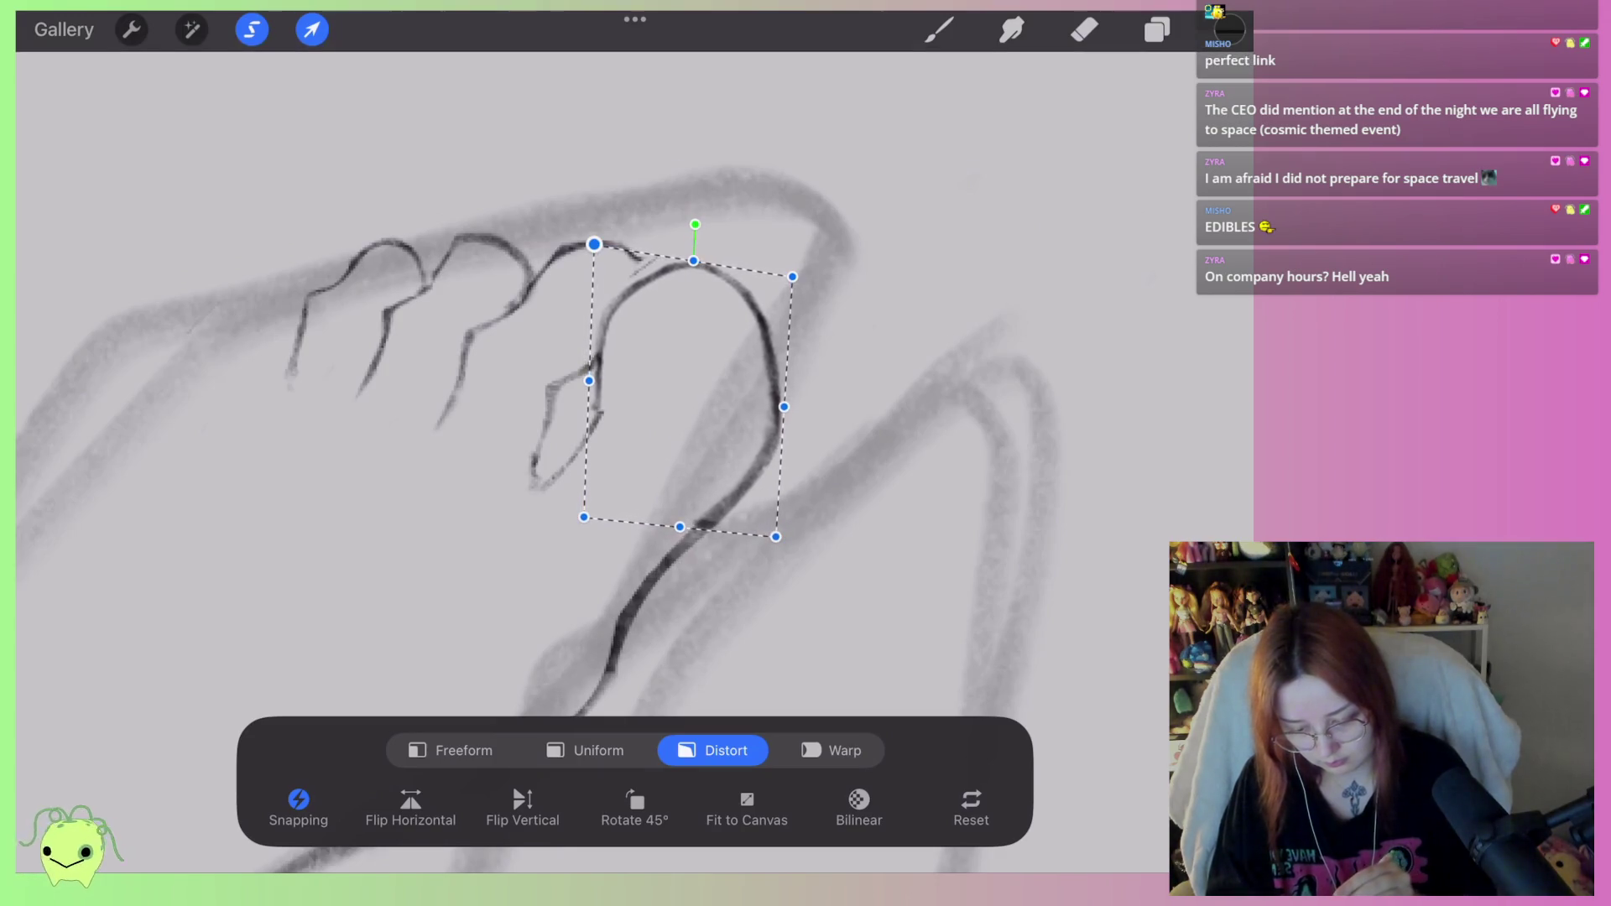
pyautogui.moveTo(594, 244); pyautogui.dragTo(599, 241)
pyautogui.click(1084, 29)
# Flip the canvas horizontally to check the foot's proportions.
pyautogui.scroll(-2, 587, 453)
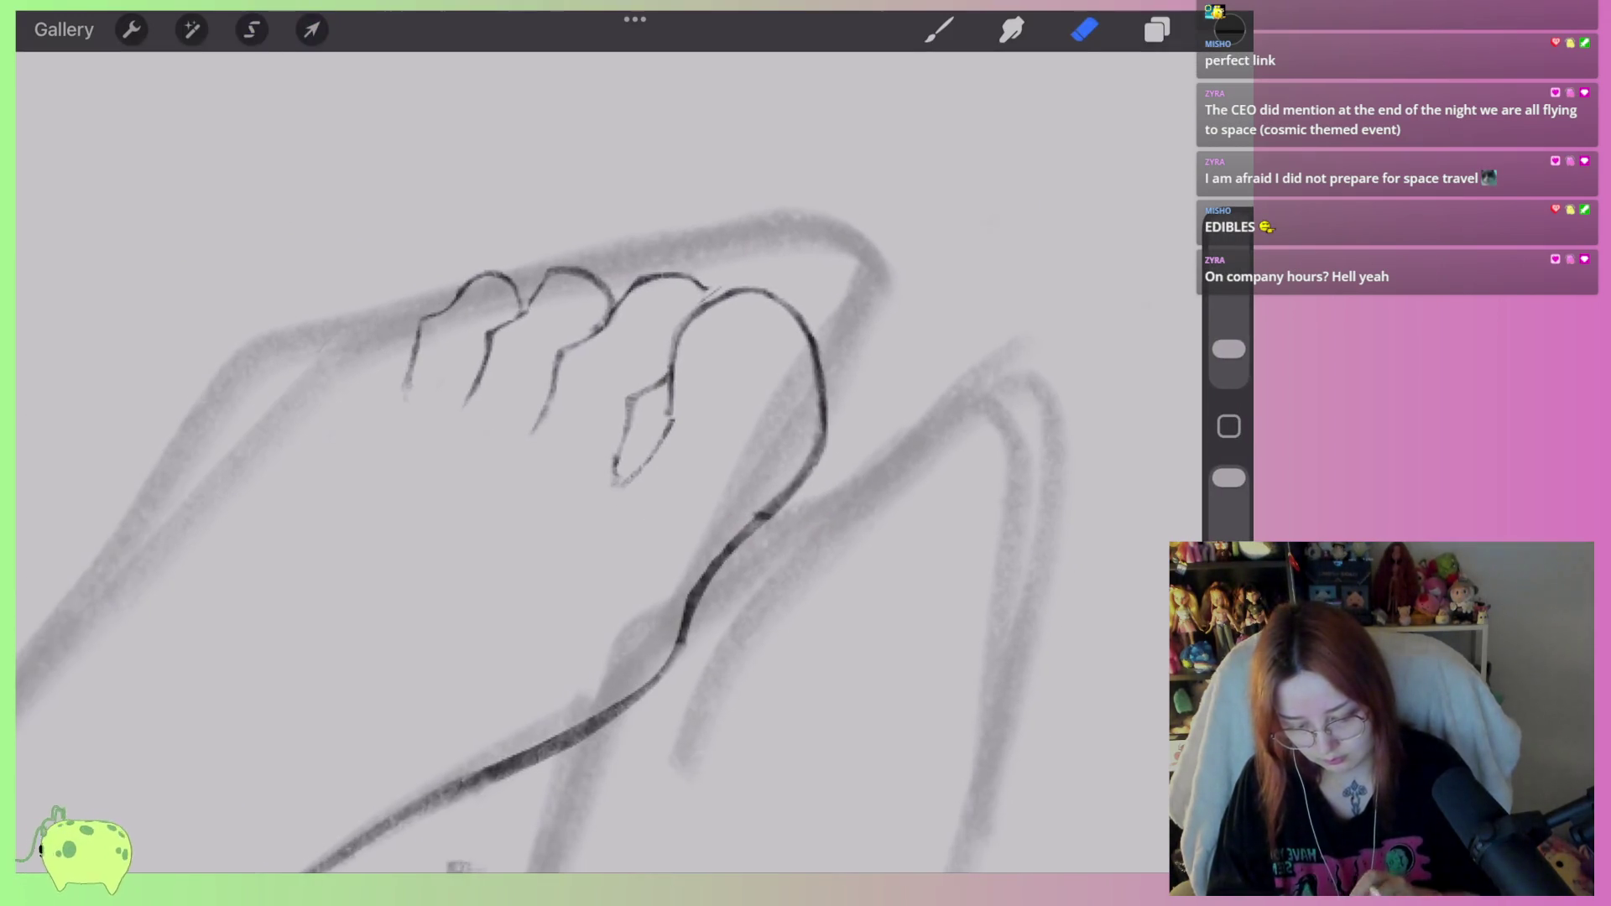
pyautogui.scroll(-2, 789, 294)
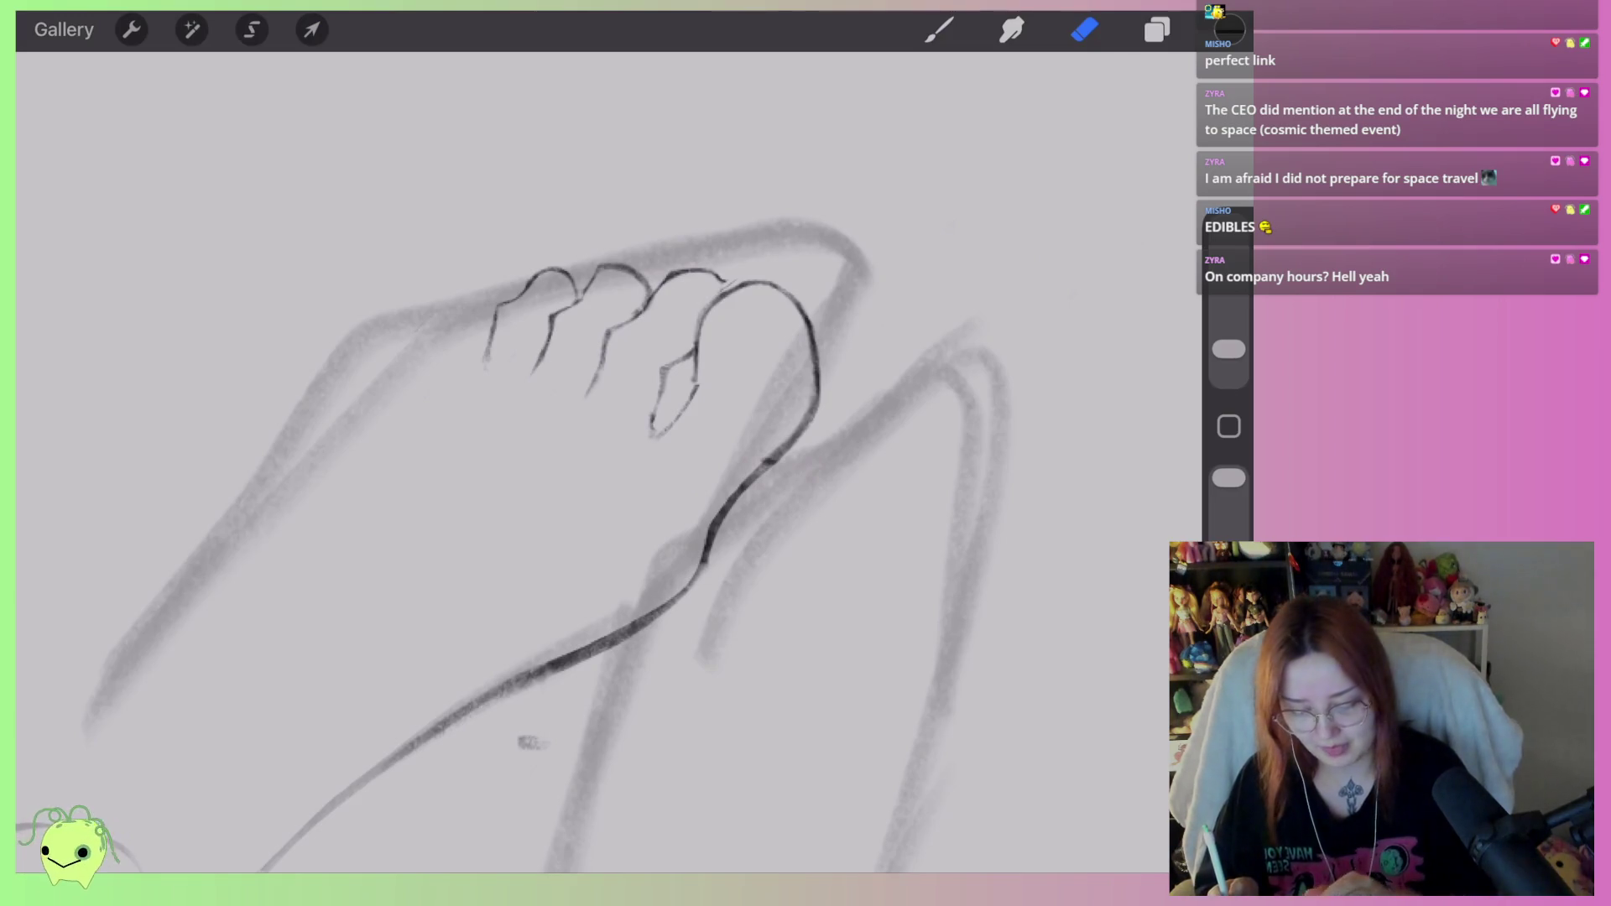
pyautogui.click(892, 241)
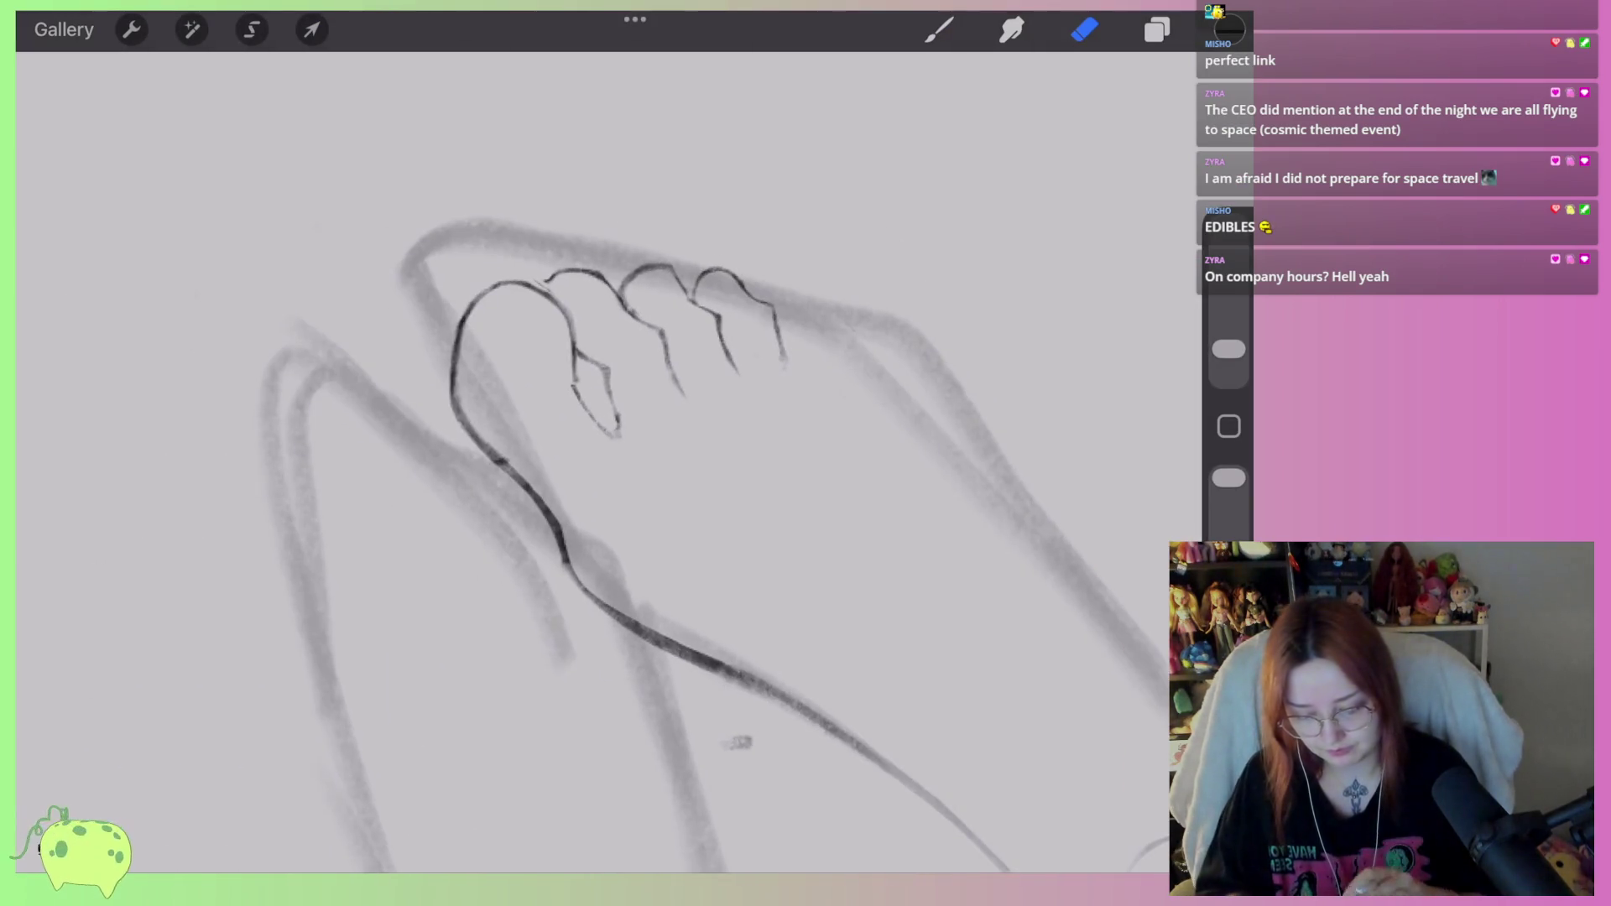
pyautogui.scroll(-3, 588, 453)
pyautogui.scroll(5, 587, 454)
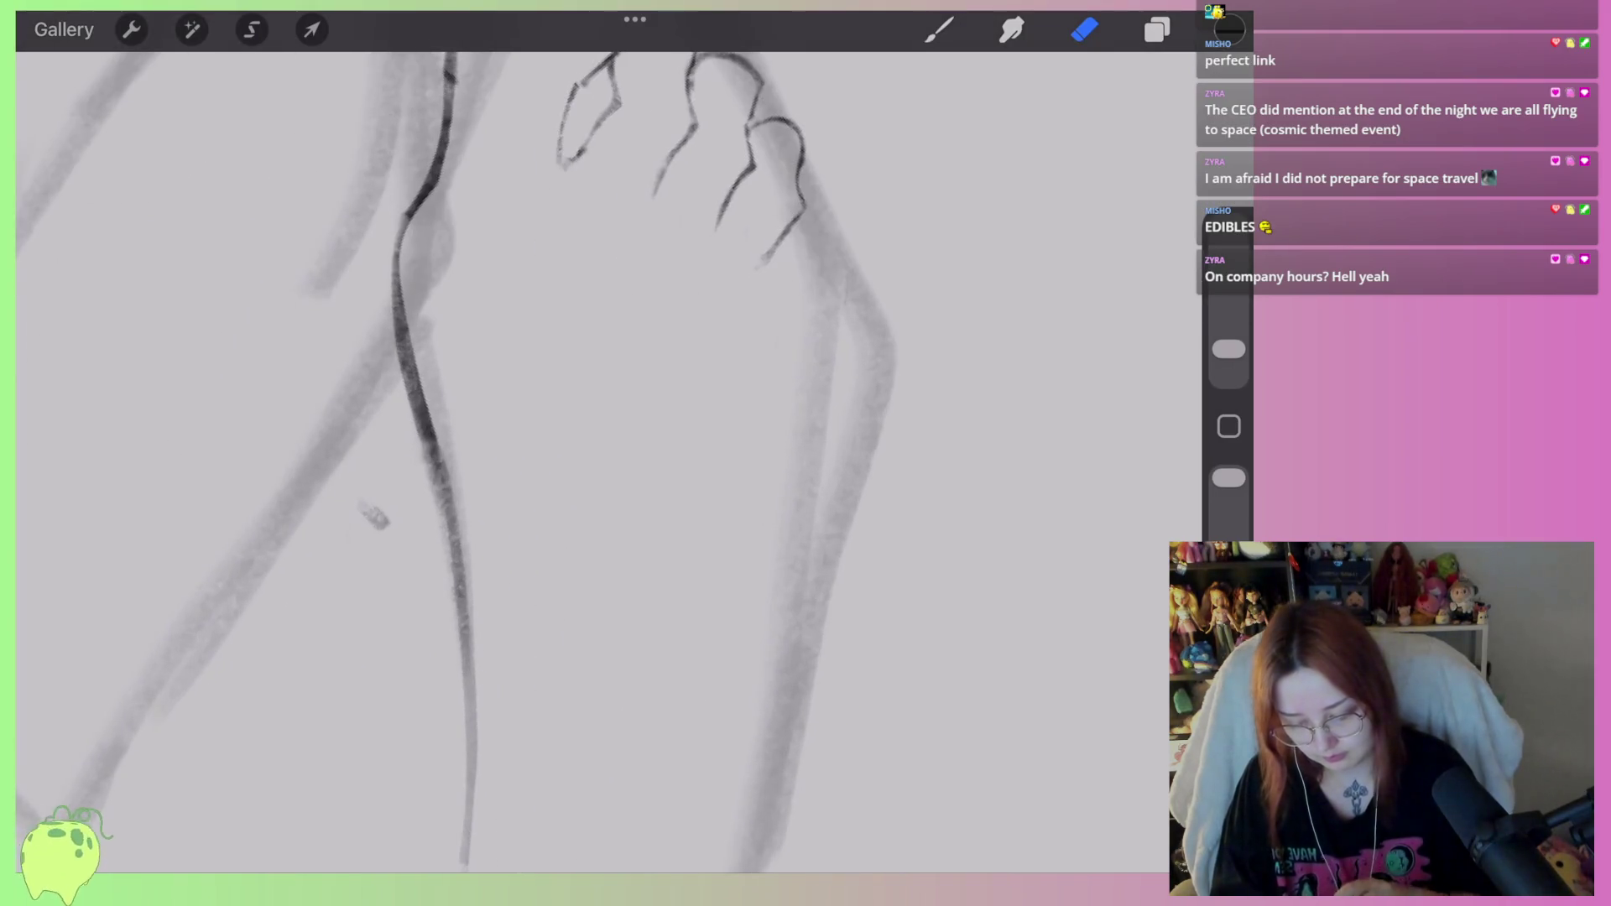
pyautogui.scroll(-5, 587, 453)
pyautogui.scroll(-2, 587, 454)
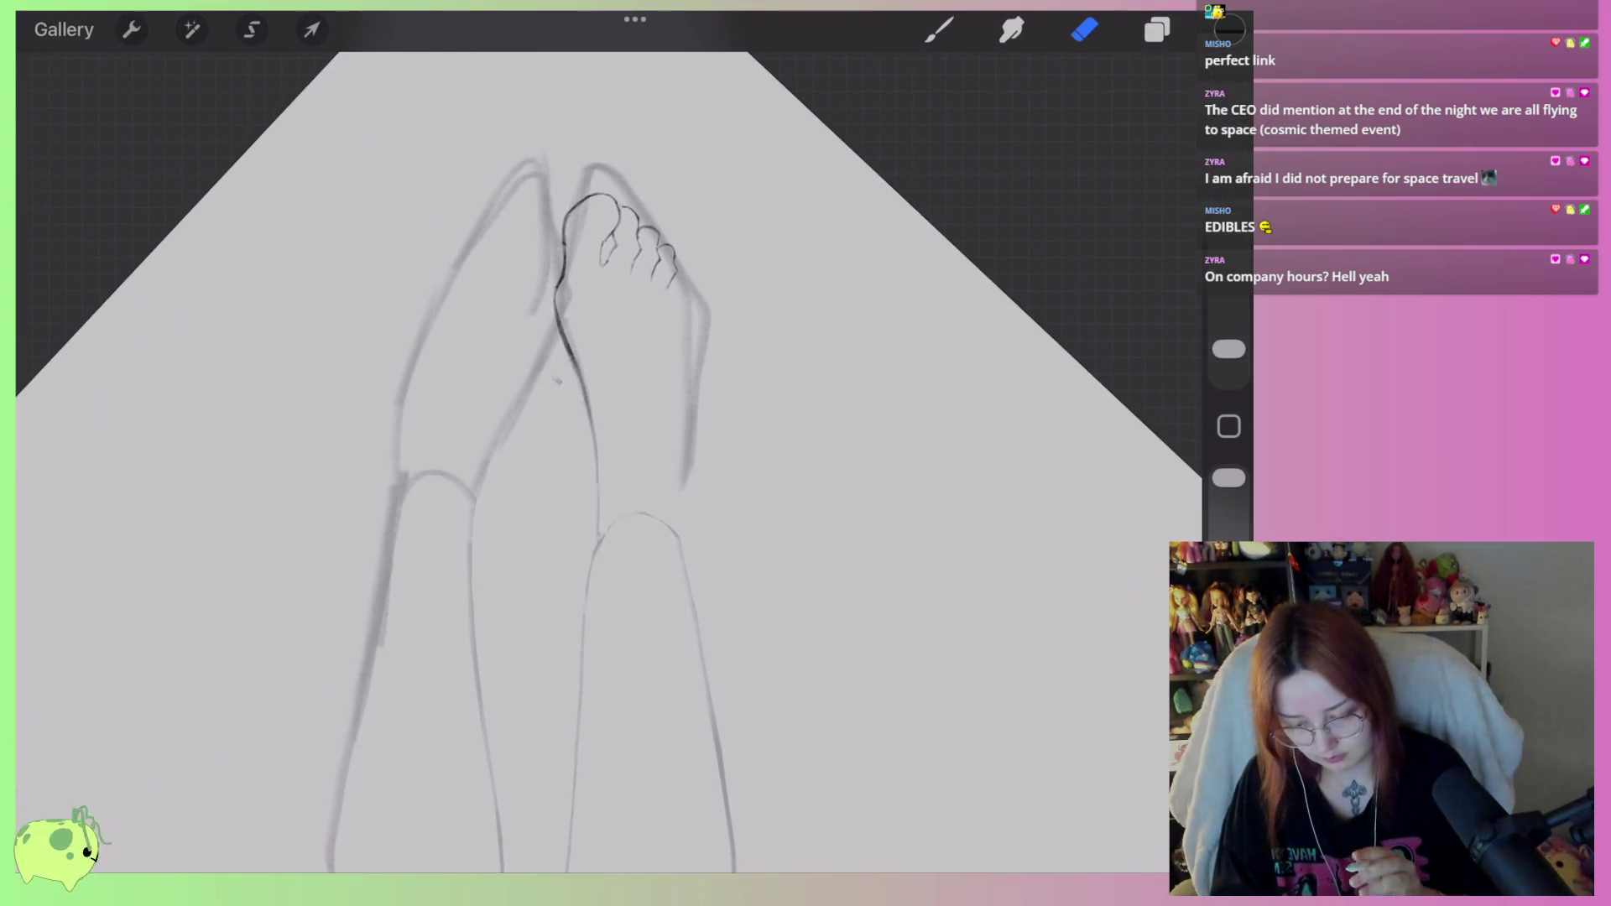
pyautogui.scroll(5, 588, 453)
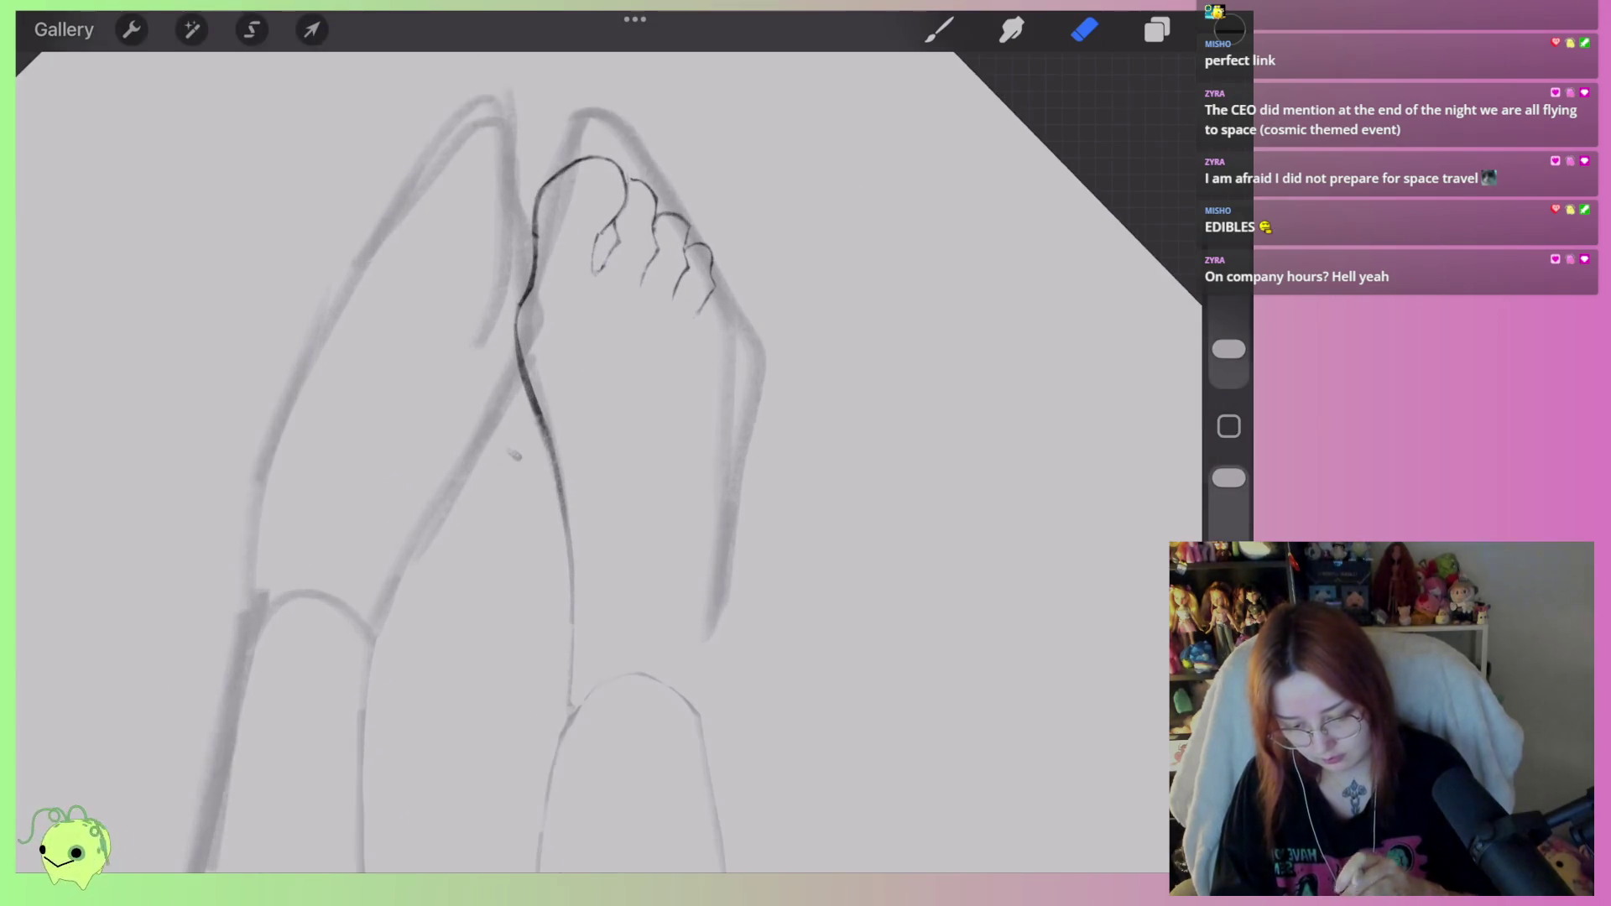
# Lasso the toes, rotate them slightly and drag Distort corners into a narrower, tilted group.
pyautogui.press('s')
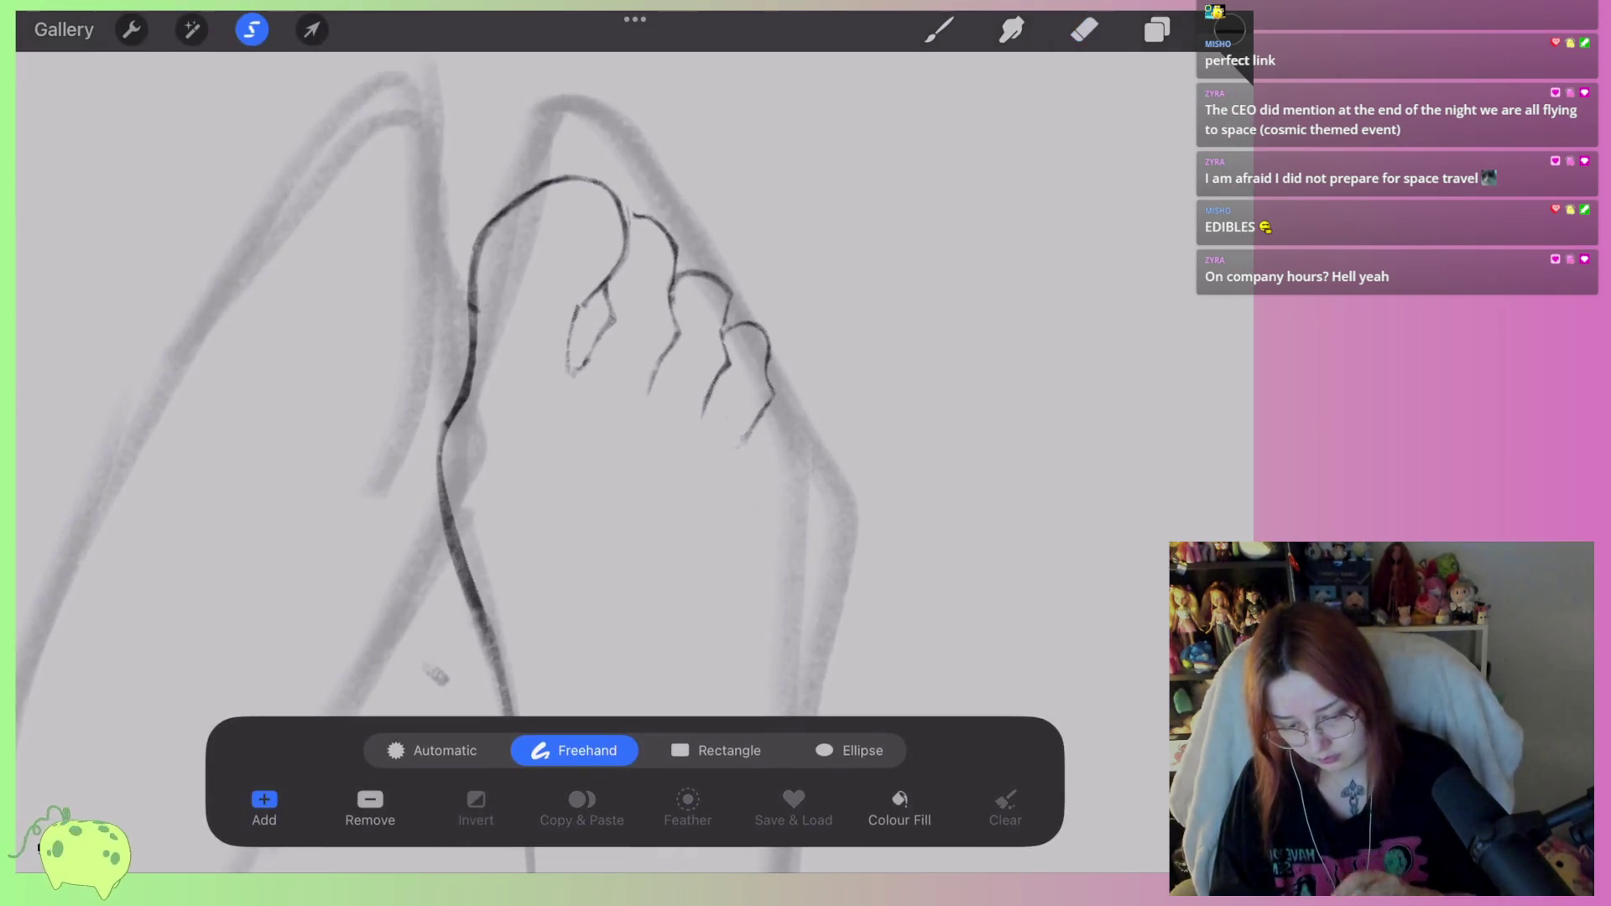
pyautogui.scroll(-3, 587, 454)
pyautogui.moveTo(793, 324); pyautogui.dragTo(591, 405)
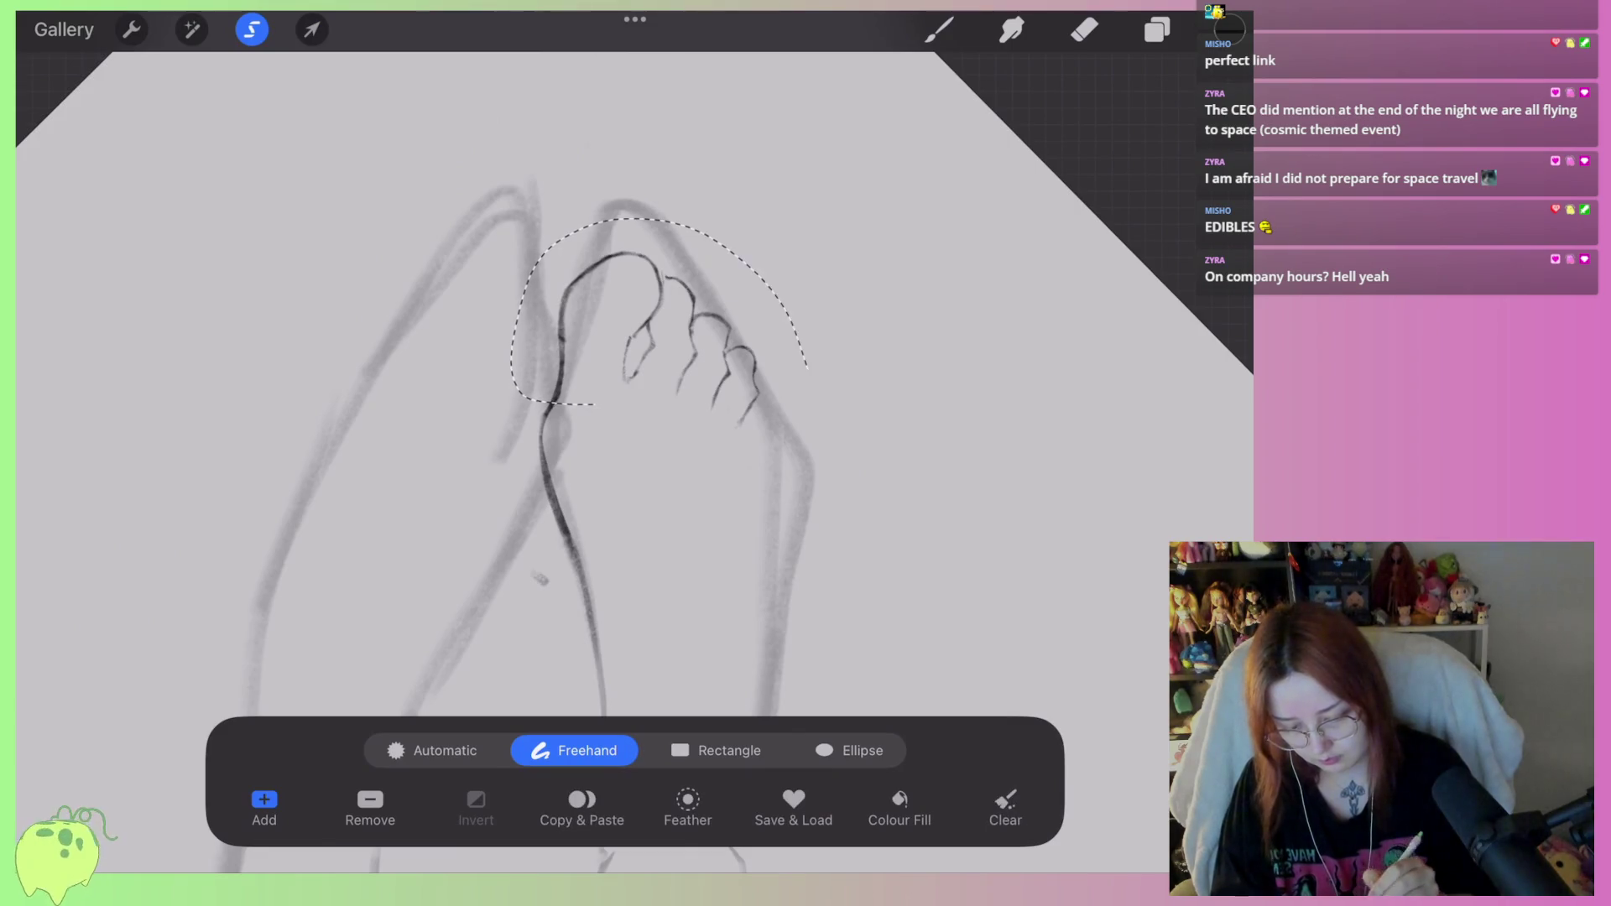
pyautogui.click(311, 30)
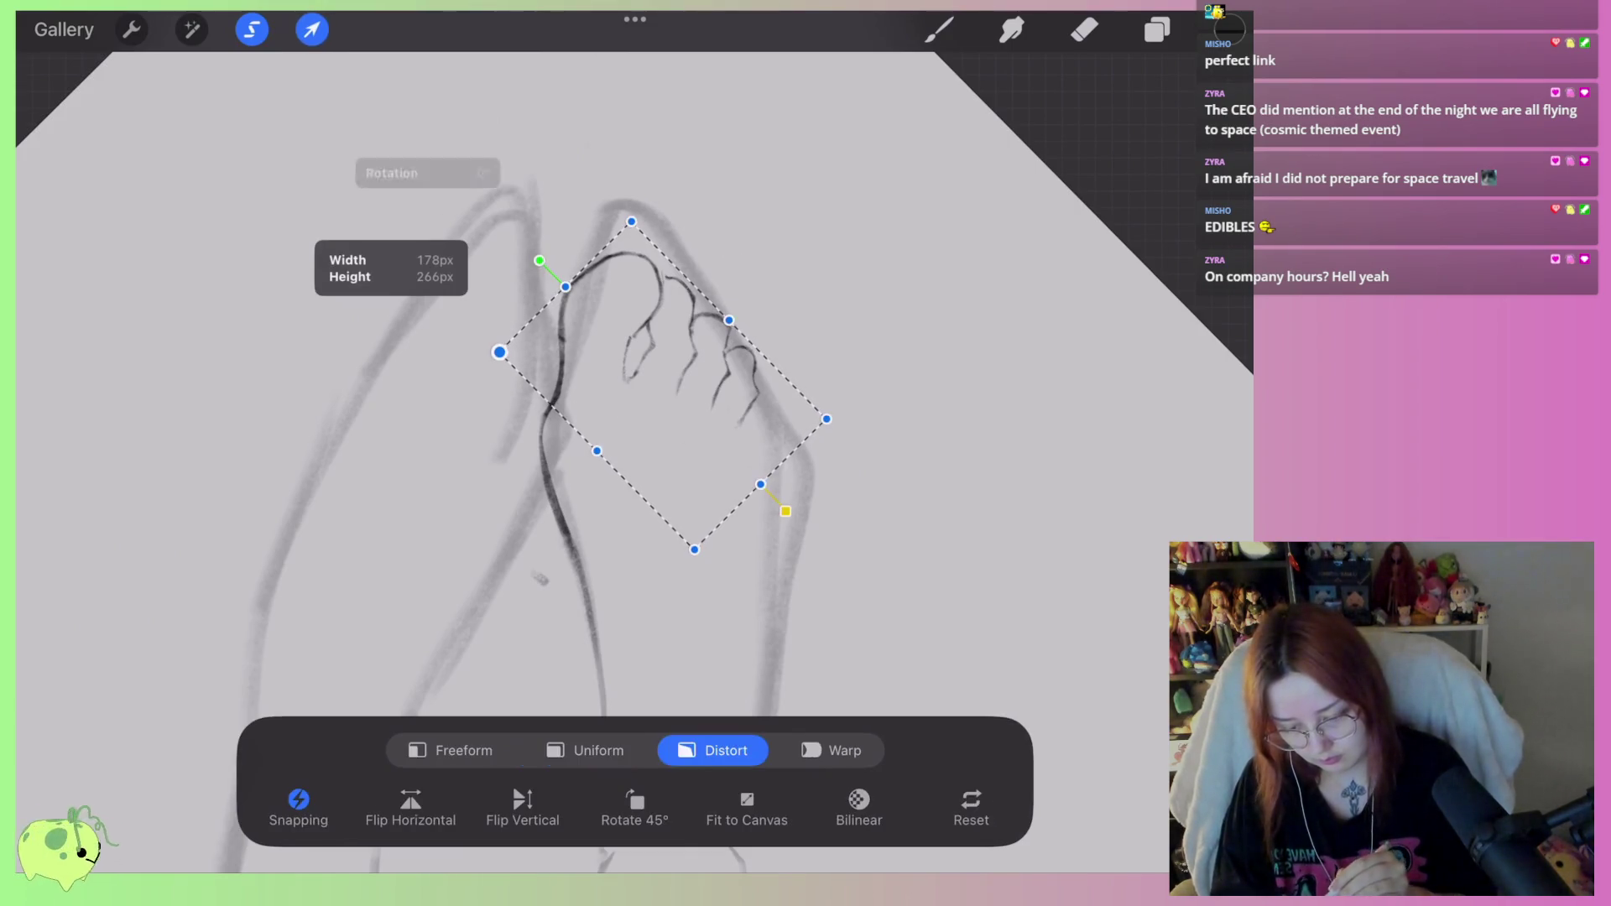
pyautogui.moveTo(540, 260); pyautogui.dragTo(515, 266)
pyautogui.moveTo(600, 213); pyautogui.dragTo(573, 212)
pyautogui.moveTo(490, 363); pyautogui.dragTo(496, 365)
pyautogui.moveTo(824, 380); pyautogui.dragTo(814, 368)
pyautogui.moveTo(713, 527); pyautogui.dragTo(712, 527)
pyautogui.click(312, 29)
pyautogui.click(1084, 29)
pyautogui.scroll(5, 504, 420)
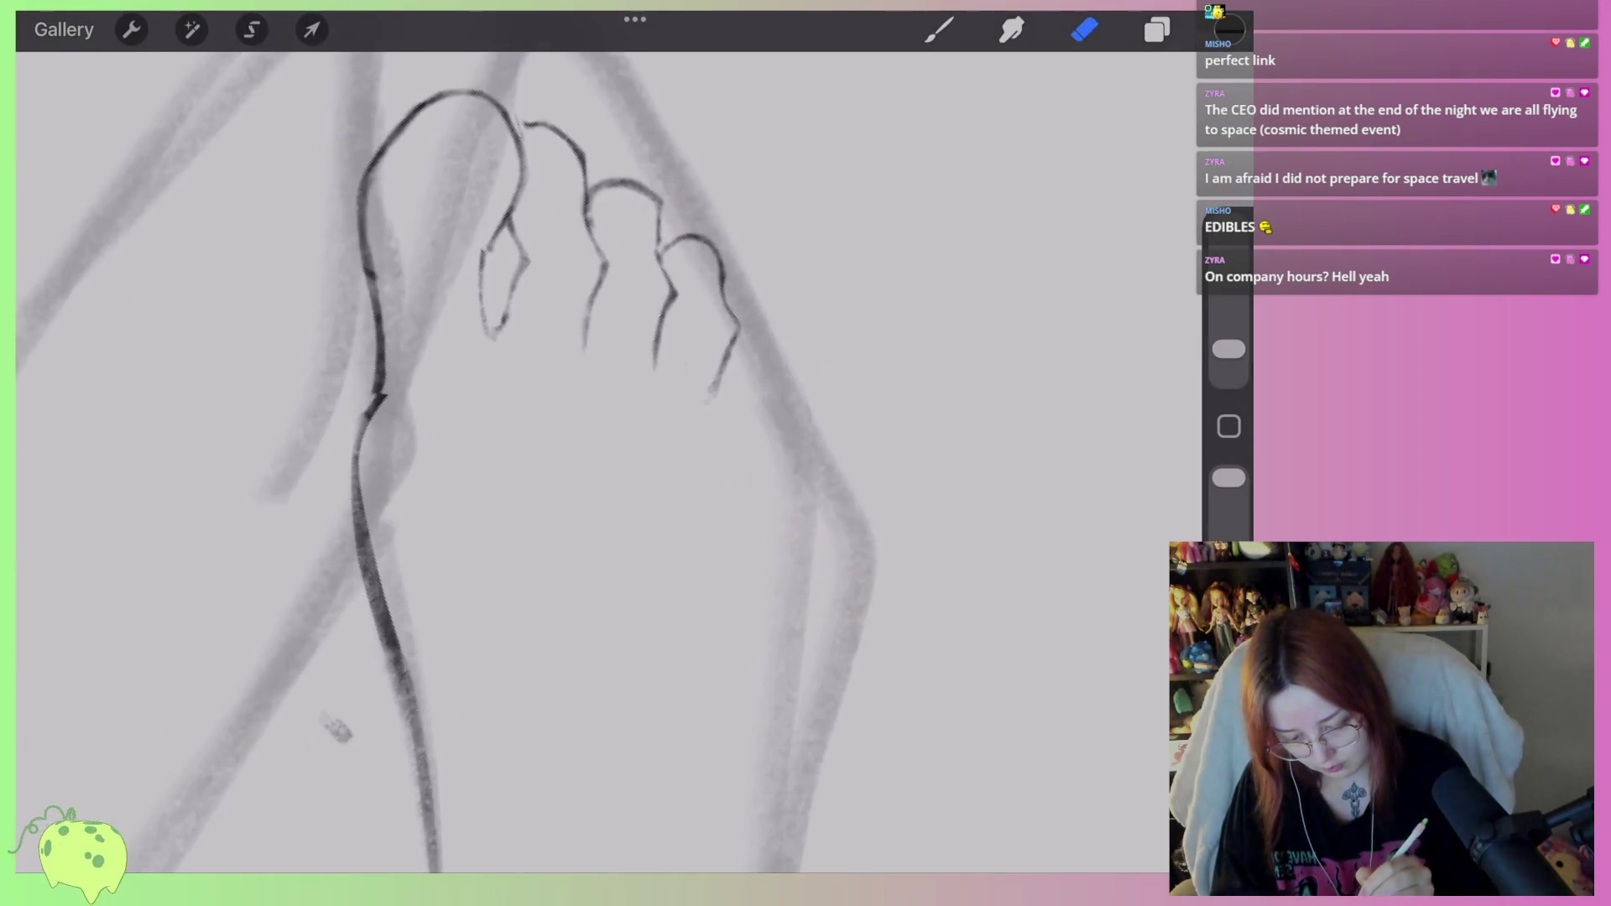
pyautogui.click(939, 29)
# Try strokes along the foot's right outer edge, undoing each attempt.
pyautogui.moveTo(732, 307); pyautogui.dragTo(779, 381)
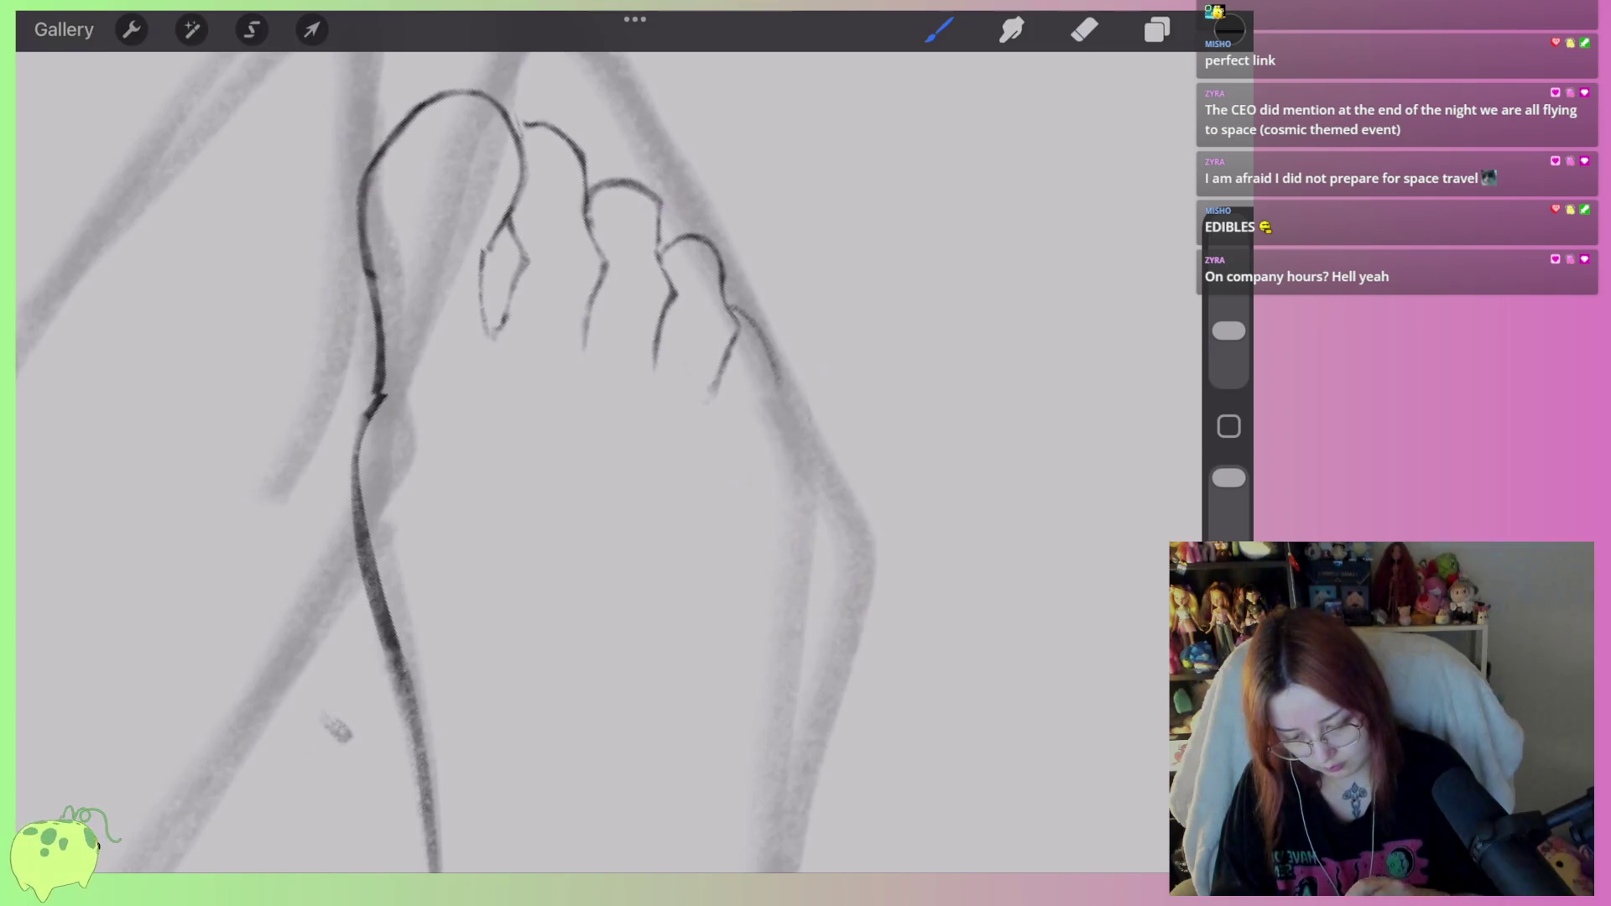
pyautogui.moveTo(587, 419); pyautogui.dragTo(537, 404)
pyautogui.hotkey('ctrl', 'z')
pyautogui.moveTo(703, 307)
pyautogui.mouseDown()
pyautogui.moveTo(751, 351)
pyautogui.moveTo(798, 495)
pyautogui.moveTo(806, 587)
pyautogui.mouseUp()
pyautogui.scroll(-5, 504, 419)
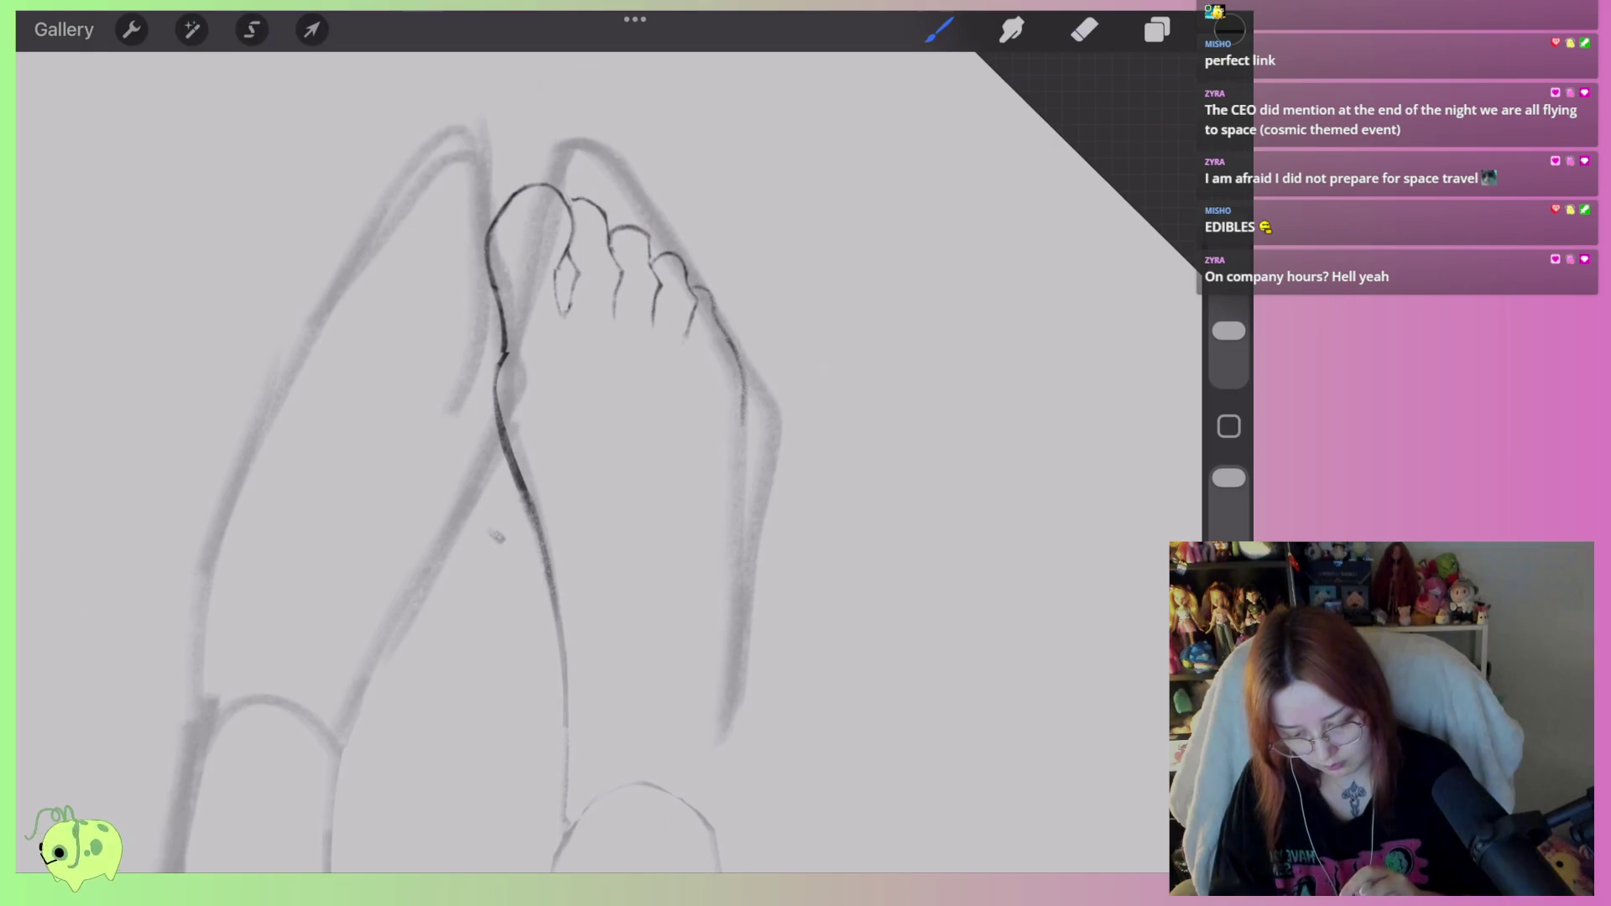
pyautogui.scroll(5, 587, 293)
pyautogui.hotkey('ctrl', 'z')
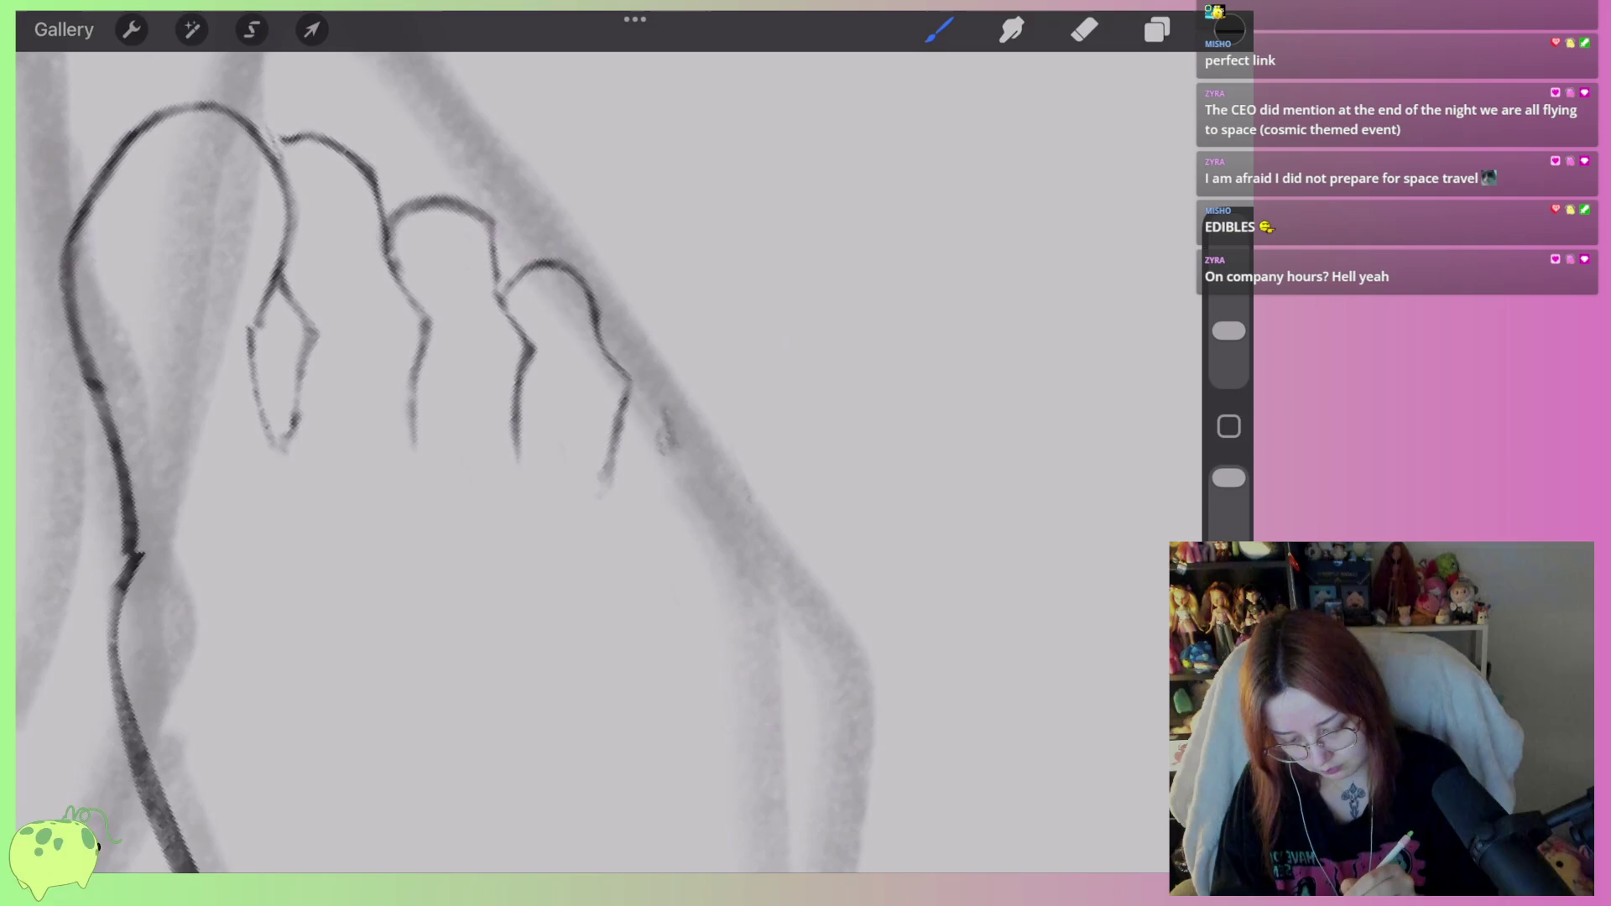
pyautogui.hotkey('ctrl', 'z')
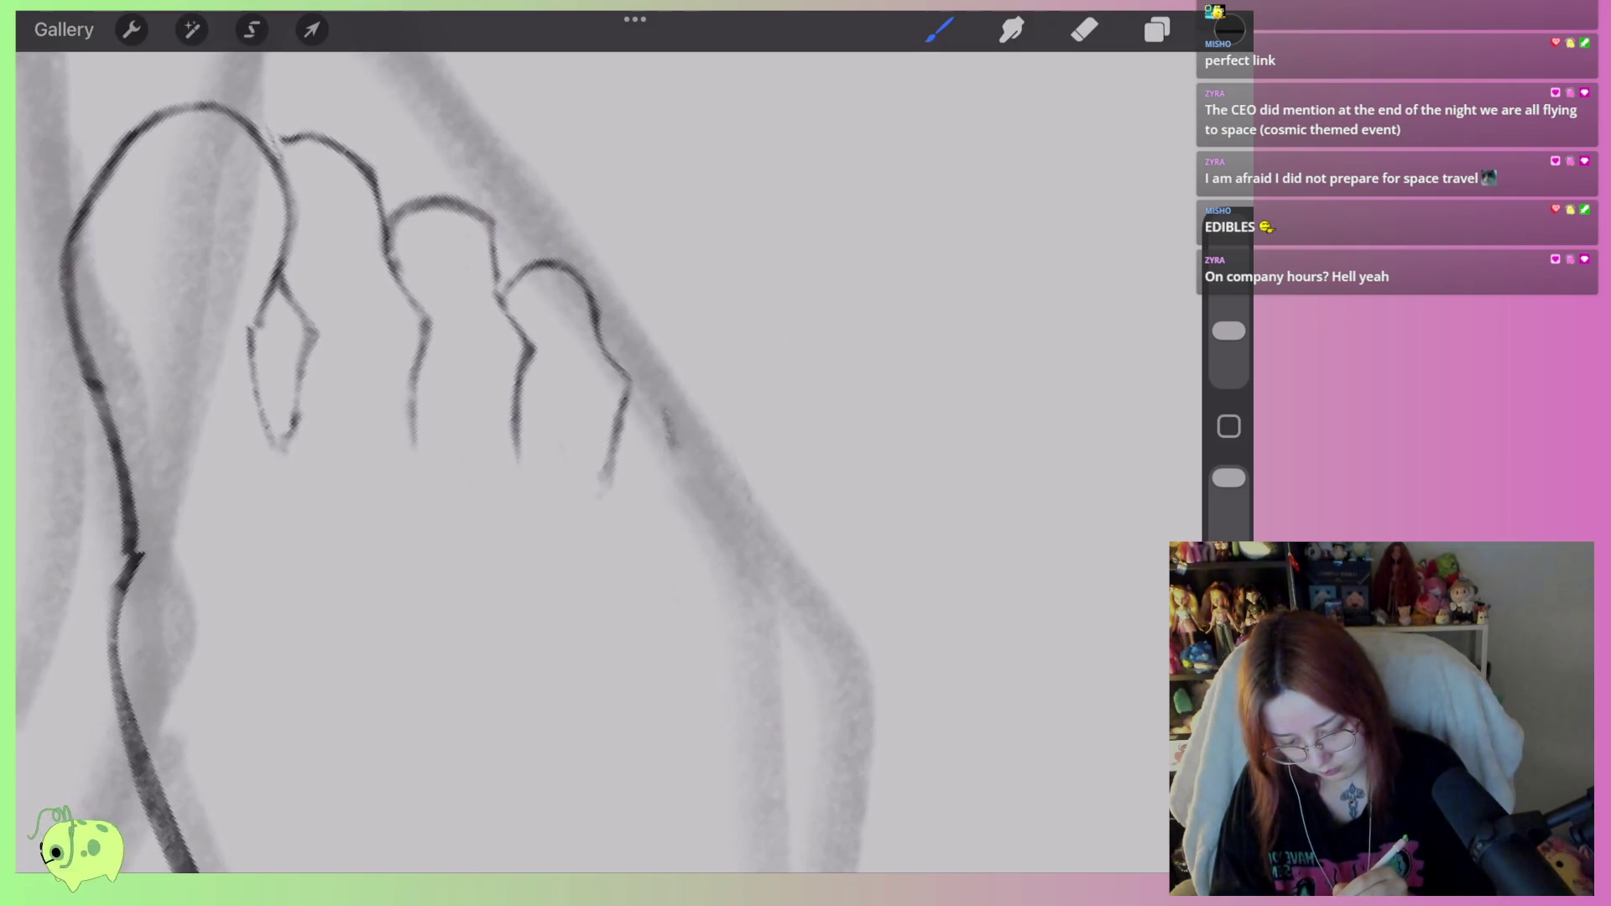
# Draw and retry a short line to the right of the smallest toe.
pyautogui.moveTo(608, 349); pyautogui.dragTo(651, 359)
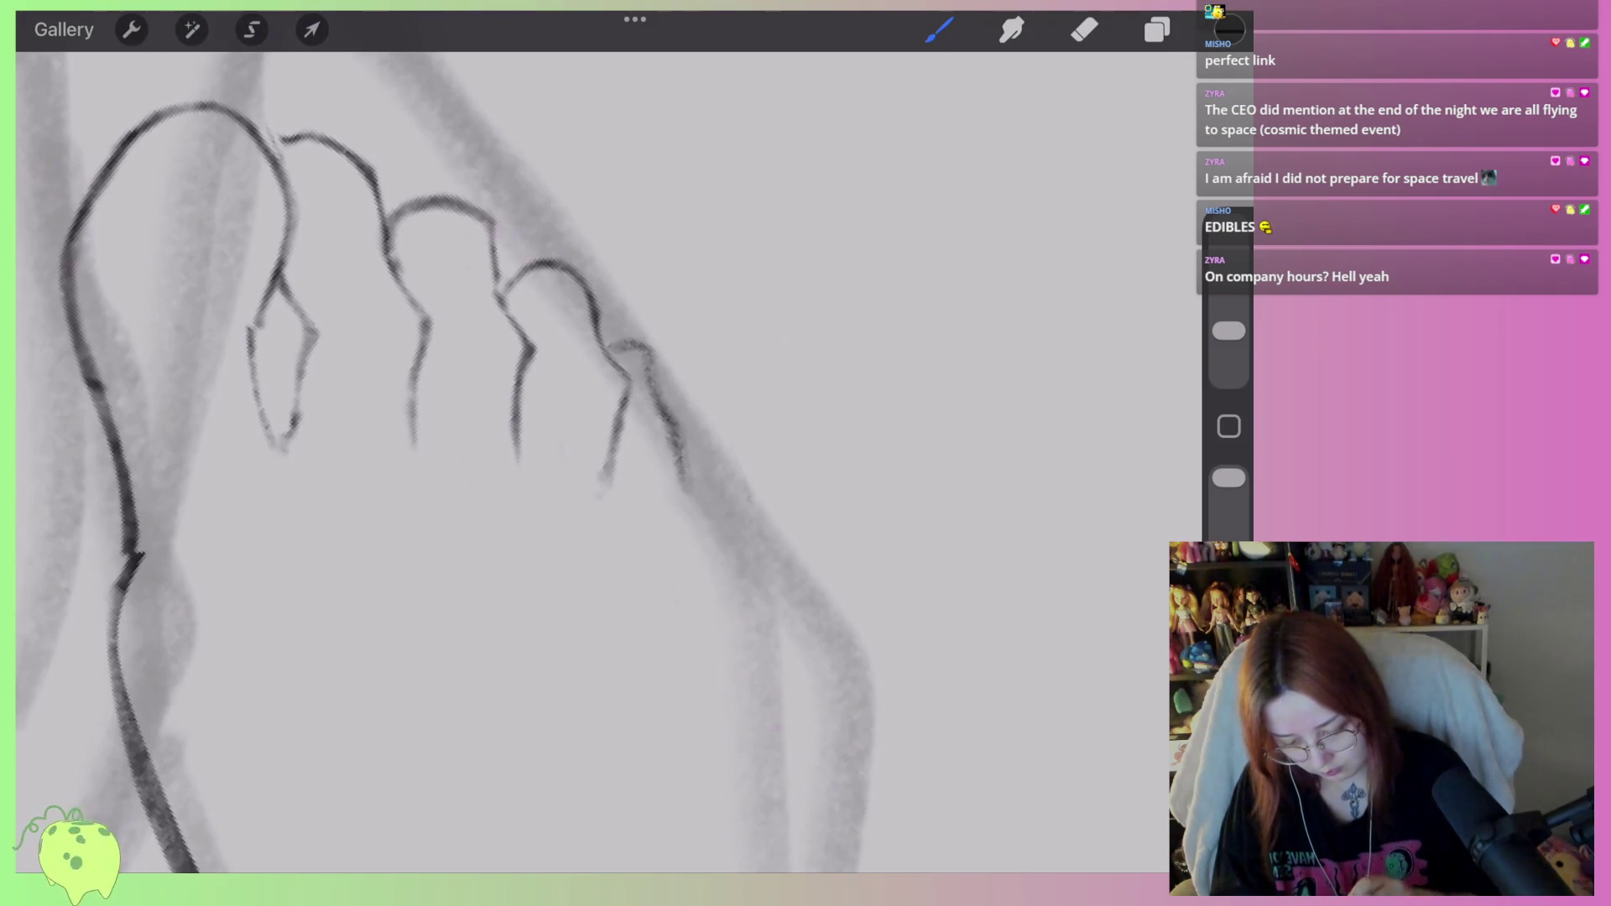
pyautogui.scroll(-5, 403, 461)
pyautogui.scroll(5, 403, 462)
pyautogui.hotkey('ctrl', 'z')
# Settle on a final short dark line beside the smallest toe, continuing the outer edge.
pyautogui.hotkey('ctrl', 'z')
pyautogui.moveTo(612, 319); pyautogui.dragTo(663, 402)
pyautogui.scroll(-3, 403, 461)
pyautogui.scroll(-3, 504, 462)
pyautogui.scroll(5, 503, 461)
pyautogui.hotkey('ctrl', 'z')
pyautogui.scroll(2, 504, 462)
pyautogui.moveTo(682, 328)
pyautogui.mouseDown()
pyautogui.moveTo(723, 353)
pyautogui.moveTo(739, 418)
pyautogui.mouseUp()
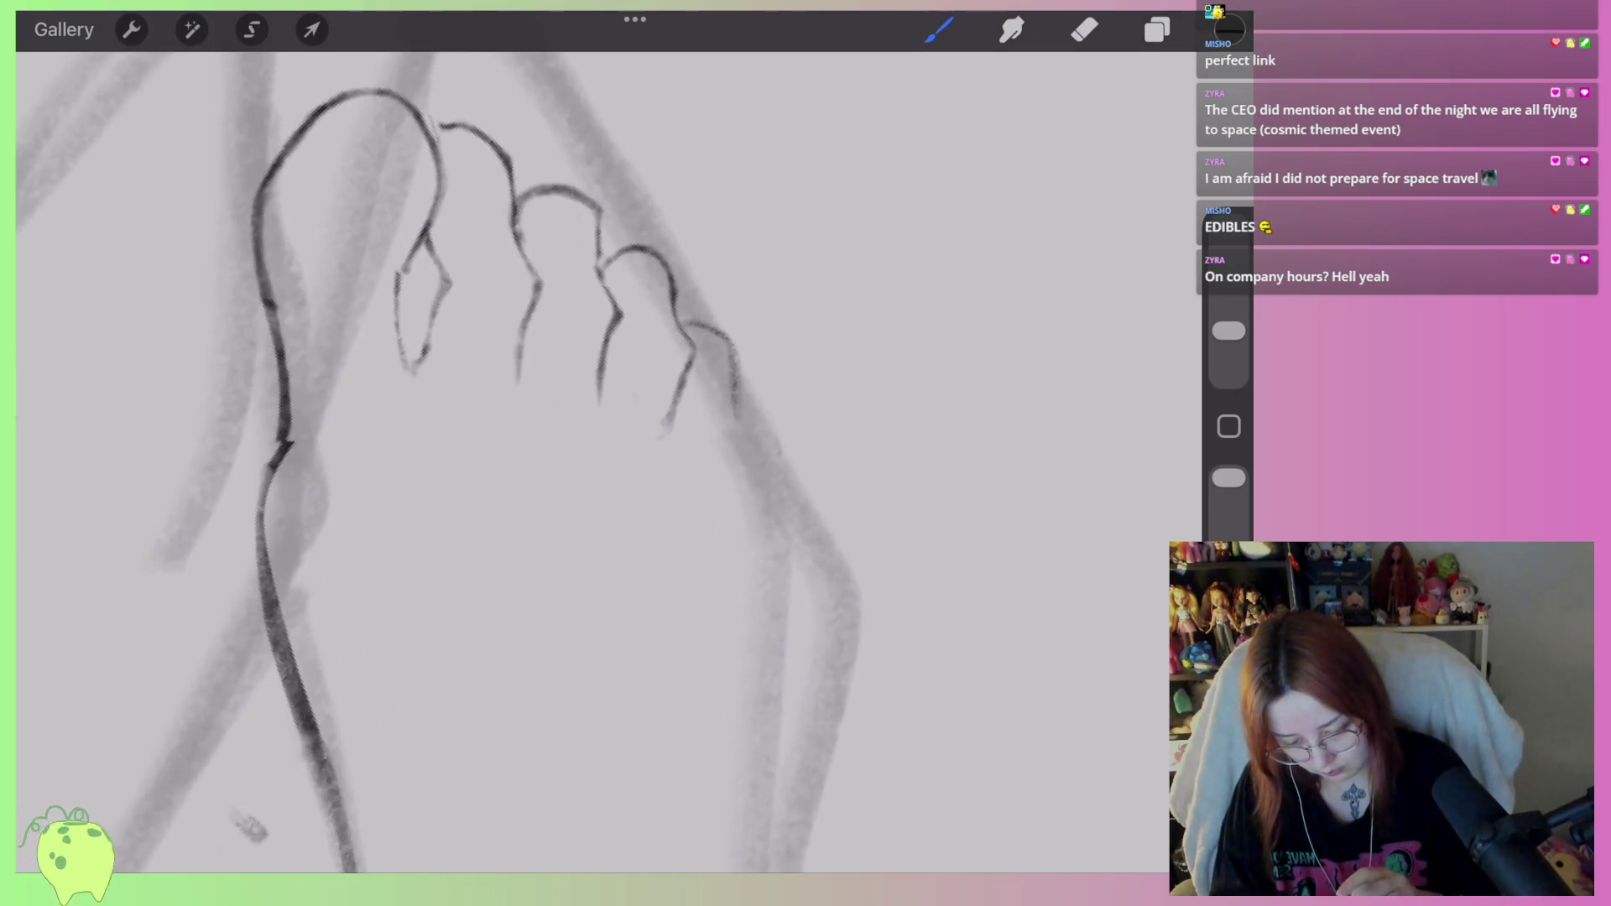
pyautogui.hotkey('ctrl', 'z')
pyautogui.moveTo(679, 328); pyautogui.dragTo(739, 417)
pyautogui.scroll(-4, 503, 461)
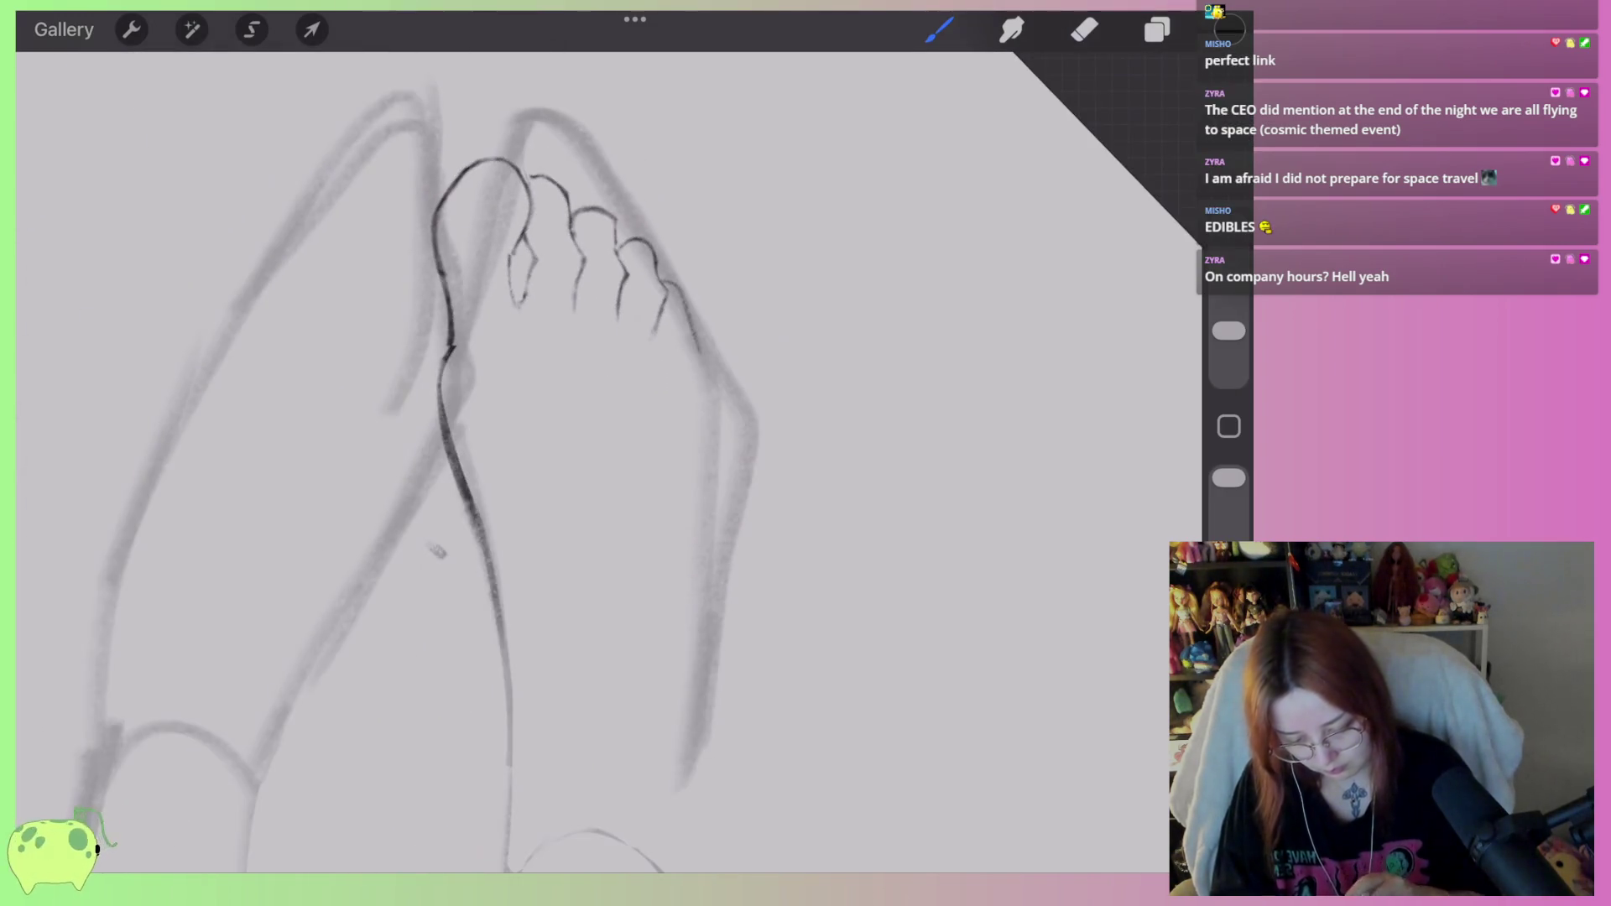
pyautogui.scroll(3, 503, 461)
pyautogui.scroll(2, 504, 461)
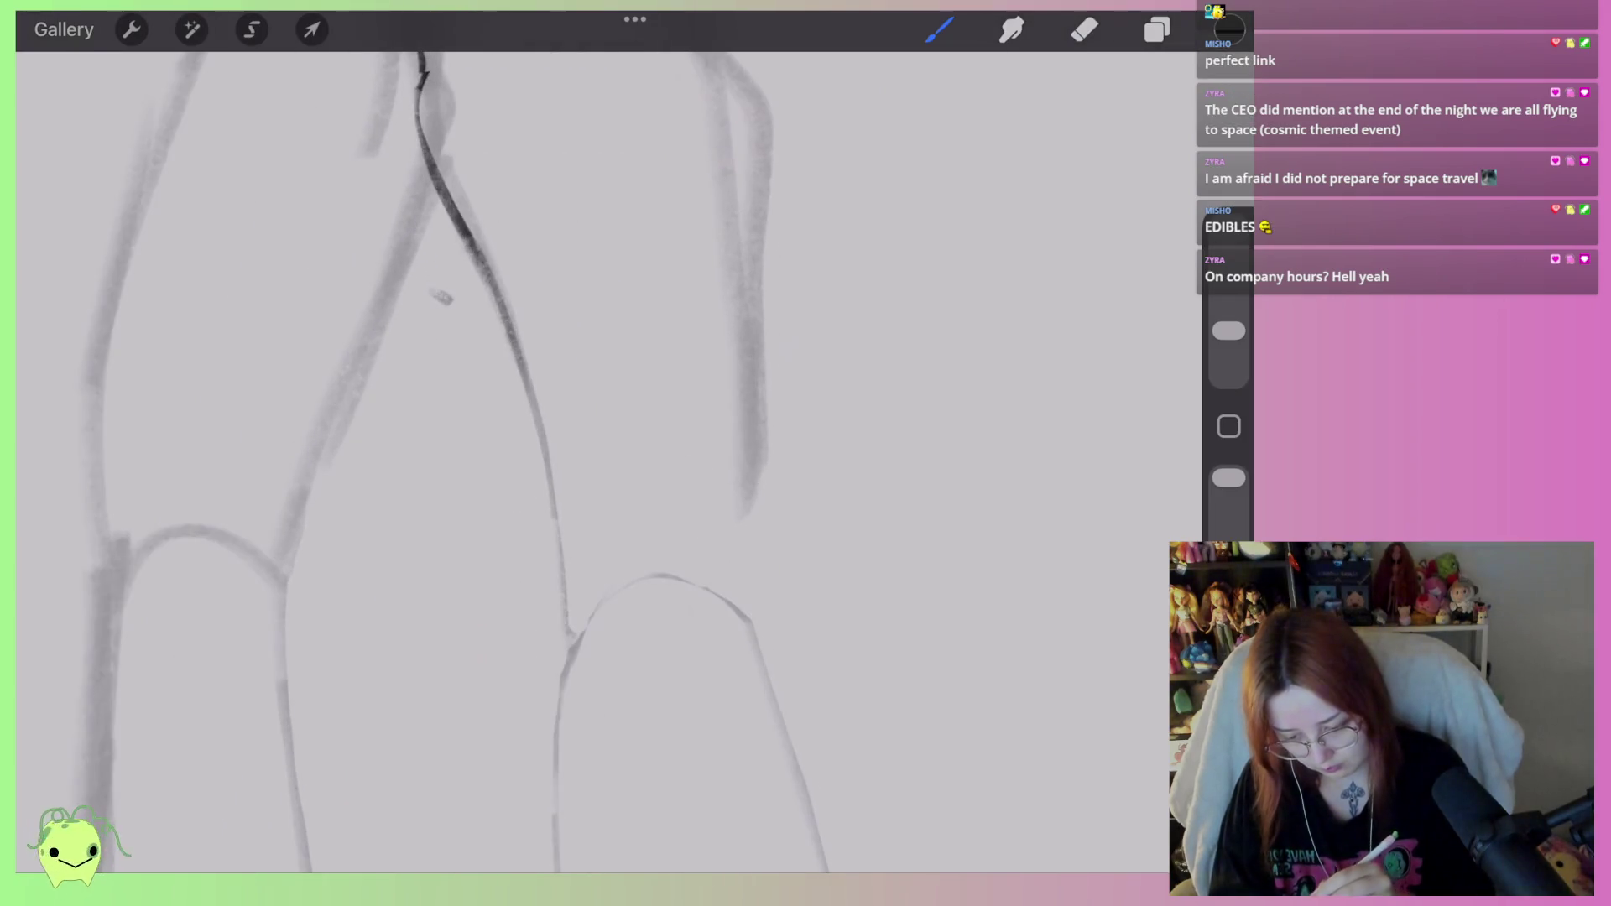
pyautogui.scroll(-5, 588, 462)
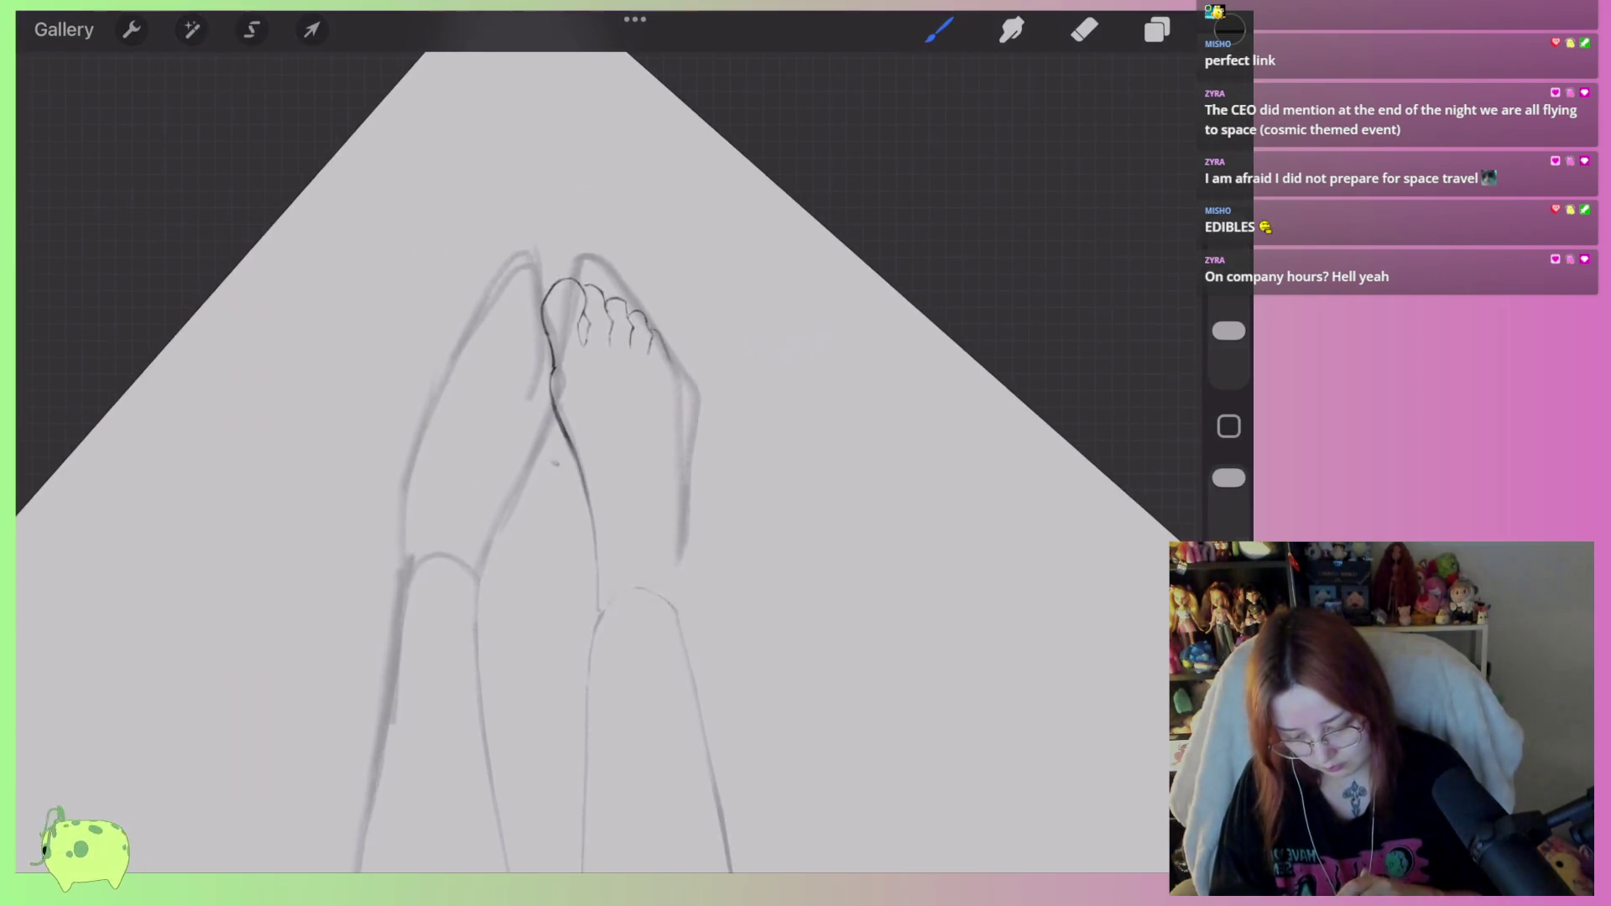
pyautogui.scroll(3, 588, 336)
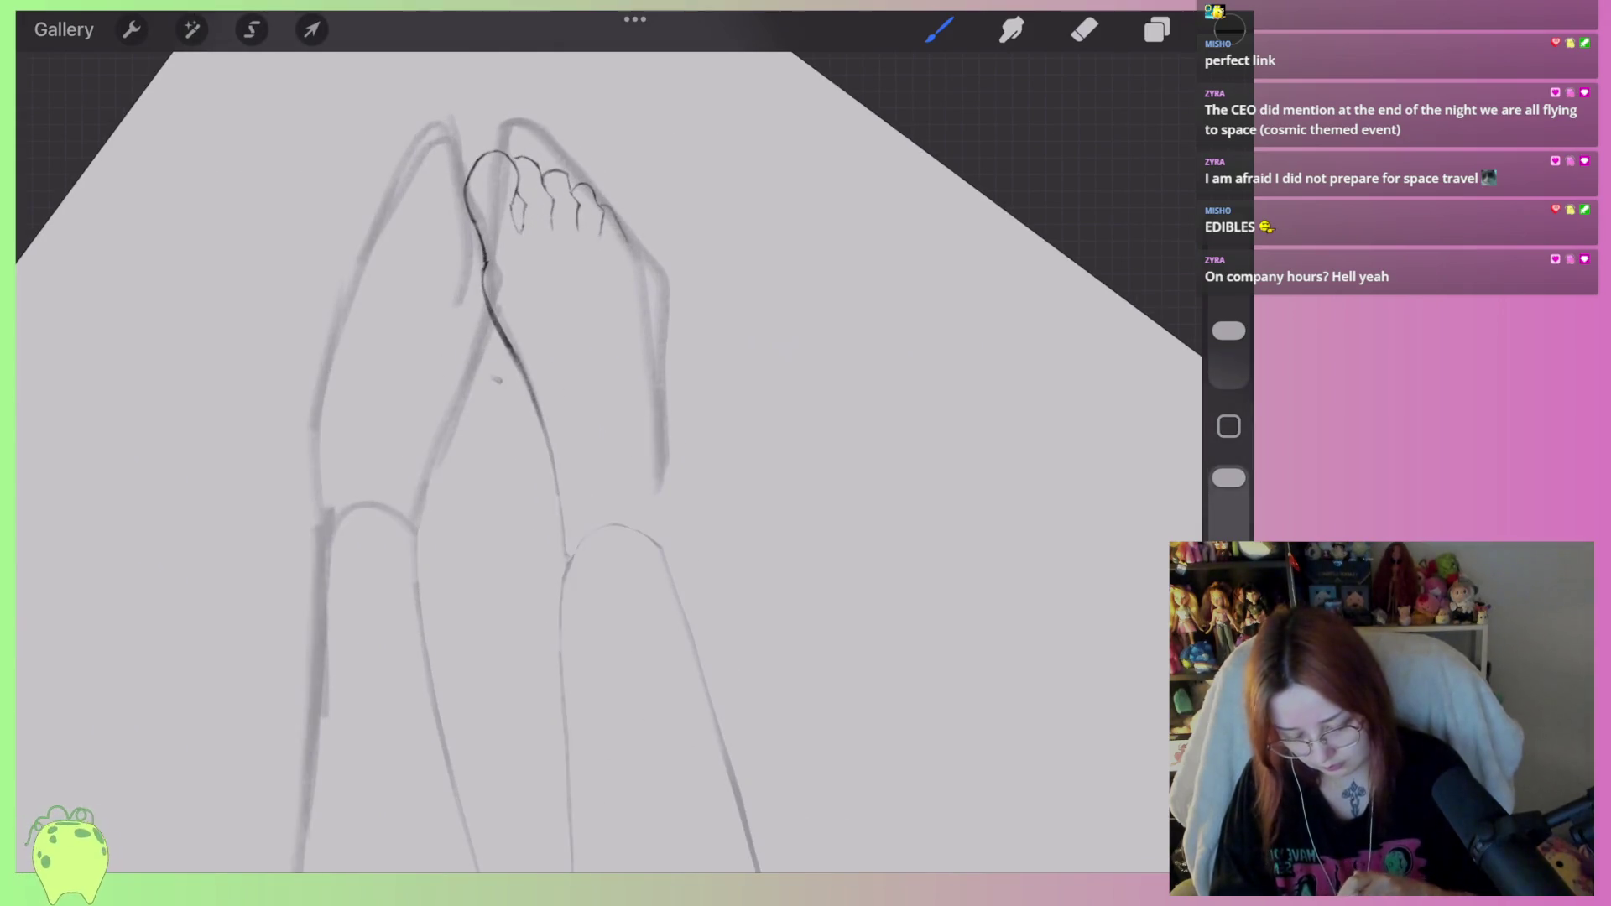
pyautogui.scroll(-4, 587, 420)
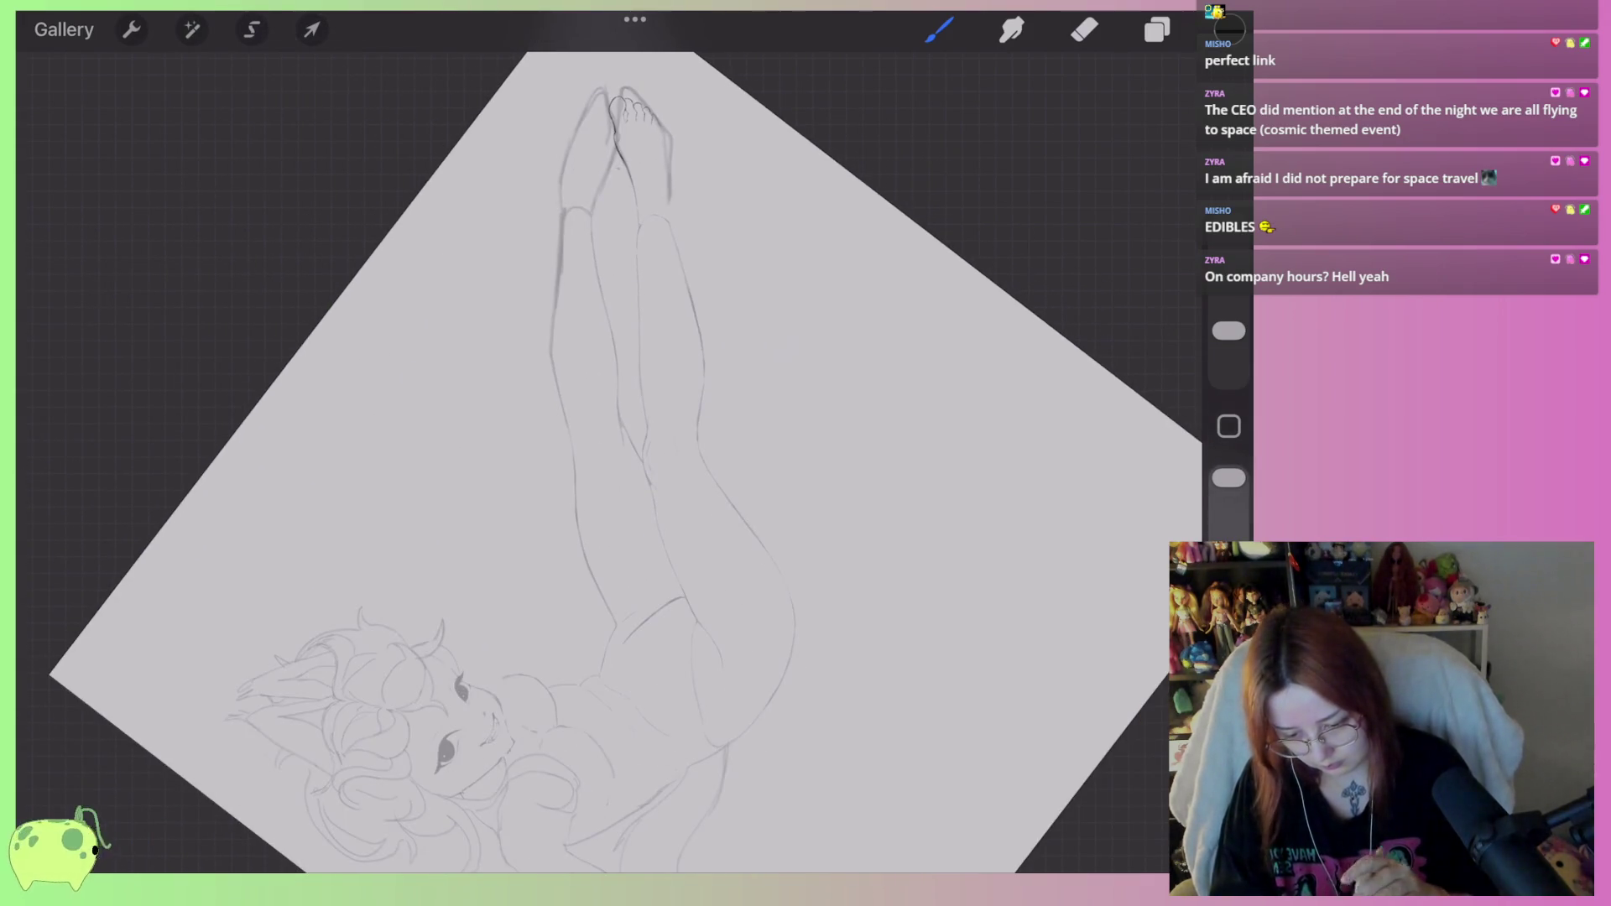
pyautogui.scroll(5, 588, 252)
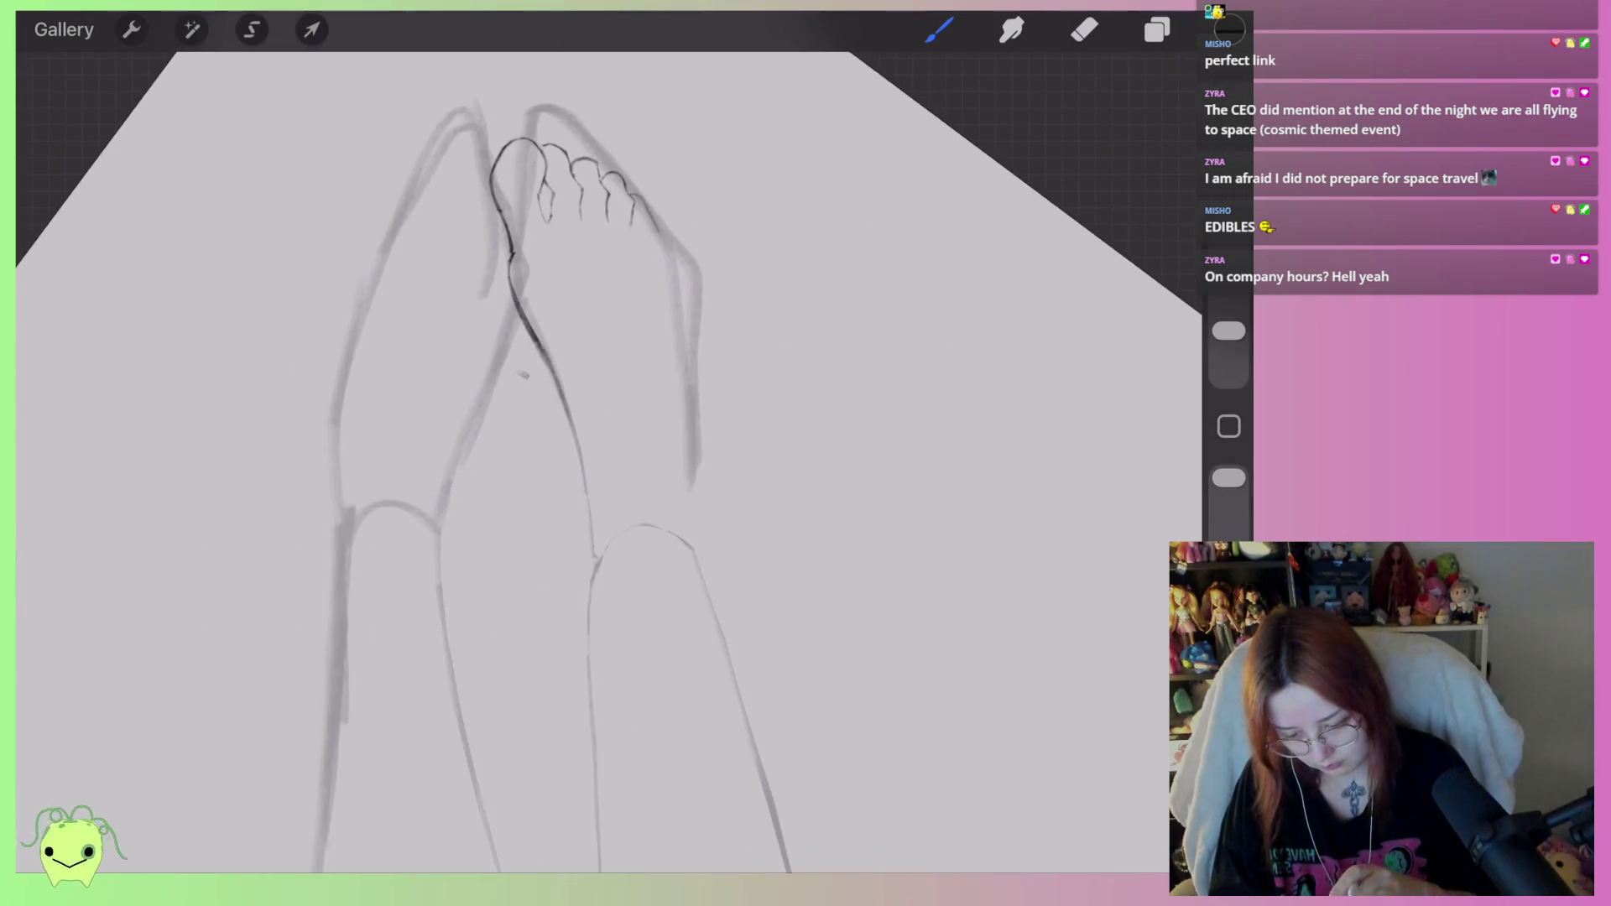
pyautogui.click(311, 29)
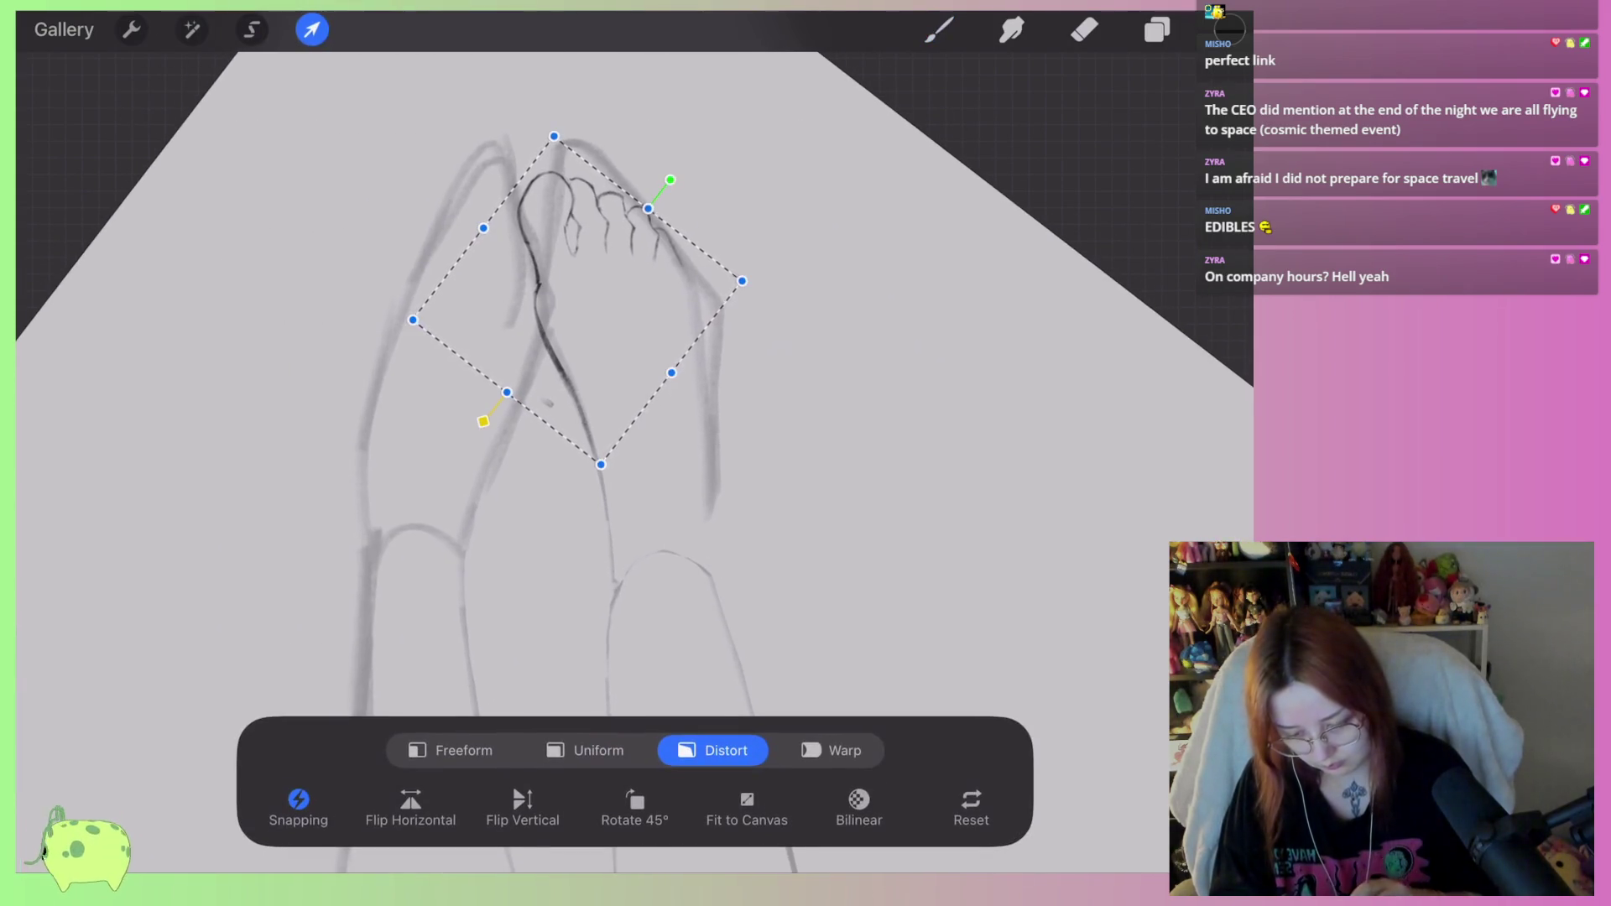
# Rotate the foot line art slightly and drag its corners, stretching it down toward the heel.
pyautogui.scroll(-3, 604, 394)
pyautogui.scroll(-2, 621, 335)
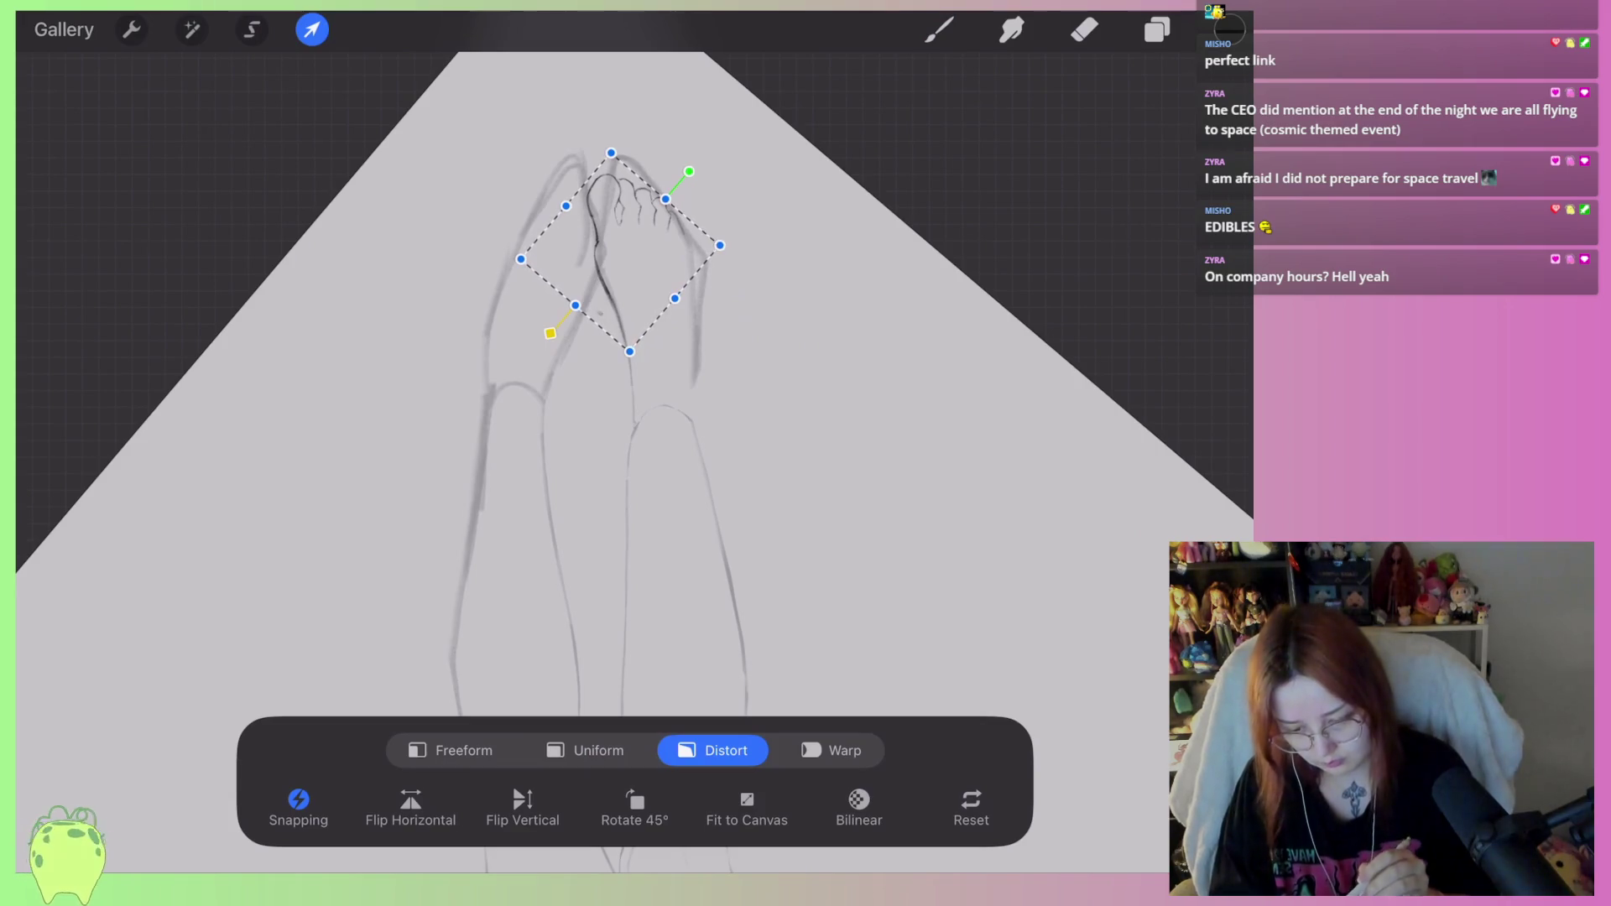
pyautogui.moveTo(689, 171); pyautogui.dragTo(694, 175)
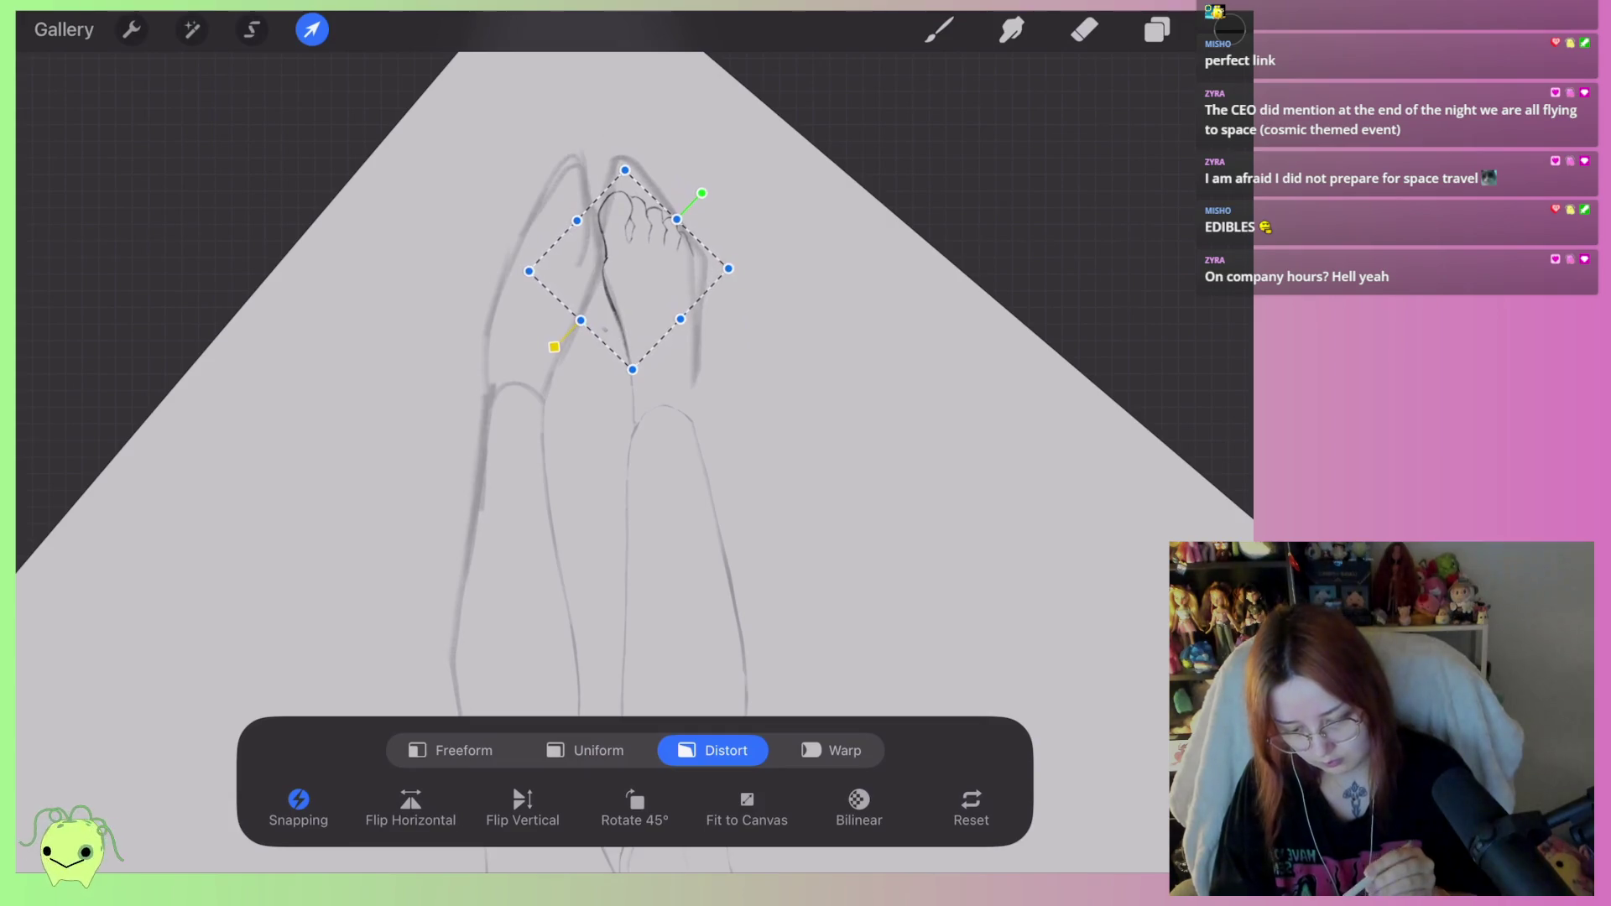
pyautogui.scroll(3, 604, 336)
pyautogui.moveTo(402, 273); pyautogui.dragTo(391, 283)
pyautogui.moveTo(552, 113); pyautogui.dragTo(555, 105)
pyautogui.moveTo(391, 284); pyautogui.dragTo(387, 279)
pyautogui.moveTo(727, 266); pyautogui.dragTo(742, 268)
pyautogui.moveTo(578, 436); pyautogui.dragTo(584, 456)
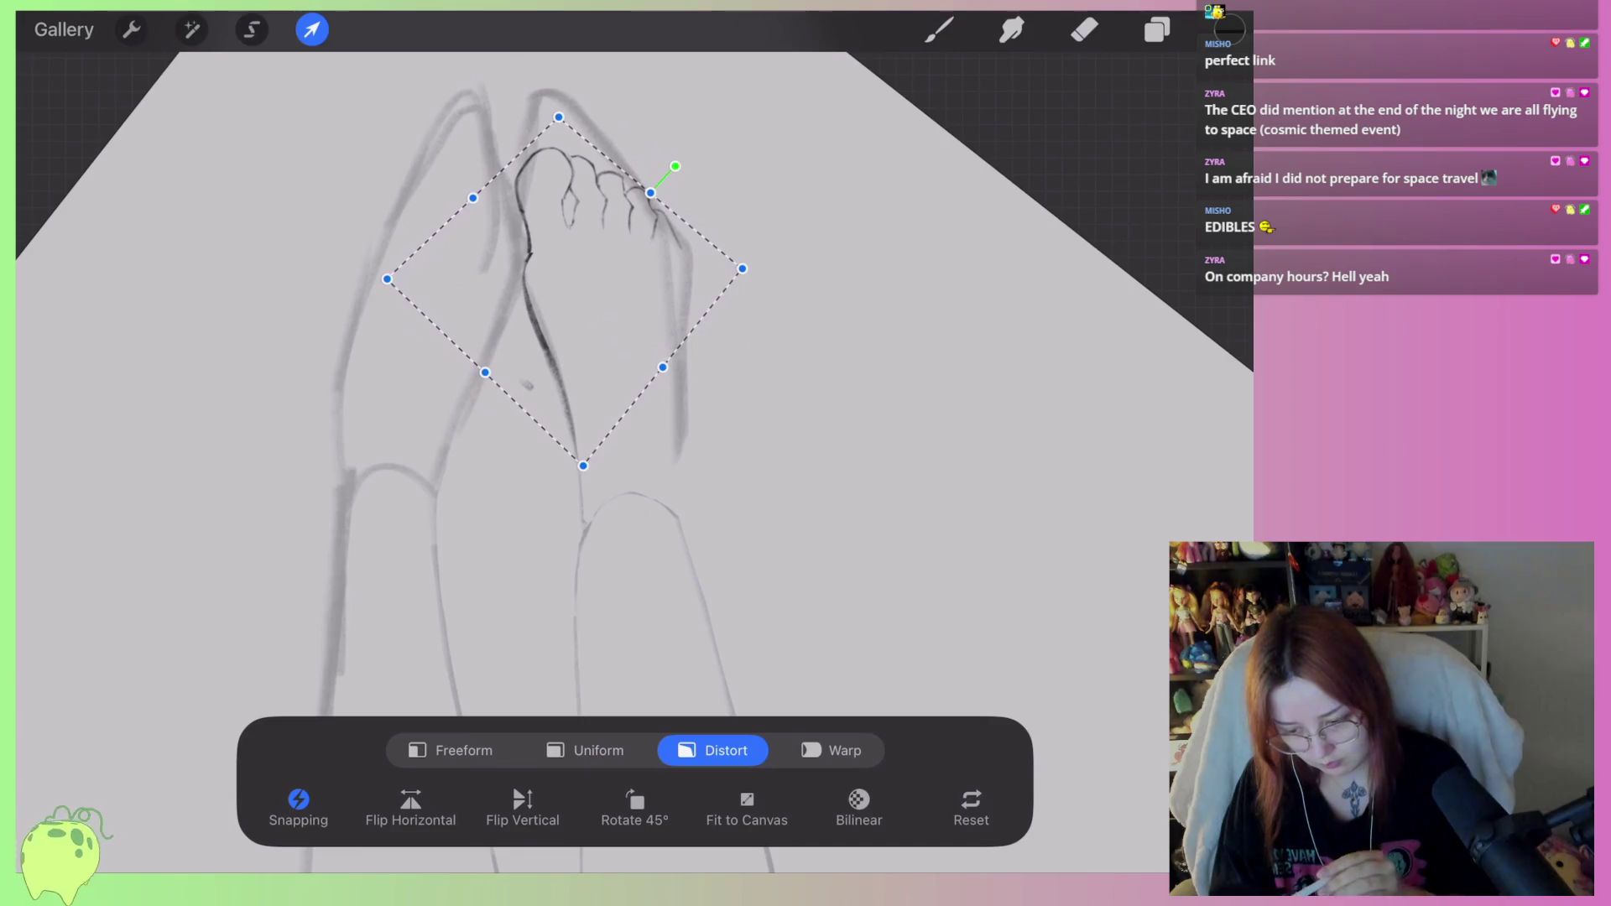
pyautogui.click(940, 29)
pyautogui.scroll(2, 504, 462)
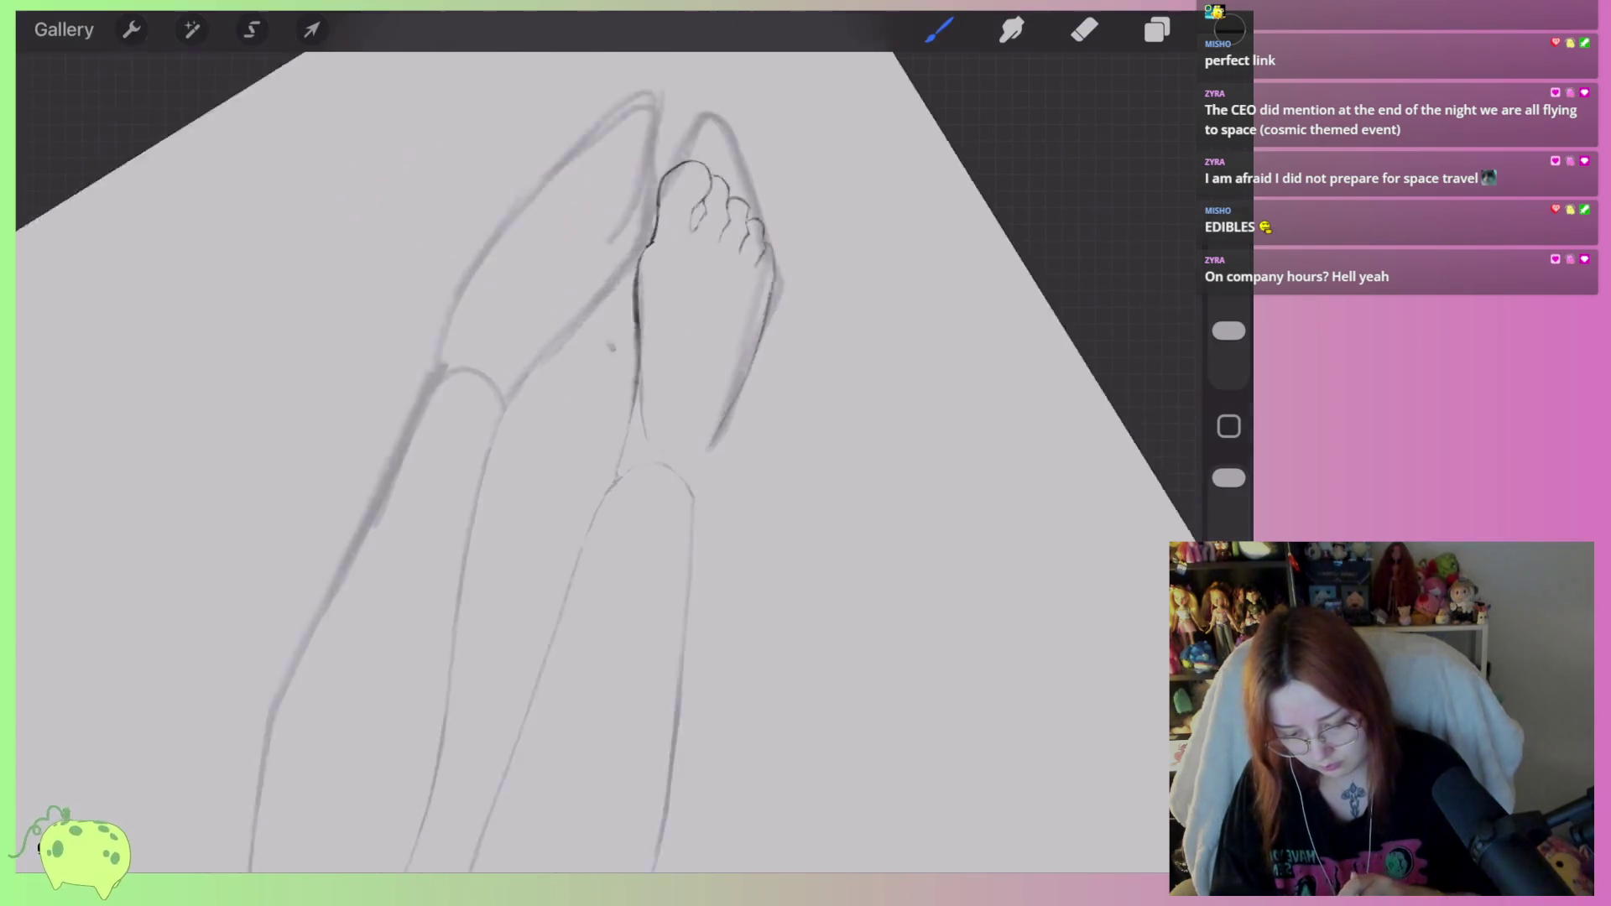
# Try a line along the lower right leg, undo it, and add a shading stroke along the leg.
pyautogui.hotkey('ctrl', 'z')
pyautogui.scroll(3, 554, 377)
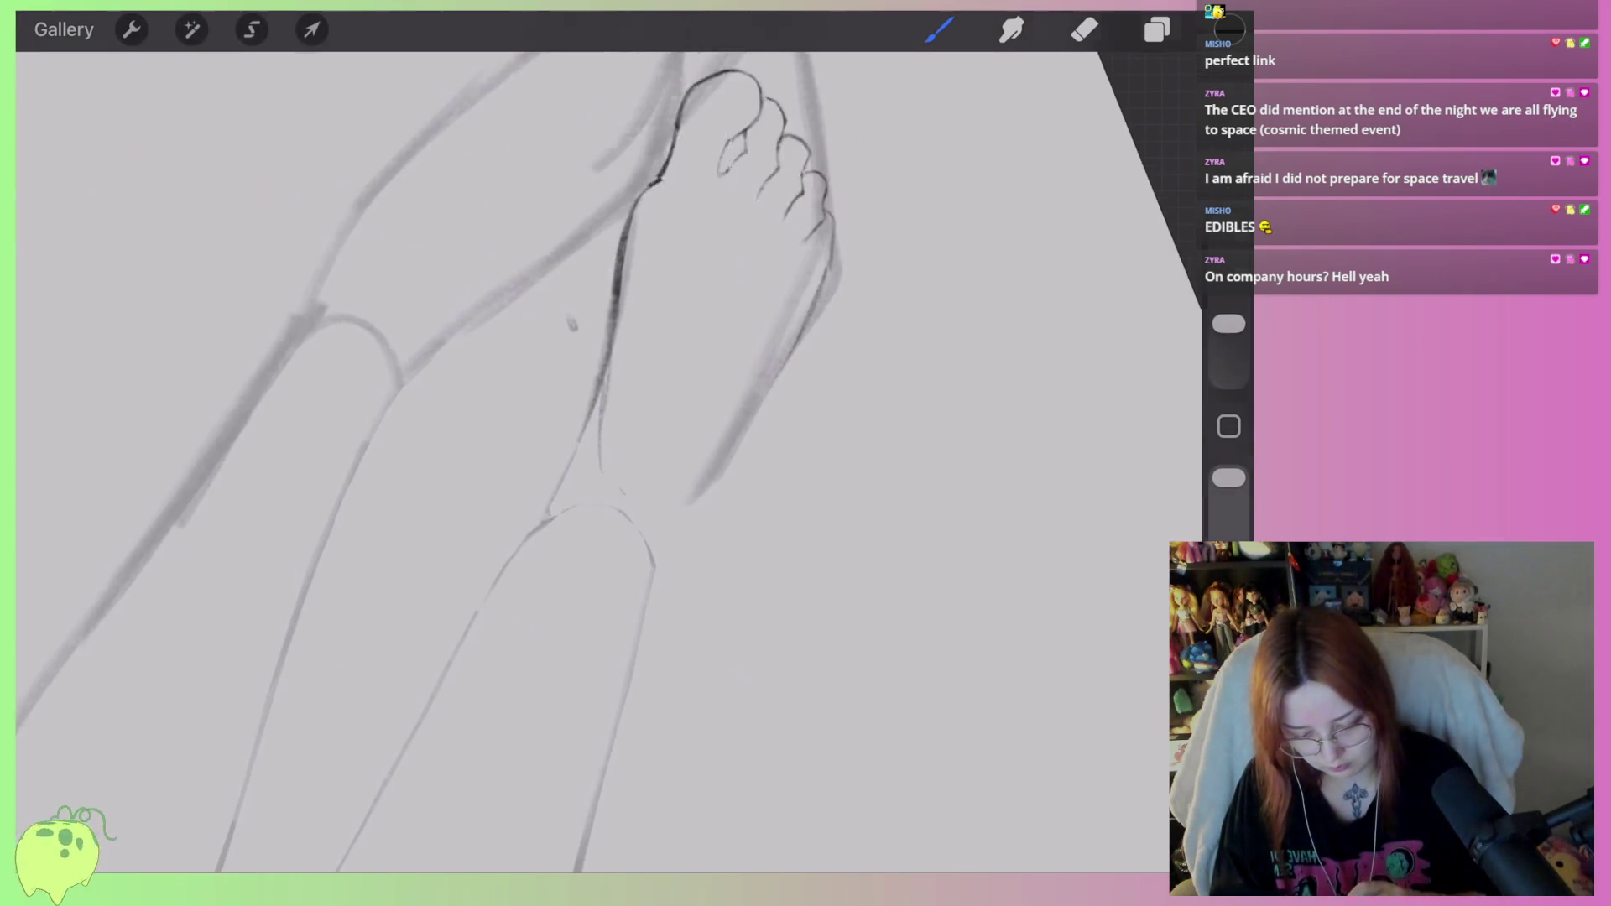
pyautogui.moveTo(537, 662)
pyautogui.mouseDown()
pyautogui.moveTo(670, 496)
pyautogui.moveTo(920, 294)
pyautogui.mouseUp()
pyautogui.scroll(-3, 587, 420)
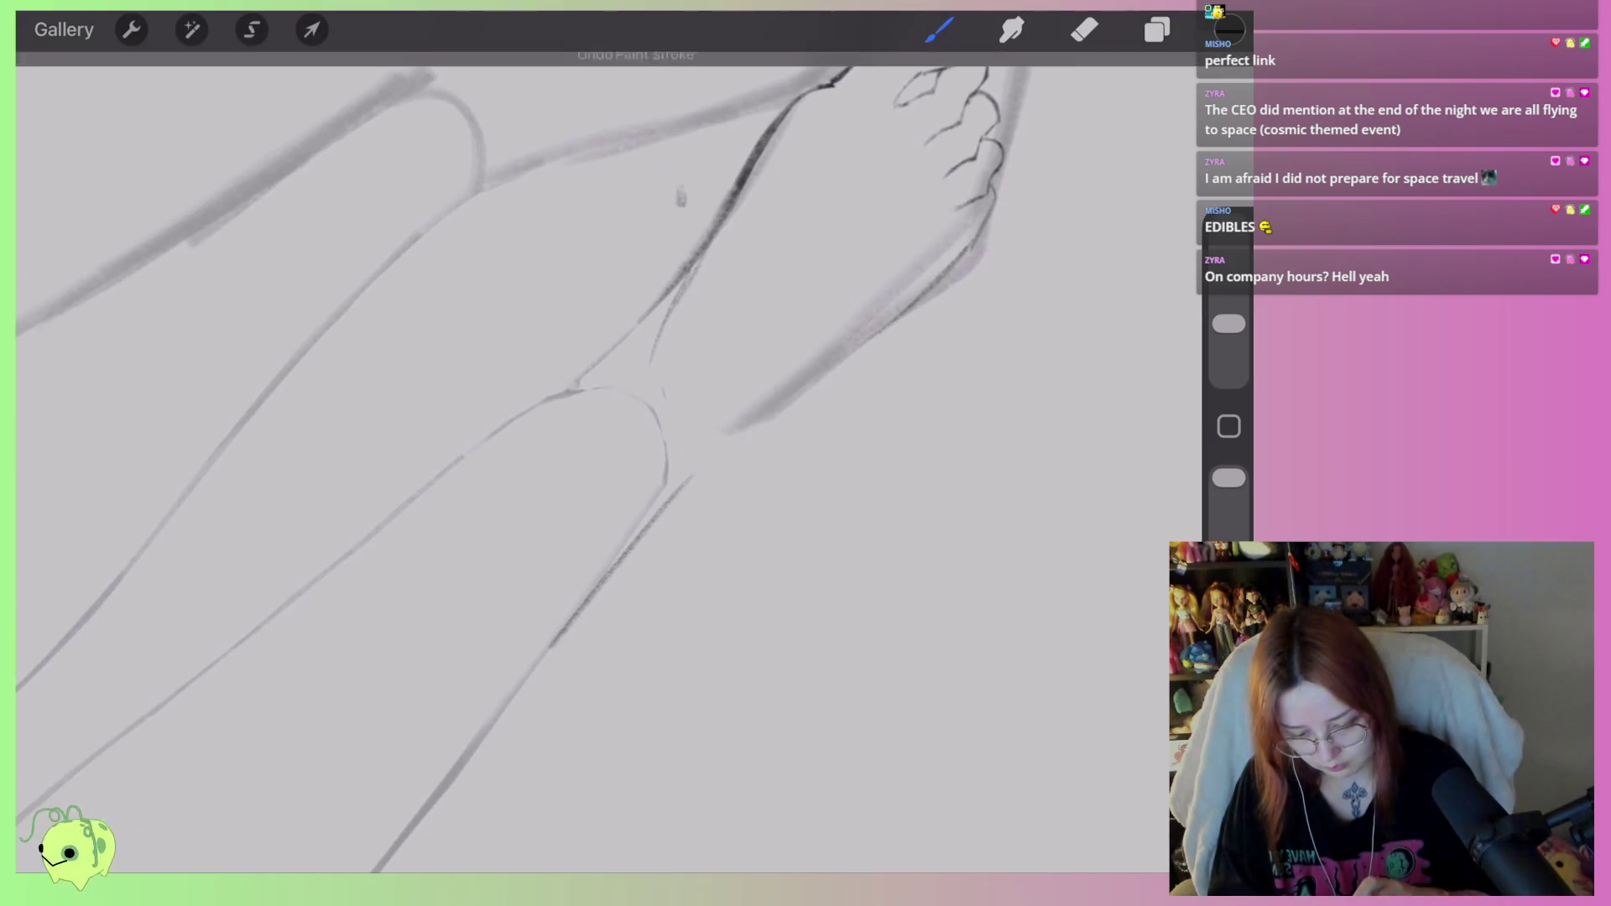
pyautogui.hotkey('ctrl', 'z')
pyautogui.scroll(3, 588, 419)
pyautogui.scroll(-3, 588, 420)
pyautogui.scroll(4, 588, 419)
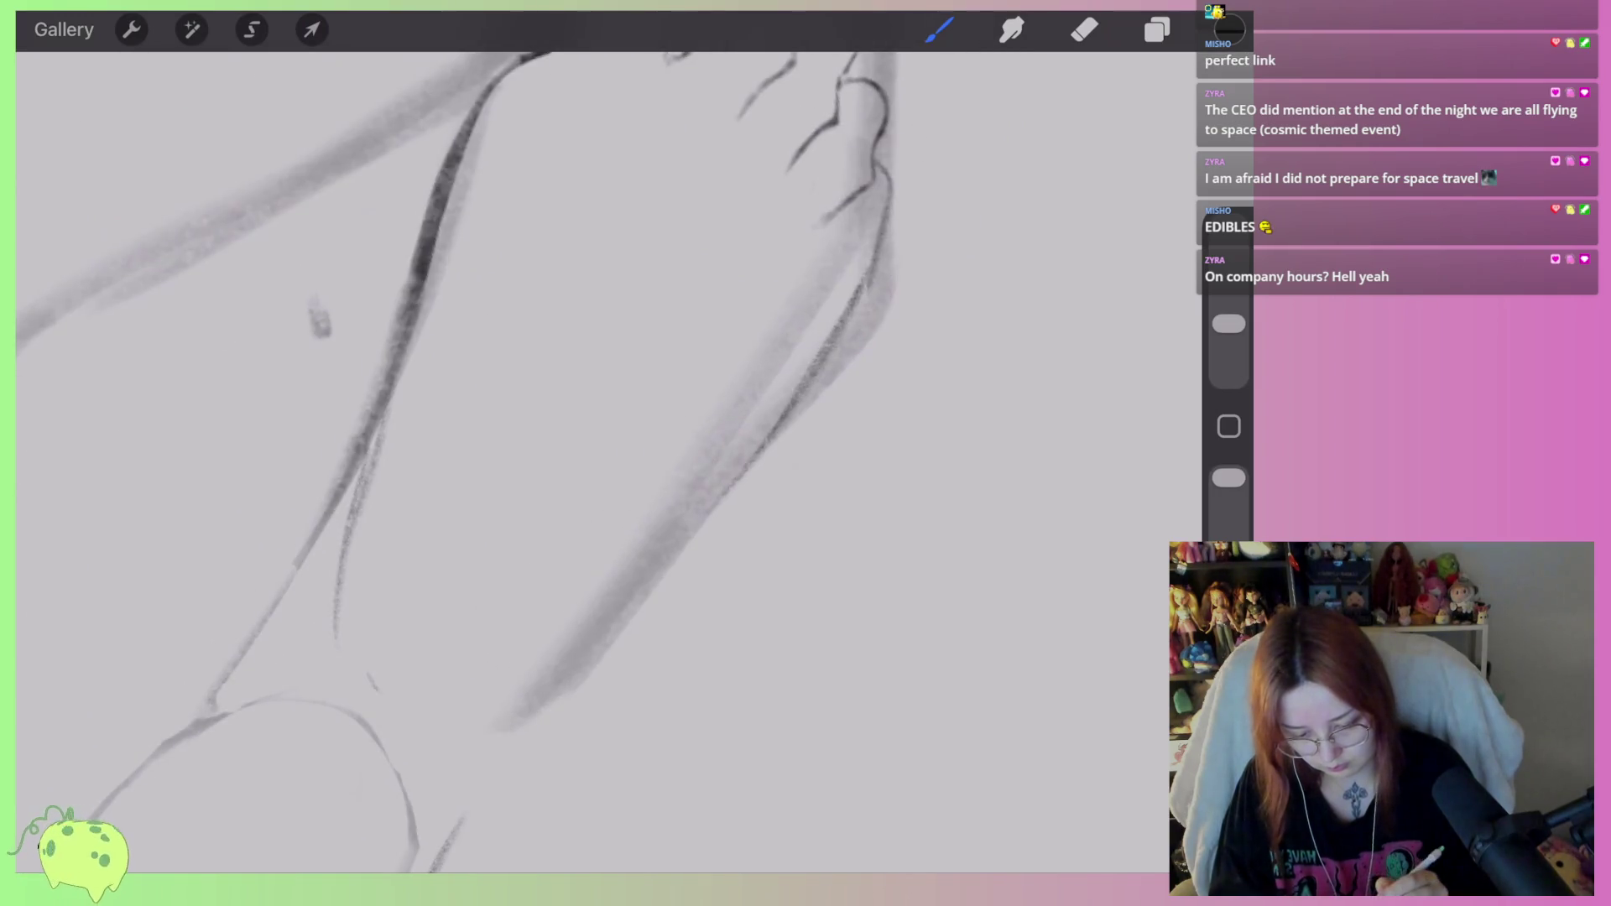
pyautogui.moveTo(818, 239); pyautogui.dragTo(793, 304)
pyautogui.scroll(-3, 587, 420)
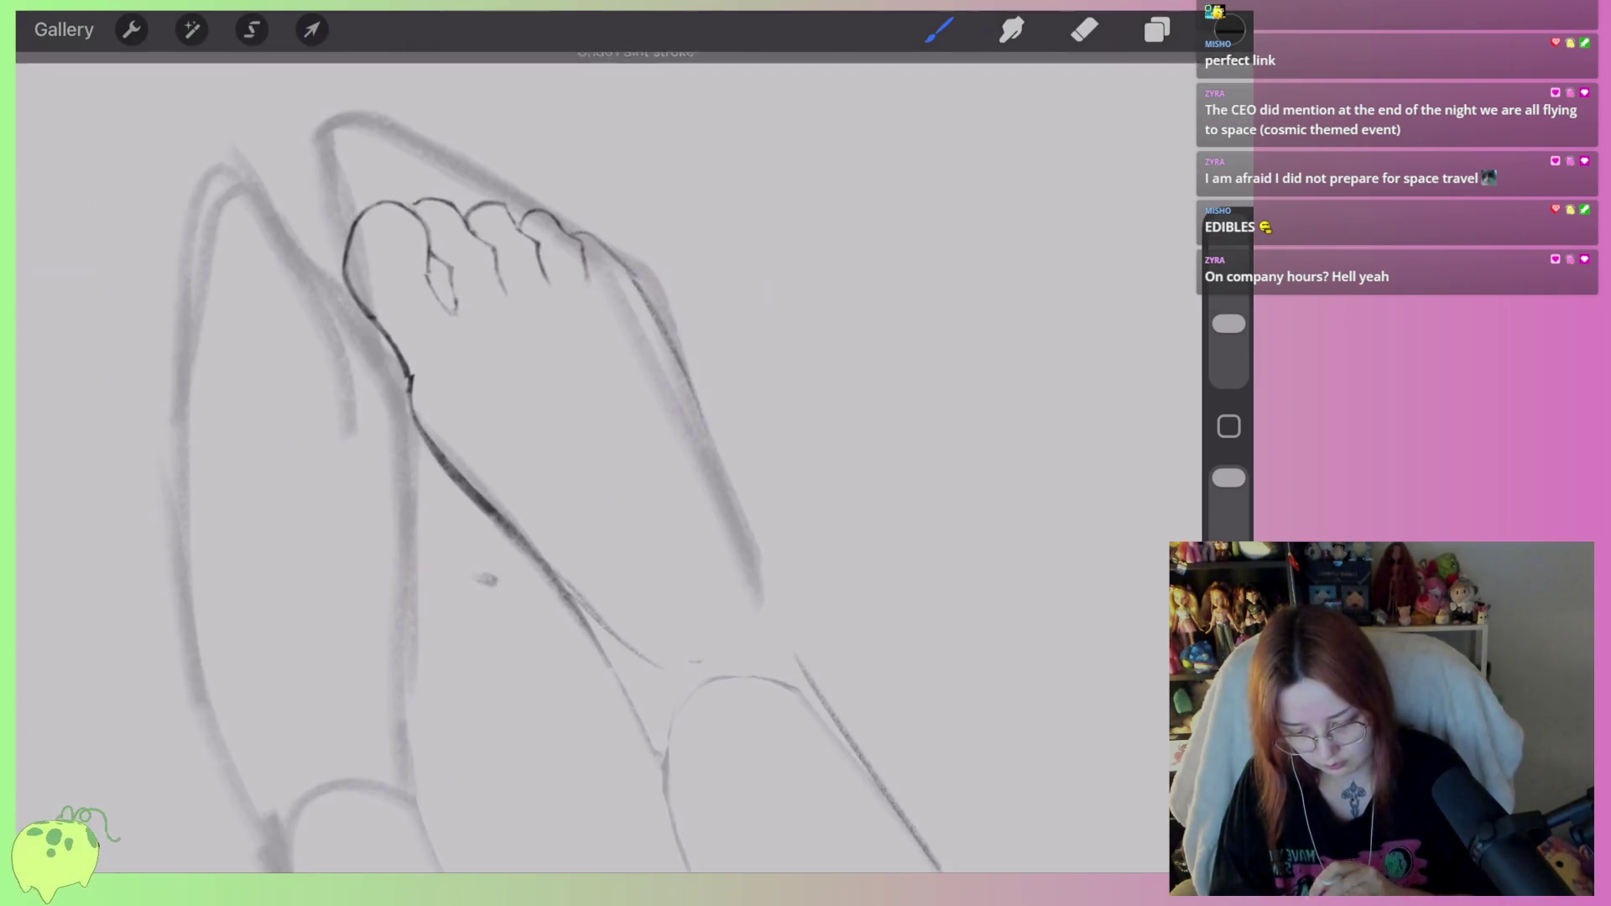
pyautogui.scroll(3, 587, 420)
pyautogui.scroll(3, 587, 420)
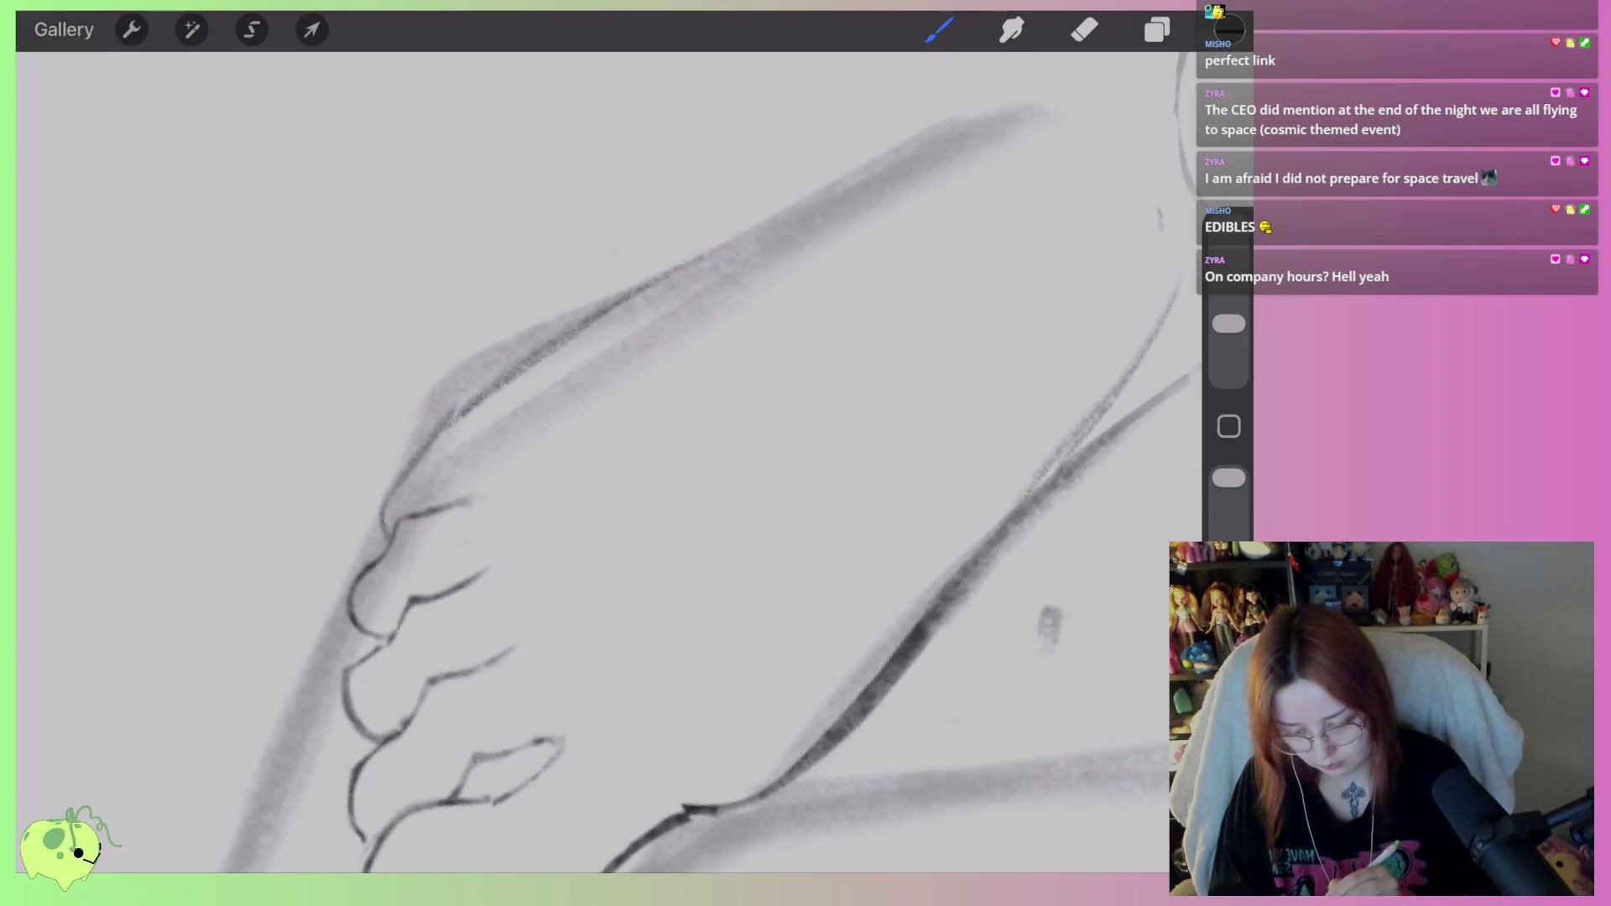
# Darken the toe contour line, then erase the gray smudge along the toe's upper contour.
pyautogui.moveTo(499, 474); pyautogui.dragTo(906, 151)
pyautogui.scroll(-3, 588, 420)
pyautogui.scroll(3, 587, 420)
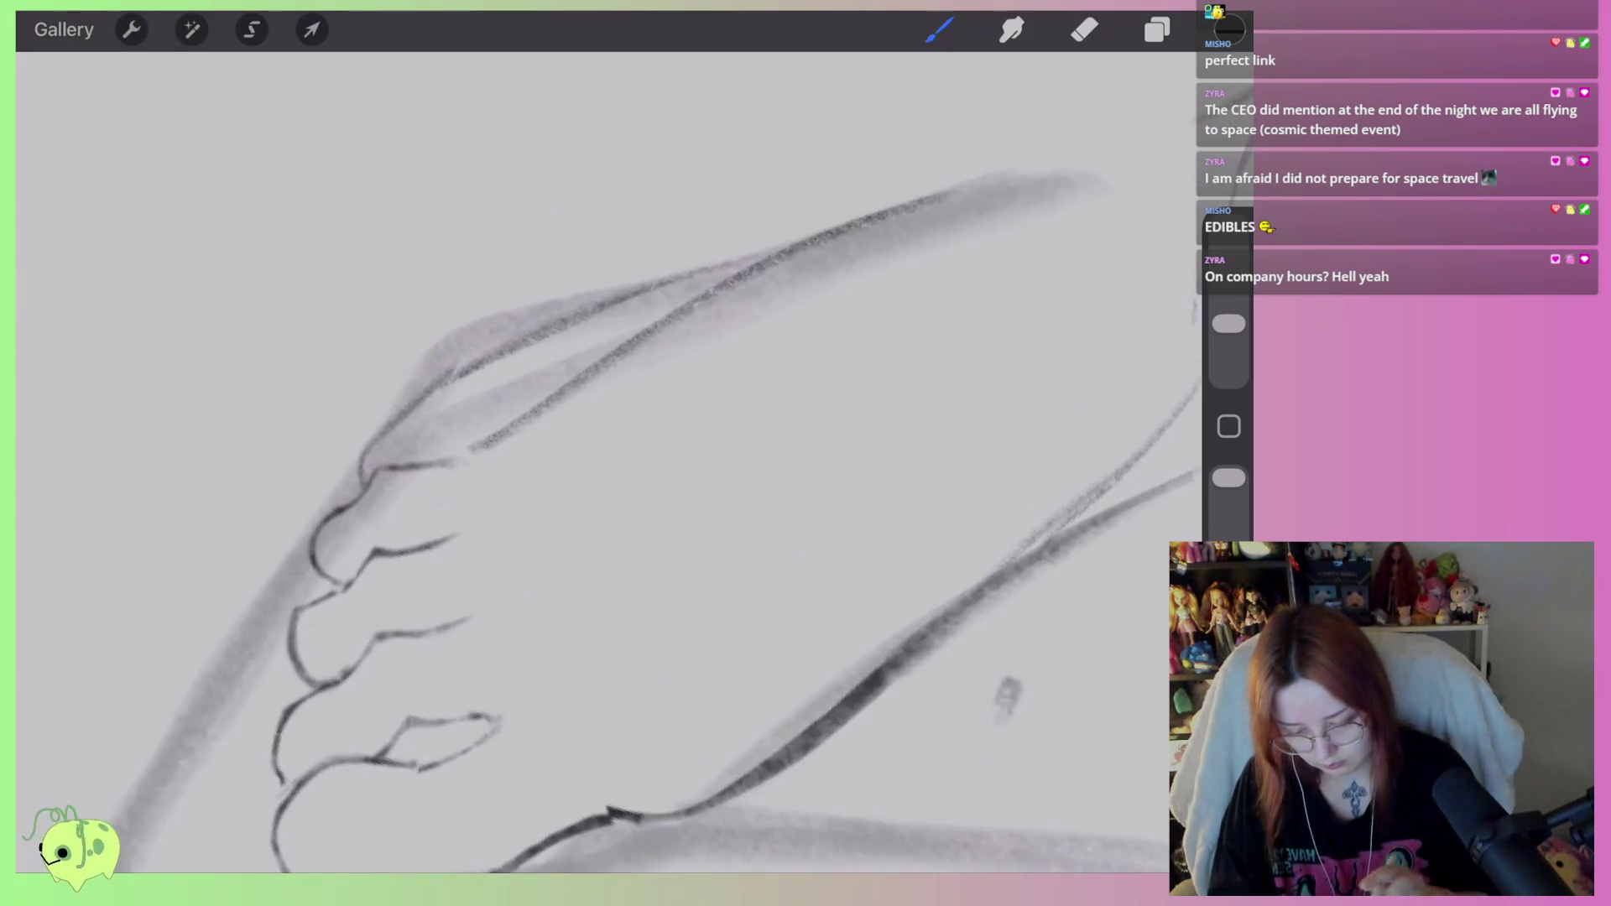
pyautogui.click(1084, 31)
pyautogui.moveTo(428, 404)
pyautogui.mouseDown()
pyautogui.moveTo(341, 471)
pyautogui.moveTo(496, 352)
pyautogui.moveTo(489, 370)
pyautogui.moveTo(822, 224)
pyautogui.mouseUp()
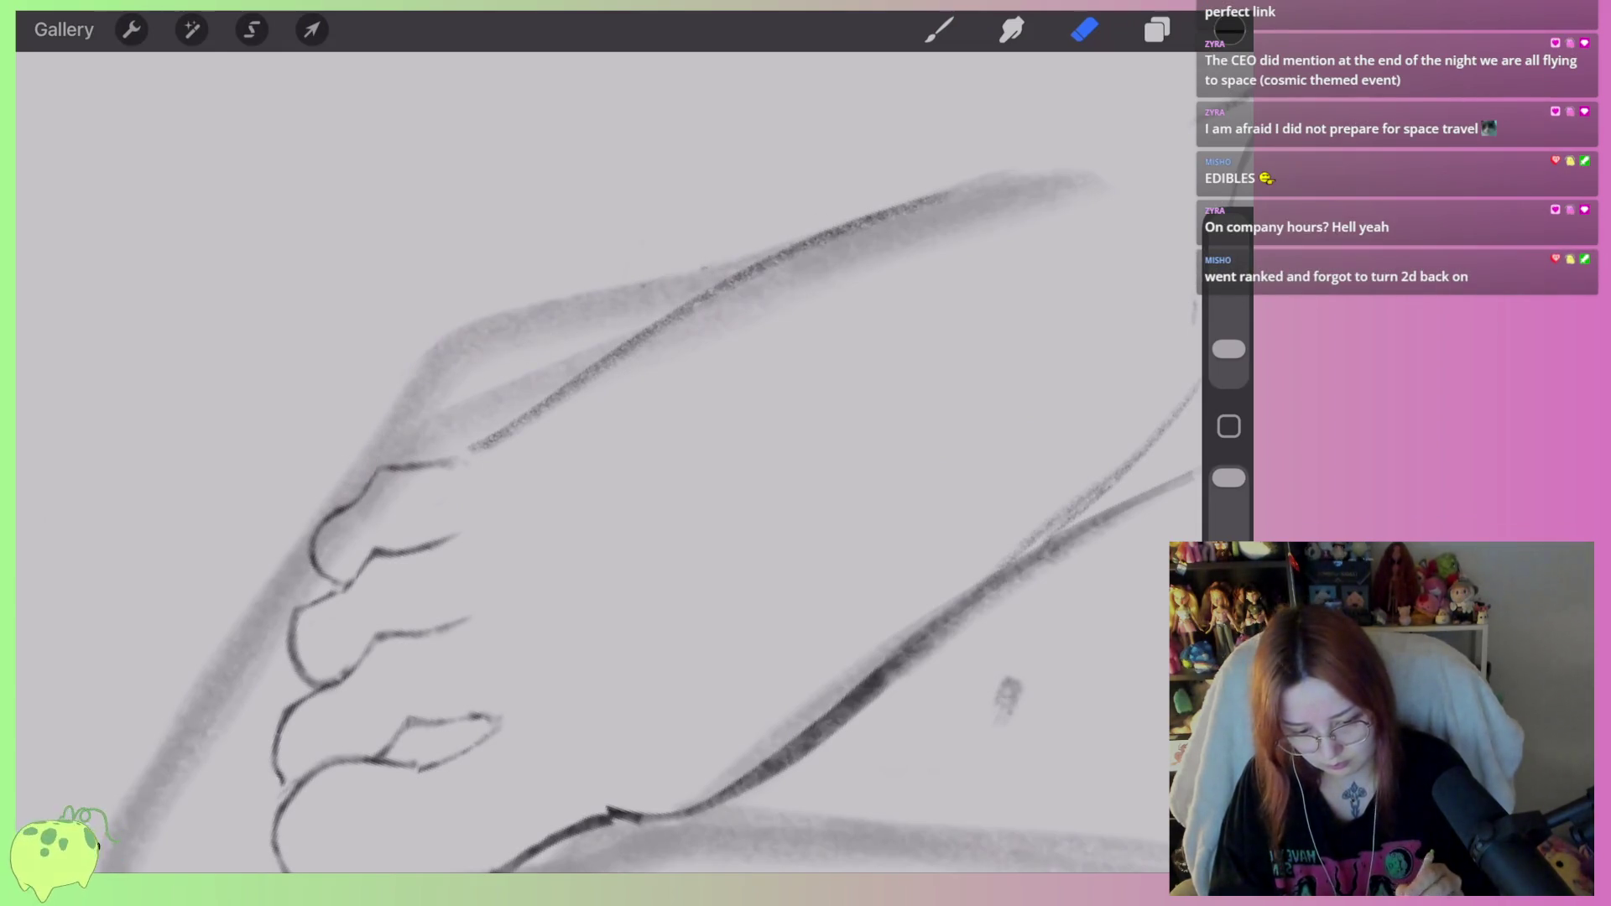
# Fade the rough sketch Layer 2 down to 15% opacity.
pyautogui.click(1157, 30)
pyautogui.click(1108, 166)
pyautogui.moveTo(918, 327); pyautogui.dragTo(872, 327)
pyautogui.click(1108, 167)
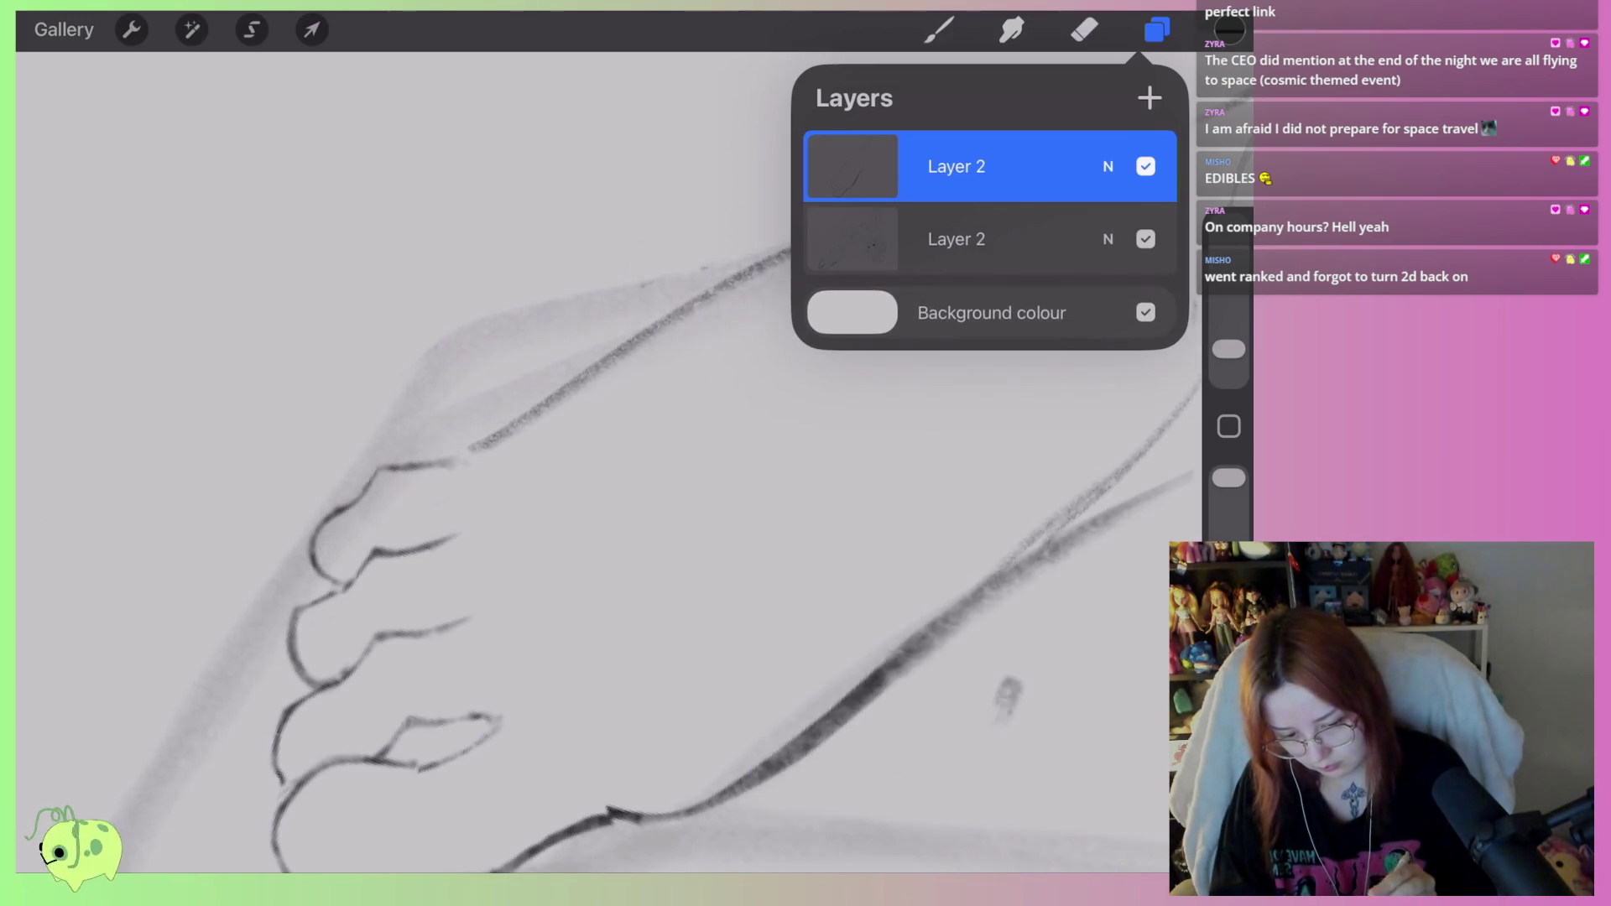
# With the pencil brush, draw the foot's top line, trying and undoing an extension toward the ankle.
pyautogui.click(939, 31)
pyautogui.moveTo(562, 391); pyautogui.dragTo(377, 460)
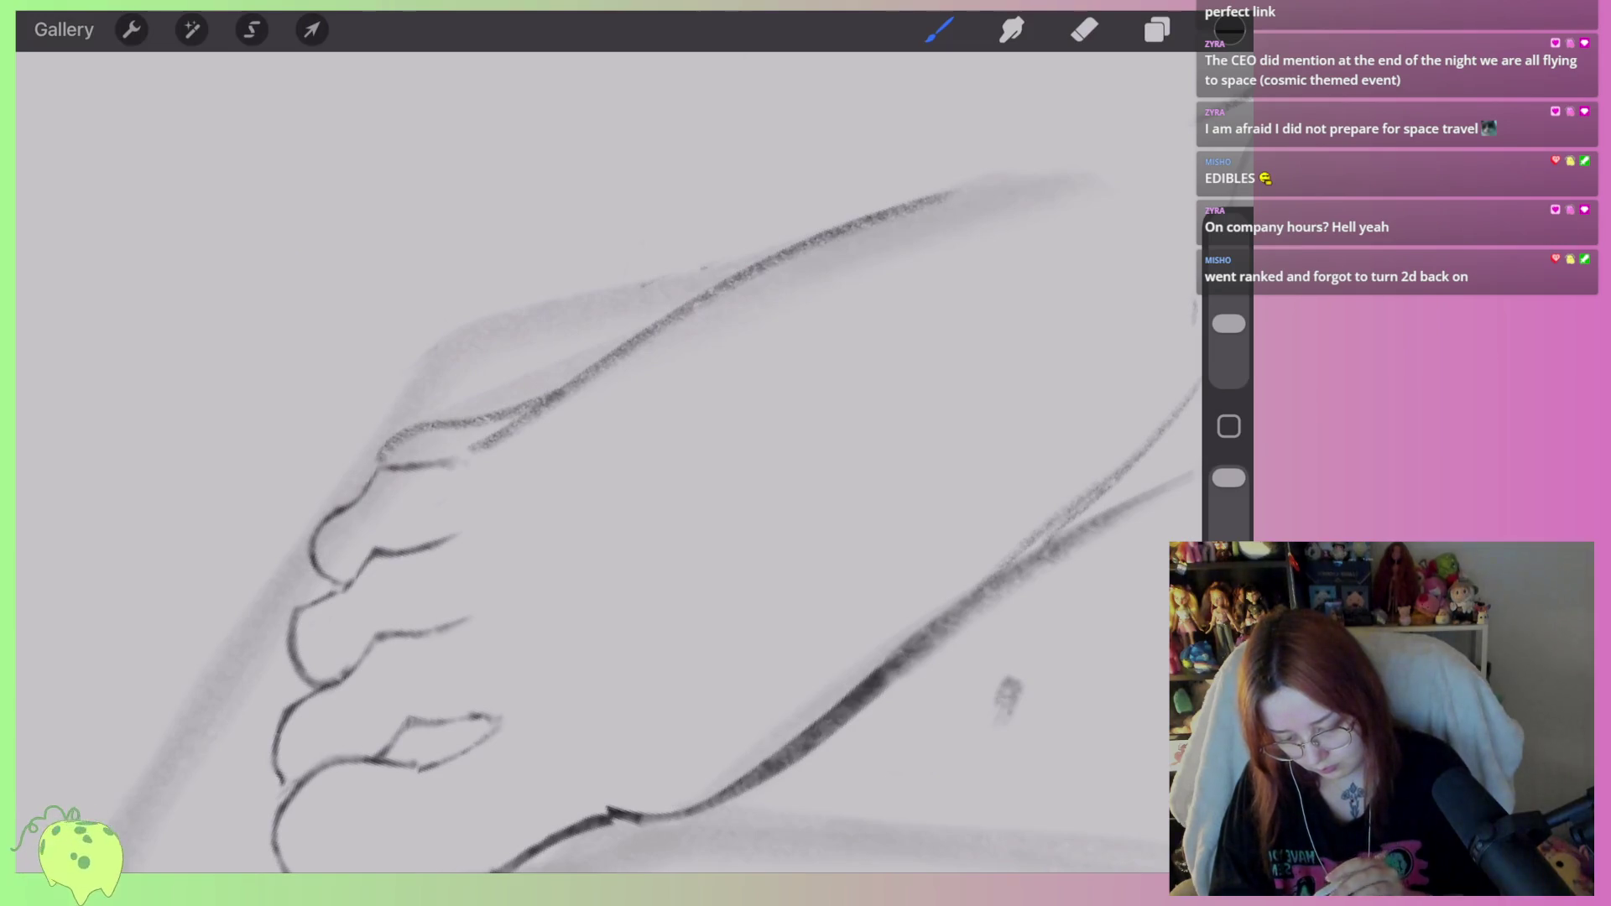
pyautogui.scroll(-5, 604, 453)
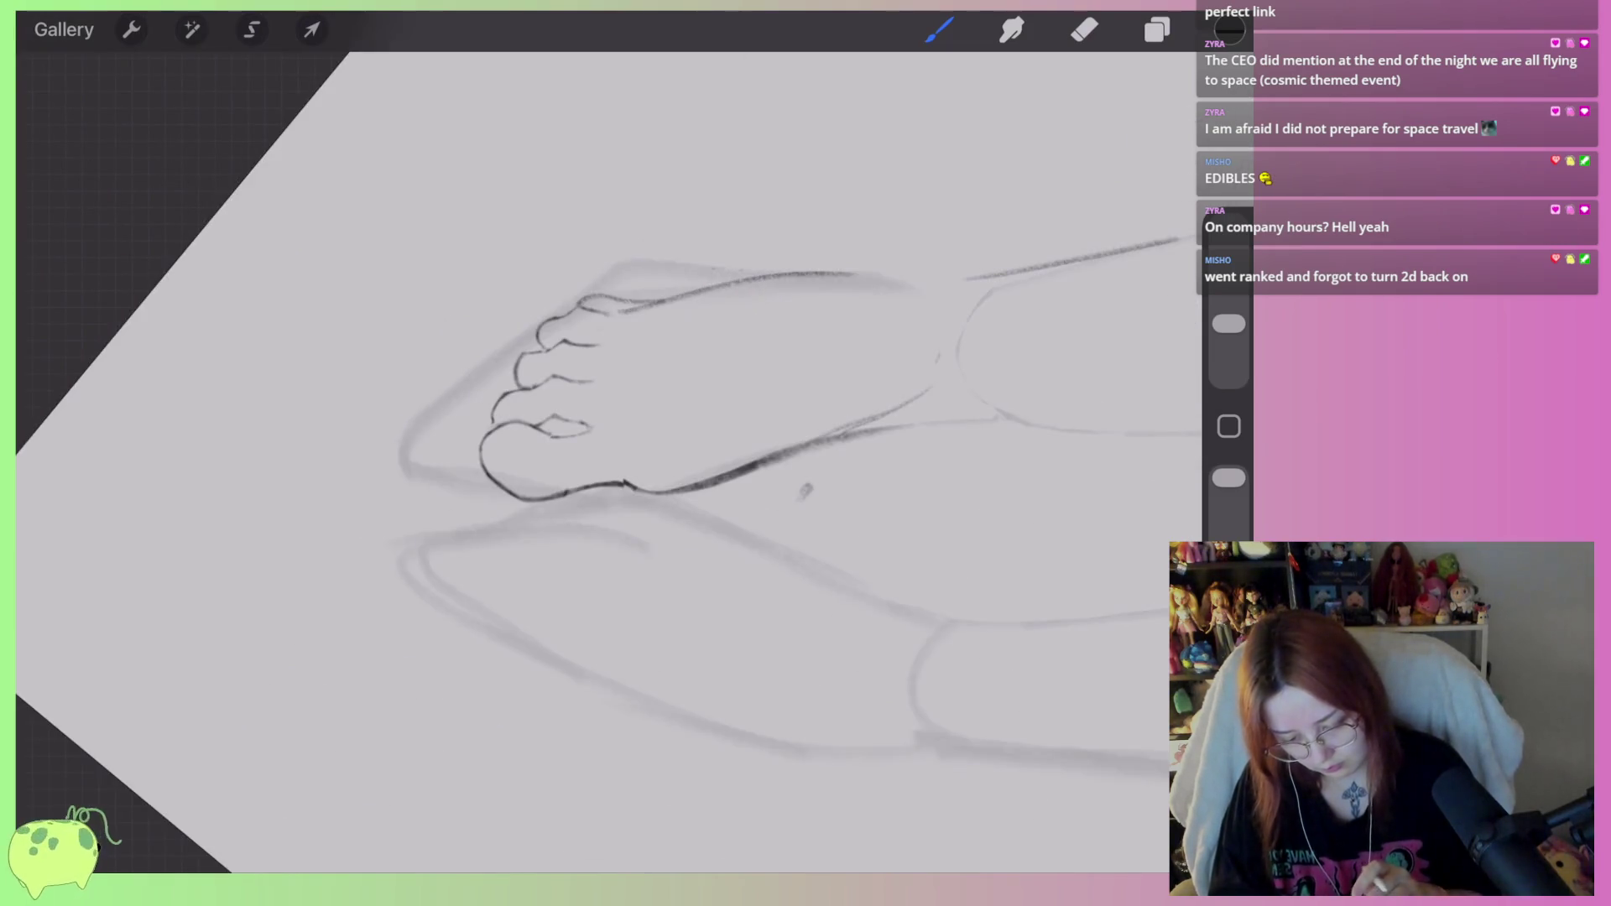
pyautogui.scroll(5, 604, 454)
pyautogui.moveTo(596, 346); pyautogui.dragTo(793, 298)
pyautogui.hotkey('ctrl', 'z')
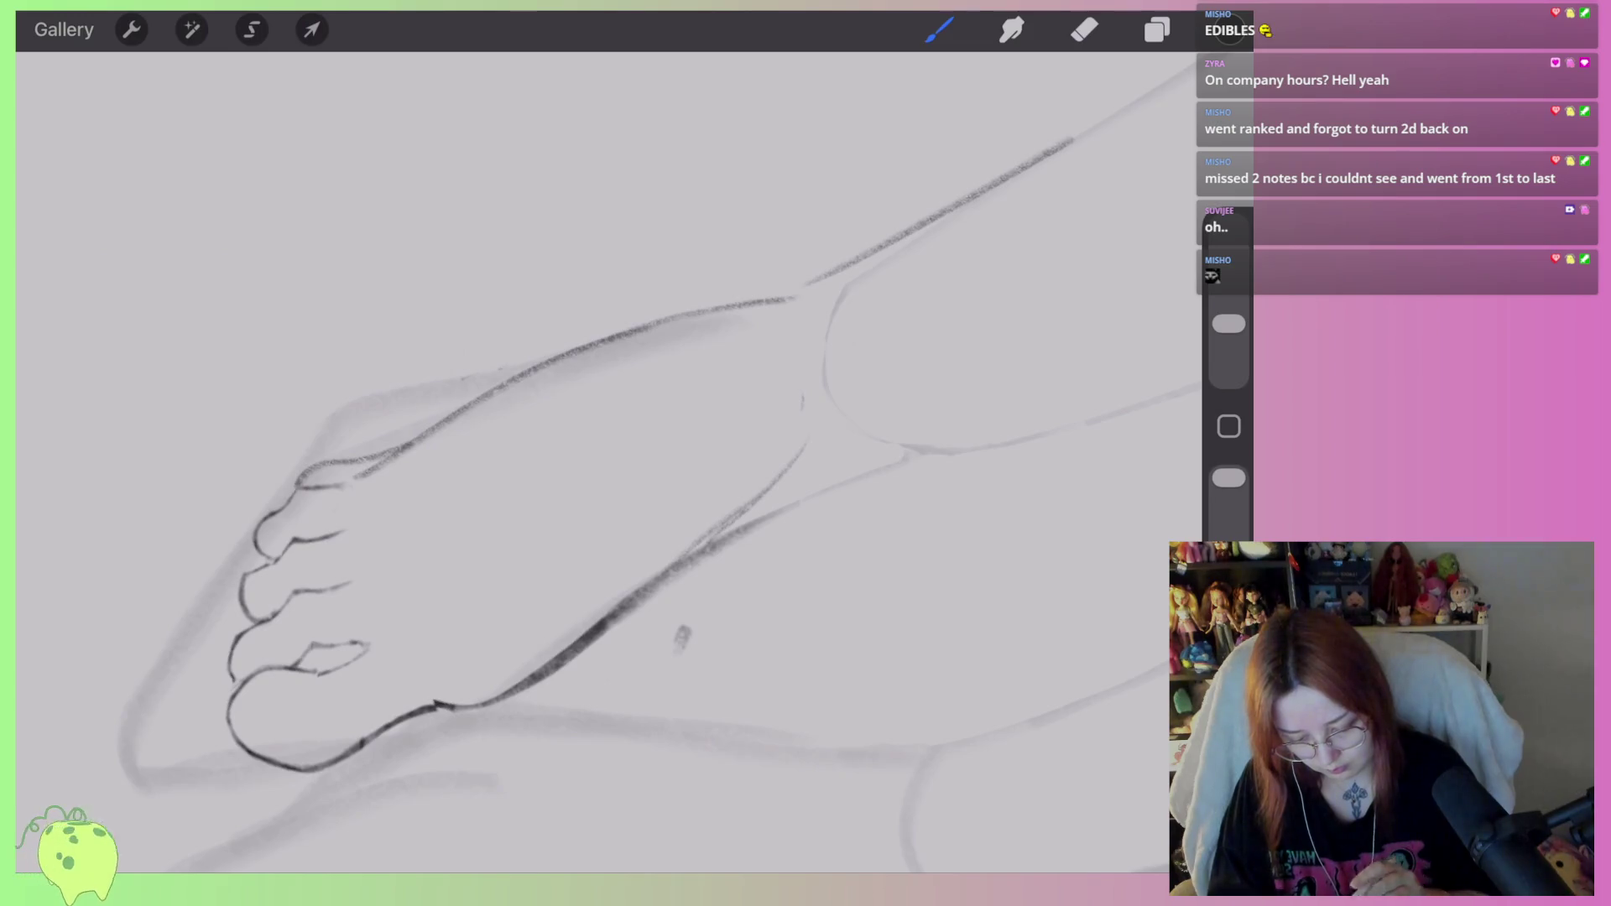
# Draw the curving sole line up to the ankle and extend the lines near it.
pyautogui.scroll(-2, 604, 453)
pyautogui.moveTo(671, 514)
pyautogui.mouseDown()
pyautogui.moveTo(861, 464)
pyautogui.moveTo(911, 413)
pyautogui.mouseUp()
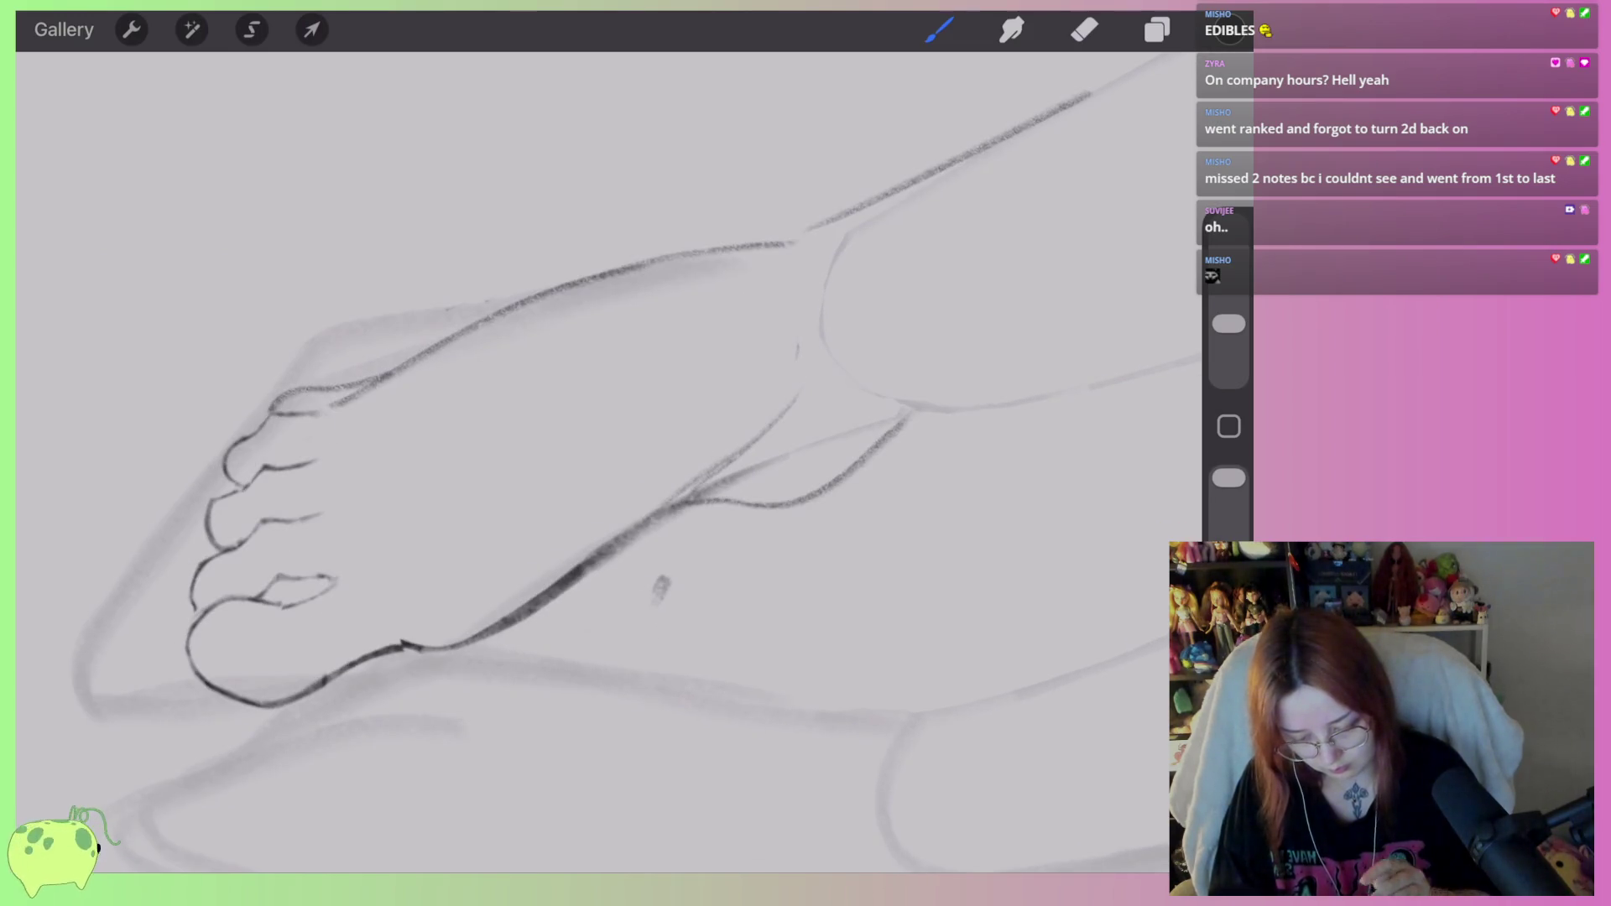
pyautogui.scroll(3, 604, 453)
pyautogui.hotkey('ctrl', 'z')
pyautogui.moveTo(552, 476)
pyautogui.mouseDown()
pyautogui.moveTo(723, 506)
pyautogui.moveTo(915, 344)
pyautogui.moveTo(974, 327)
pyautogui.mouseUp()
pyautogui.moveTo(853, 411)
pyautogui.mouseDown()
pyautogui.moveTo(722, 508)
pyautogui.moveTo(509, 486)
pyautogui.mouseUp()
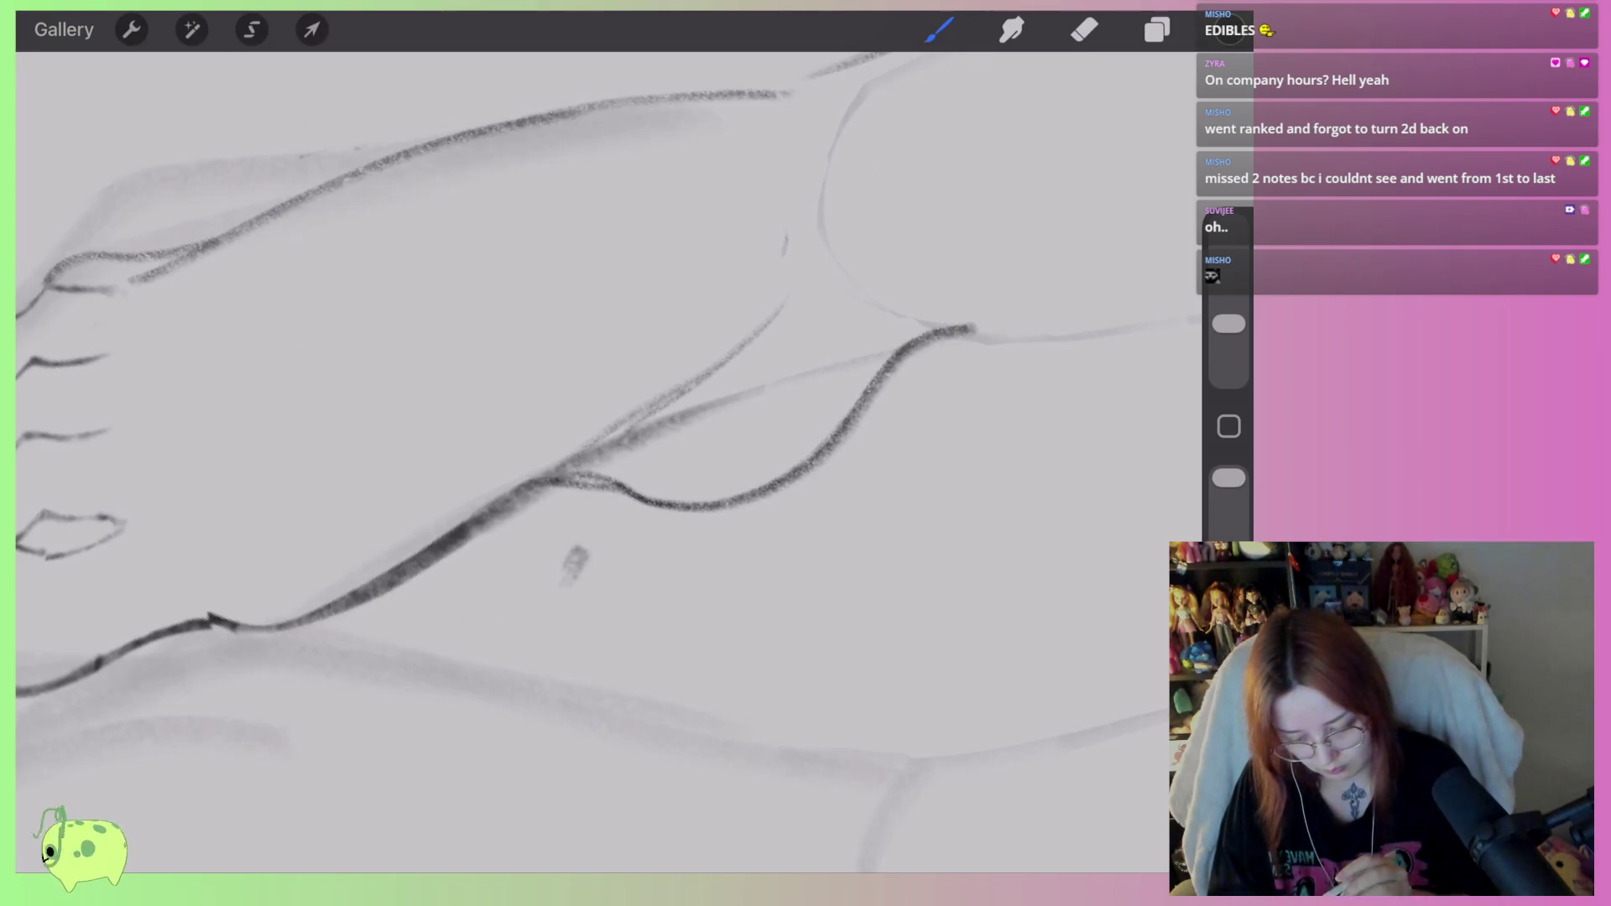
pyautogui.scroll(-3, 604, 453)
pyautogui.scroll(-3, 604, 453)
pyautogui.scroll(3, 604, 453)
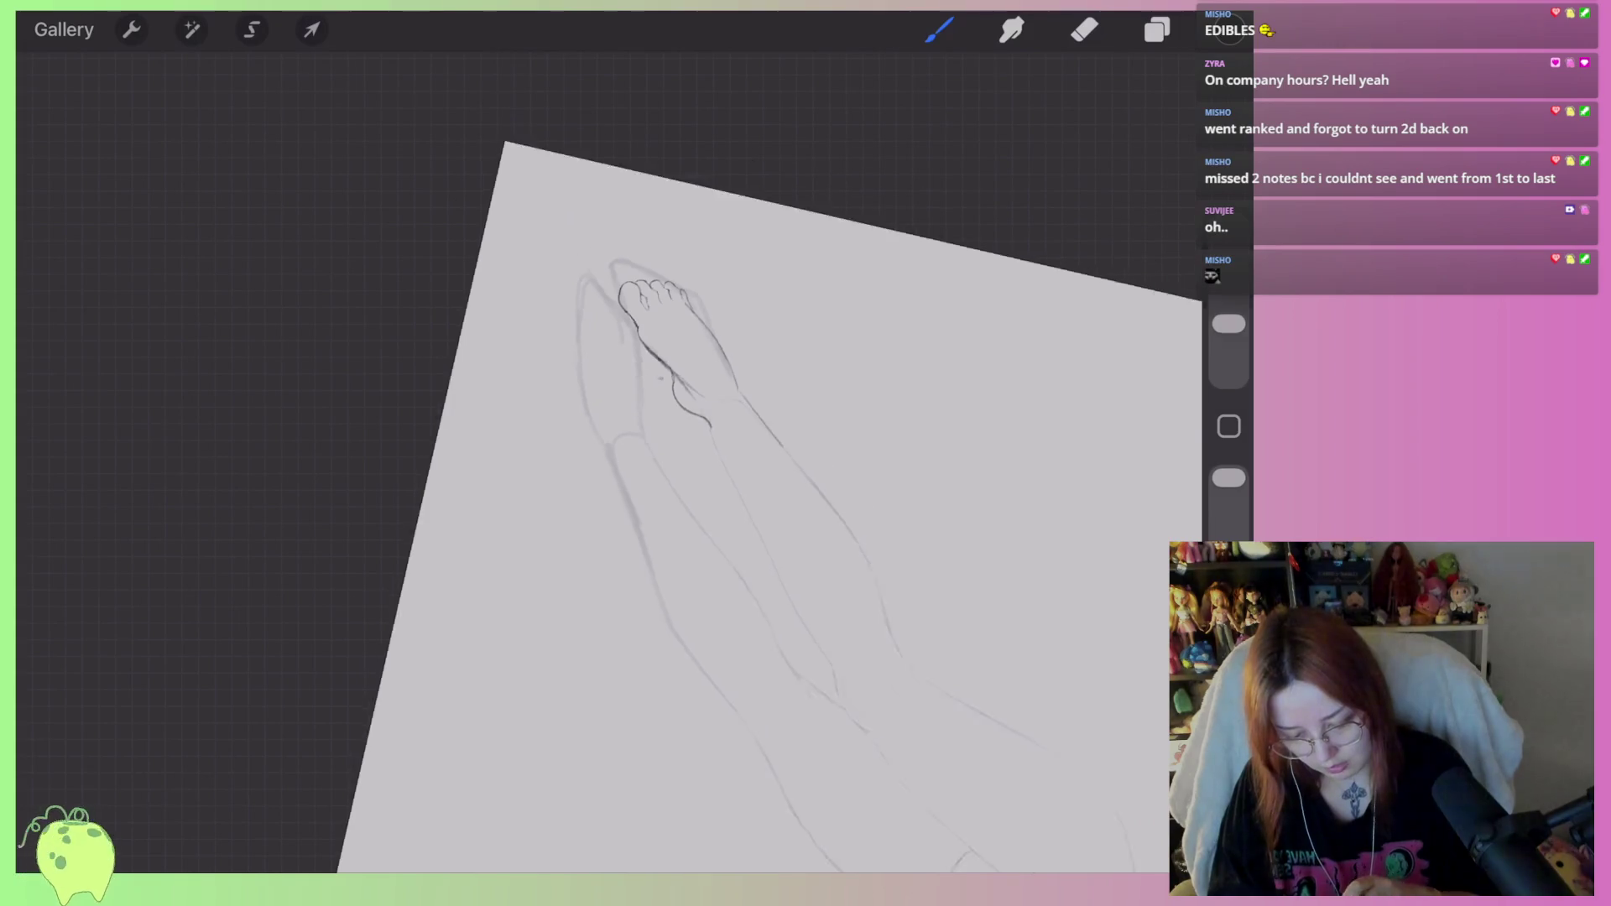
# Draw the upright foot's instep line, trying an erase of the inner stroke and restoring it.
pyautogui.scroll(3, 604, 453)
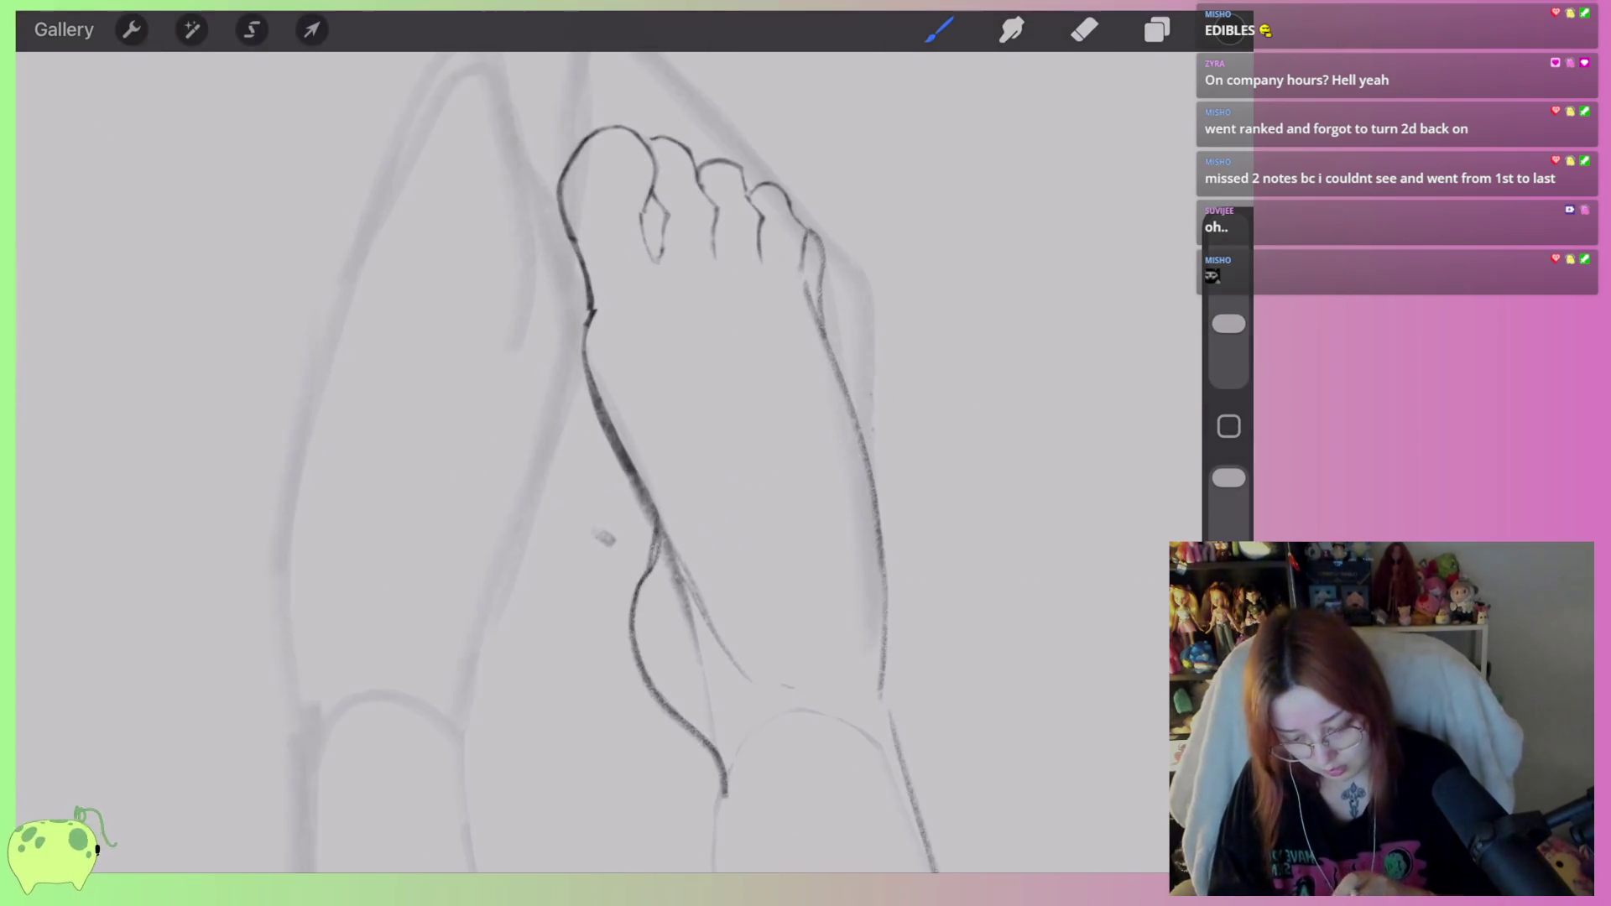
pyautogui.scroll(3, 605, 453)
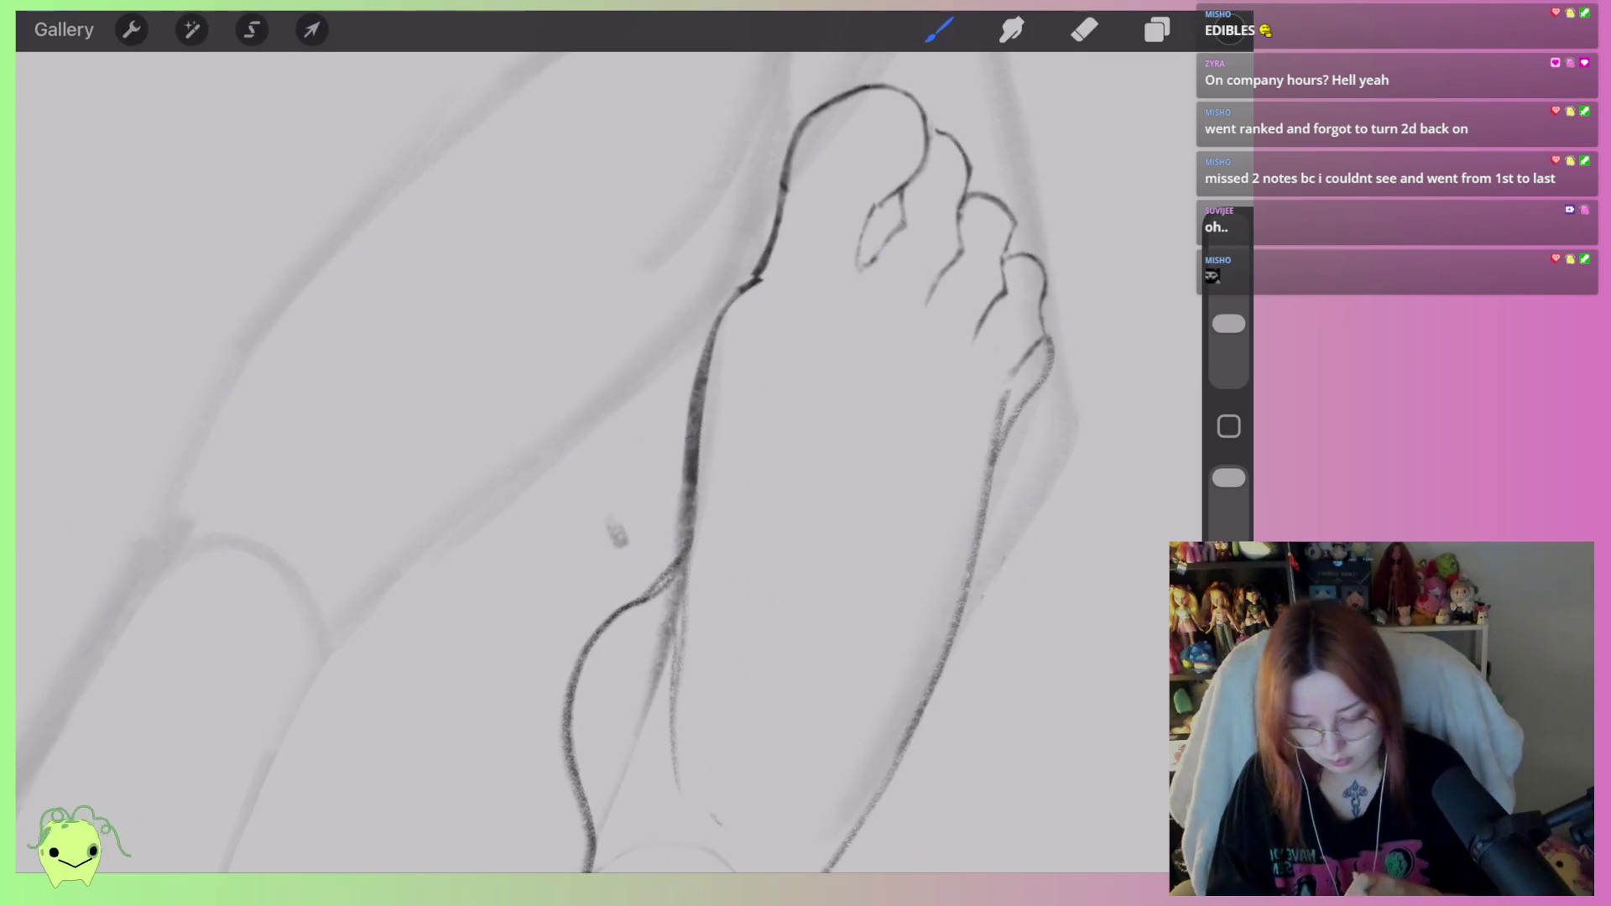
pyautogui.moveTo(802, 262)
pyautogui.mouseDown()
pyautogui.moveTo(689, 410)
pyautogui.moveTo(676, 504)
pyautogui.mouseUp()
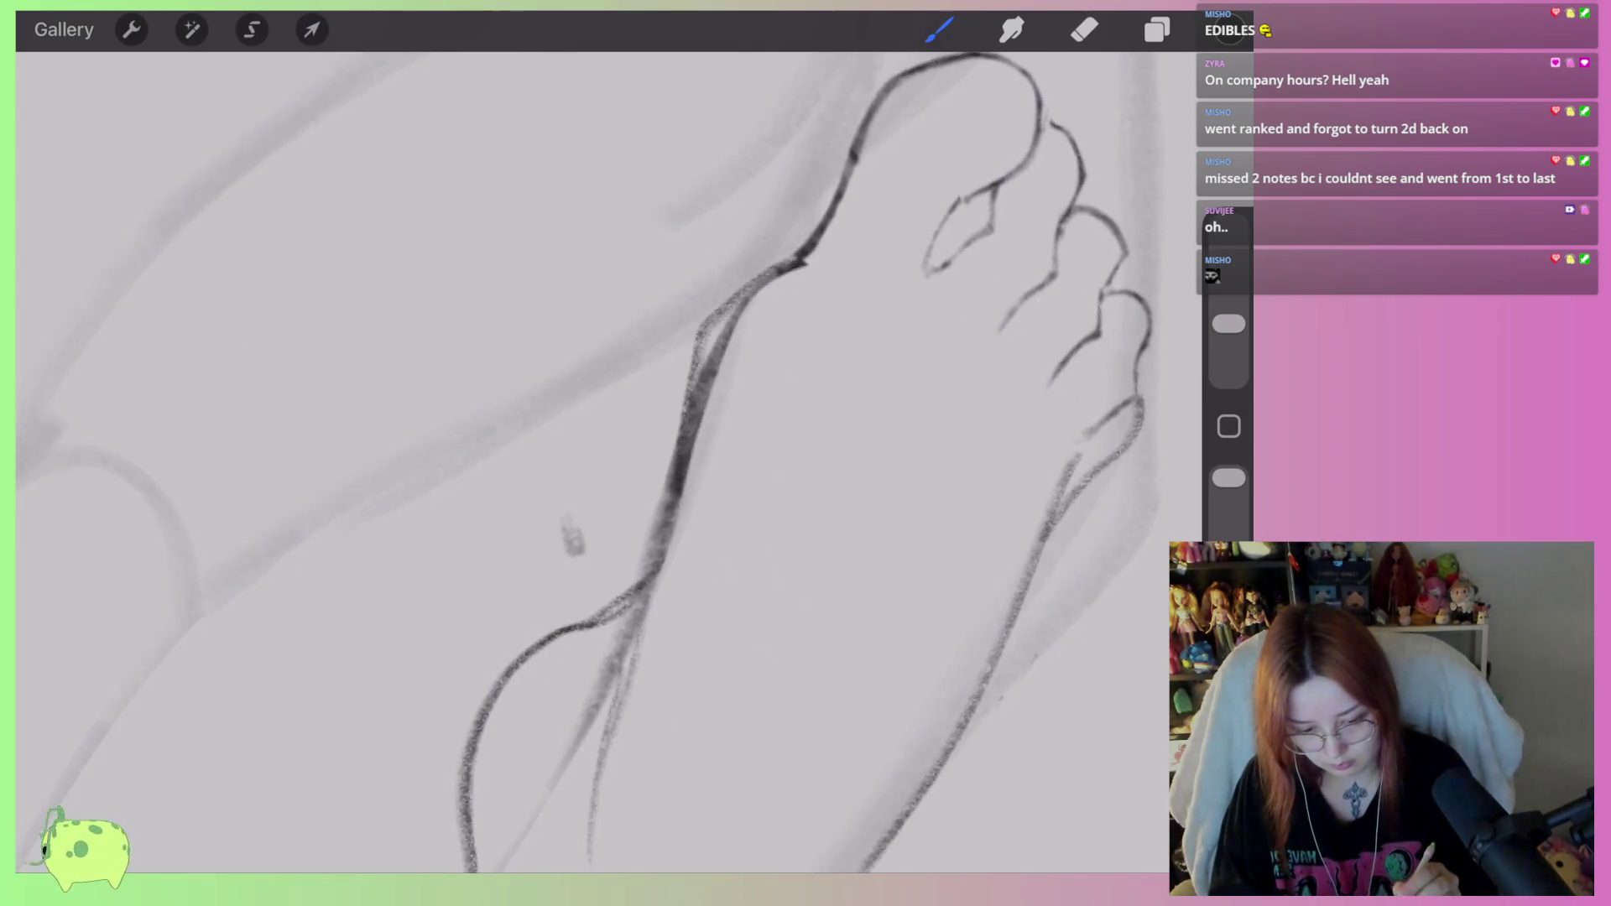
pyautogui.click(1084, 29)
pyautogui.moveTo(801, 265)
pyautogui.mouseDown()
pyautogui.moveTo(745, 299)
pyautogui.moveTo(700, 453)
pyautogui.mouseUp()
pyautogui.moveTo(1228, 350); pyautogui.dragTo(1229, 337)
pyautogui.moveTo(793, 297)
pyautogui.mouseDown()
pyautogui.moveTo(759, 302)
pyautogui.moveTo(647, 534)
pyautogui.moveTo(564, 628)
pyautogui.mouseUp()
pyautogui.hotkey('ctrl', 'z')
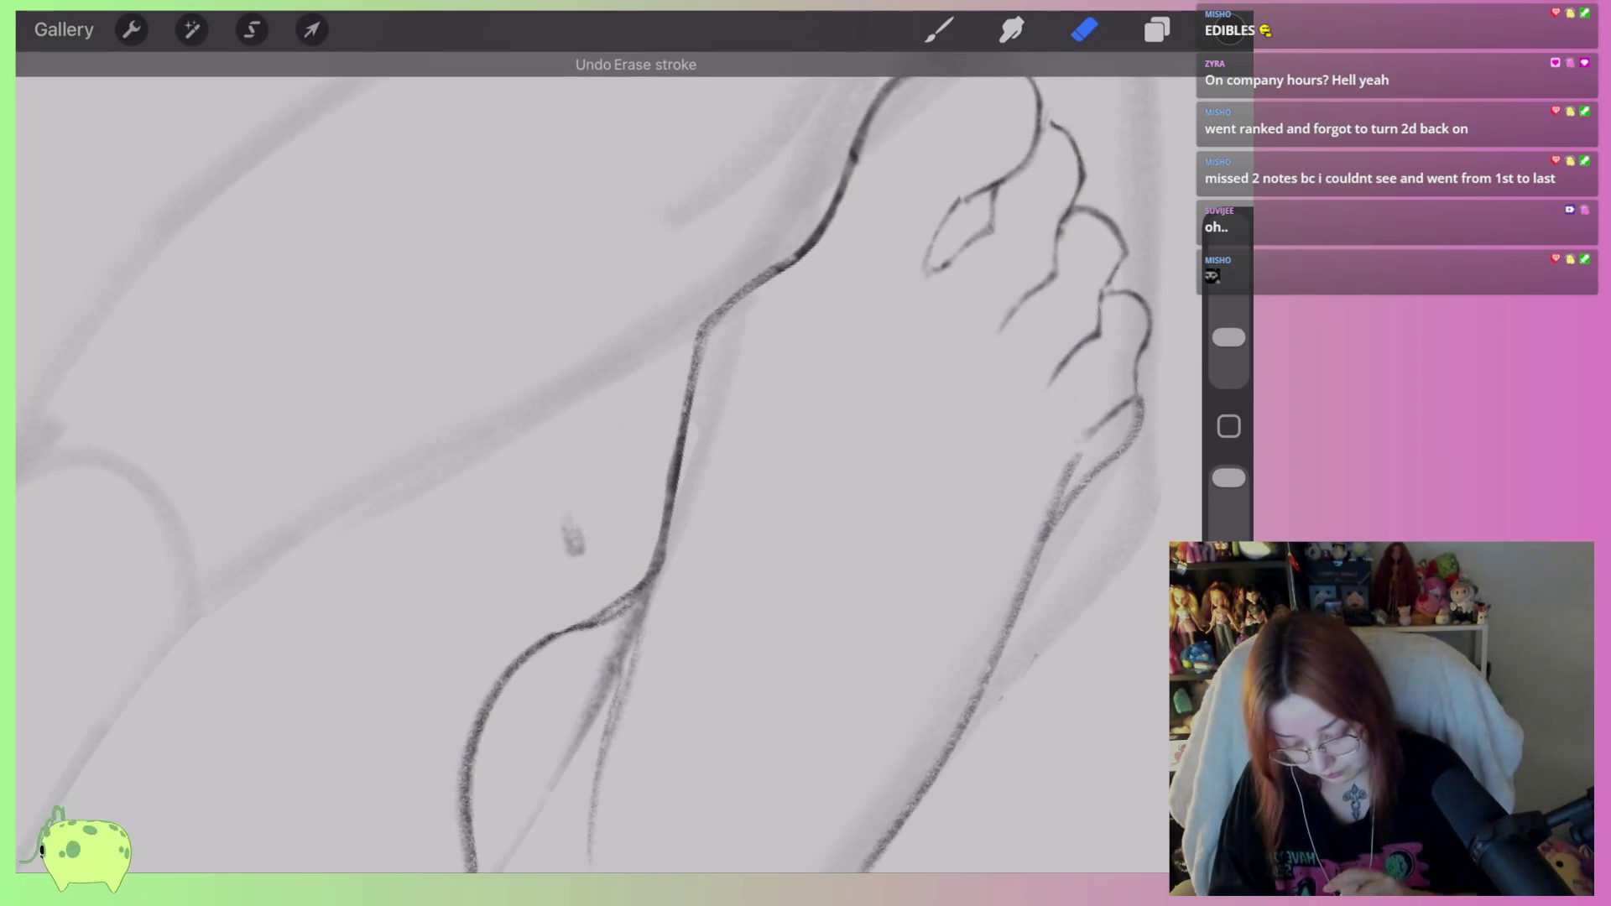
# Erase the small mark near the instep and lighten the faint strokes below the ankle junction.
pyautogui.scroll(3, 605, 453)
pyautogui.moveTo(685, 234); pyautogui.dragTo(654, 228)
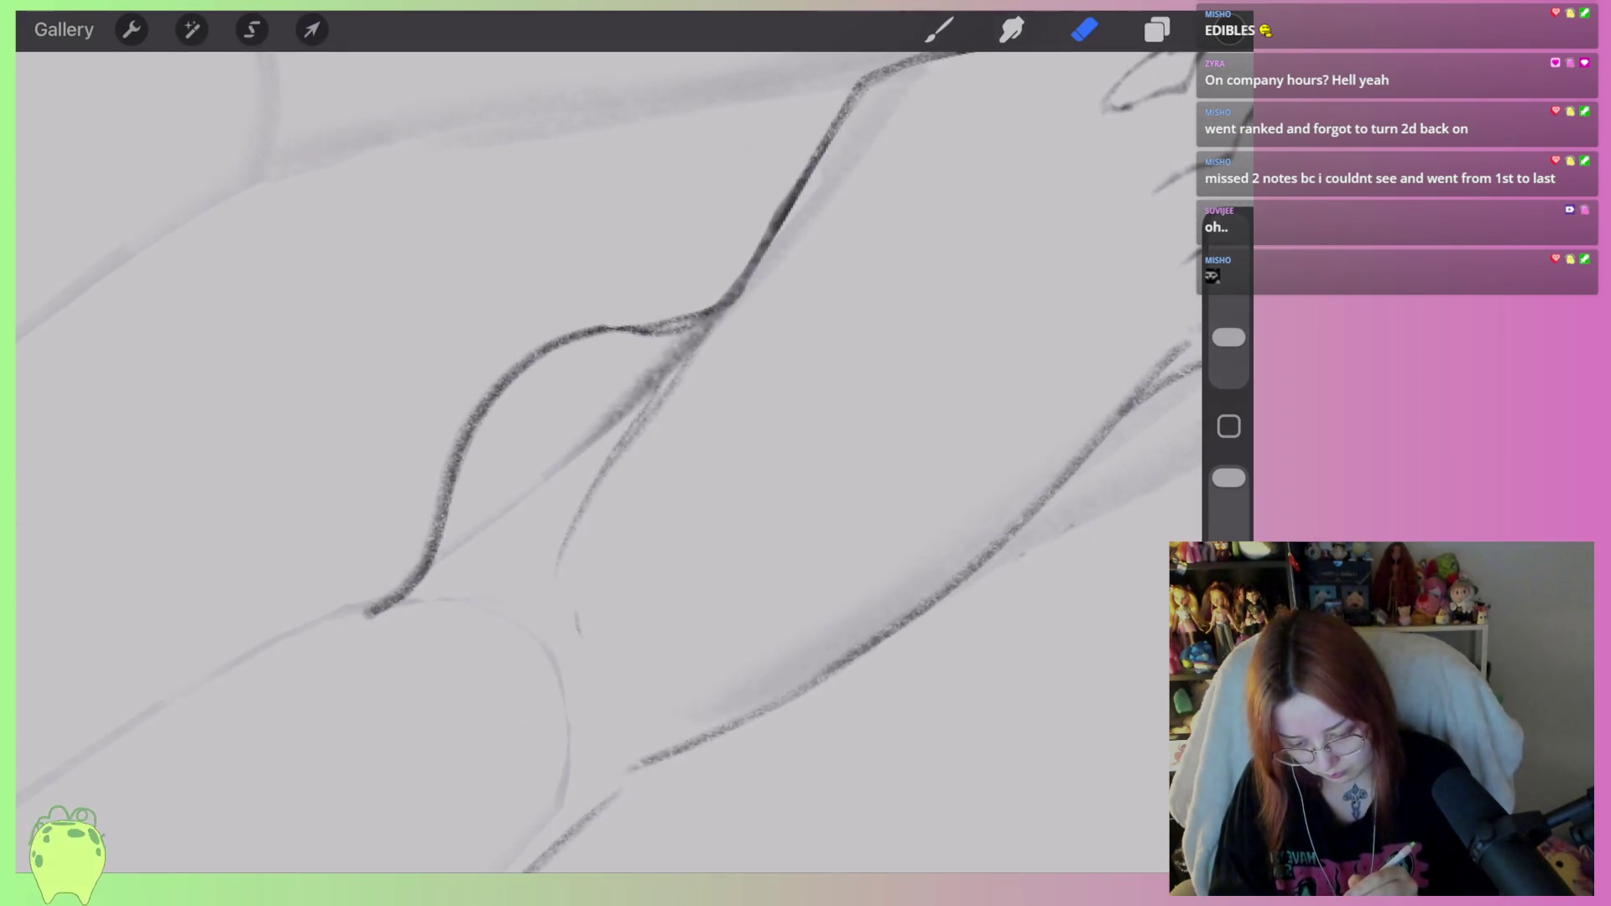
pyautogui.moveTo(665, 350); pyautogui.dragTo(579, 453)
pyautogui.moveTo(693, 331); pyautogui.dragTo(621, 441)
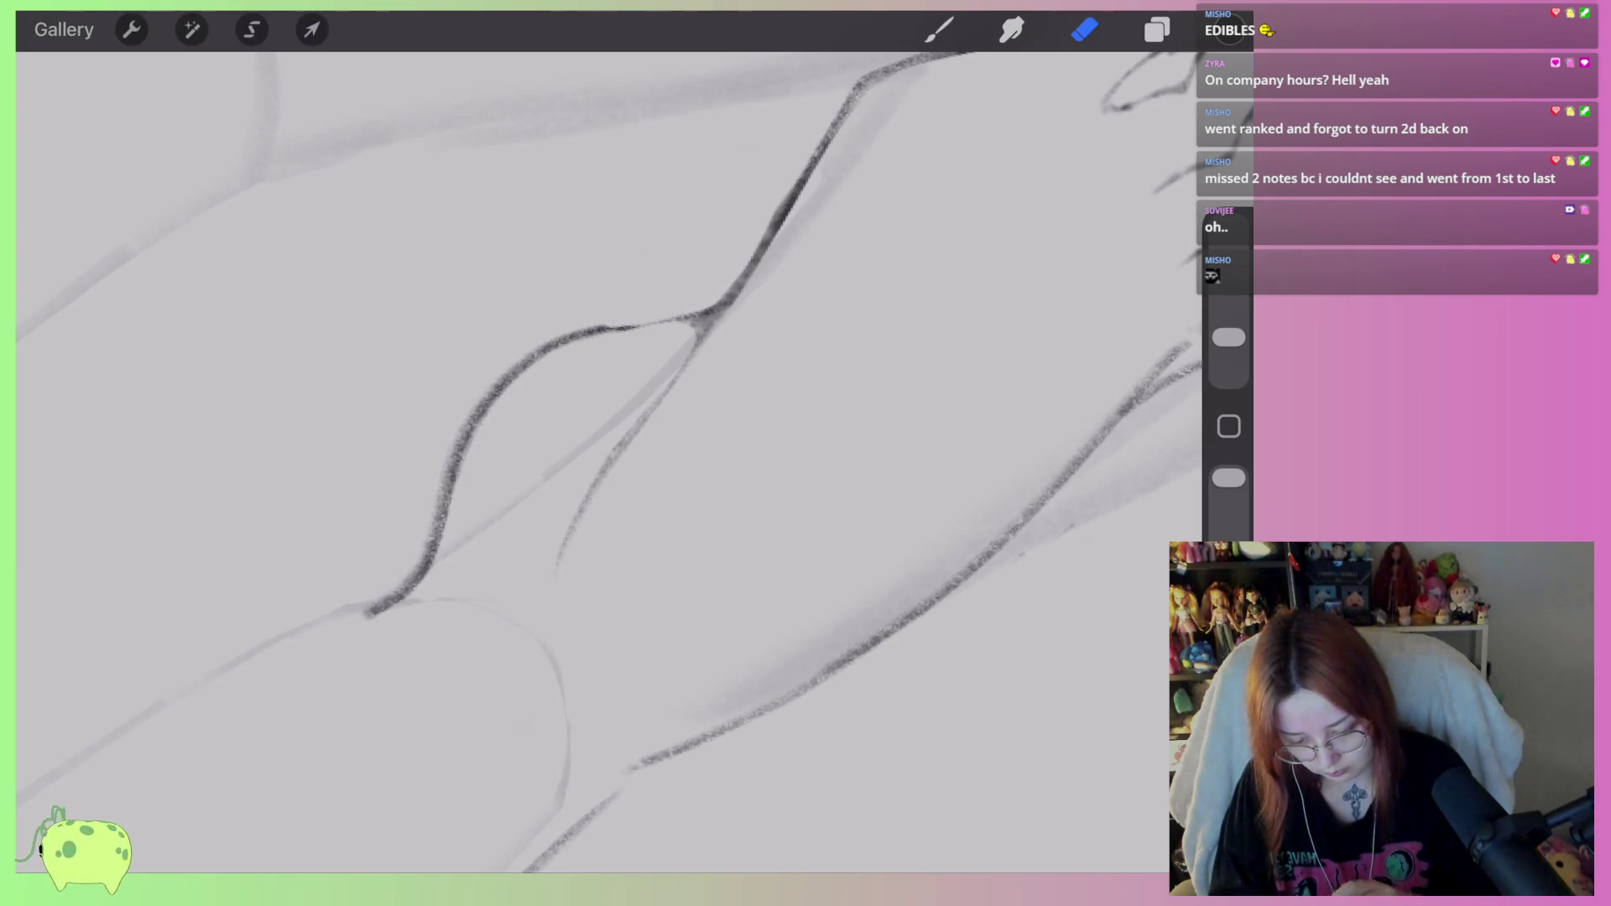
pyautogui.scroll(3, 587, 420)
pyautogui.moveTo(658, 357); pyautogui.dragTo(598, 434)
pyautogui.moveTo(593, 523)
pyautogui.mouseDown()
pyautogui.moveTo(719, 287)
pyautogui.moveTo(881, 172)
pyautogui.mouseUp()
pyautogui.hotkey('ctrl', 'z')
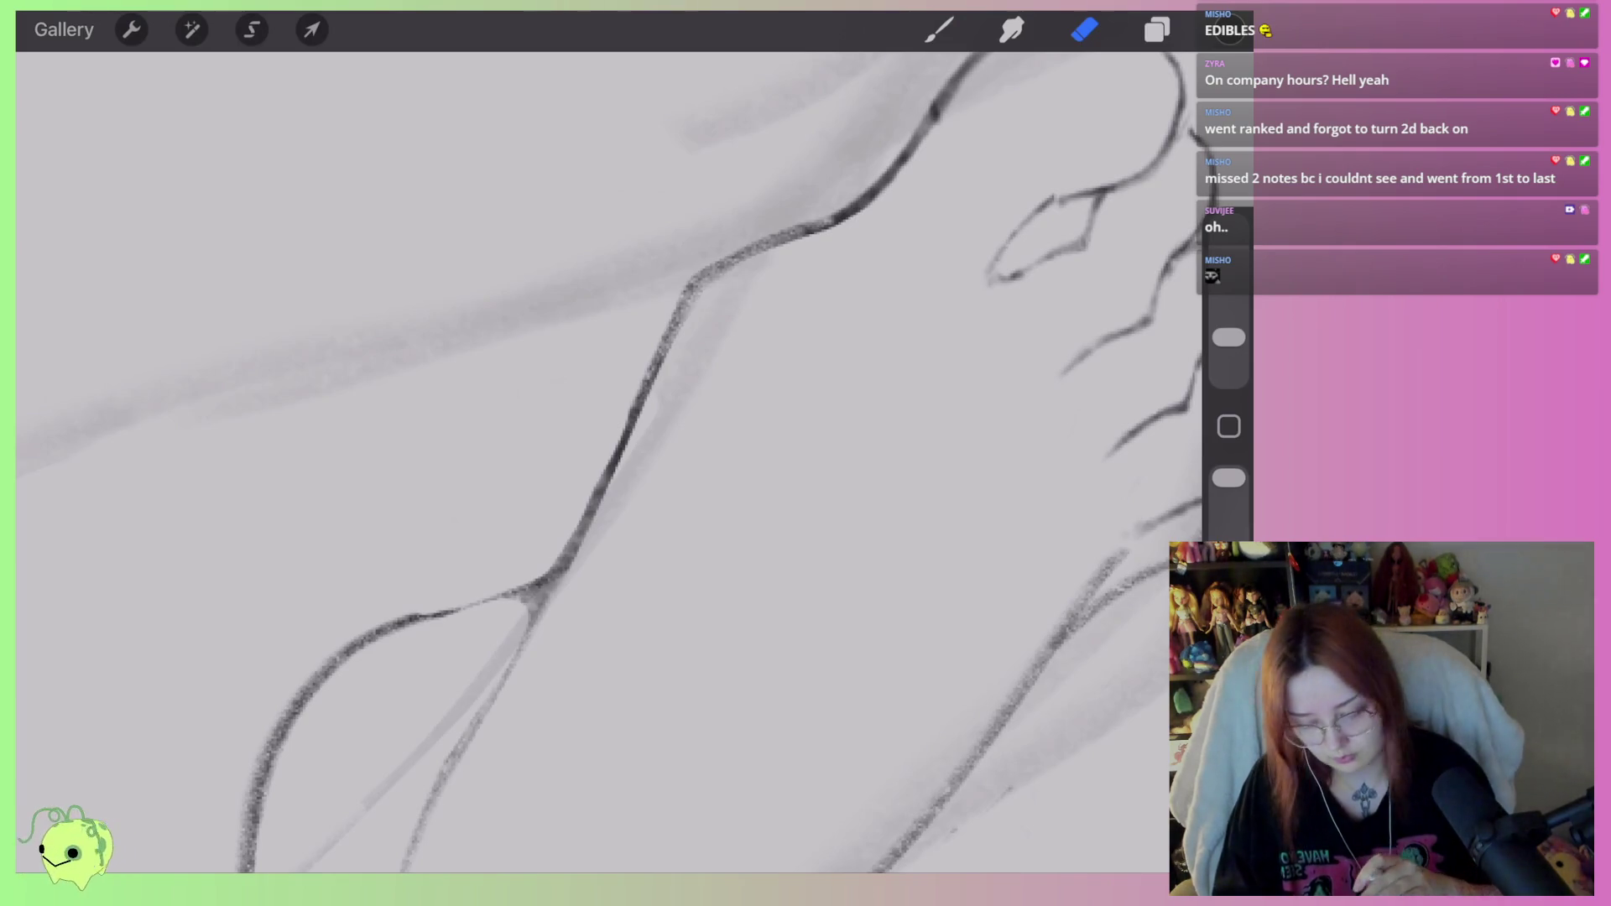
# Thin the instep ink line and lighten its lower part.
pyautogui.scroll(2, 588, 462)
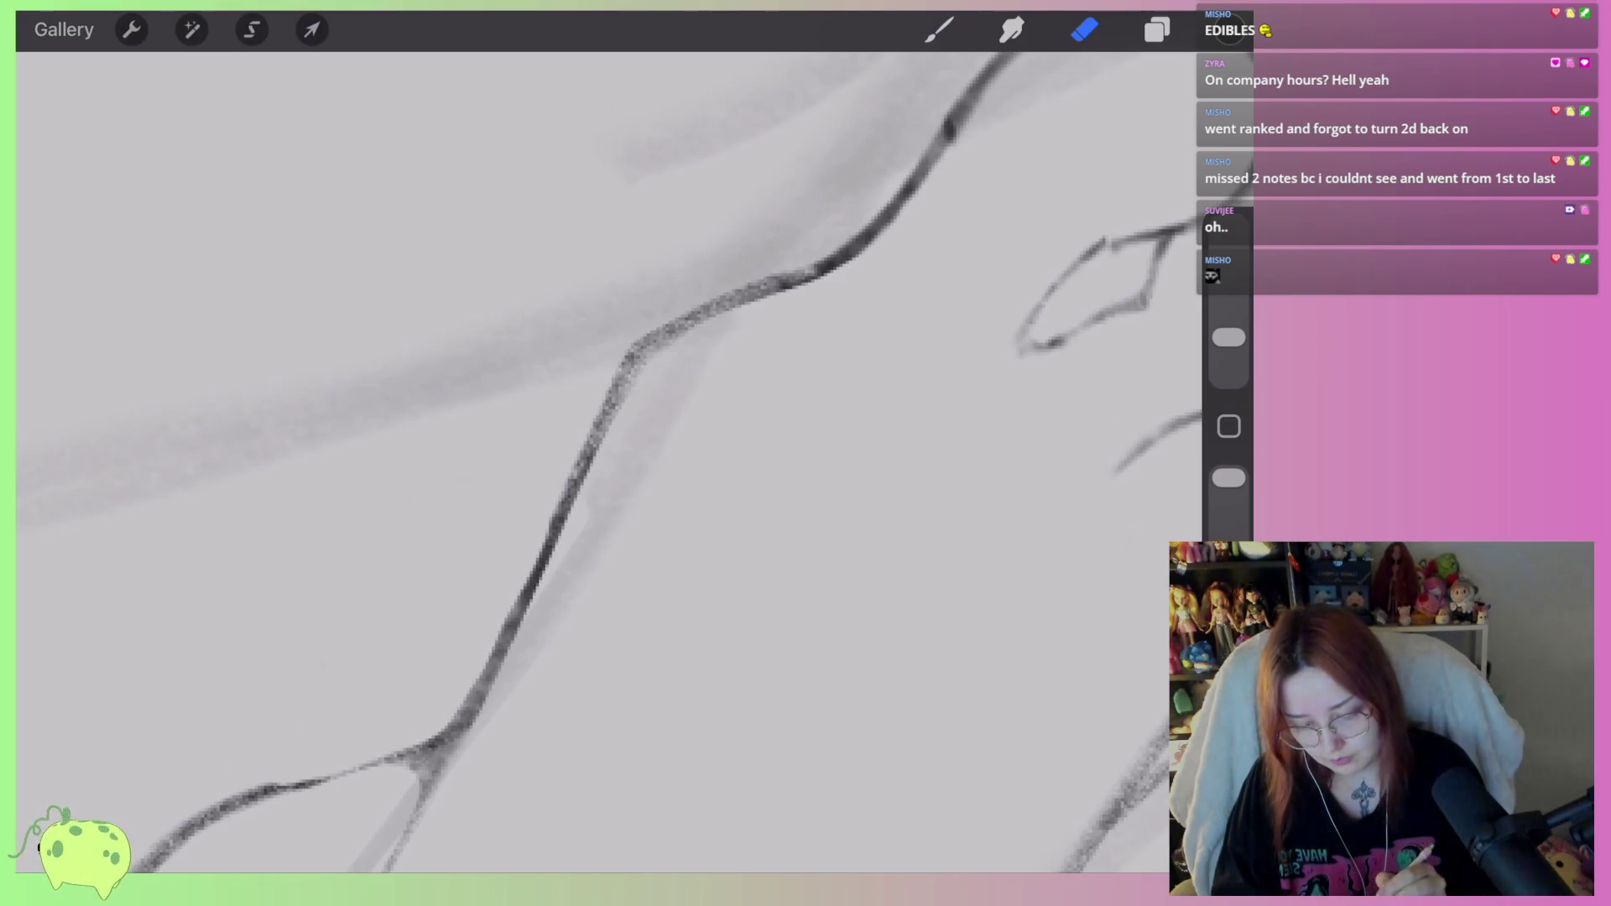
pyautogui.moveTo(827, 303)
pyautogui.mouseDown()
pyautogui.moveTo(669, 352)
pyautogui.moveTo(604, 453)
pyautogui.mouseUp()
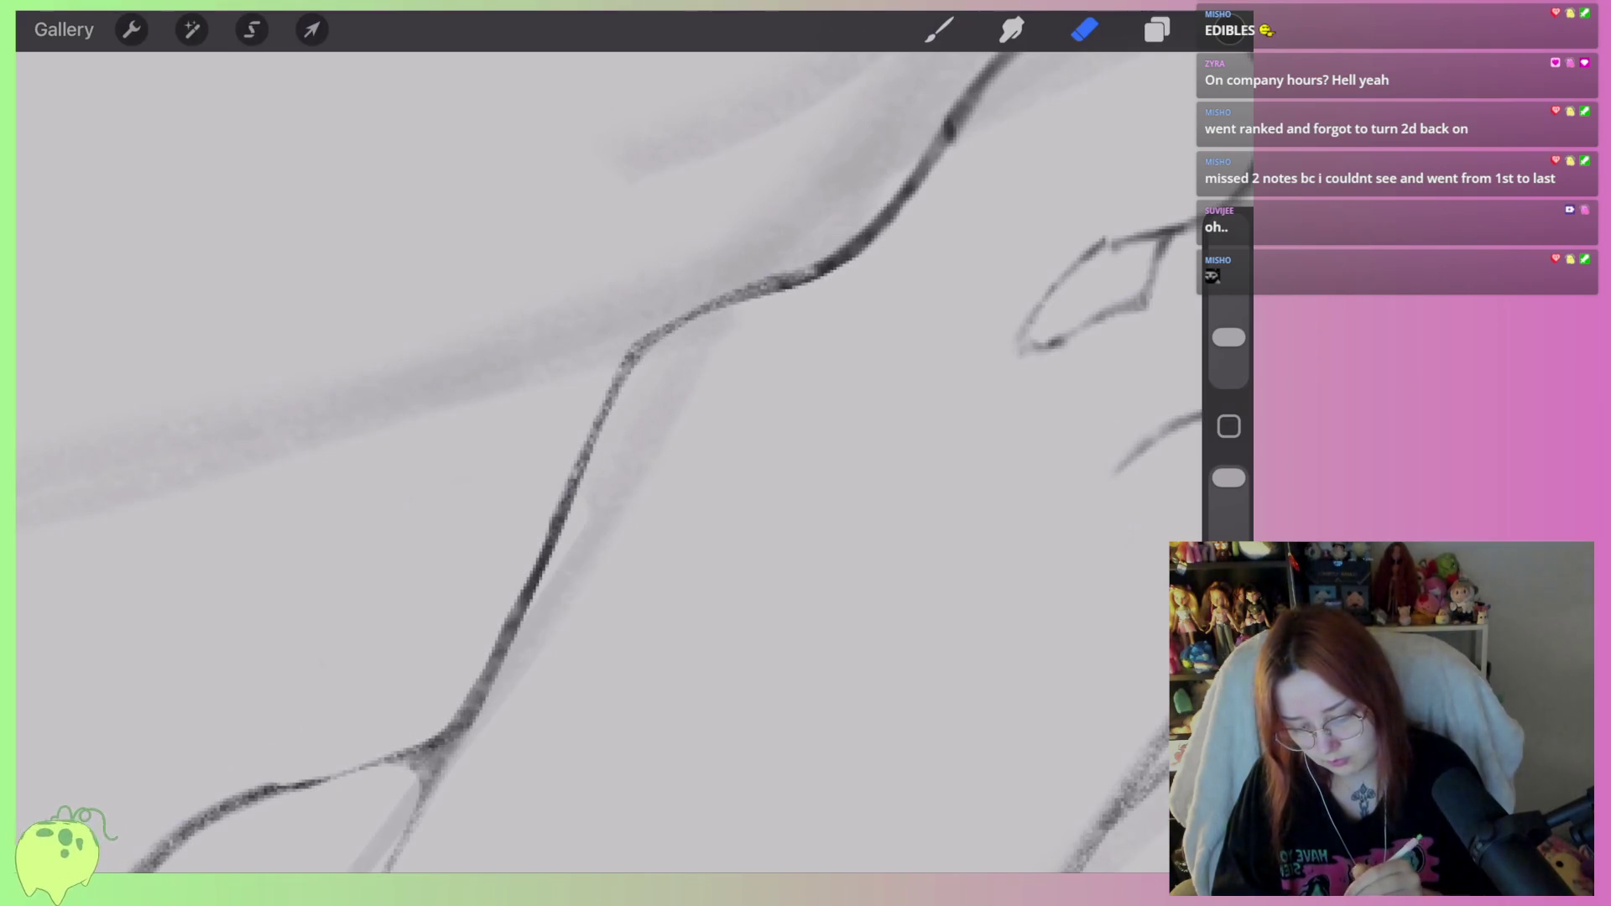
pyautogui.moveTo(571, 566); pyautogui.dragTo(458, 742)
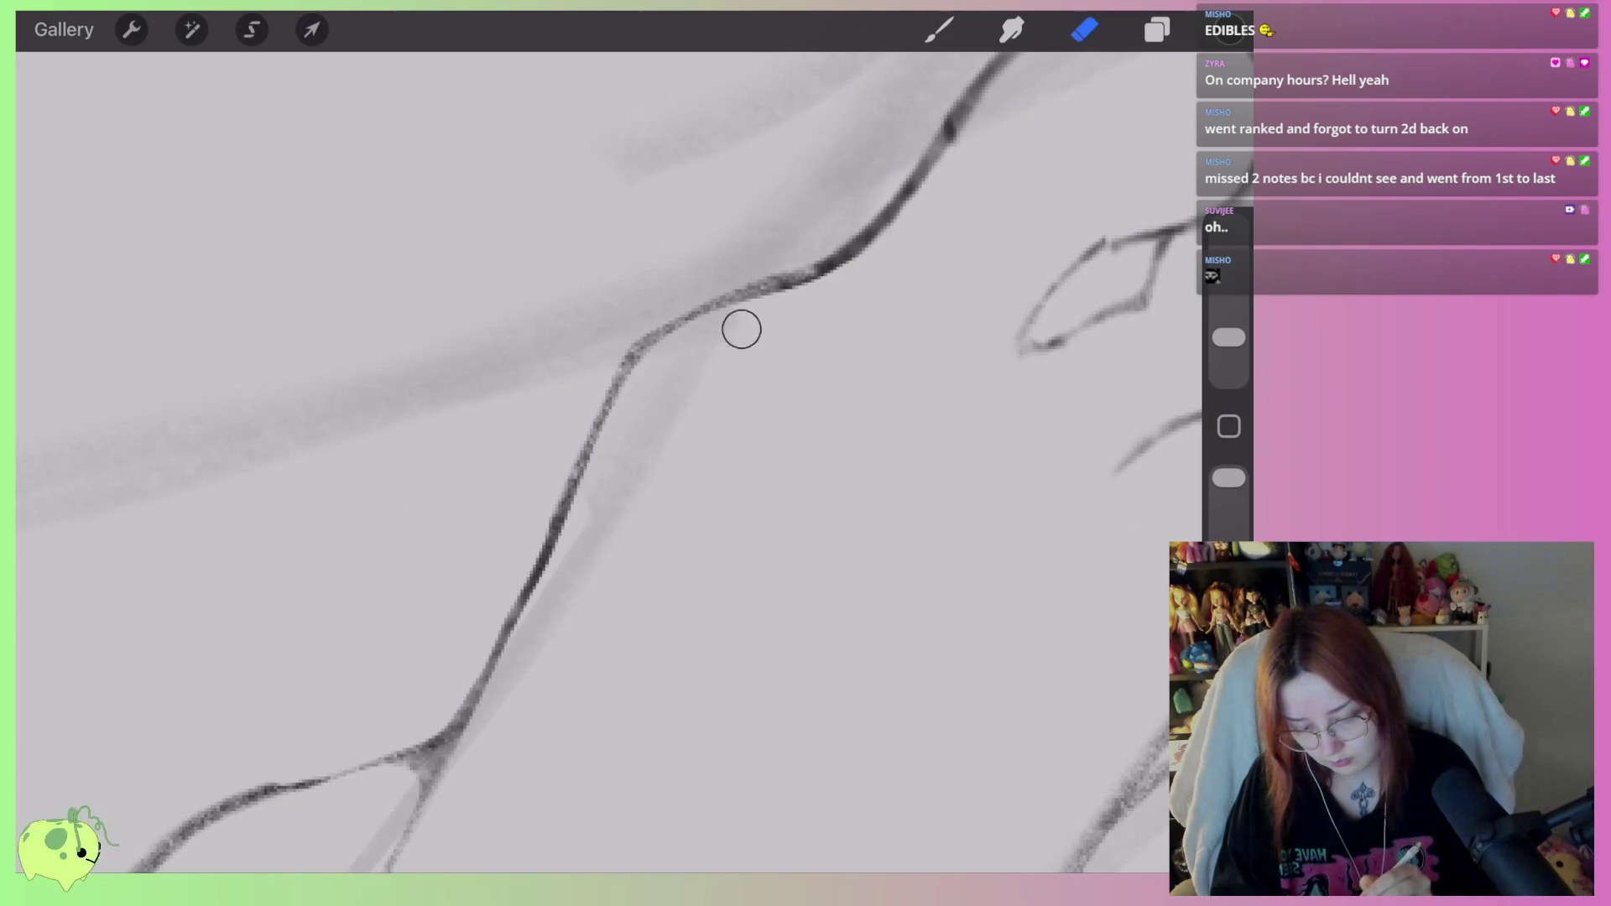
pyautogui.scroll(-5, 611, 461)
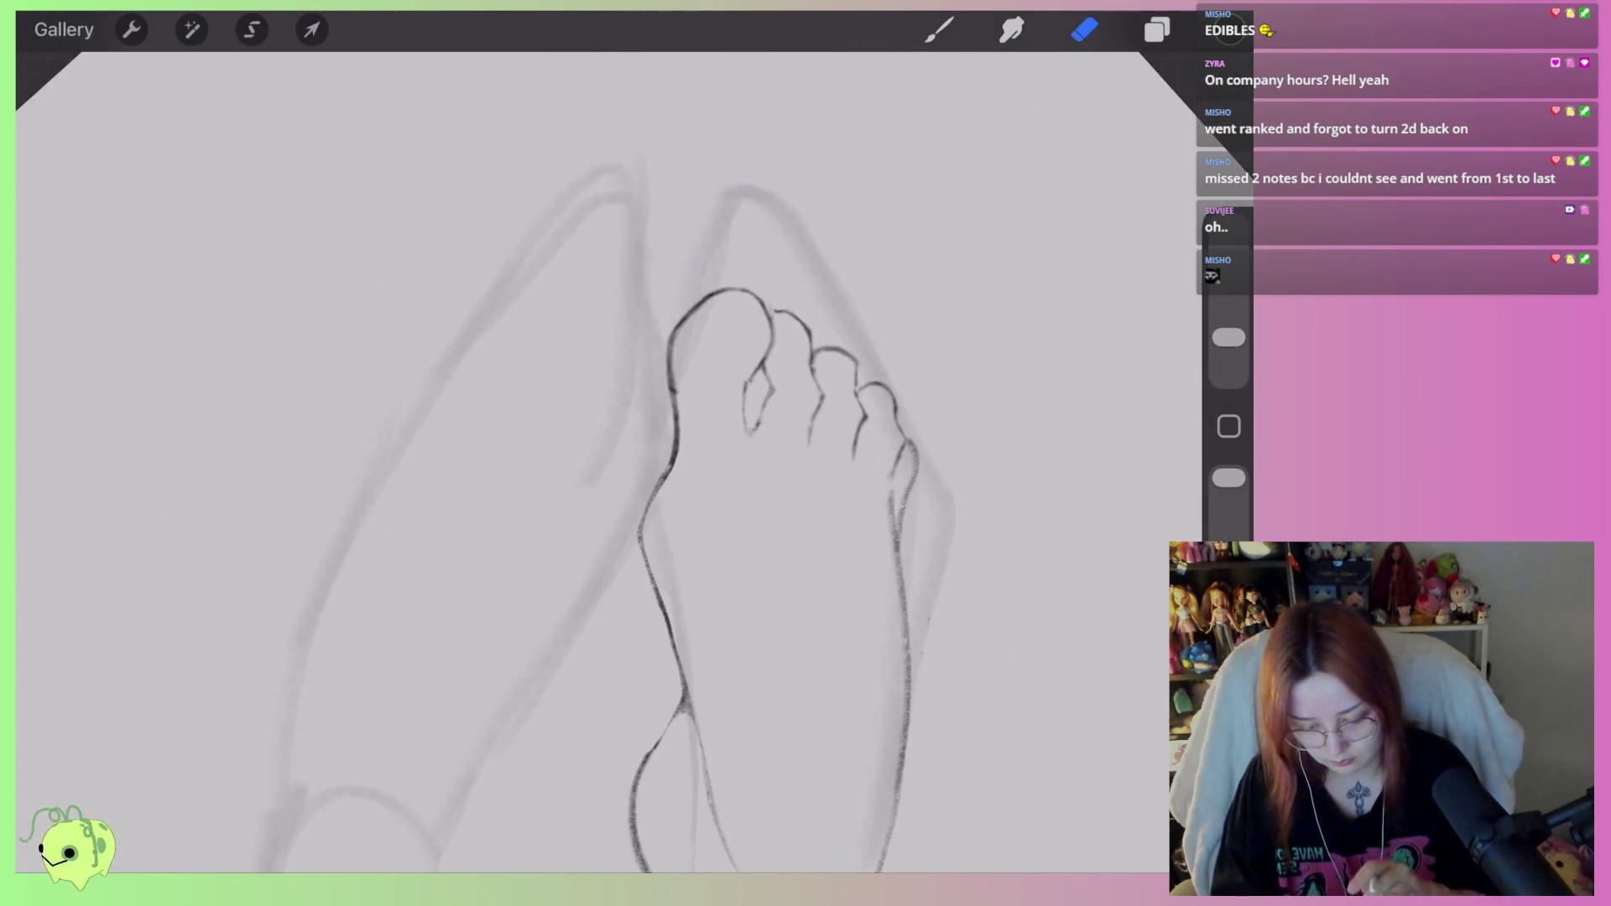
# Redraw the big toe's top edge and right side and darken its left outline.
pyautogui.scroll(5, 713, 462)
pyautogui.moveTo(625, 508)
pyautogui.mouseDown()
pyautogui.moveTo(632, 363)
pyautogui.moveTo(587, 312)
pyautogui.mouseUp()
pyautogui.click(939, 30)
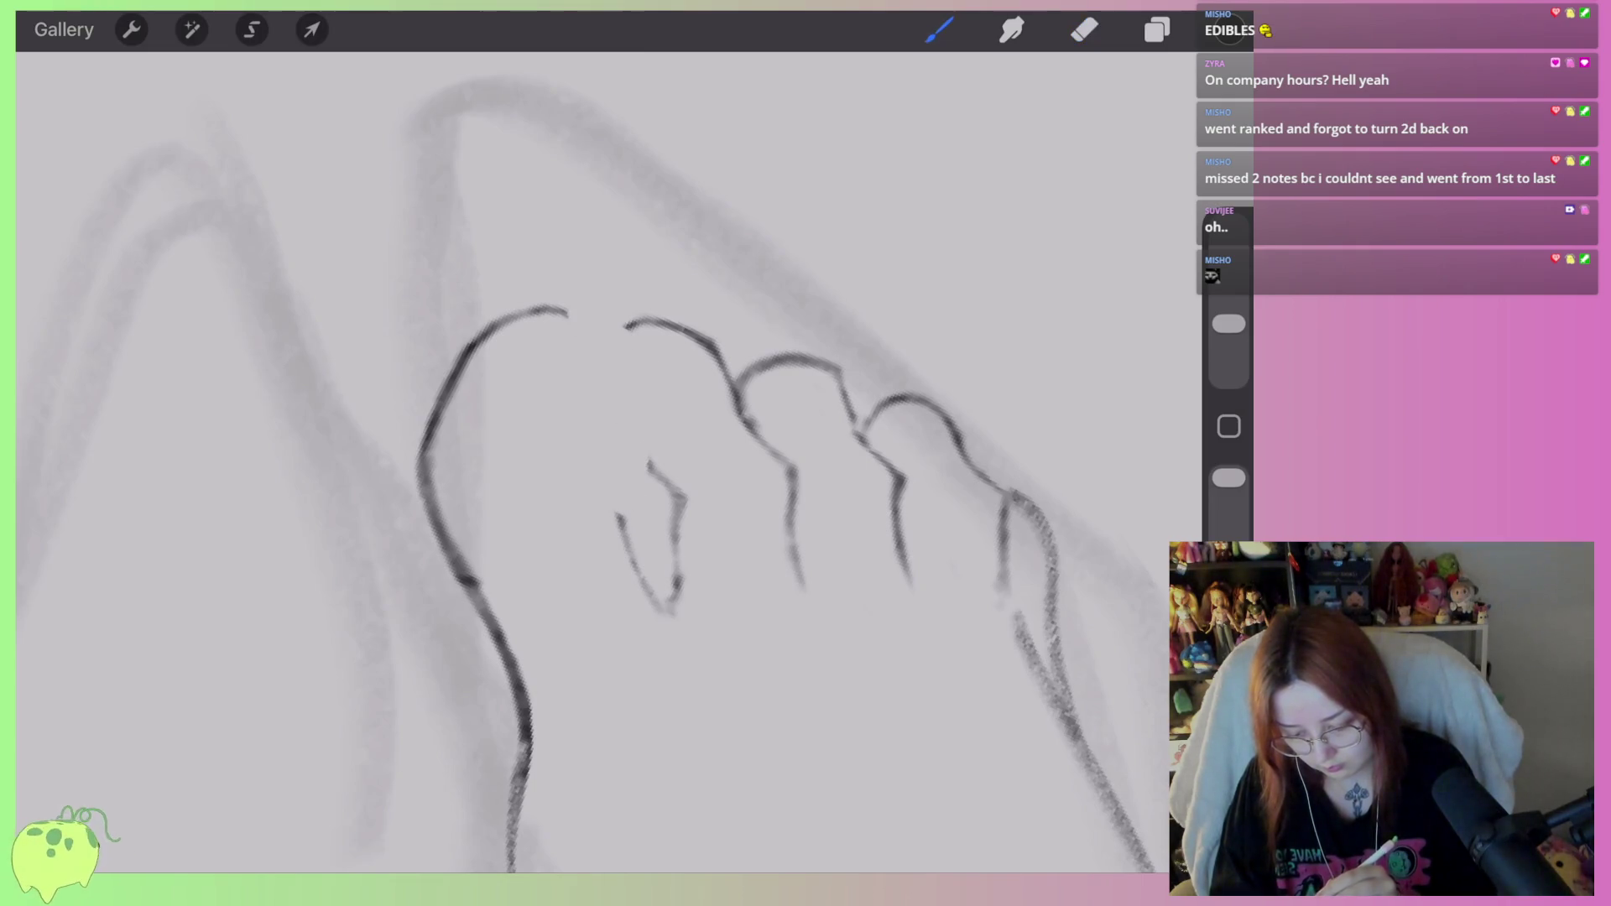
pyautogui.hotkey('ctrl', 'z')
pyautogui.moveTo(482, 337)
pyautogui.mouseDown()
pyautogui.moveTo(592, 310)
pyautogui.moveTo(613, 396)
pyautogui.mouseUp()
pyautogui.moveTo(607, 327); pyautogui.dragTo(616, 506)
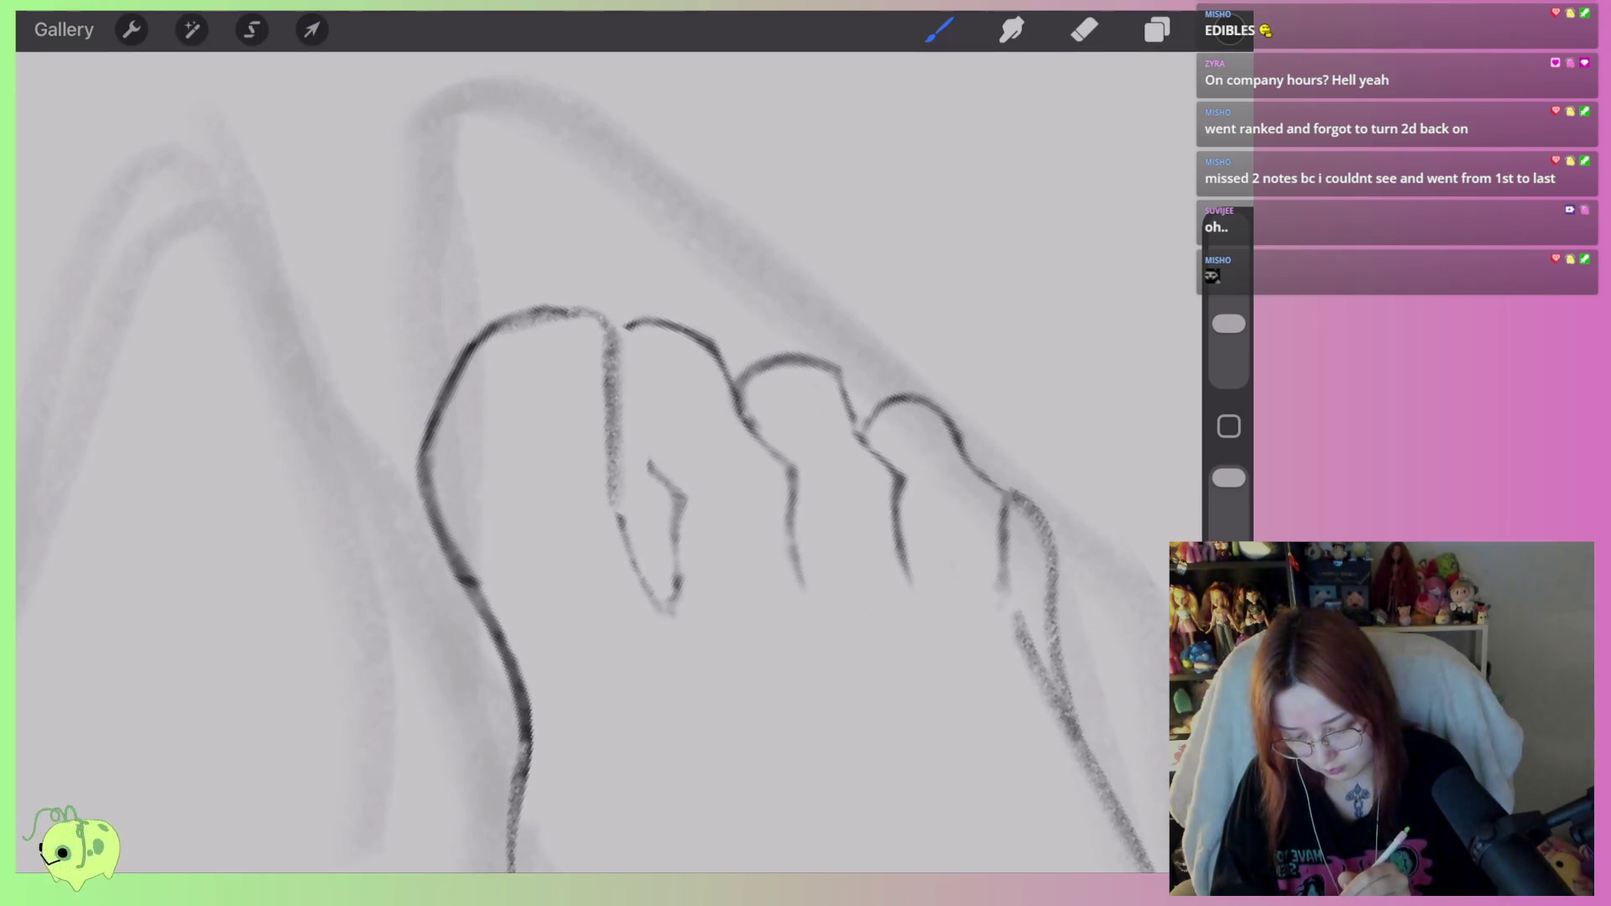
pyautogui.moveTo(458, 371)
pyautogui.mouseDown()
pyautogui.moveTo(423, 529)
pyautogui.moveTo(475, 602)
pyautogui.mouseUp()
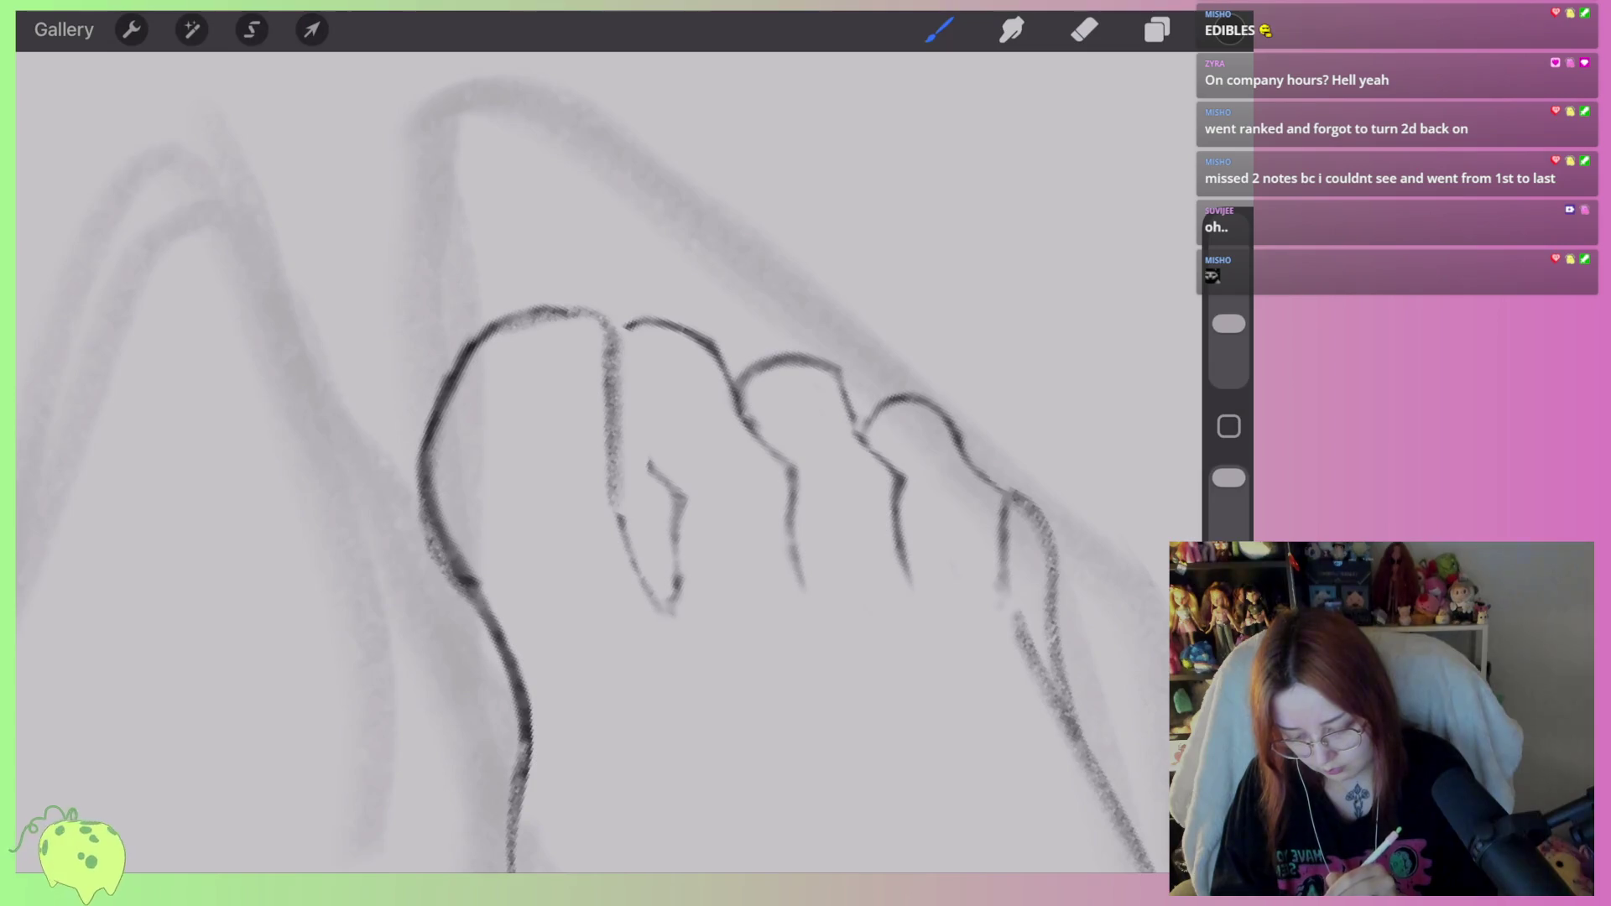
# Lighten the upper and lower parts of the big toe's left outline.
pyautogui.click(1085, 29)
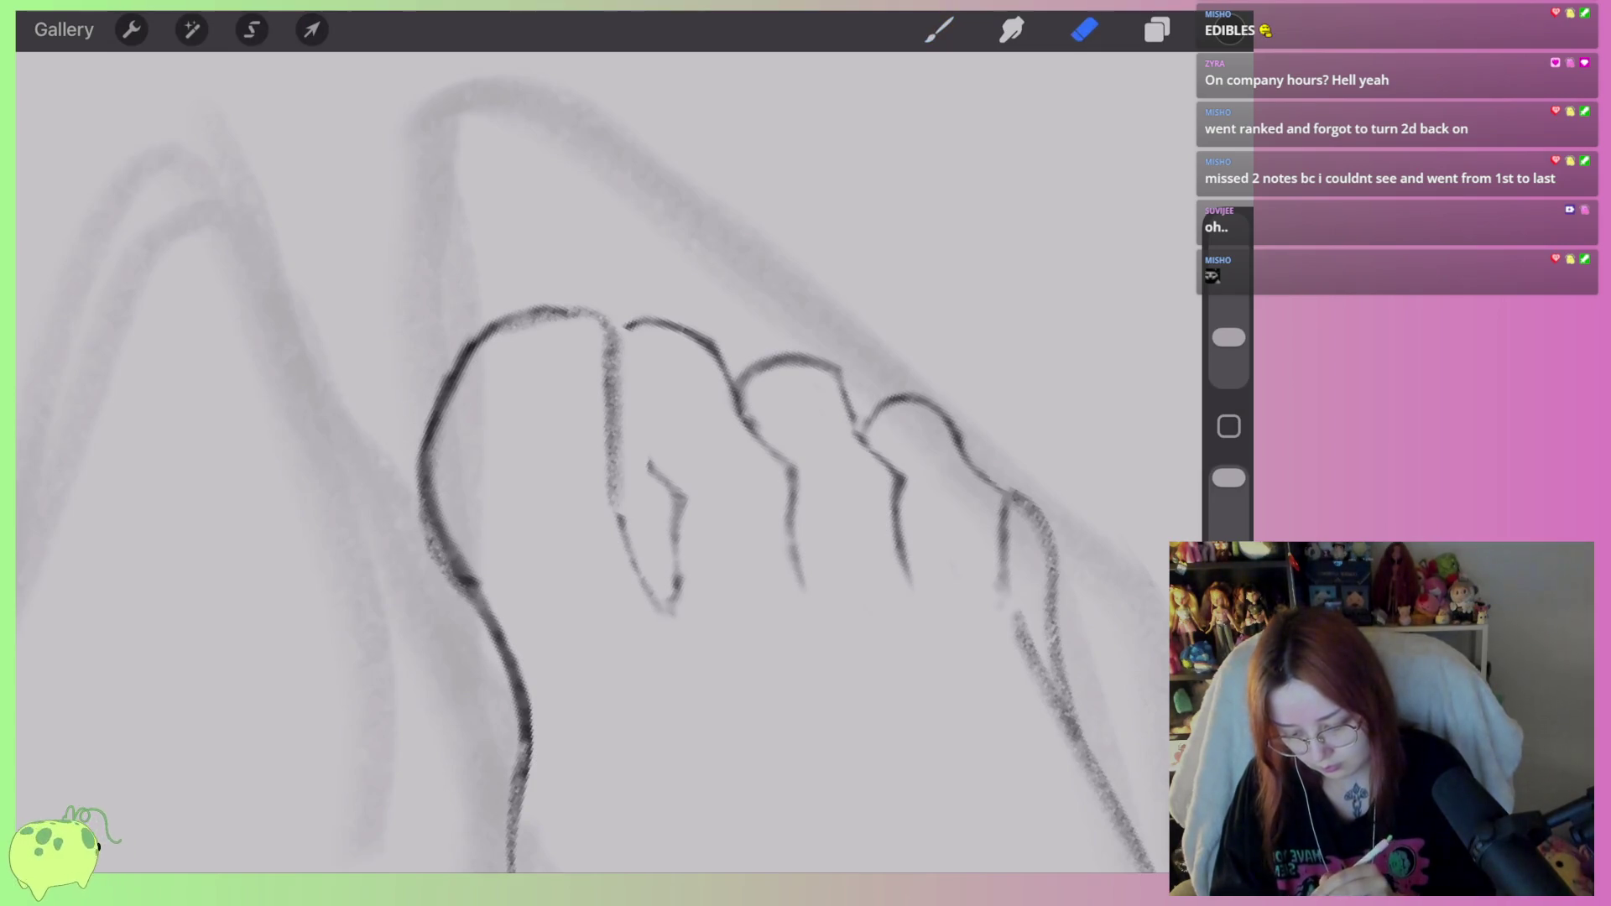
pyautogui.moveTo(451, 323); pyautogui.dragTo(421, 452)
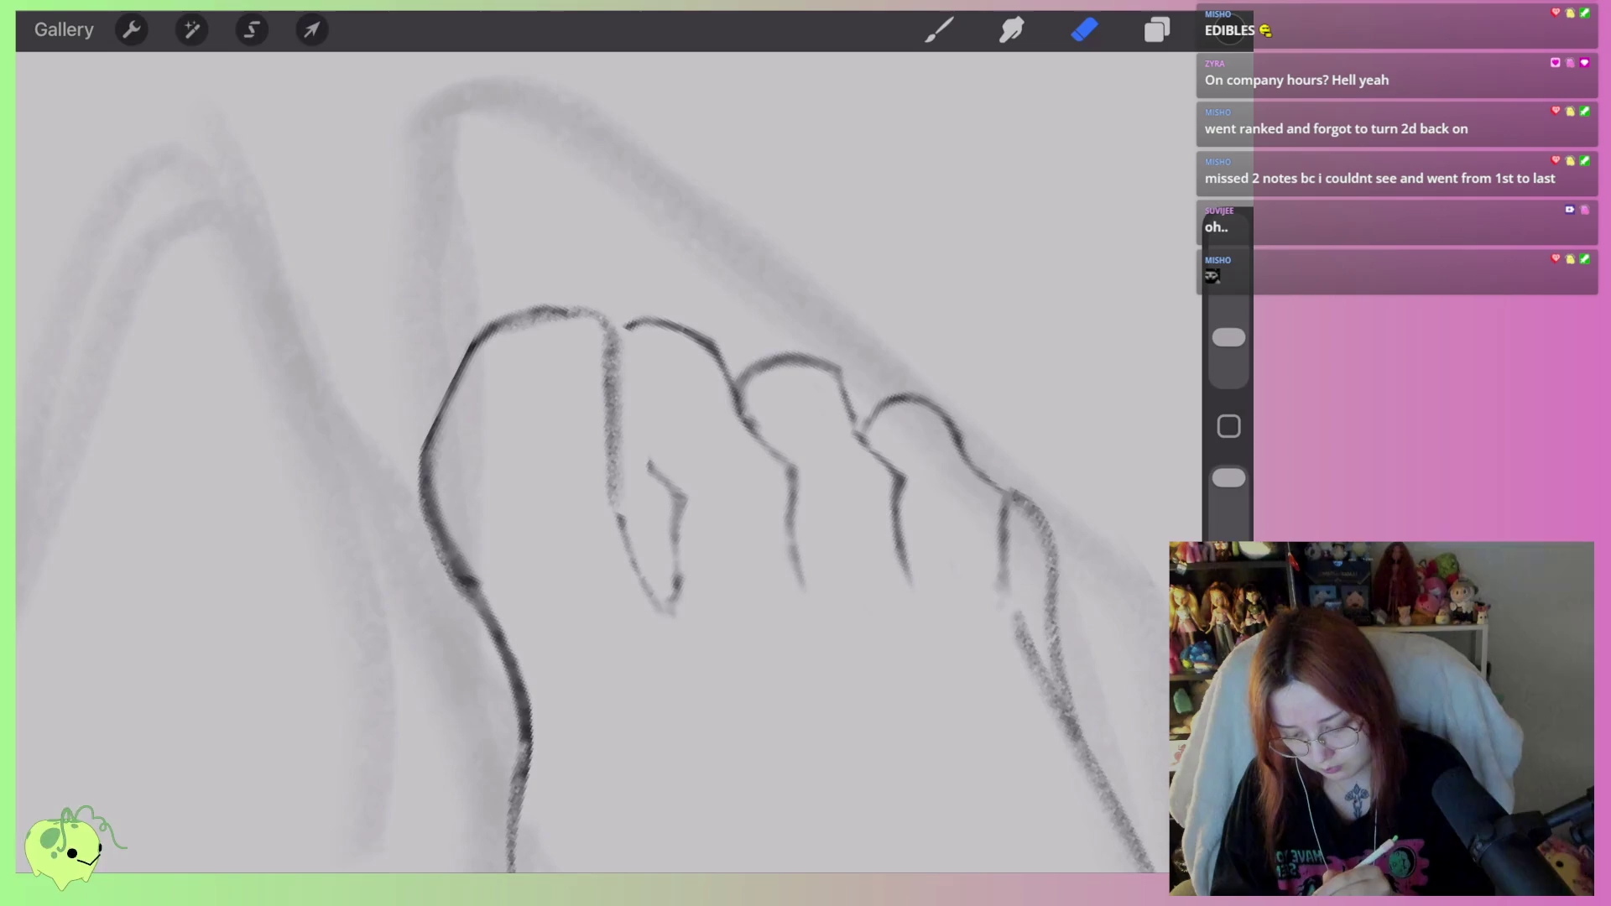
pyautogui.moveTo(492, 590); pyautogui.dragTo(452, 476)
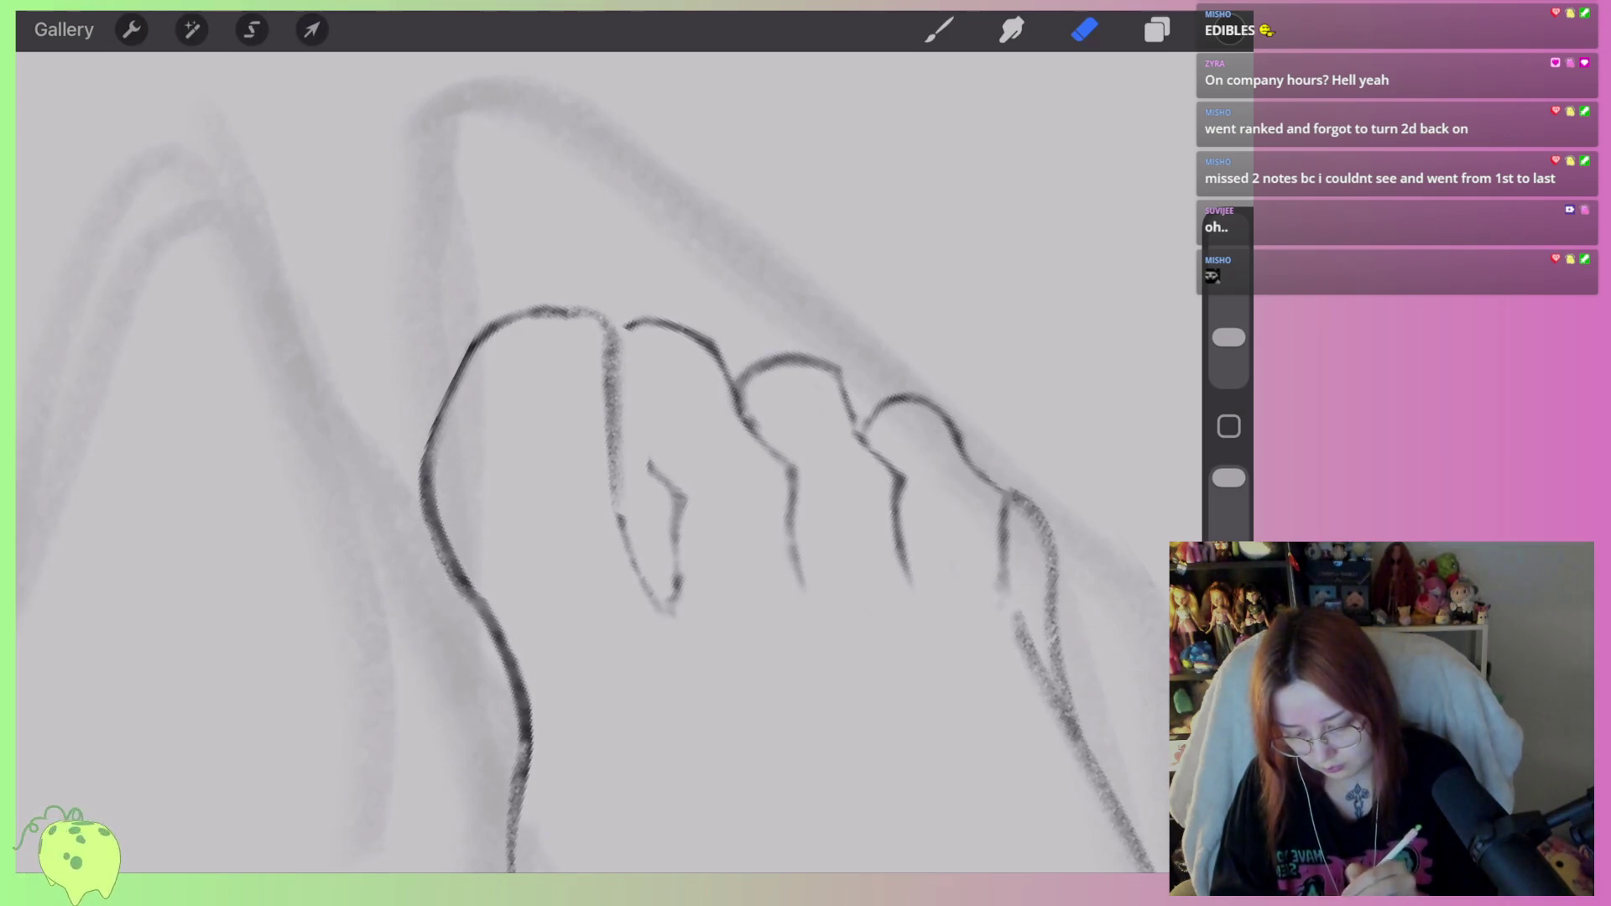
pyautogui.scroll(-5, 730, 503)
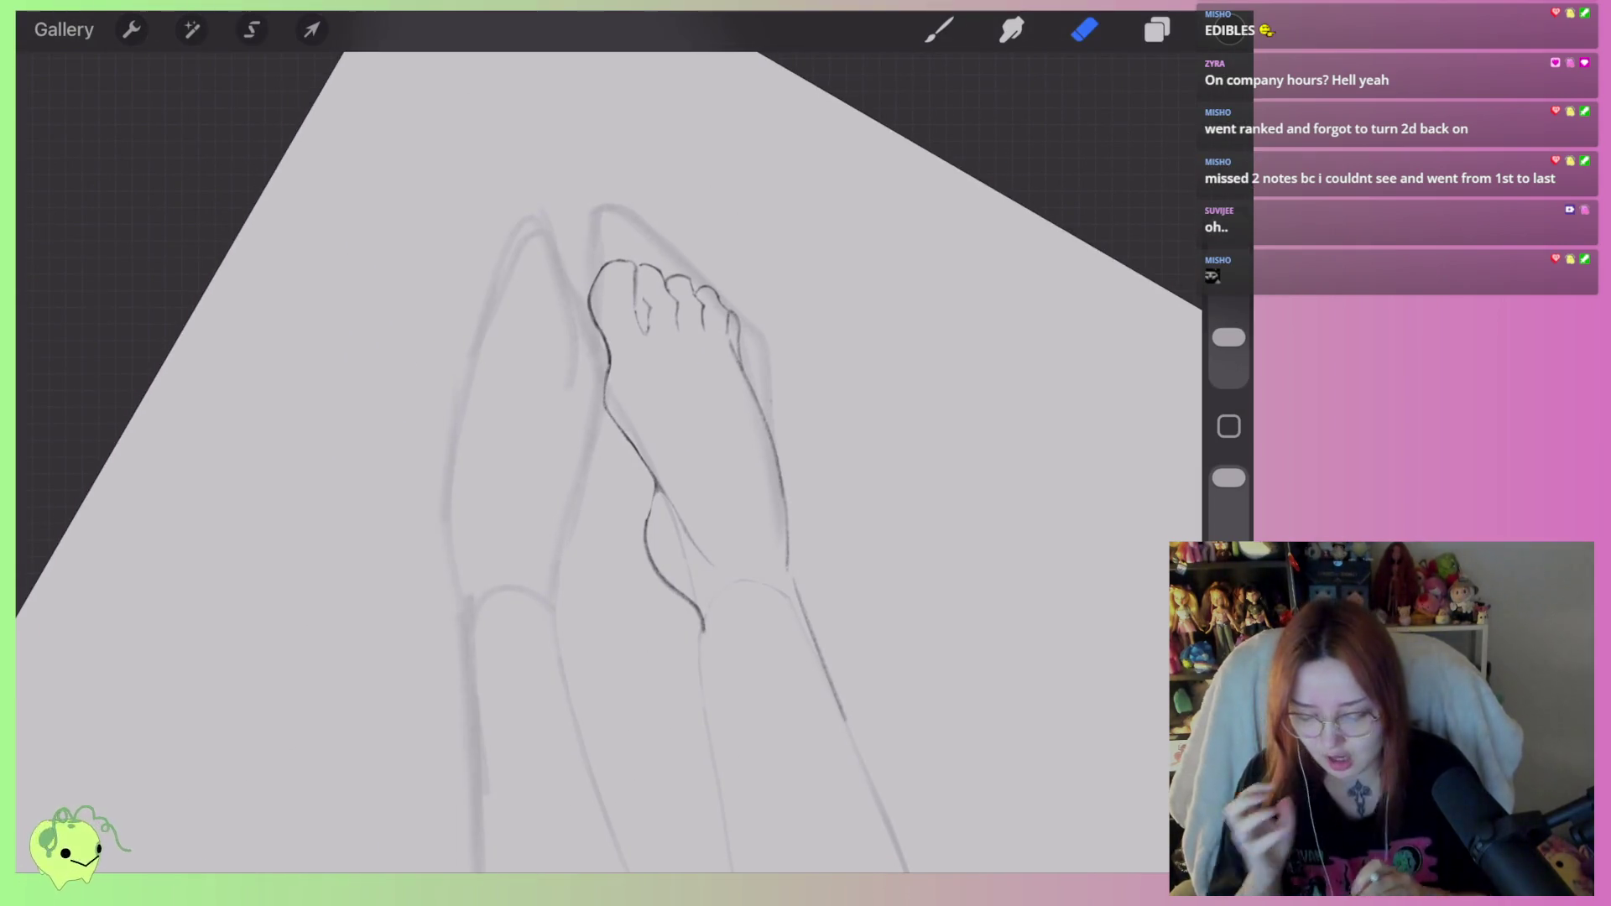
pyautogui.scroll(5, 671, 419)
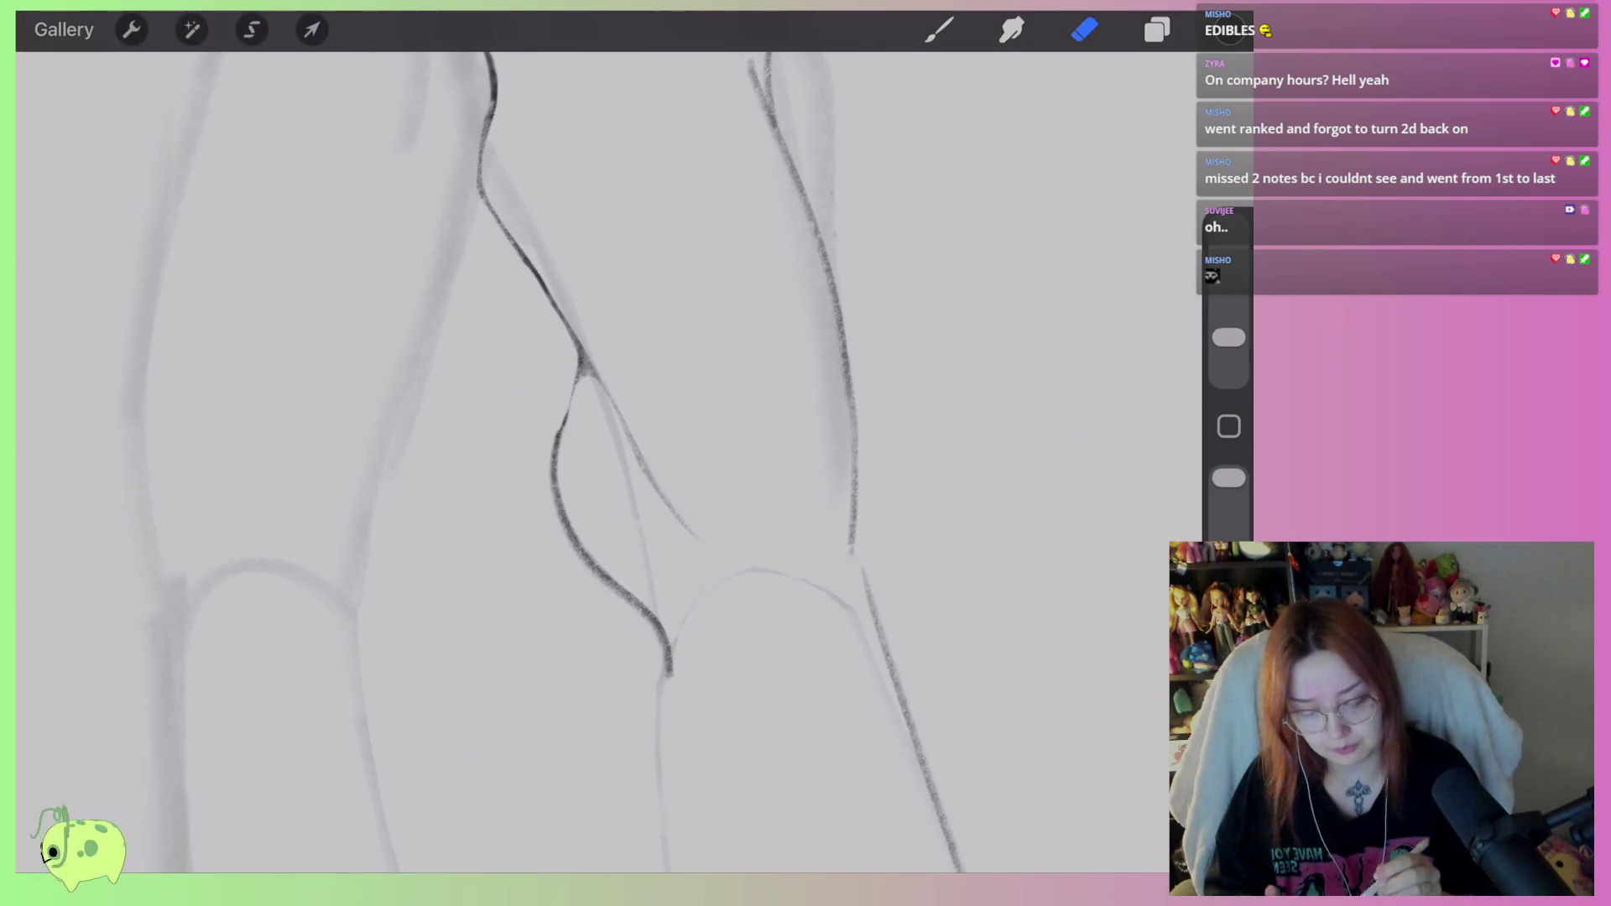
# Redraw the curve below the ankle, undoing stray strokes.
pyautogui.click(939, 29)
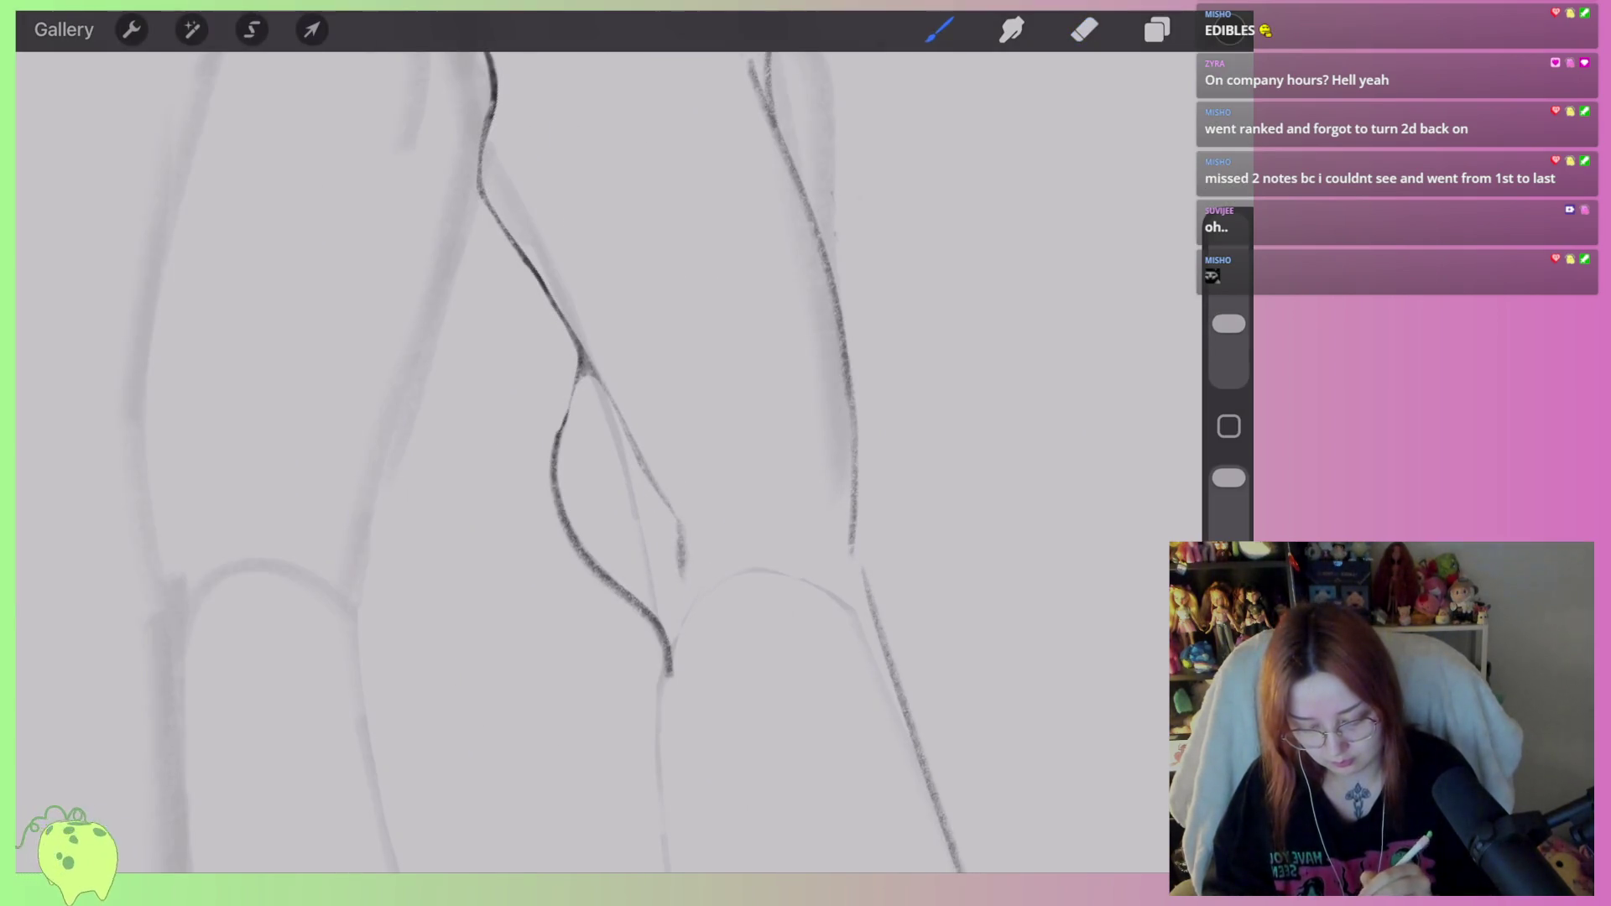
pyautogui.hotkey('ctrl', 'z')
pyautogui.hotkey('ctrl', 'z')
pyautogui.moveTo(682, 466)
pyautogui.mouseDown()
pyautogui.moveTo(670, 537)
pyautogui.moveTo(686, 621)
pyautogui.mouseUp()
pyautogui.hotkey('ctrl', 'z')
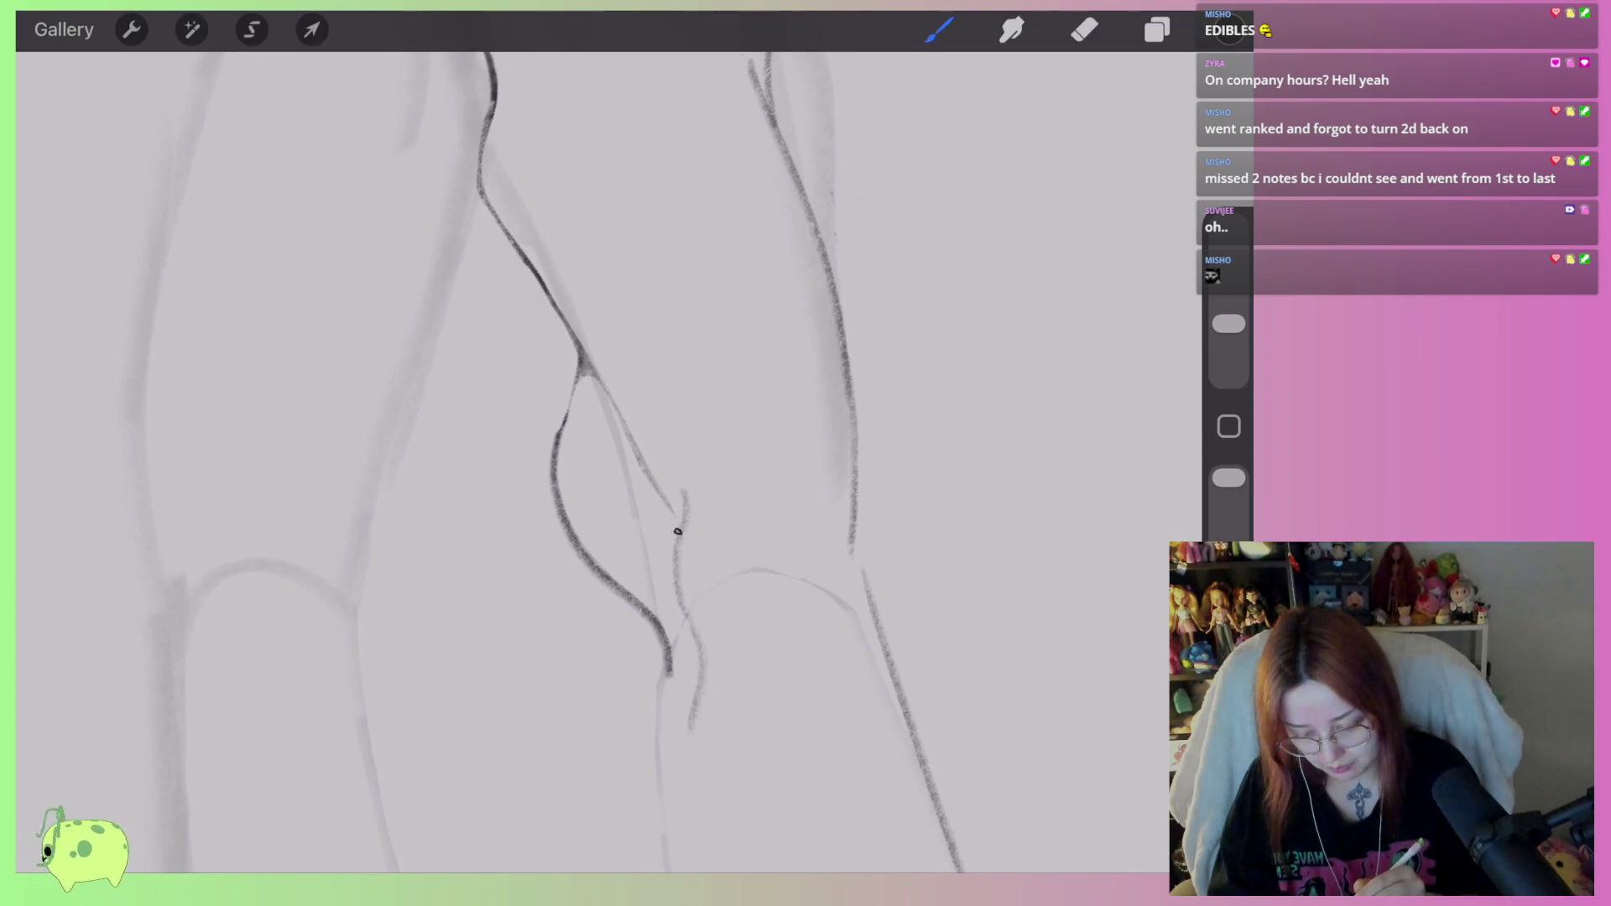
pyautogui.scroll(-3, 608, 461)
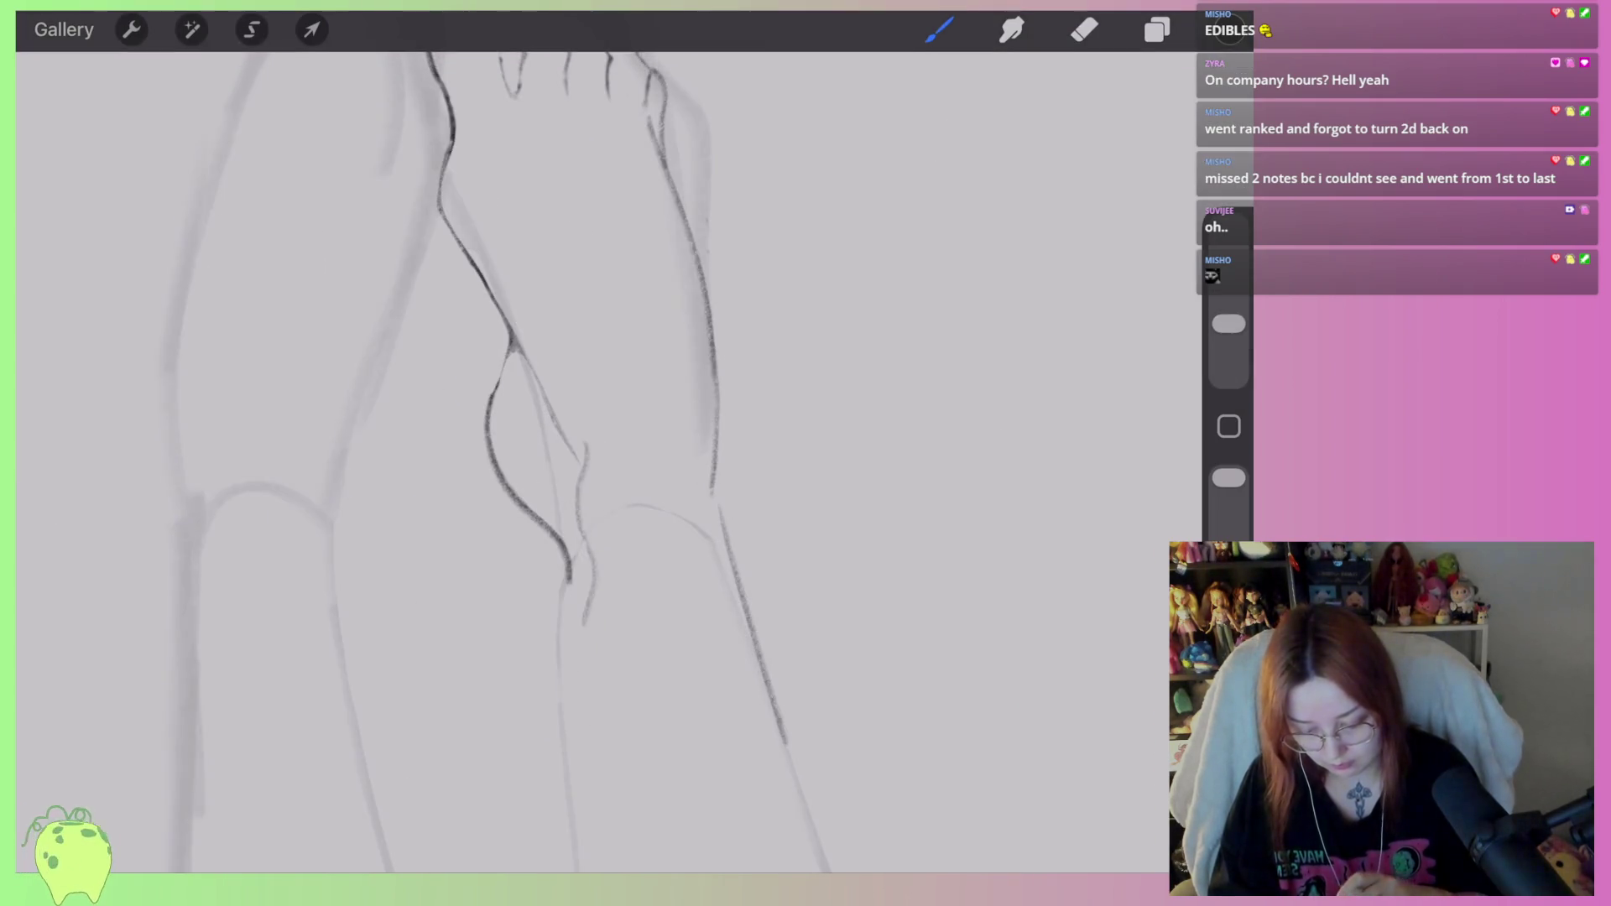
pyautogui.scroll(5, 705, 402)
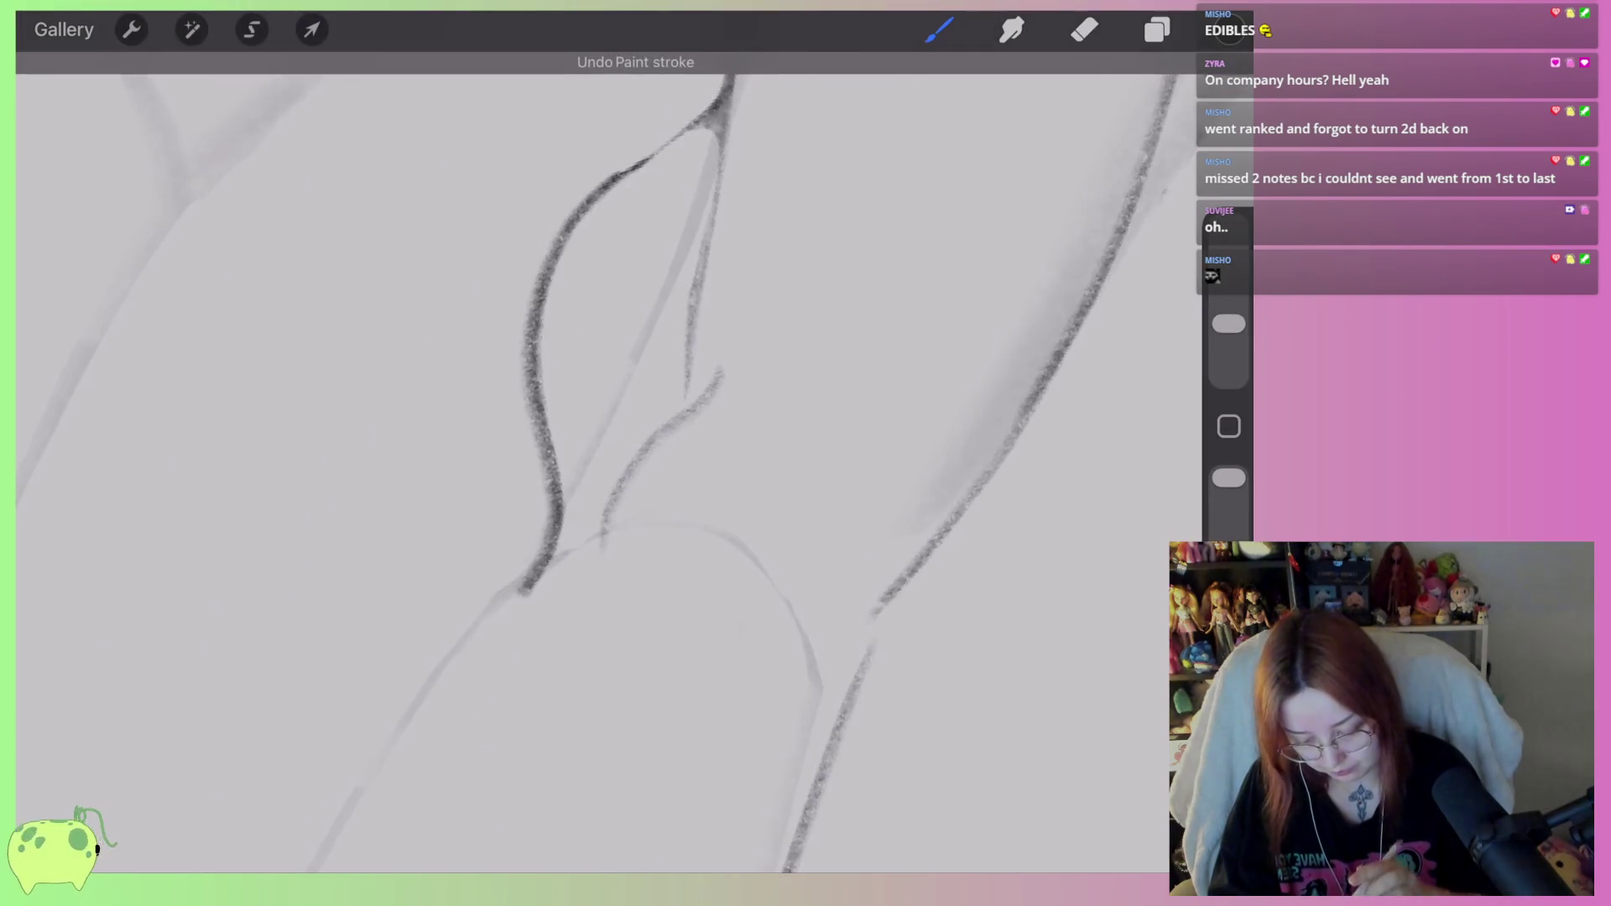
pyautogui.click(1084, 29)
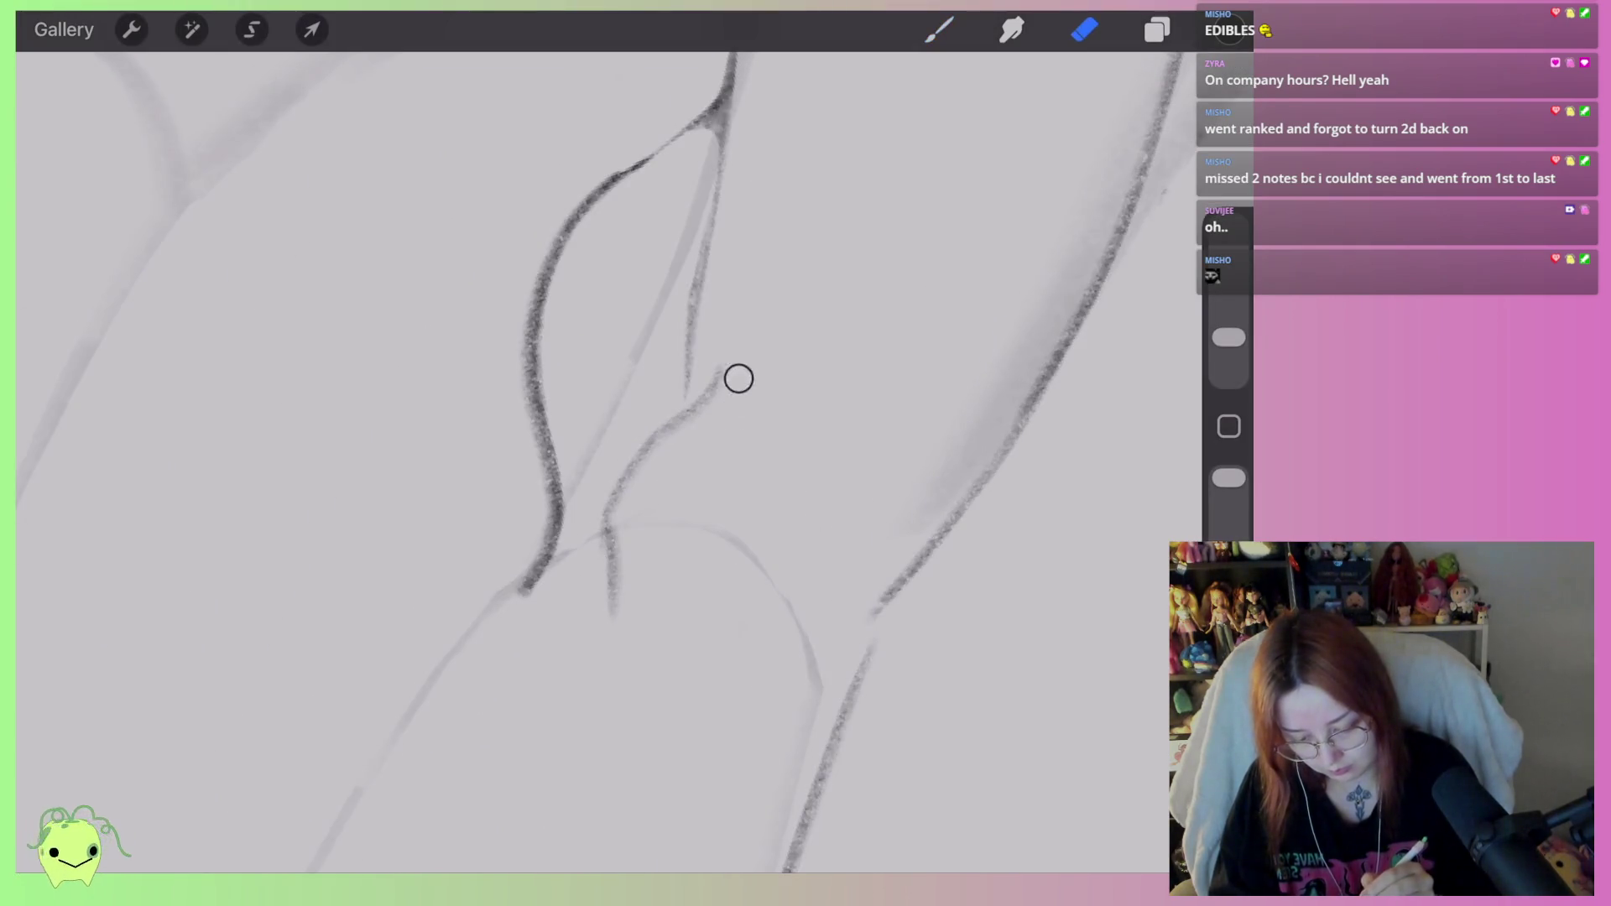
pyautogui.hscroll(-3, 604, 454)
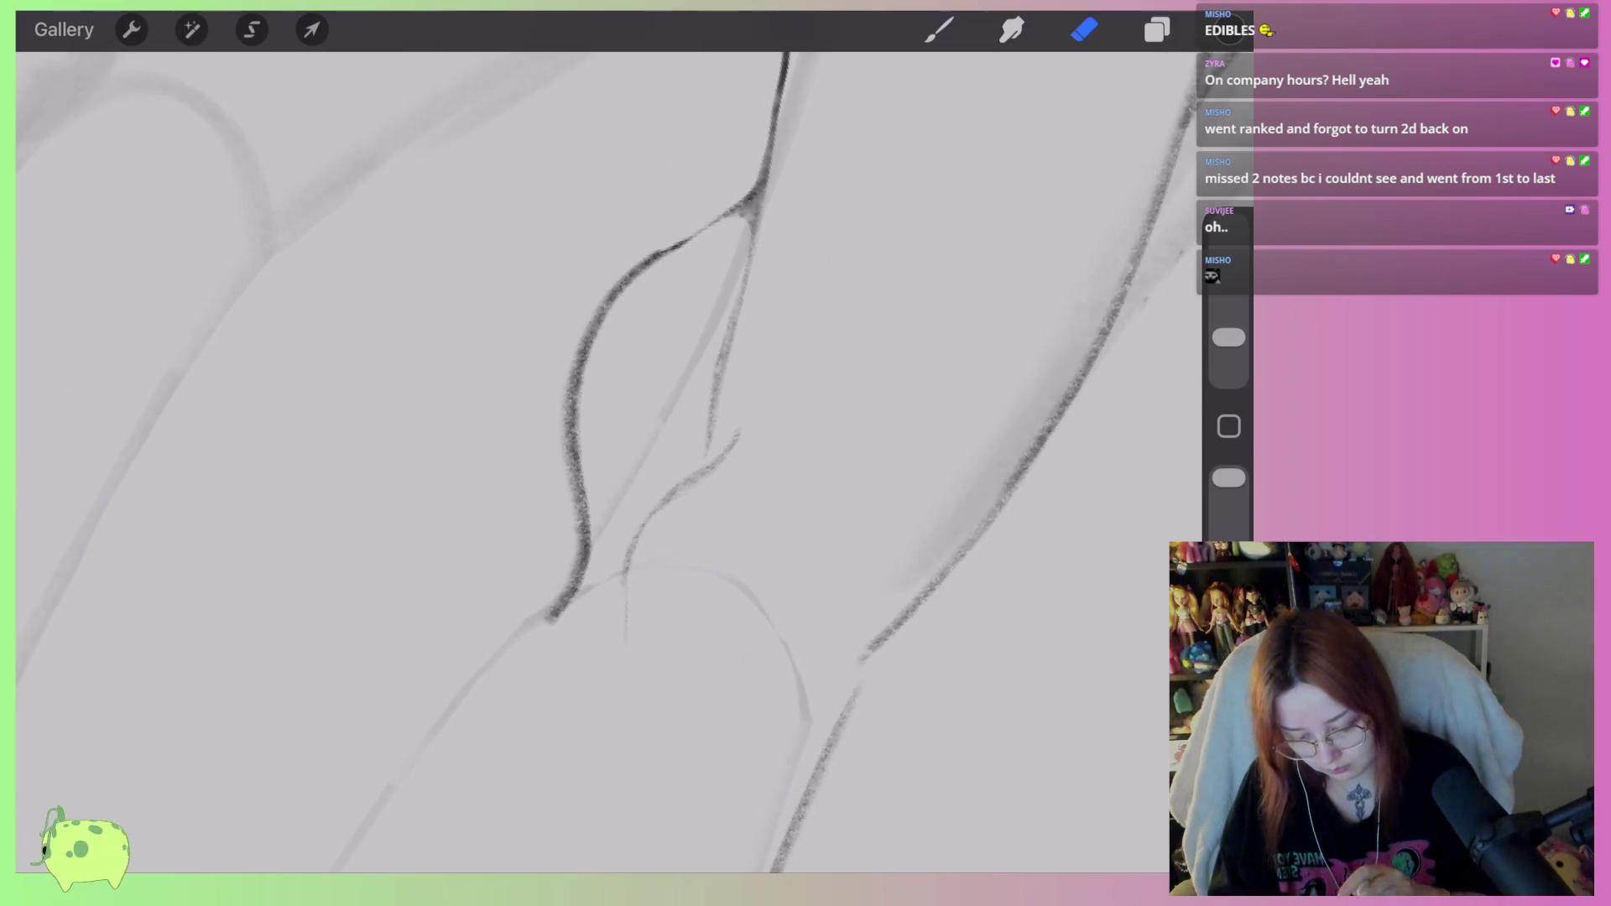
pyautogui.click(939, 29)
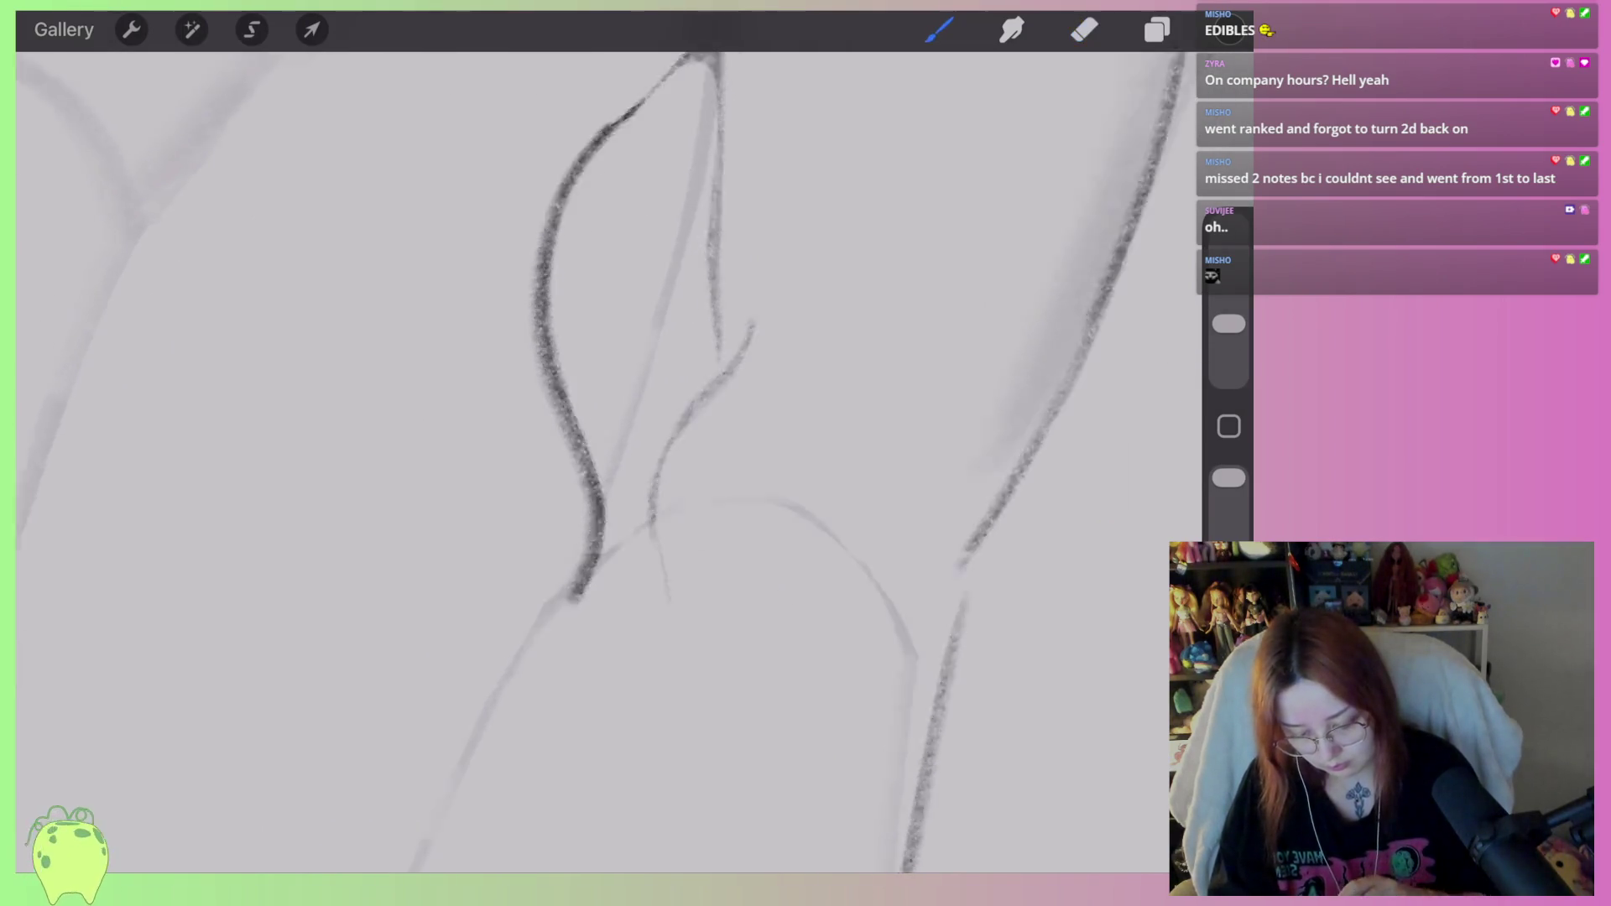
pyautogui.scroll(-5, 604, 336)
# Darken the heel contour at the ankle, then thin the dark stroke and curved ankle line.
pyautogui.moveTo(657, 363); pyautogui.dragTo(611, 620)
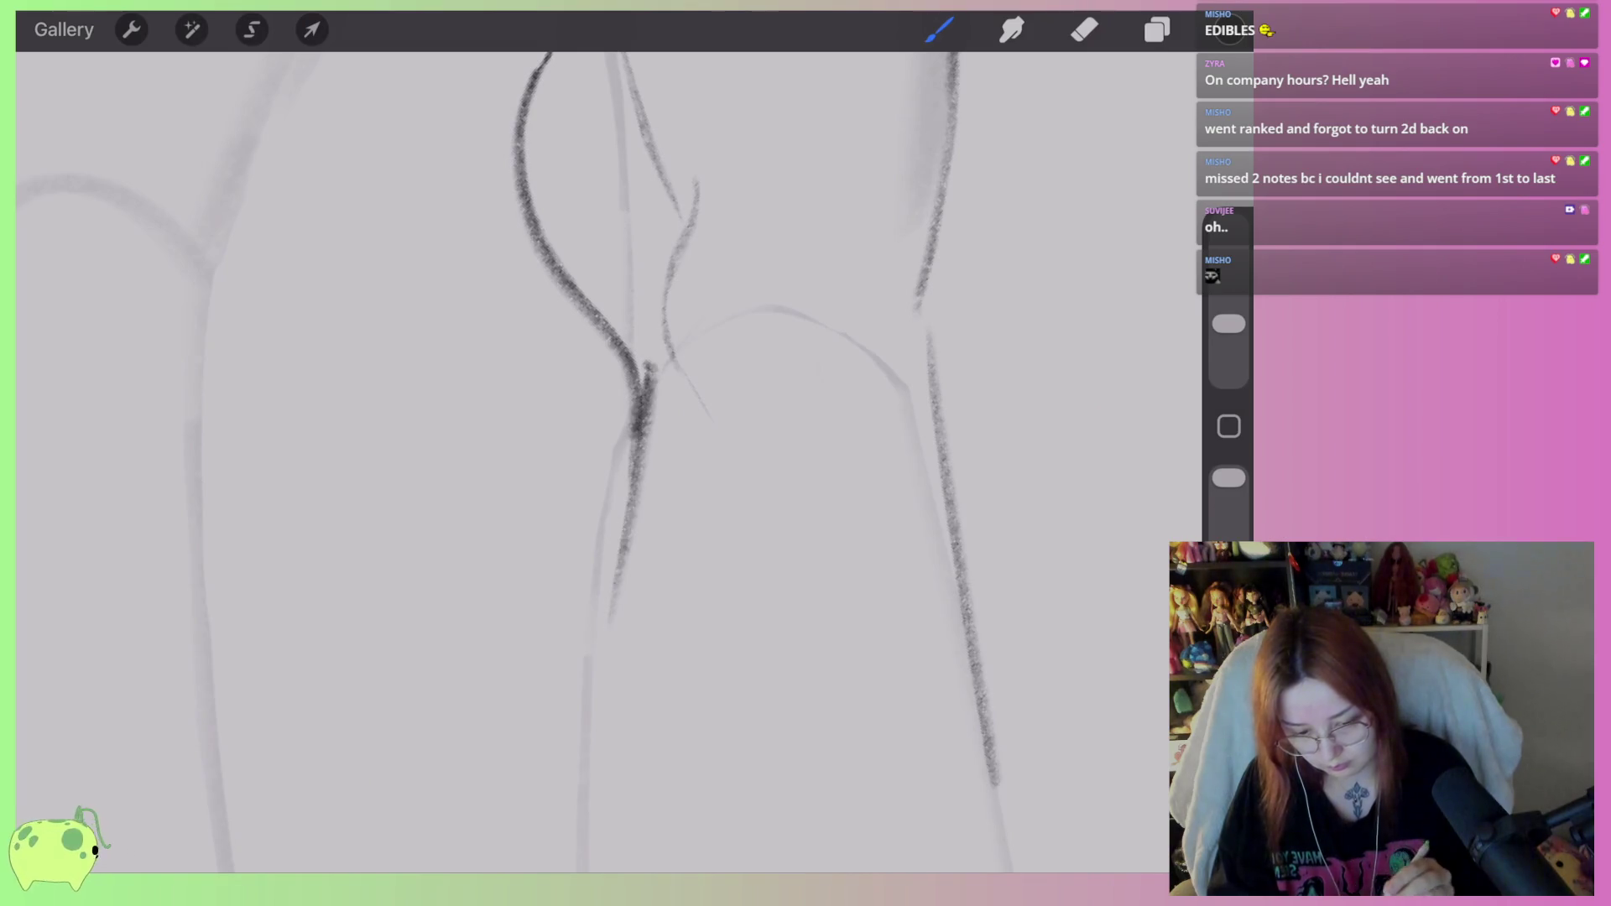
pyautogui.scroll(3, 604, 453)
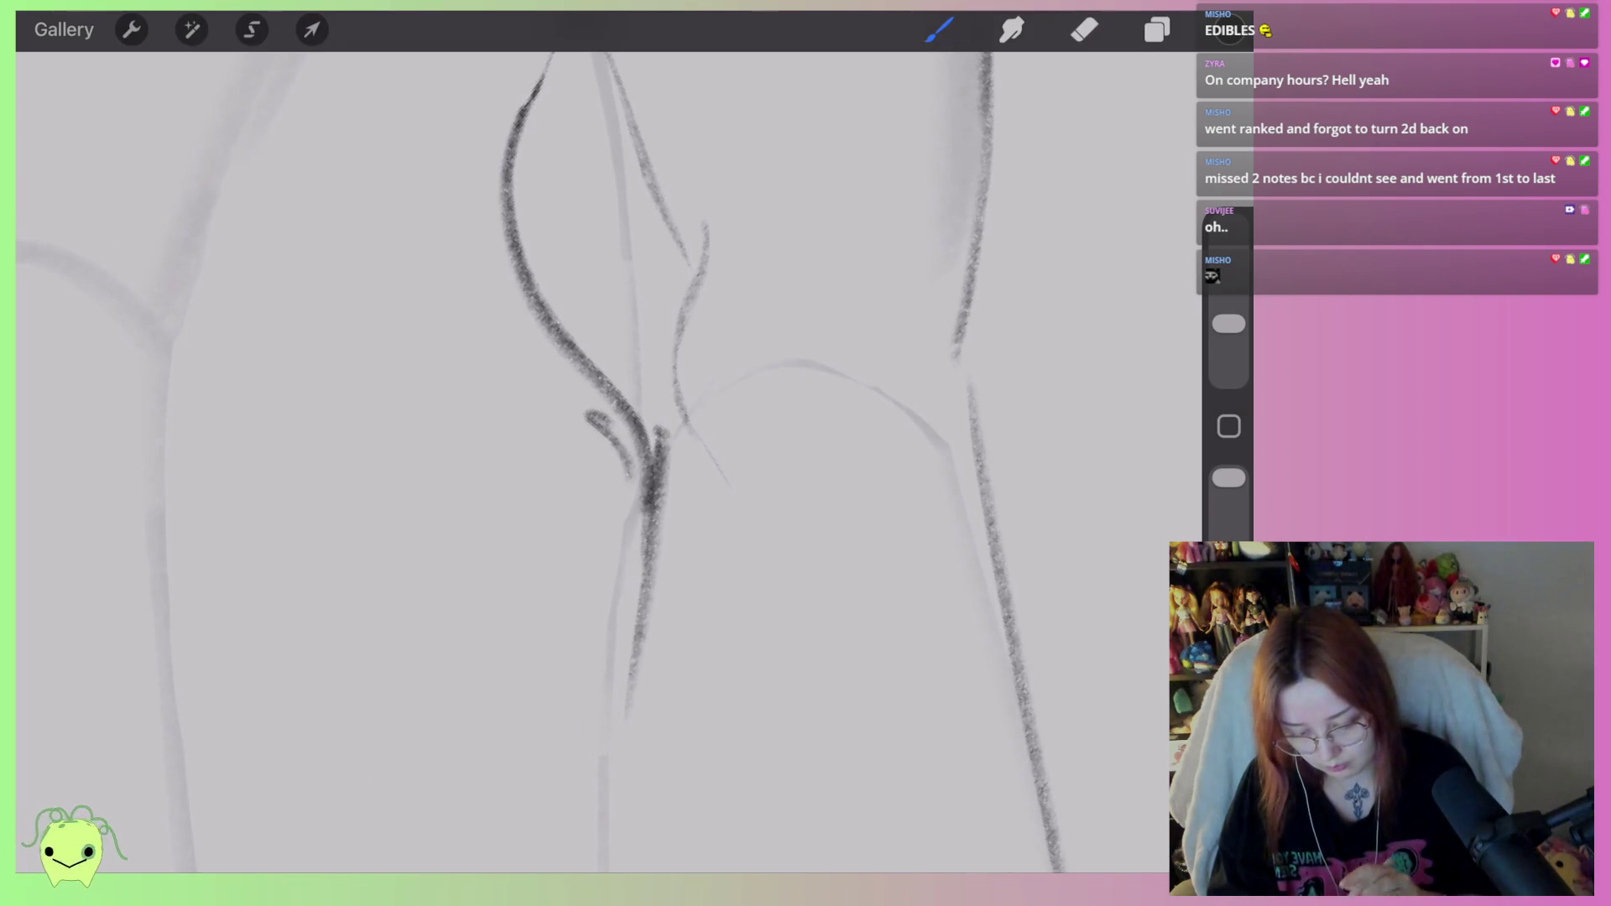
pyautogui.hotkey('ctrl', 'z')
pyautogui.click(1085, 29)
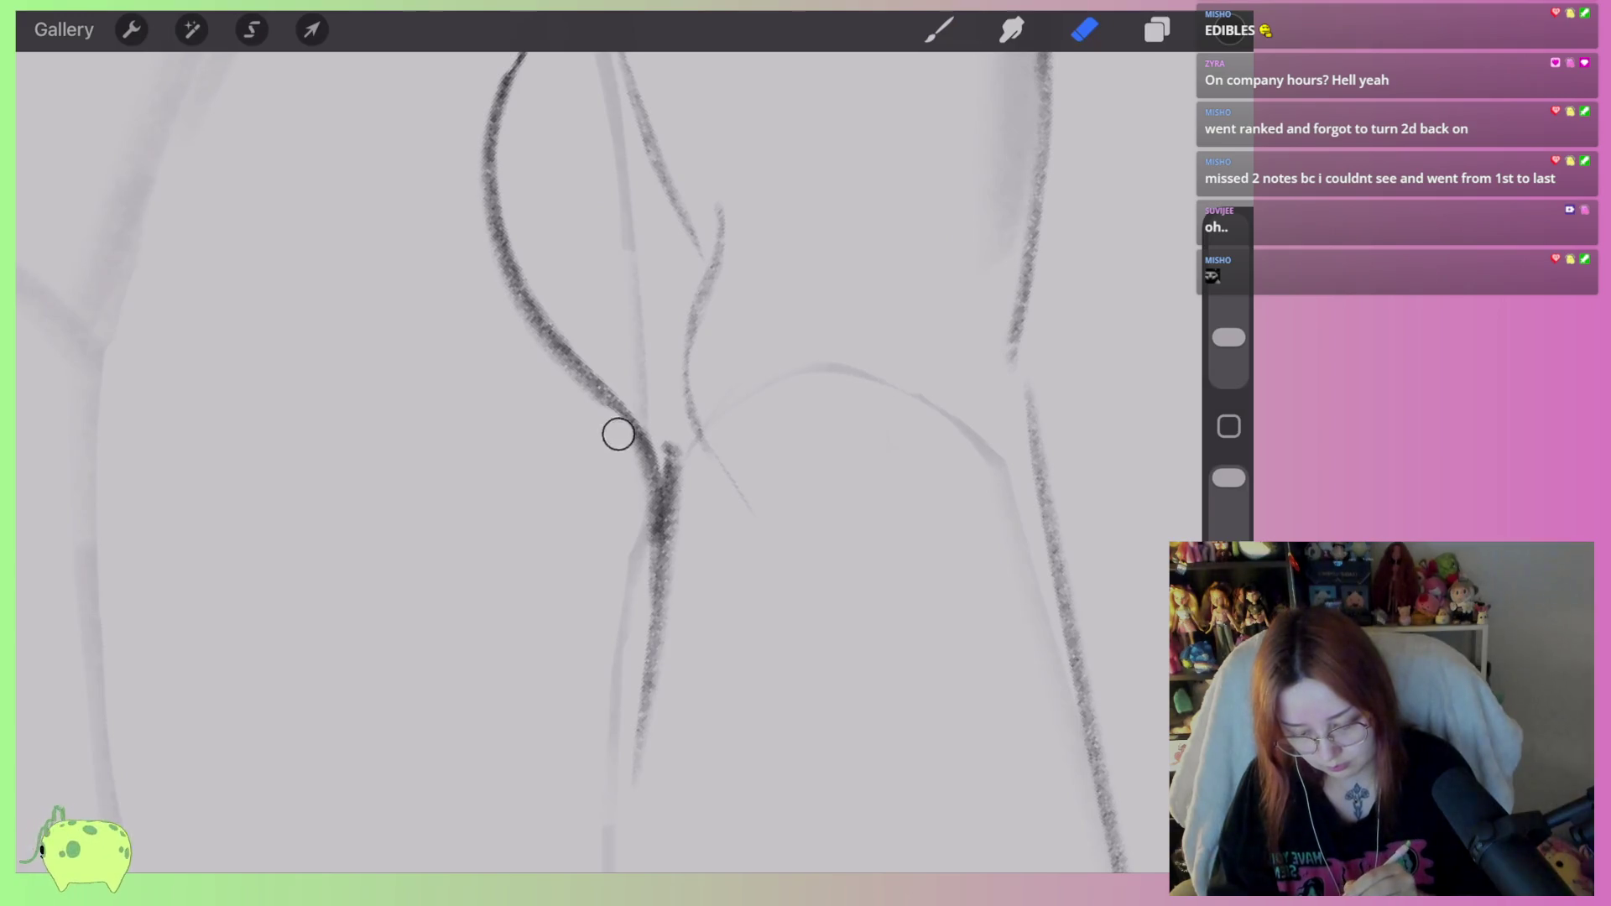
pyautogui.moveTo(619, 434); pyautogui.dragTo(650, 570)
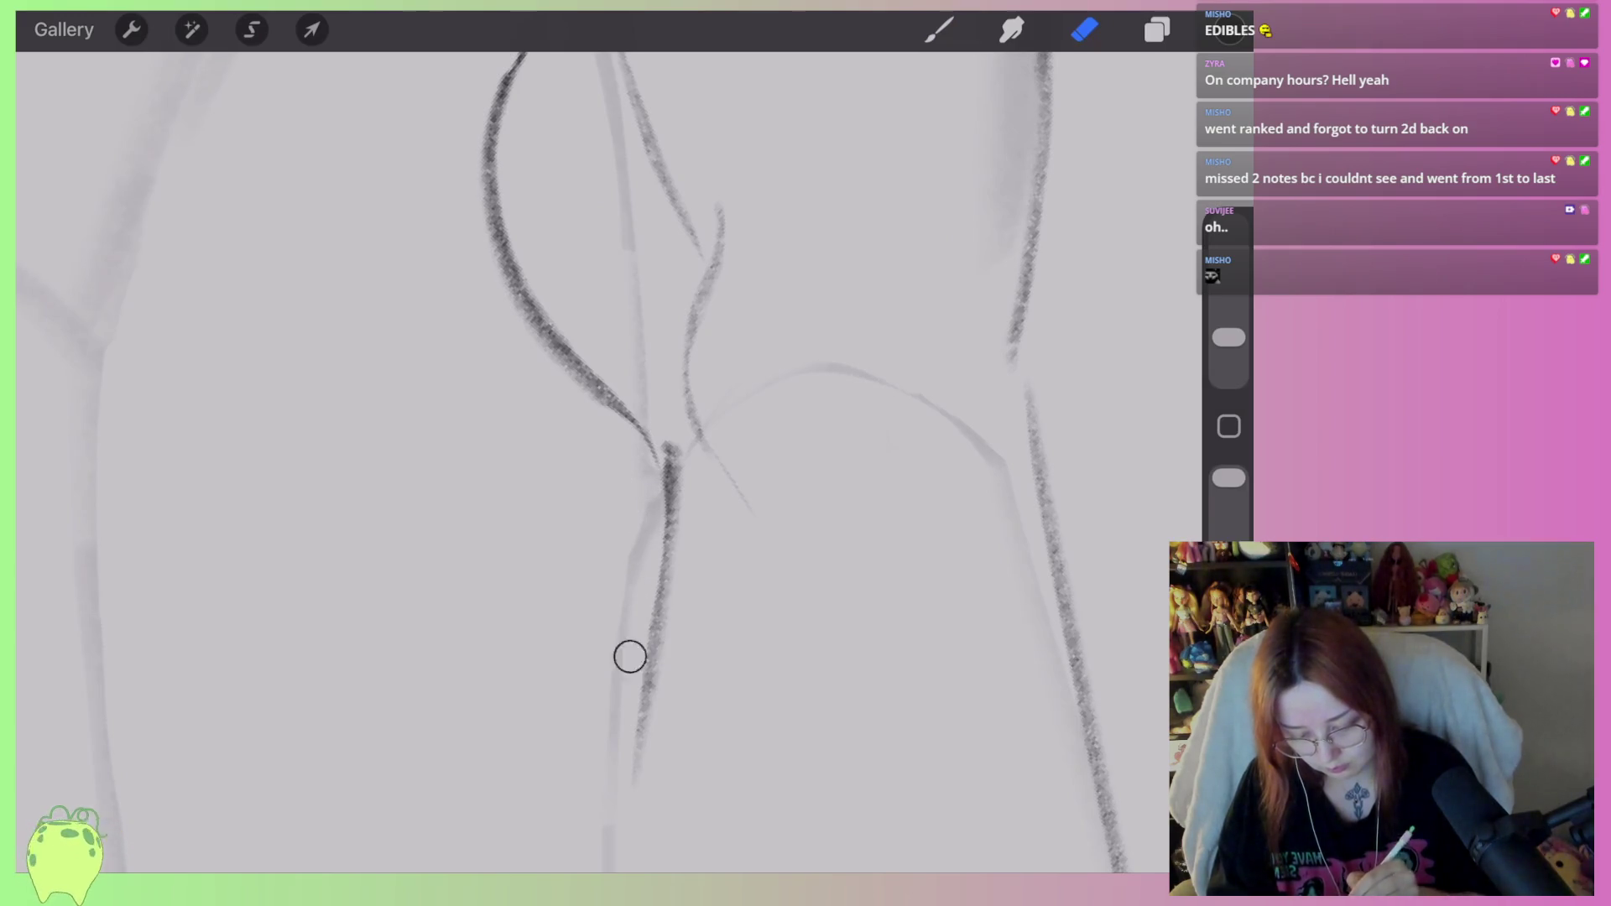
pyautogui.moveTo(620, 379); pyautogui.dragTo(517, 152)
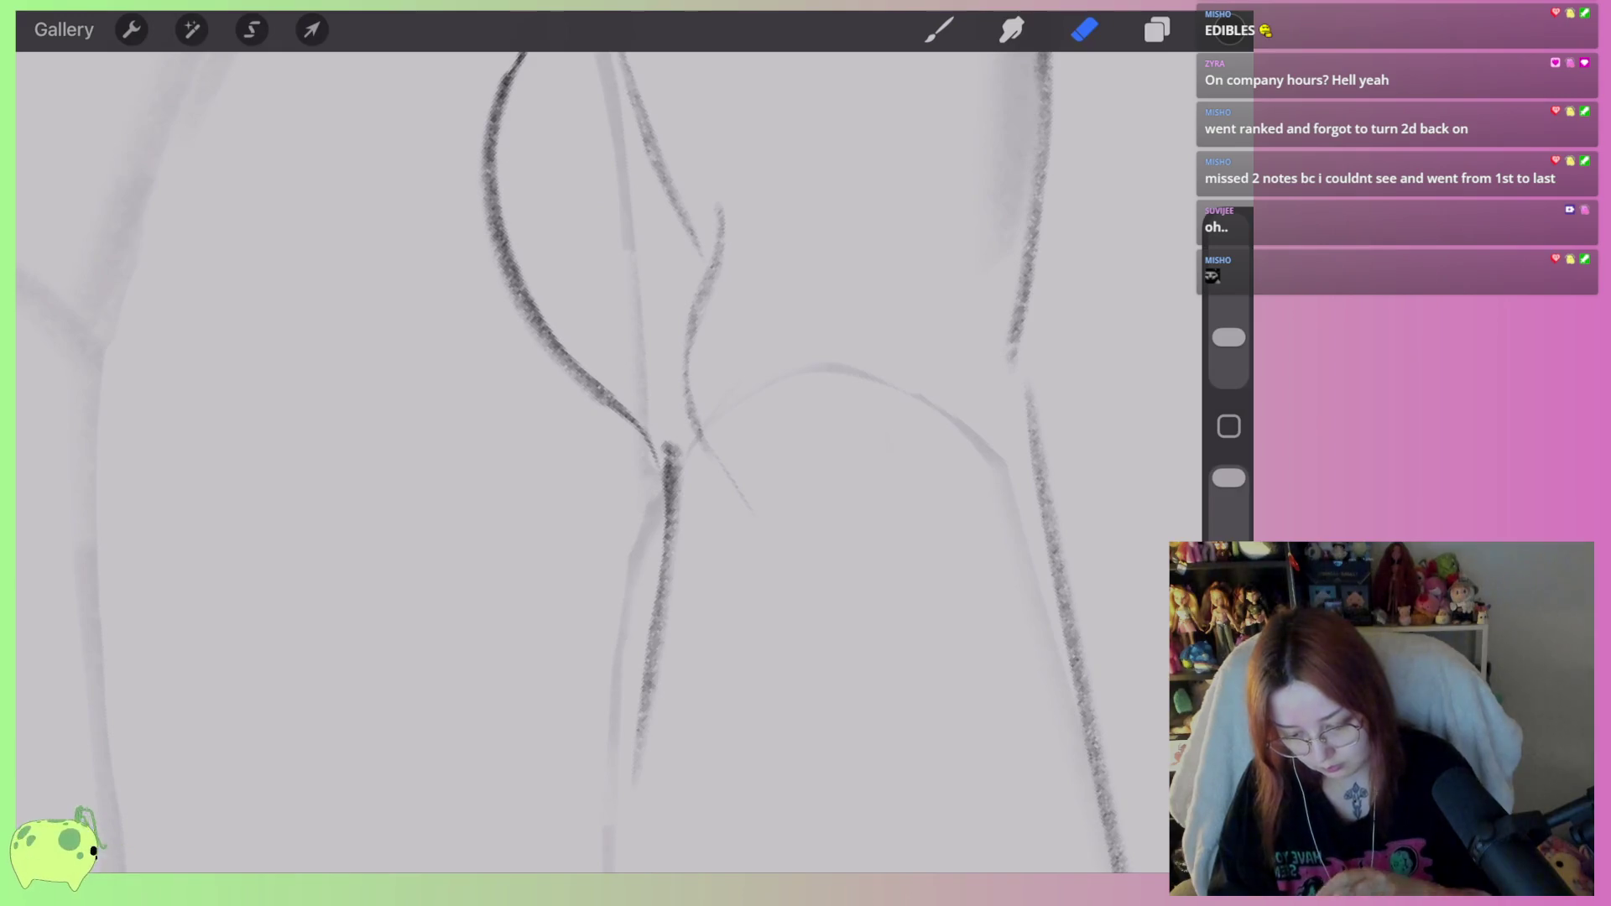
pyautogui.scroll(5, 587, 420)
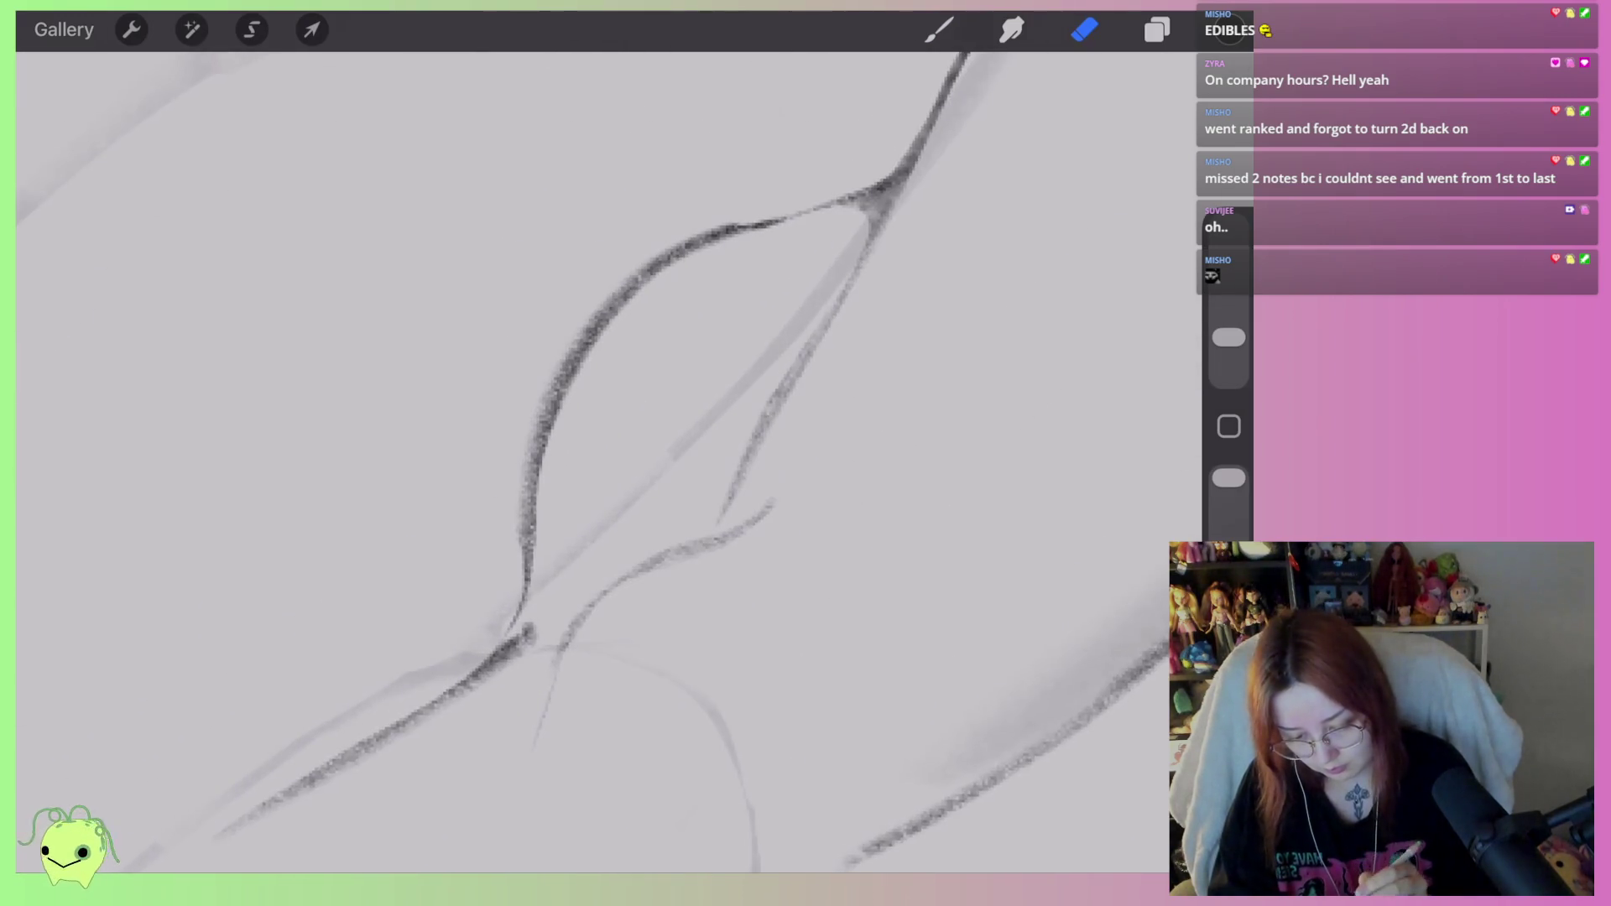
pyautogui.moveTo(734, 254)
pyautogui.mouseDown()
pyautogui.moveTo(611, 339)
pyautogui.moveTo(546, 580)
pyautogui.mouseUp()
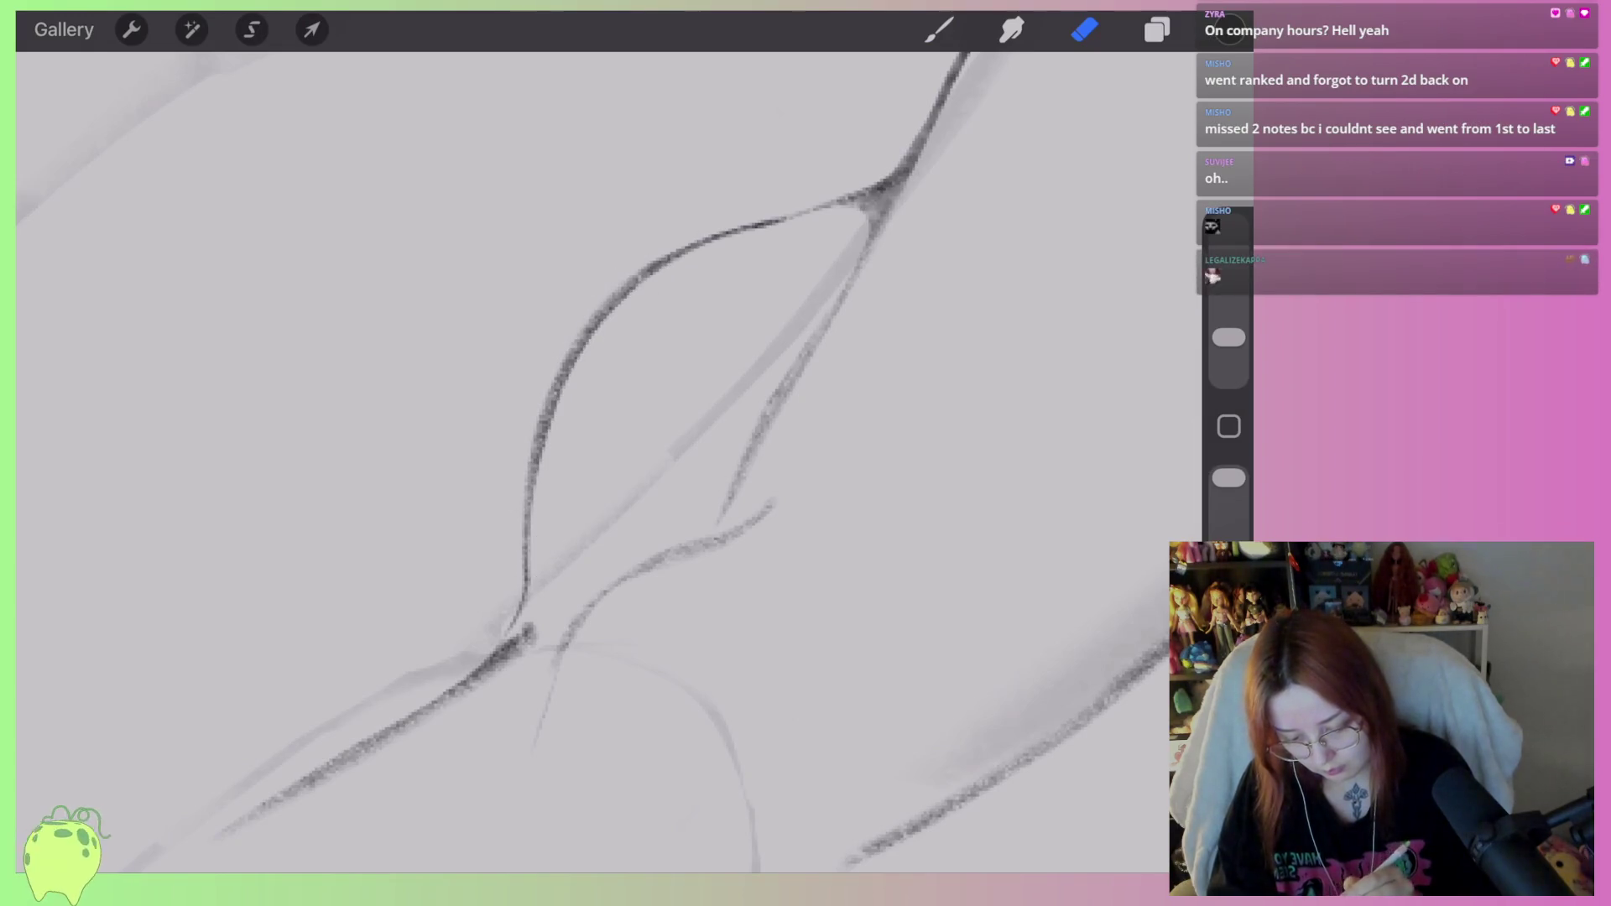
pyautogui.scroll(-5, 587, 504)
# Lighten strokes around the heel junction and draw a dark line joining the ankle curve to it.
pyautogui.moveTo(621, 453)
pyautogui.mouseDown()
pyautogui.moveTo(672, 403)
pyautogui.moveTo(437, 529)
pyautogui.mouseUp()
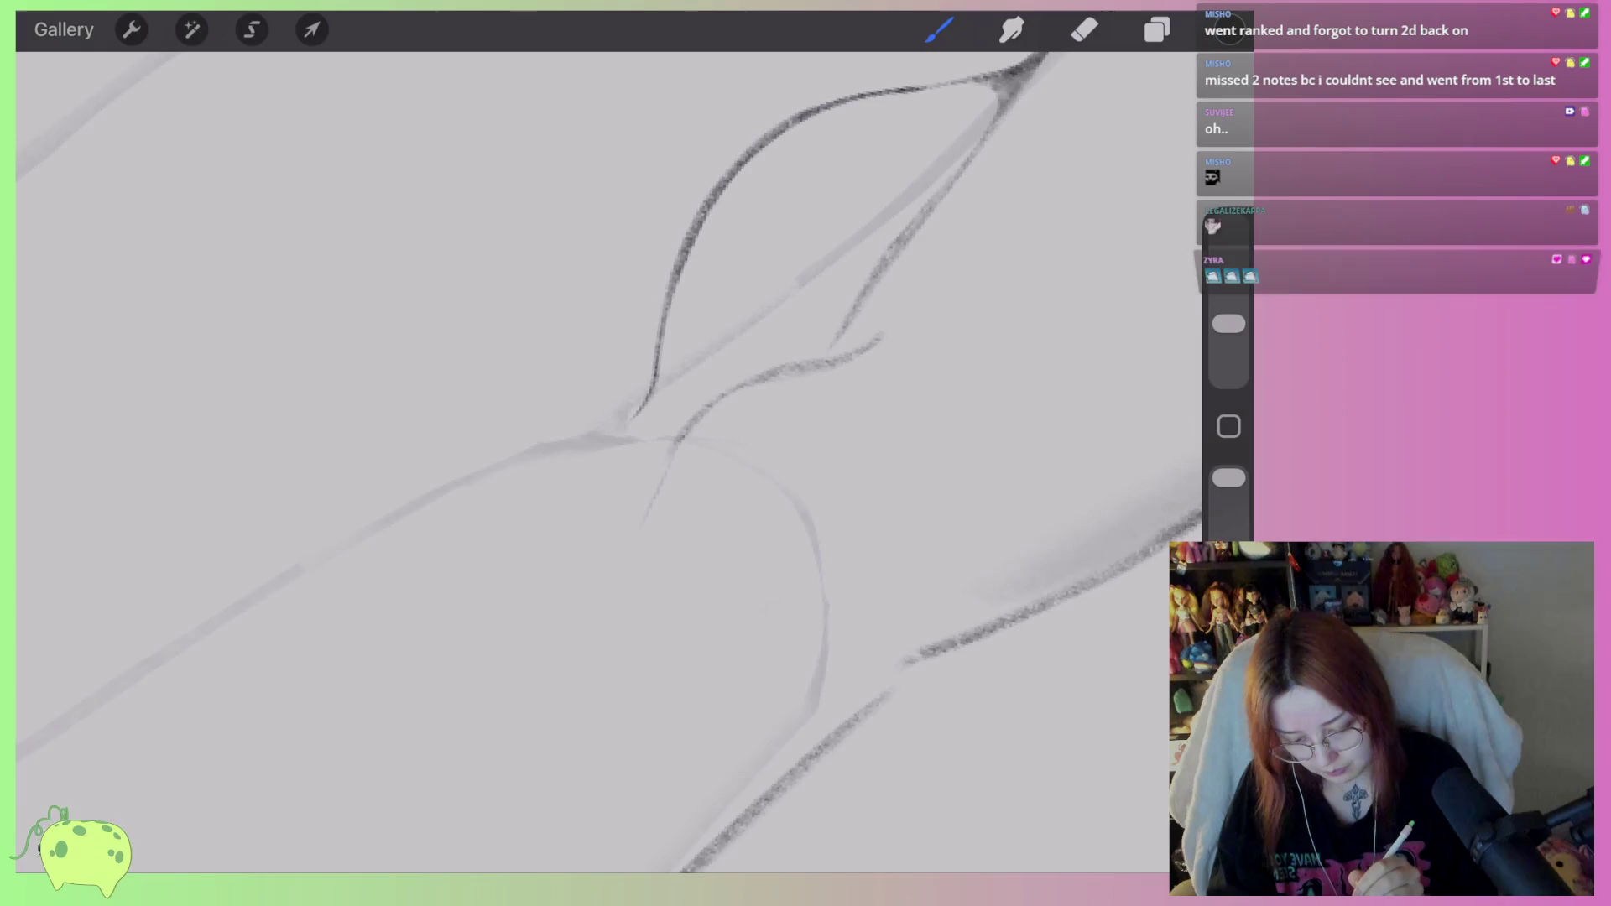
pyautogui.moveTo(722, 396); pyautogui.dragTo(243, 588)
pyautogui.moveTo(658, 388); pyautogui.dragTo(597, 445)
pyautogui.scroll(2, 638, 436)
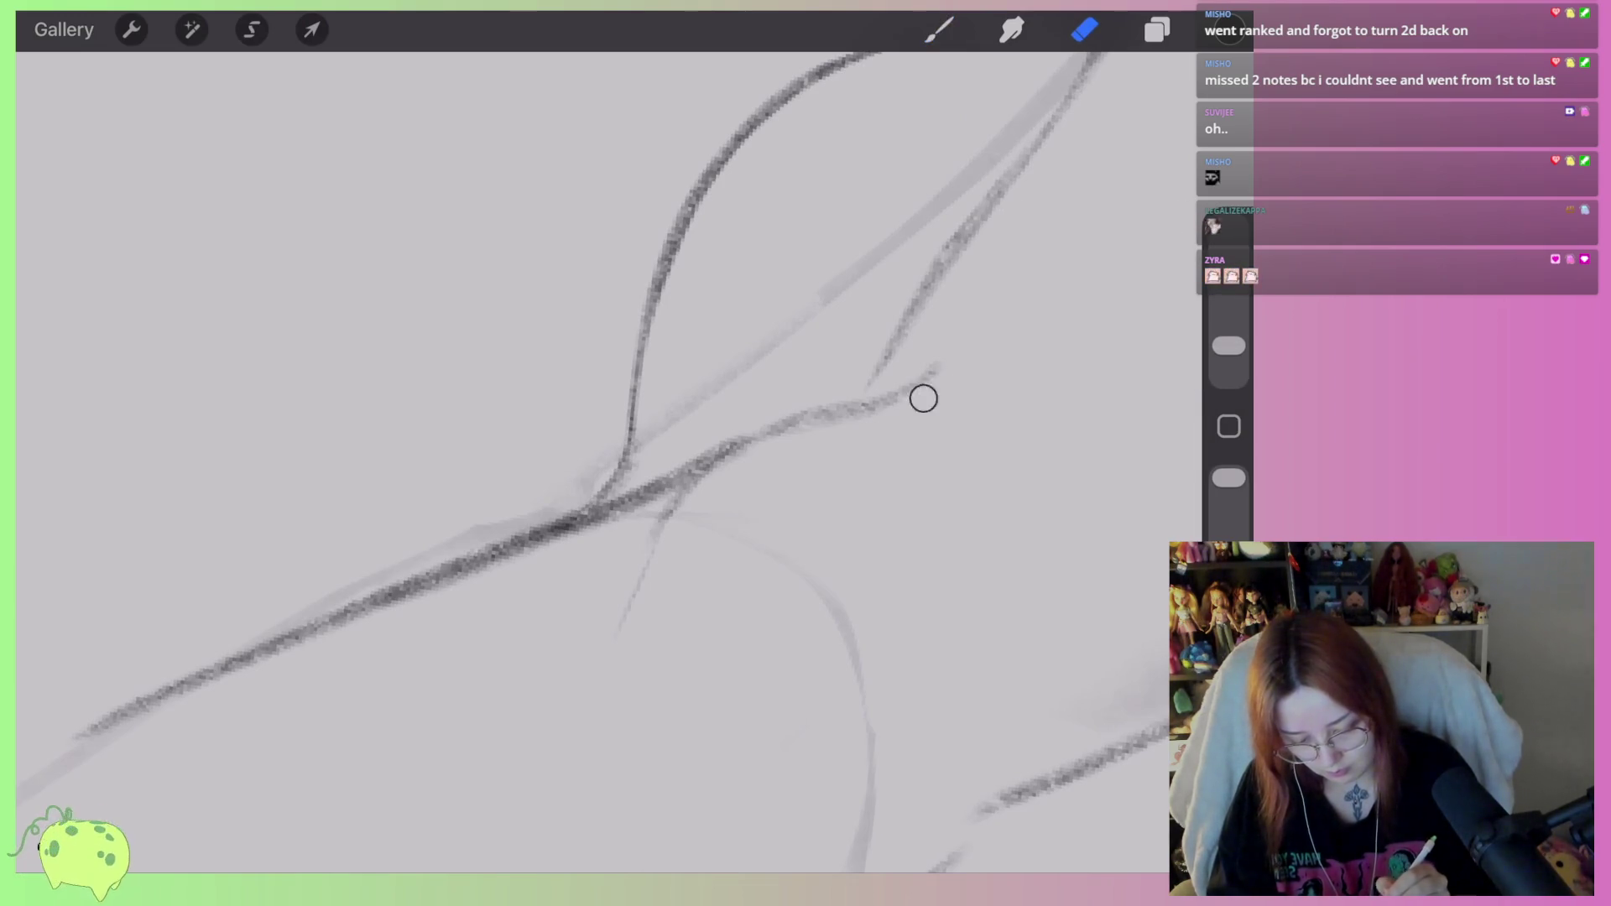
pyautogui.moveTo(884, 419); pyautogui.dragTo(727, 469)
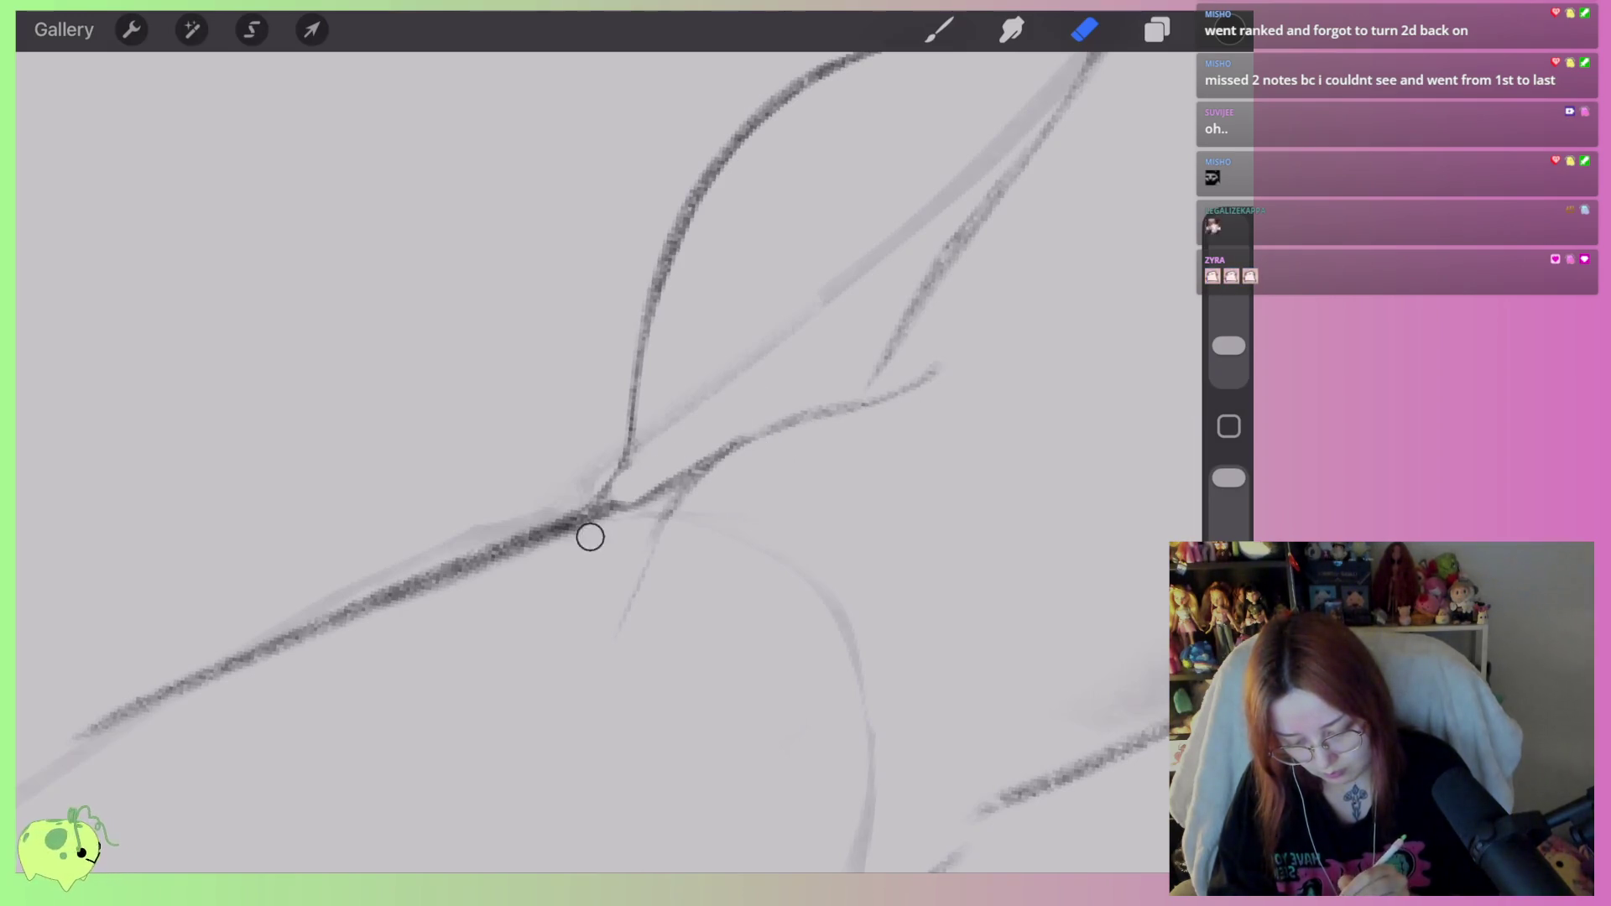
pyautogui.moveTo(531, 557); pyautogui.dragTo(90, 747)
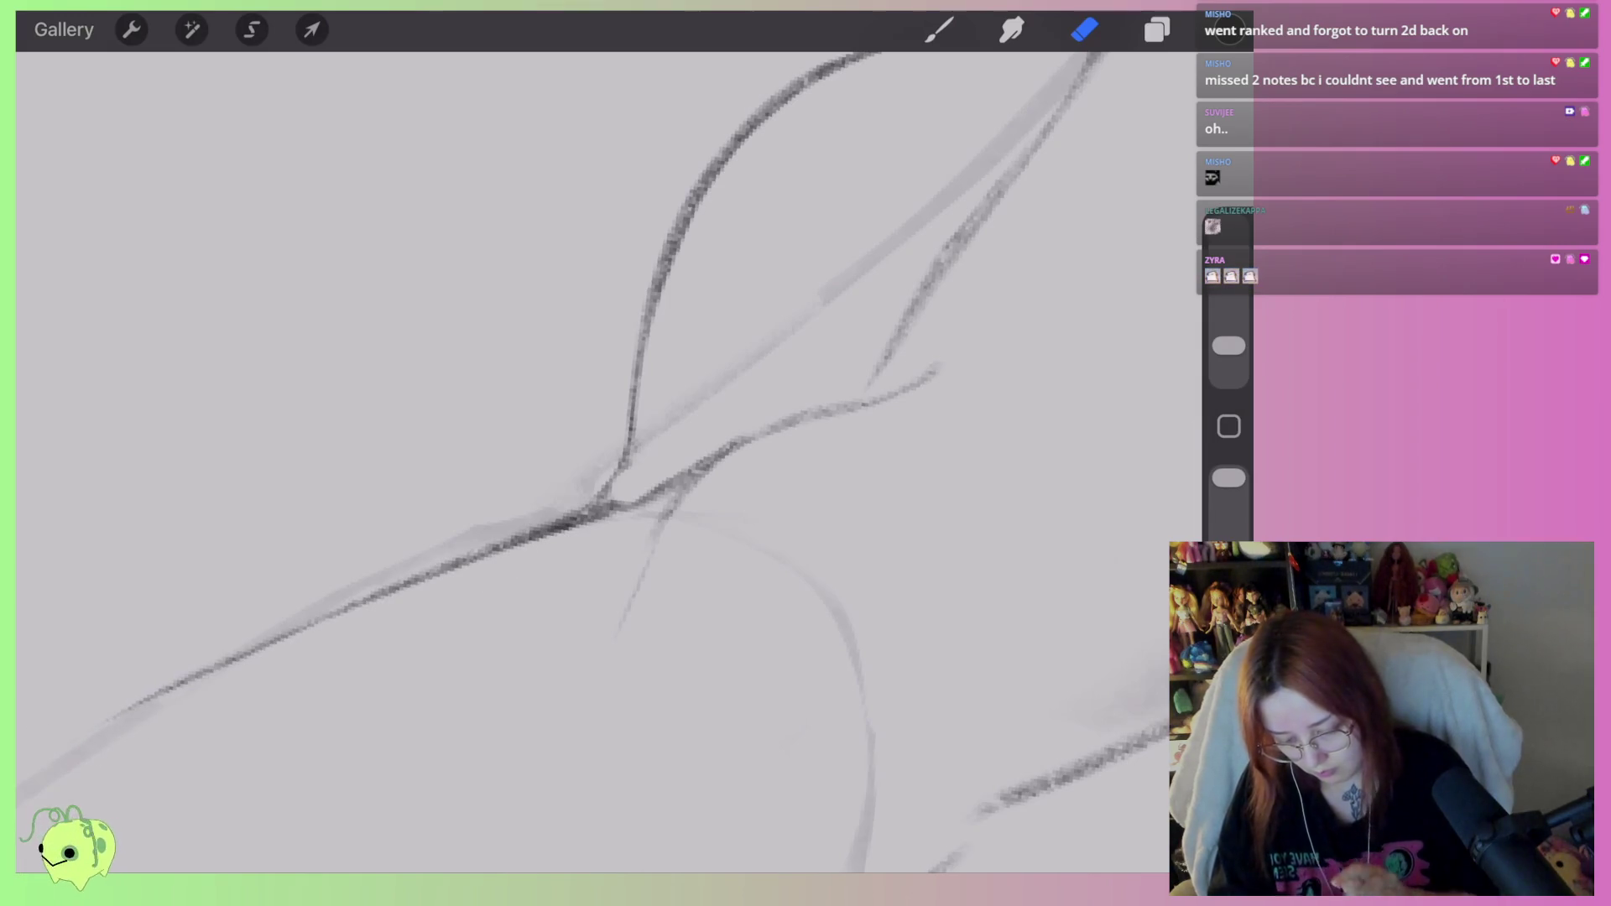
pyautogui.scroll(-5, 609, 462)
pyautogui.scroll(5, 587, 504)
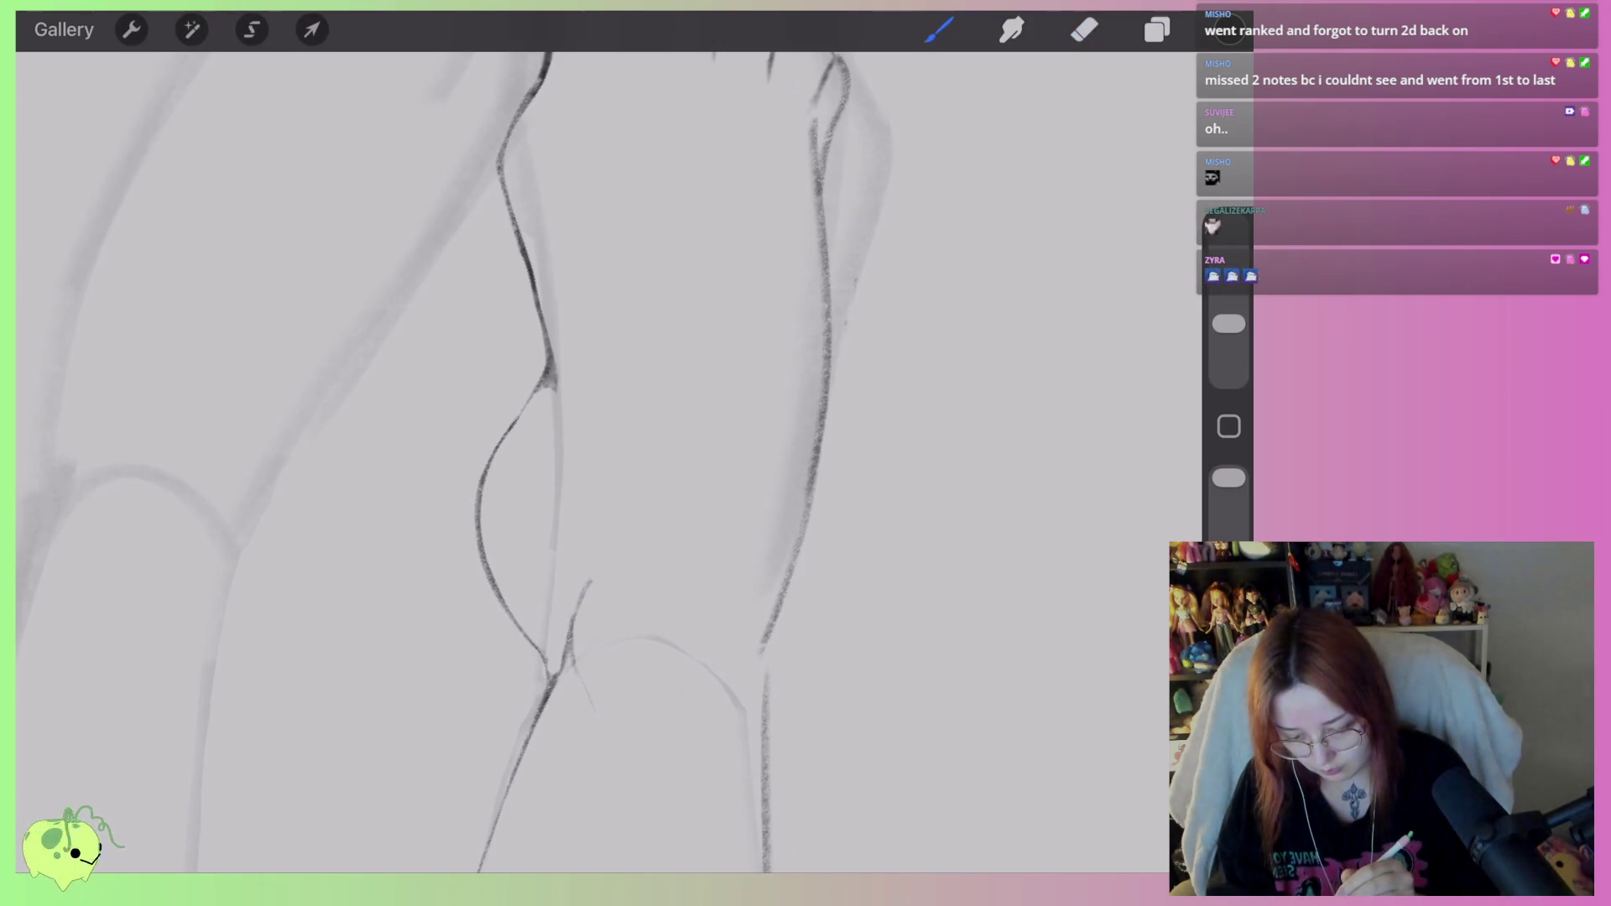
pyautogui.scroll(-5, 608, 462)
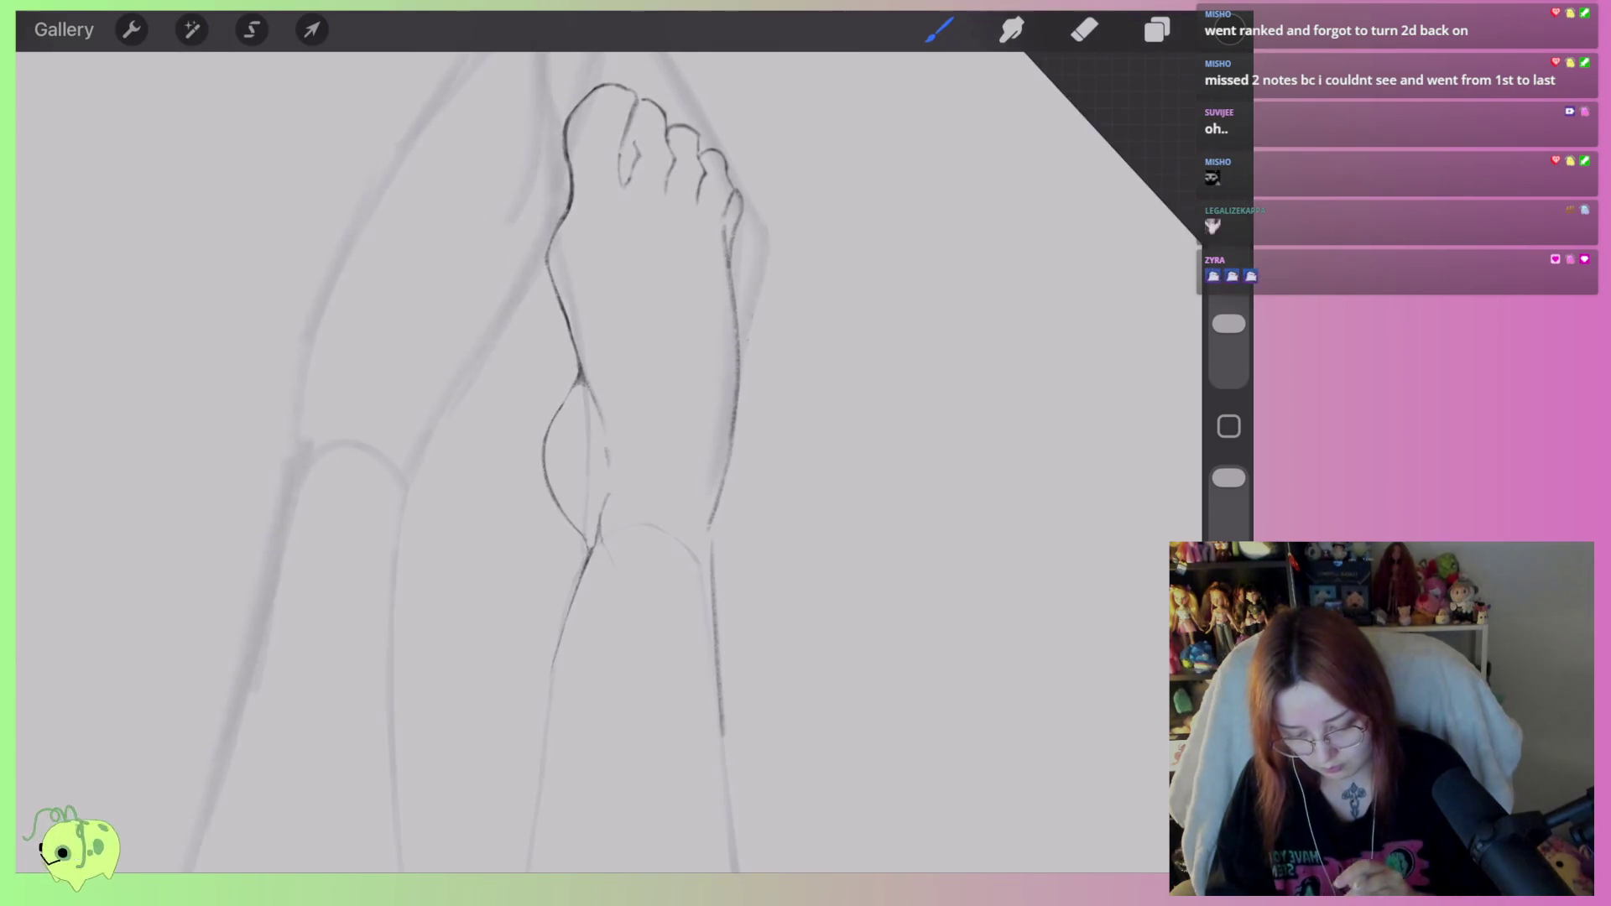
# Lasso the lower heel curve and distort it into a deeper, rounder shape.
pyautogui.hscroll(-5, 609, 462)
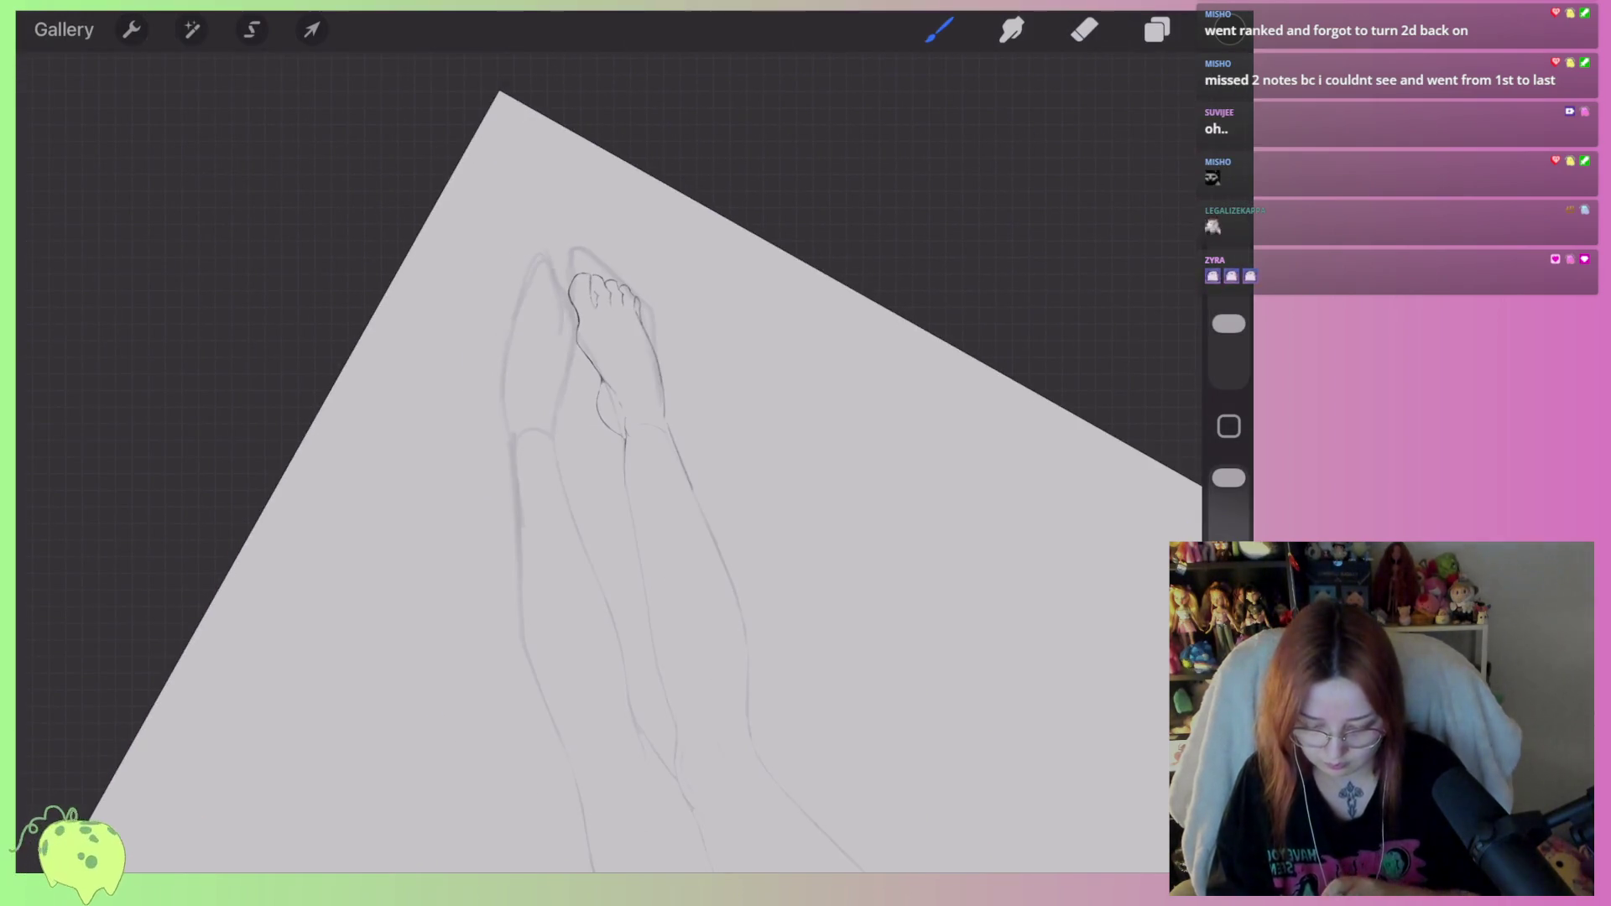
pyautogui.scroll(5, 638, 470)
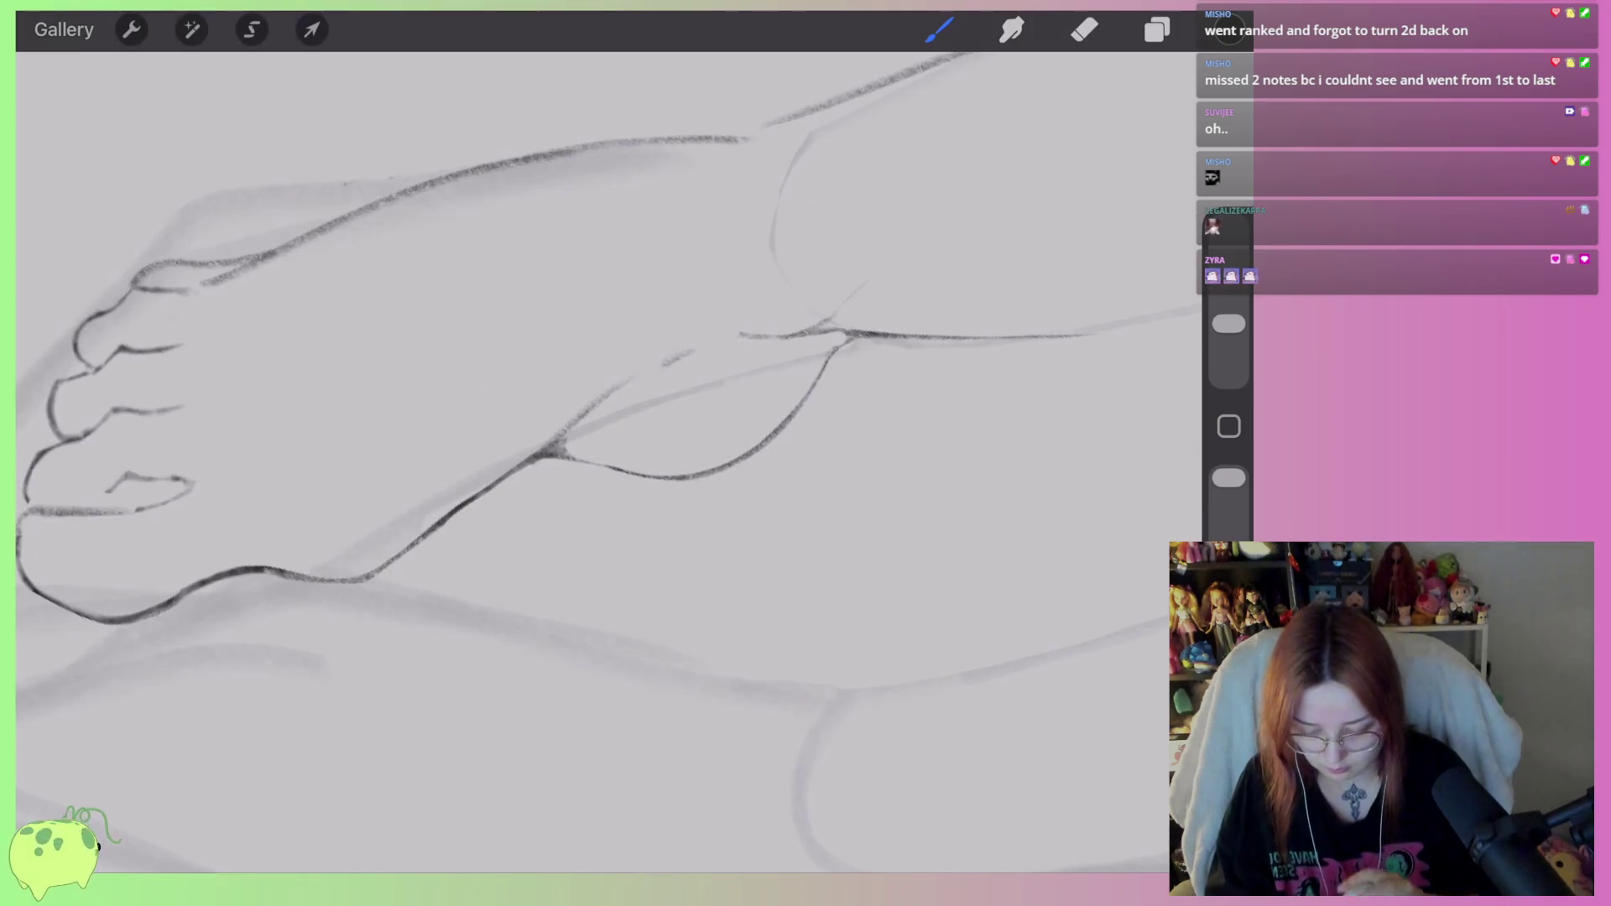
pyautogui.click(252, 29)
pyautogui.moveTo(781, 384); pyautogui.dragTo(840, 365)
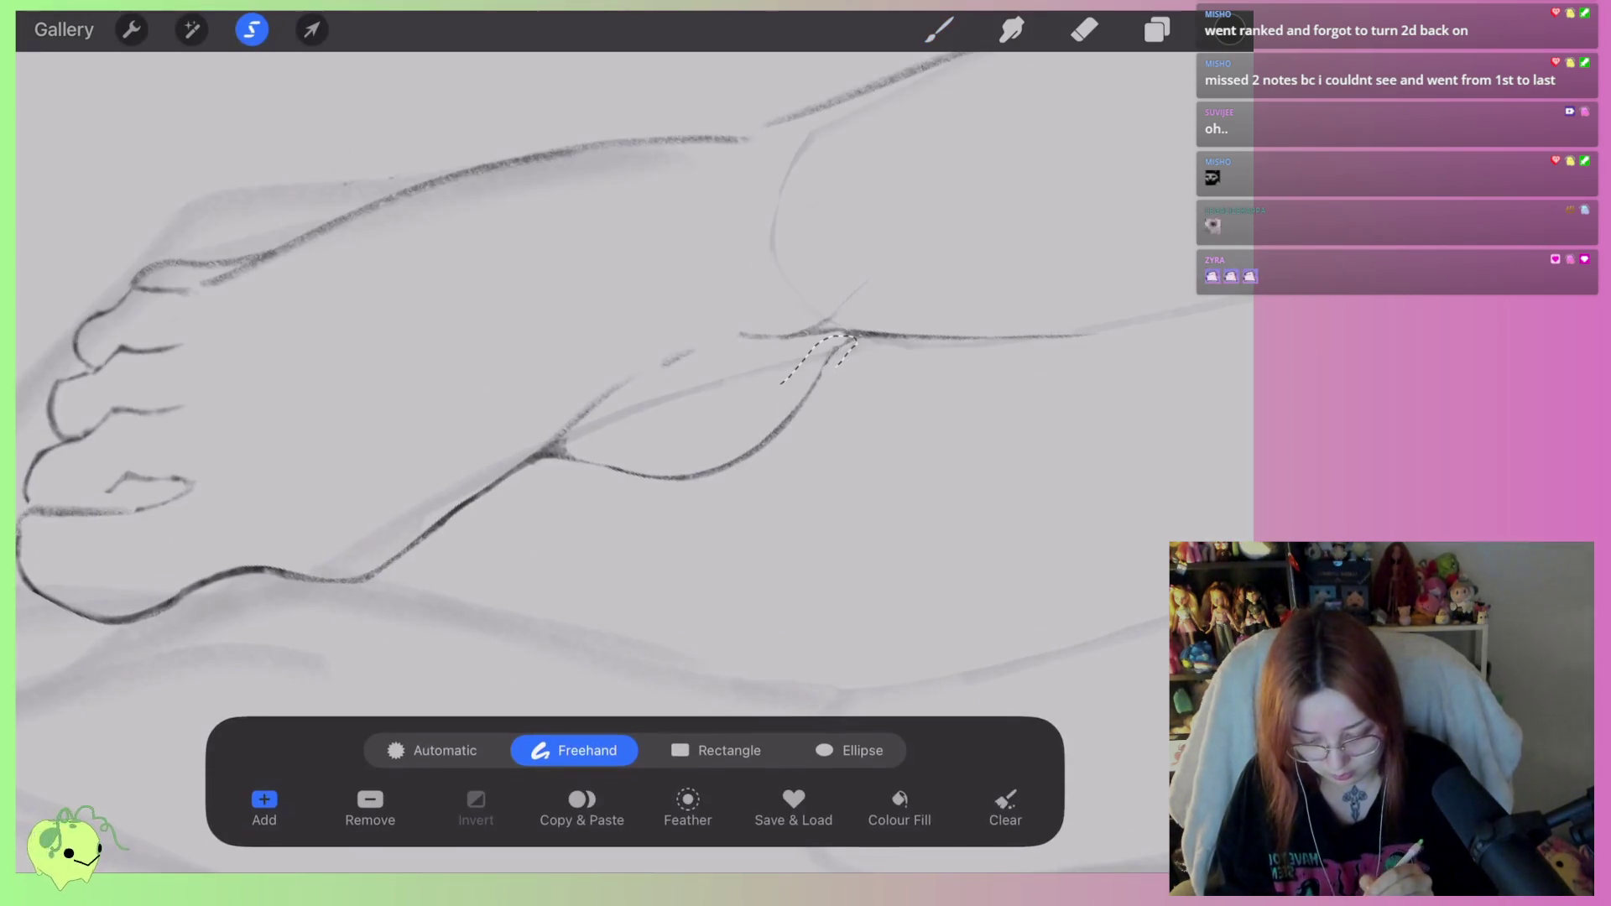
pyautogui.moveTo(566, 442); pyautogui.dragTo(840, 344)
pyautogui.click(312, 29)
pyautogui.moveTo(738, 557)
pyautogui.mouseDown()
pyautogui.moveTo(758, 536)
pyautogui.moveTo(744, 537)
pyautogui.moveTo(813, 551)
pyautogui.moveTo(686, 565)
pyautogui.moveTo(663, 600)
pyautogui.mouseUp()
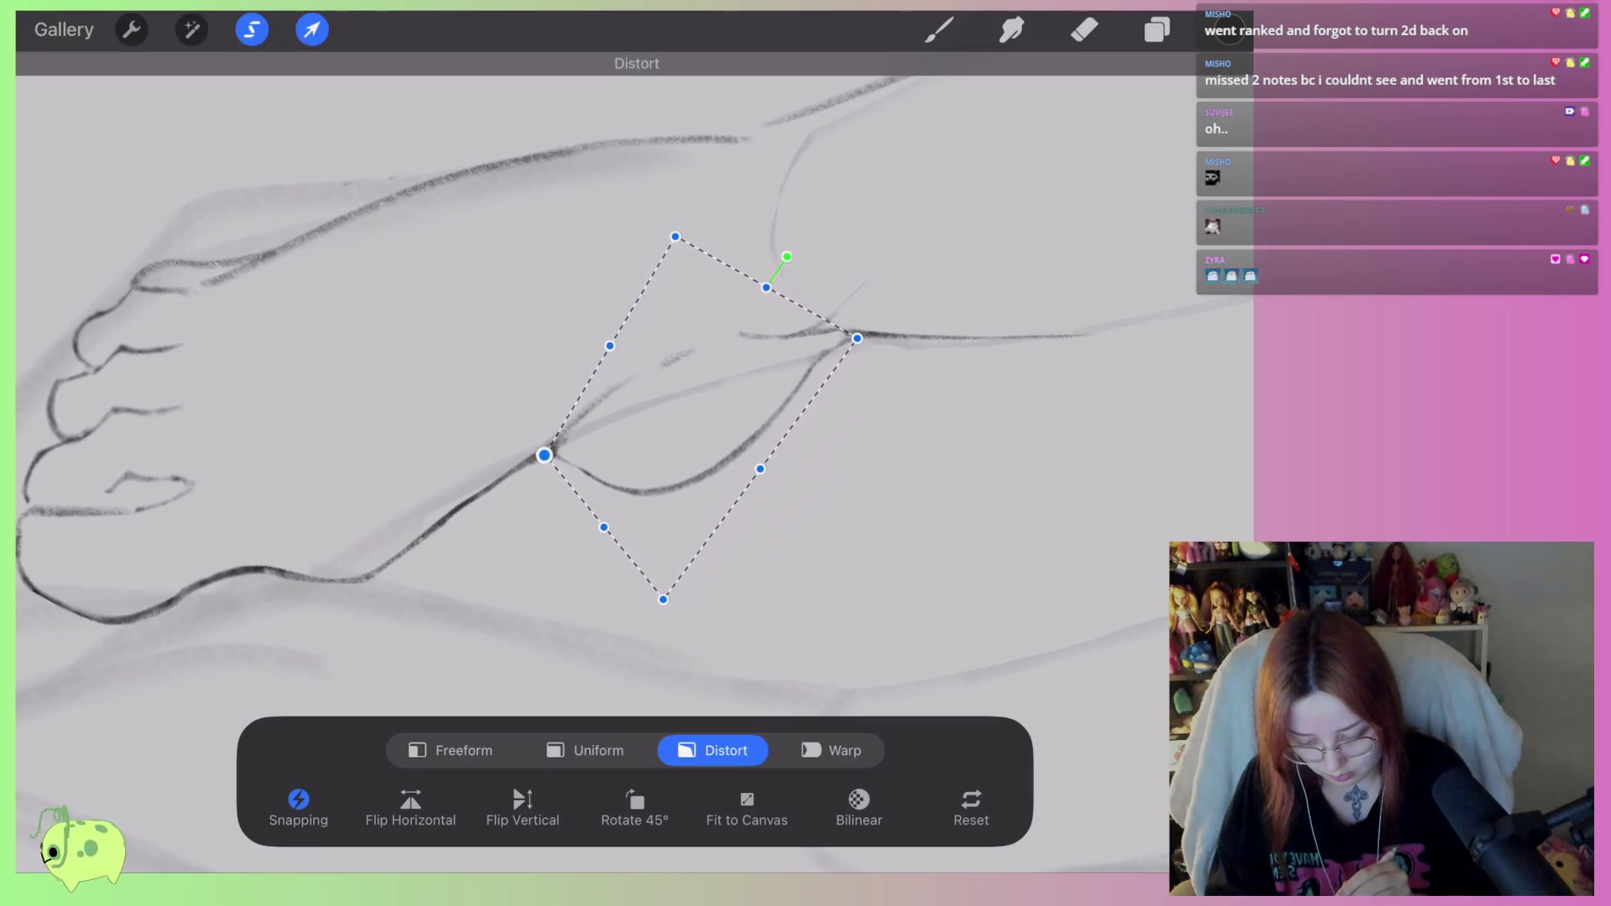
# Apply the heel reshape and pull the iPad notifications down over the canvas.
pyautogui.click(939, 30)
pyautogui.scroll(-3, 587, 420)
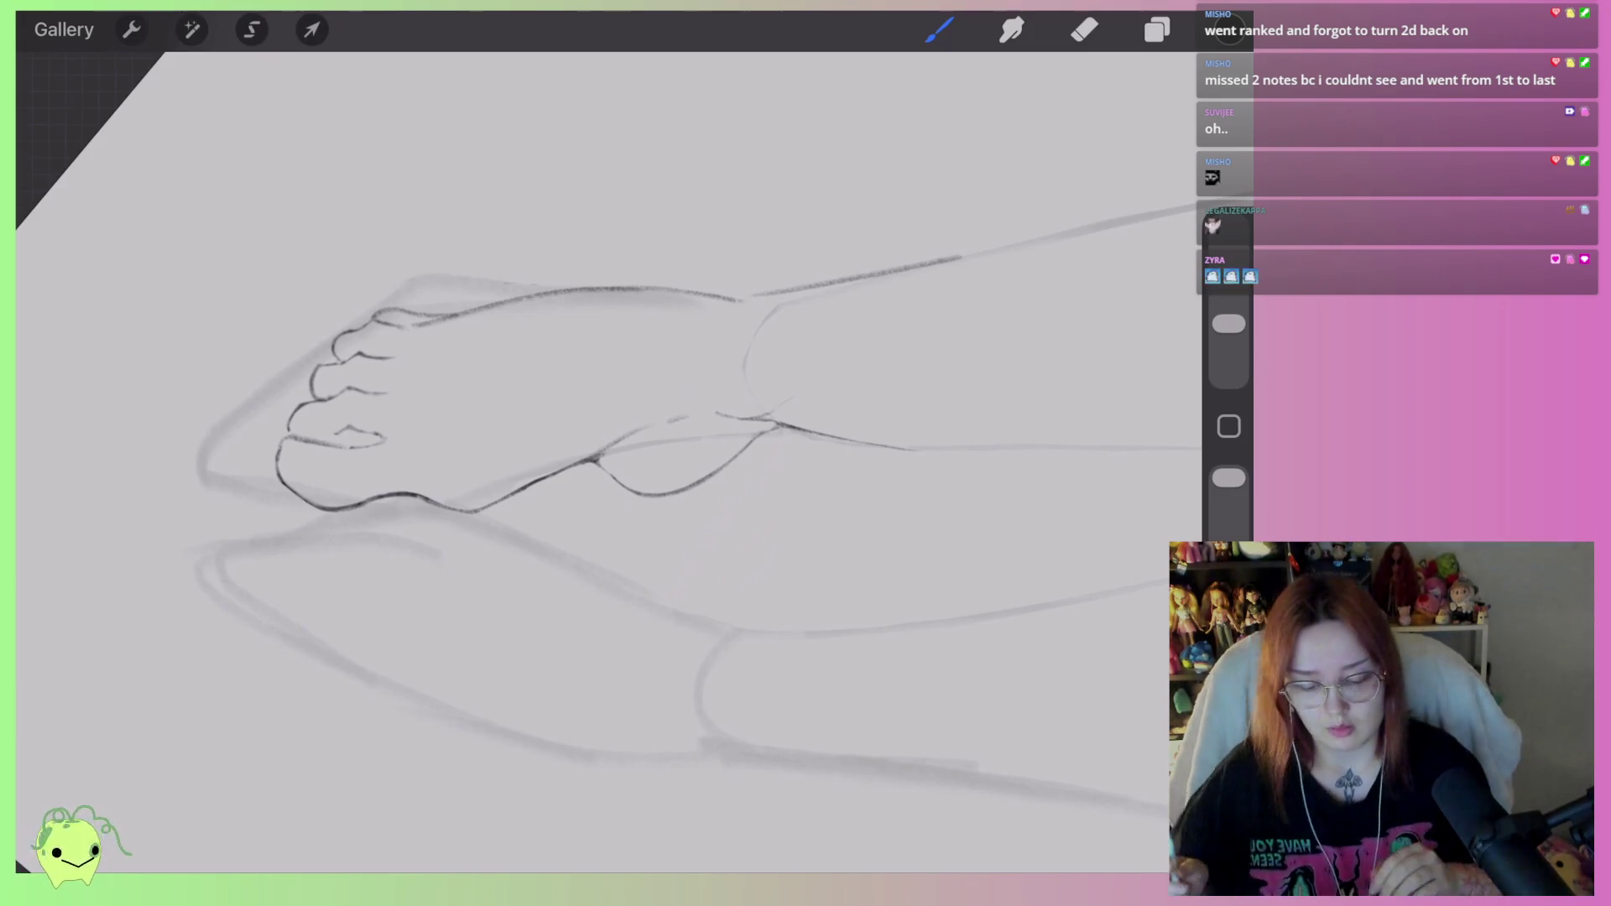
pyautogui.moveTo(636, 13); pyautogui.dragTo(636, 462)
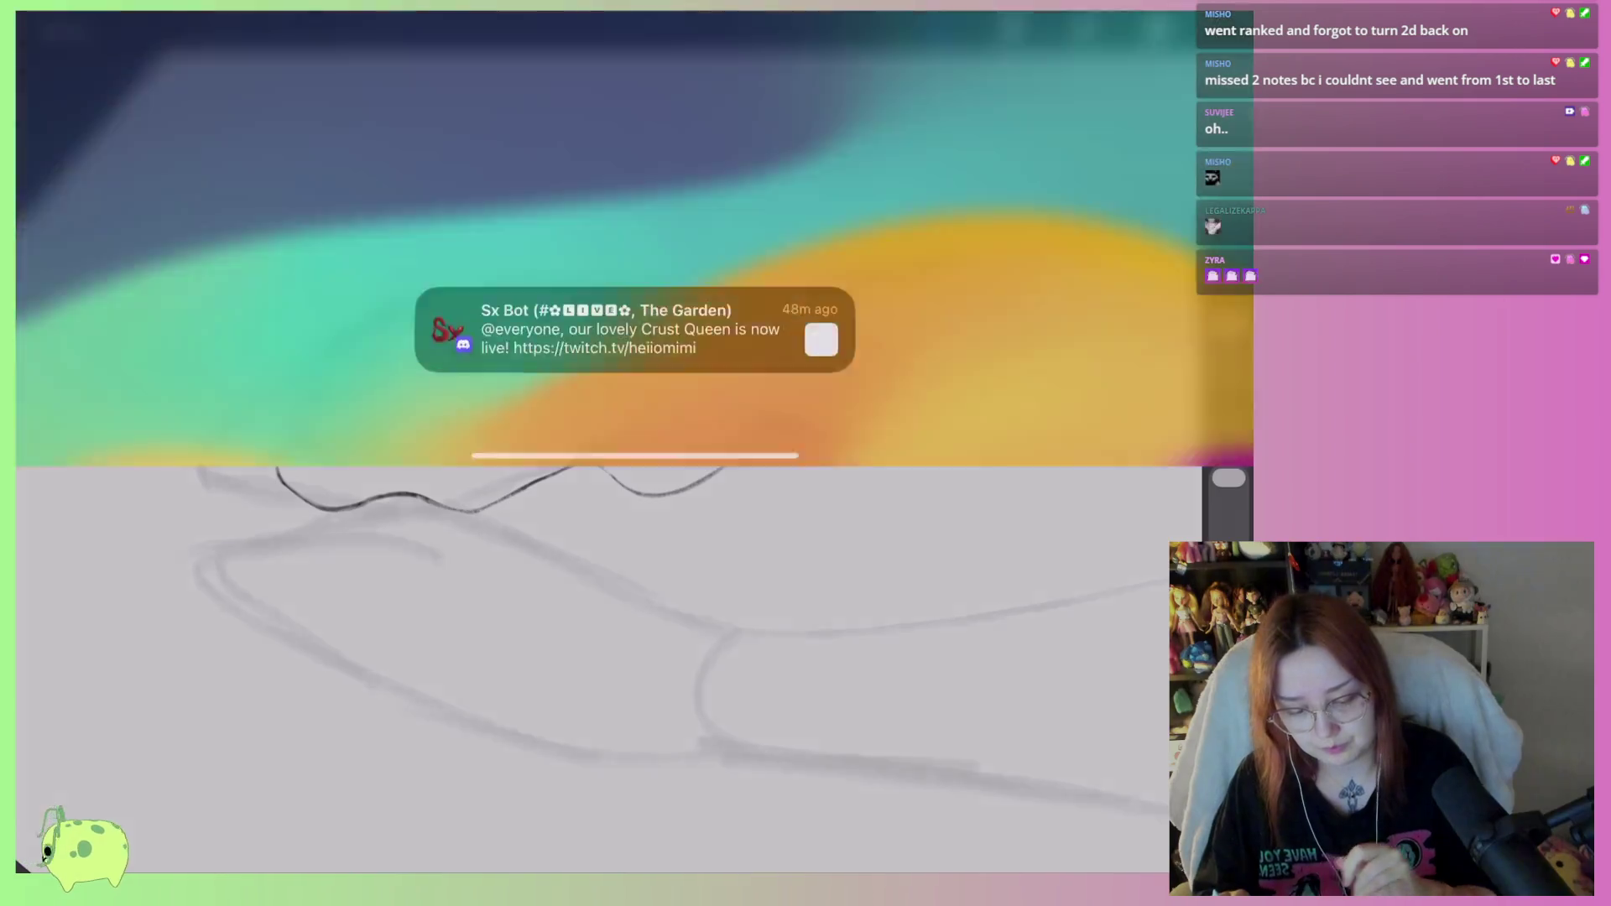
# Dismiss the iPad control centre and lock screen to get back to the drawing.
pyautogui.moveTo(1179, 17); pyautogui.dragTo(1174, 353)
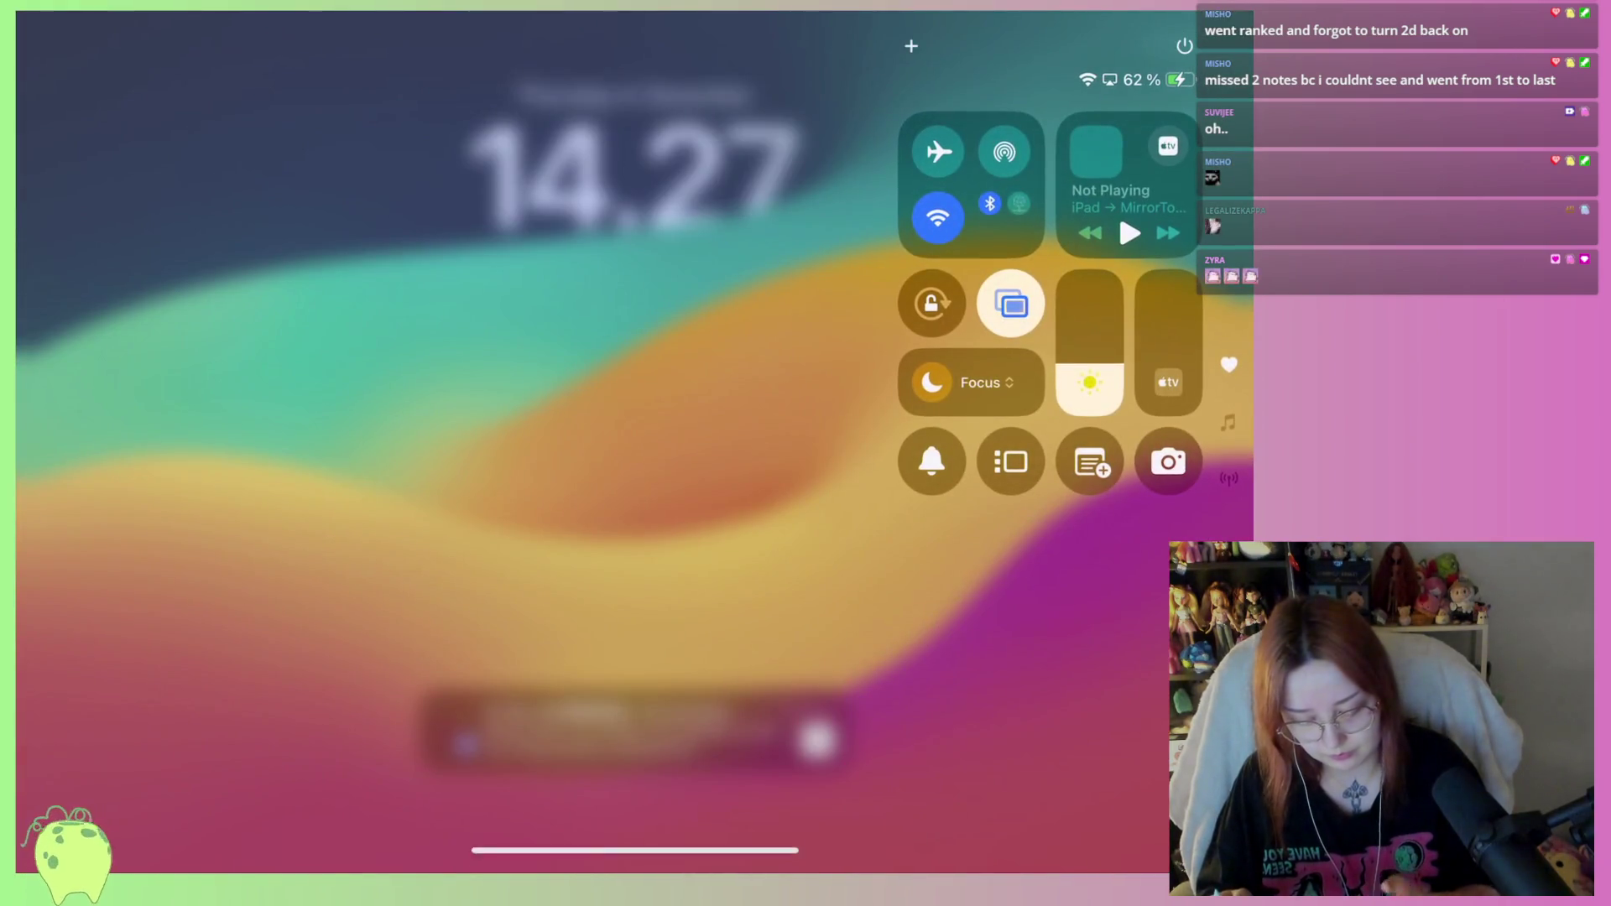
pyautogui.click(504, 504)
pyautogui.moveTo(634, 850)
pyautogui.mouseDown()
pyautogui.moveTo(634, 420)
pyautogui.moveTo(655, 436)
pyautogui.moveTo(605, 487)
pyautogui.mouseUp()
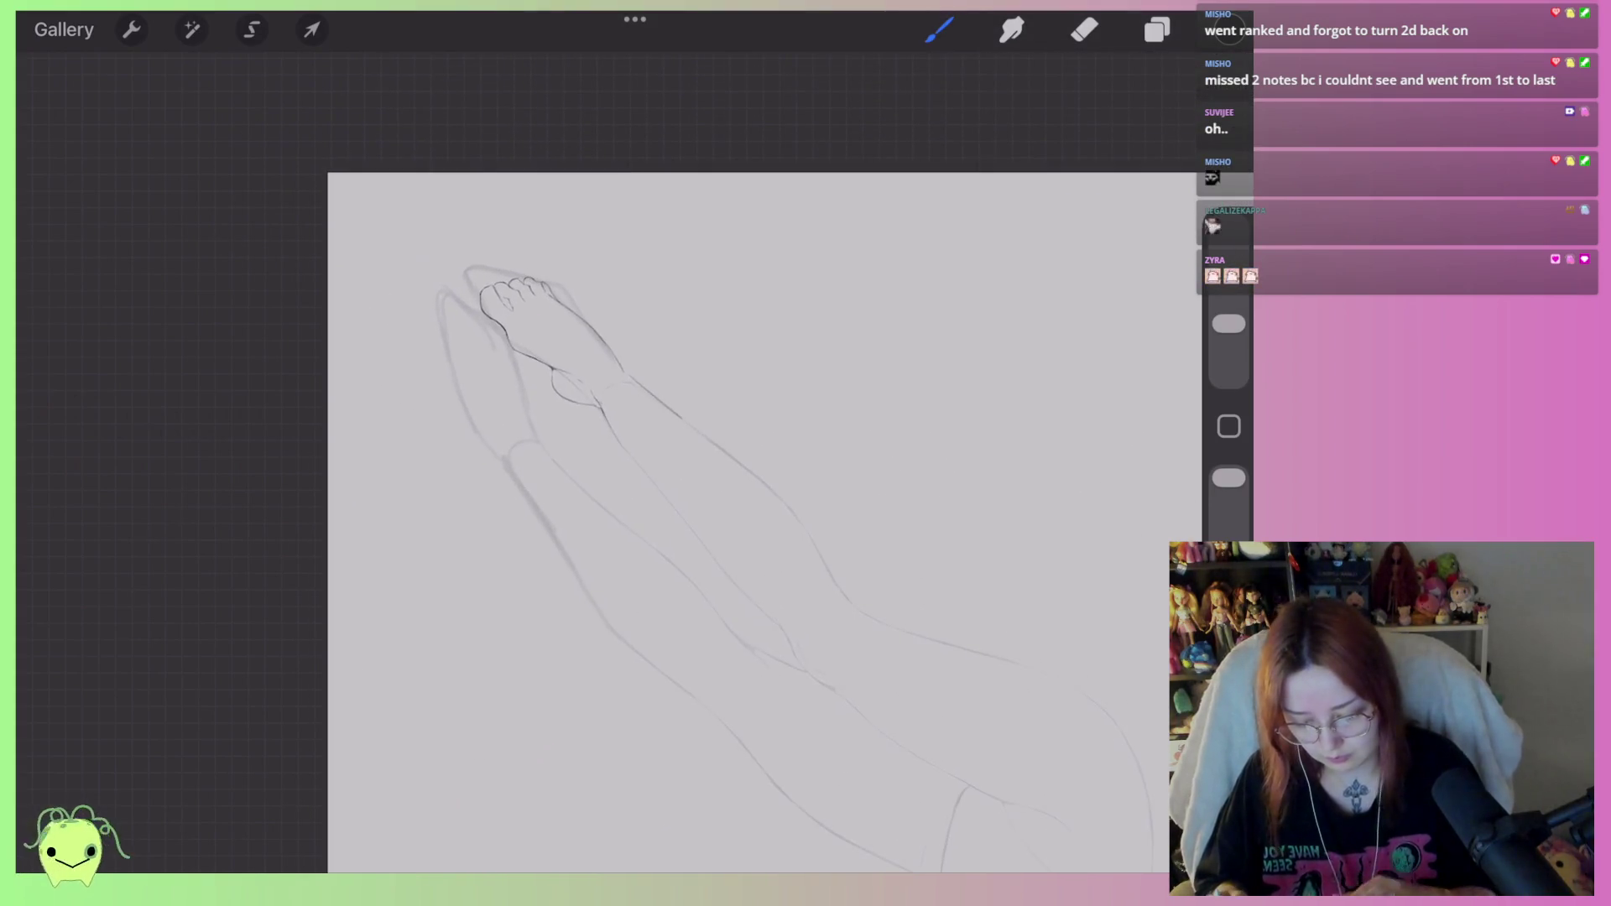
# Darken the canvas background colour.
pyautogui.click(1157, 29)
pyautogui.click(954, 310)
pyautogui.moveTo(816, 194); pyautogui.dragTo(818, 223)
pyautogui.click(940, 30)
# Lasso the inner ankle bump on the raised foot and distort those lines slightly.
pyautogui.moveTo(495, 294)
pyautogui.mouseDown()
pyautogui.moveTo(413, 180)
pyautogui.moveTo(468, 305)
pyautogui.moveTo(467, 280)
pyautogui.moveTo(457, 294)
pyautogui.mouseUp()
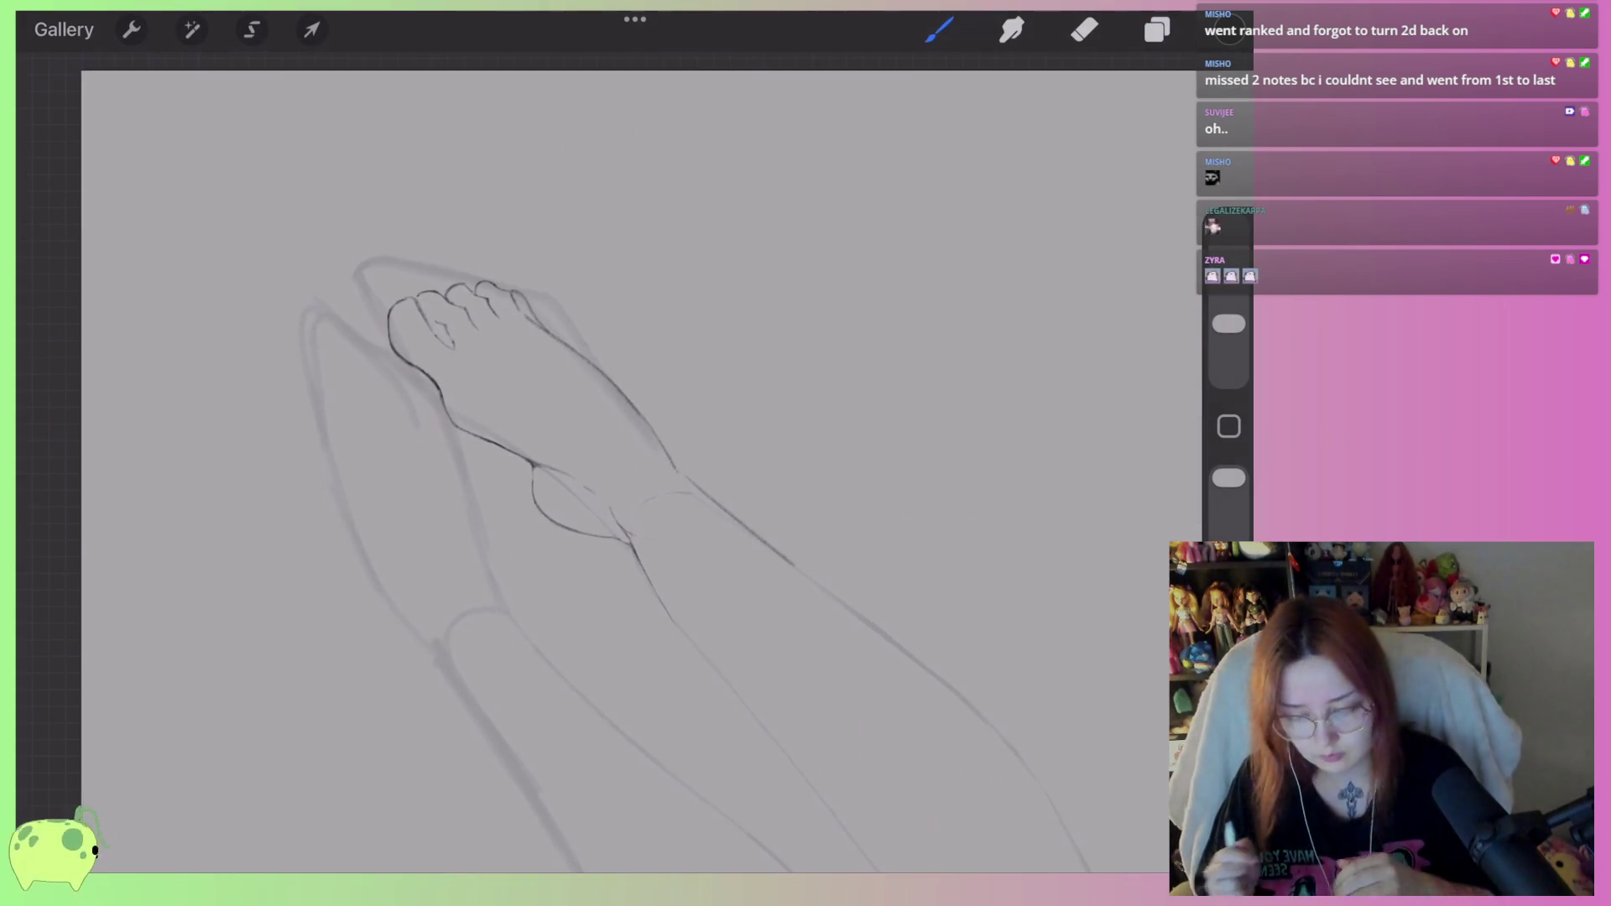
pyautogui.moveTo(504, 377); pyautogui.dragTo(654, 218)
pyautogui.moveTo(621, 352)
pyautogui.mouseDown()
pyautogui.moveTo(647, 378)
pyautogui.moveTo(629, 378)
pyautogui.moveTo(658, 360)
pyautogui.moveTo(588, 403)
pyautogui.mouseUp()
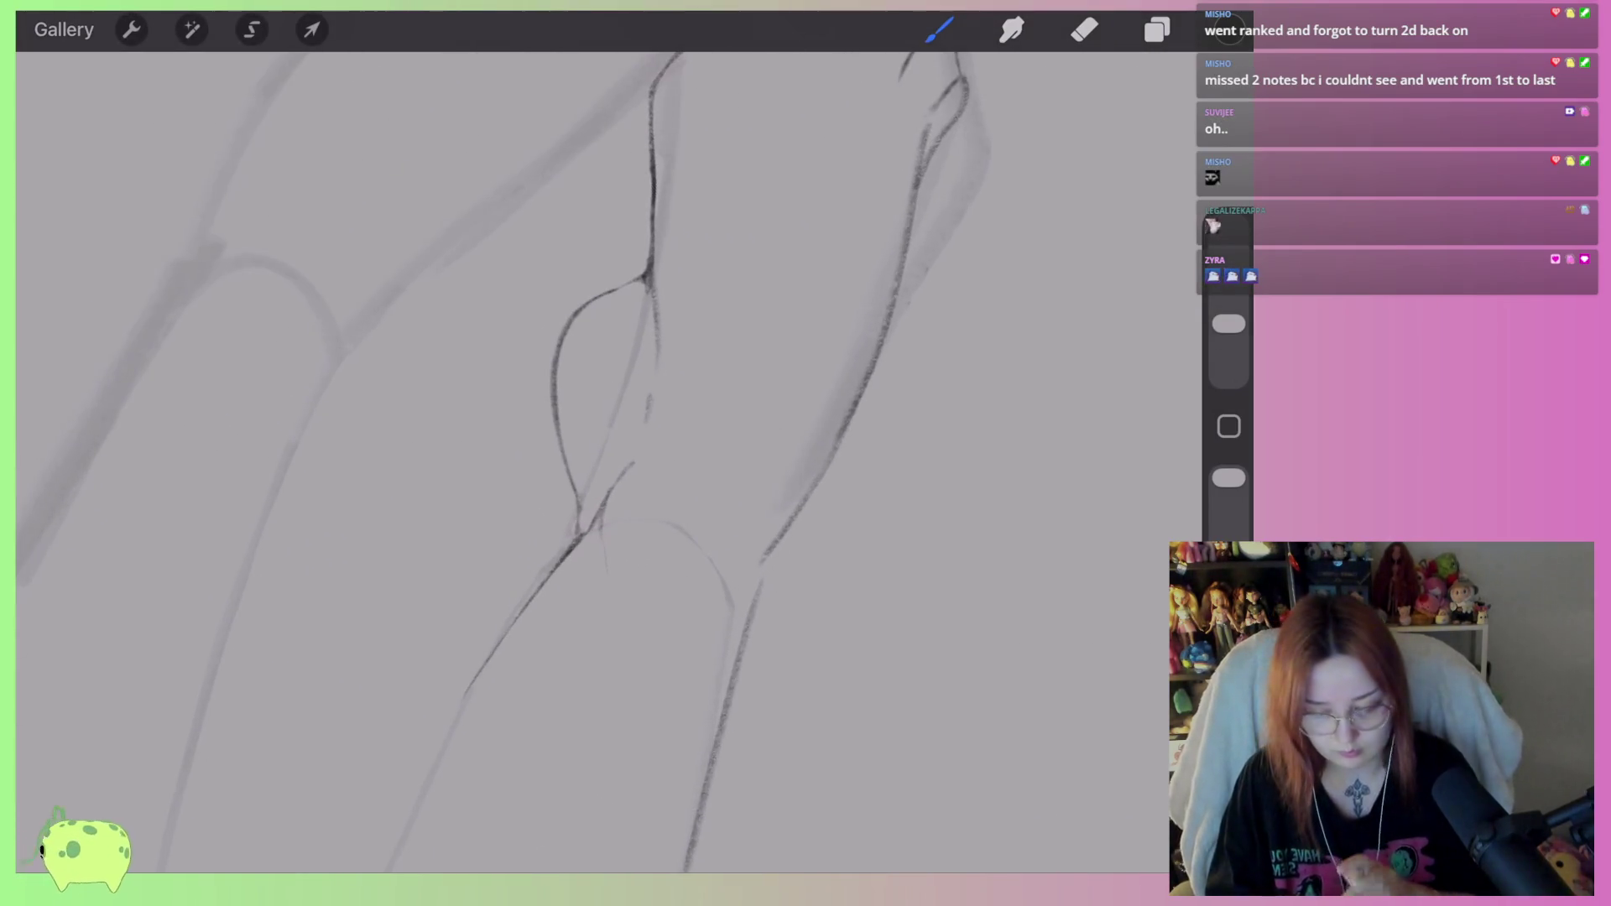
pyautogui.click(252, 30)
pyautogui.moveTo(666, 242); pyautogui.dragTo(675, 318)
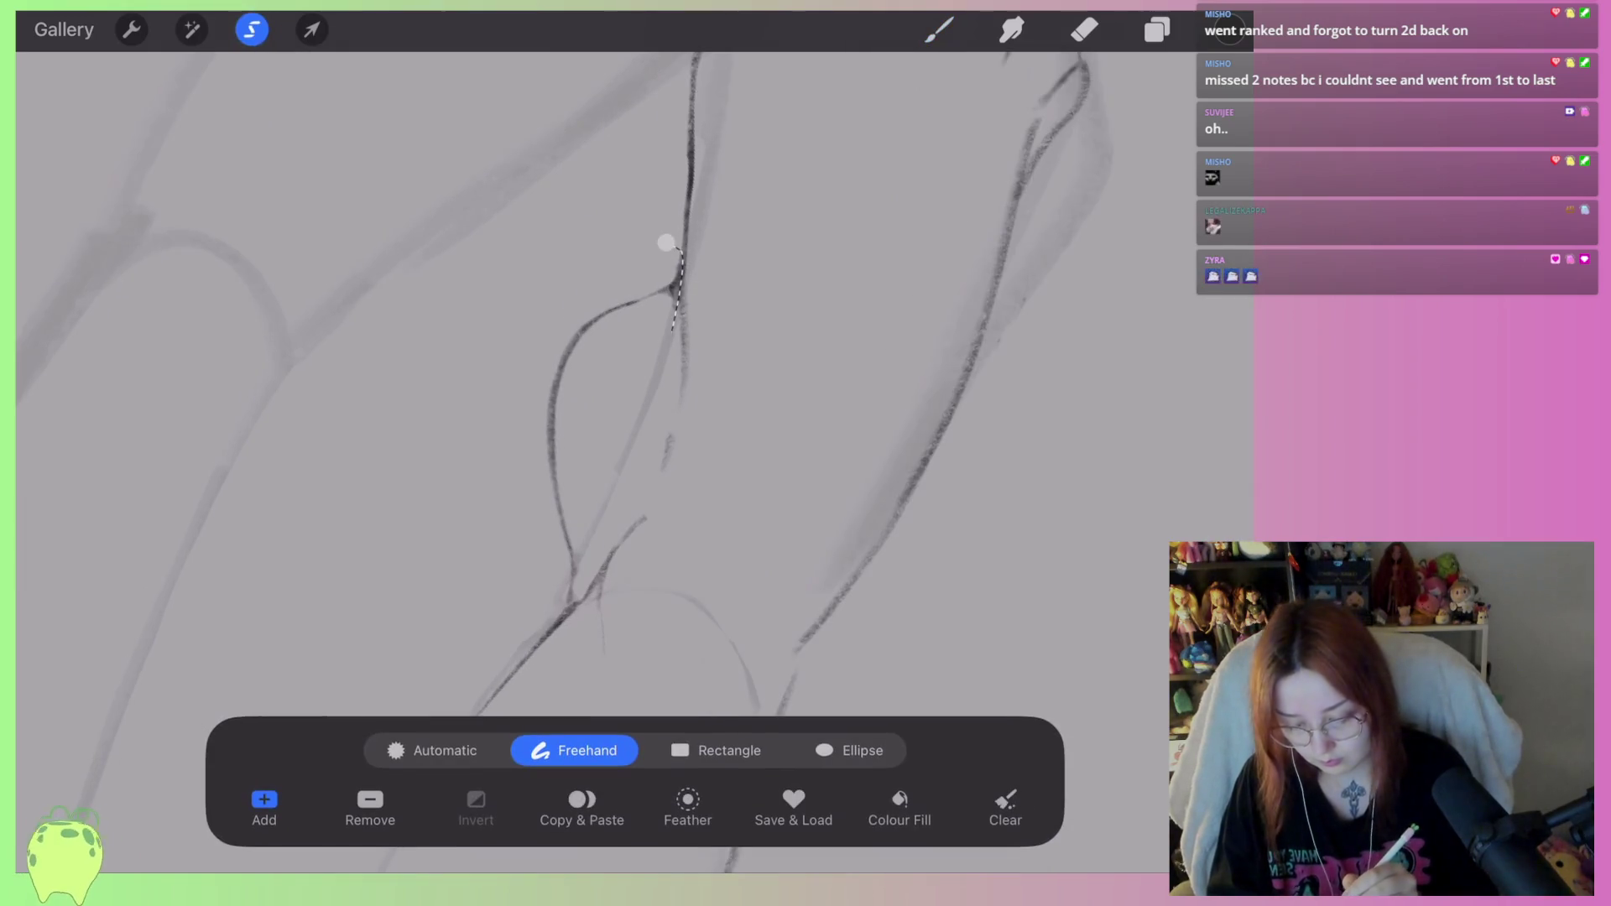
pyautogui.hotkey('ctrl', 'z')
pyautogui.moveTo(673, 243)
pyautogui.mouseDown()
pyautogui.moveTo(642, 470)
pyautogui.moveTo(673, 243)
pyautogui.mouseUp()
pyautogui.click(312, 29)
pyautogui.moveTo(453, 328); pyautogui.dragTo(460, 381)
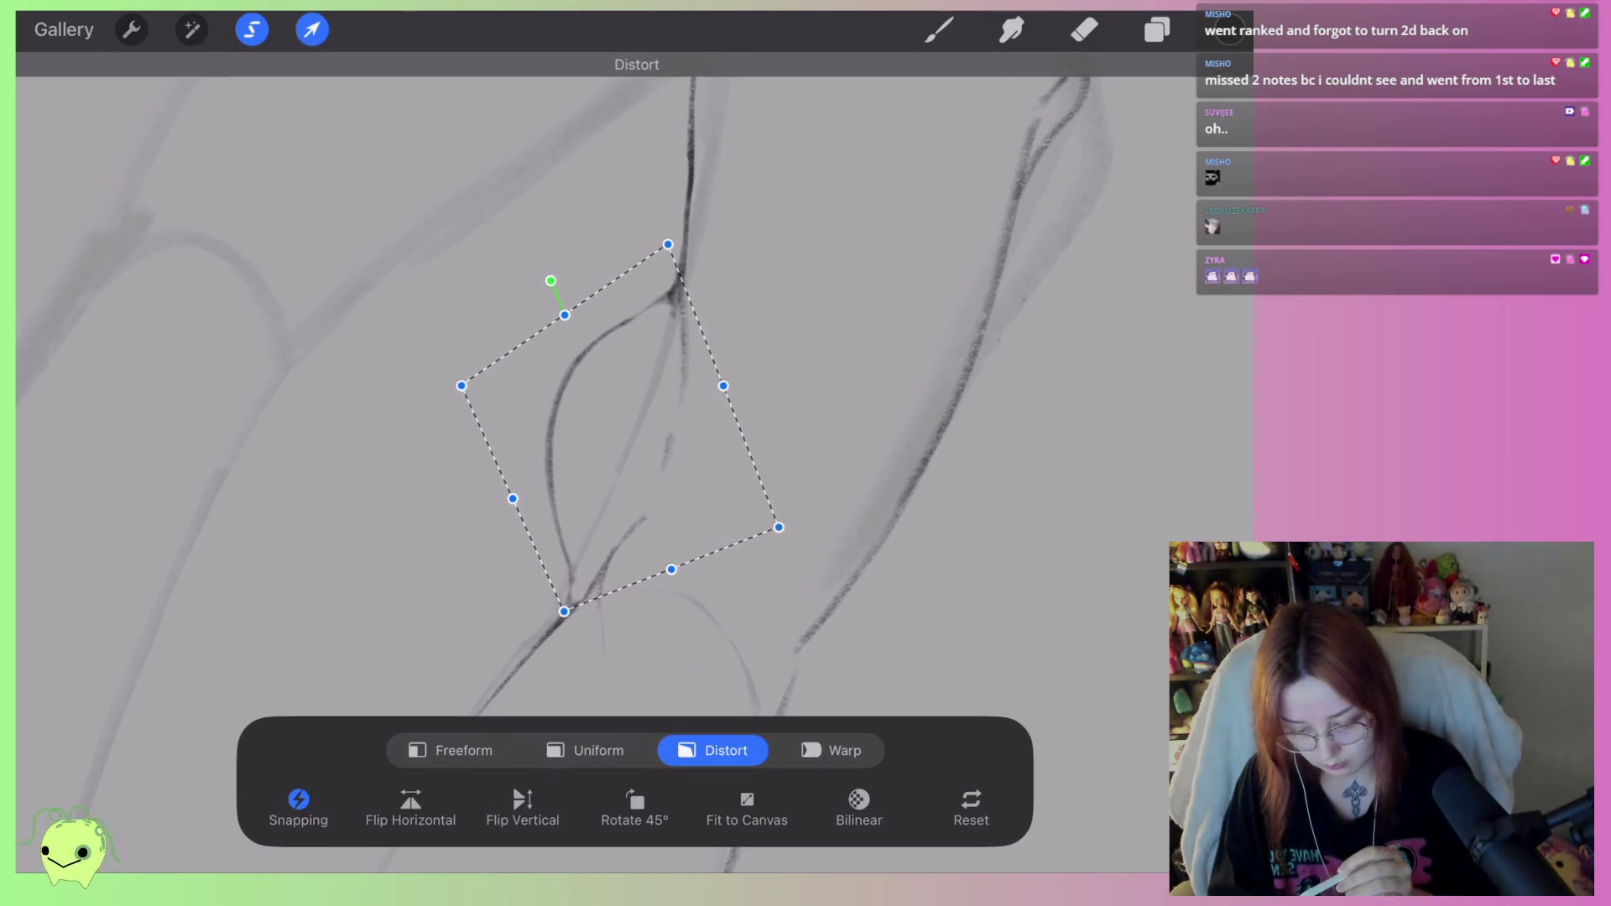
pyautogui.click(593, 748)
pyautogui.click(940, 29)
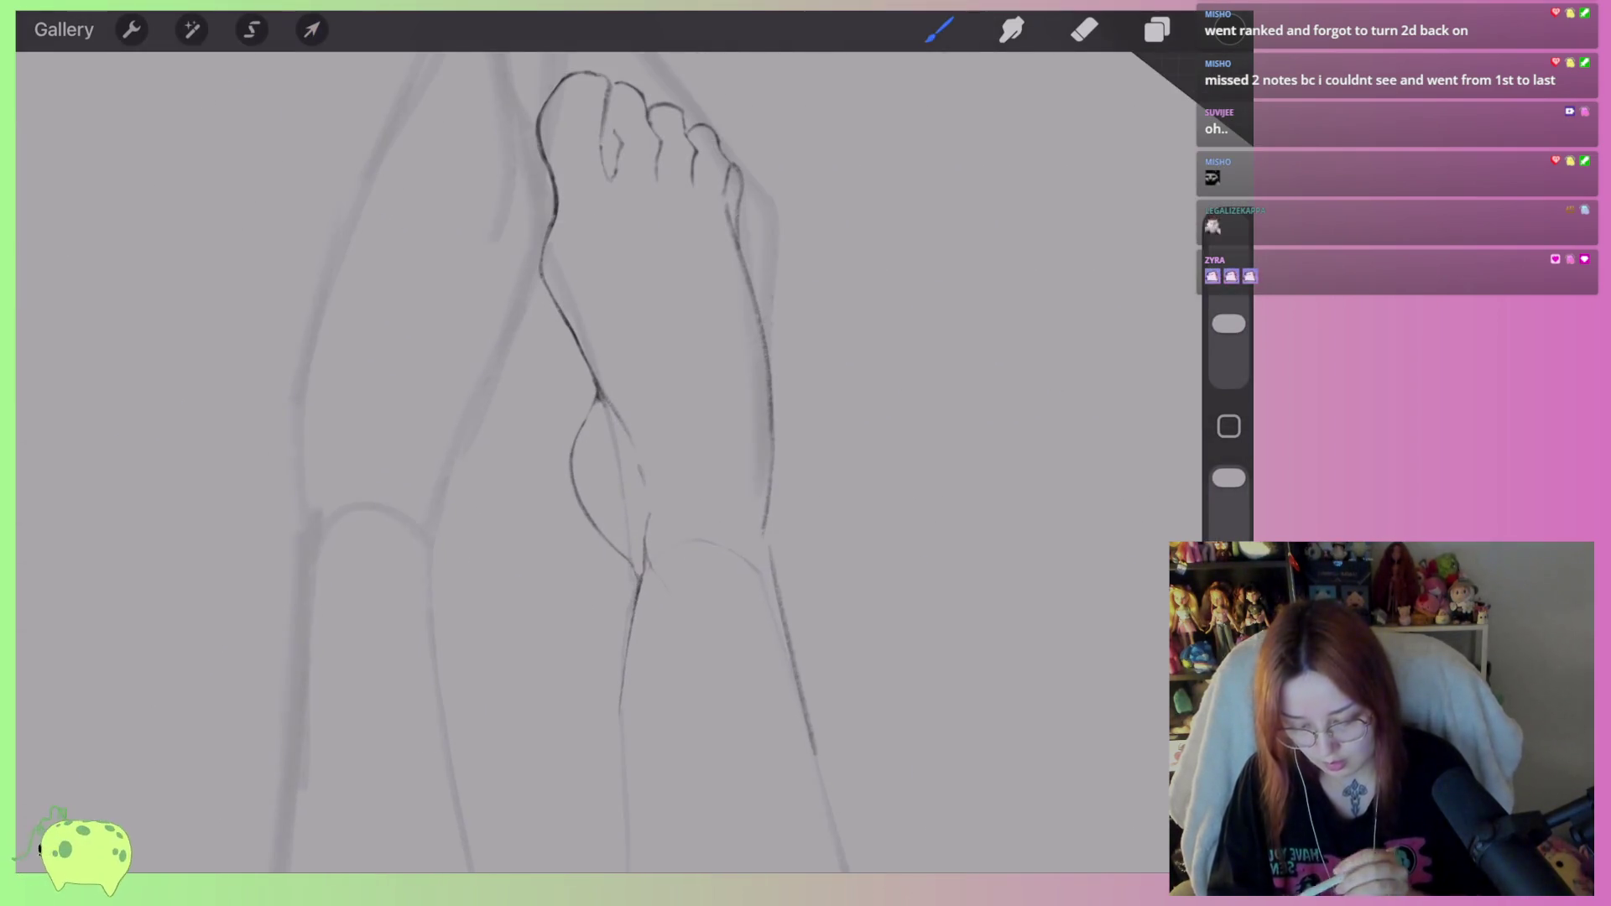
pyautogui.click(252, 29)
# Lasso the whole upper foot and drag its distort corners to widen and tilt it slightly.
pyautogui.moveTo(676, 512); pyautogui.dragTo(638, 543)
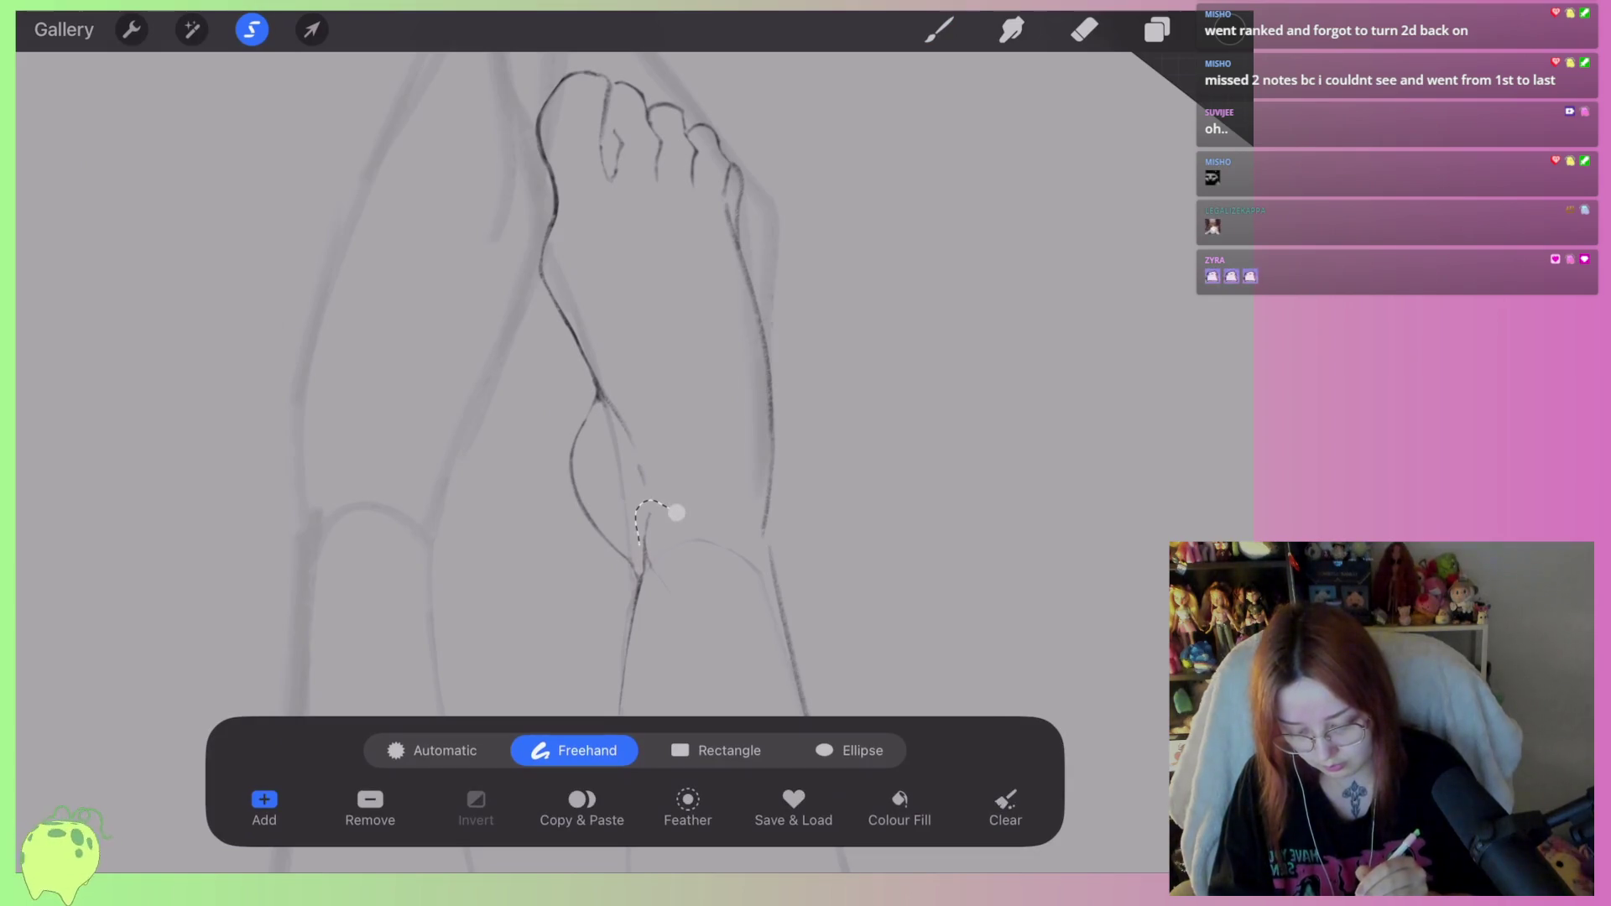
pyautogui.moveTo(524, 423)
pyautogui.mouseDown()
pyautogui.moveTo(537, 54)
pyautogui.moveTo(822, 386)
pyautogui.moveTo(688, 520)
pyautogui.mouseUp()
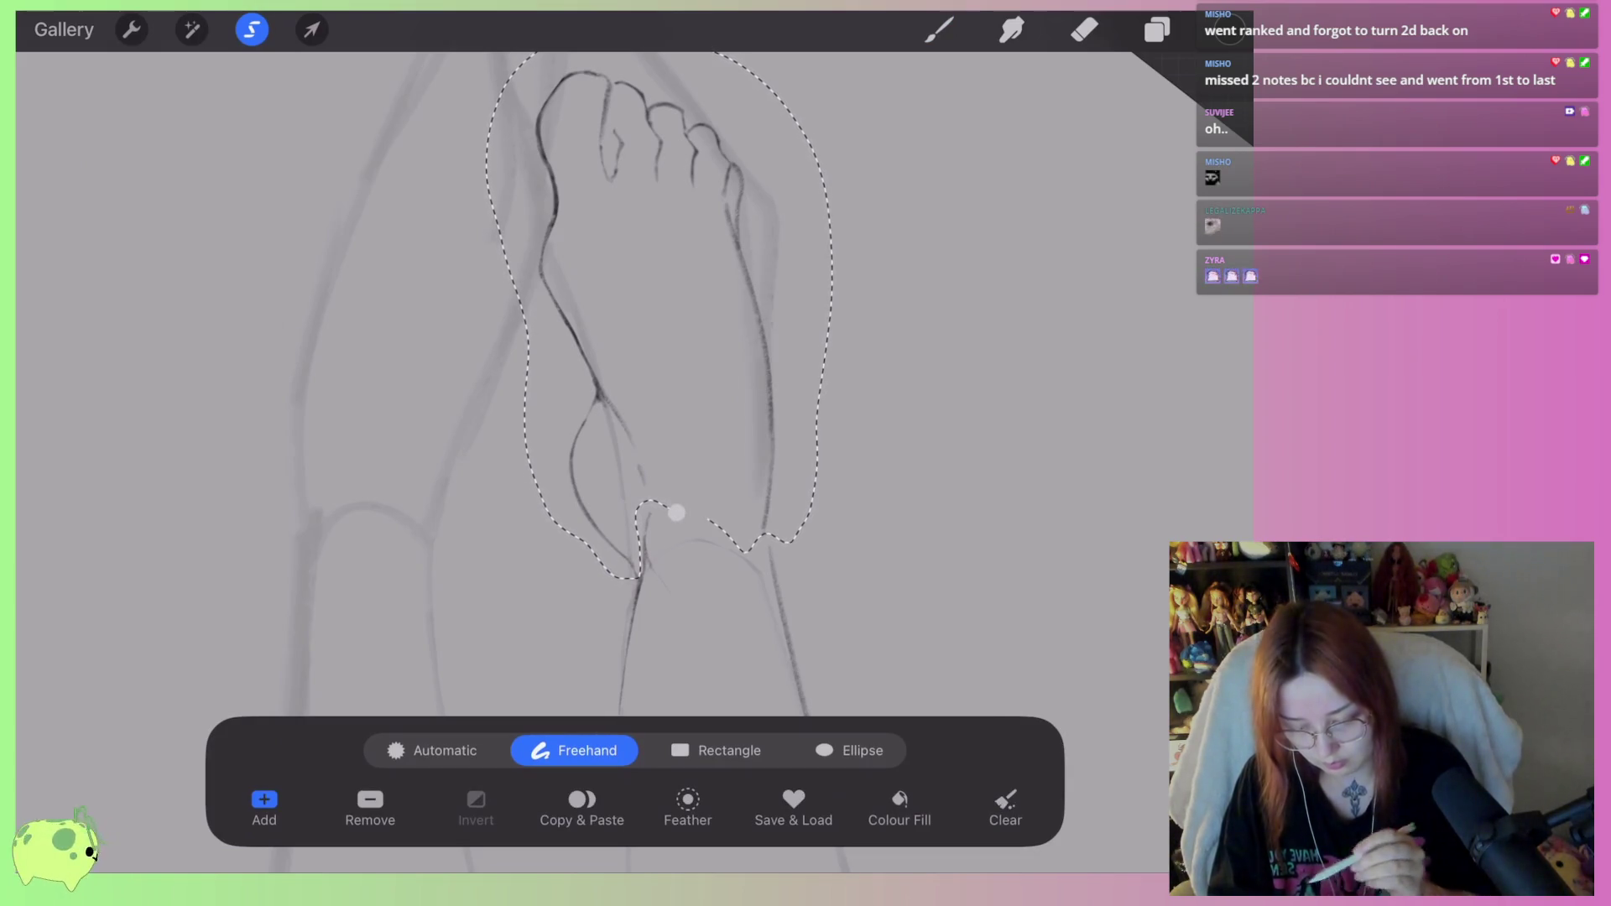
pyautogui.click(311, 29)
pyautogui.scroll(-3, 604, 336)
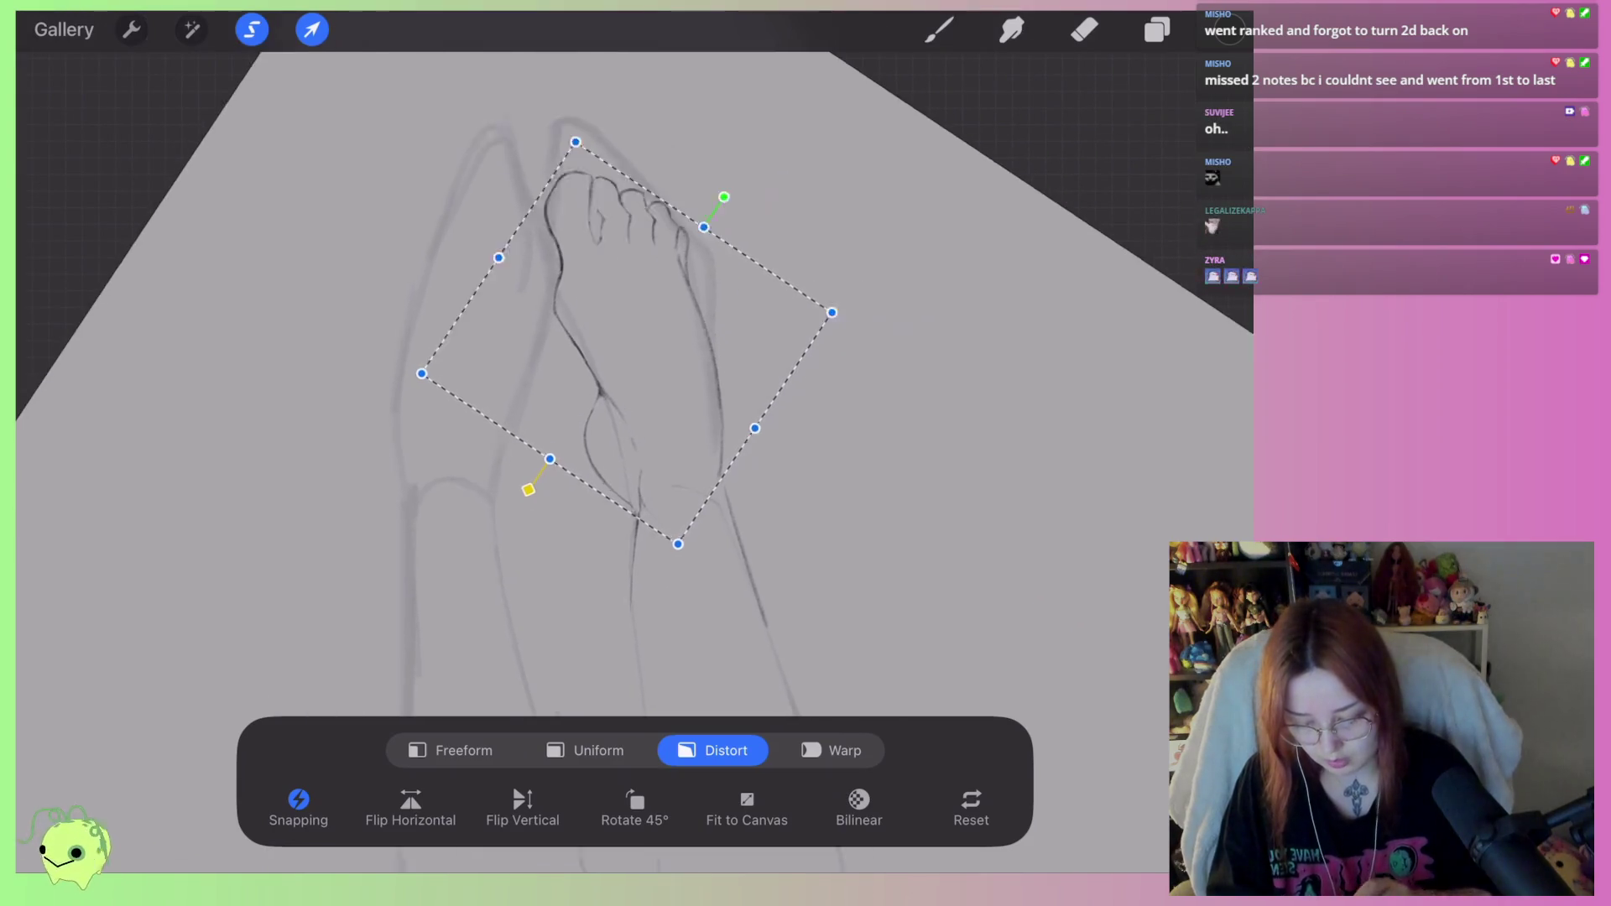
pyautogui.moveTo(382, 393); pyautogui.dragTo(387, 393)
pyautogui.moveTo(672, 566)
pyautogui.mouseDown()
pyautogui.moveTo(657, 539)
pyautogui.moveTo(671, 573)
pyautogui.mouseUp()
pyautogui.moveTo(828, 303); pyautogui.dragTo(837, 310)
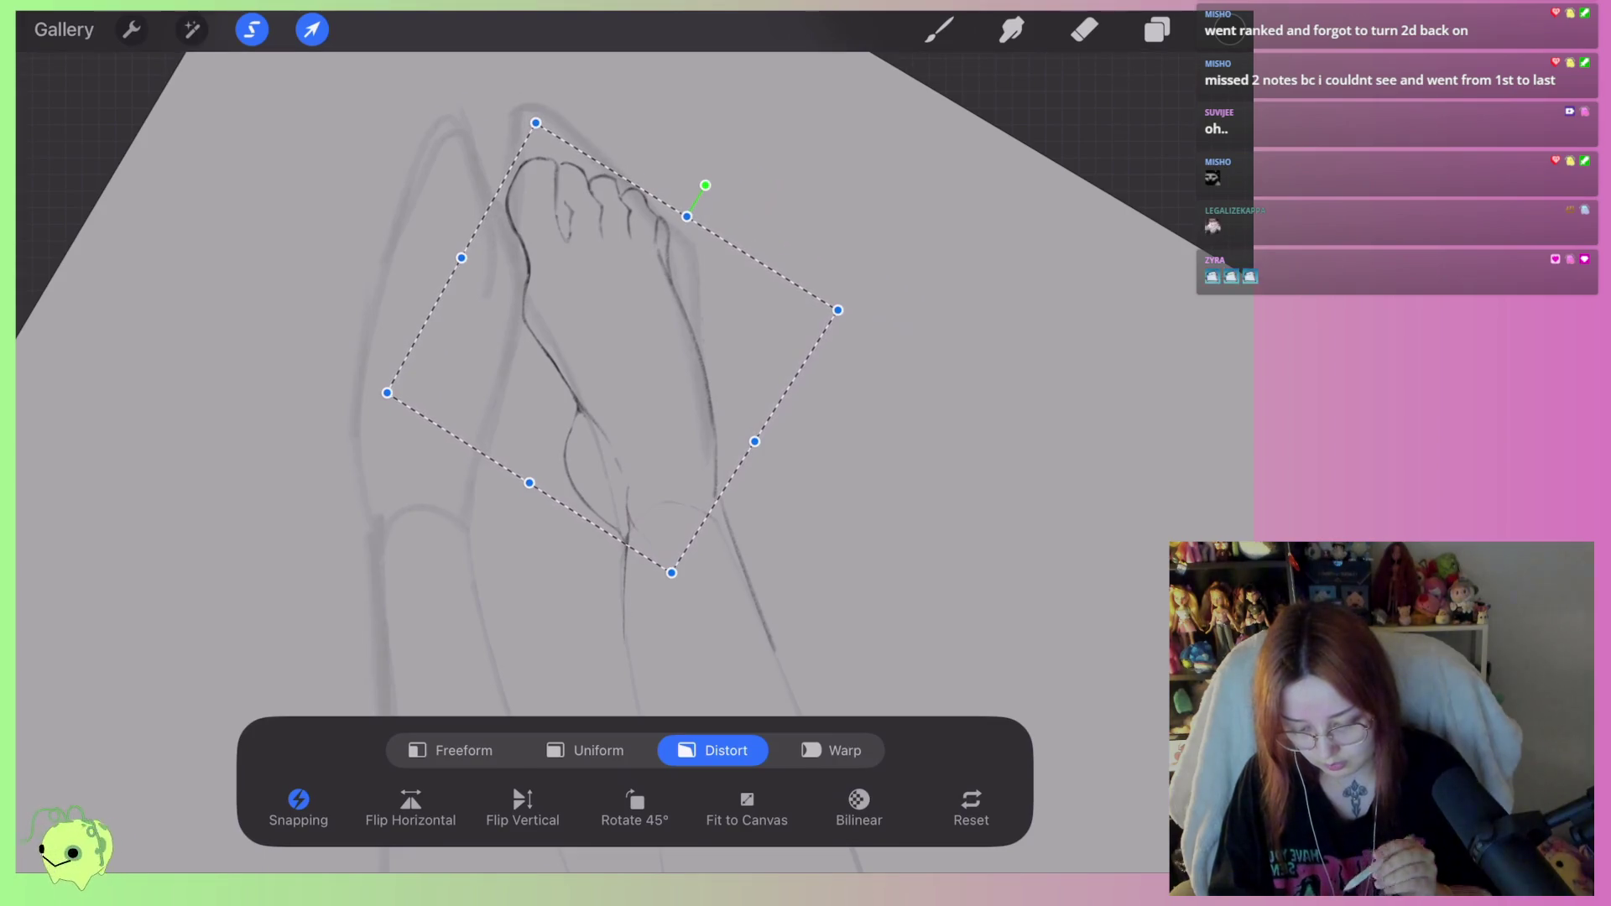
pyautogui.scroll(-2, 604, 336)
pyautogui.scroll(-3, 638, 336)
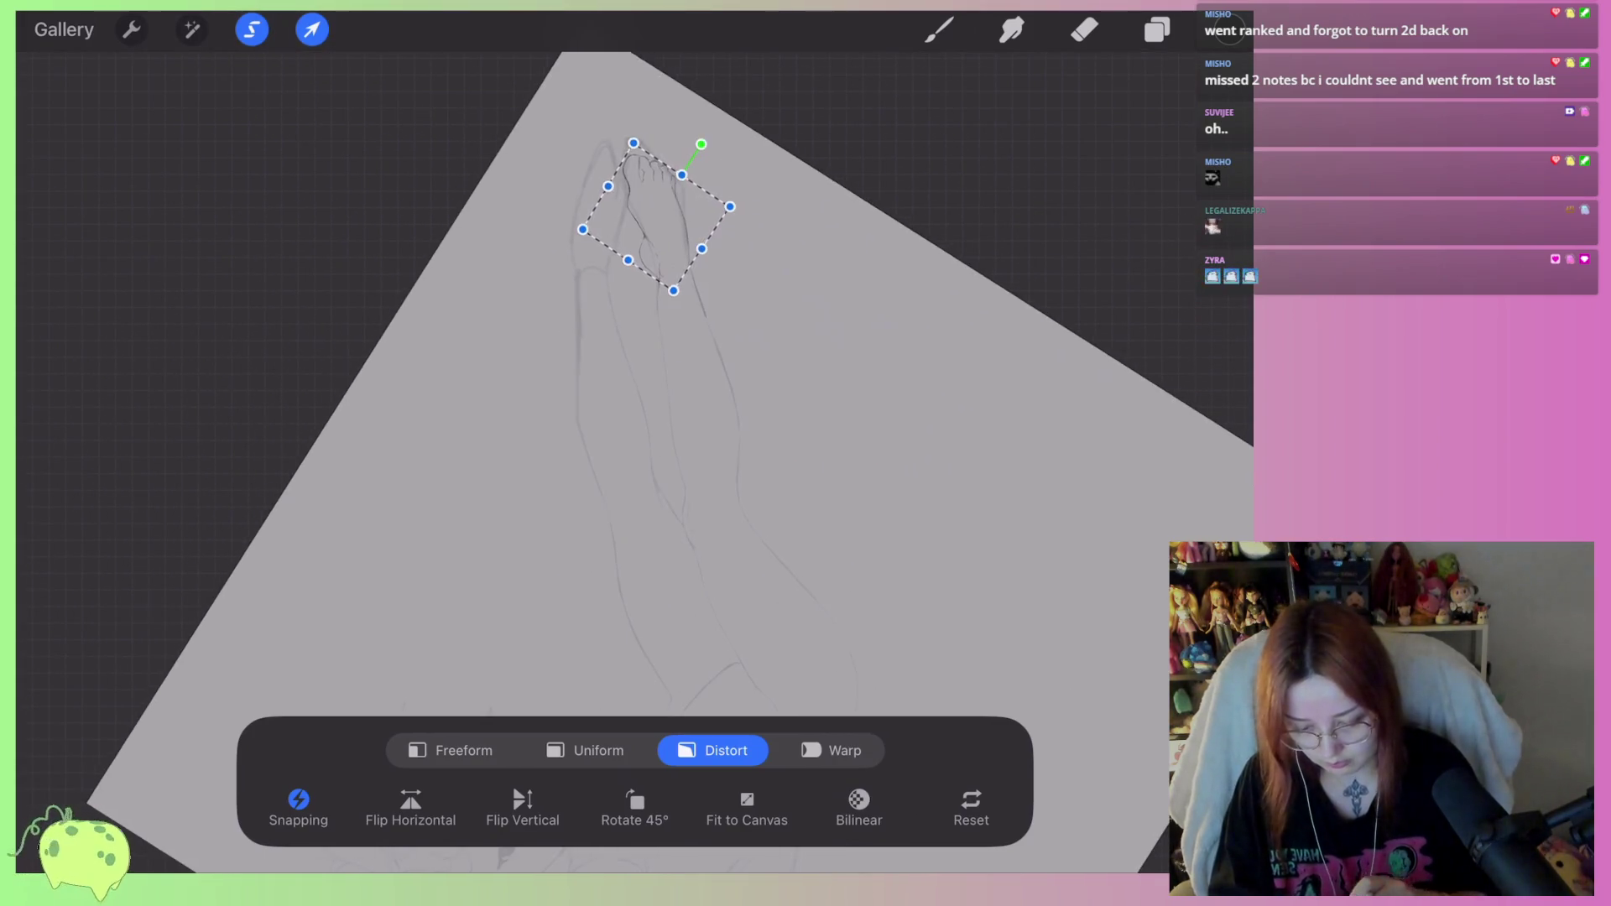
pyautogui.scroll(4, 604, 336)
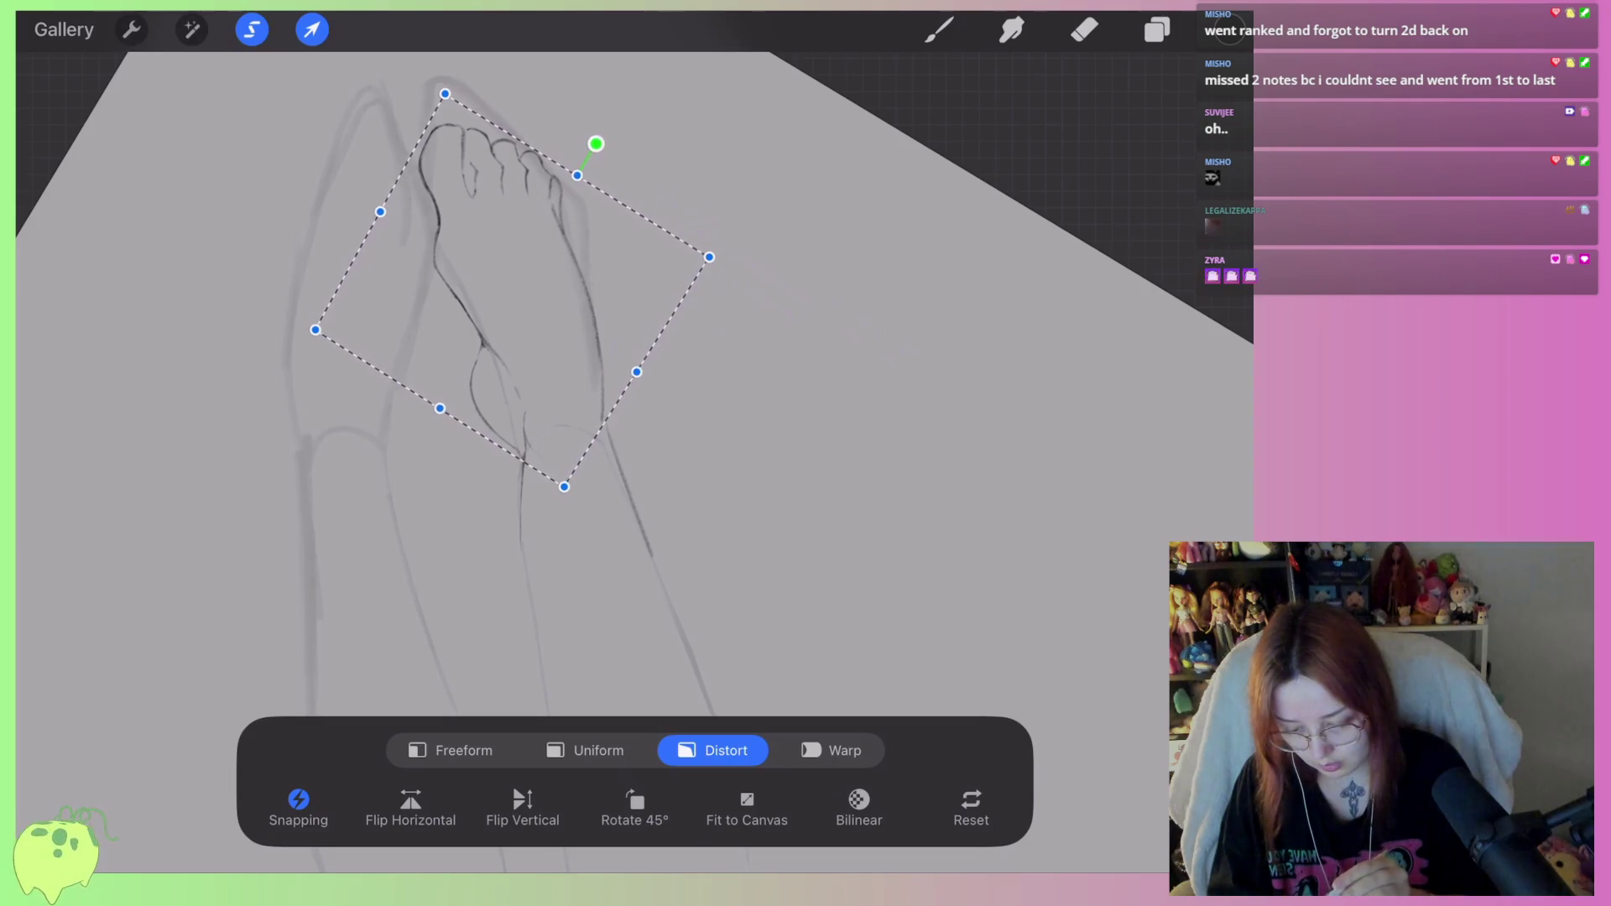
pyautogui.click(312, 29)
pyautogui.click(939, 30)
pyautogui.scroll(2, 587, 378)
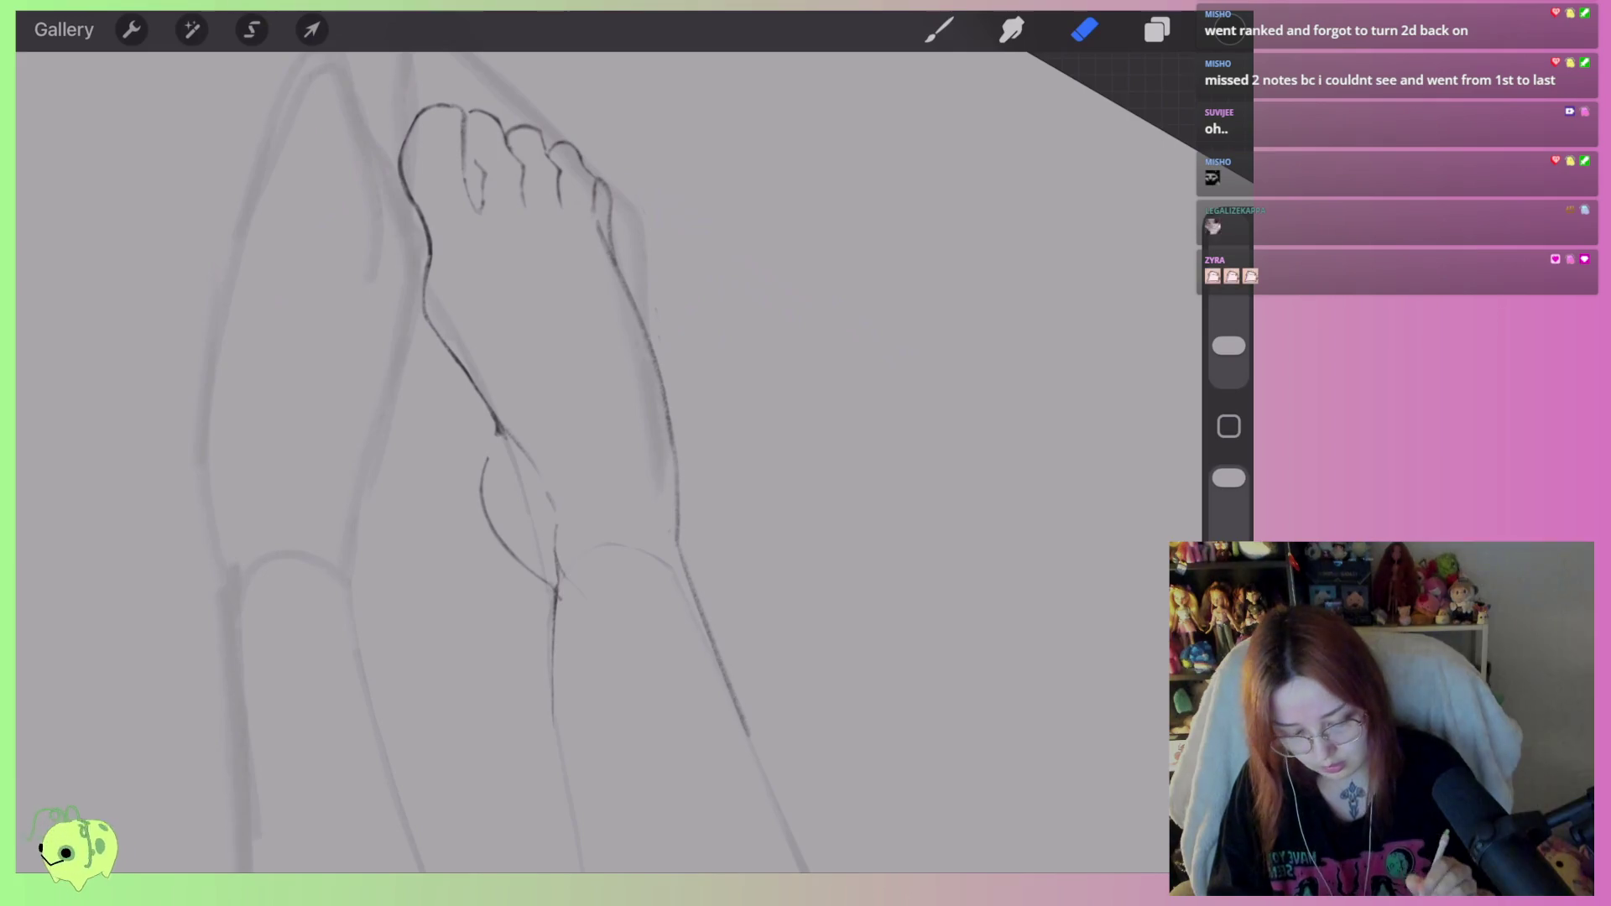
# Enlarge the pencil slightly and draw a dark line down the lower leg, redoing the first attempt.
pyautogui.moveTo(1229, 346); pyautogui.dragTo(1229, 329)
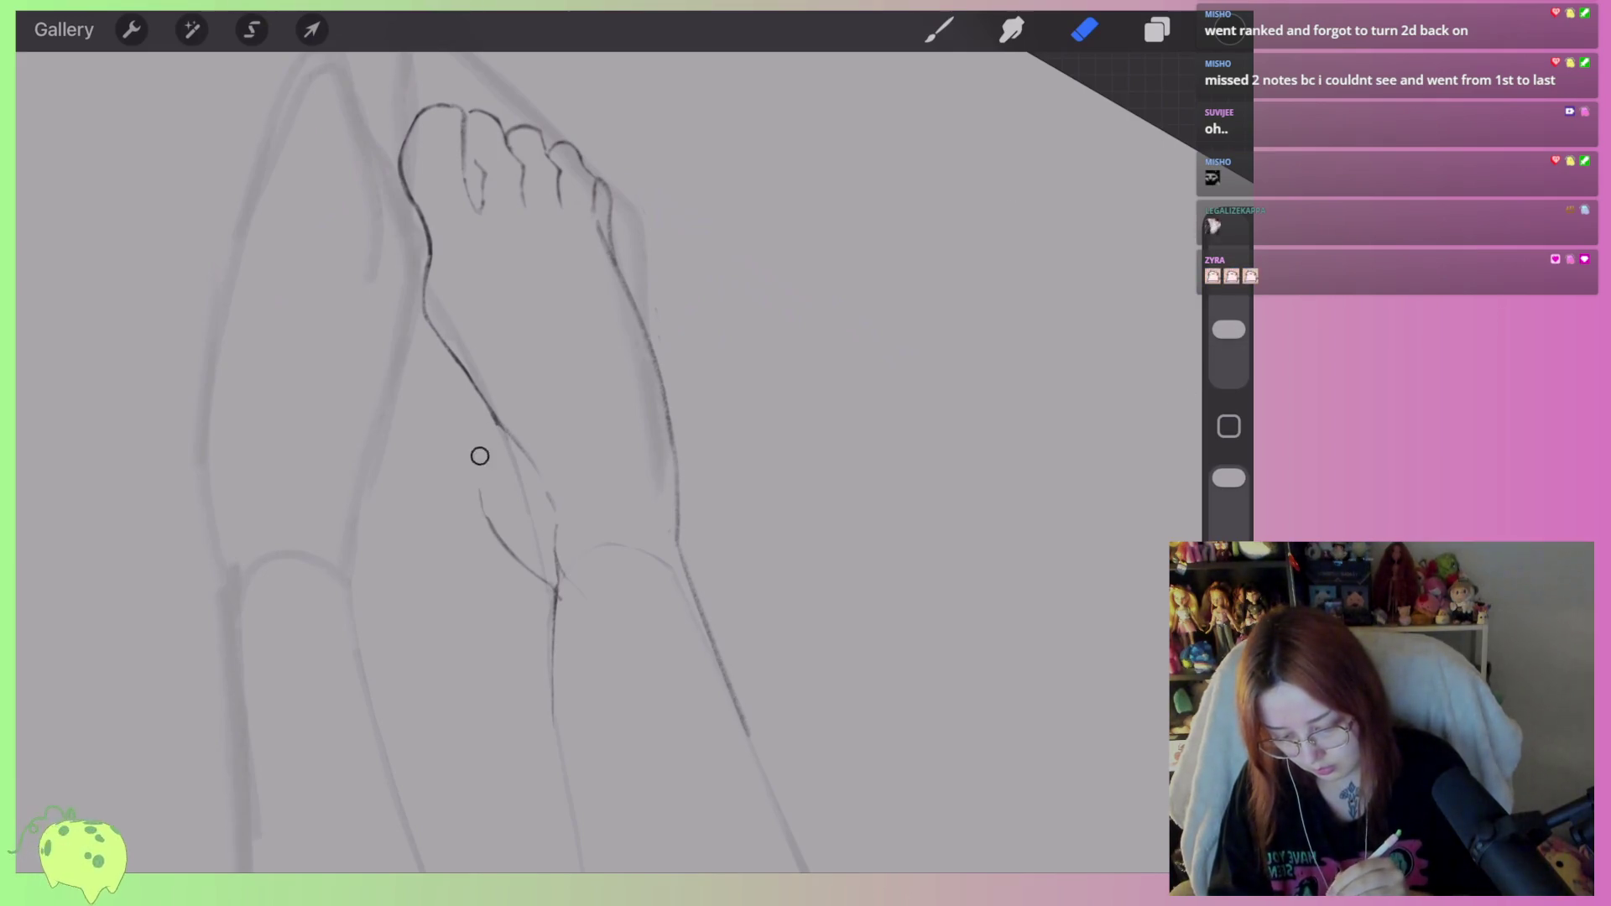
pyautogui.scroll(-3, 587, 419)
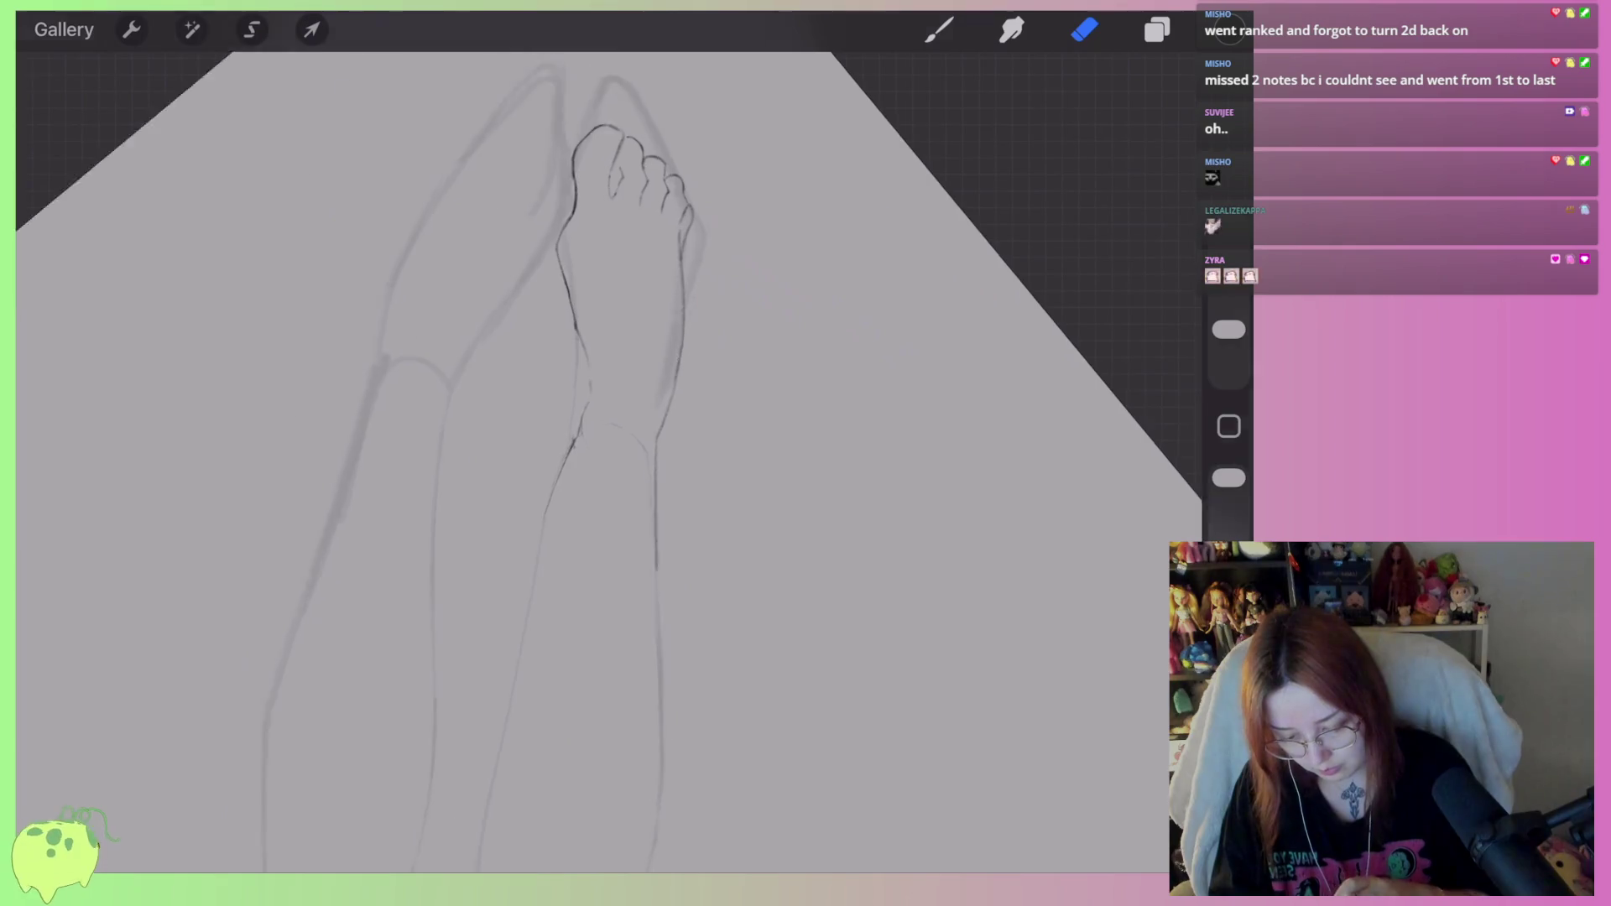
pyautogui.scroll(4, 587, 420)
pyautogui.moveTo(454, 372); pyautogui.dragTo(486, 627)
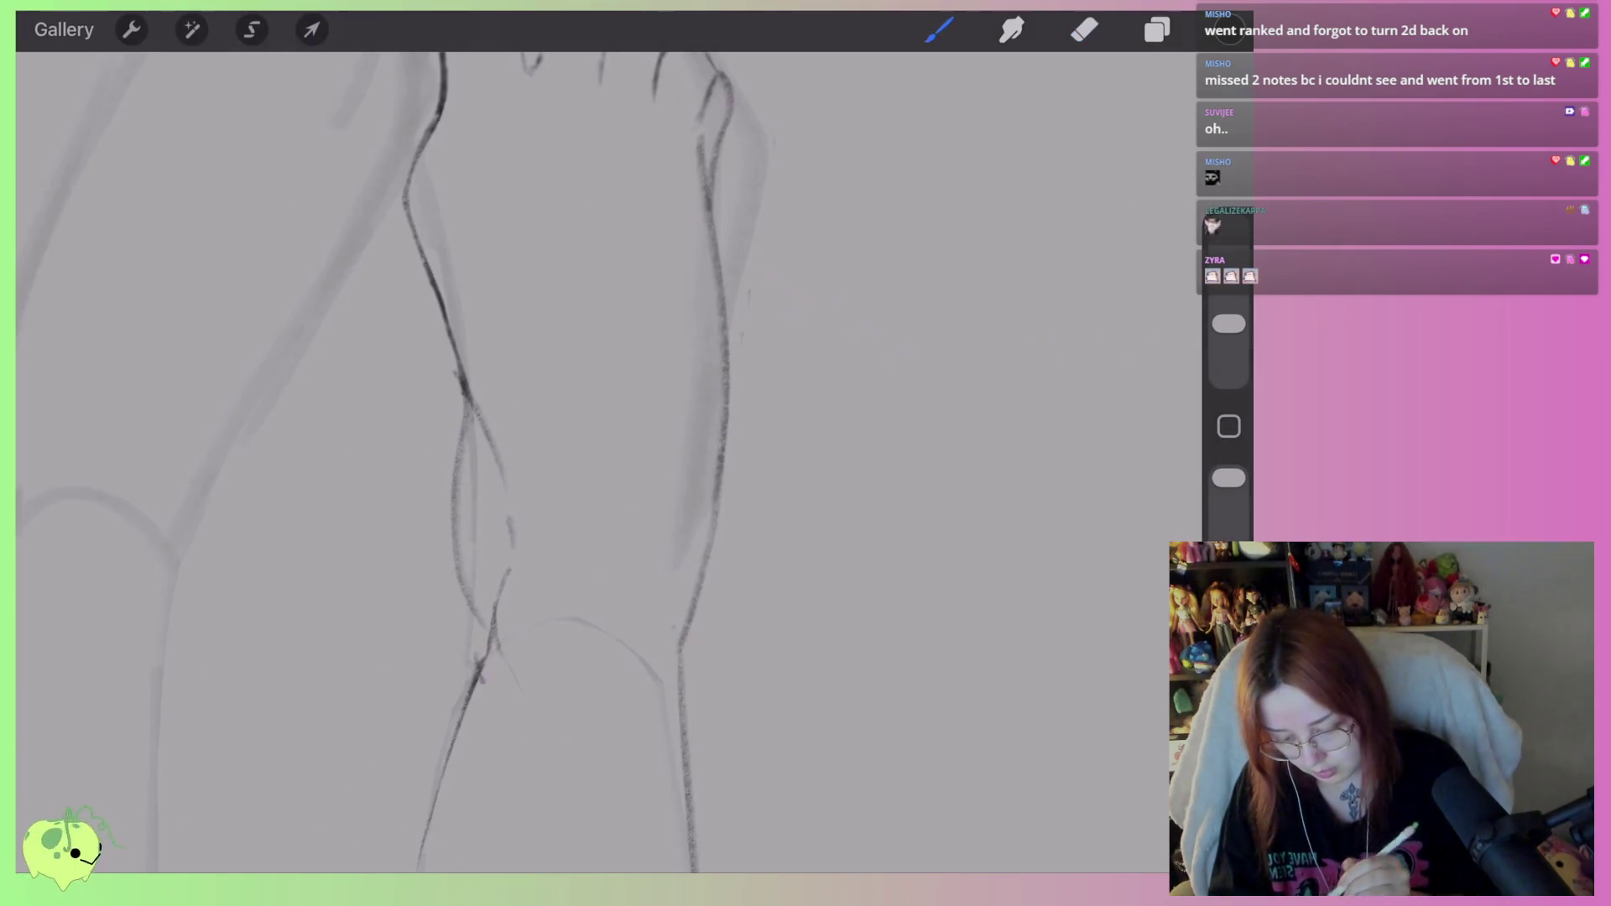
pyautogui.scroll(2, 588, 420)
pyautogui.hotkey('ctrl', 'z')
pyautogui.moveTo(554, 374)
pyautogui.mouseDown()
pyautogui.moveTo(556, 585)
pyautogui.moveTo(588, 671)
pyautogui.mouseUp()
# Undo the stray stroke near the ankle and switch to the Eraser.
pyautogui.scroll(-3, 588, 420)
pyautogui.hotkey('ctrl', 'z')
pyautogui.scroll(3, 587, 419)
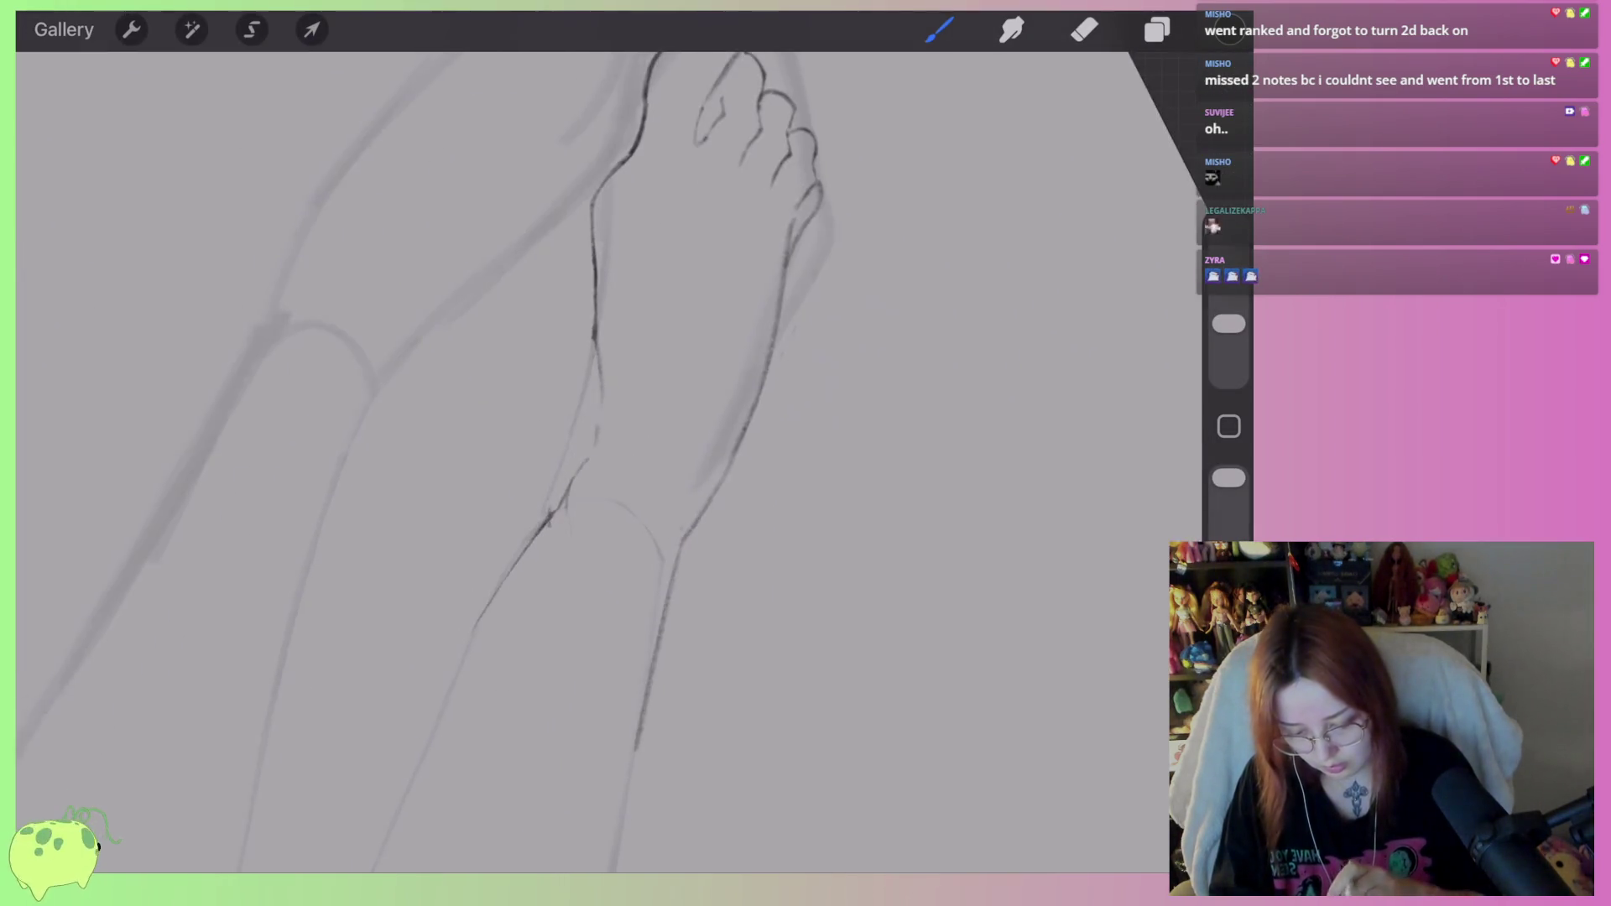
pyautogui.scroll(3, 588, 420)
pyautogui.press('e')
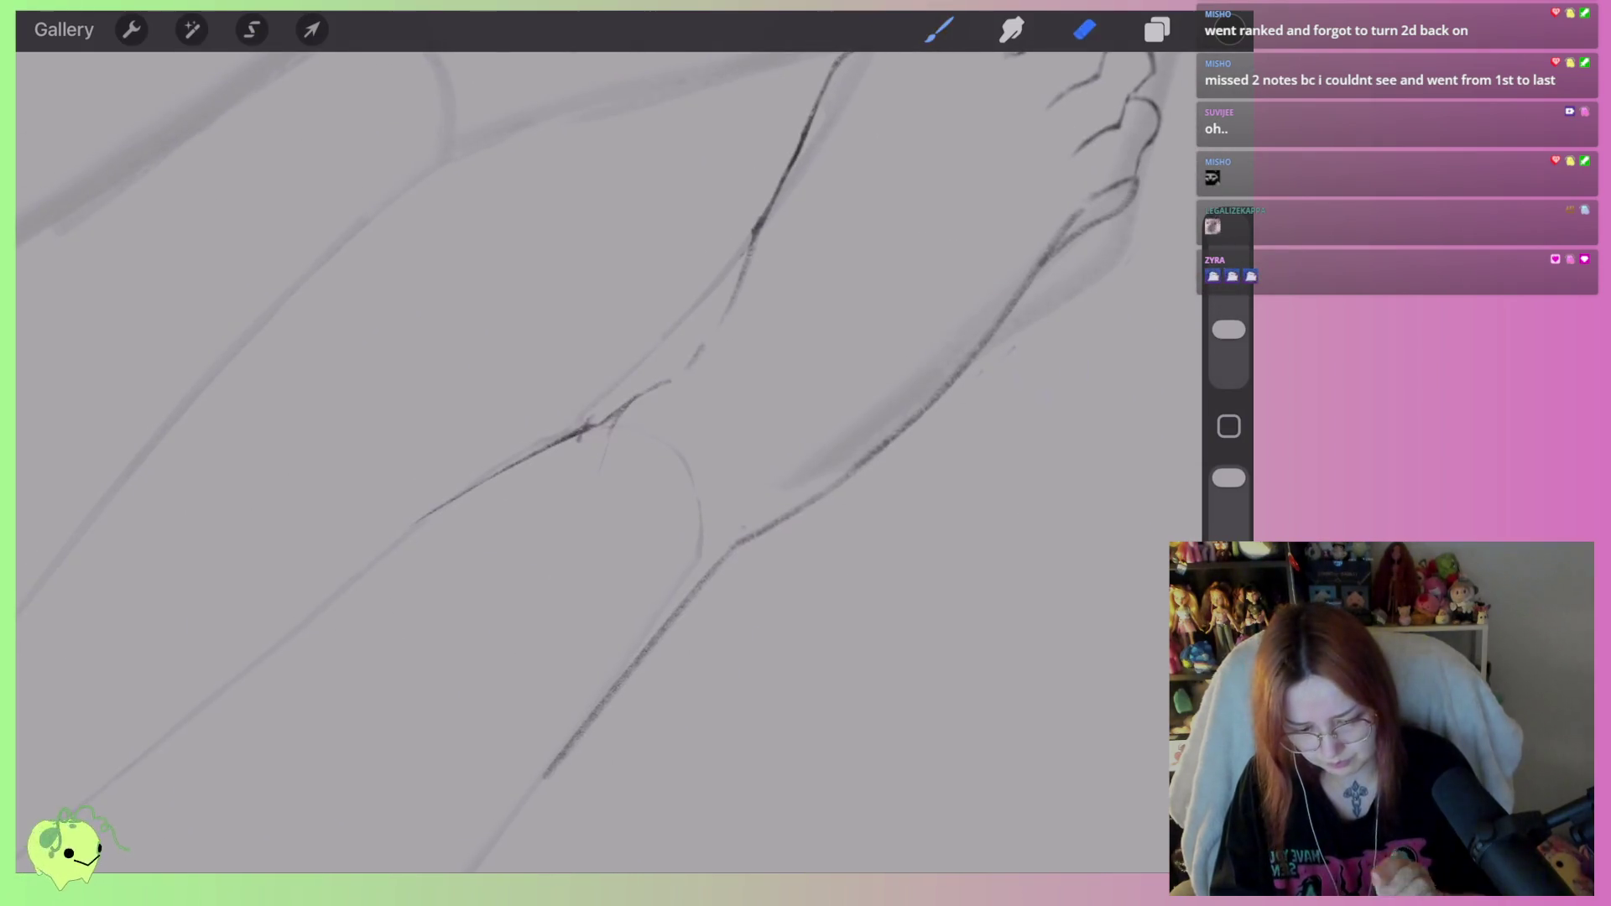
pyautogui.scroll(-5, 587, 420)
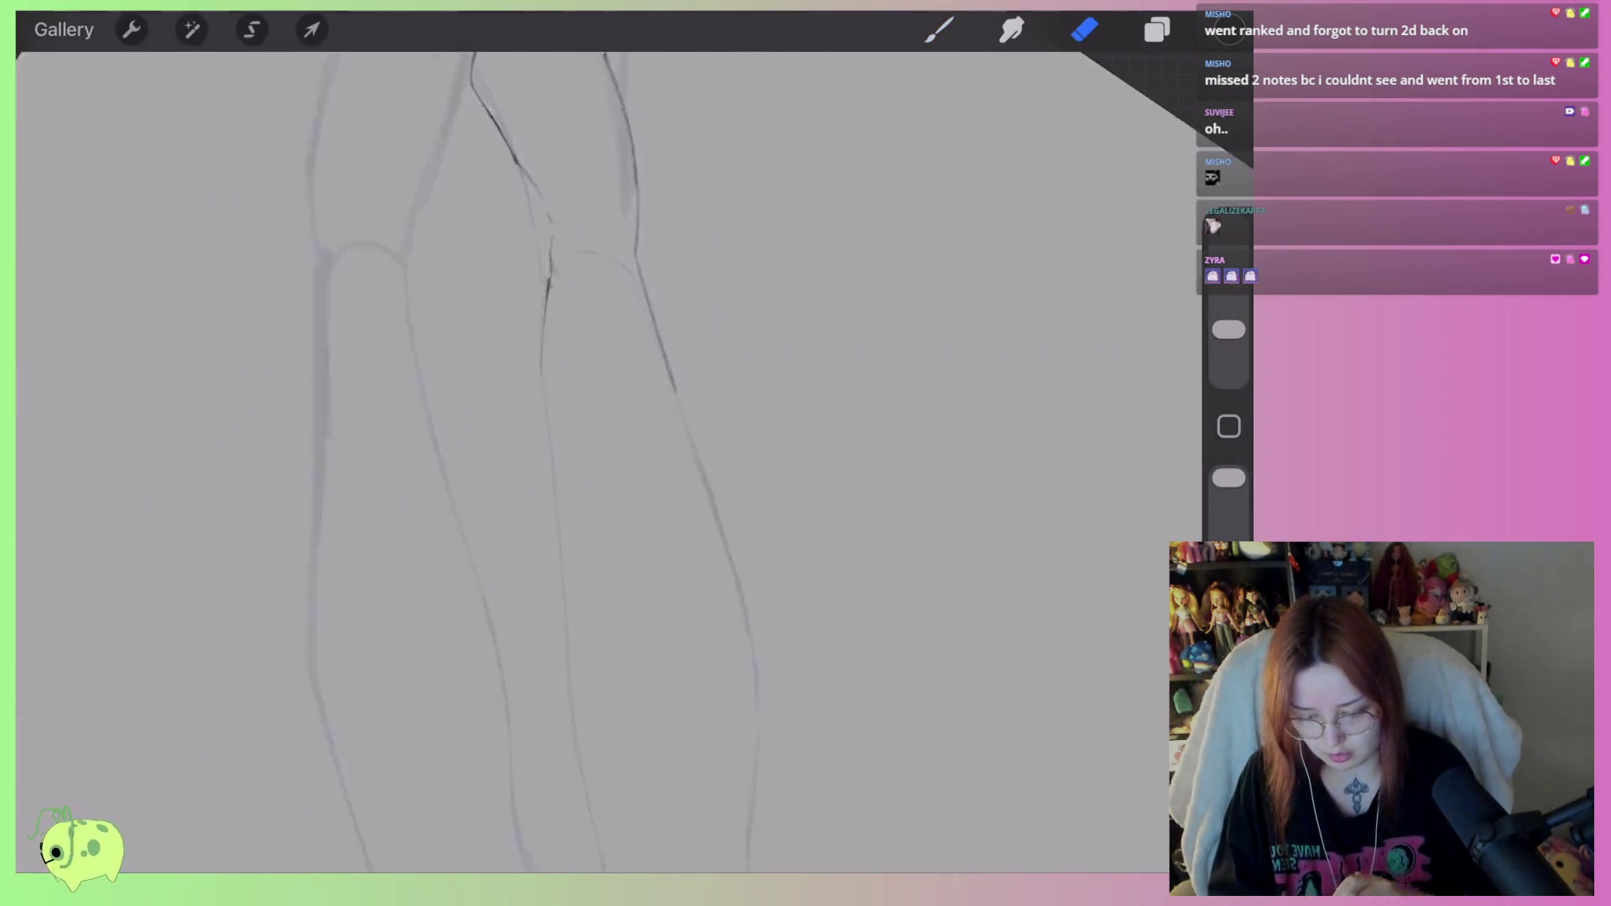
pyautogui.scroll(-3, 587, 420)
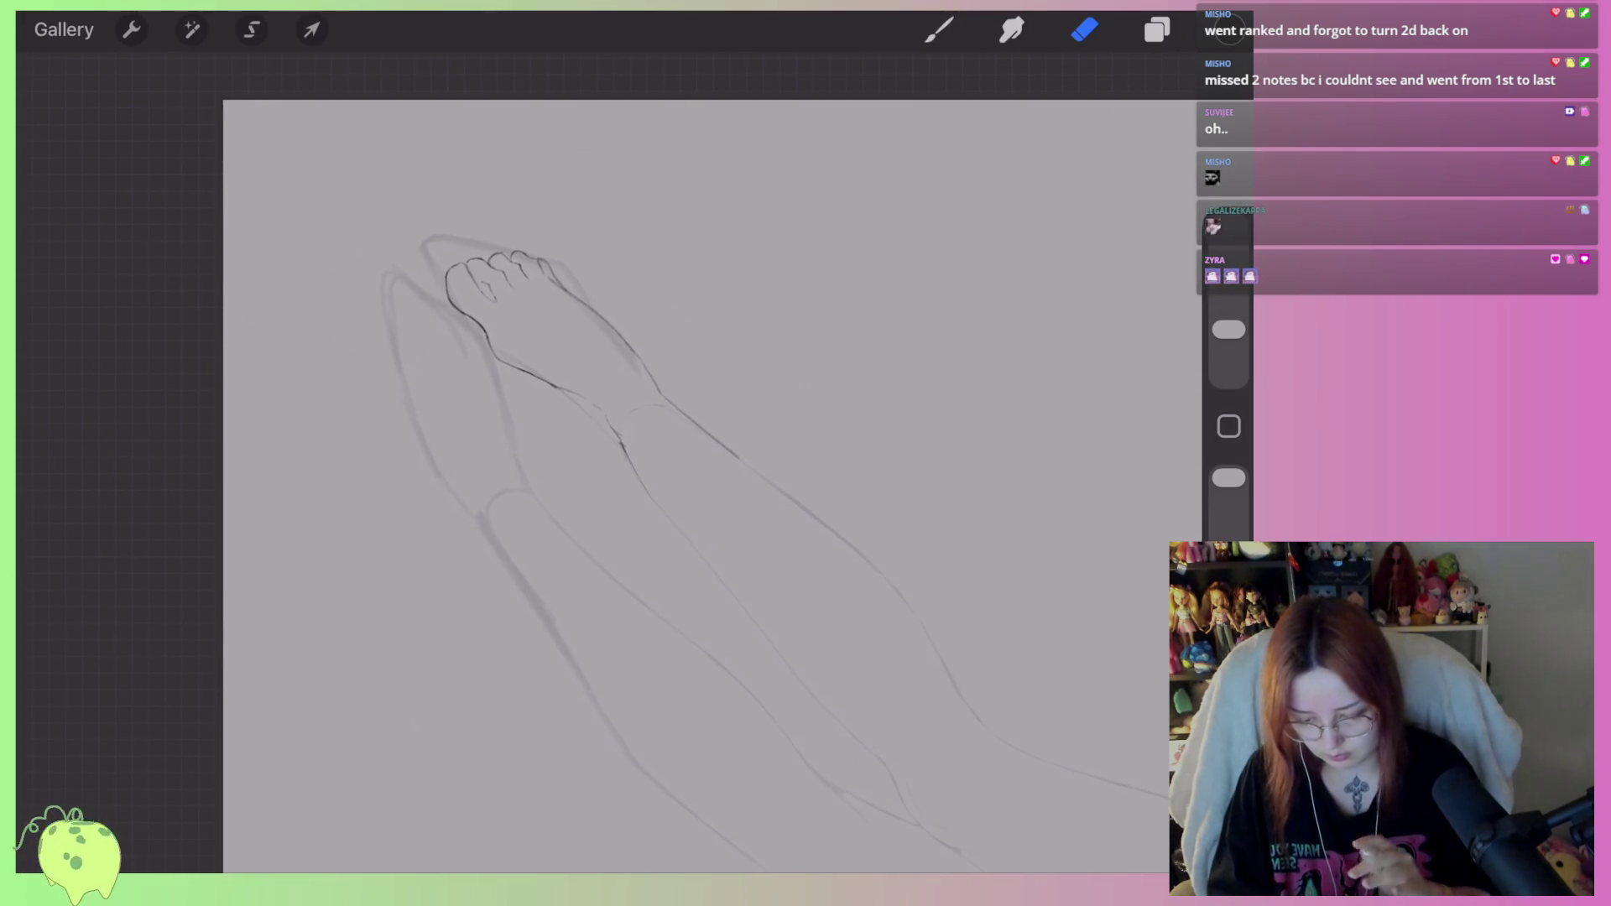
# Set the Background colour layer to a lighter, pale grey.
pyautogui.press('c')
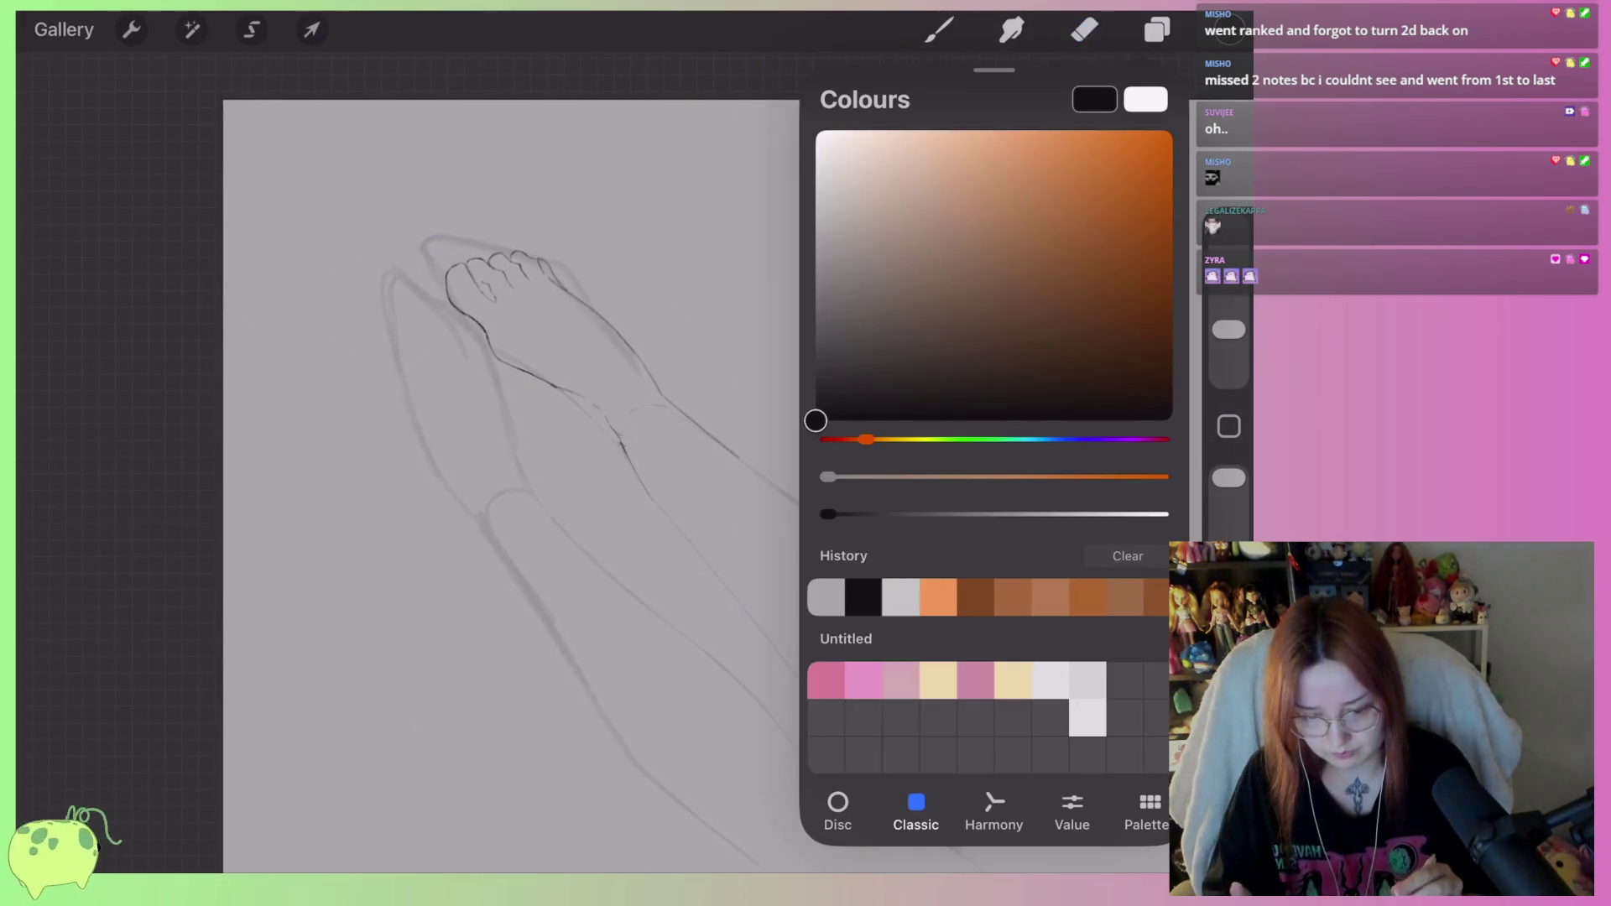
pyautogui.click(1157, 29)
pyautogui.click(971, 313)
pyautogui.moveTo(814, 225); pyautogui.dragTo(816, 194)
pyautogui.click(1154, 101)
pyautogui.click(1084, 30)
pyautogui.scroll(3, 587, 420)
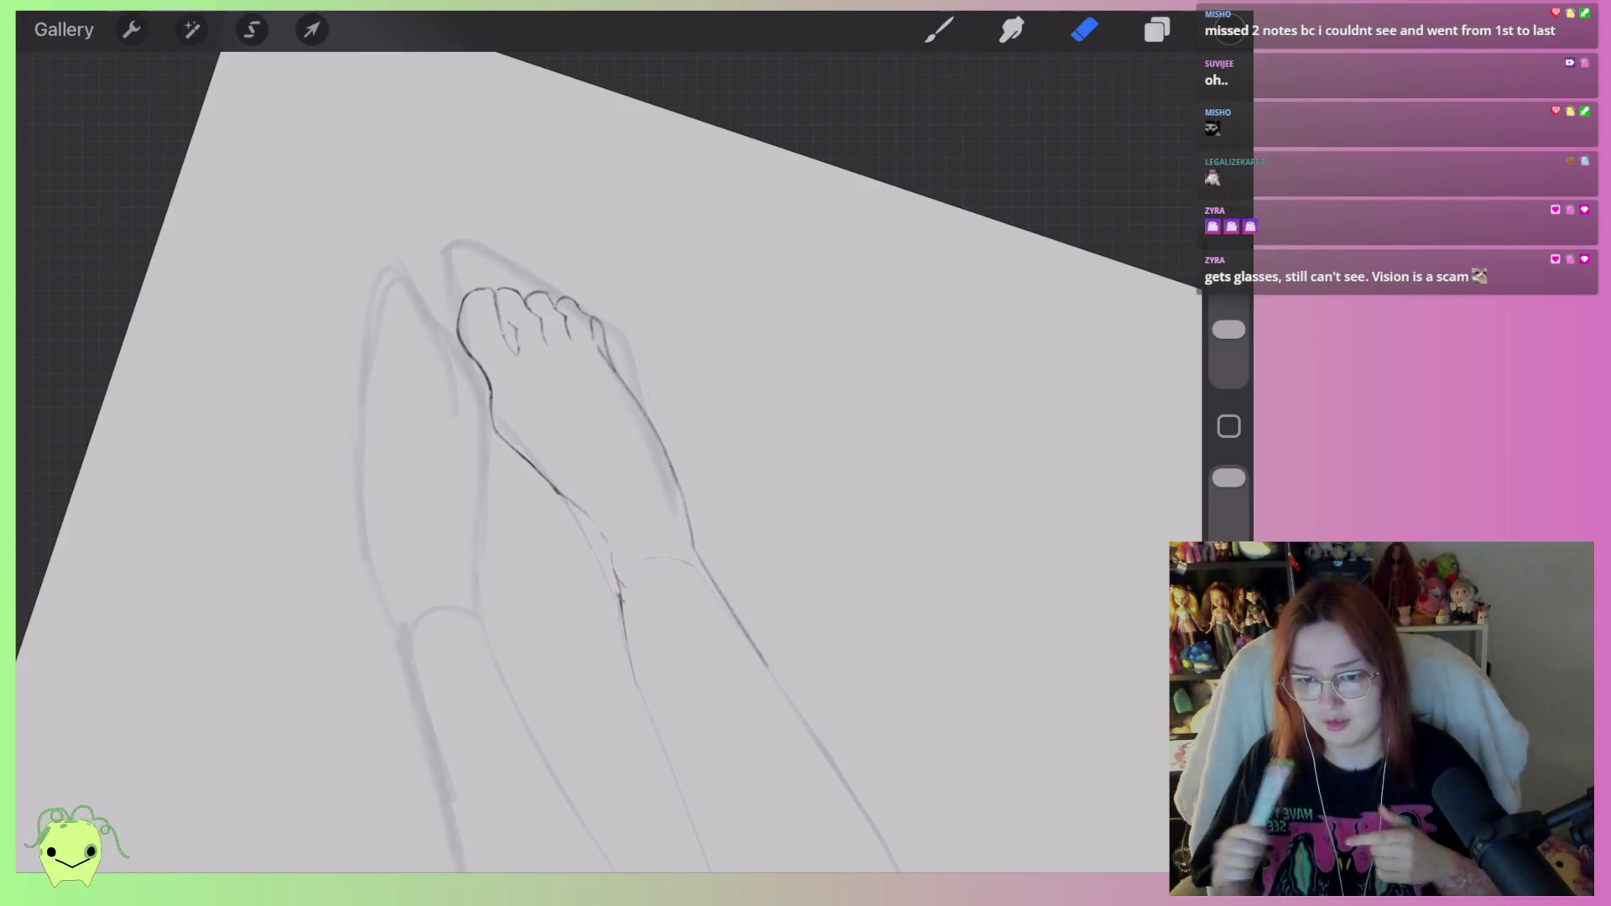
# Draw a dark diagonal pencil line along the leg, redrawing it once.
pyautogui.scroll(-3, 587, 420)
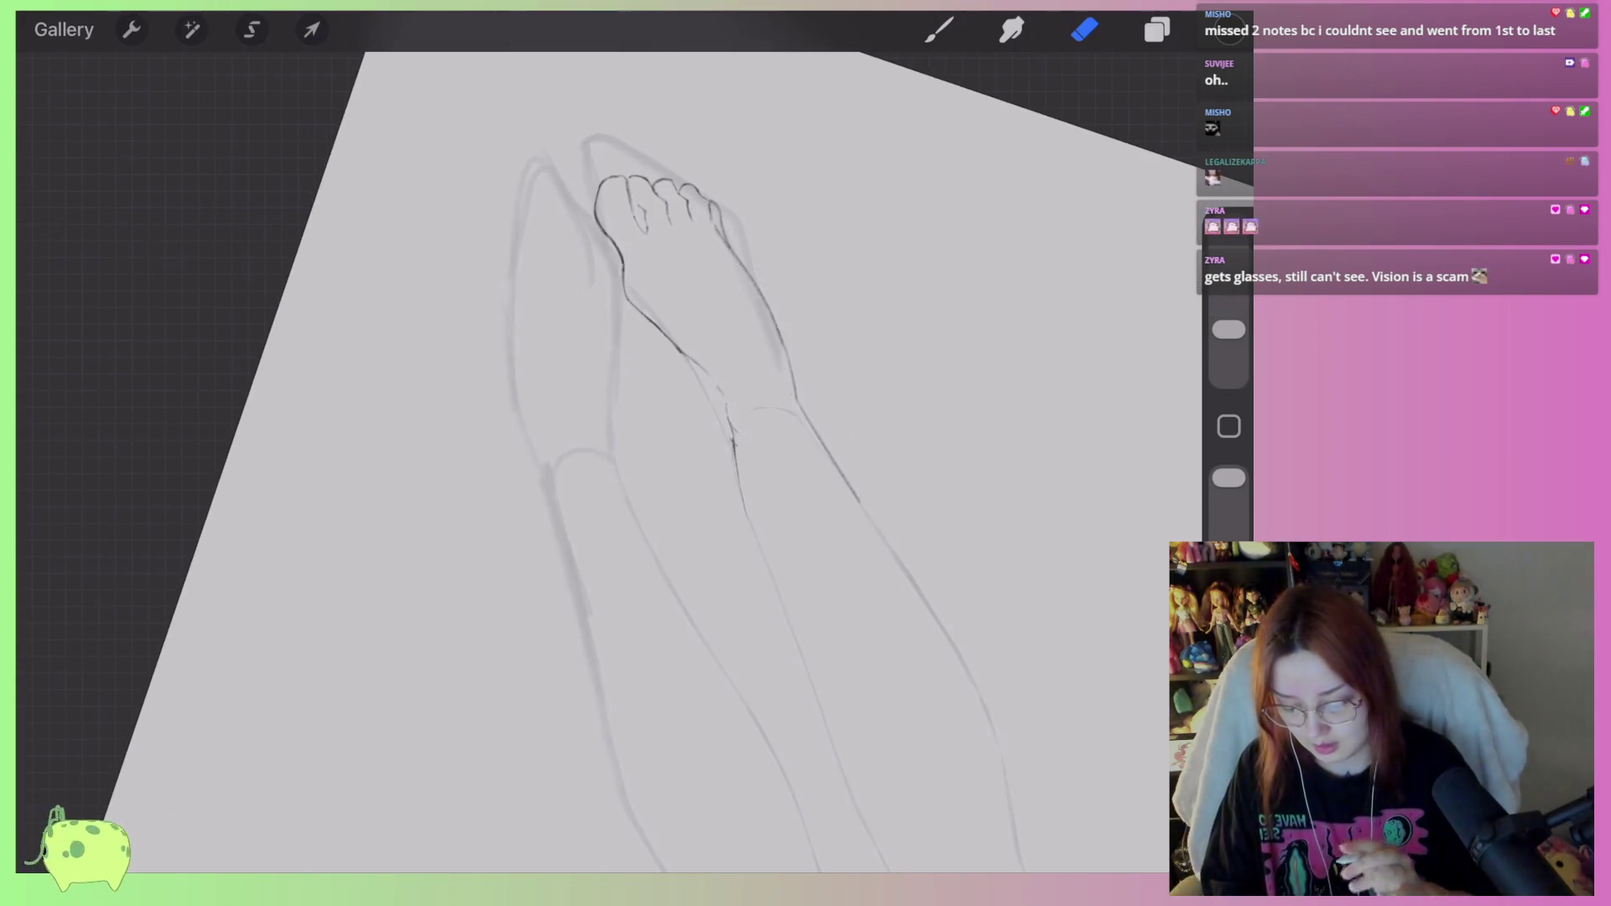
pyautogui.scroll(3, 638, 420)
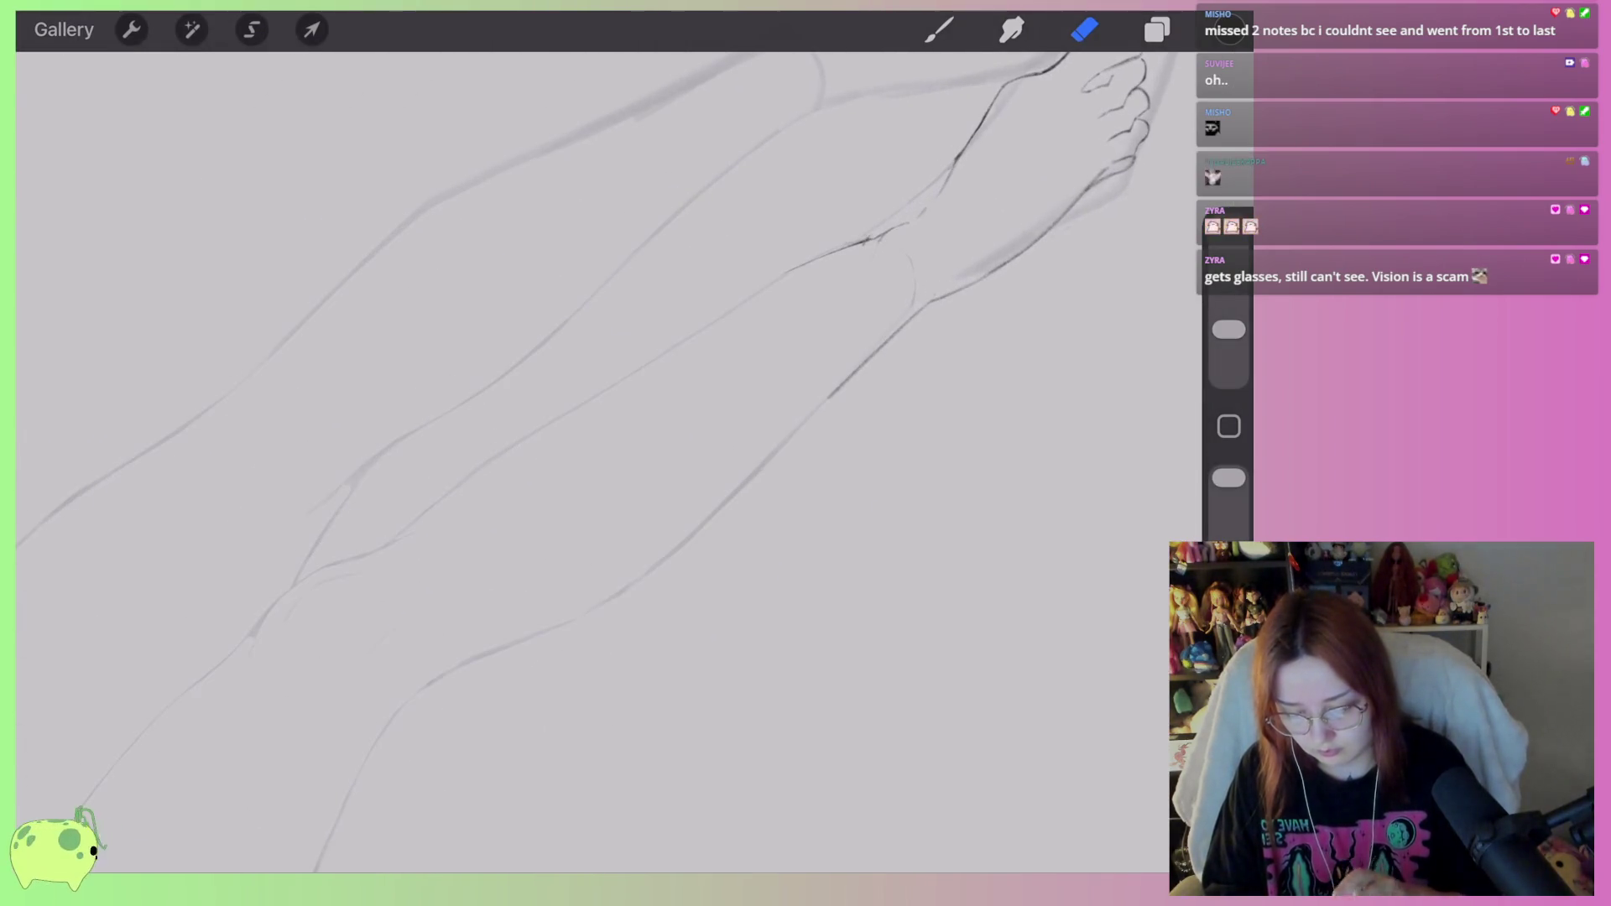
pyautogui.click(939, 29)
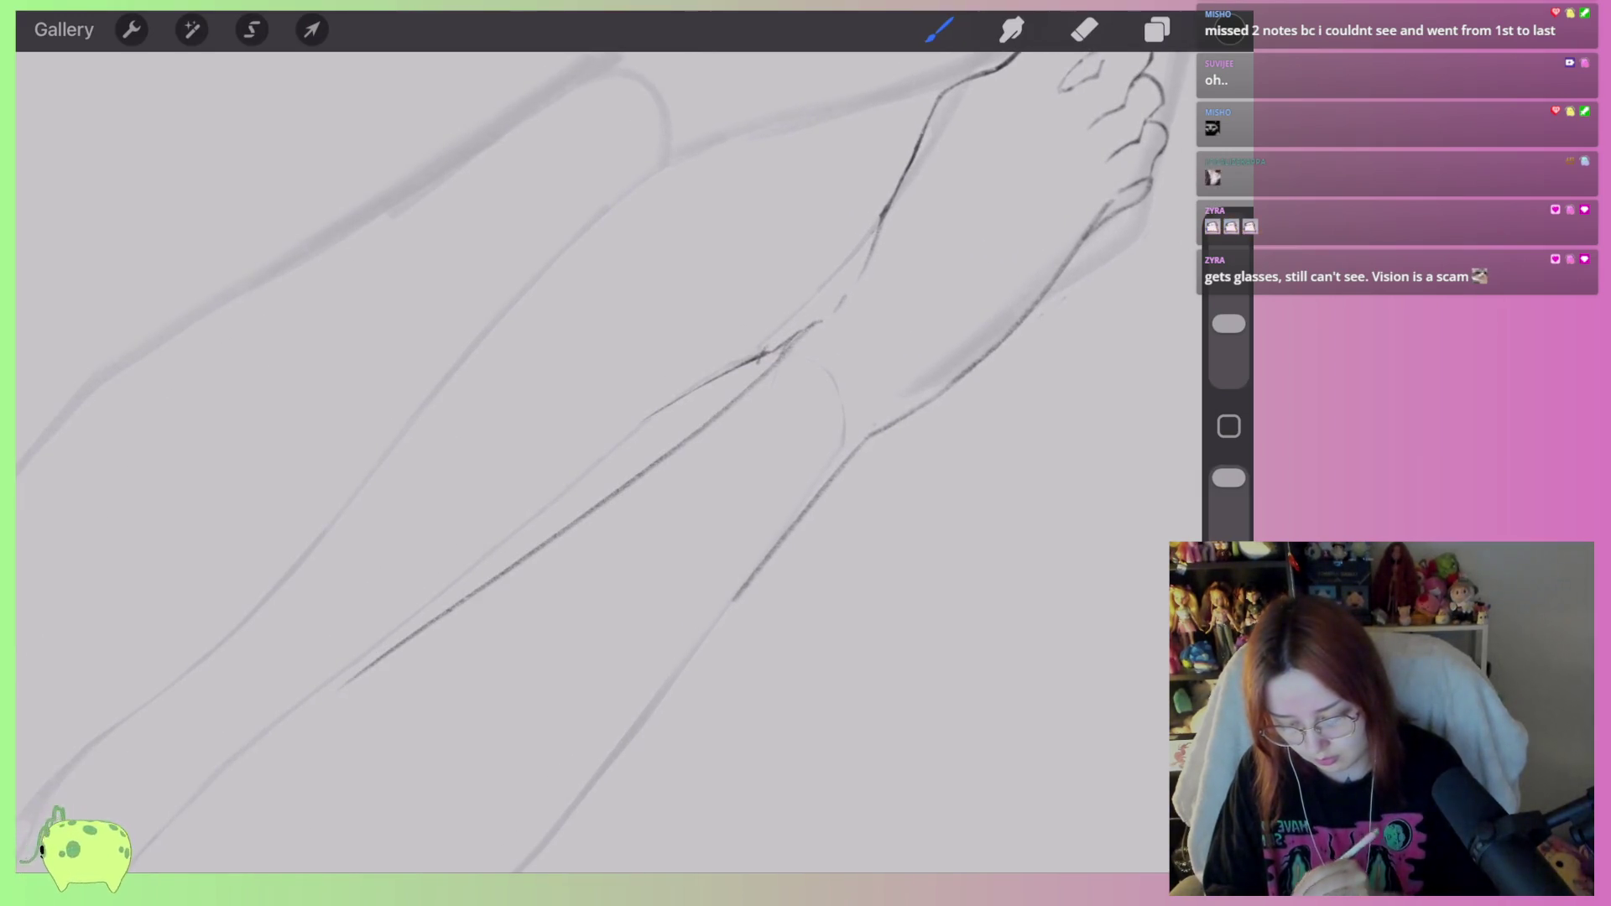
pyautogui.hotkey('ctrl', 'z')
pyautogui.moveTo(904, 176); pyautogui.dragTo(449, 500)
pyautogui.hotkey('ctrl', 'z')
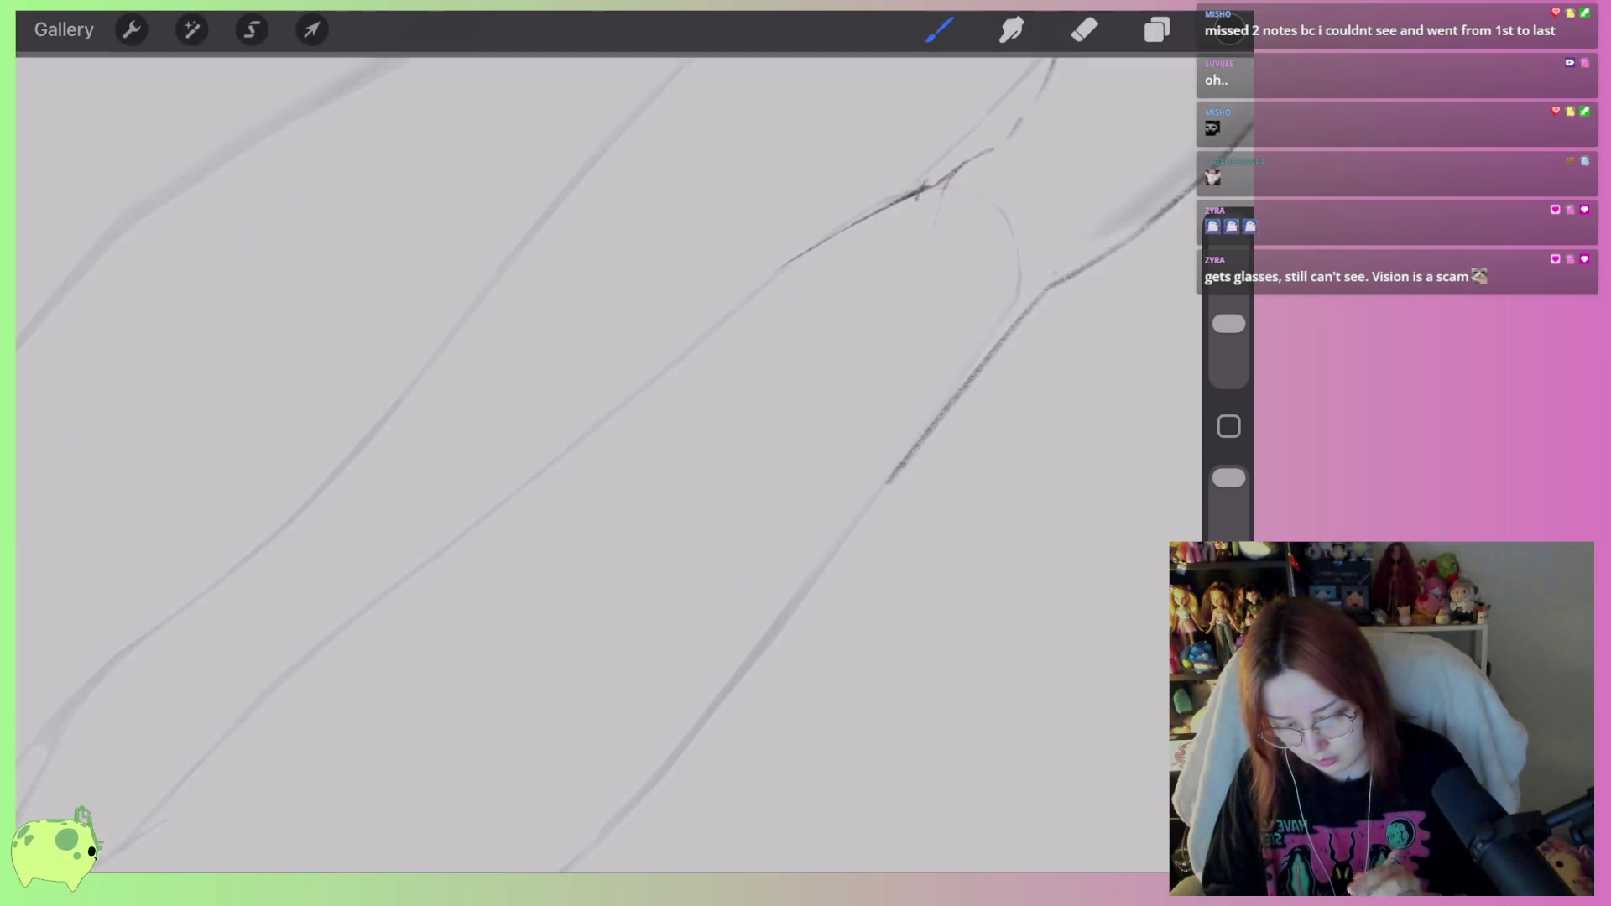
pyautogui.moveTo(965, 165); pyautogui.dragTo(443, 547)
# Extend the leg outline further down and erase the faint stroke near the ankle.
pyautogui.moveTo(587, 420); pyautogui.dragTo(747, 256)
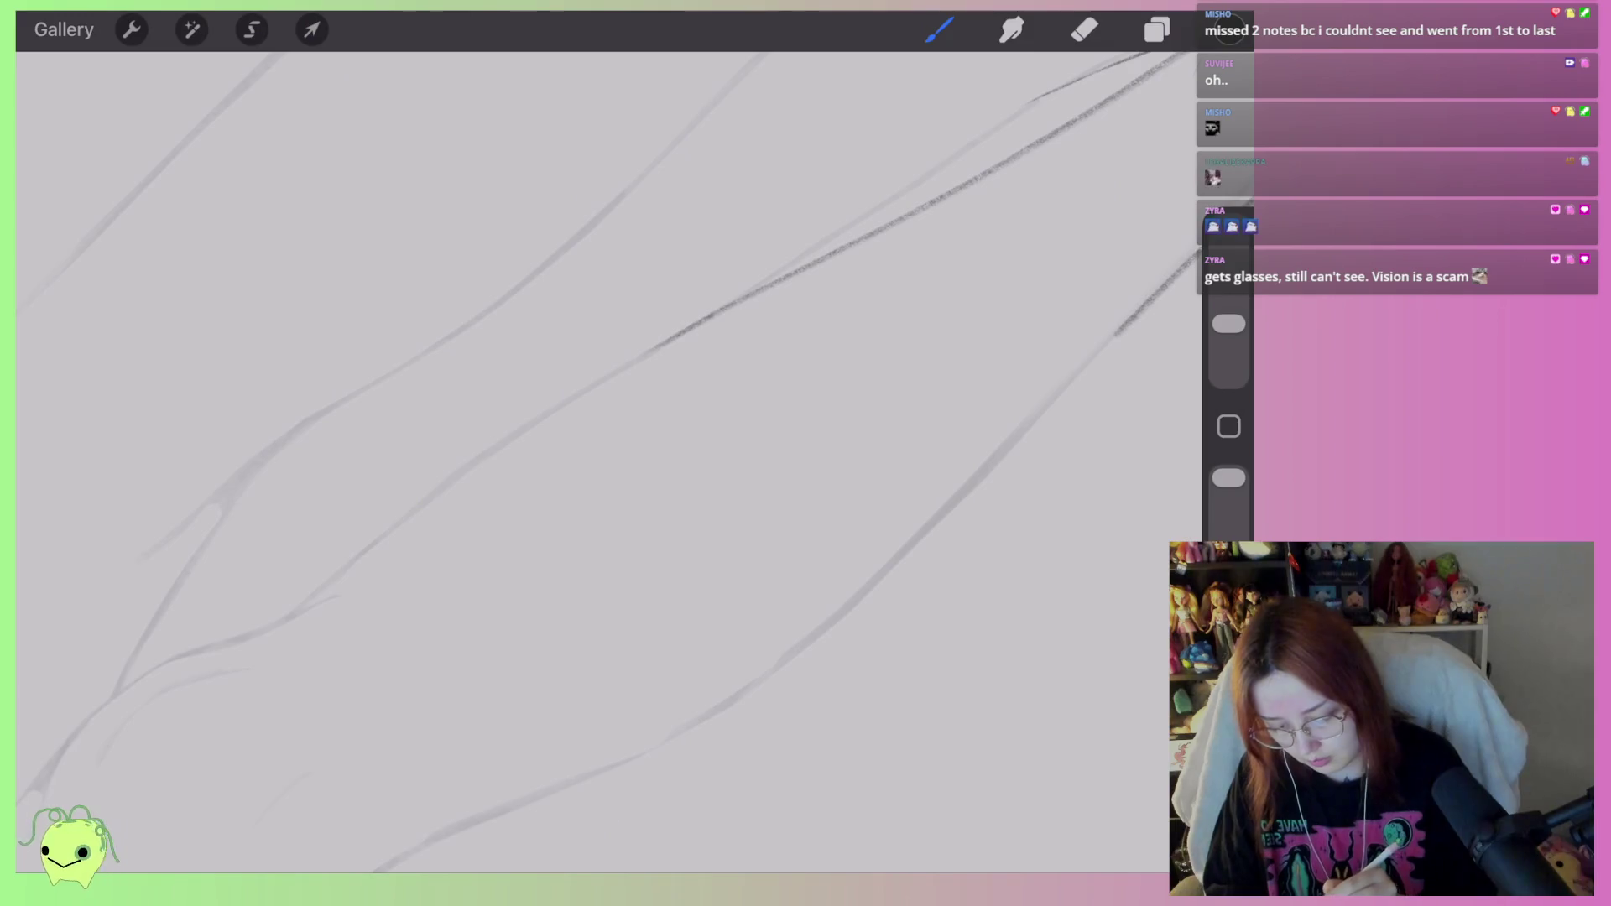
pyautogui.moveTo(638, 359); pyautogui.dragTo(471, 461)
pyautogui.moveTo(587, 420); pyautogui.dragTo(756, 319)
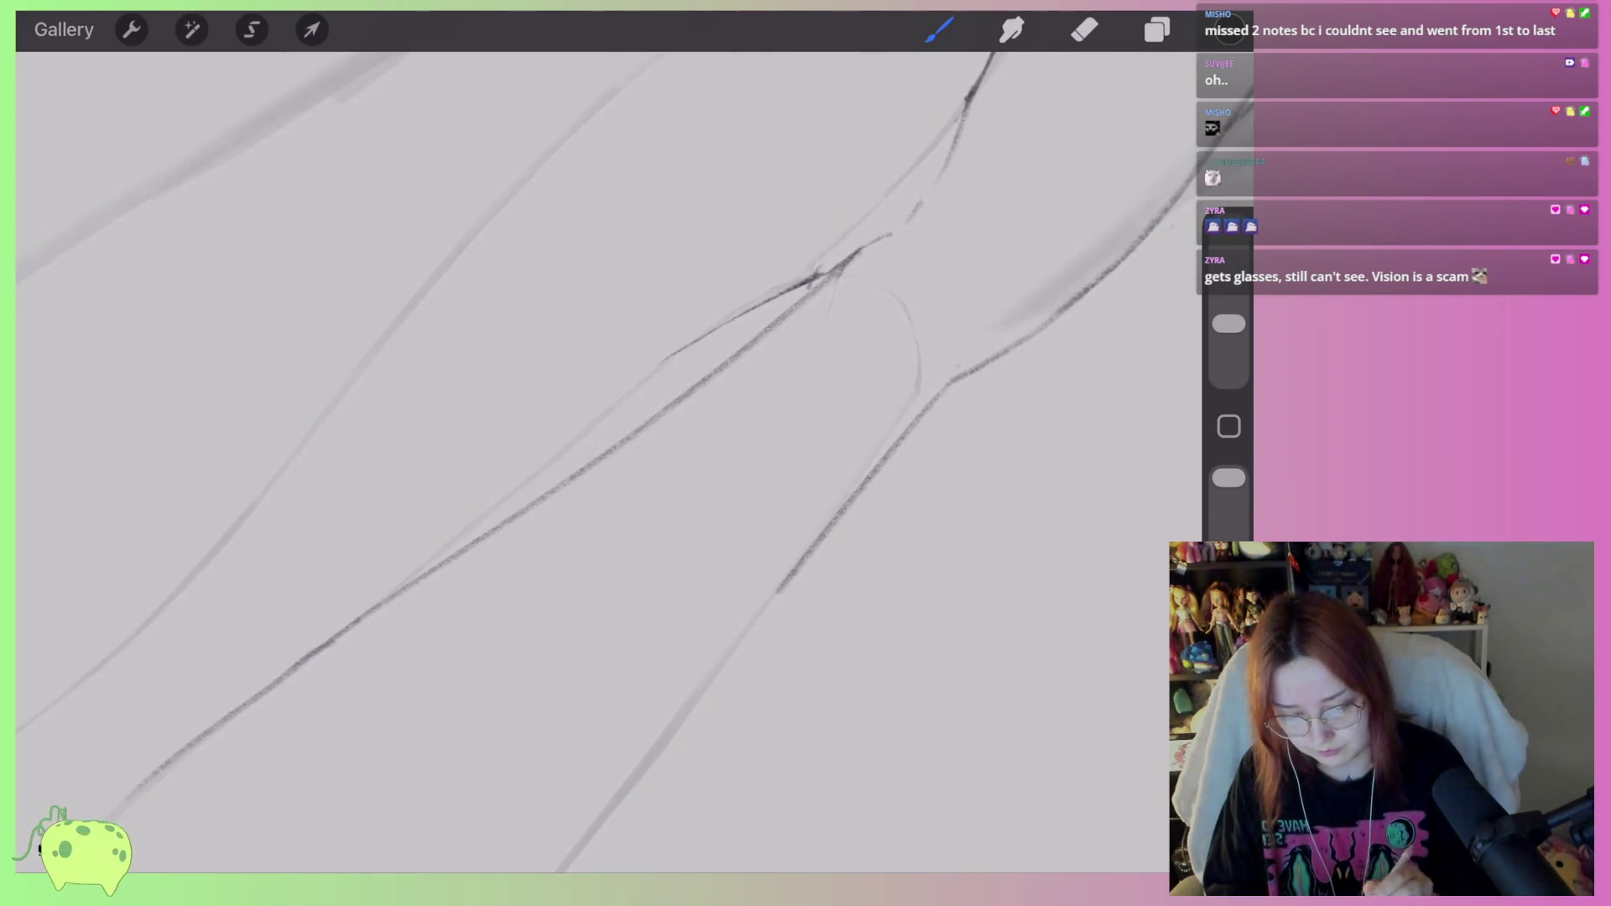
pyautogui.moveTo(588, 419)
pyautogui.mouseDown()
pyautogui.moveTo(545, 377)
pyautogui.moveTo(638, 470)
pyautogui.mouseUp()
pyautogui.moveTo(651, 587)
pyautogui.mouseDown()
pyautogui.moveTo(554, 360)
pyautogui.moveTo(632, 517)
pyautogui.mouseUp()
# Darken the shin contour and the leg contour above it with pencil strokes.
pyautogui.press('b')
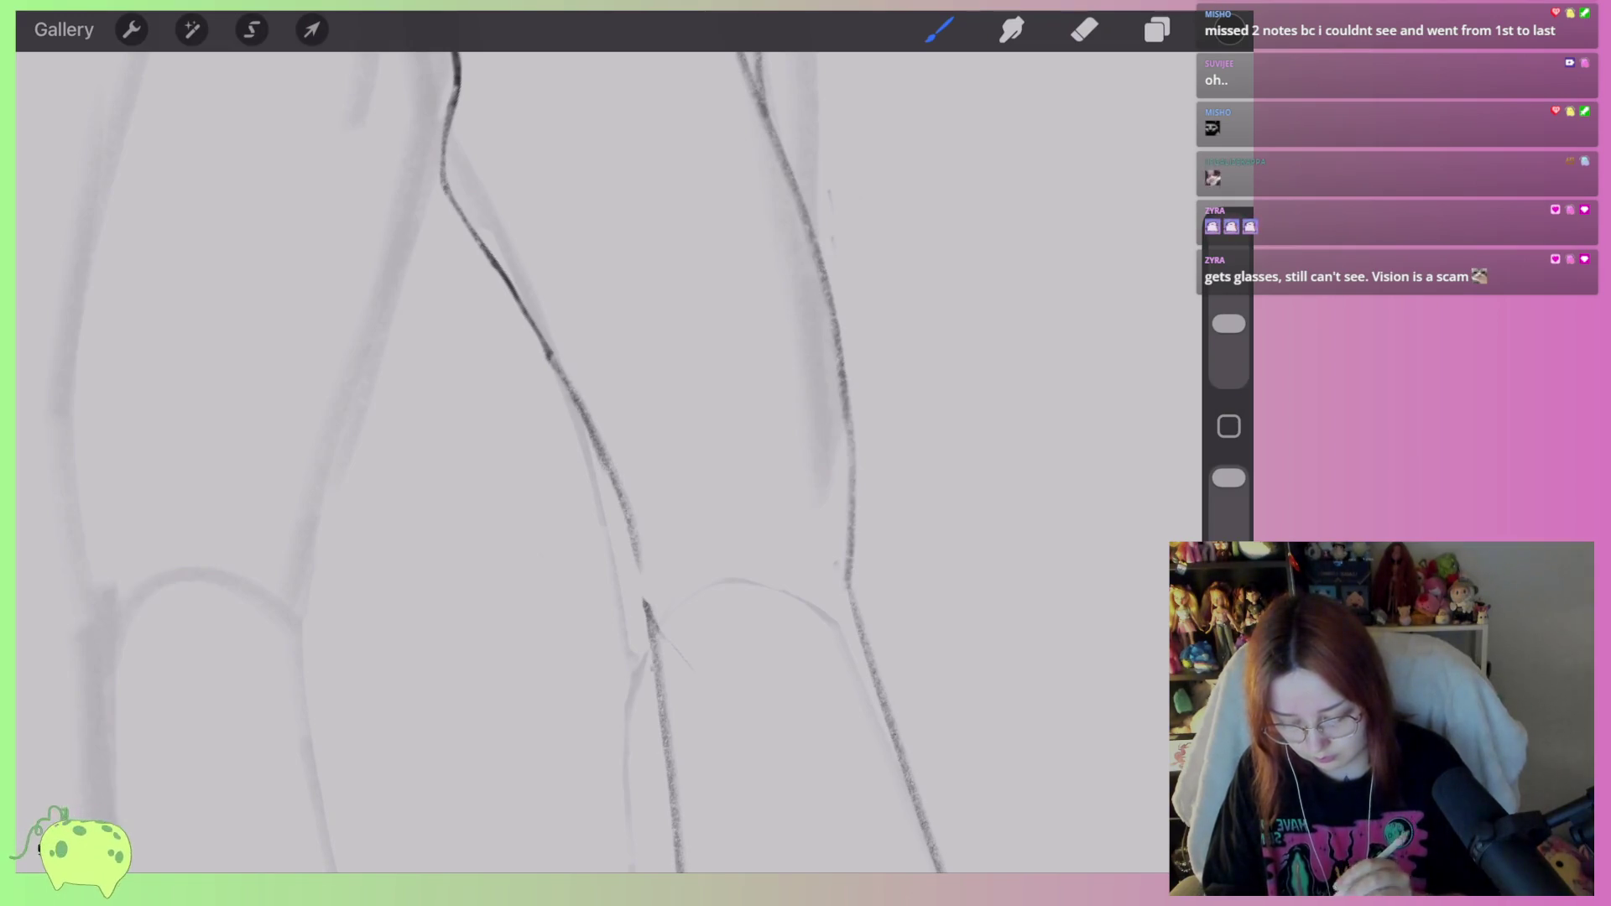
pyautogui.hotkey('ctrl', 'z')
pyautogui.hotkey('ctrl', 'shift', 'z')
pyautogui.scroll(-3, 604, 461)
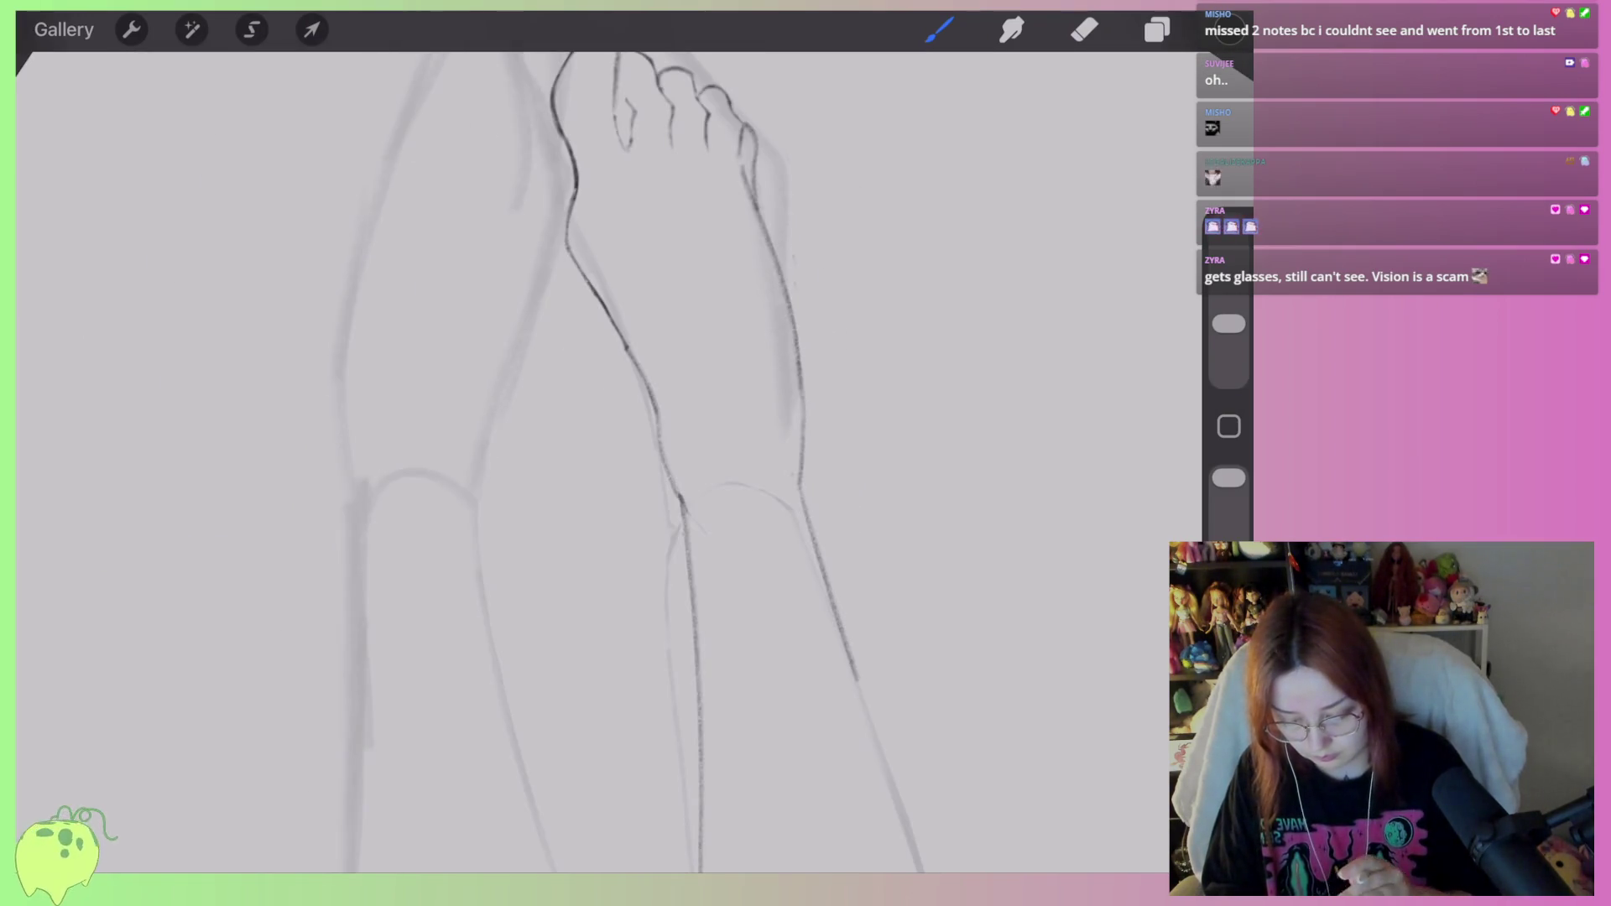
pyautogui.scroll(3, 604, 462)
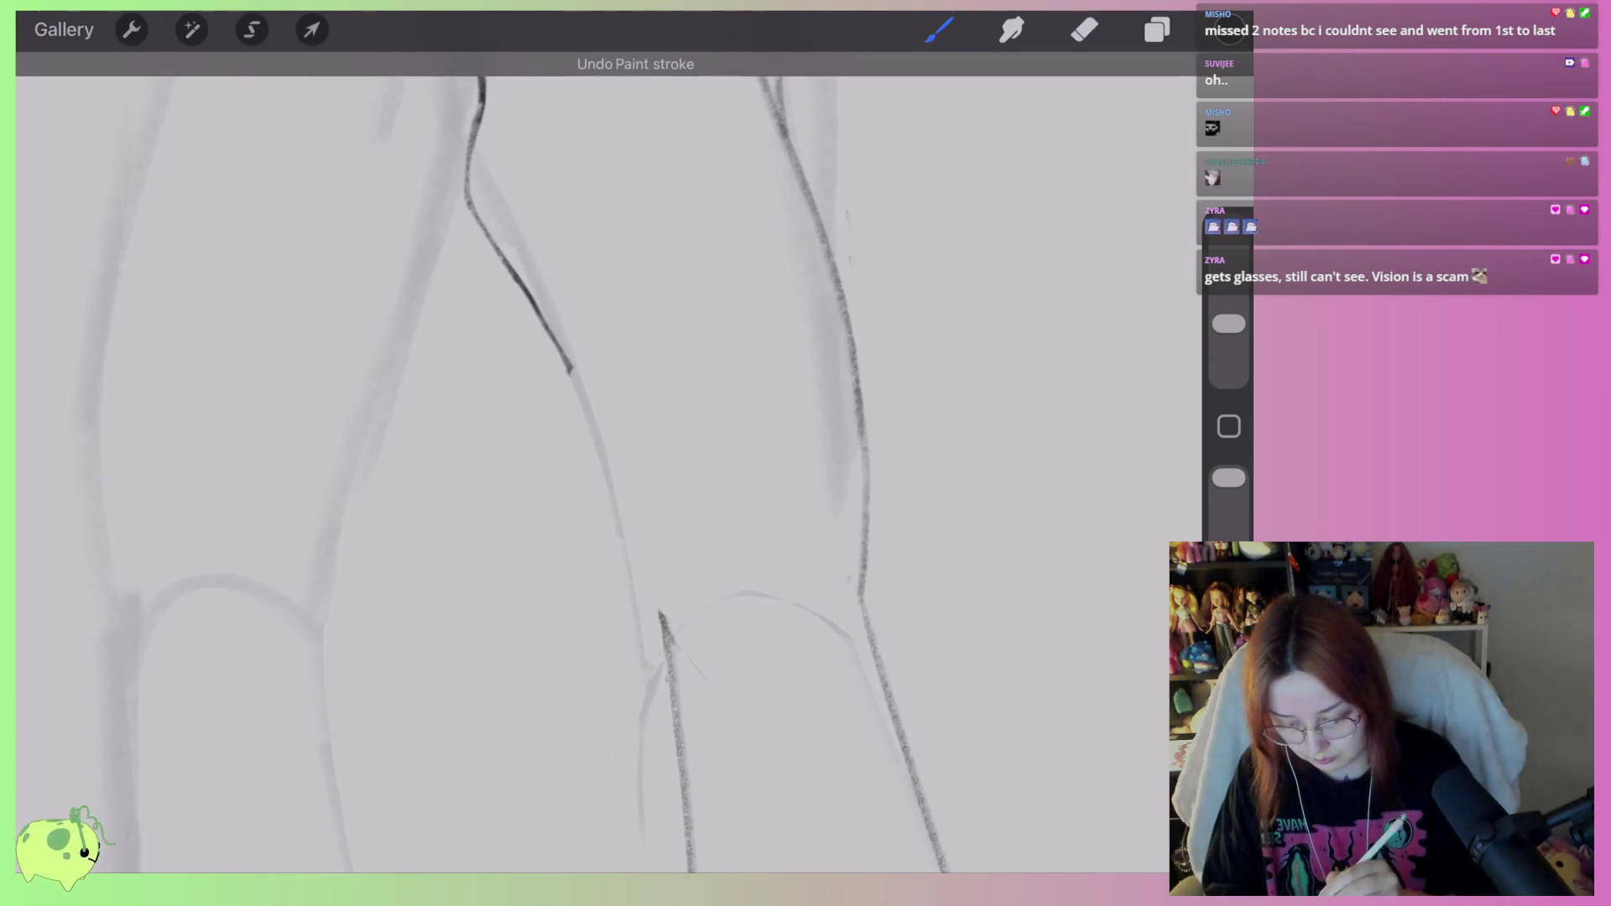
pyautogui.moveTo(571, 370); pyautogui.dragTo(653, 579)
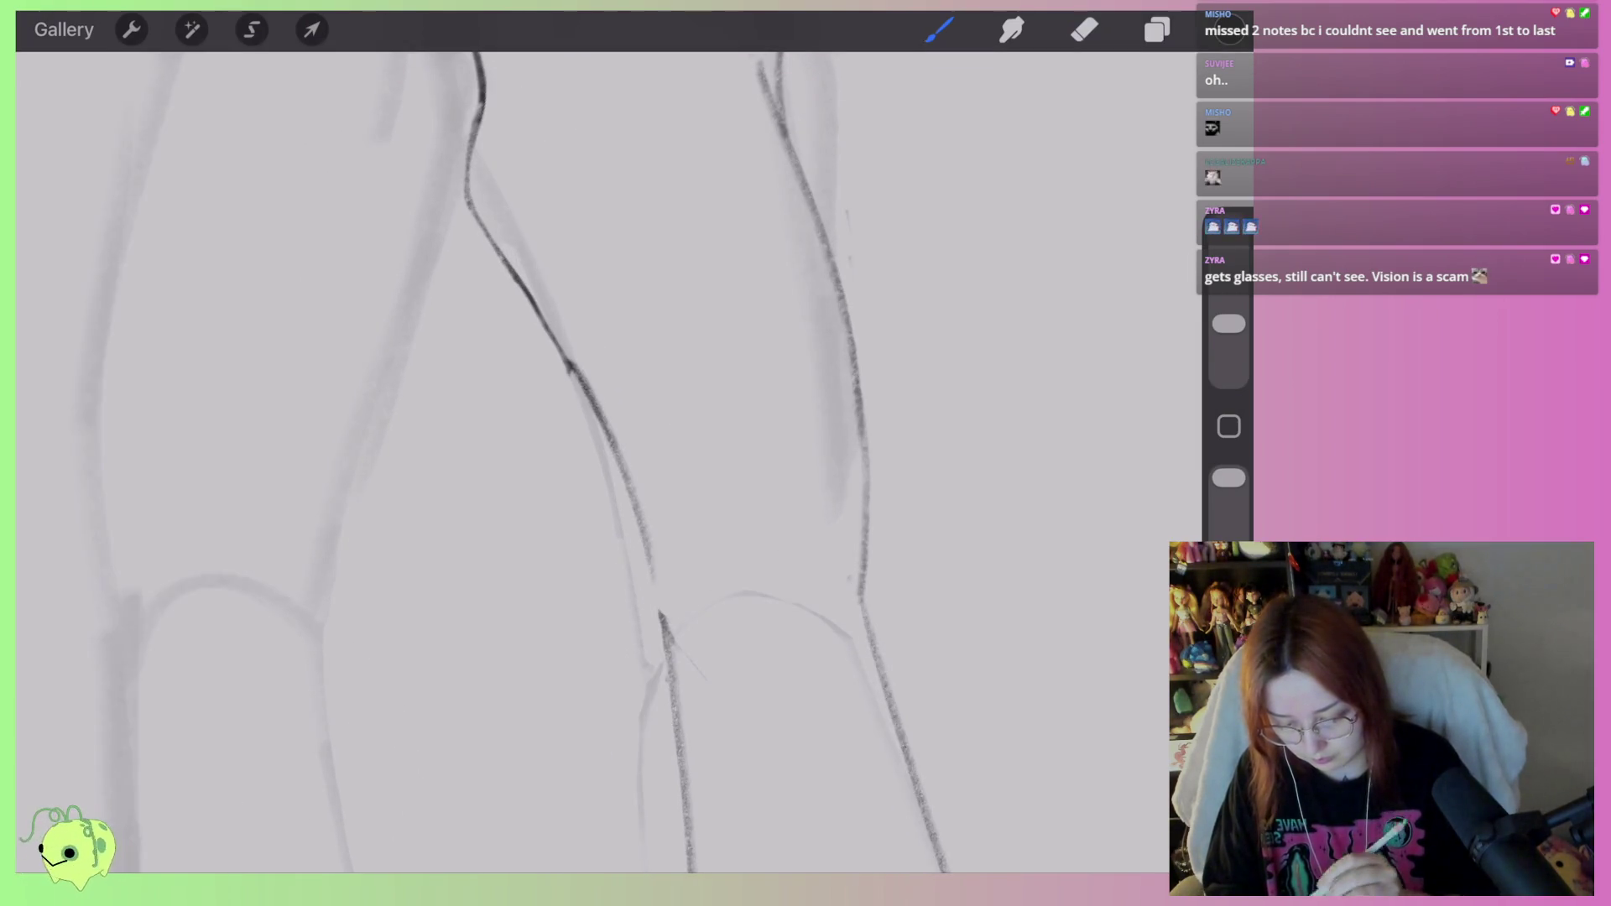
pyautogui.scroll(-3, 604, 462)
pyautogui.scroll(5, 604, 461)
pyautogui.moveTo(673, 315); pyautogui.dragTo(579, 491)
# Lightly erase the freshly darkened leg contour to thin it.
pyautogui.press('e')
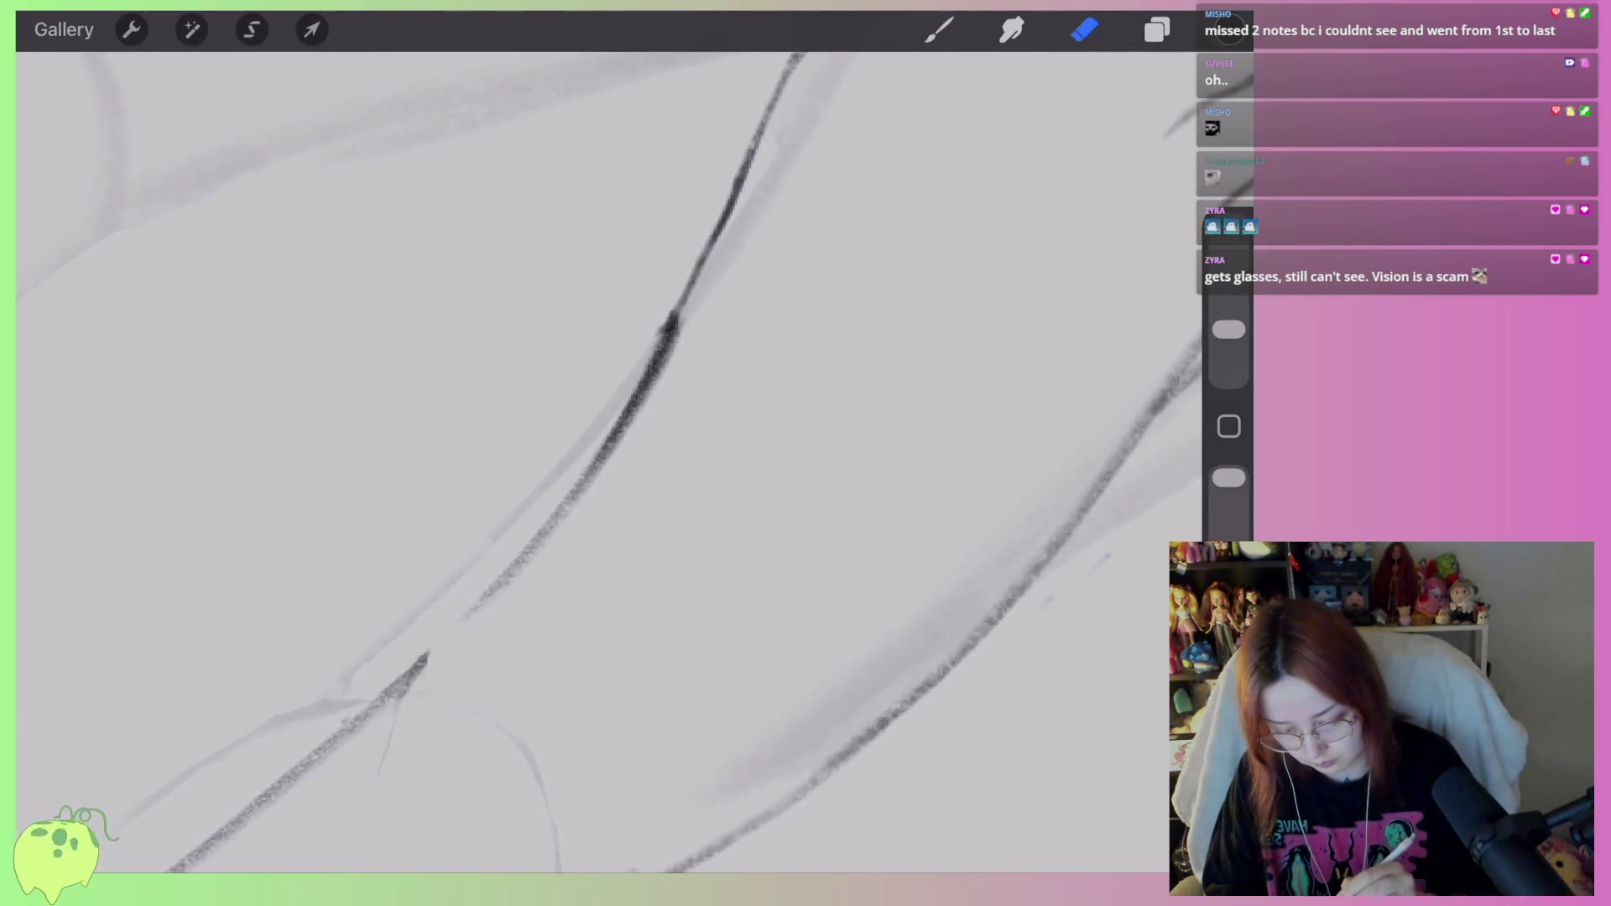
pyautogui.moveTo(687, 372)
pyautogui.mouseDown()
pyautogui.moveTo(700, 328)
pyautogui.moveTo(608, 492)
pyautogui.moveTo(537, 554)
pyautogui.mouseUp()
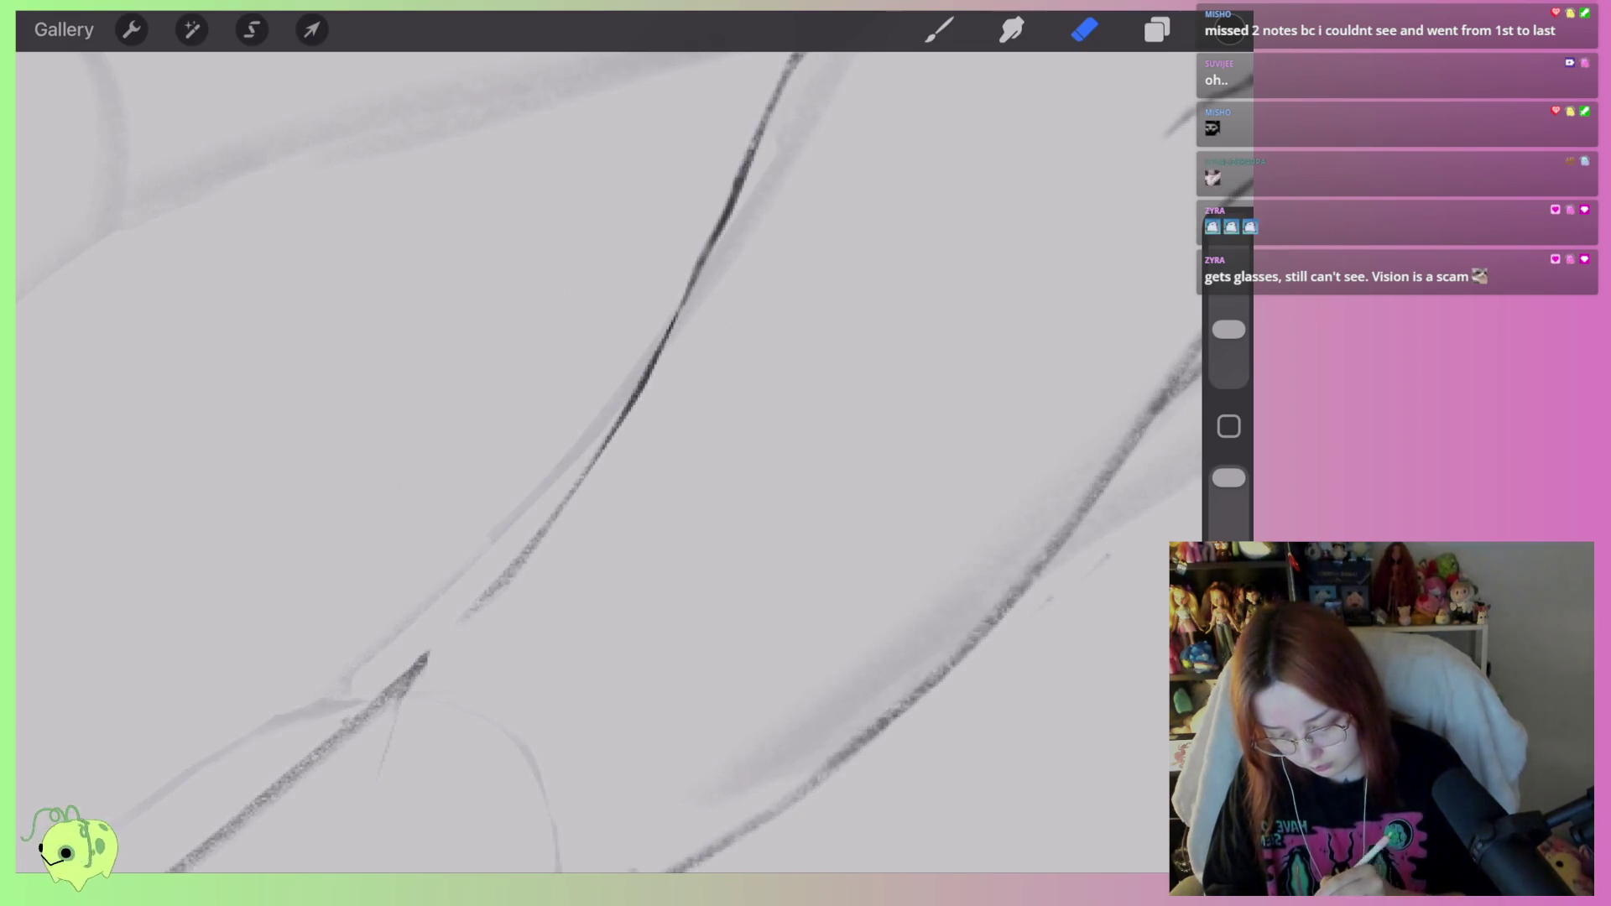
pyautogui.scroll(-5, 604, 461)
pyautogui.hscroll(-4, 604, 461)
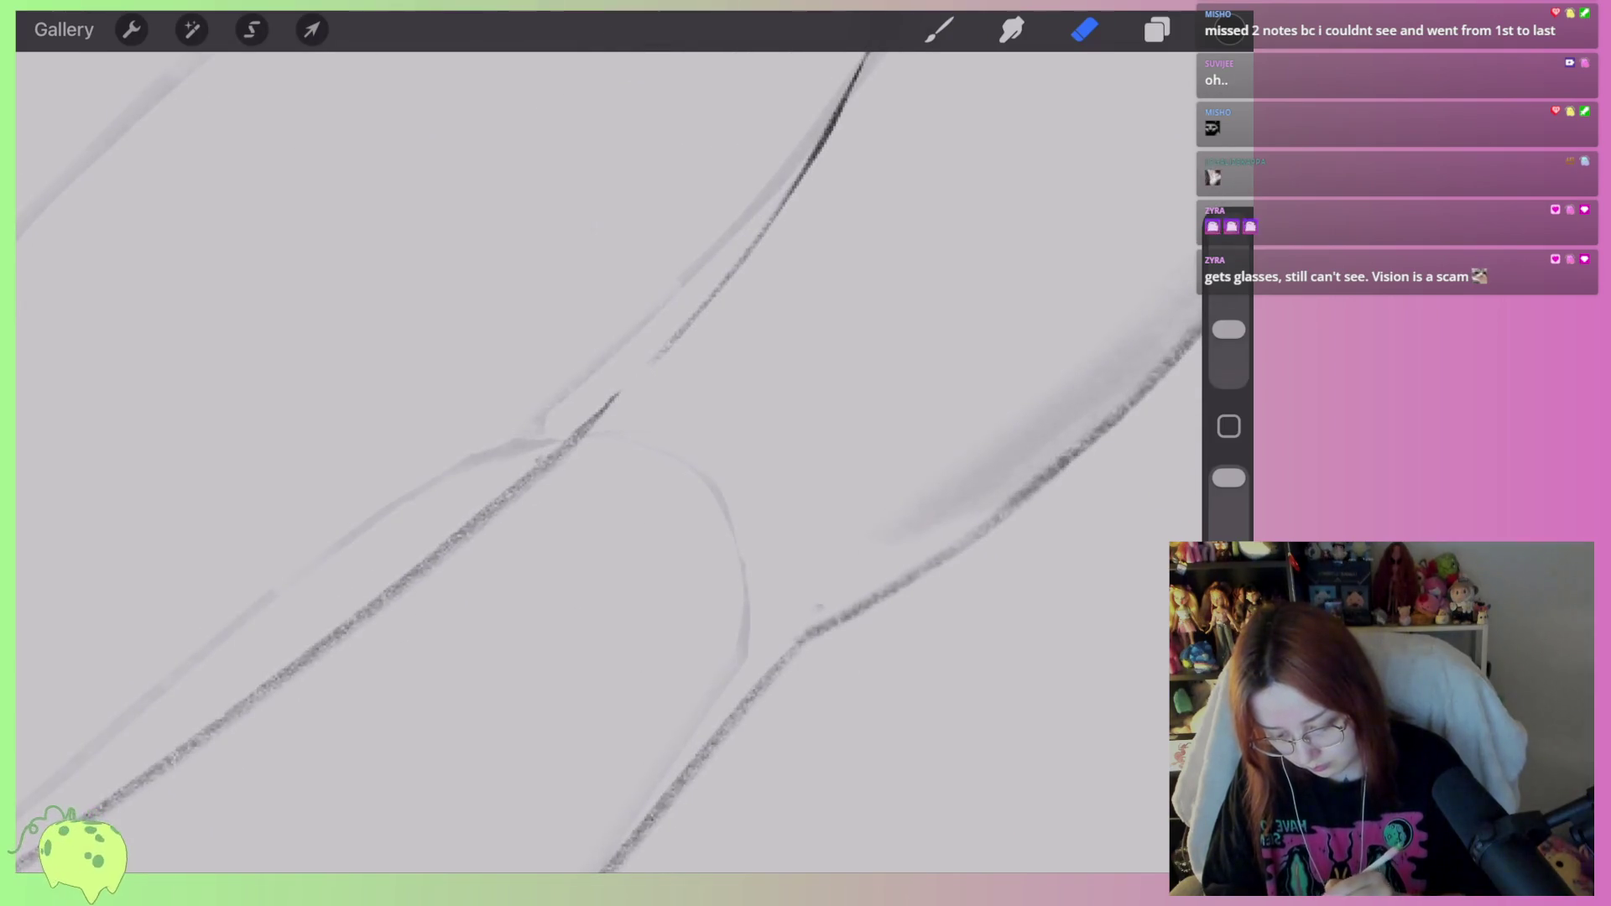
pyautogui.scroll(-5, 604, 461)
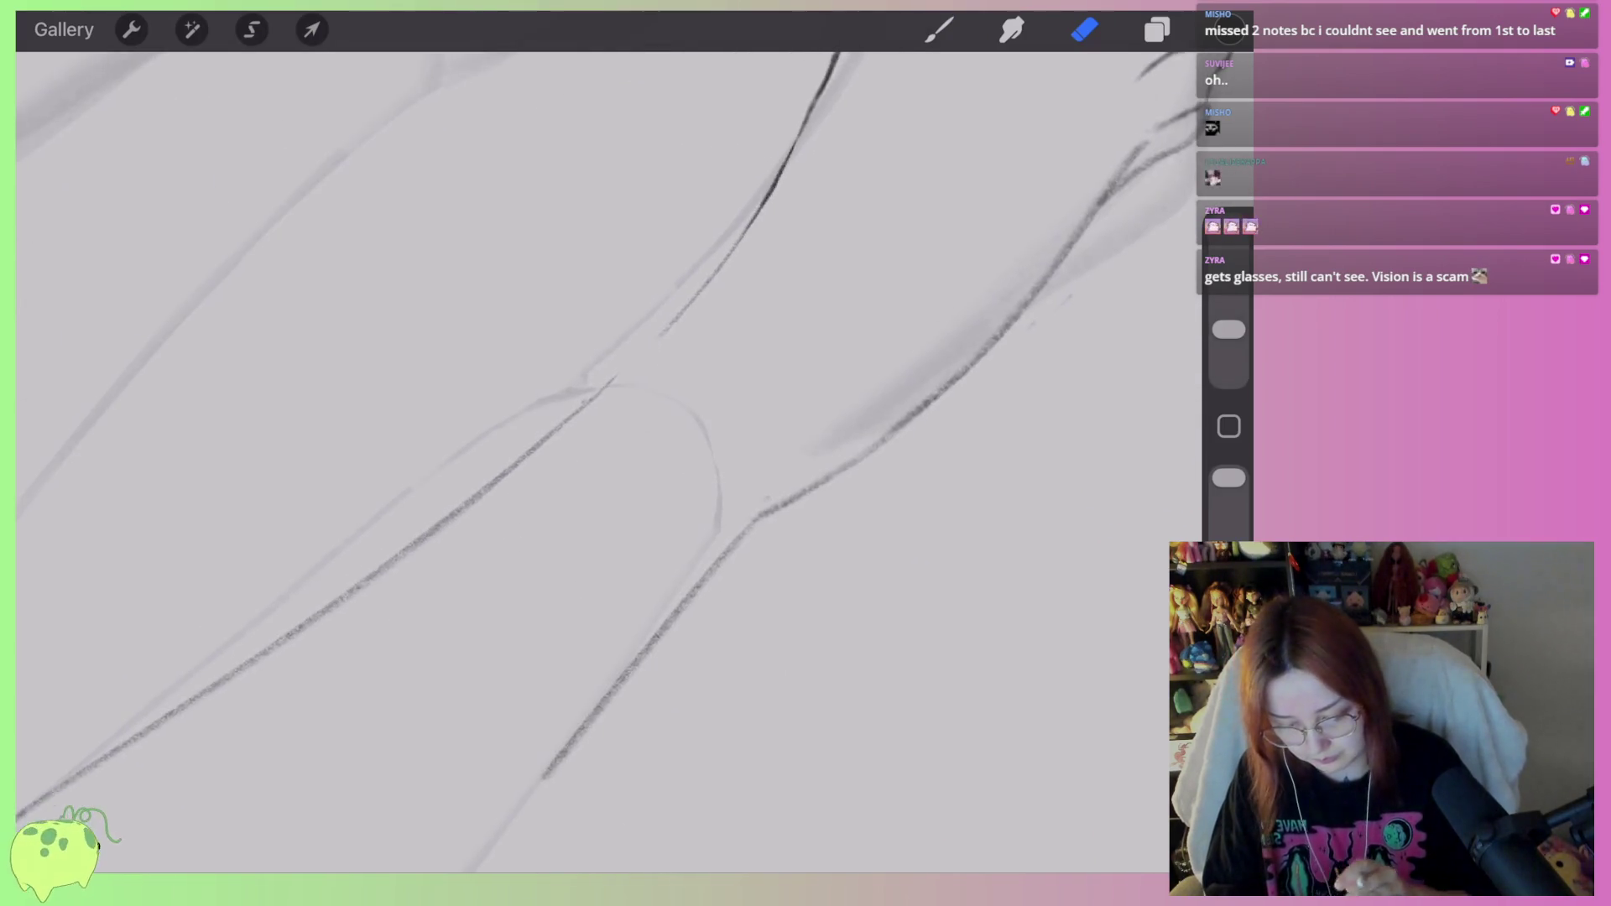
pyautogui.scroll(10, 638, 210)
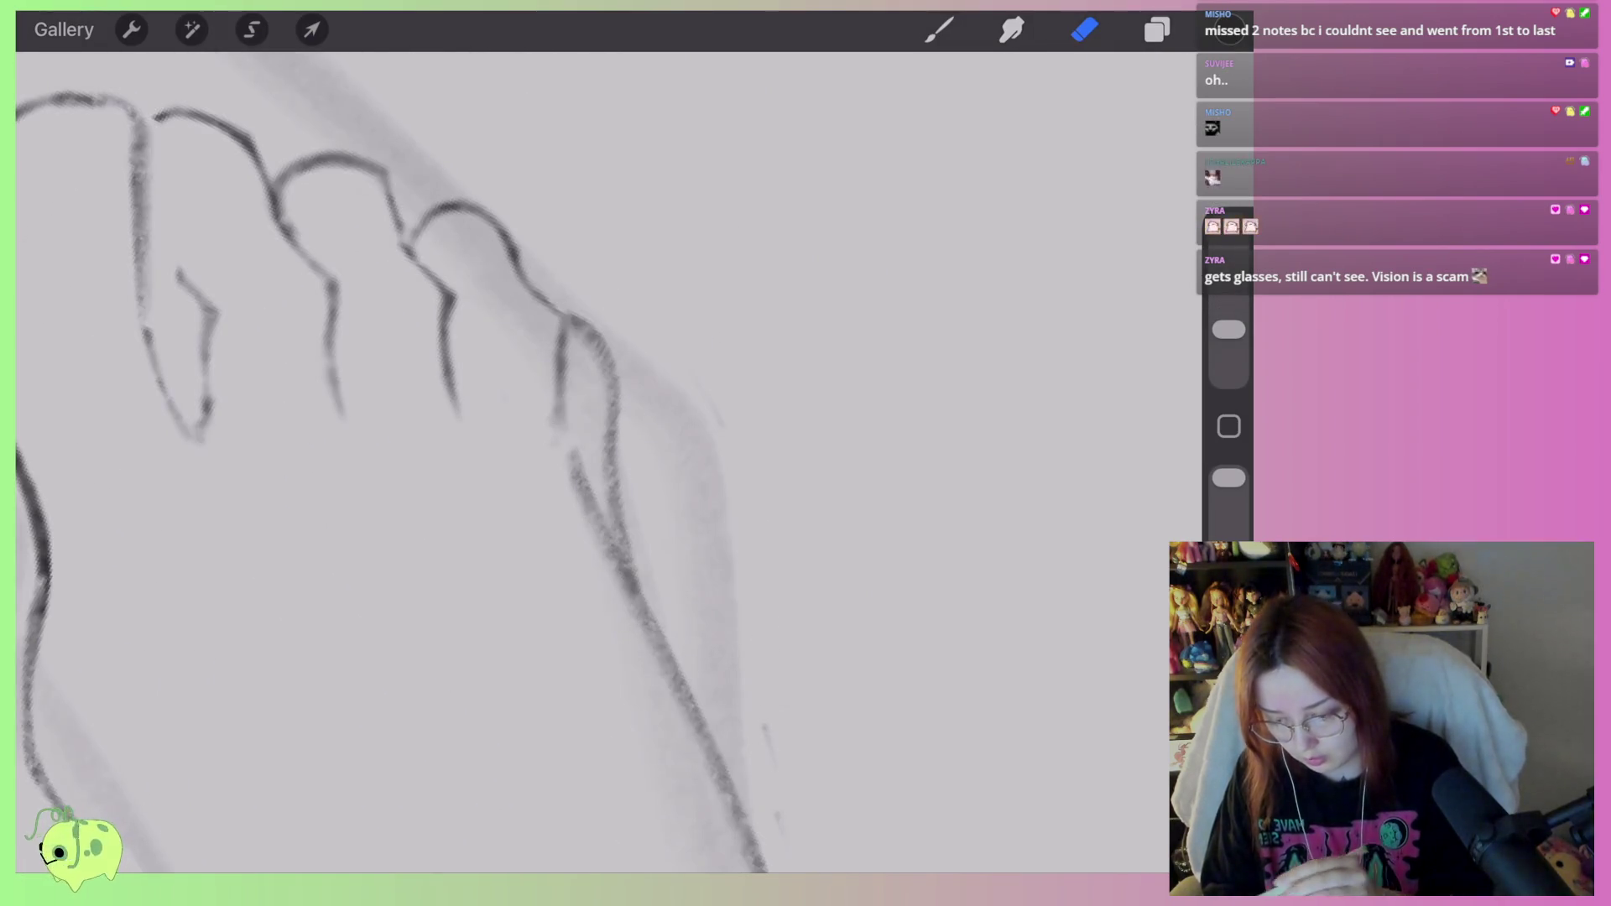
# Lasso the little toe and reshape it with a Distort transform.
pyautogui.click(252, 30)
pyautogui.moveTo(579, 354)
pyautogui.mouseDown()
pyautogui.moveTo(642, 461)
pyautogui.moveTo(609, 617)
pyautogui.moveTo(560, 298)
pyautogui.mouseUp()
pyautogui.click(311, 29)
pyautogui.moveTo(587, 470); pyautogui.dragTo(587, 488)
pyautogui.moveTo(651, 652); pyautogui.dragTo(662, 655)
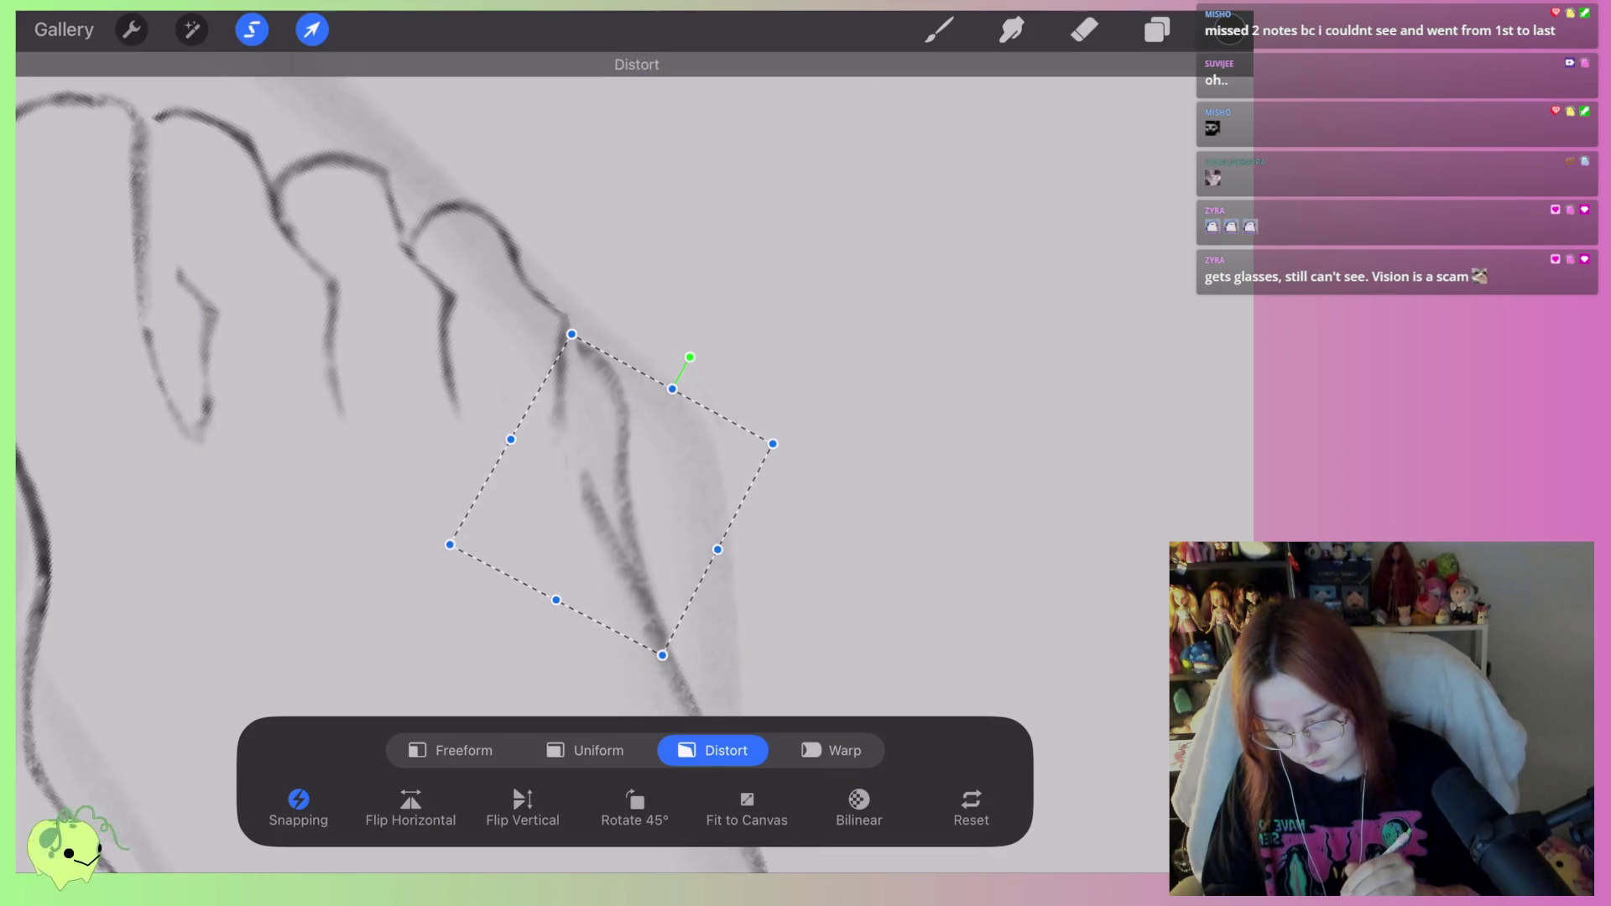
pyautogui.click(1085, 29)
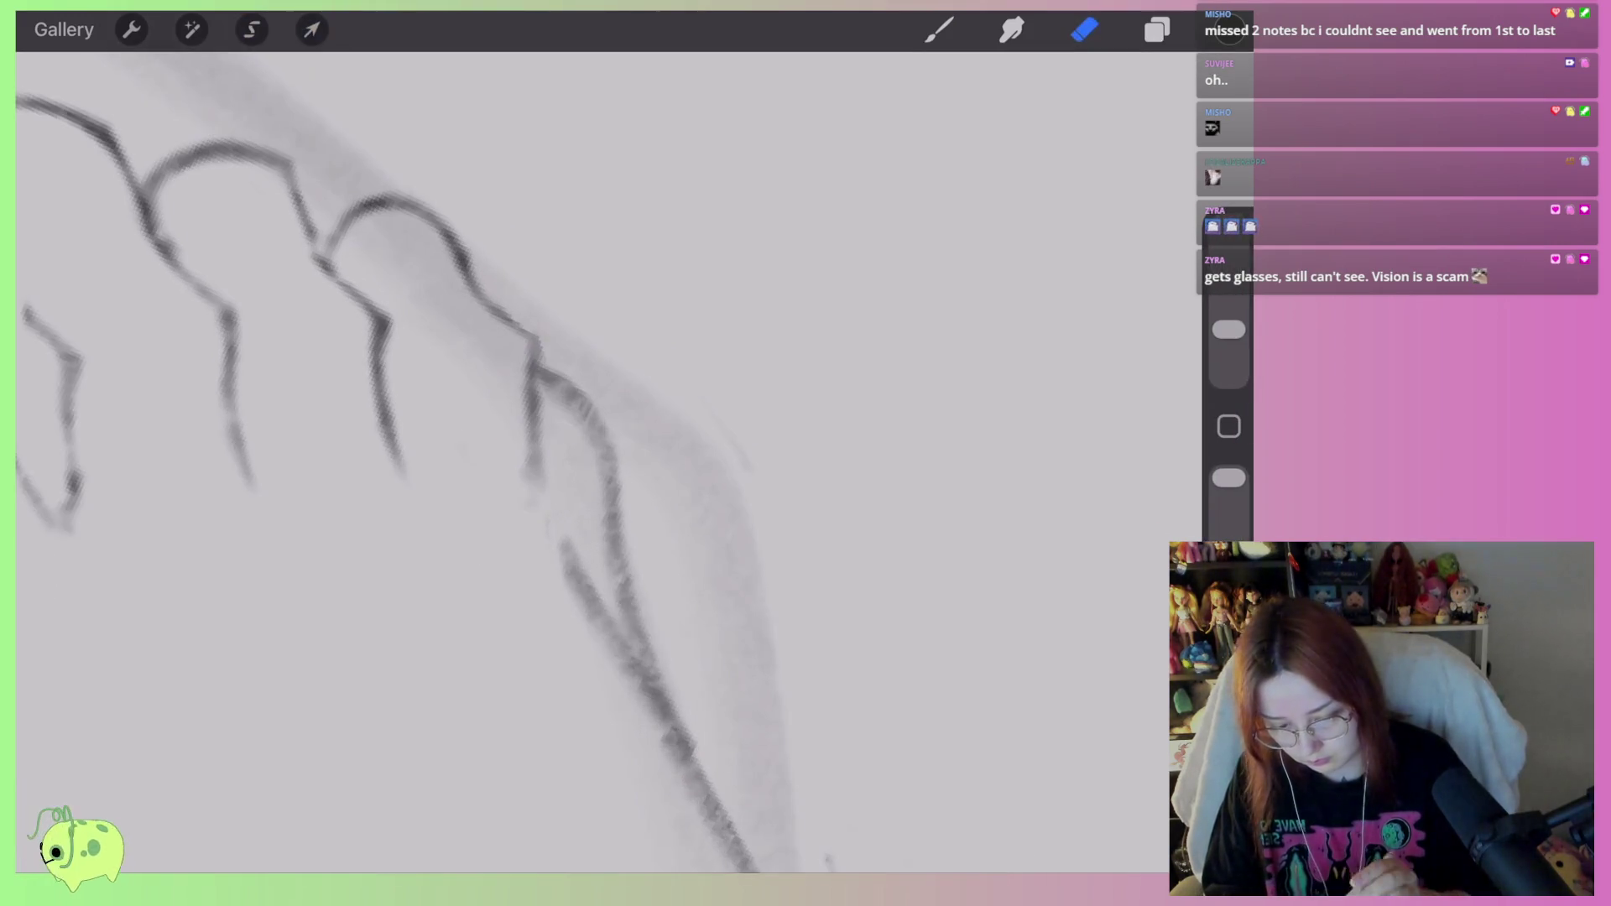
# Set the Eraser to 3% and lighten the doubled outer edge line down the foot.
pyautogui.moveTo(1228, 330); pyautogui.dragTo(1229, 351)
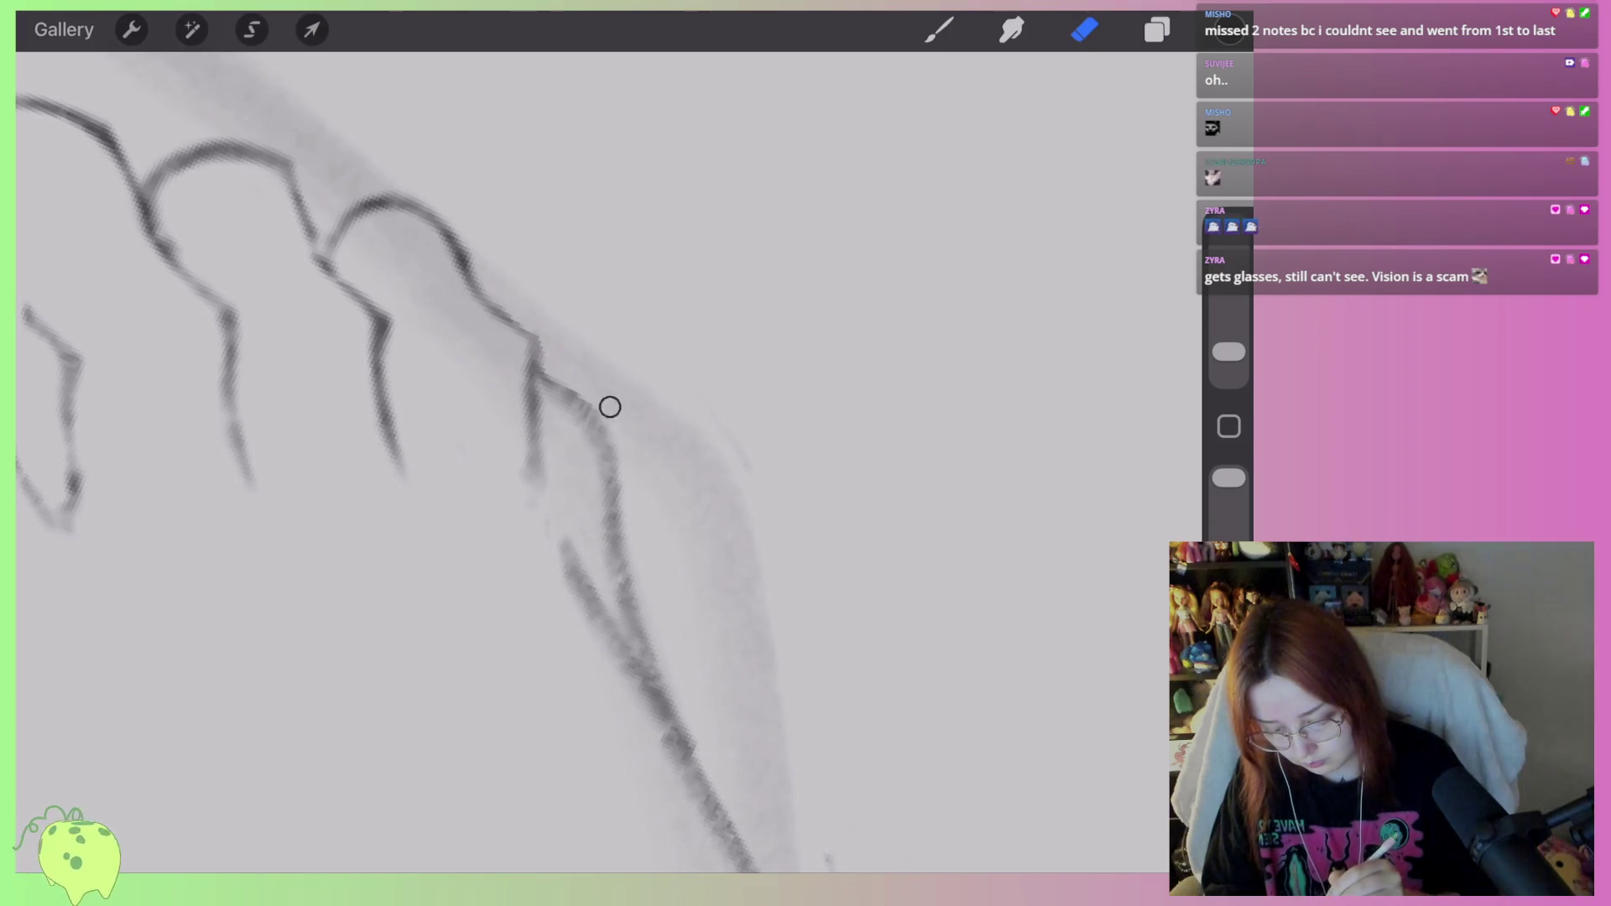
pyautogui.moveTo(636, 514); pyautogui.dragTo(608, 420)
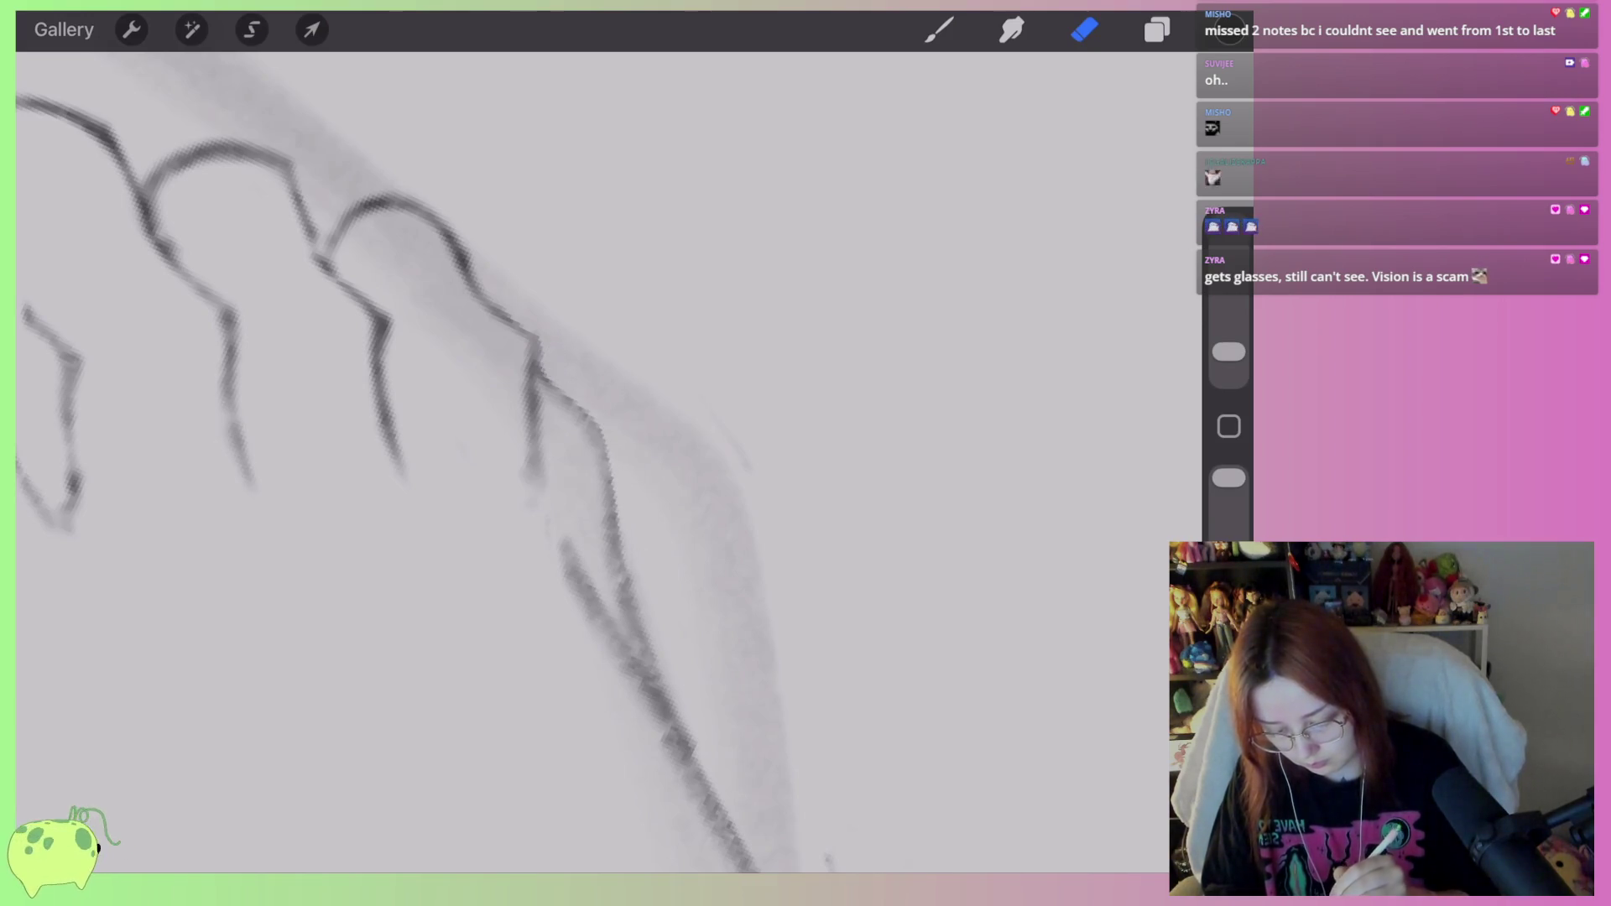
pyautogui.moveTo(562, 542); pyautogui.dragTo(597, 657)
pyautogui.moveTo(537, 382); pyautogui.dragTo(529, 487)
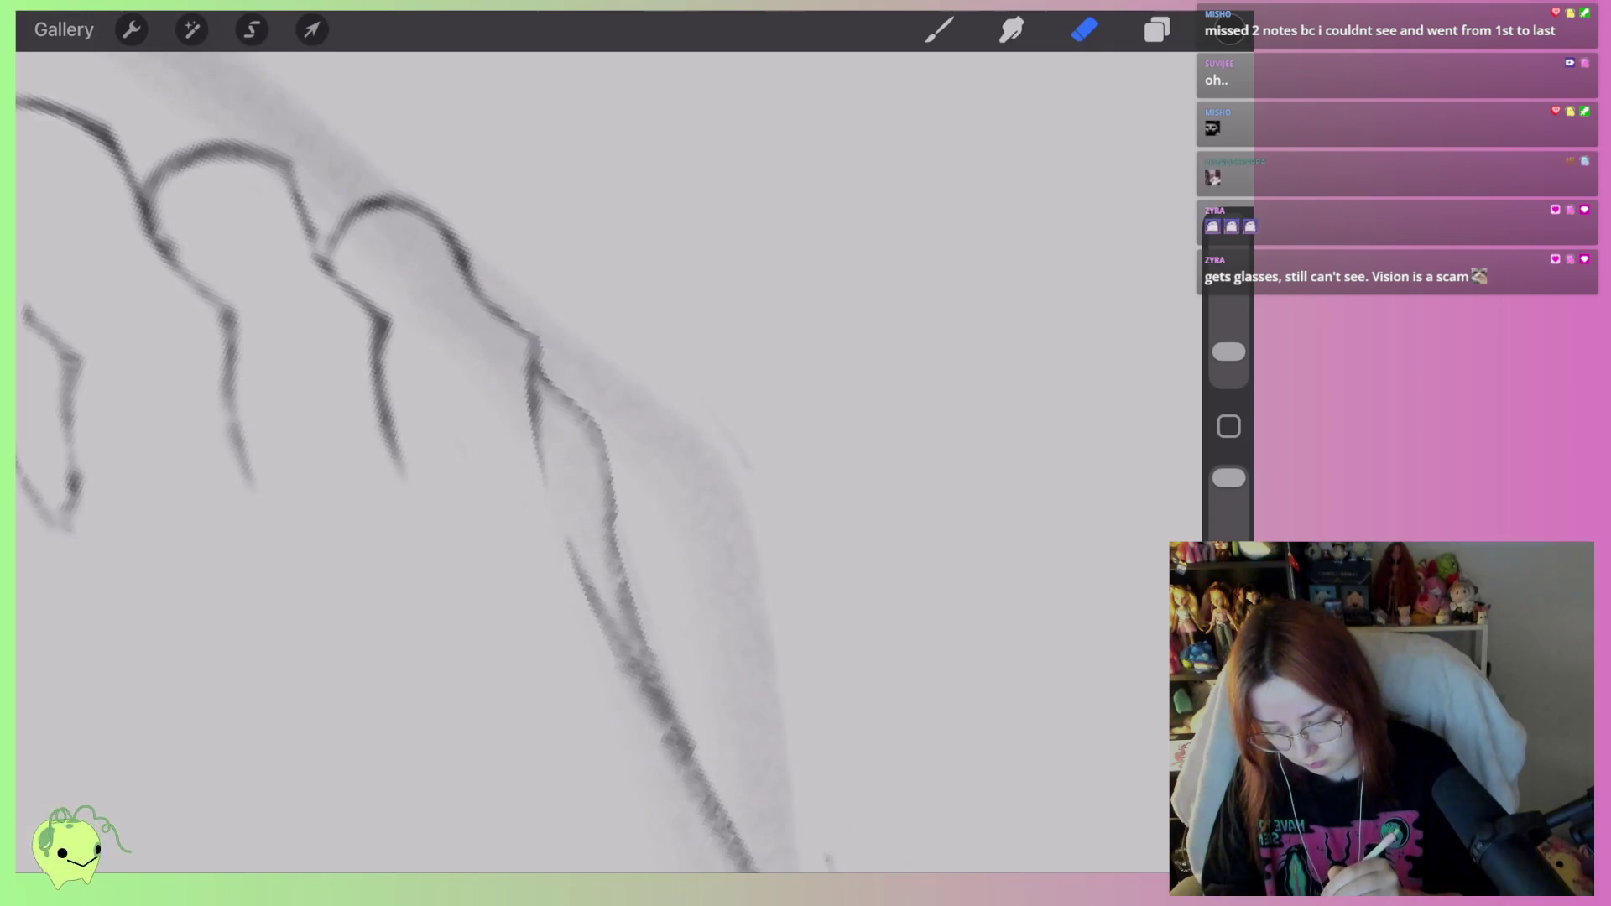
pyautogui.moveTo(553, 410); pyautogui.dragTo(629, 633)
pyautogui.scroll(-3, 503, 420)
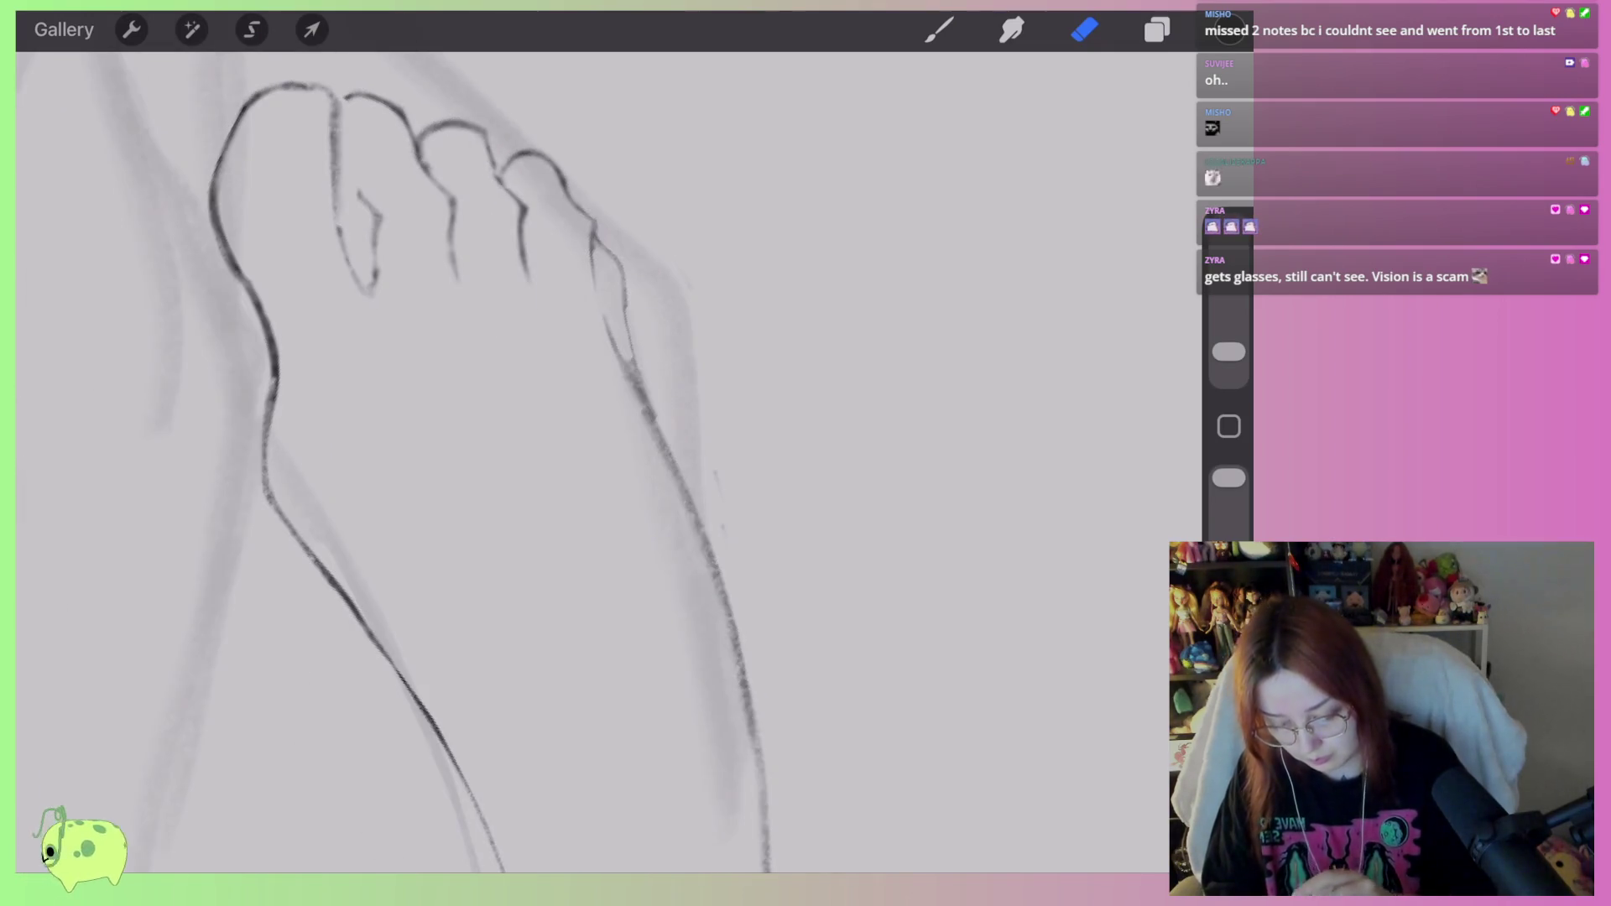
# Add a short dark pencil stroke along the toe line.
pyautogui.scroll(-3, 504, 461)
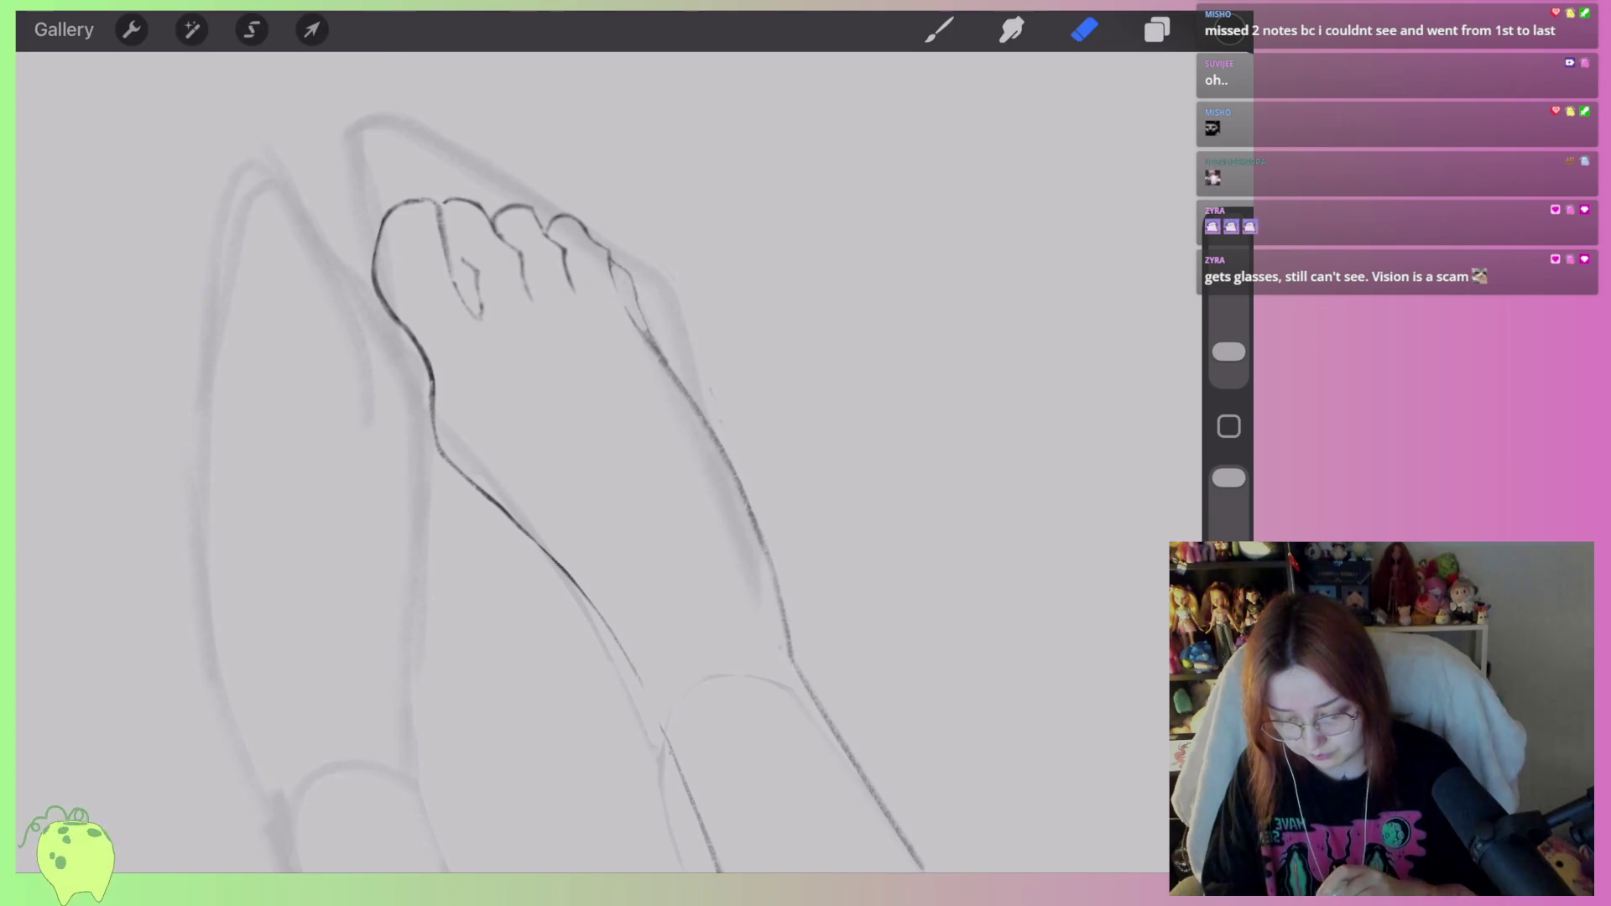
pyautogui.scroll(3, 588, 420)
pyautogui.click(939, 30)
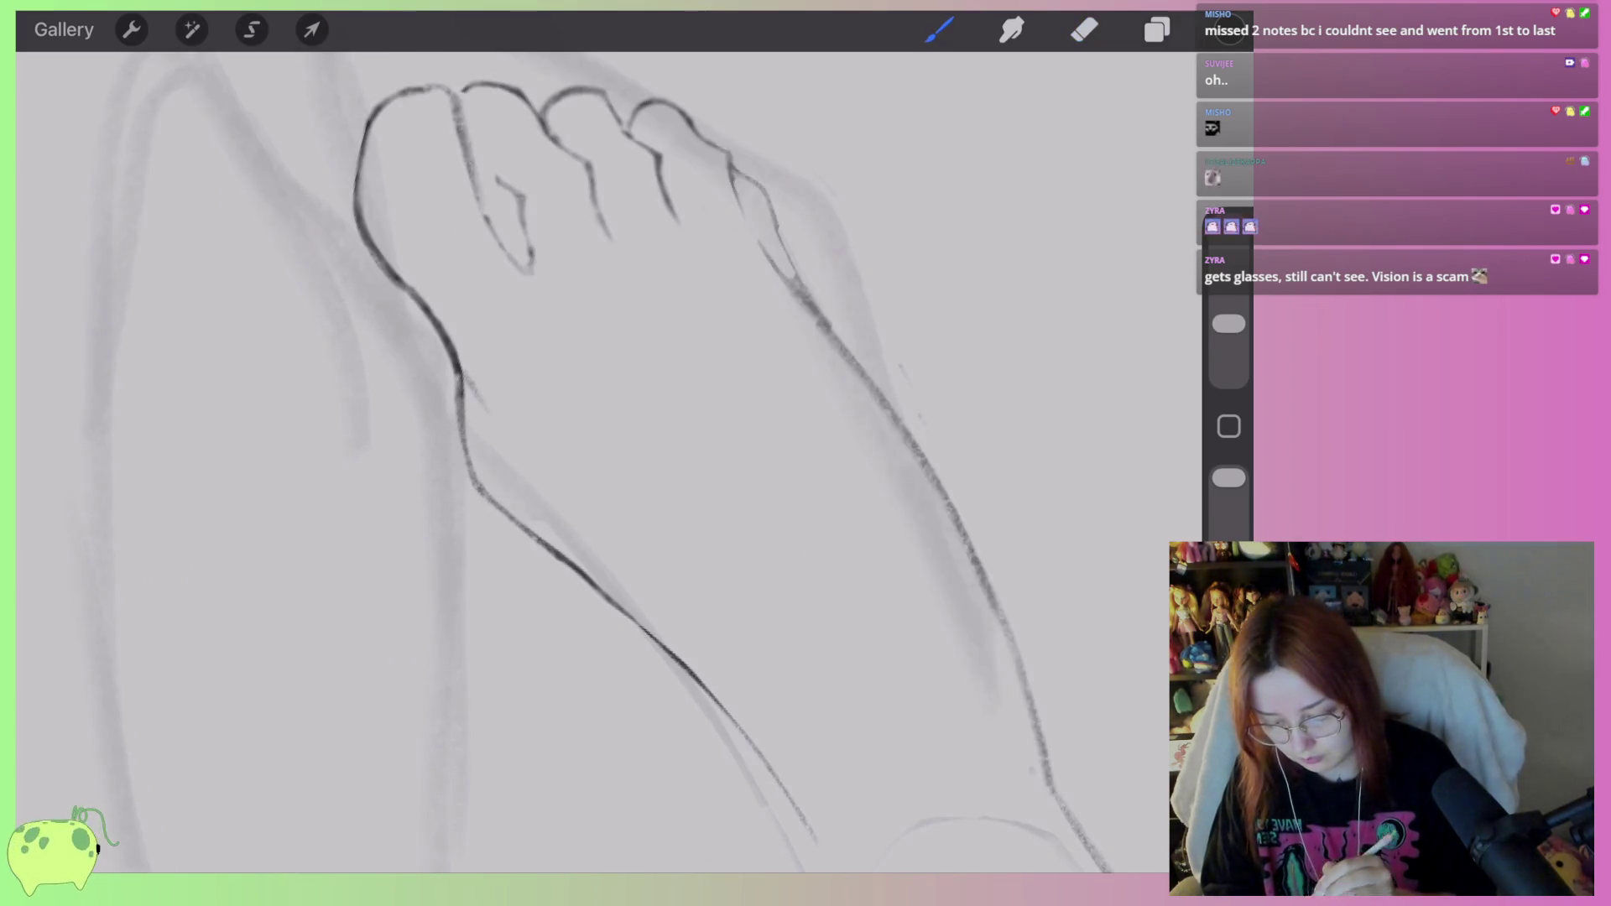
pyautogui.scroll(3, 546, 419)
pyautogui.click(1084, 30)
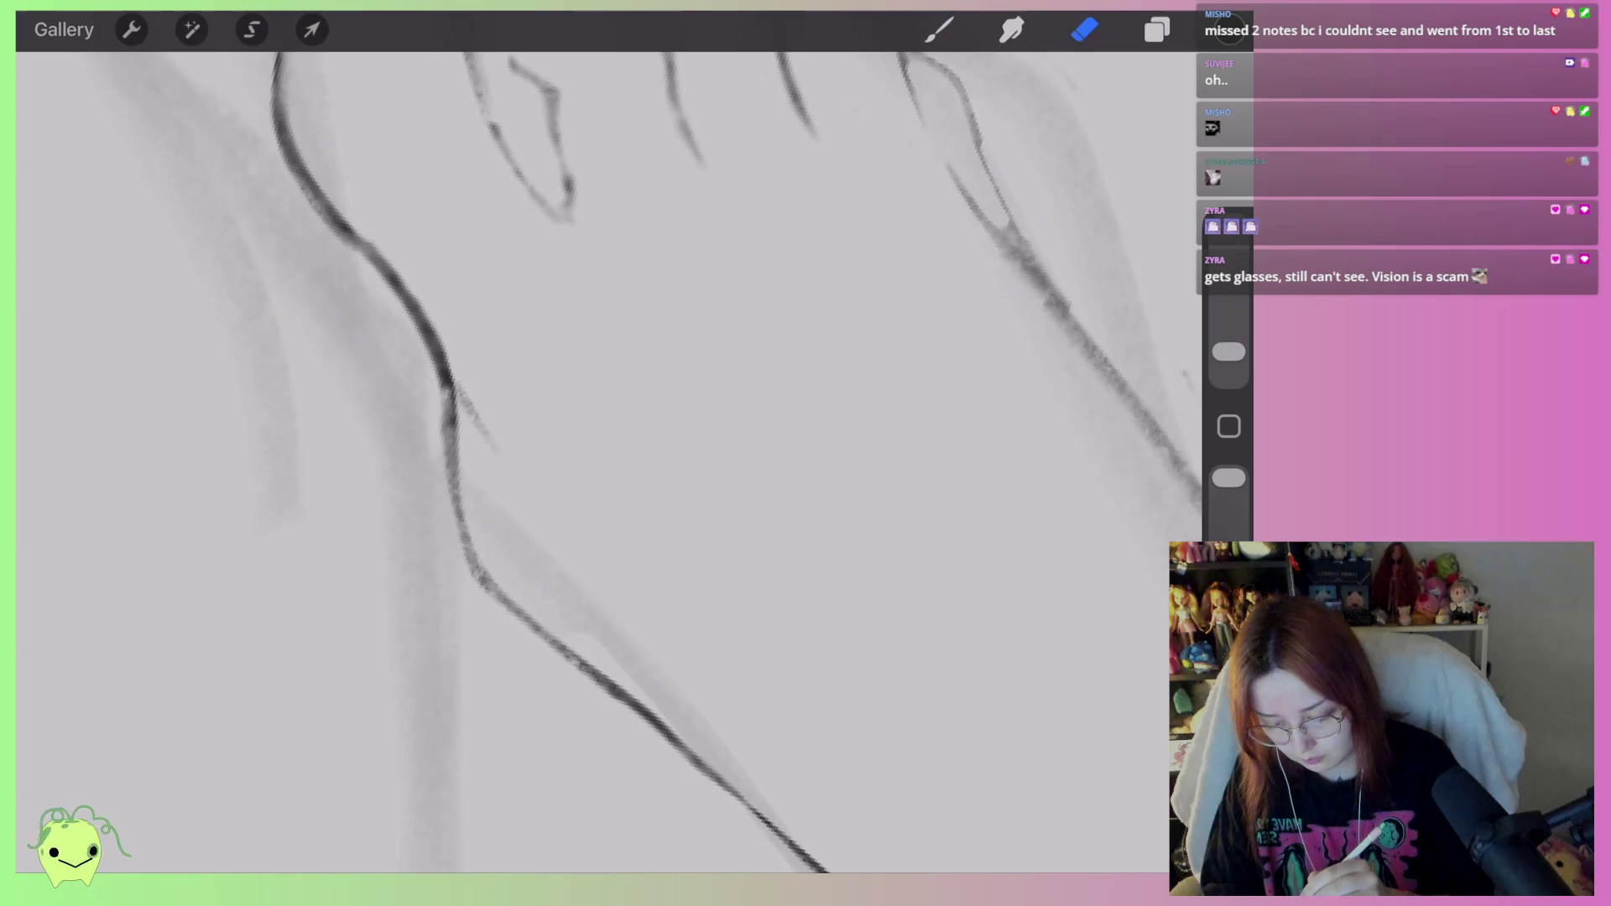
pyautogui.scroll(2, 537, 461)
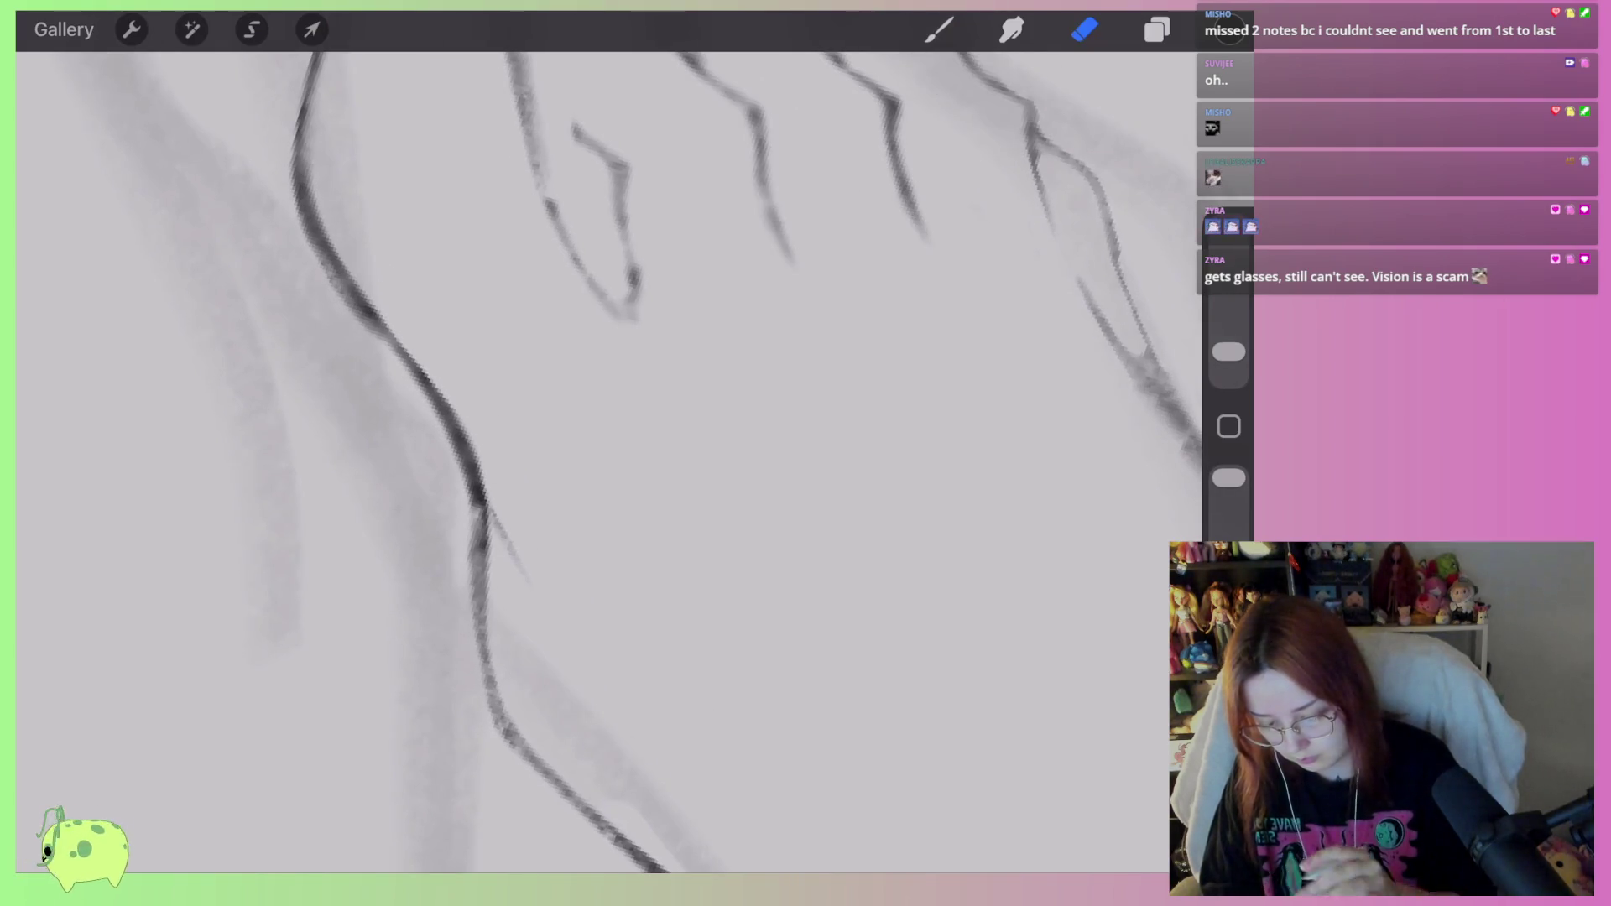
pyautogui.scroll(-3, 476, 420)
pyautogui.scroll(3, 587, 462)
pyautogui.click(939, 29)
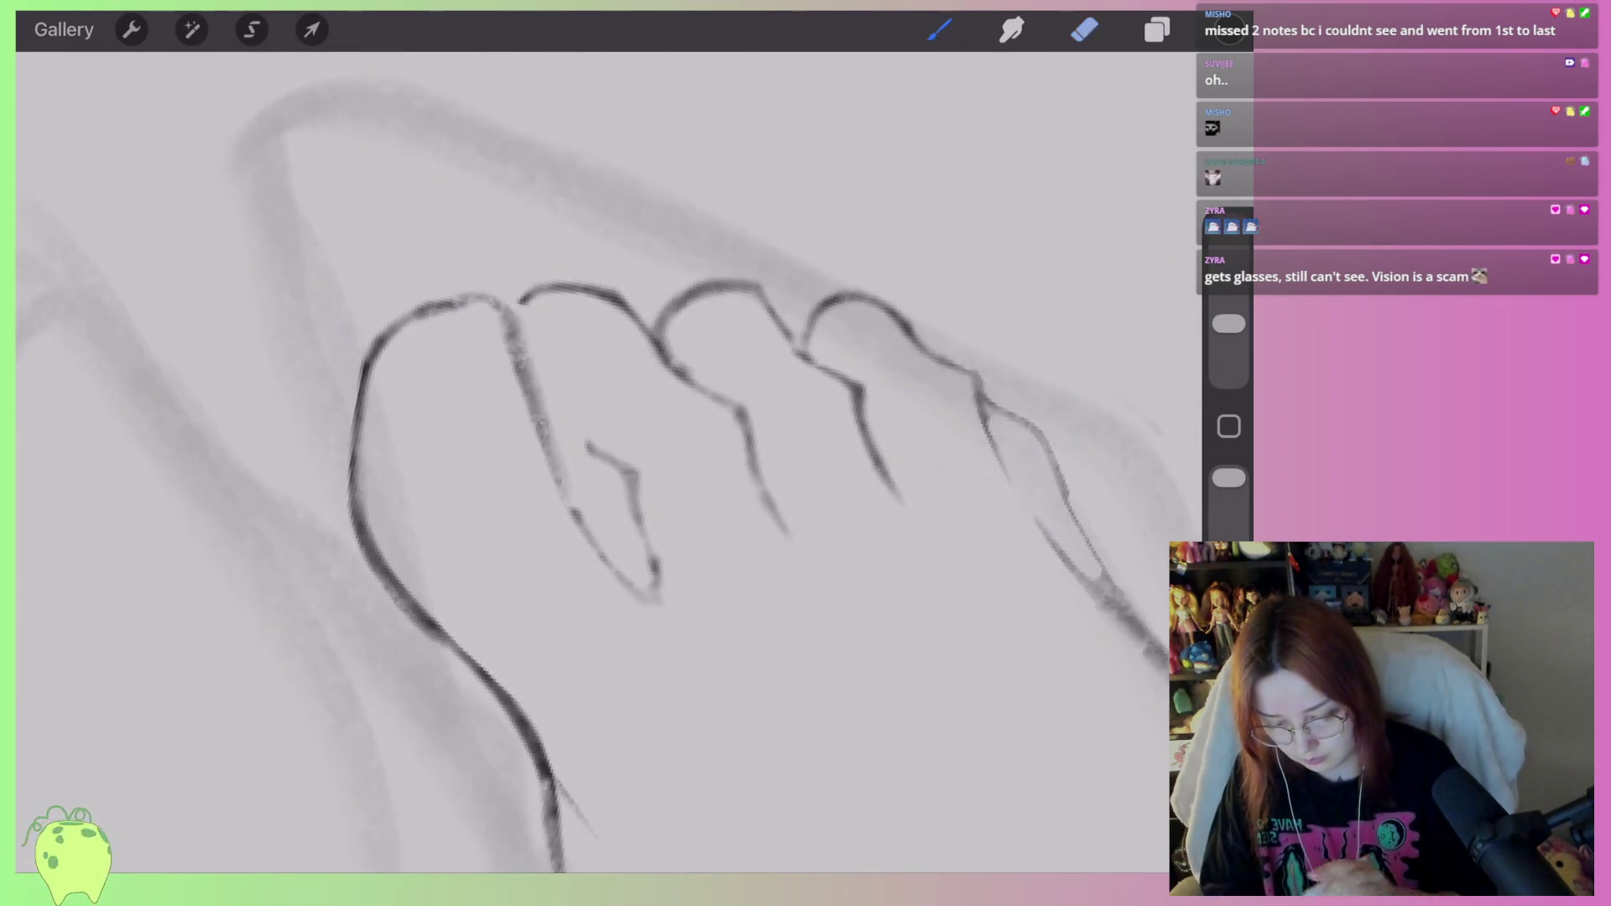
pyautogui.scroll(2, 588, 462)
pyautogui.moveTo(588, 424); pyautogui.dragTo(659, 457)
# Erase part of the diagonal toe stroke, then undo that erasure.
pyautogui.scroll(2, 587, 462)
pyautogui.scroll(-2, 587, 462)
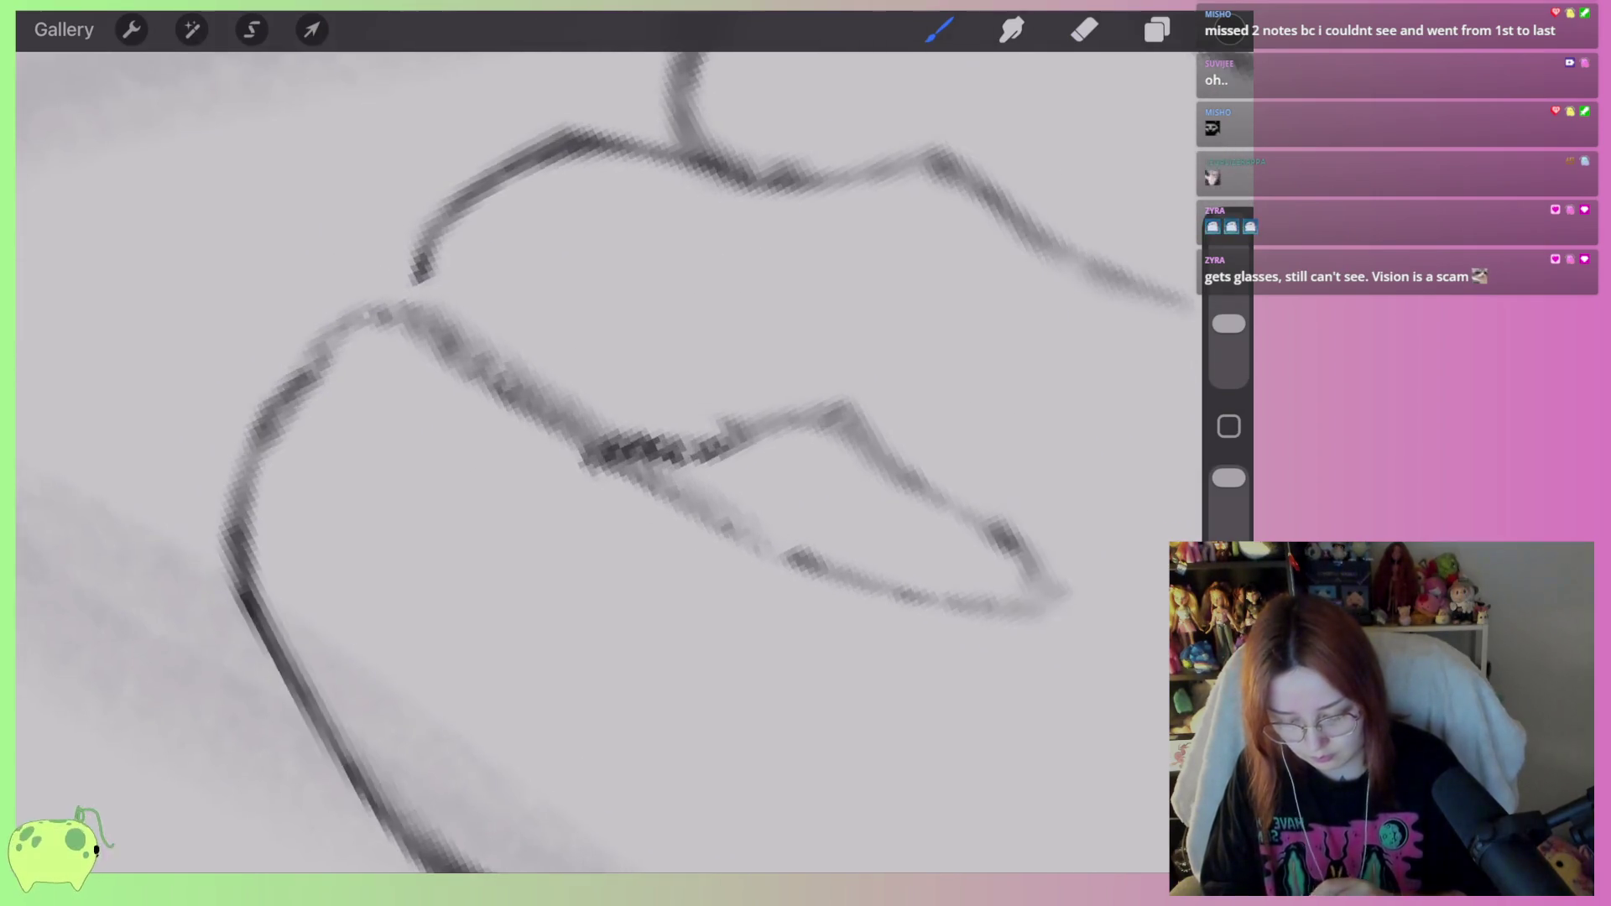
pyautogui.scroll(3, 587, 462)
pyautogui.scroll(2, 672, 462)
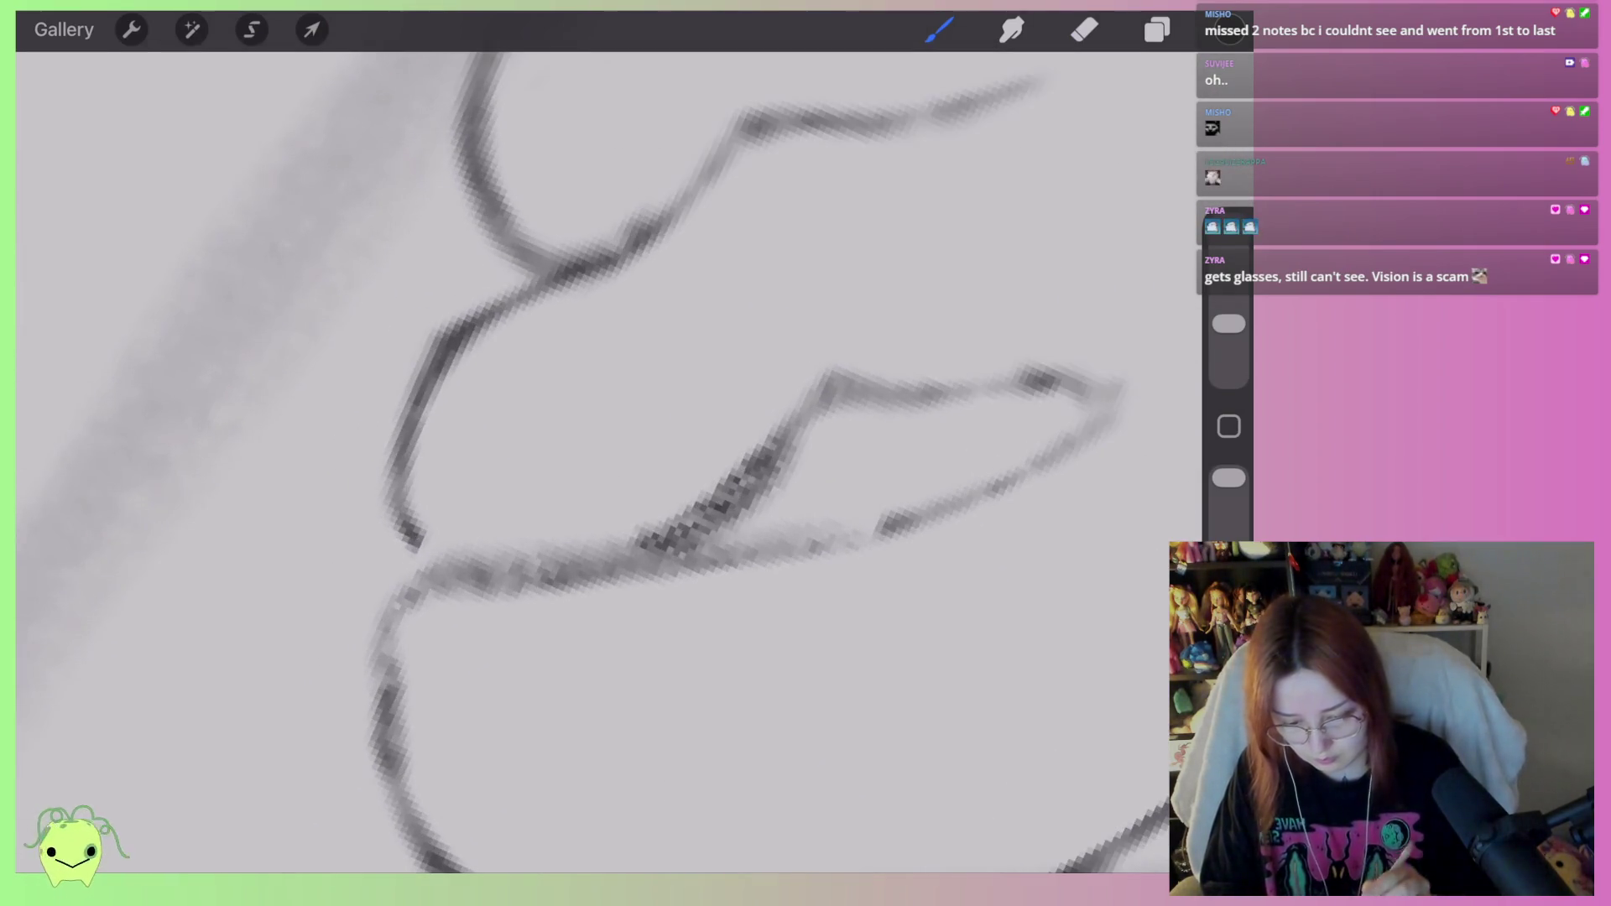
pyautogui.click(1084, 29)
pyautogui.moveTo(638, 538)
pyautogui.mouseDown()
pyautogui.moveTo(827, 382)
pyautogui.moveTo(638, 537)
pyautogui.mouseUp()
pyautogui.hotkey('ctrl', 'z')
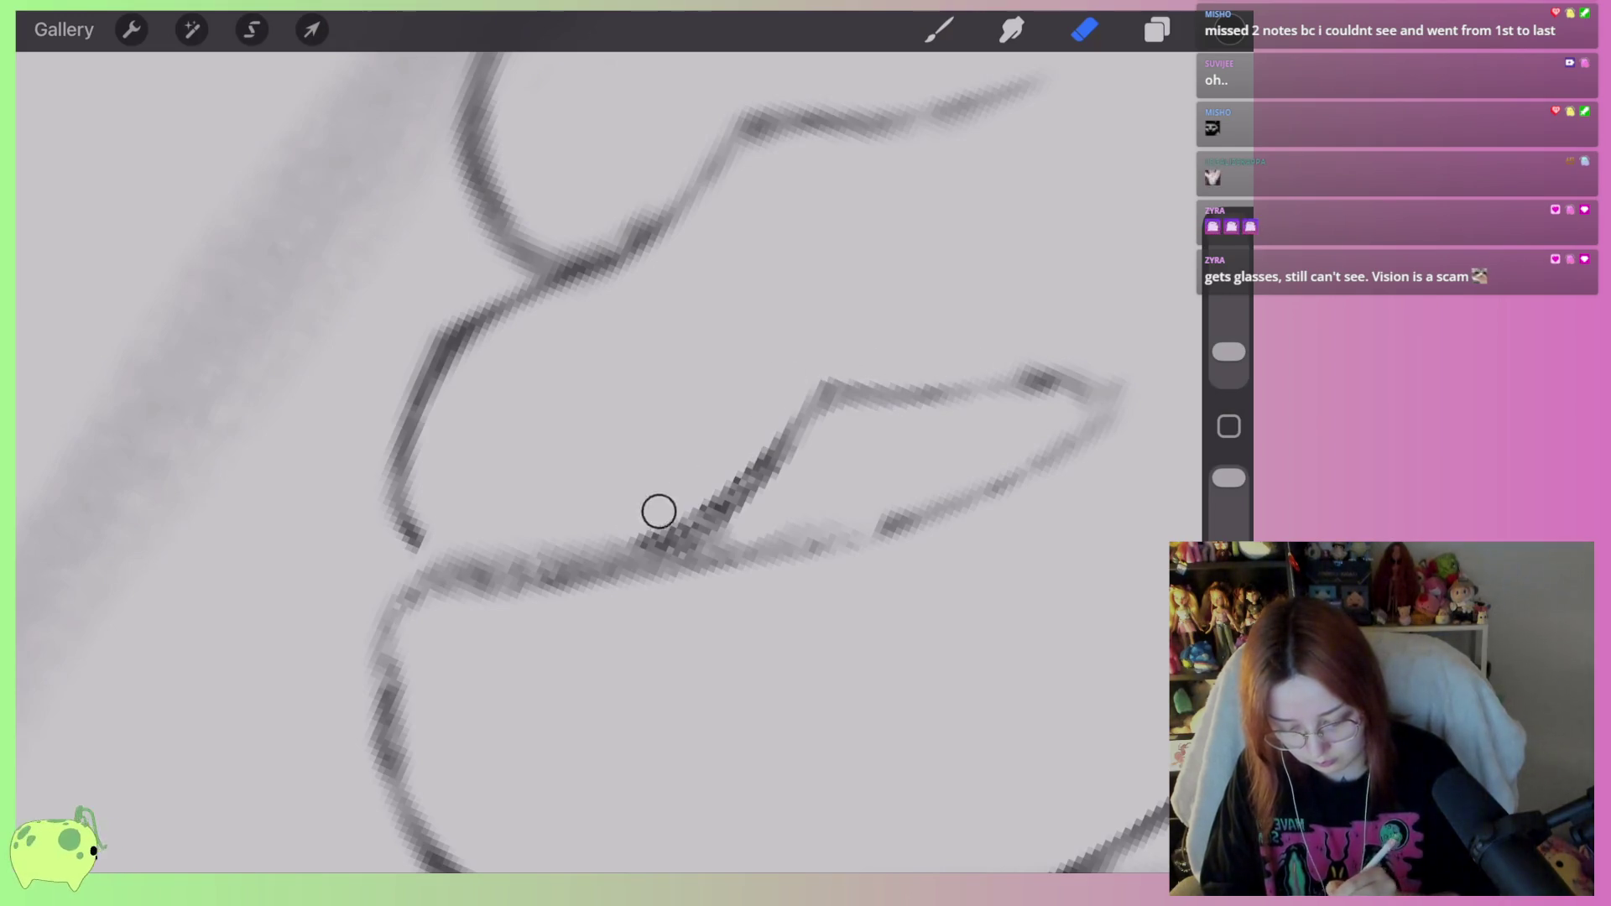
# Thin the big toe's lower stroke, the curve beneath it, and its inner edge.
pyautogui.moveTo(706, 593)
pyautogui.mouseDown()
pyautogui.moveTo(529, 586)
pyautogui.moveTo(399, 655)
pyautogui.moveTo(403, 823)
pyautogui.mouseUp()
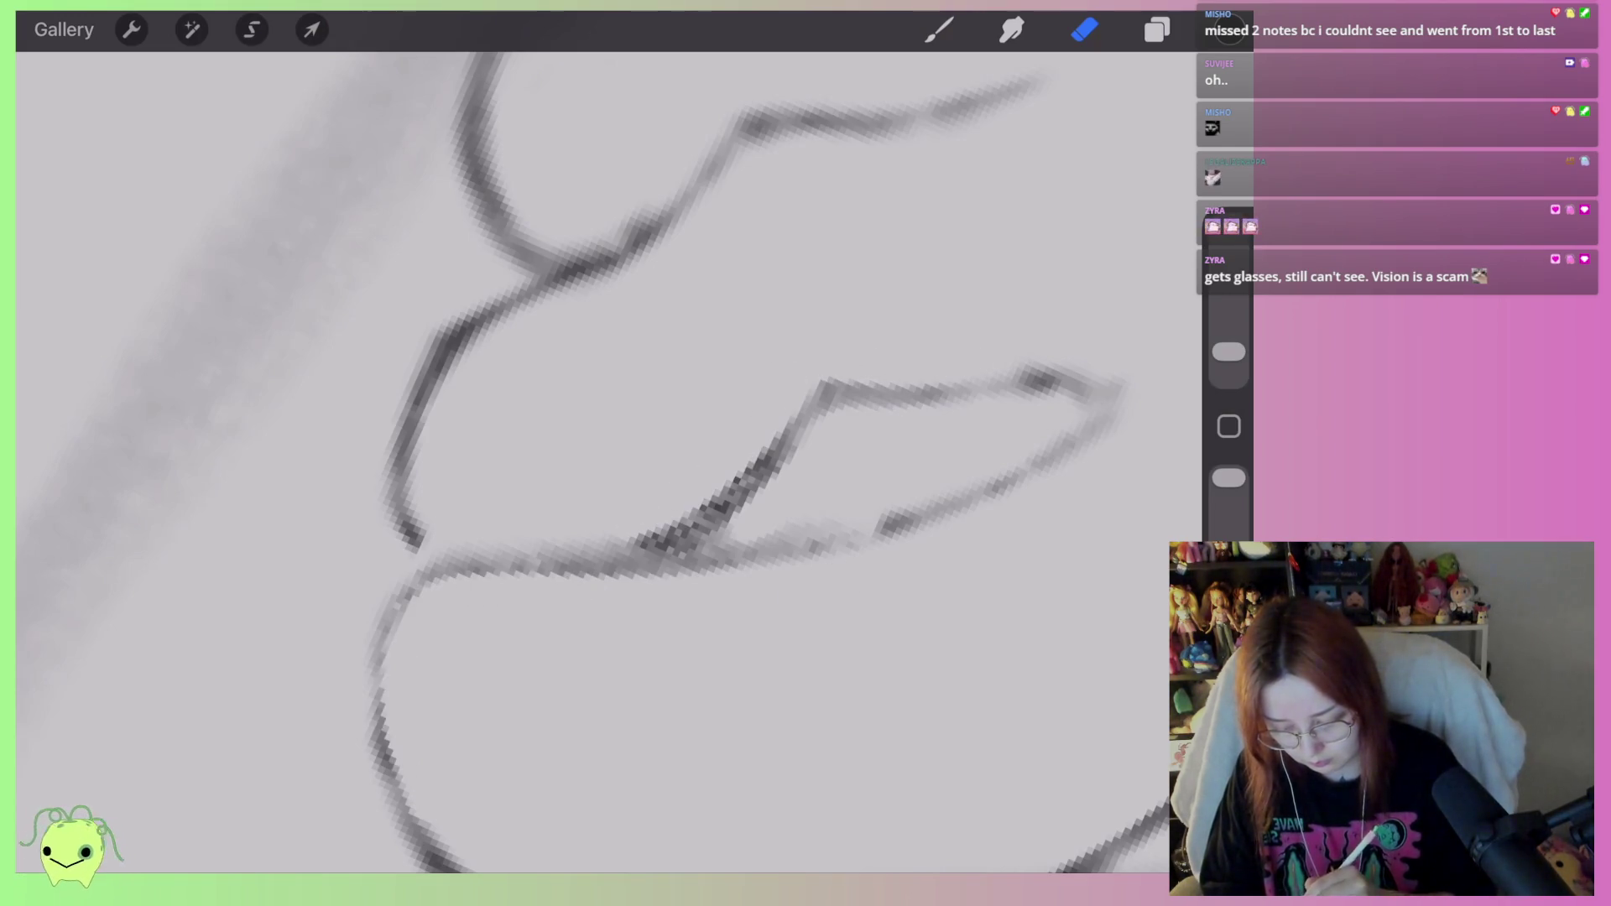
pyautogui.moveTo(432, 630); pyautogui.dragTo(683, 574)
pyautogui.scroll(3, 609, 461)
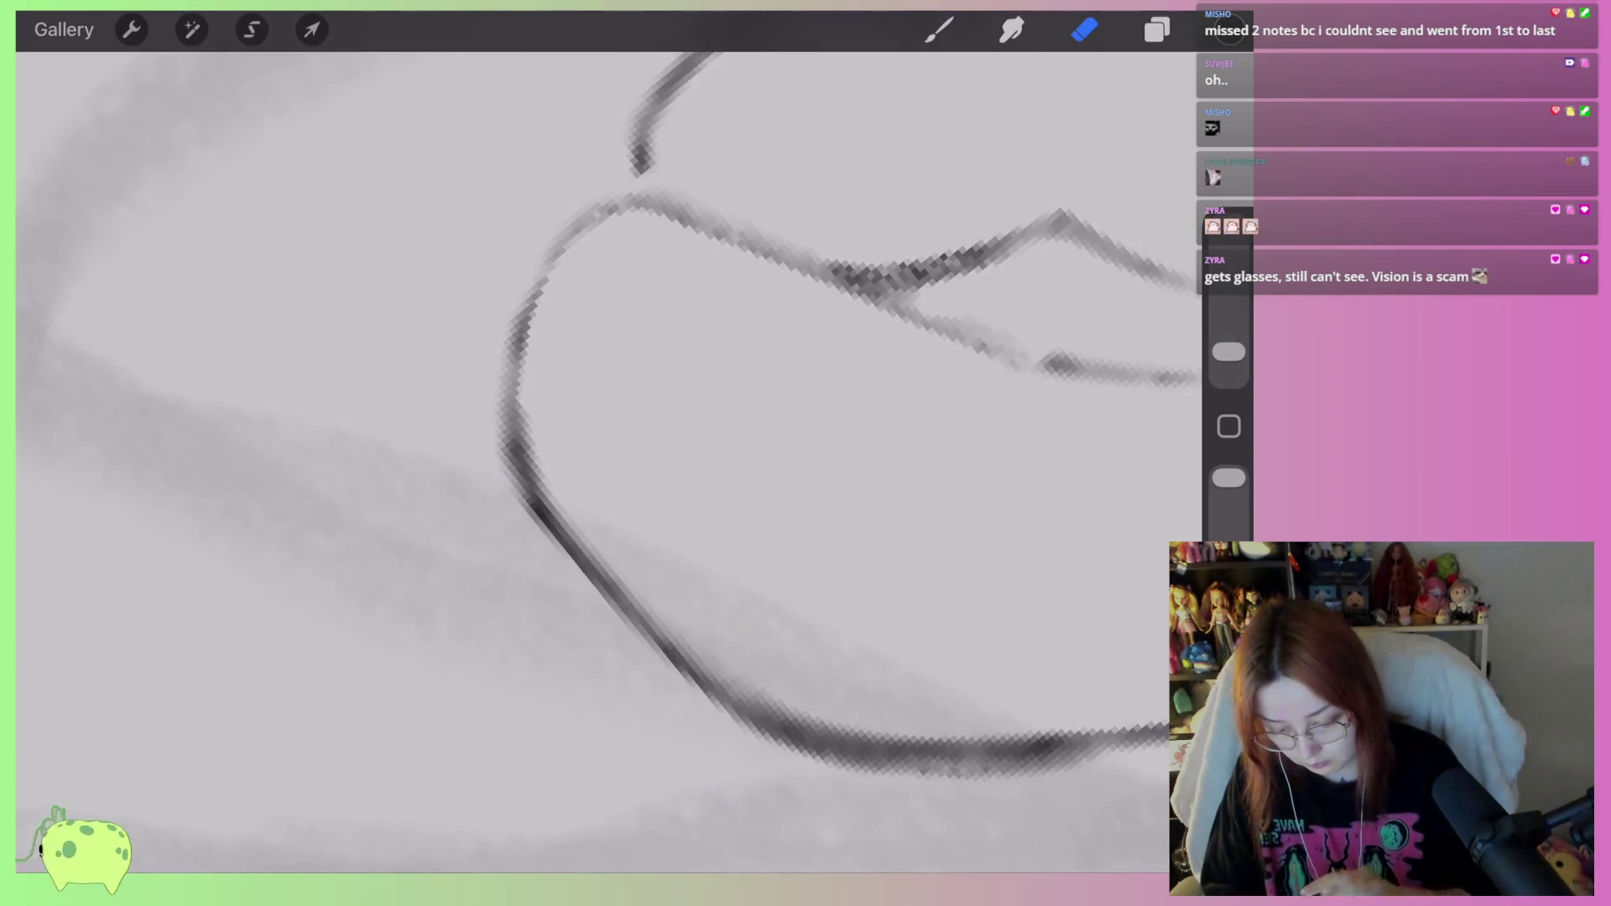
pyautogui.moveTo(543, 385); pyautogui.dragTo(539, 474)
pyautogui.scroll(-5, 609, 461)
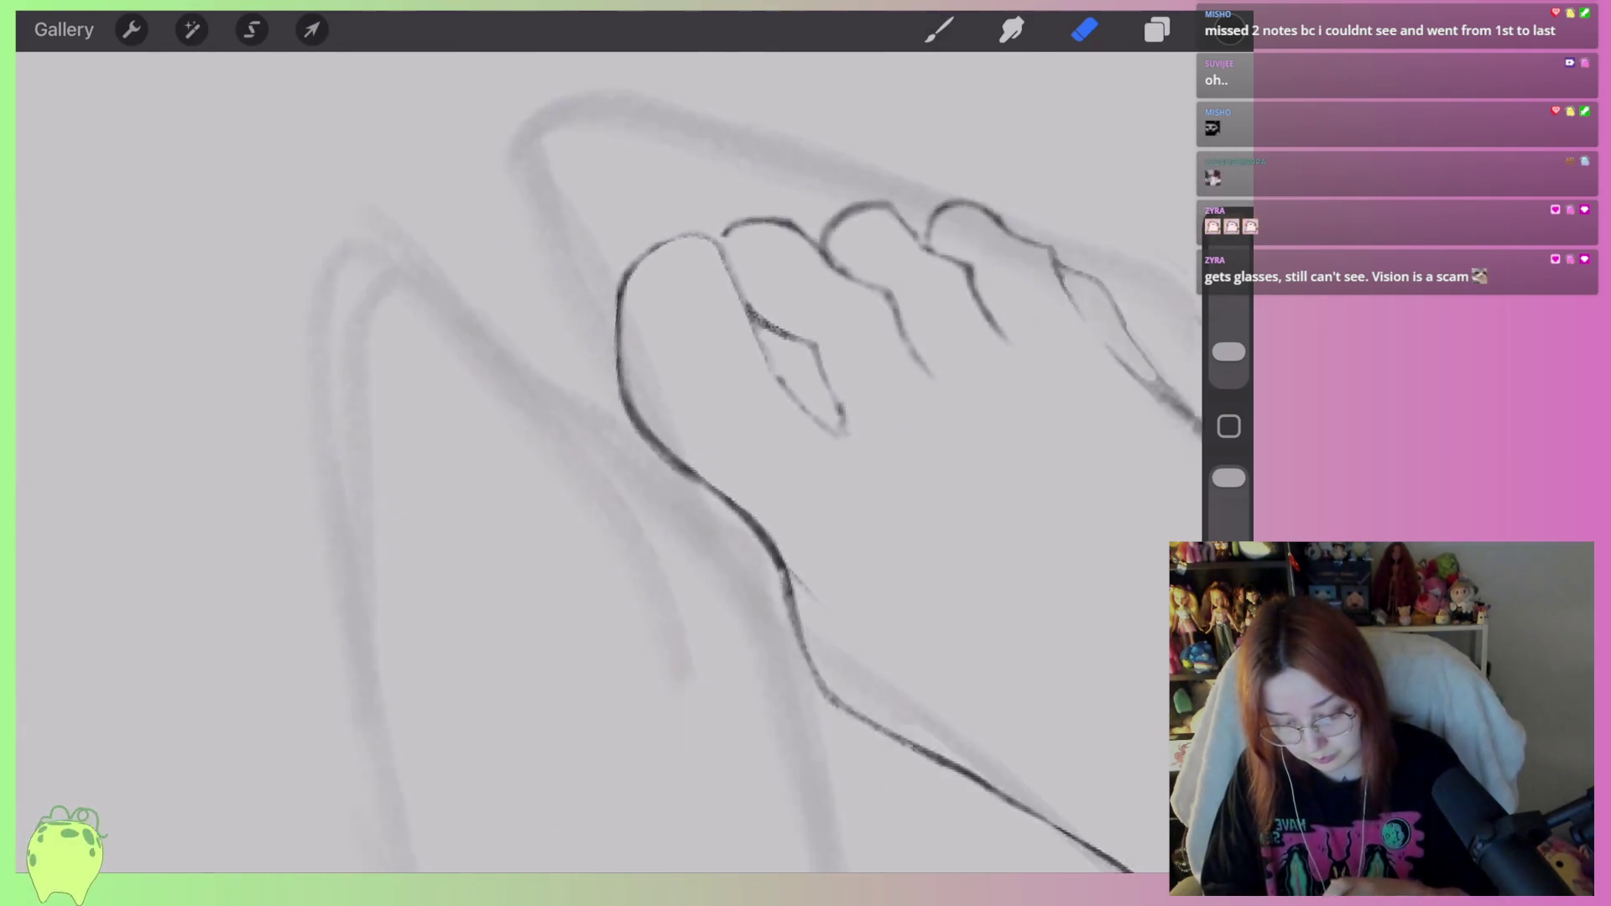
pyautogui.scroll(-2, 609, 462)
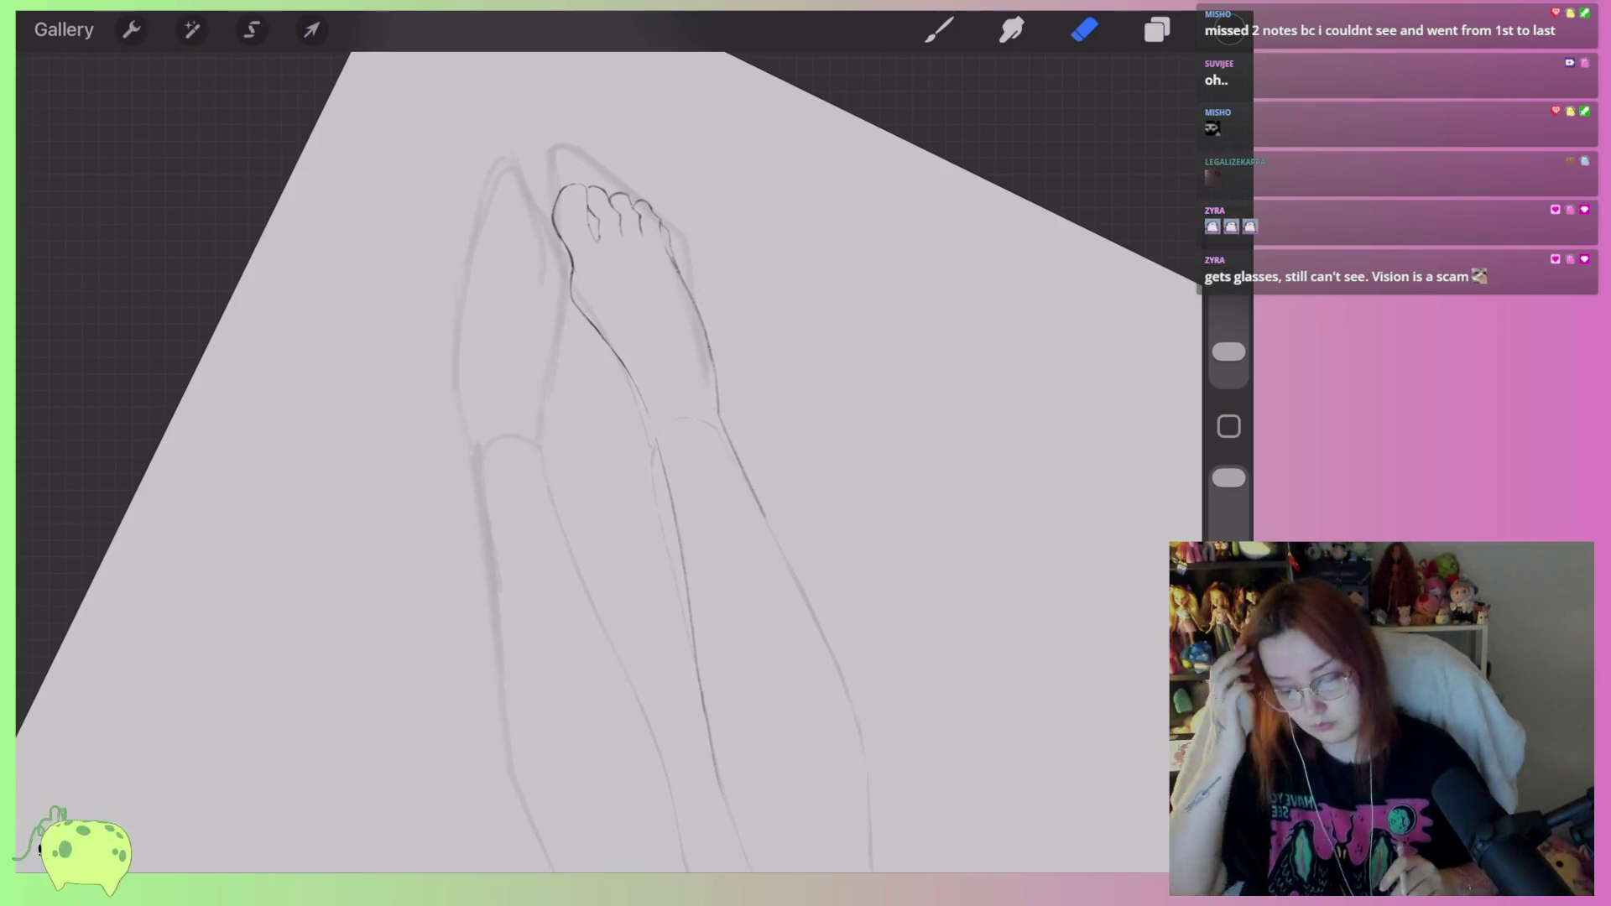
# Zoom in on the big toe and erase stray parts of its toenail outline.
pyautogui.scroll(-3, 610, 461)
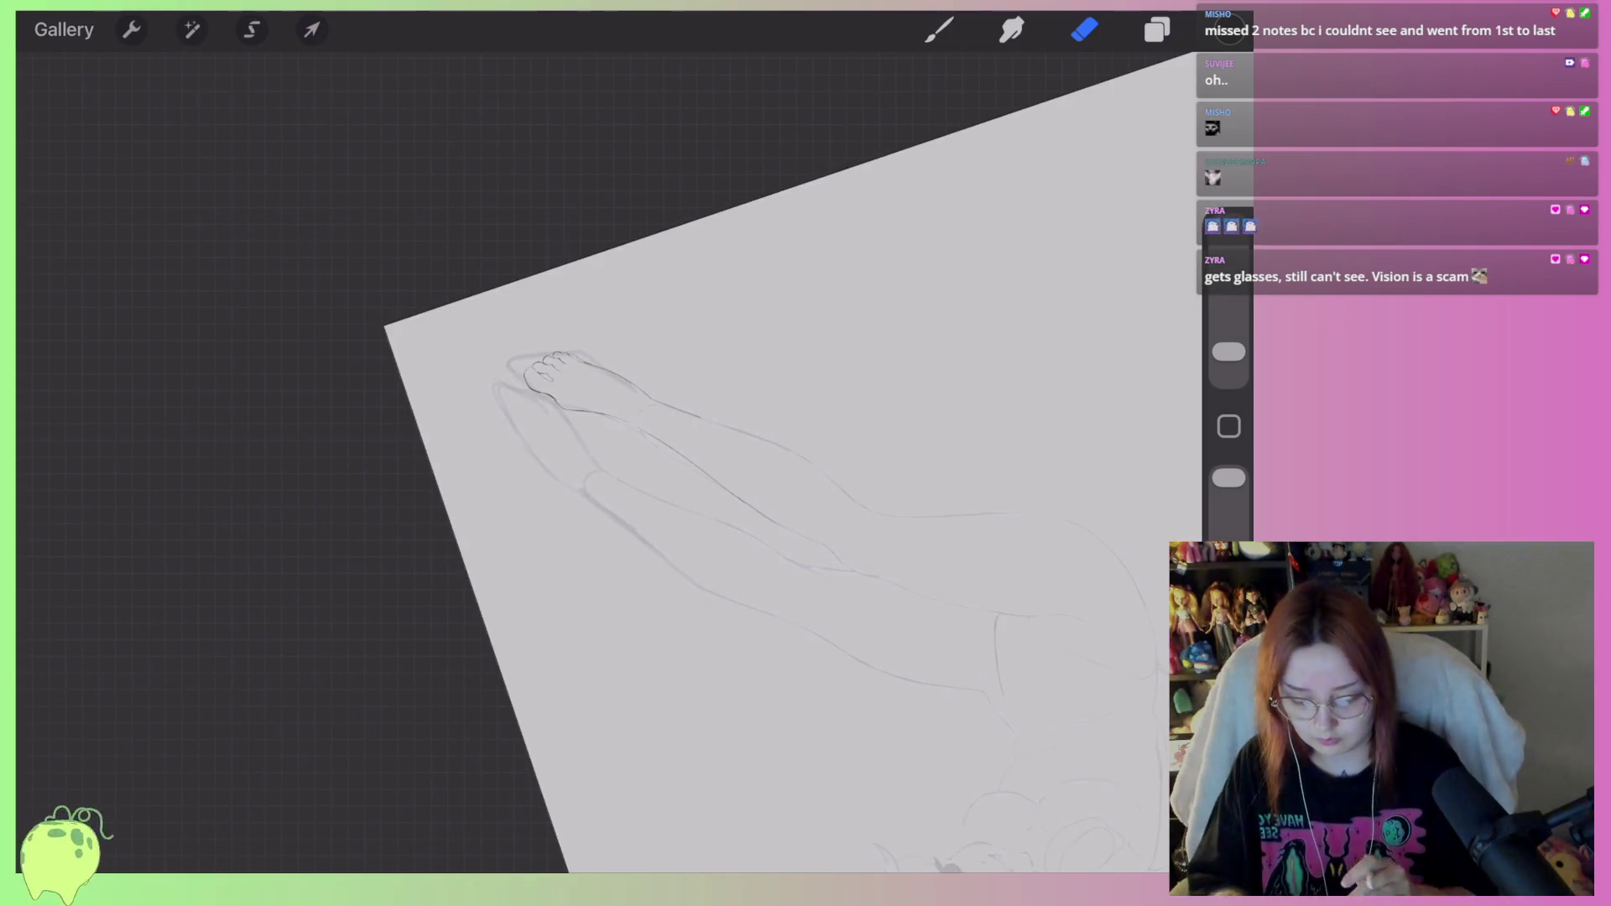
pyautogui.scroll(5, 609, 462)
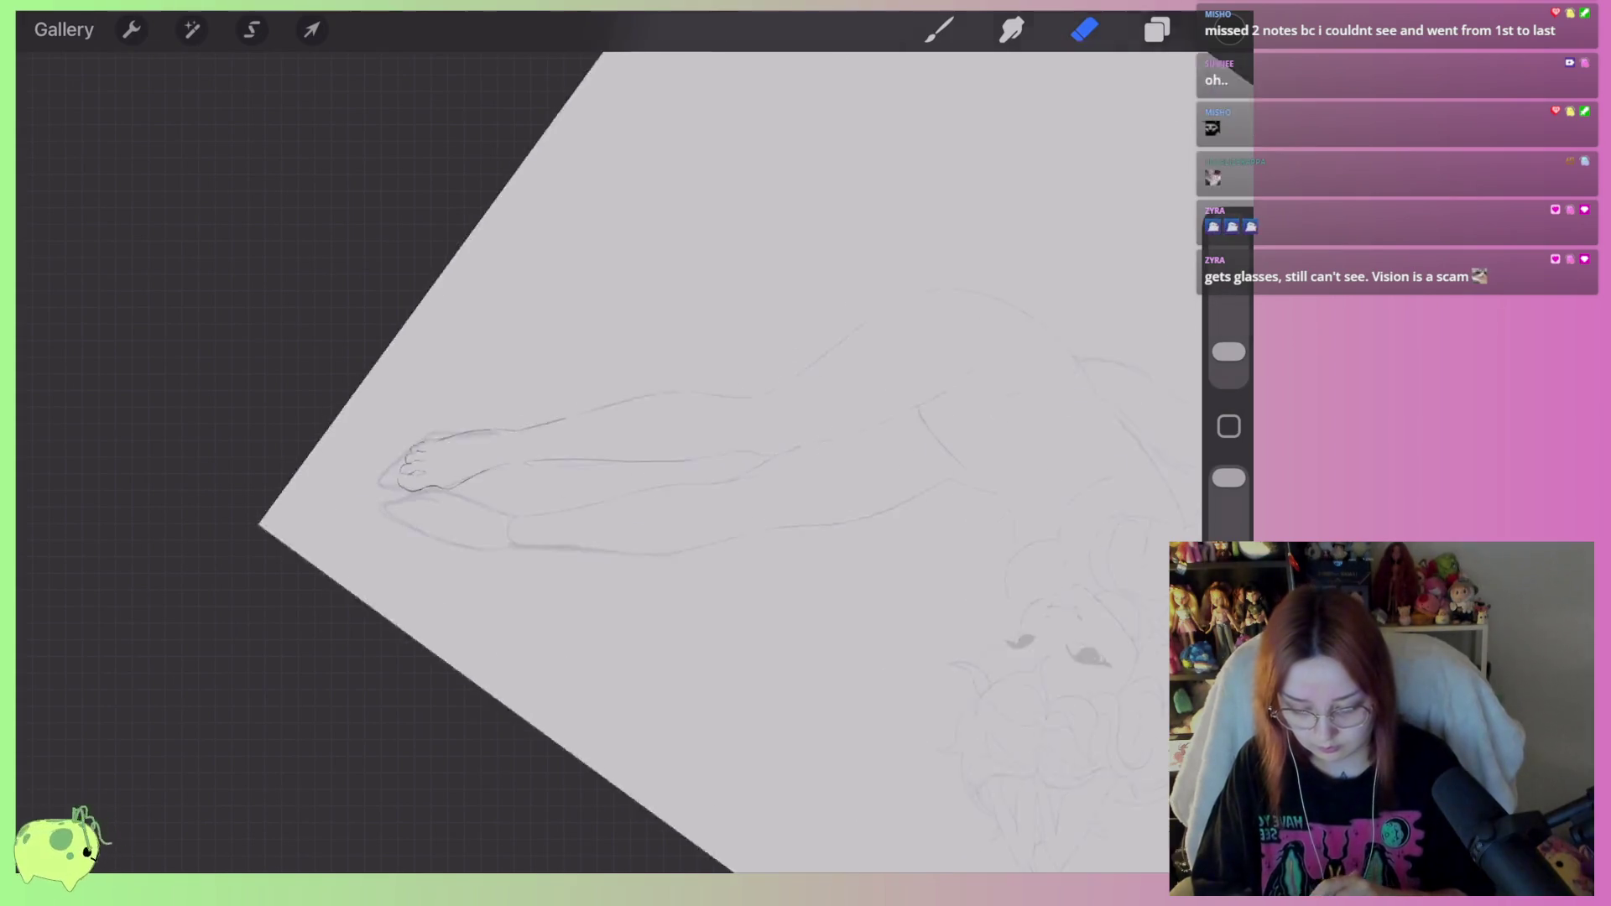
pyautogui.scroll(5, 609, 462)
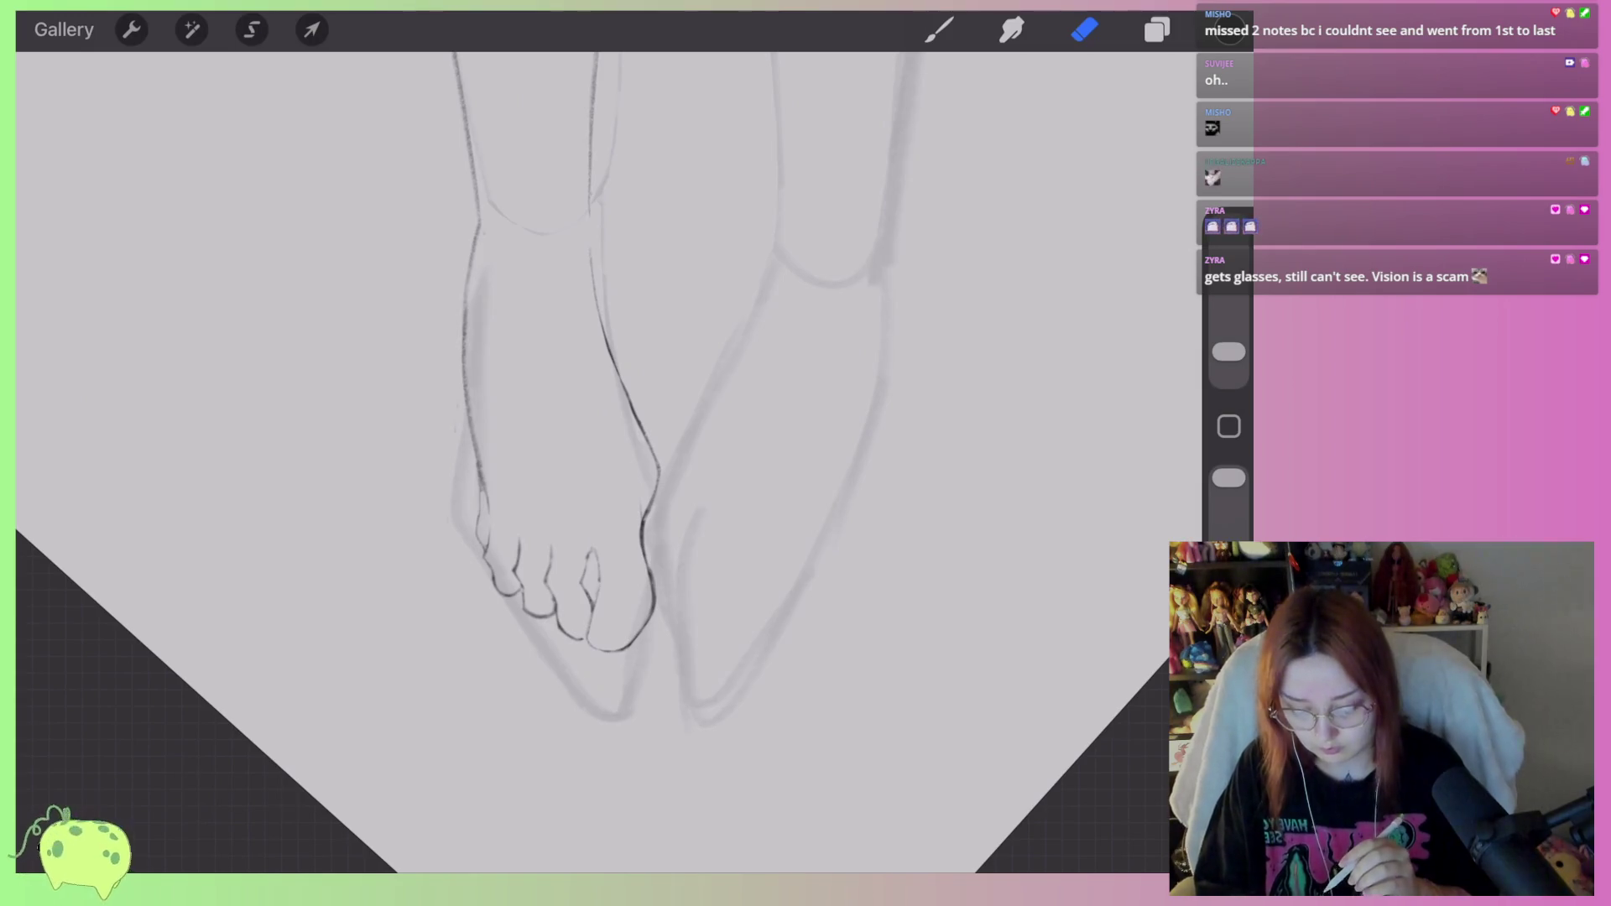
pyautogui.scroll(5, 588, 604)
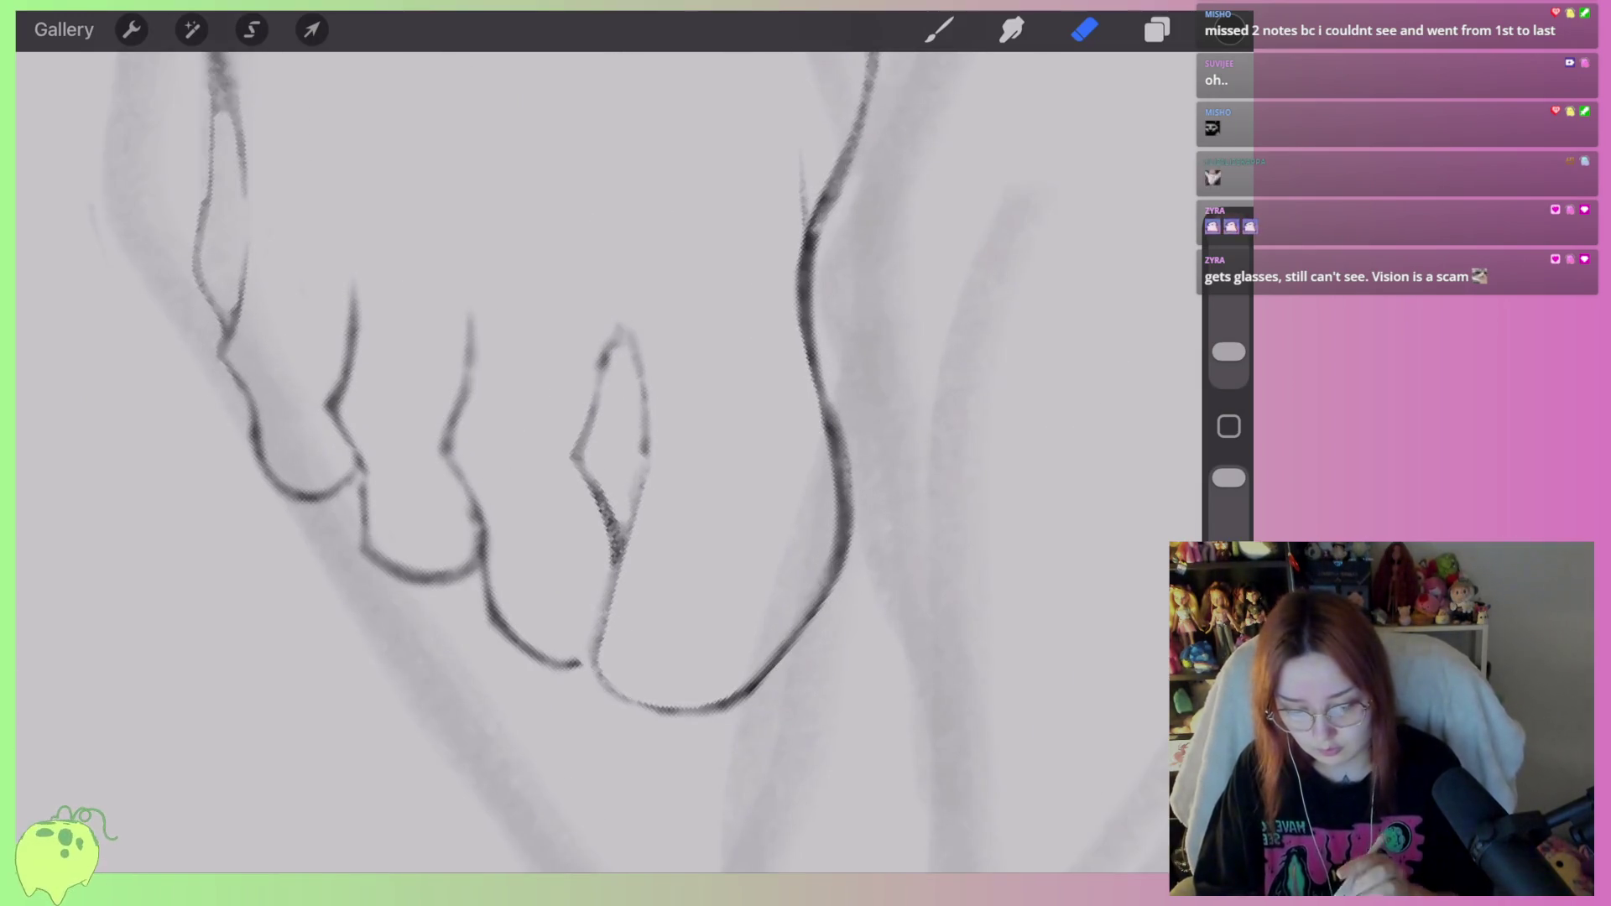
pyautogui.press('b')
pyautogui.scroll(5, 667, 311)
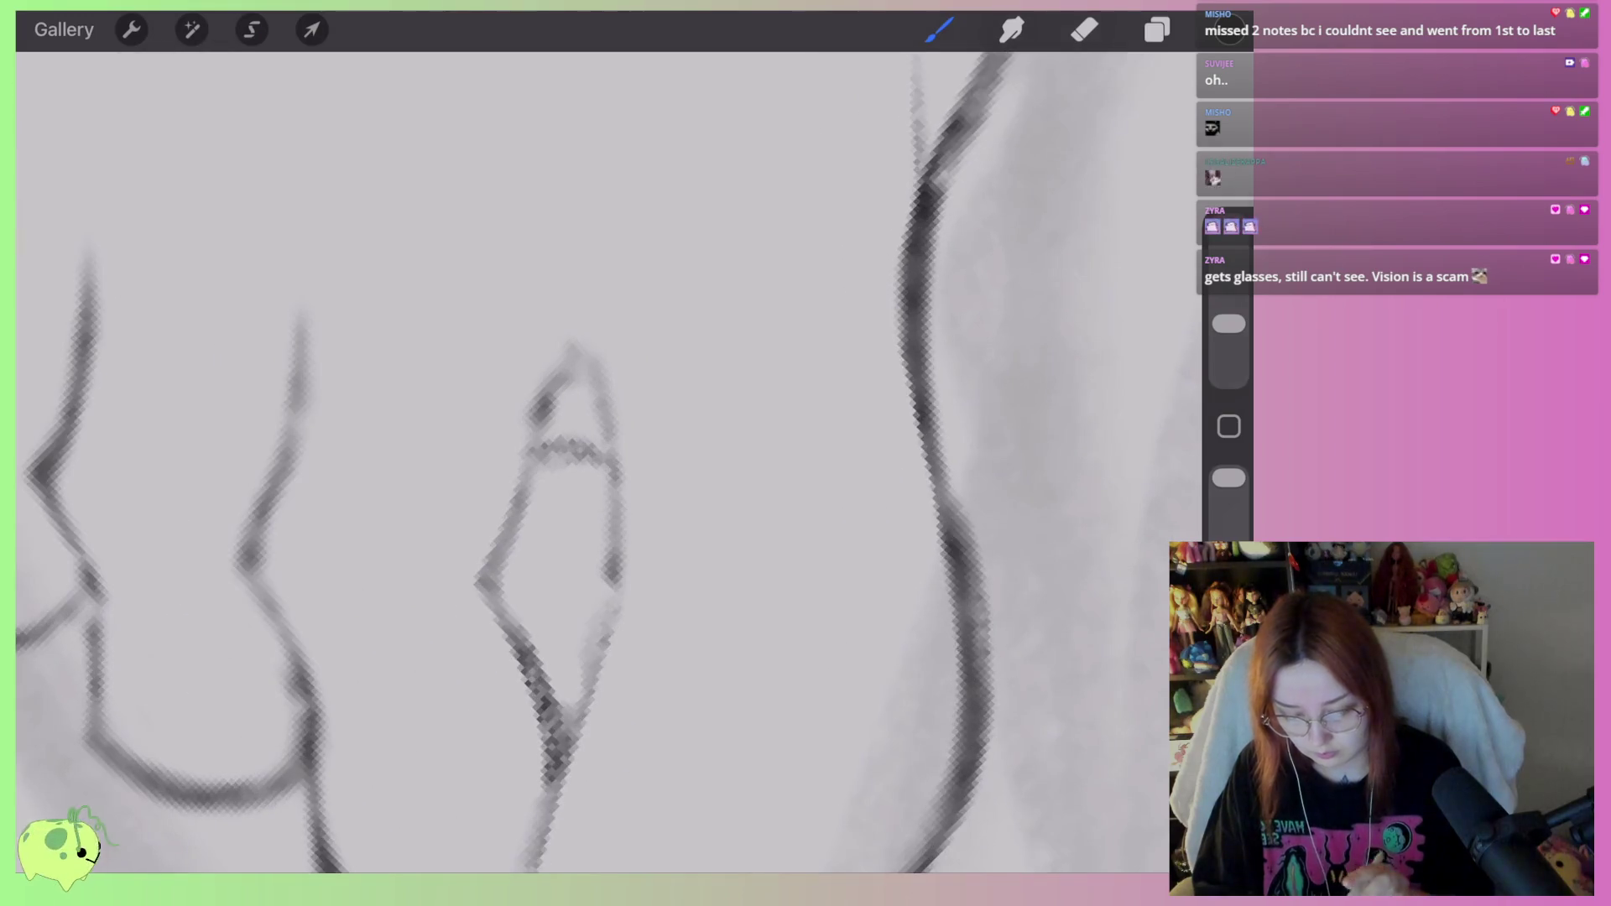
pyautogui.press('e')
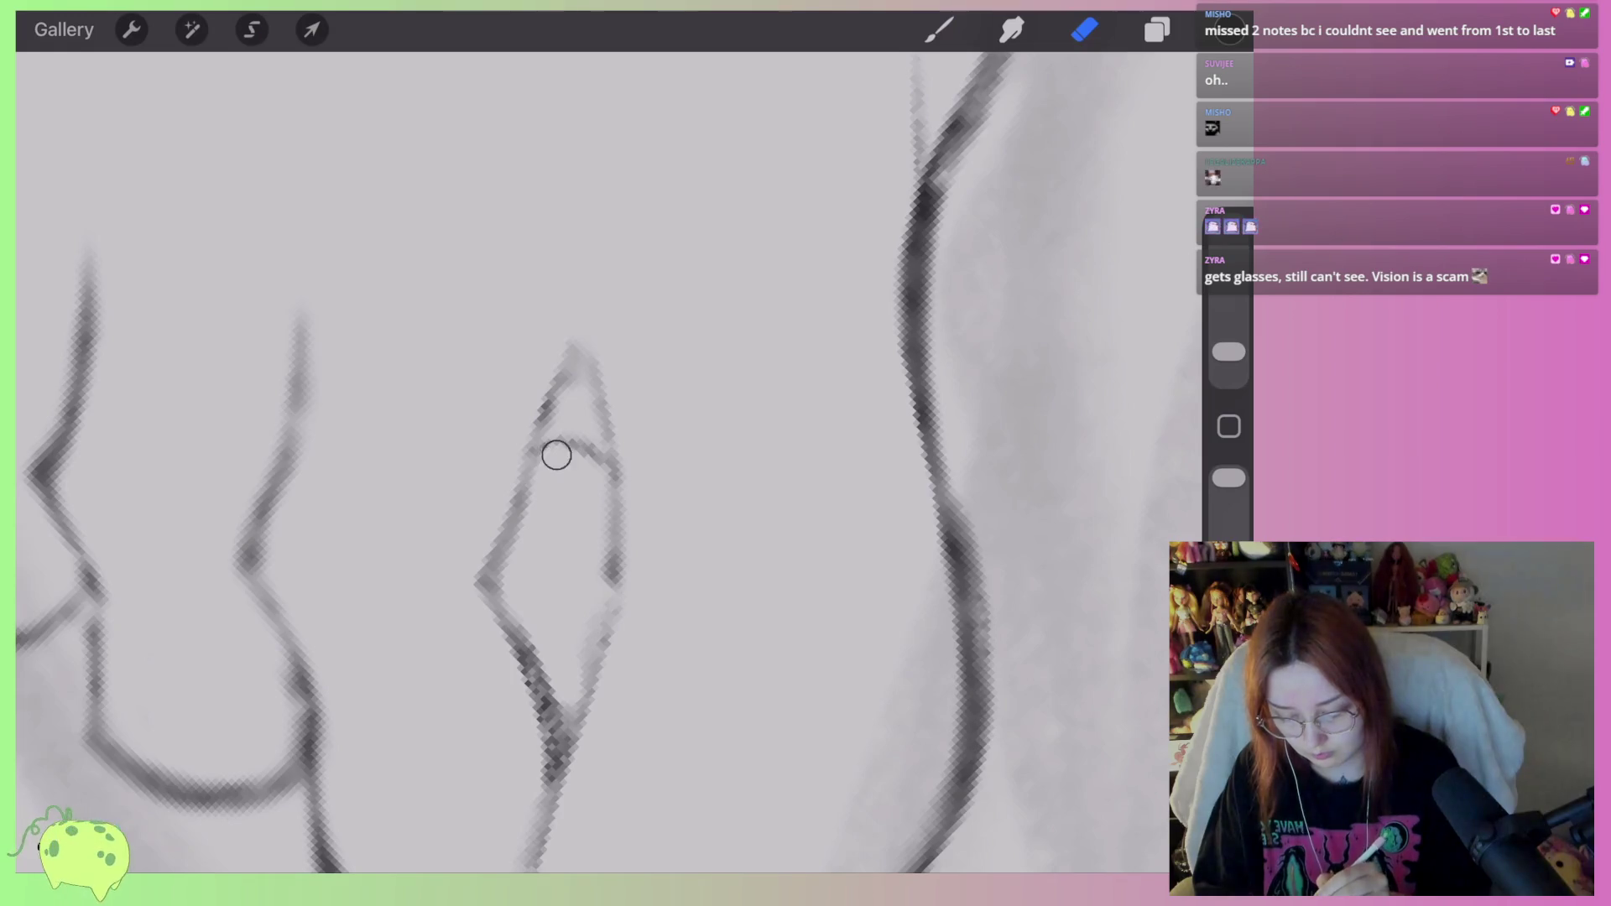
pyautogui.scroll(-10, 588, 462)
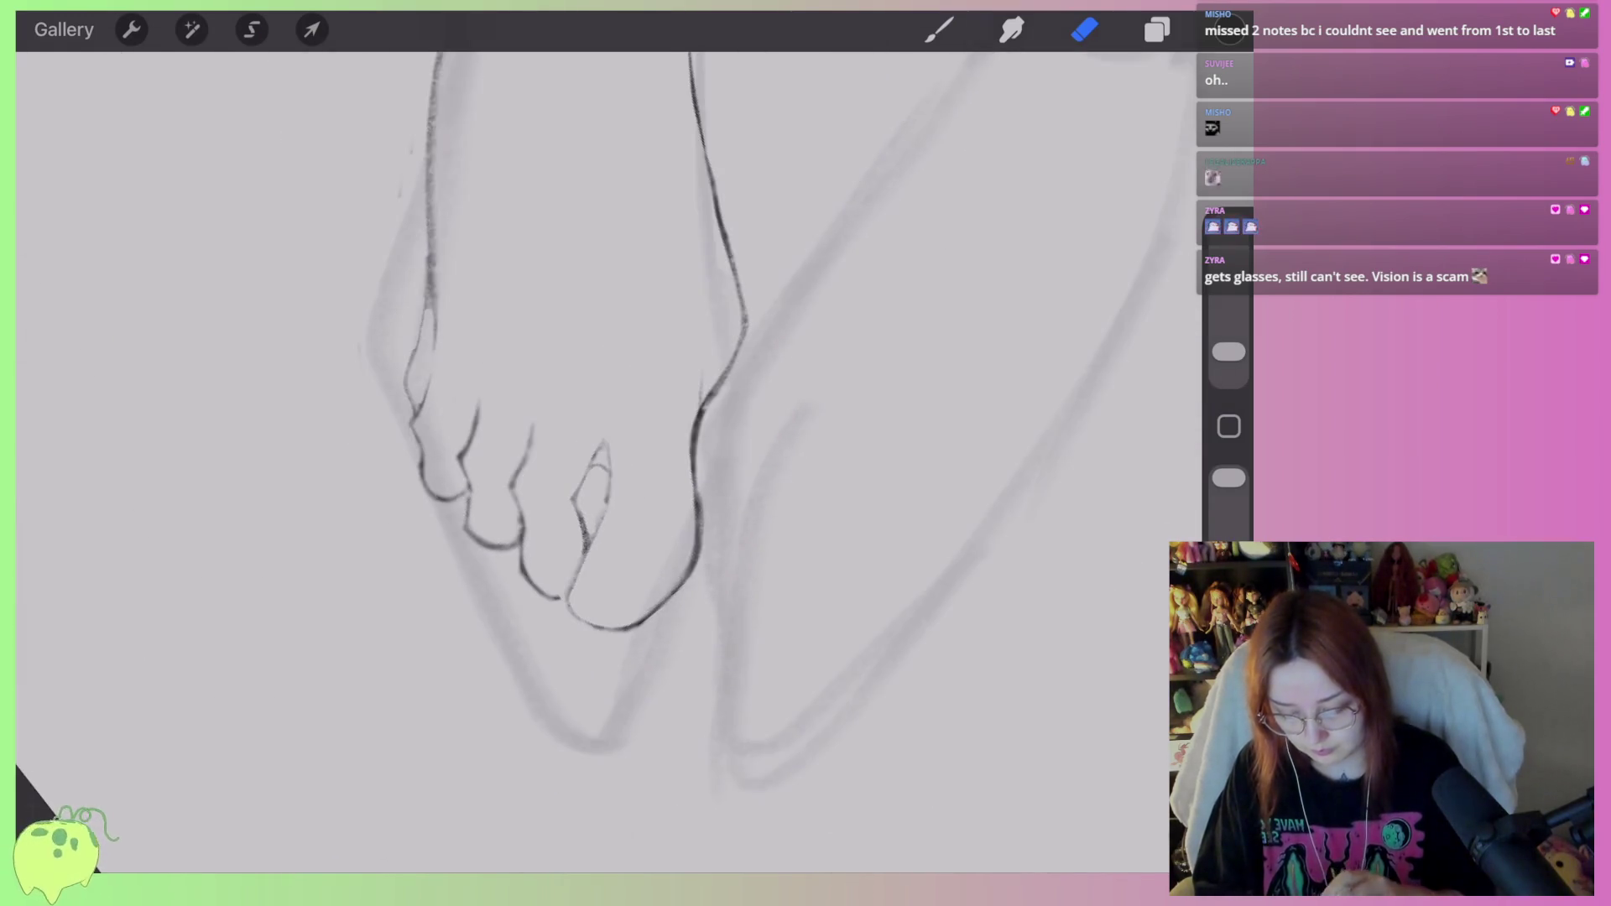
pyautogui.scroll(5, 705, 411)
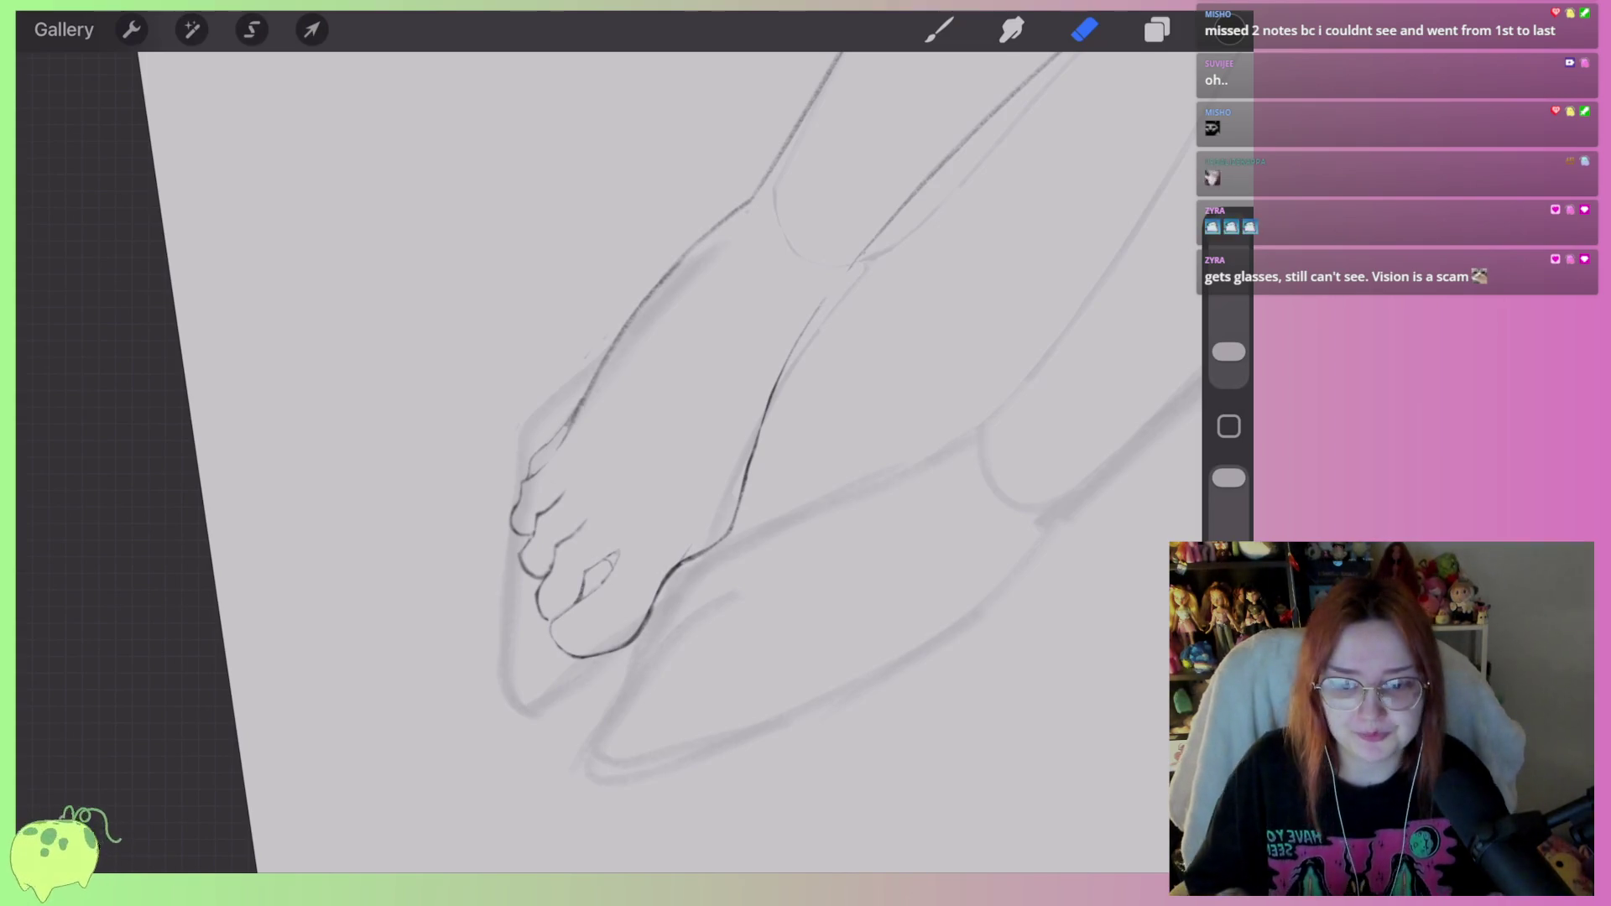
pyautogui.scroll(-3, 739, 419)
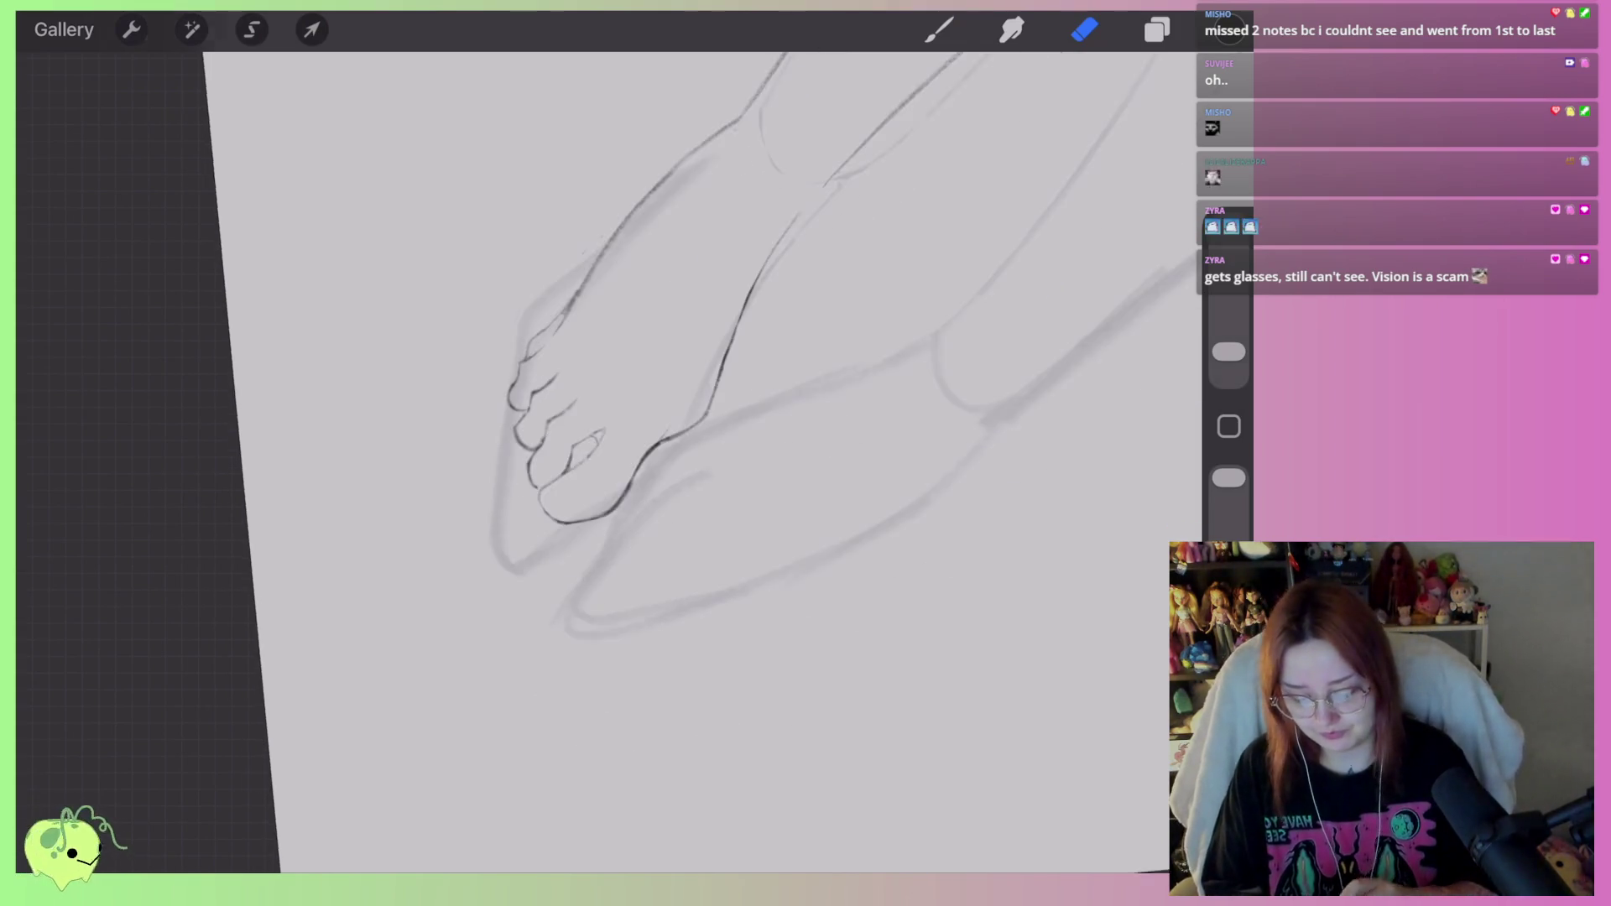
pyautogui.hscroll(3, 587, 420)
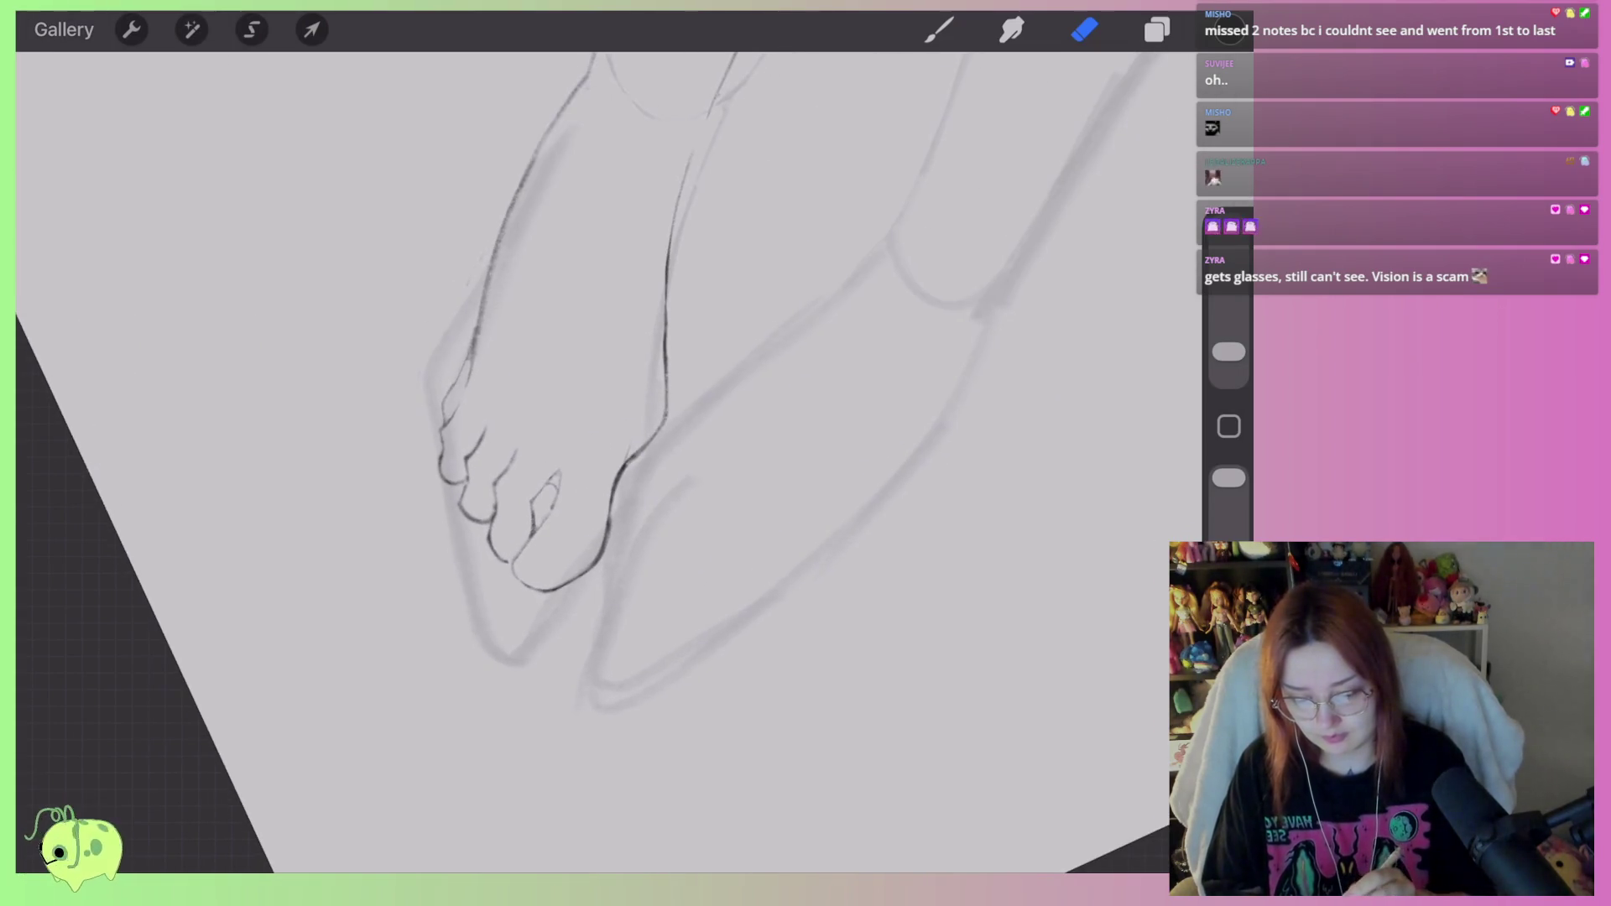
pyautogui.scroll(3, 587, 419)
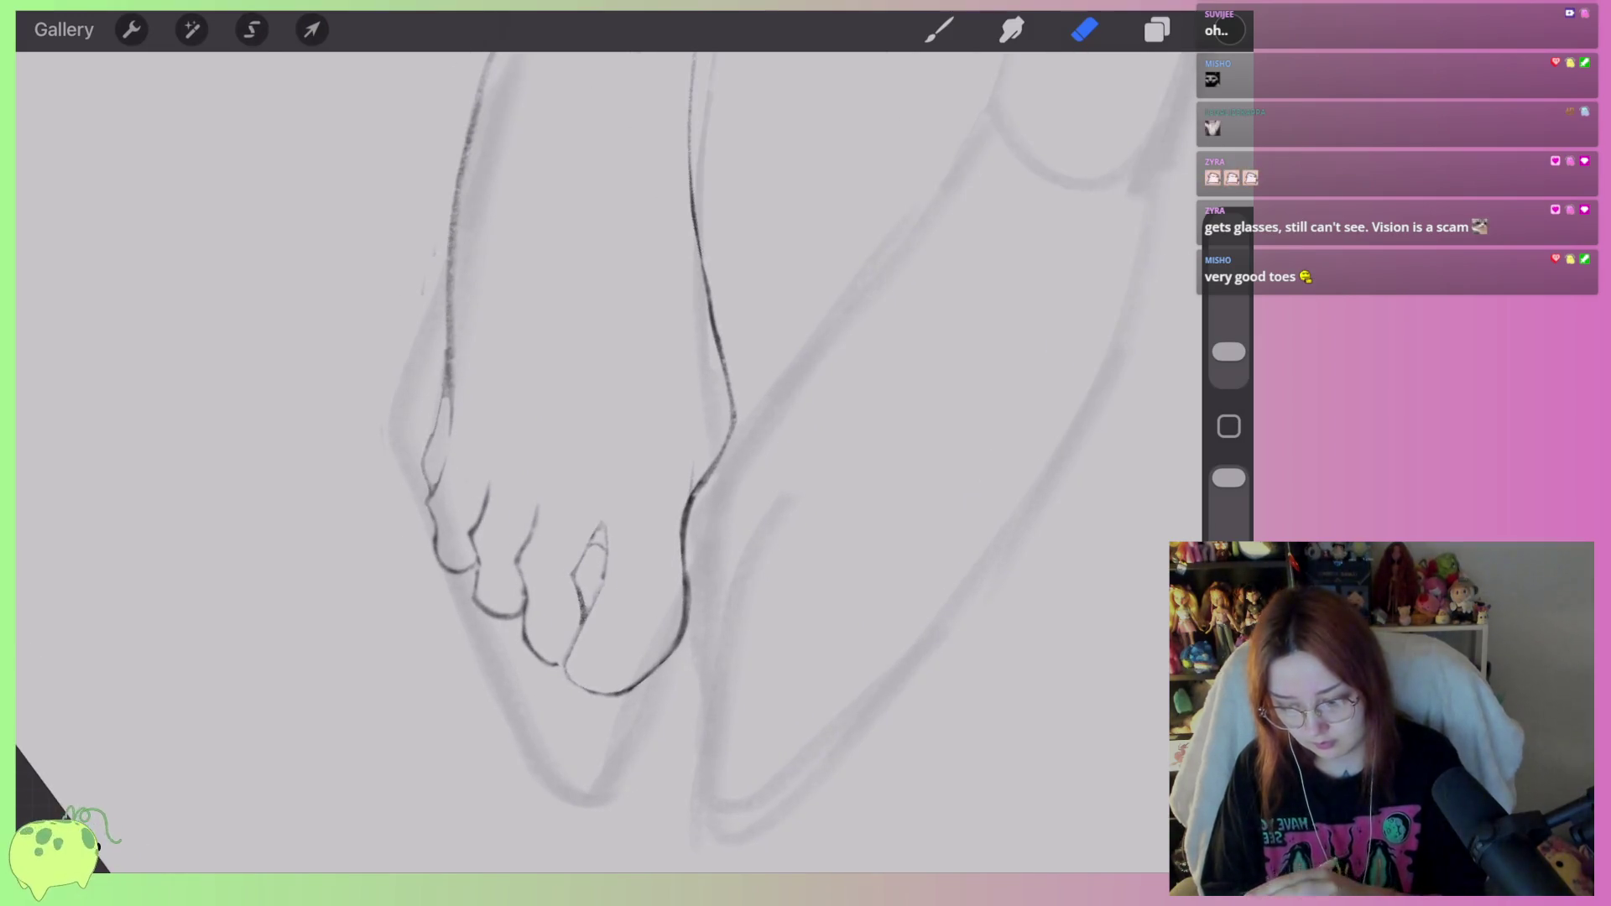
# Lasso the front foot's right contour and distort it upward to sit against the other foot.
pyautogui.click(251, 29)
pyautogui.moveTo(705, 446); pyautogui.dragTo(700, 479)
pyautogui.moveTo(748, 412)
pyautogui.mouseDown()
pyautogui.moveTo(665, 162)
pyautogui.moveTo(684, 395)
pyautogui.mouseUp()
pyautogui.click(312, 29)
pyautogui.moveTo(862, 392); pyautogui.dragTo(834, 349)
pyautogui.click(1085, 29)
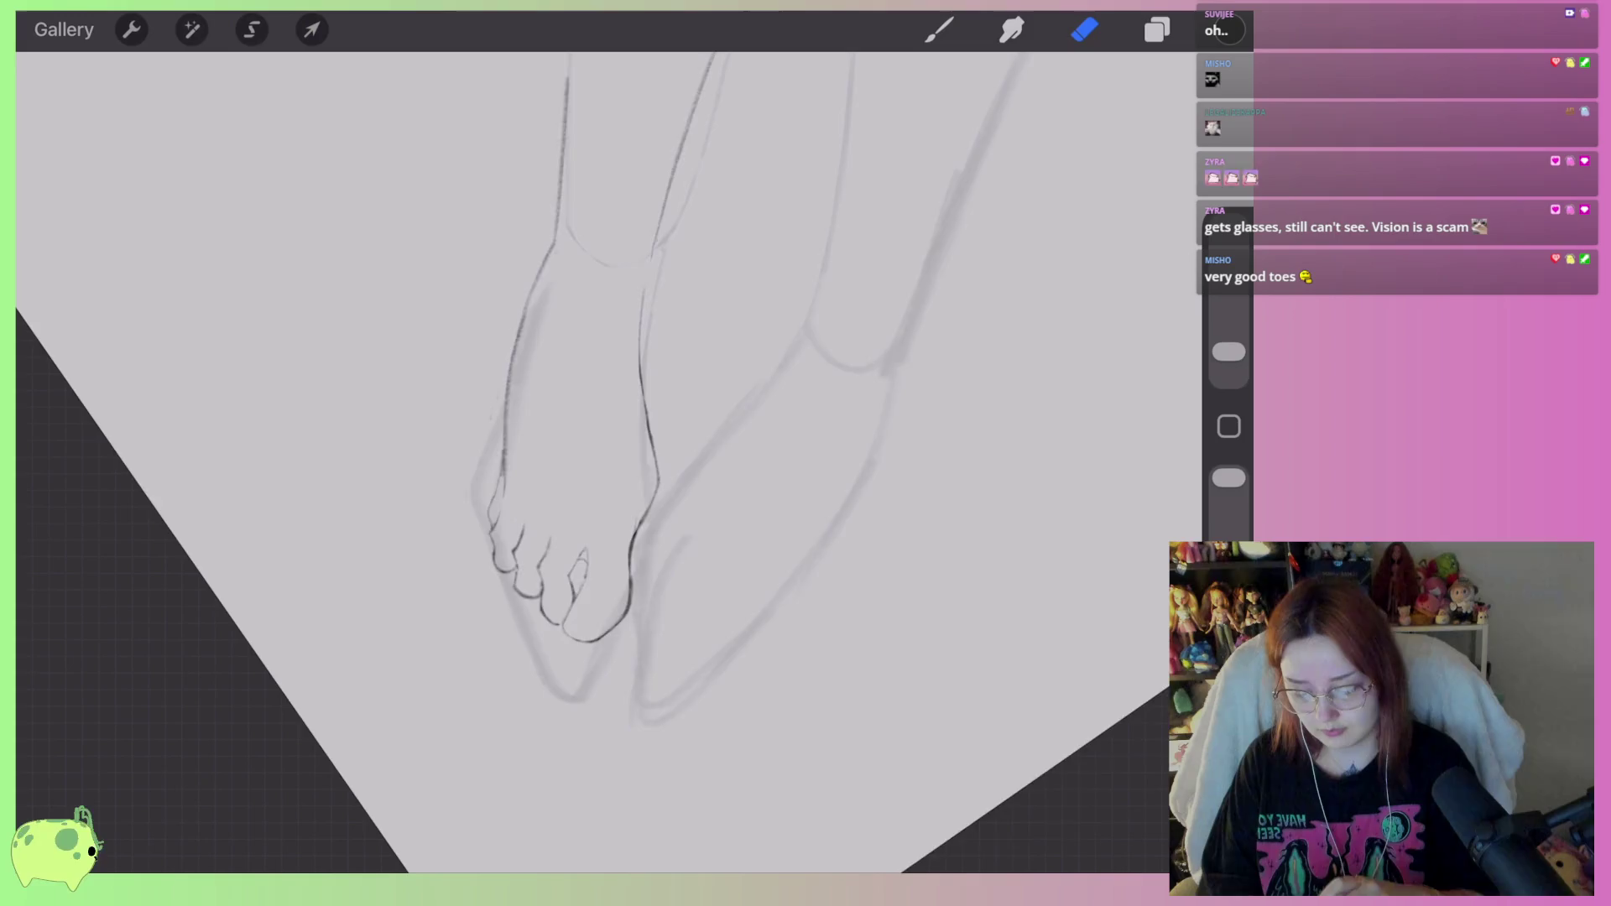
pyautogui.scroll(3, 587, 420)
pyautogui.scroll(-3, 587, 462)
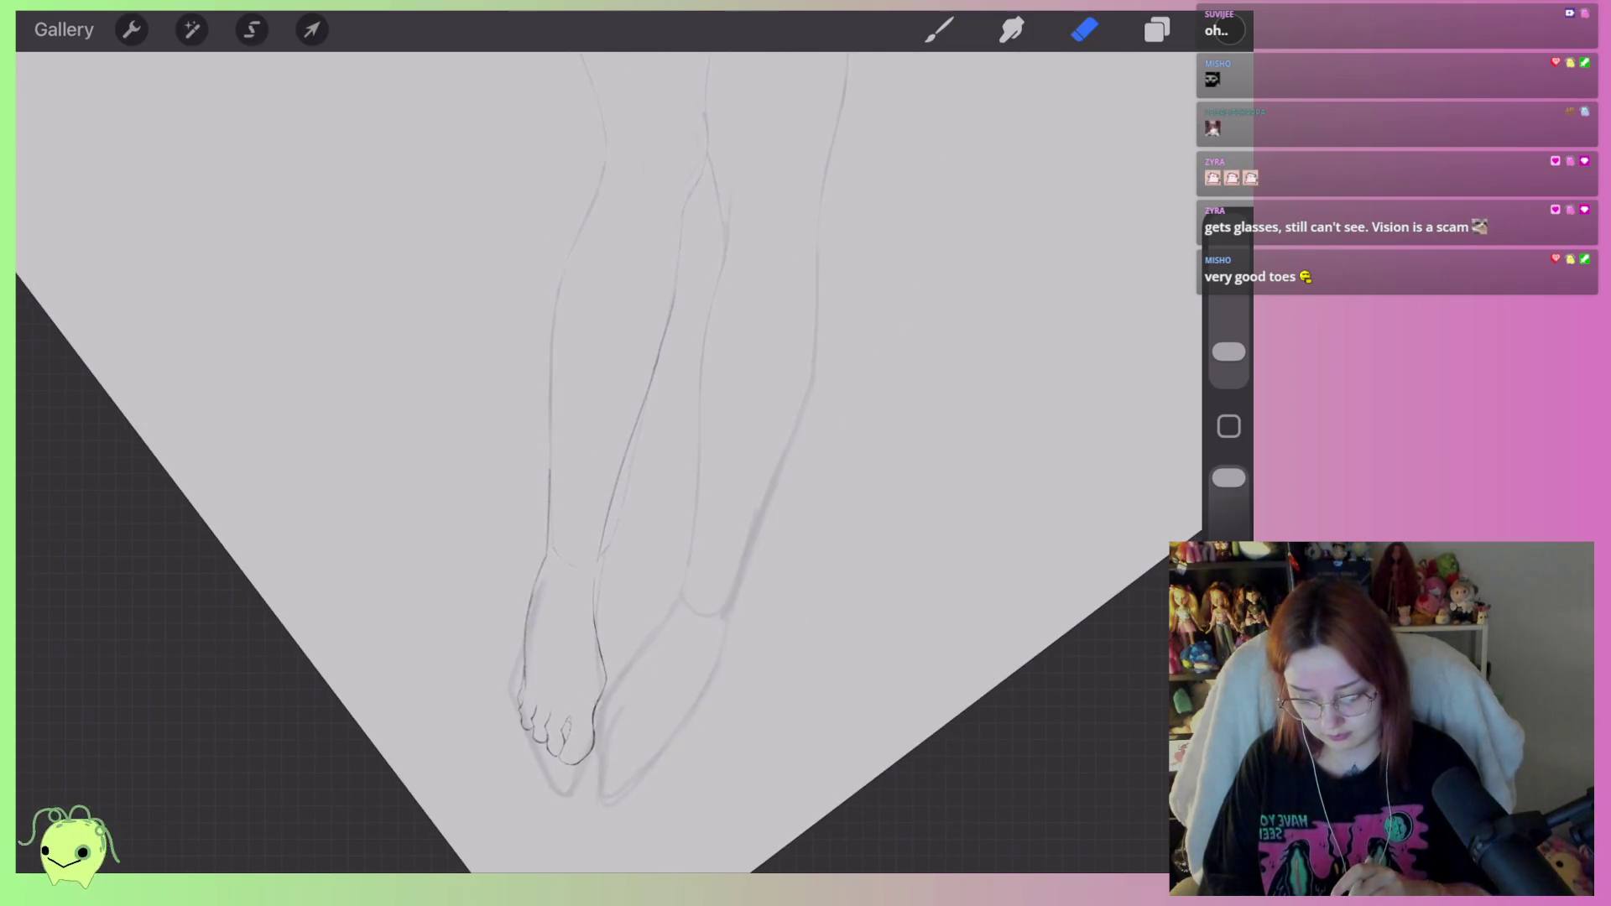
# Draw the back foot's first toe: its bottom edge, a short vertical side and an end hook.
pyautogui.press('b')
pyautogui.scroll(5, 420, 504)
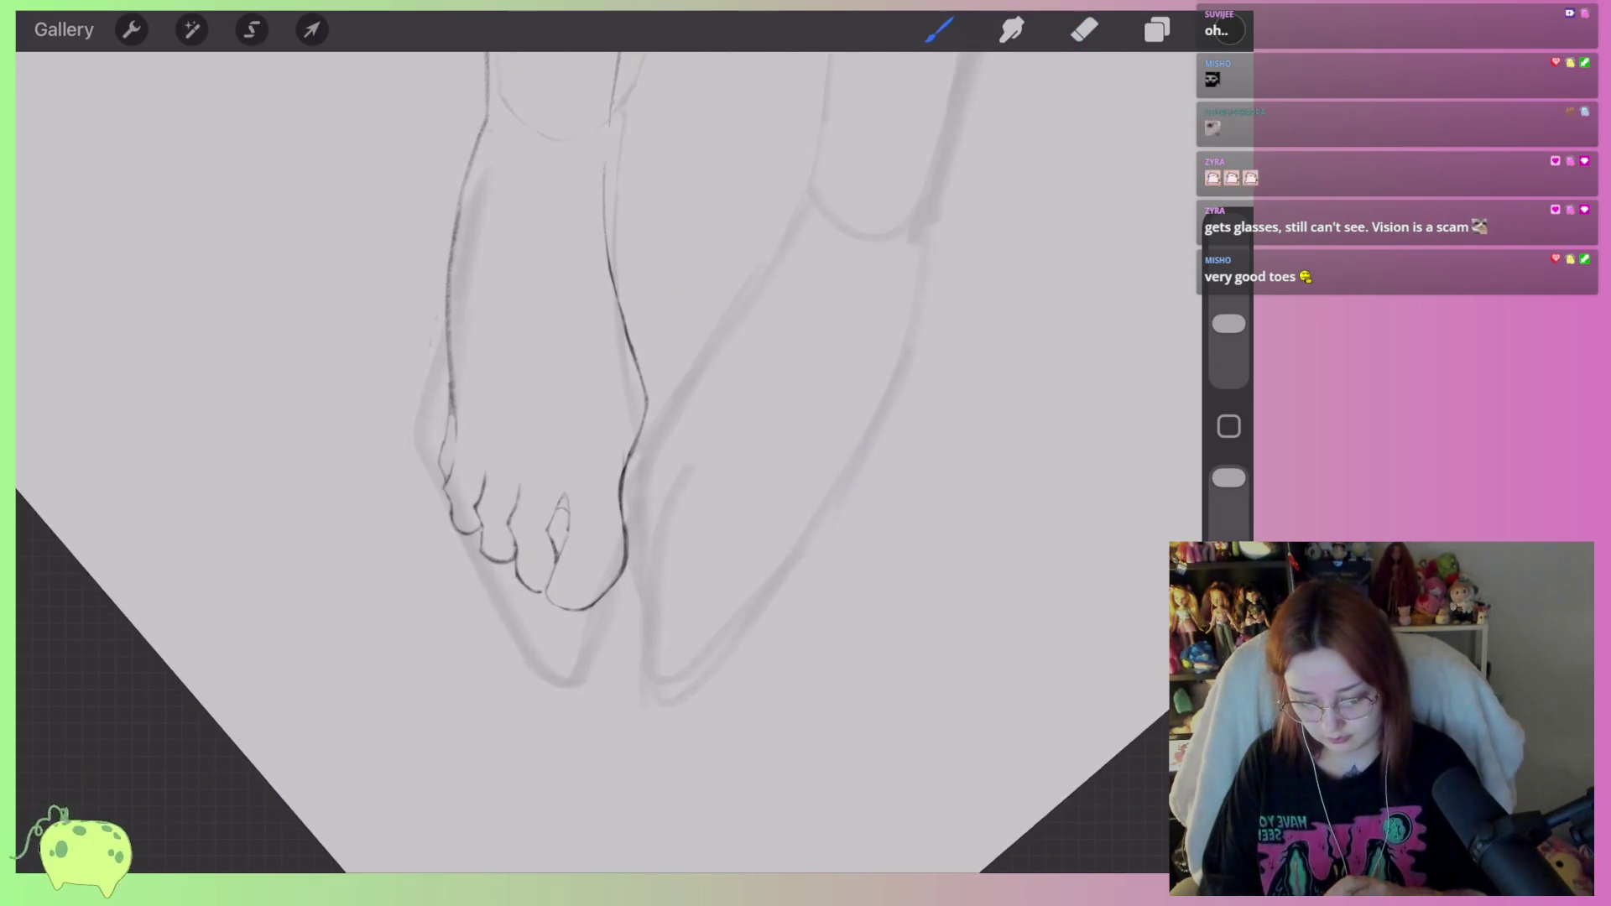
pyautogui.scroll(-2, 420, 462)
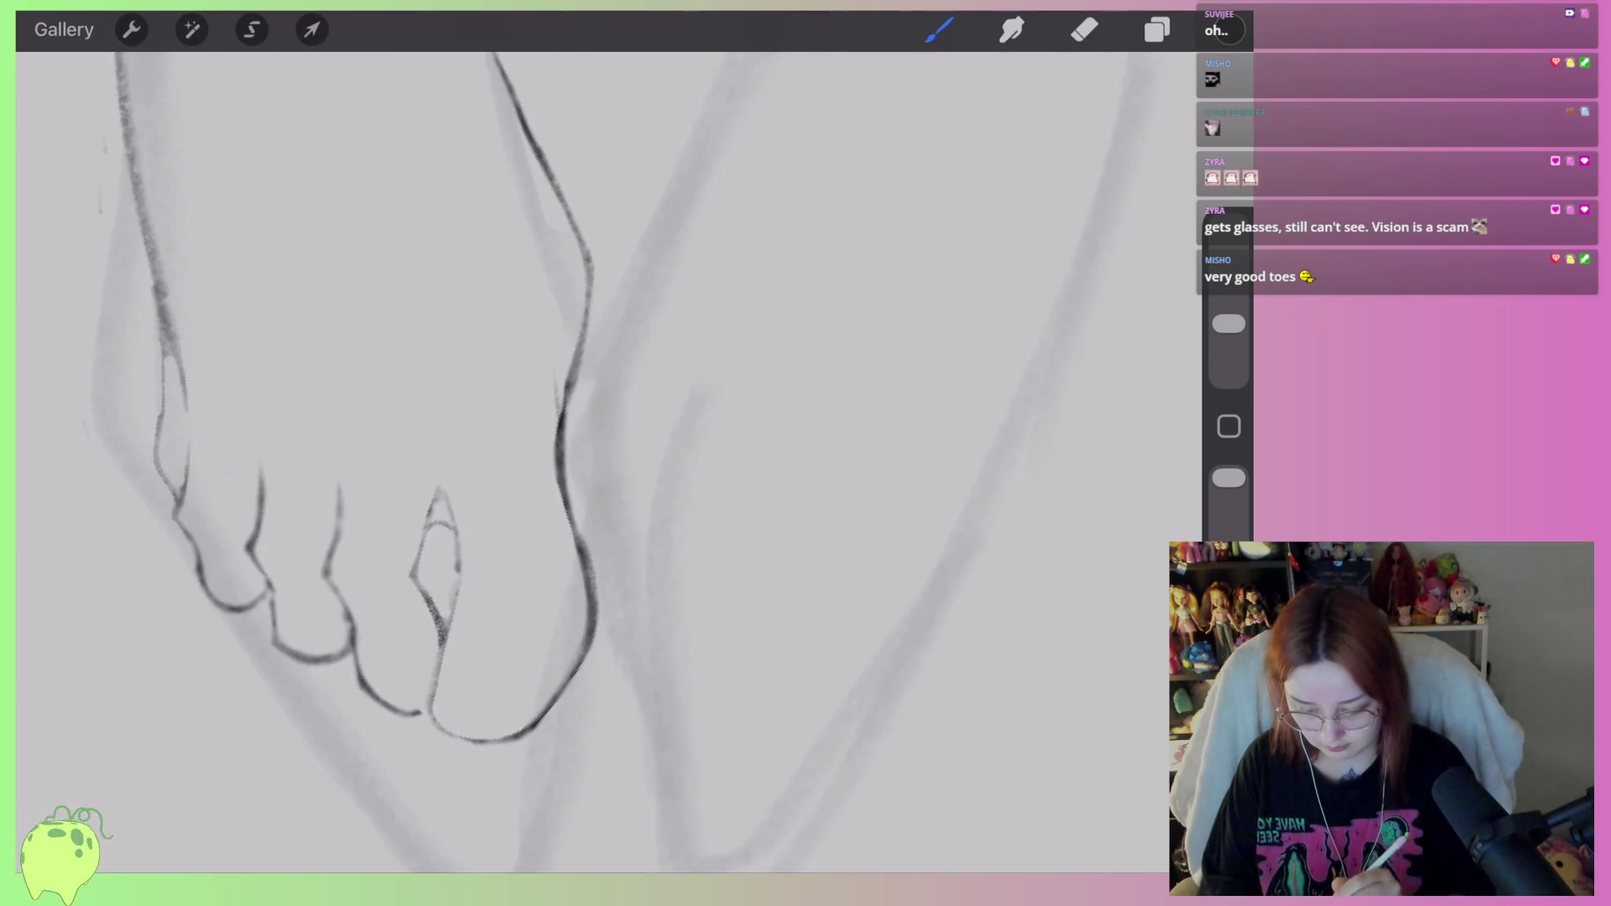
pyautogui.press('l')
pyautogui.press('b')
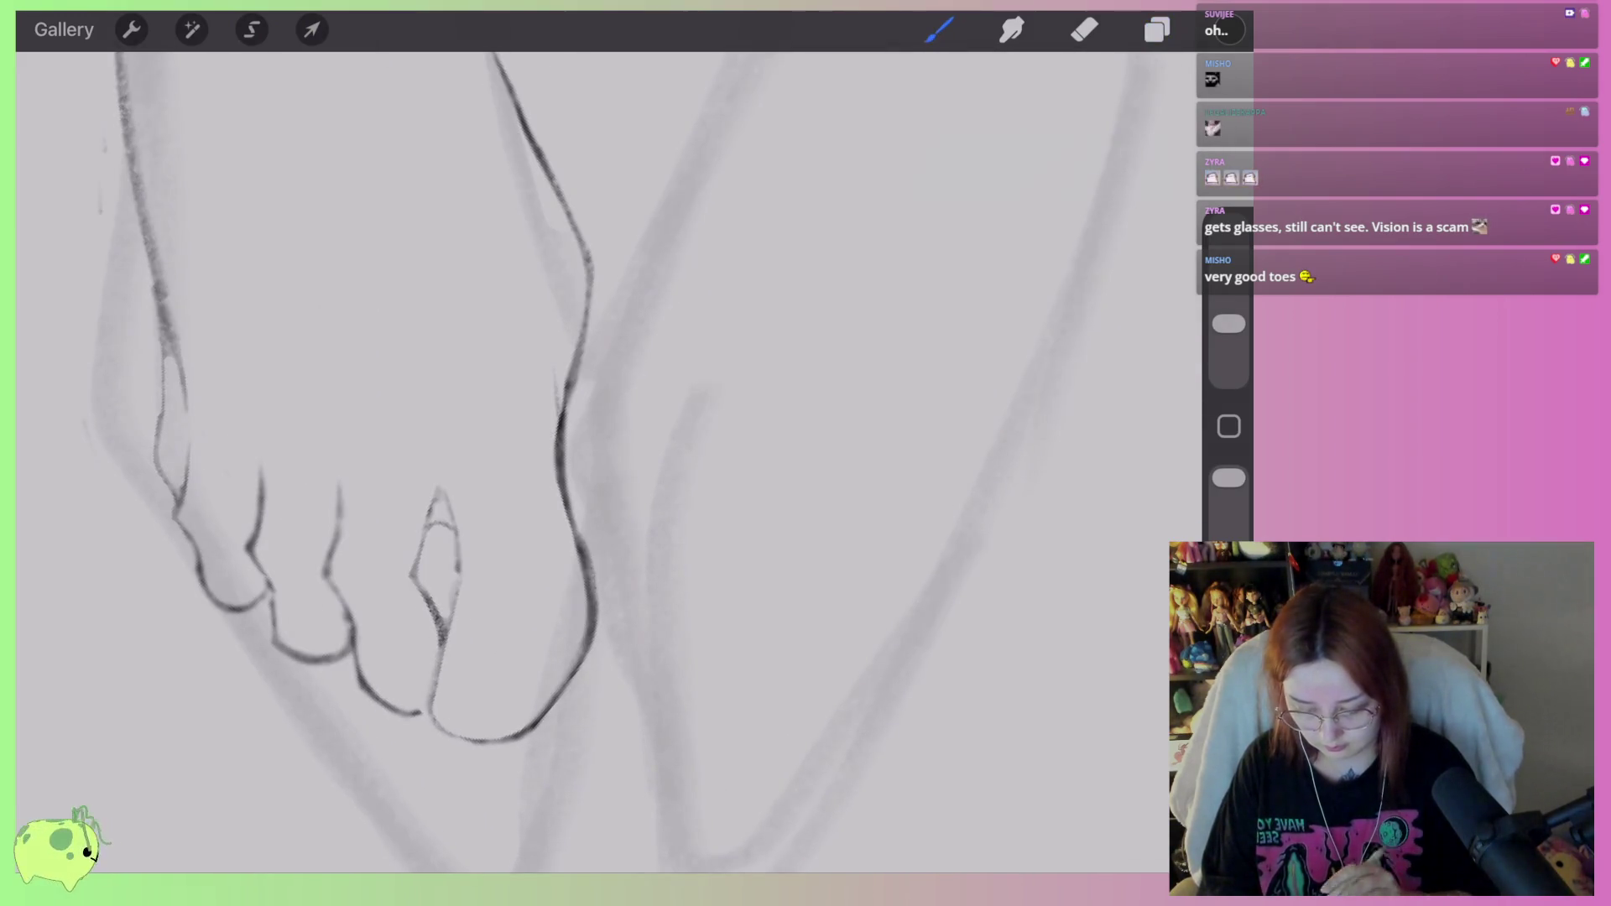
pyautogui.scroll(2, 419, 462)
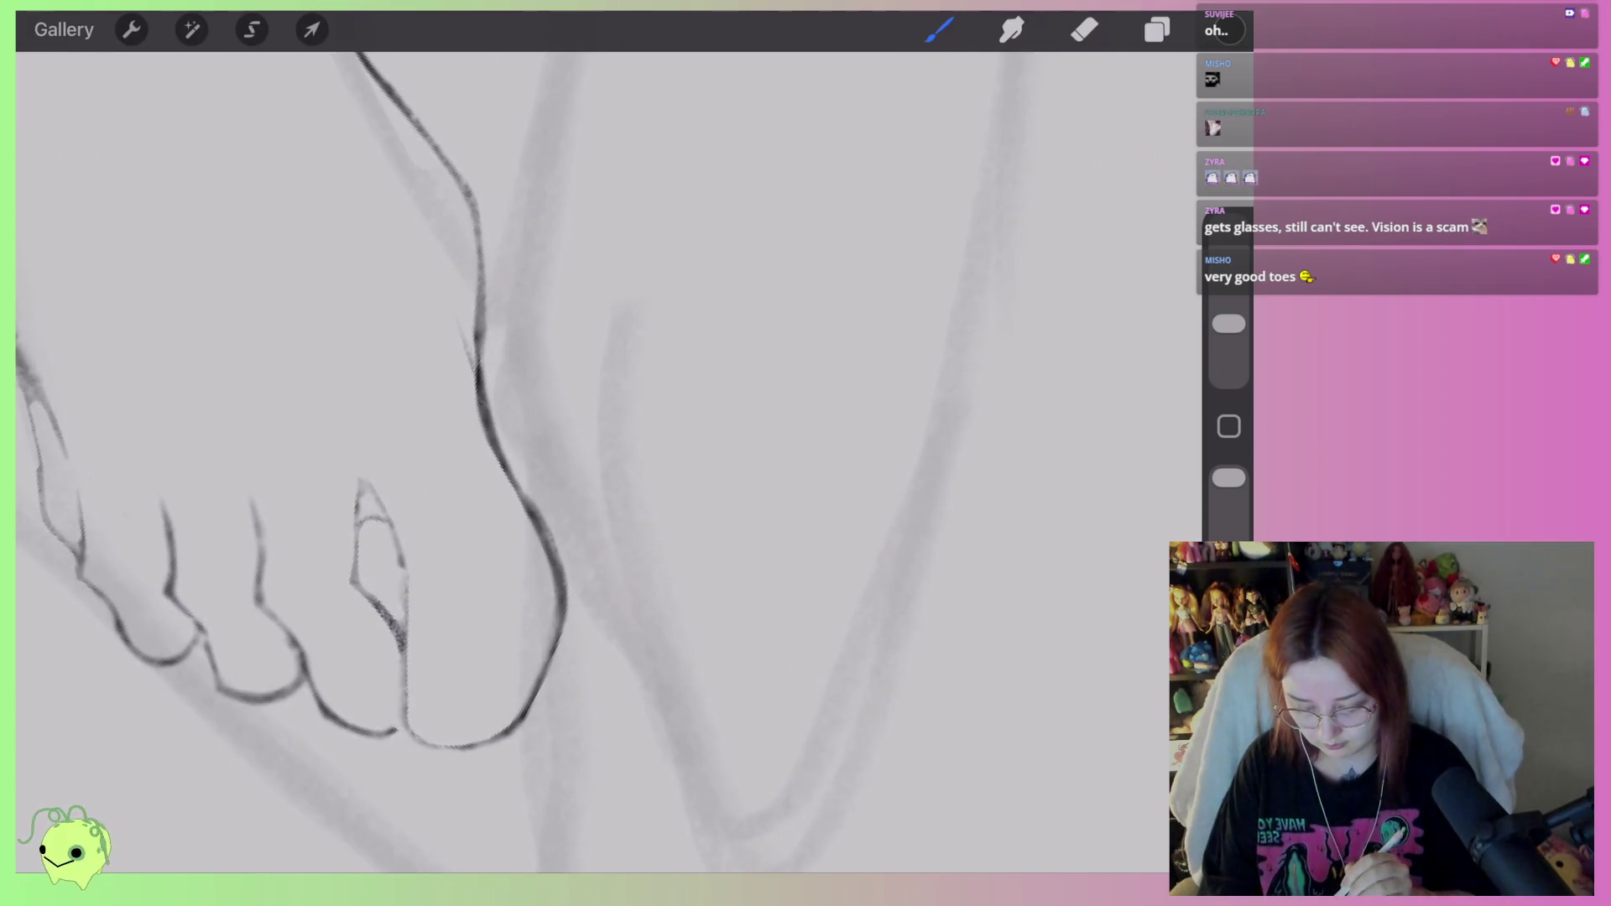
pyautogui.scroll(-1, 336, 461)
pyautogui.scroll(1, 336, 462)
pyautogui.moveTo(539, 648); pyautogui.dragTo(560, 653)
pyautogui.hotkey('ctrl', 'z')
pyautogui.moveTo(527, 707); pyautogui.dragTo(601, 729)
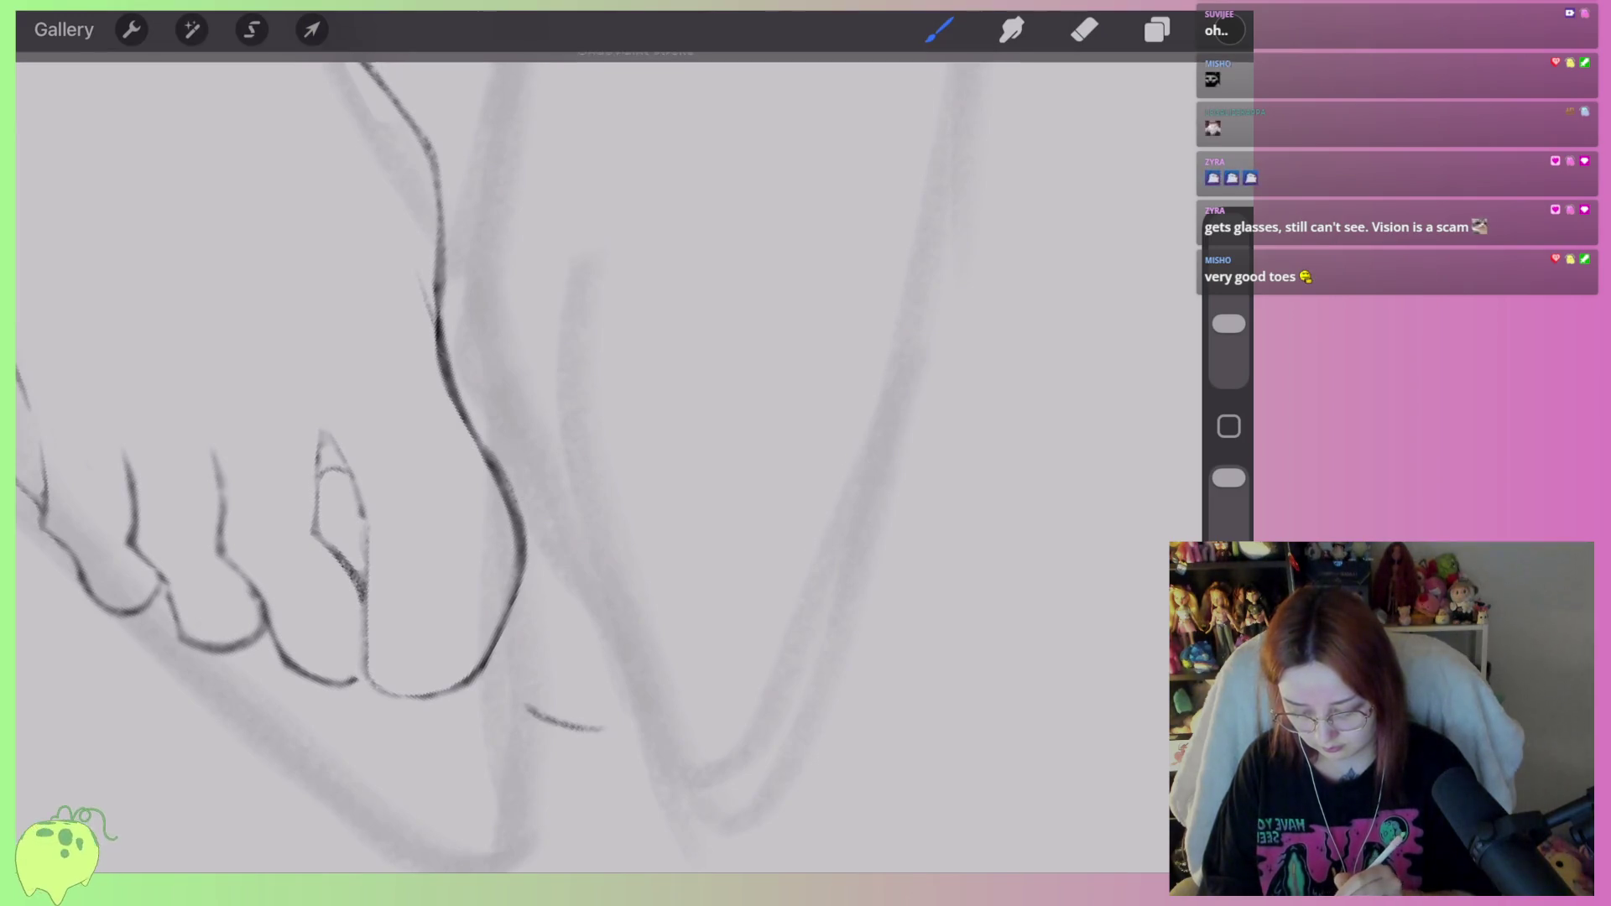
pyautogui.moveTo(518, 639); pyautogui.dragTo(529, 692)
pyautogui.moveTo(604, 727); pyautogui.dragTo(631, 683)
# Darken the big toe's right edge and neatly redraw the second toe's edge.
pyautogui.scroll(-2, 453, 462)
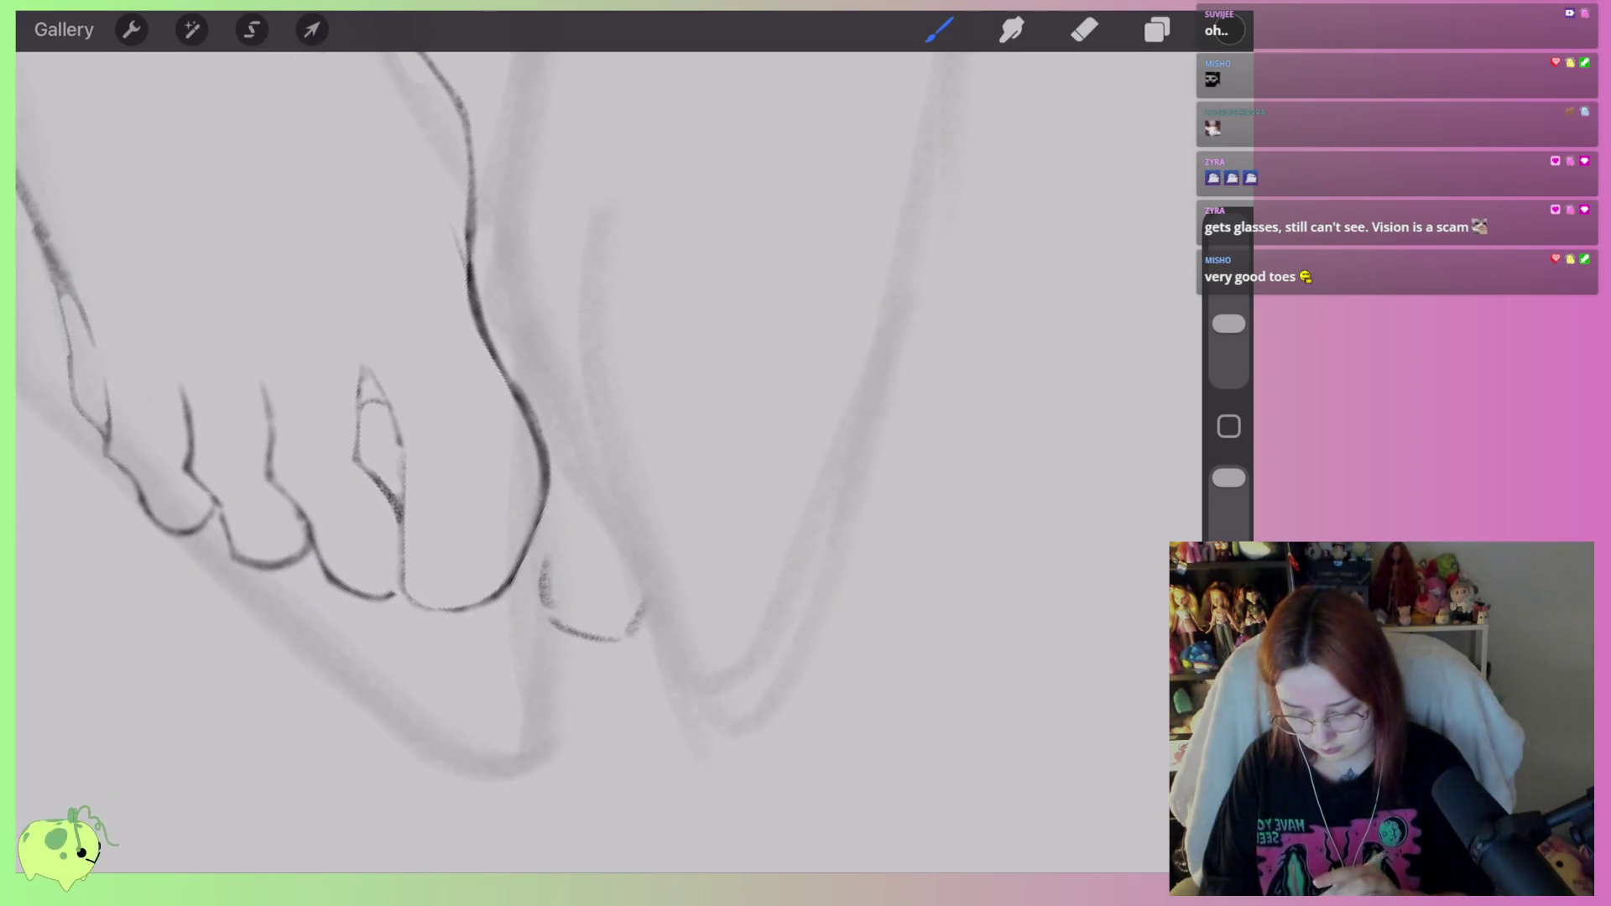
pyautogui.moveTo(537, 449)
pyautogui.mouseDown()
pyautogui.moveTo(545, 537)
pyautogui.moveTo(600, 638)
pyautogui.moveTo(667, 499)
pyautogui.mouseUp()
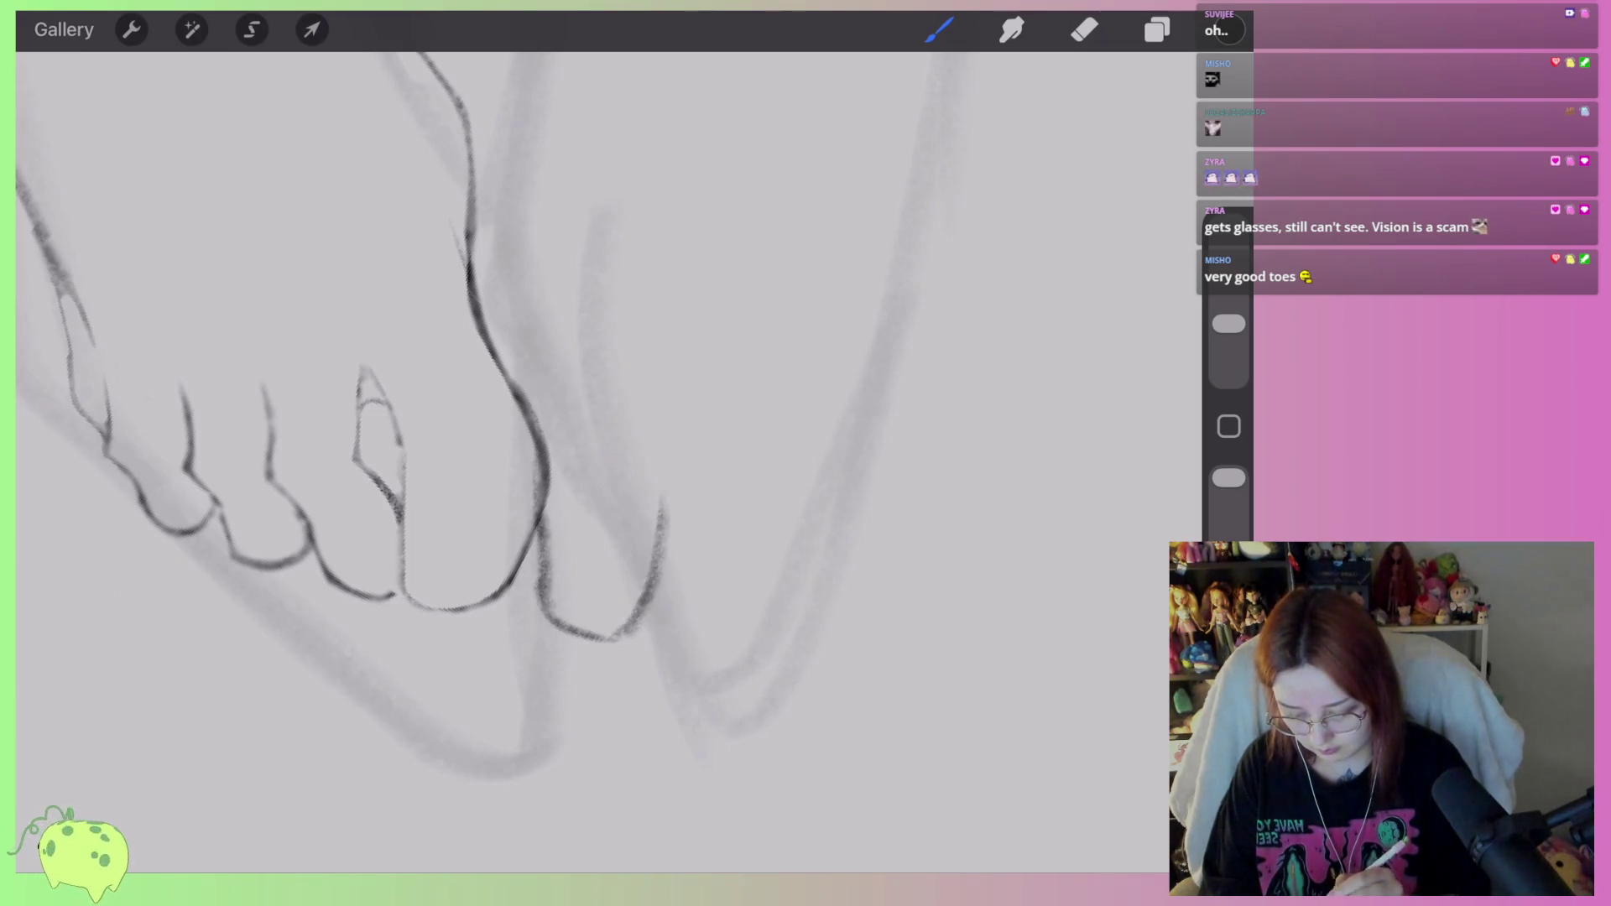
pyautogui.scroll(2, 470, 504)
pyautogui.moveTo(671, 617); pyautogui.dragTo(636, 533)
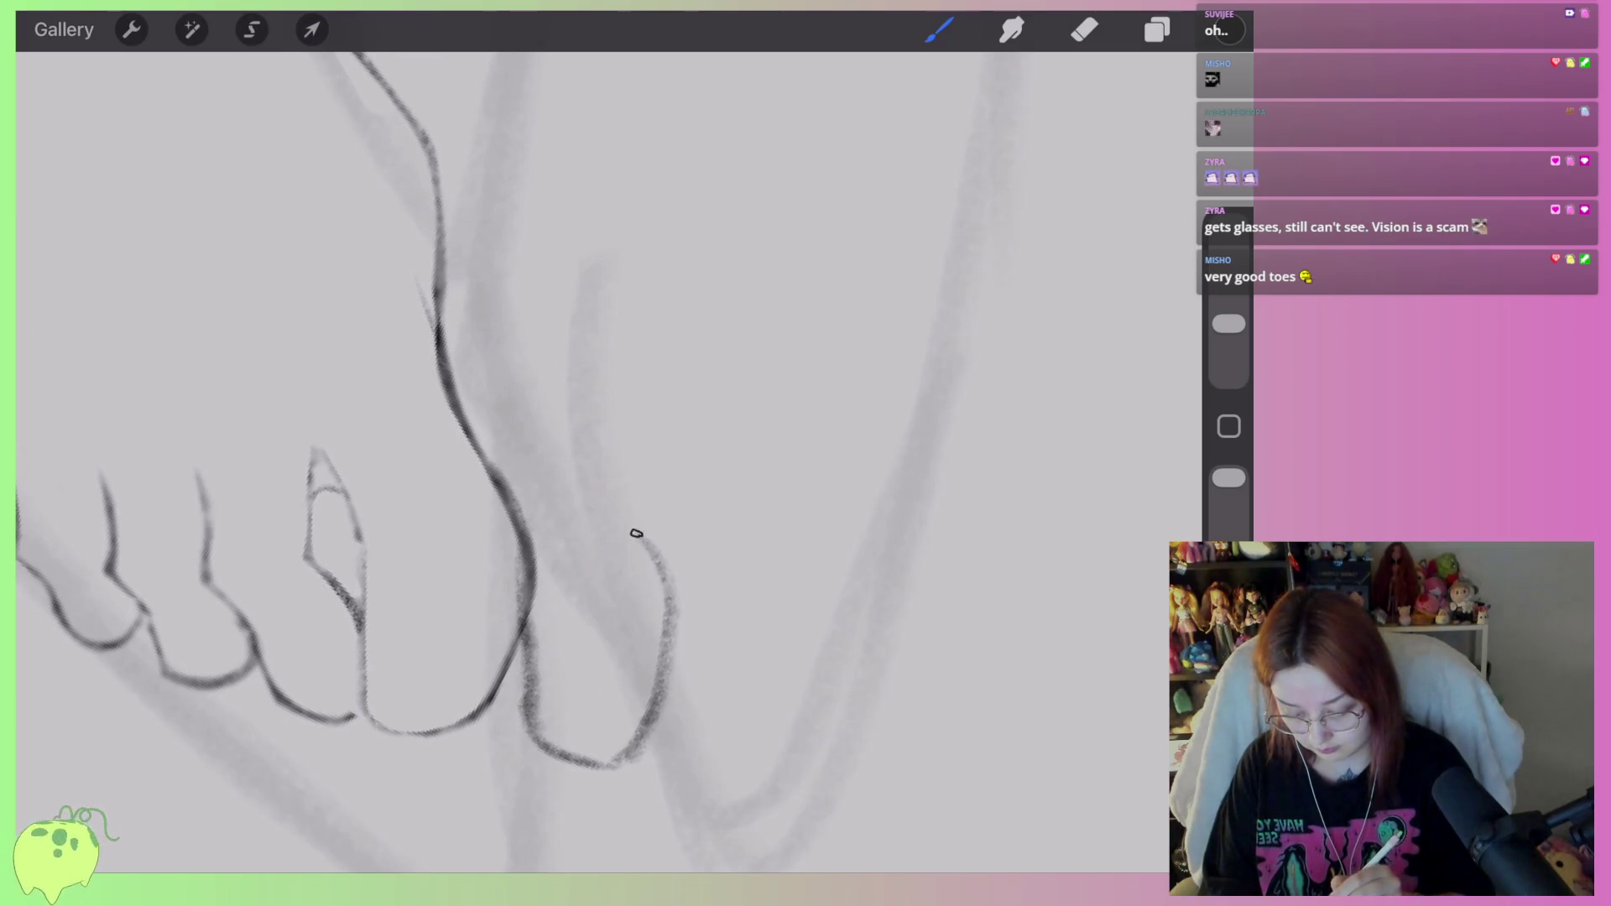
pyautogui.hotkey('ctrl', 'z')
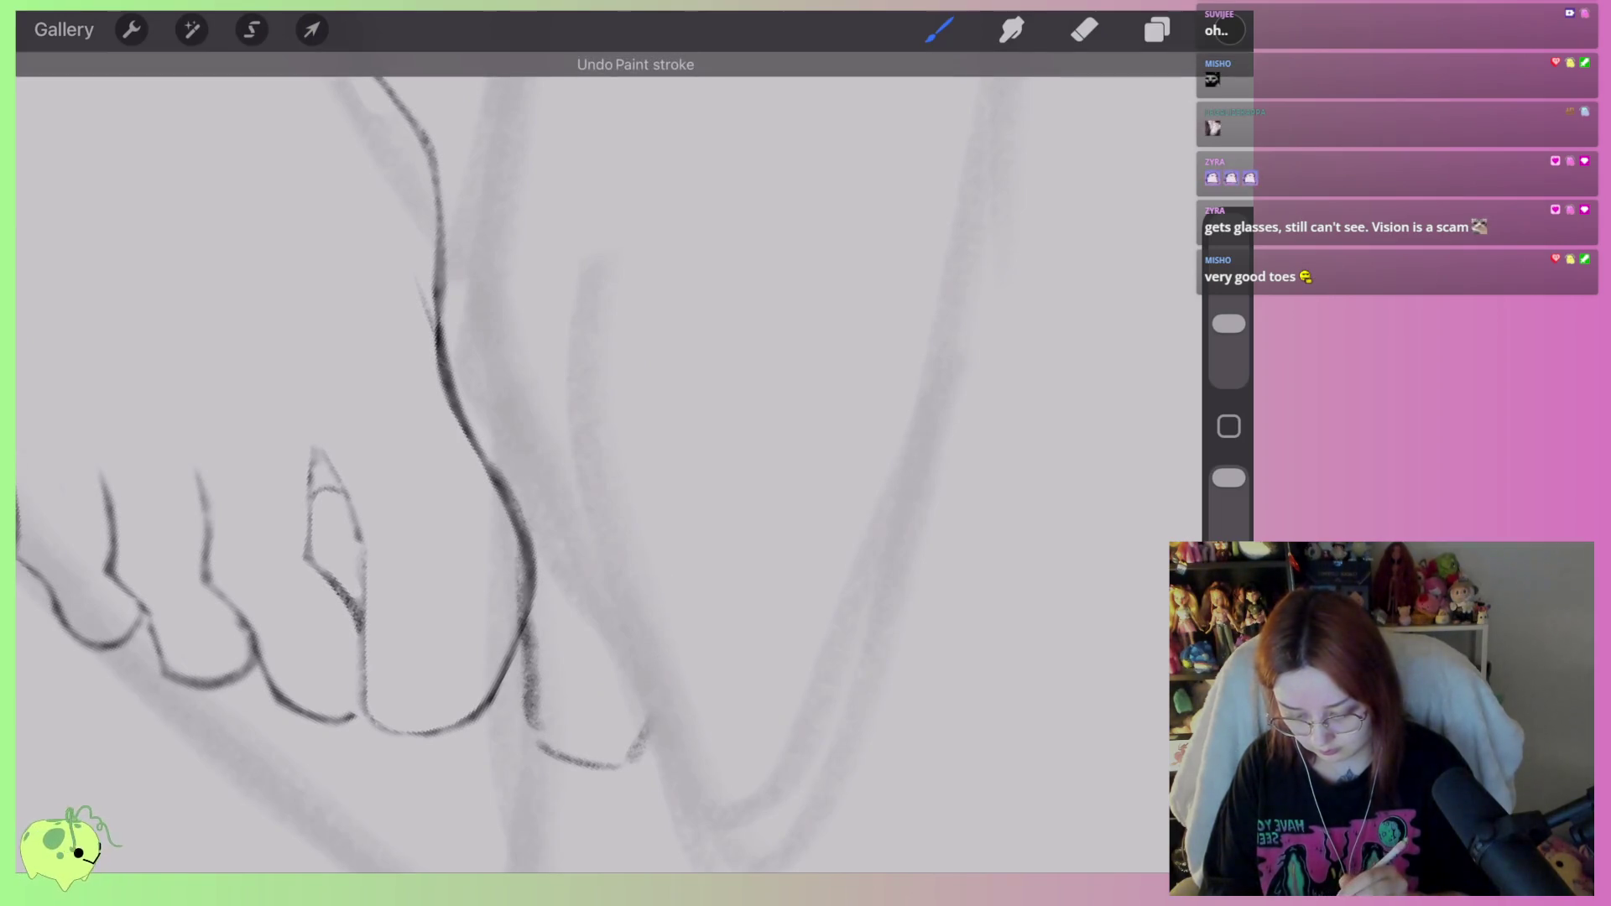
pyautogui.moveTo(675, 491); pyautogui.dragTo(634, 755)
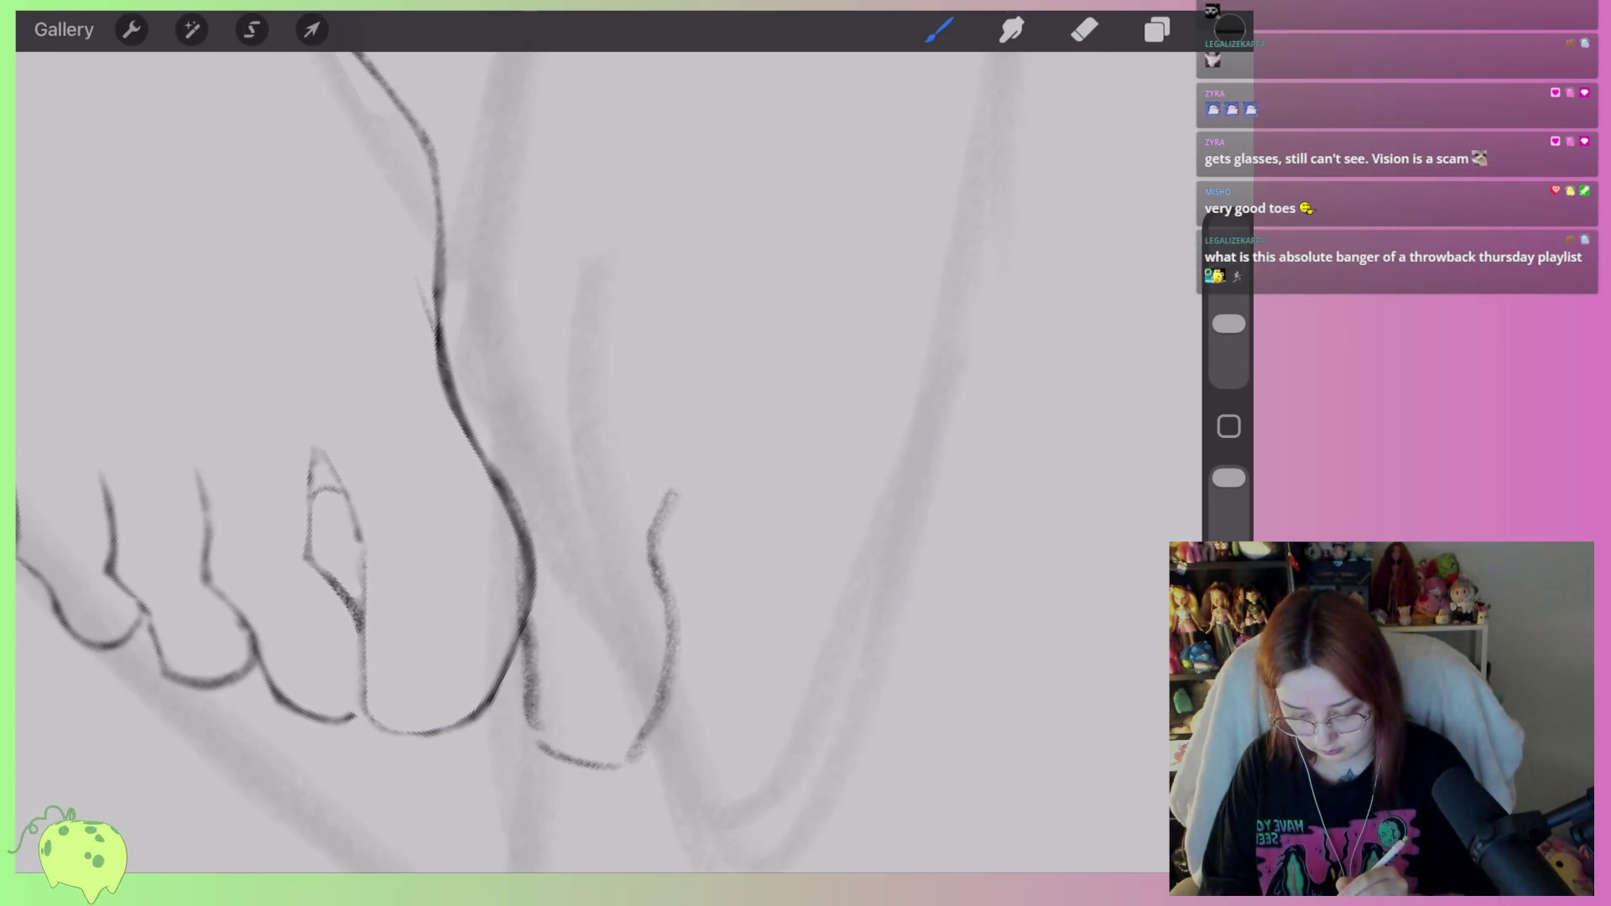
# Outline the remaining toes with edge strokes, a curved base line, and their sides and tops.
pyautogui.moveTo(705, 489); pyautogui.dragTo(697, 542)
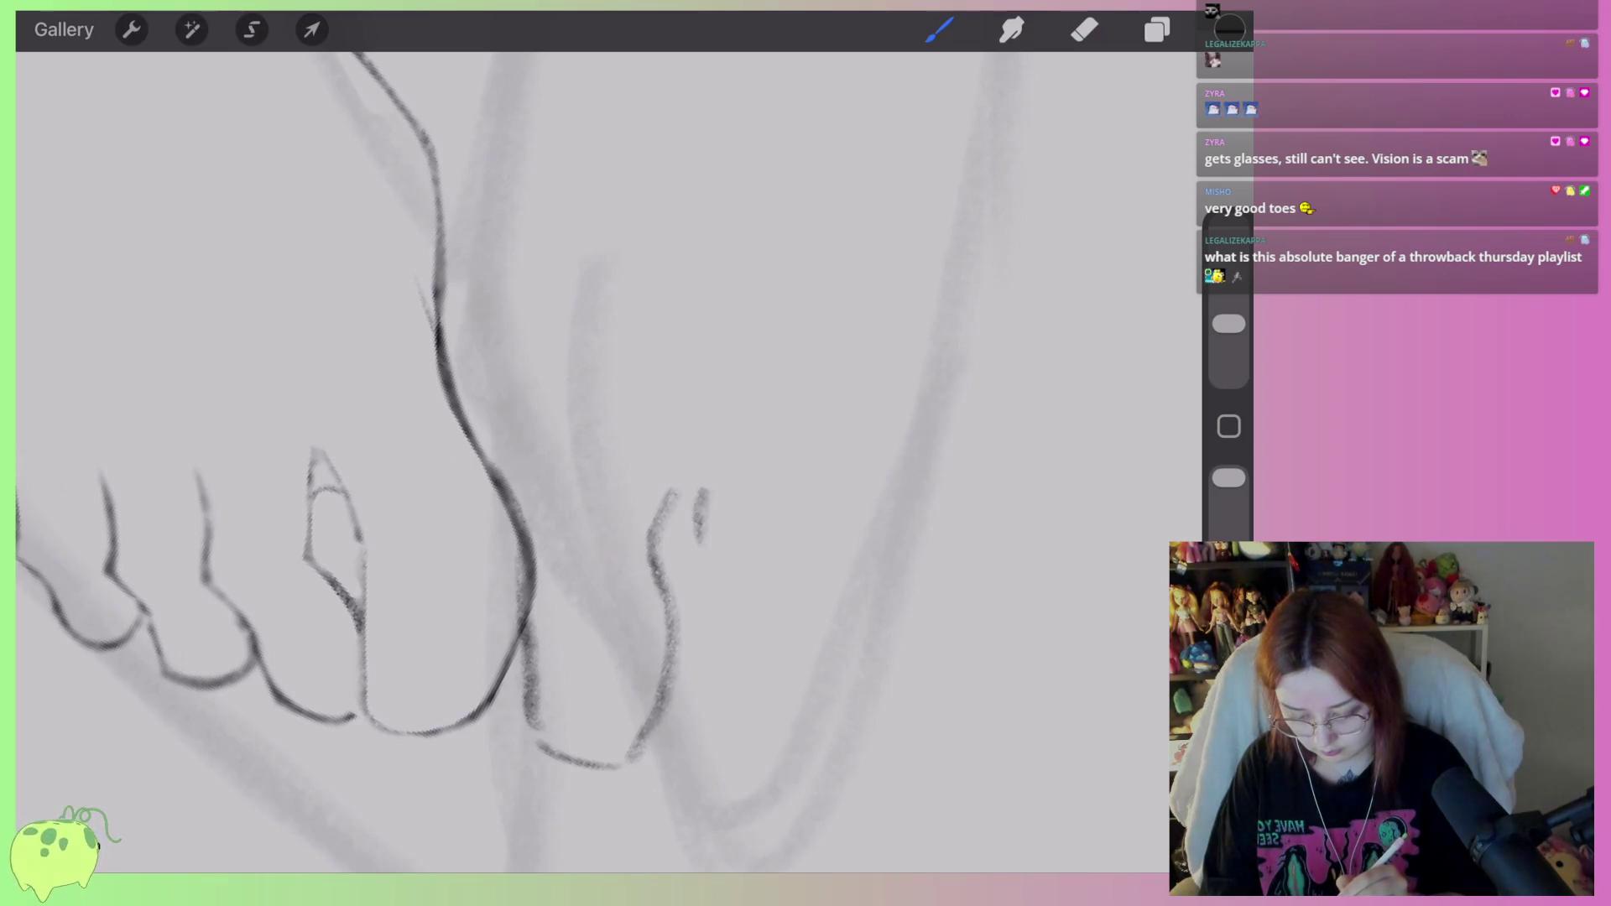
pyautogui.scroll(-3, 588, 420)
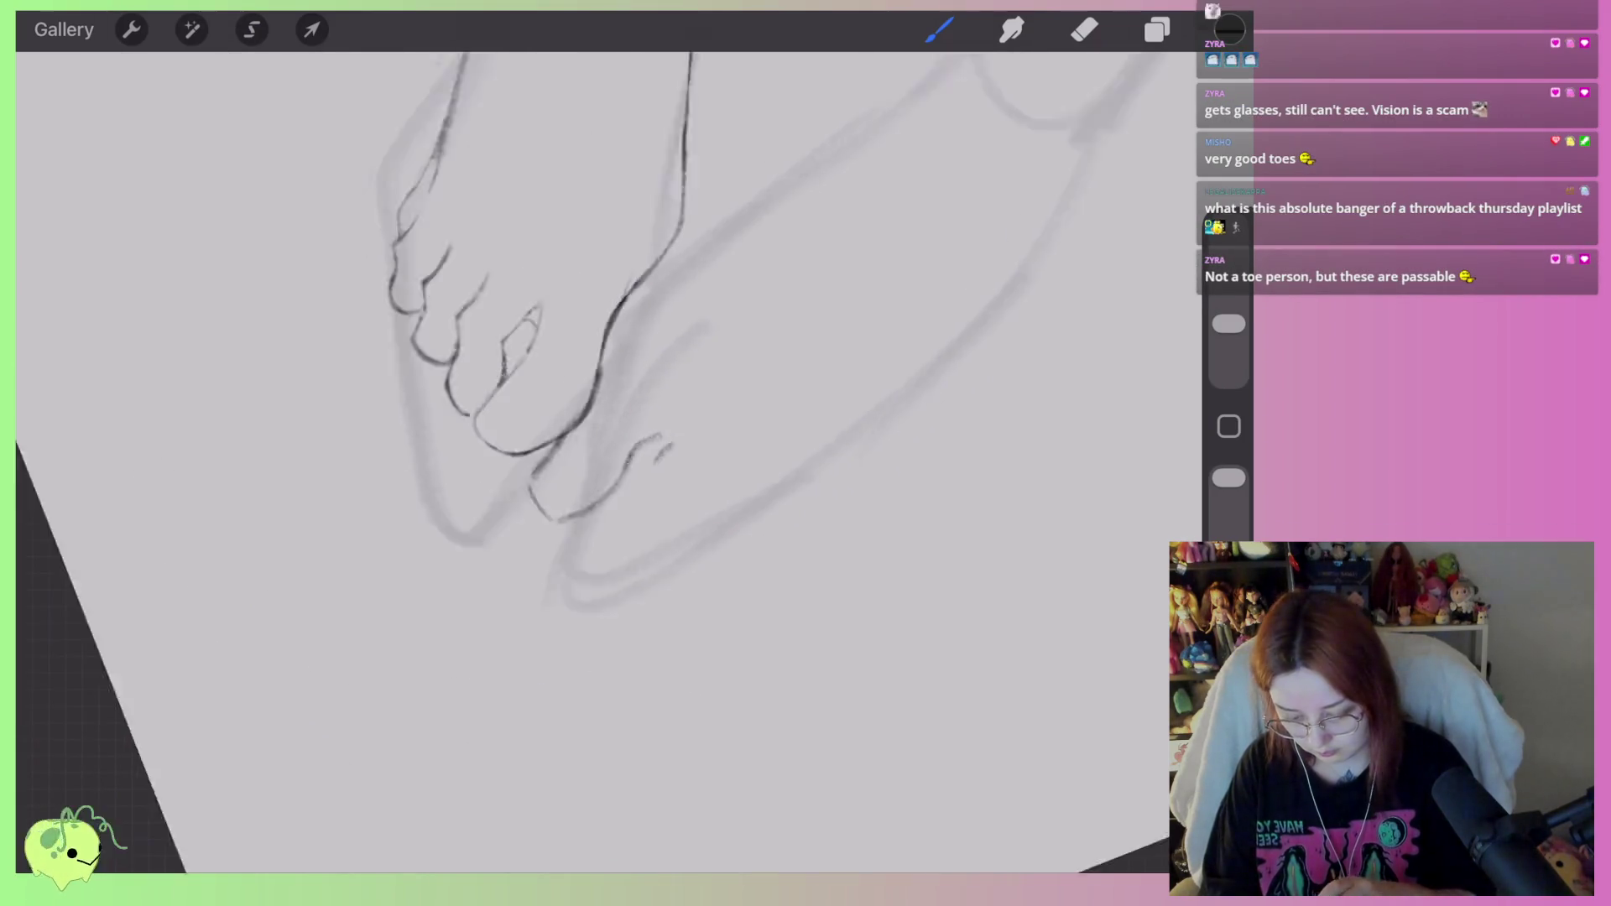
pyautogui.scroll(3, 587, 377)
pyautogui.scroll(5, 672, 420)
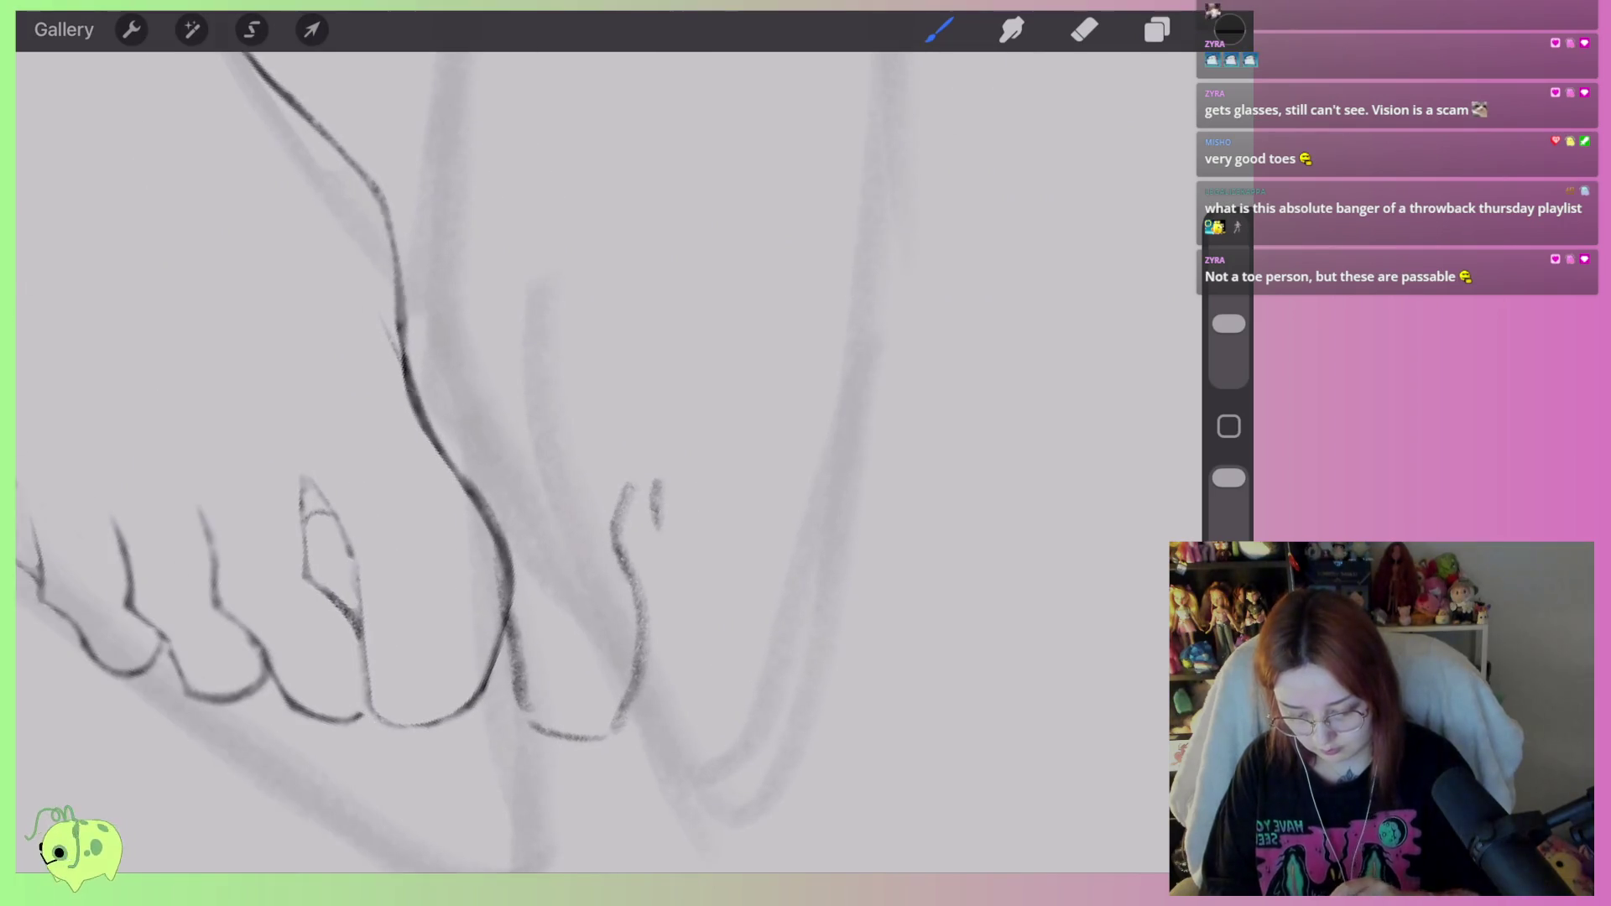
pyautogui.moveTo(642, 449); pyautogui.dragTo(633, 530)
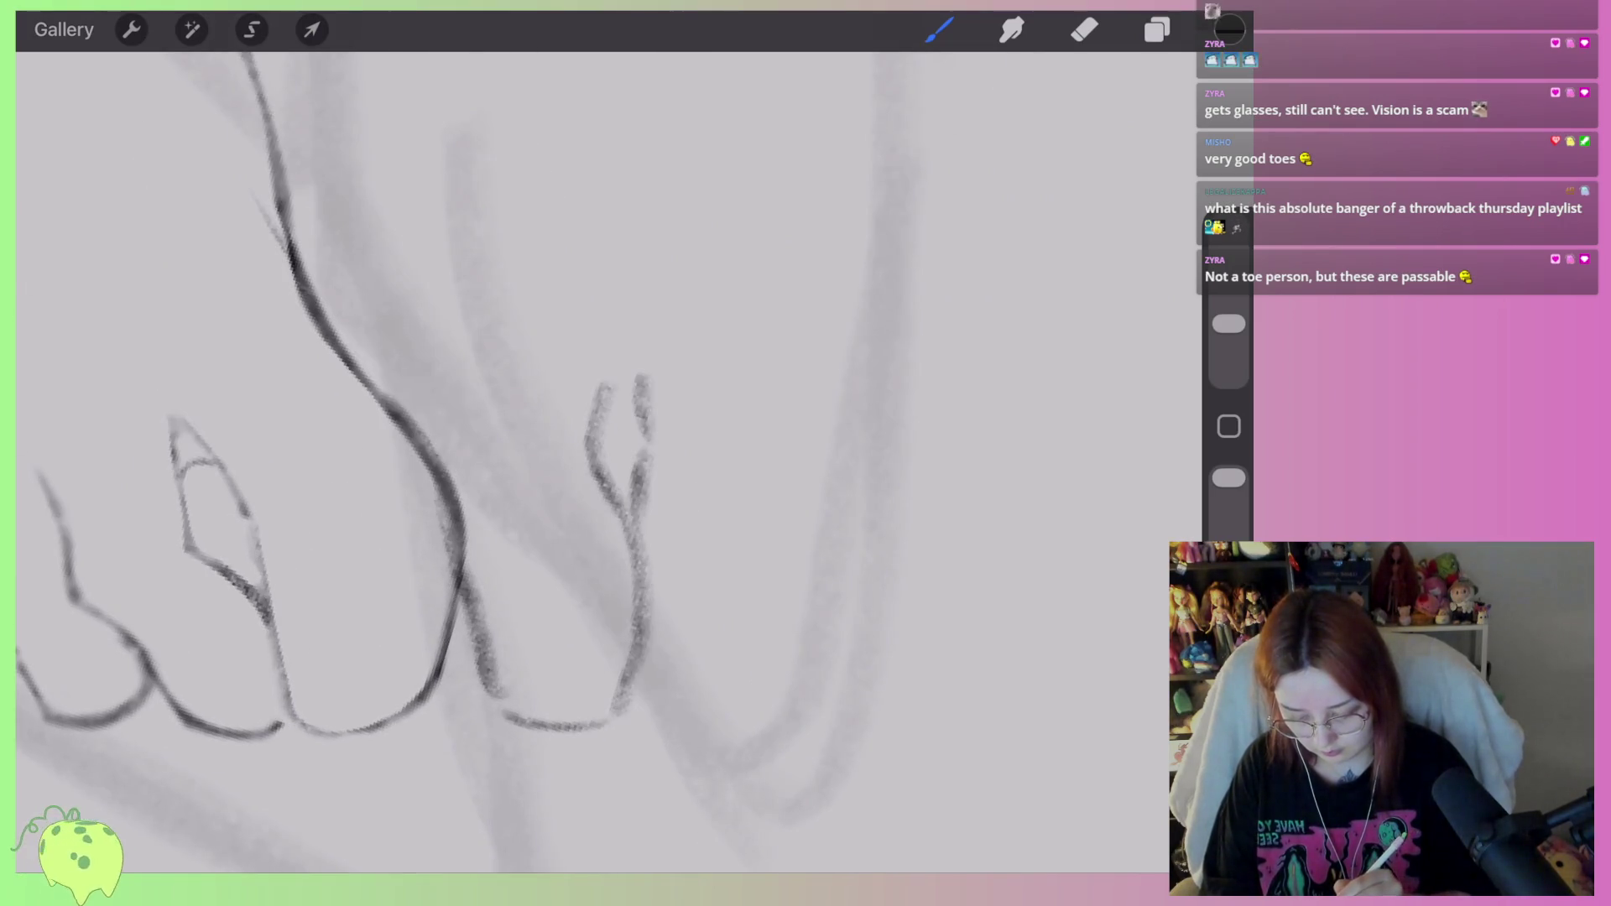
pyautogui.moveTo(622, 712)
pyautogui.mouseDown()
pyautogui.moveTo(713, 706)
pyautogui.moveTo(739, 654)
pyautogui.moveTo(734, 598)
pyautogui.mouseUp()
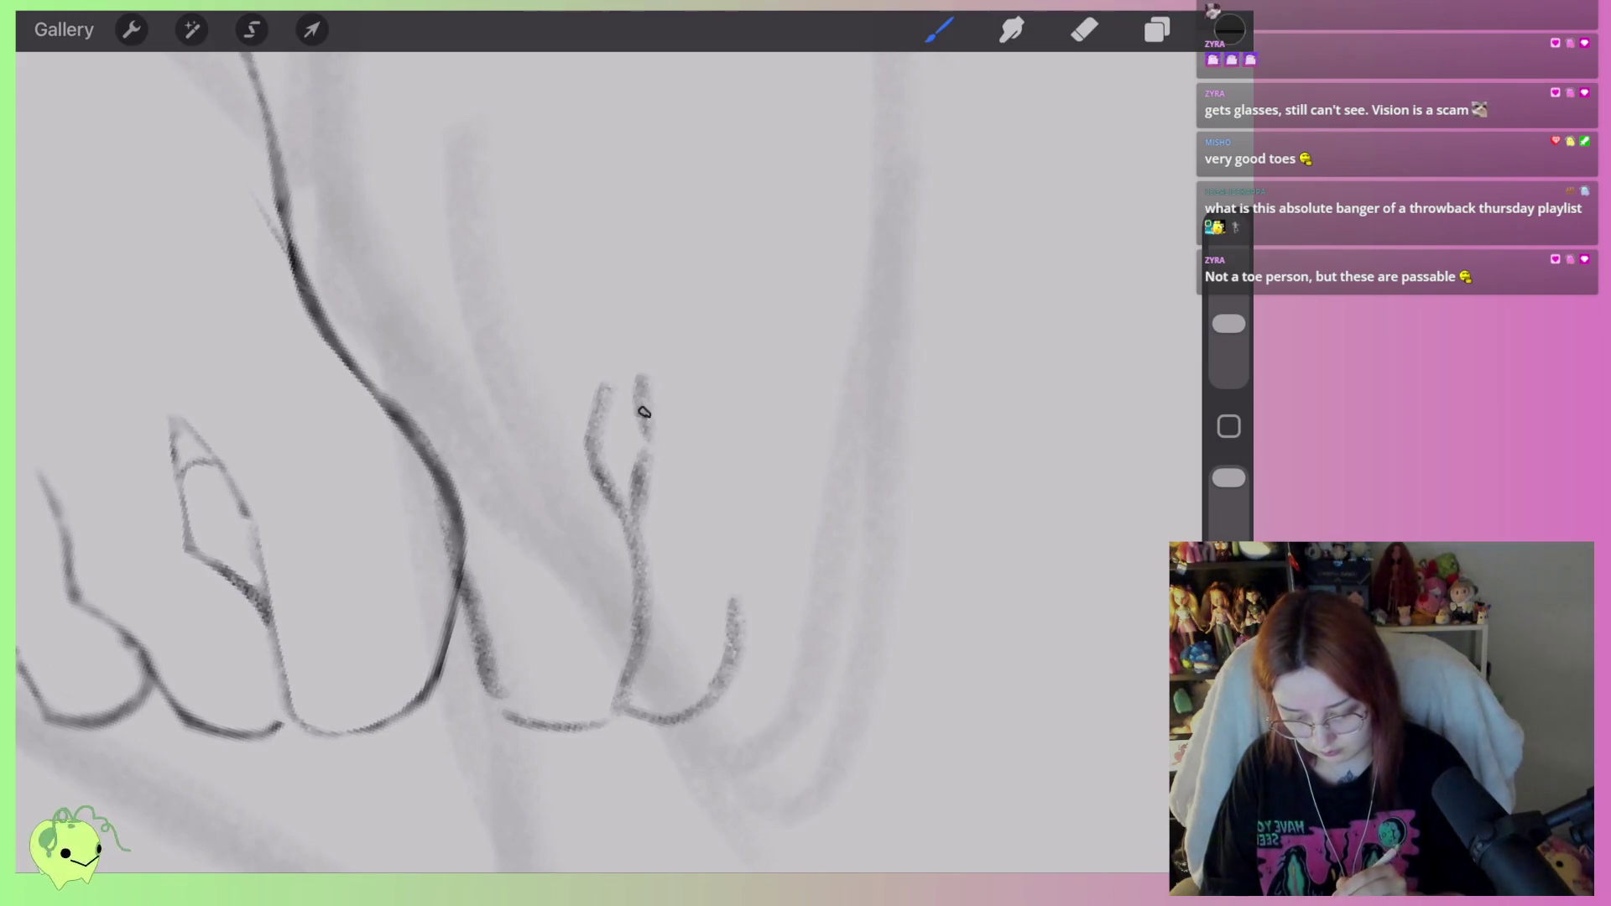
pyautogui.moveTo(648, 411); pyautogui.dragTo(631, 516)
pyautogui.moveTo(713, 554); pyautogui.dragTo(734, 608)
pyautogui.moveTo(738, 457); pyautogui.dragTo(712, 531)
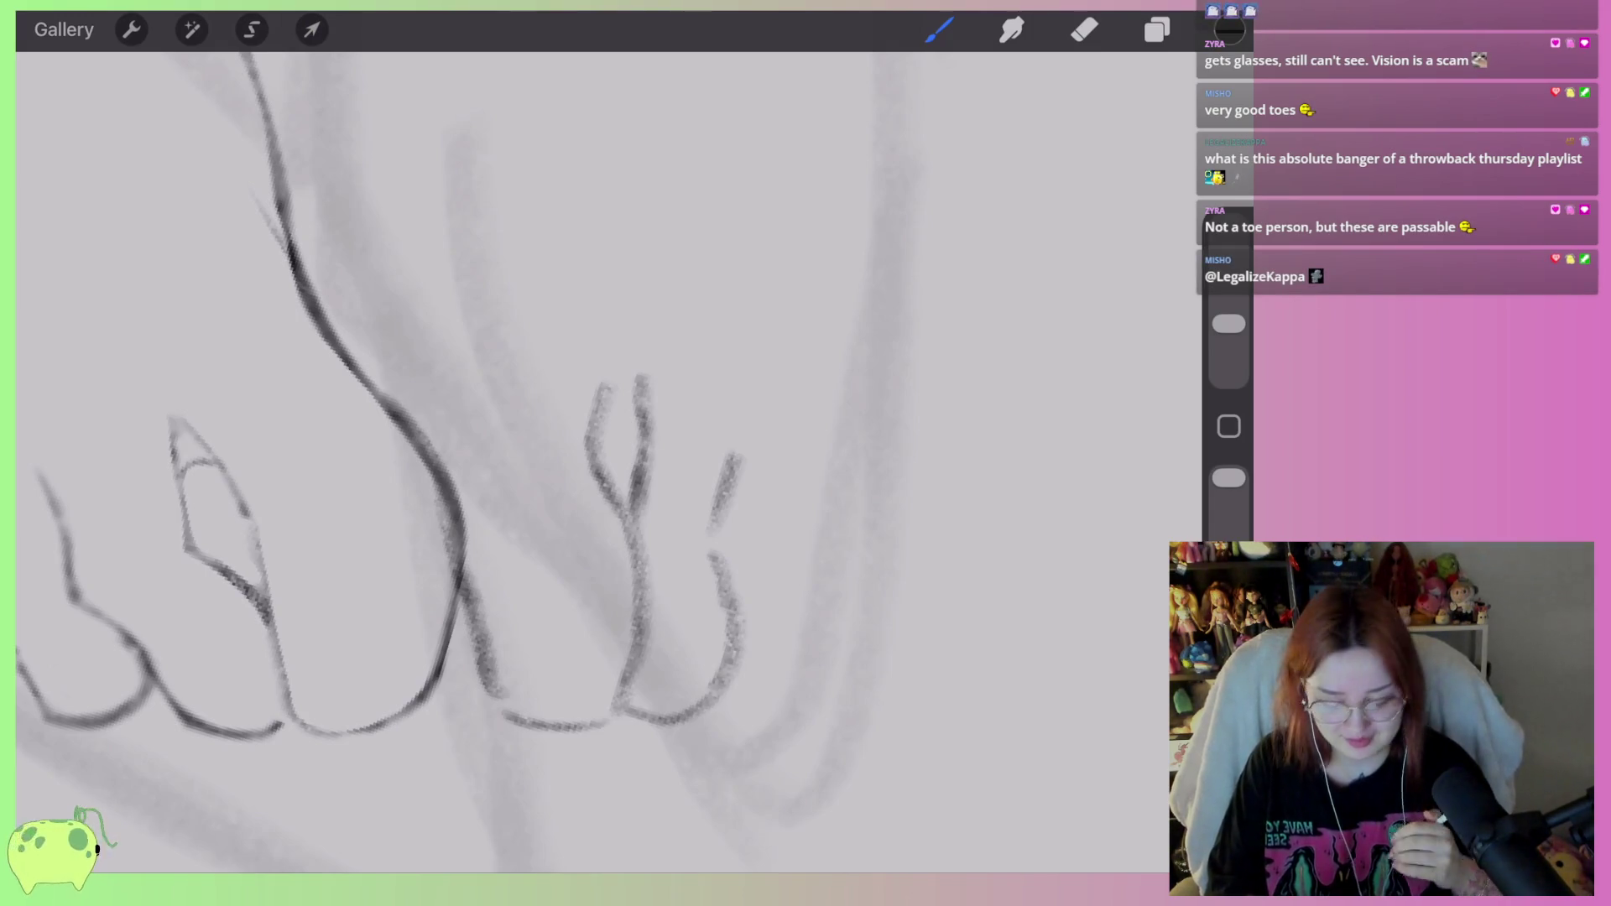
# Erase the stray upper strokes on the middle and rightmost toes.
pyautogui.click(1085, 29)
pyautogui.moveTo(653, 499)
pyautogui.mouseDown()
pyautogui.moveTo(652, 518)
pyautogui.moveTo(622, 470)
pyautogui.moveTo(643, 436)
pyautogui.moveTo(640, 368)
pyautogui.moveTo(636, 490)
pyautogui.moveTo(636, 474)
pyautogui.mouseUp()
pyautogui.moveTo(1228, 351); pyautogui.dragTo(1229, 349)
pyautogui.moveTo(608, 384); pyautogui.dragTo(591, 444)
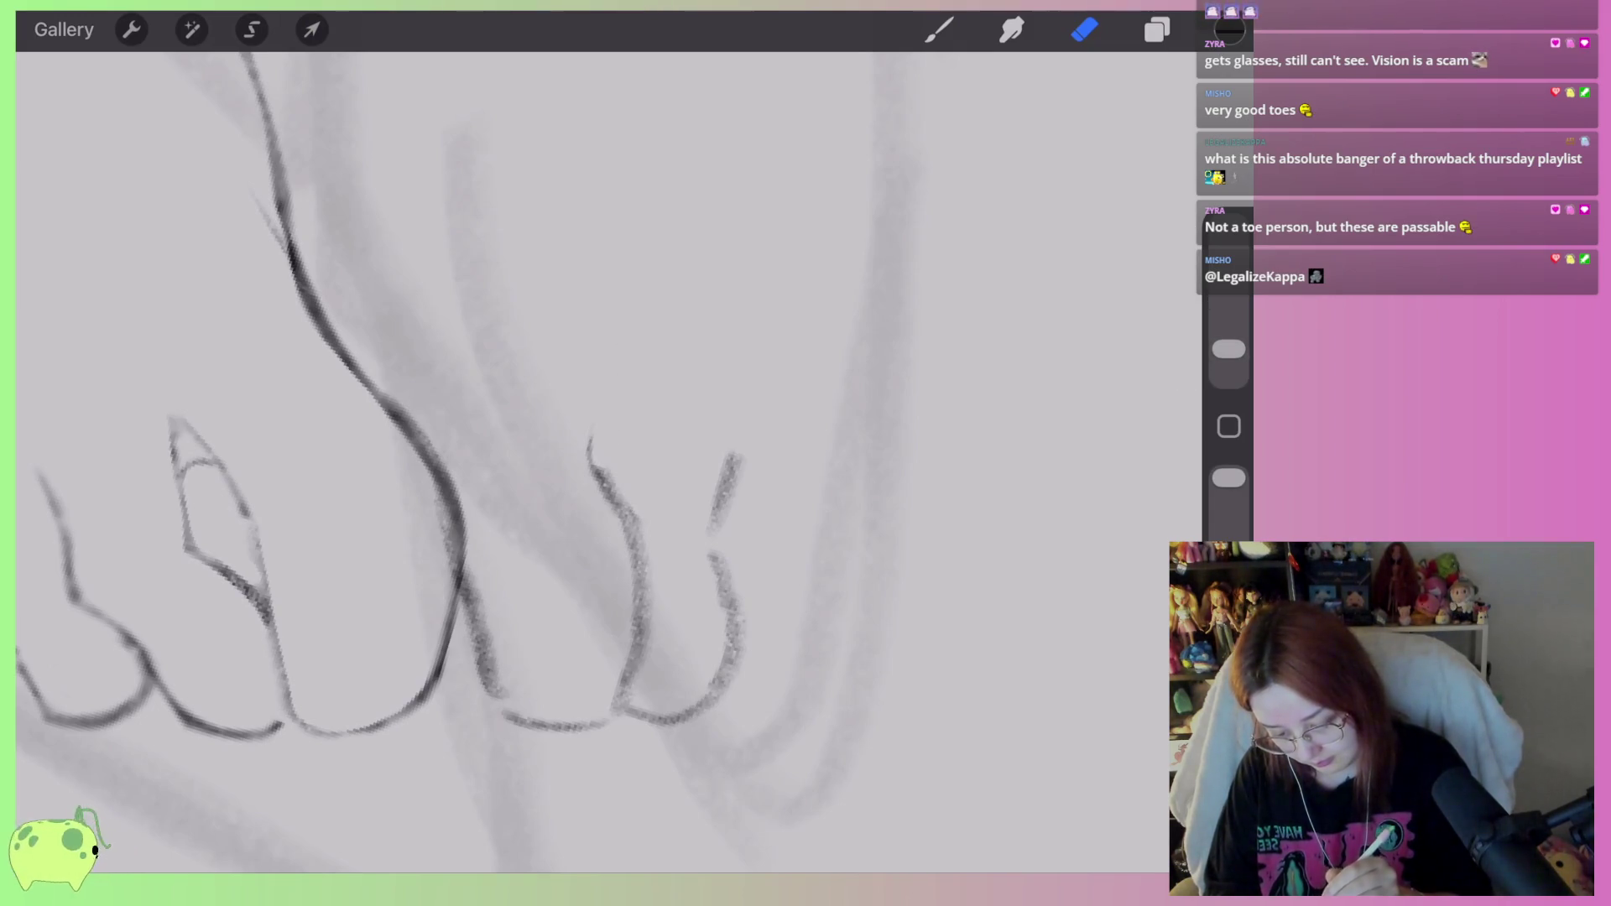
pyautogui.moveTo(612, 732); pyautogui.dragTo(614, 729)
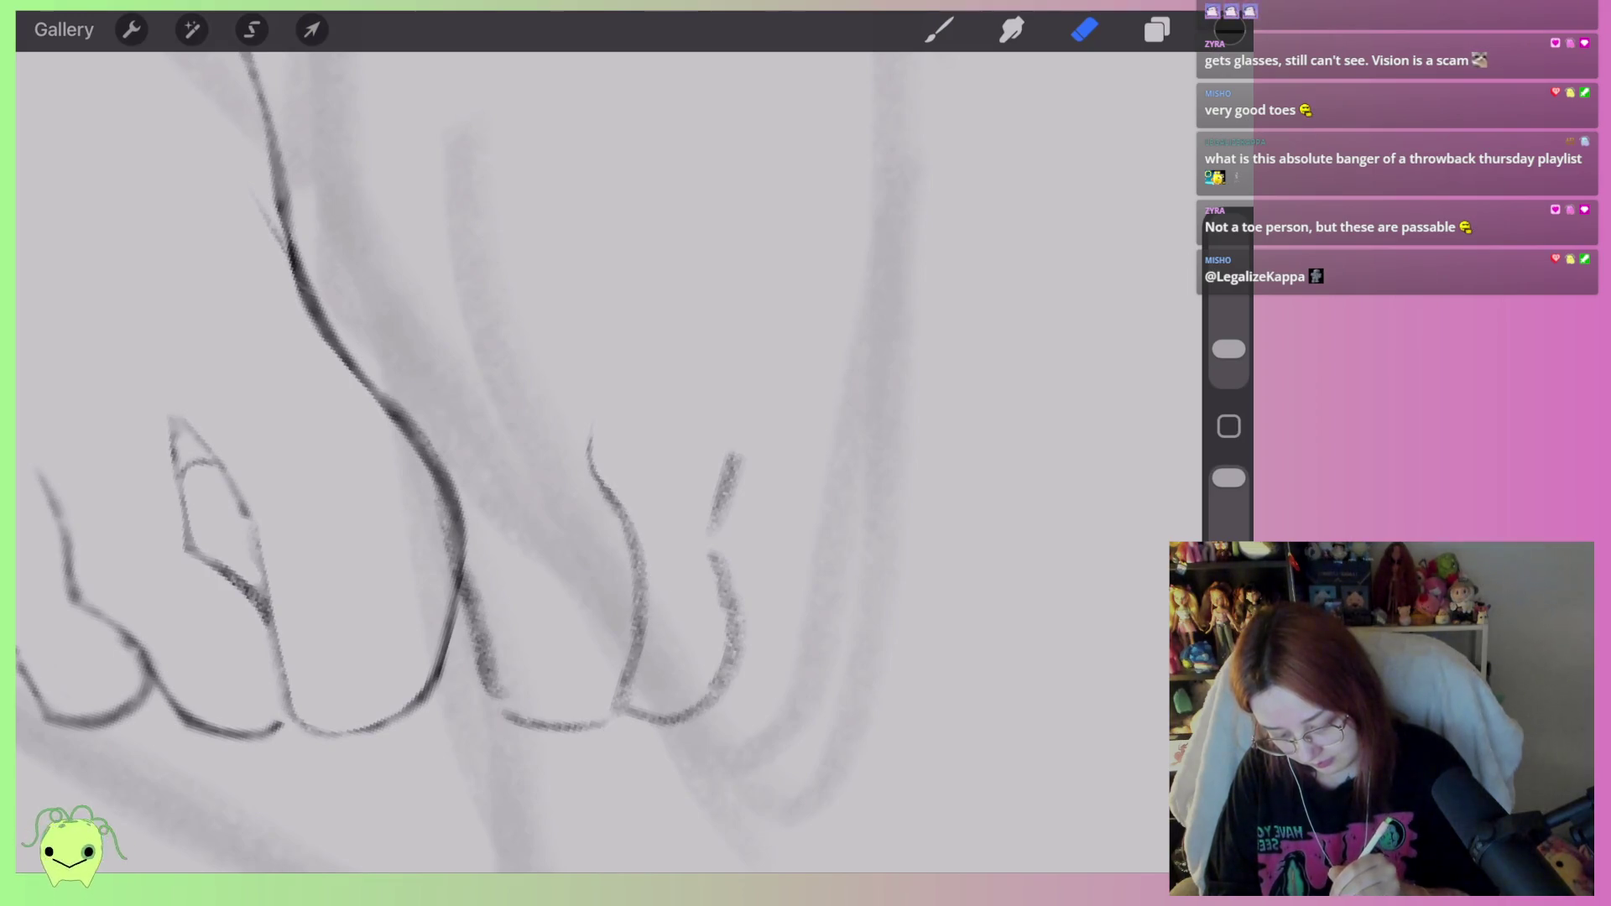
pyautogui.moveTo(735, 457); pyautogui.dragTo(725, 577)
# Resize the eraser and wipe away the stray strokes below the toes.
pyautogui.click(939, 30)
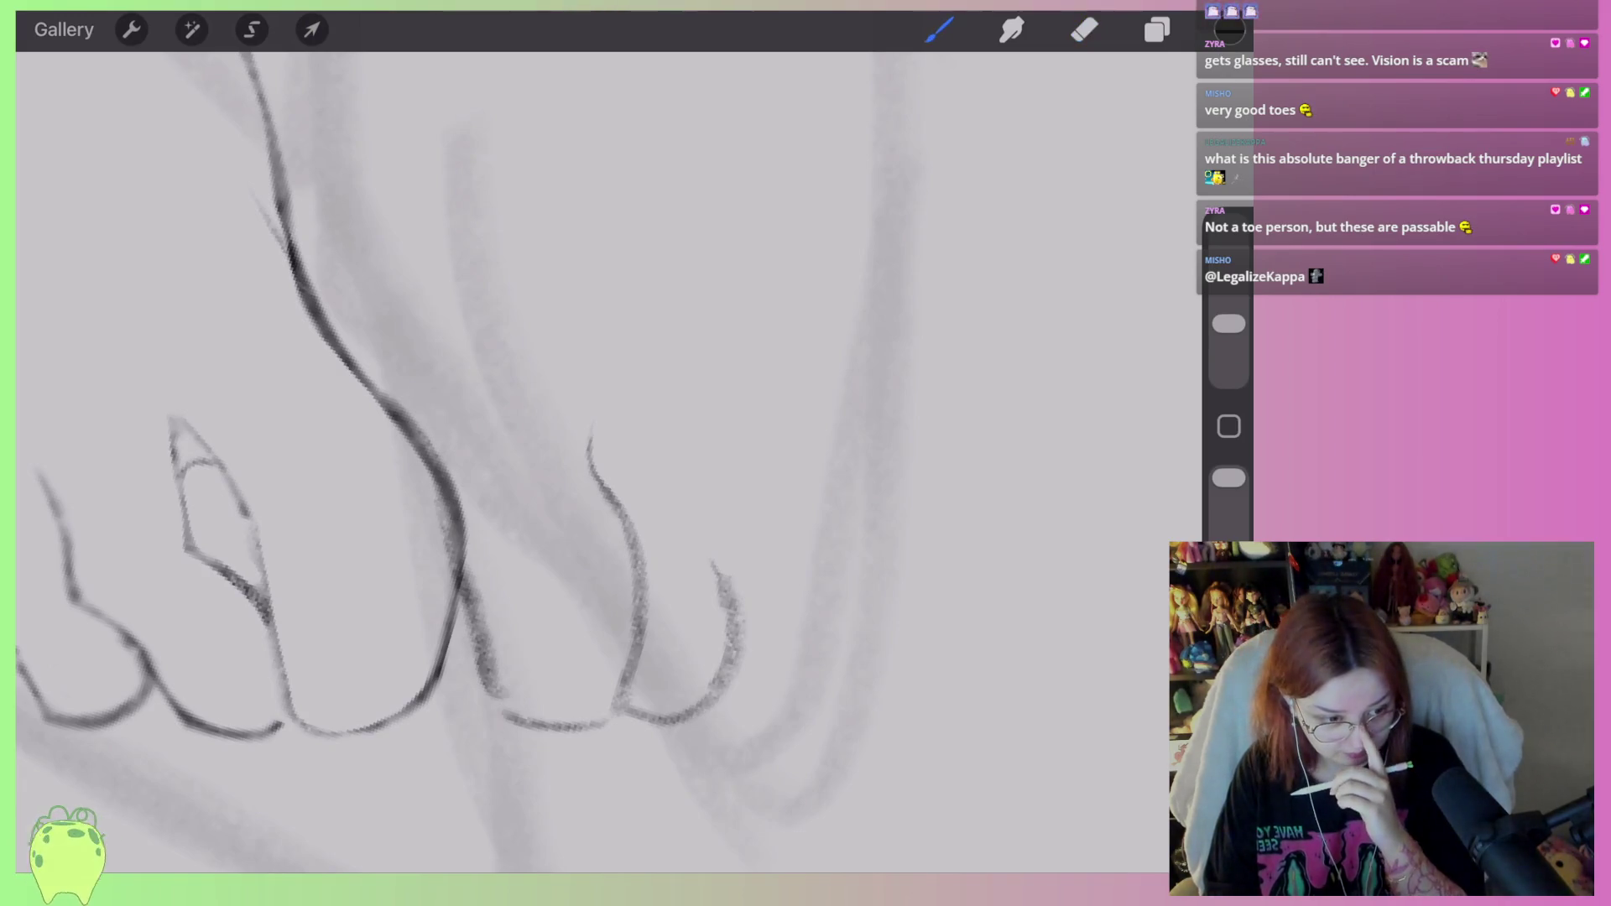
pyautogui.click(1084, 29)
pyautogui.click(1229, 313)
pyautogui.click(619, 415)
pyautogui.moveTo(619, 415)
pyautogui.mouseDown()
pyautogui.moveTo(517, 626)
pyautogui.moveTo(453, 389)
pyautogui.moveTo(691, 666)
pyautogui.moveTo(743, 521)
pyautogui.mouseUp()
# Draw a short toe stroke and a long dark sole curve on the back foot.
pyautogui.click(939, 30)
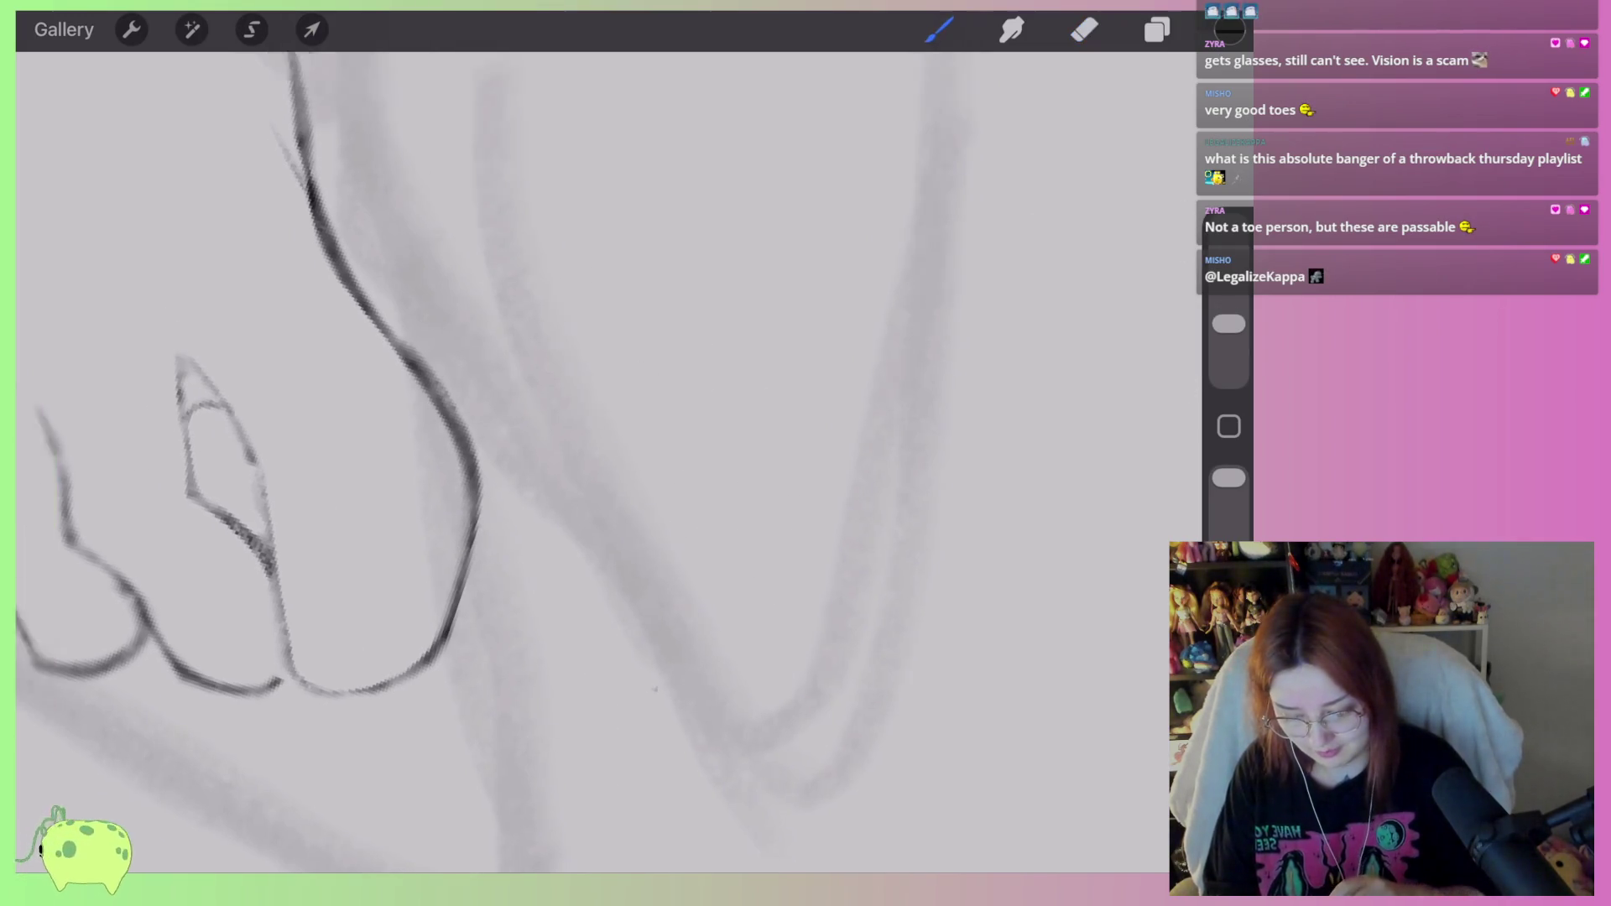
pyautogui.moveTo(504, 461)
pyautogui.mouseDown()
pyautogui.moveTo(487, 386)
pyautogui.moveTo(390, 386)
pyautogui.mouseUp()
pyautogui.moveTo(491, 490); pyautogui.dragTo(541, 680)
pyautogui.moveTo(561, 708)
pyautogui.mouseDown()
pyautogui.moveTo(647, 730)
pyautogui.moveTo(809, 655)
pyautogui.moveTo(862, 589)
pyautogui.moveTo(907, 169)
pyautogui.mouseUp()
pyautogui.moveTo(260, 521)
pyautogui.mouseDown()
pyautogui.moveTo(336, 495)
pyautogui.moveTo(382, 412)
pyautogui.moveTo(369, 470)
pyautogui.moveTo(403, 512)
pyautogui.mouseUp()
# Hide the toe line-art layer, Layer 2, in the Layers panel.
pyautogui.click(1157, 30)
pyautogui.click(1145, 239)
pyautogui.click(939, 30)
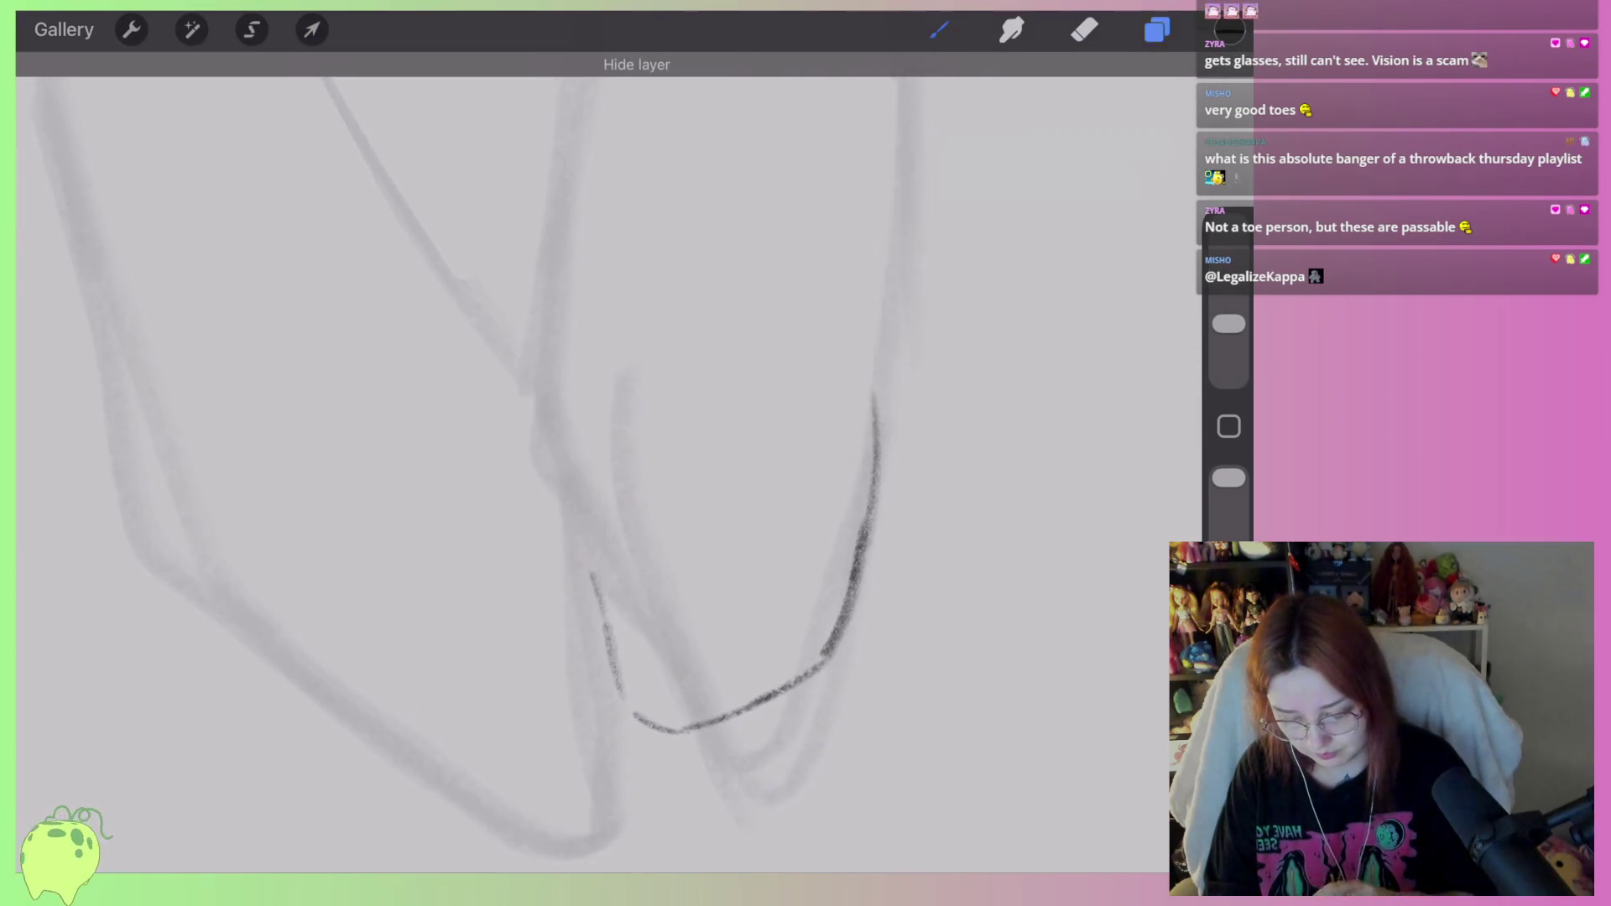
# Trace the dark U-shaped outline around the back foot's toe tip, undoing the last upward line.
pyautogui.moveTo(503, 420); pyautogui.dragTo(587, 378)
pyautogui.moveTo(541, 267); pyautogui.dragTo(511, 409)
pyautogui.moveTo(538, 314); pyautogui.dragTo(573, 590)
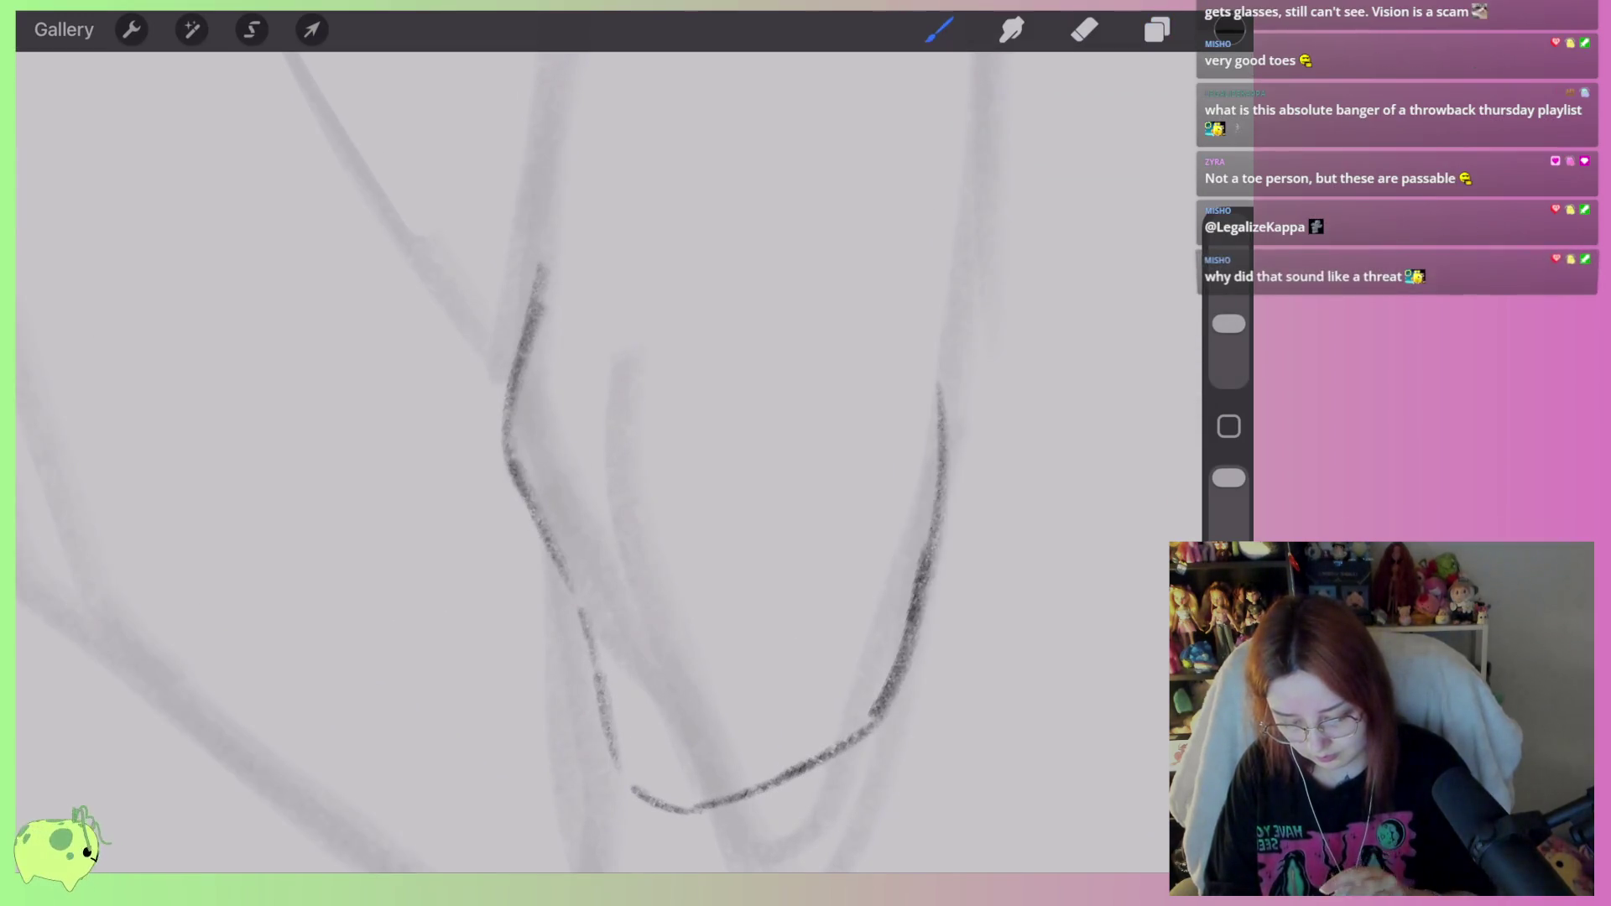
pyautogui.moveTo(542, 267); pyautogui.dragTo(573, 138)
pyautogui.moveTo(755, 503); pyautogui.dragTo(713, 411)
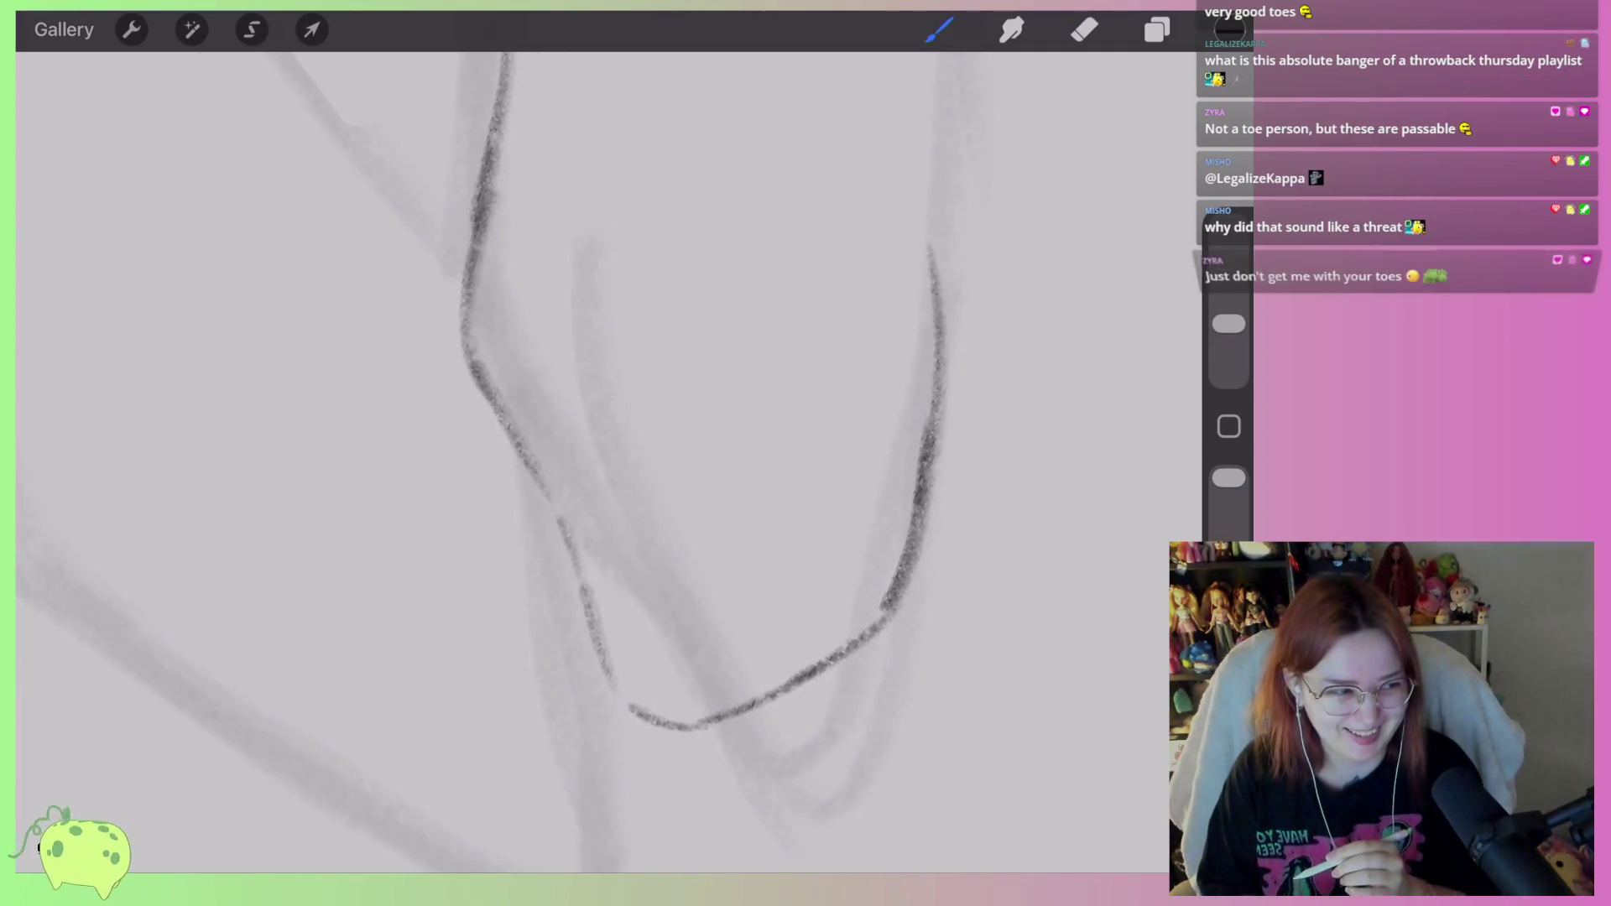
pyautogui.moveTo(688, 726)
pyautogui.mouseDown()
pyautogui.moveTo(684, 583)
pyautogui.moveTo(696, 651)
pyautogui.mouseUp()
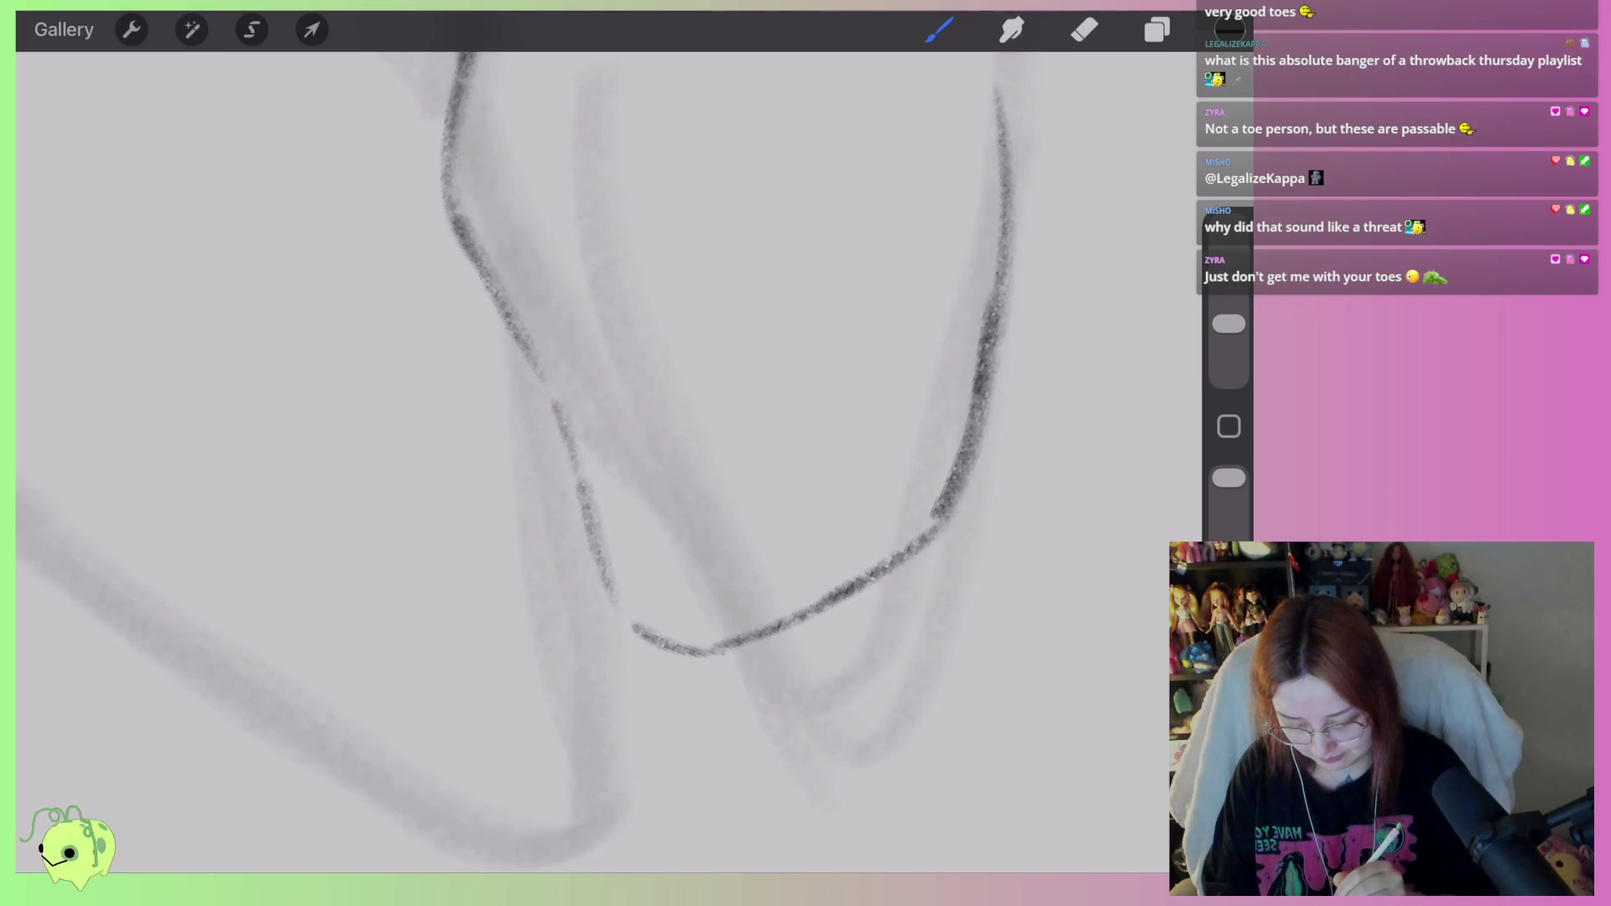
pyautogui.moveTo(760, 633)
pyautogui.mouseDown()
pyautogui.moveTo(746, 505)
pyautogui.moveTo(705, 417)
pyautogui.mouseUp()
pyautogui.hotkey('ctrl', 'z')
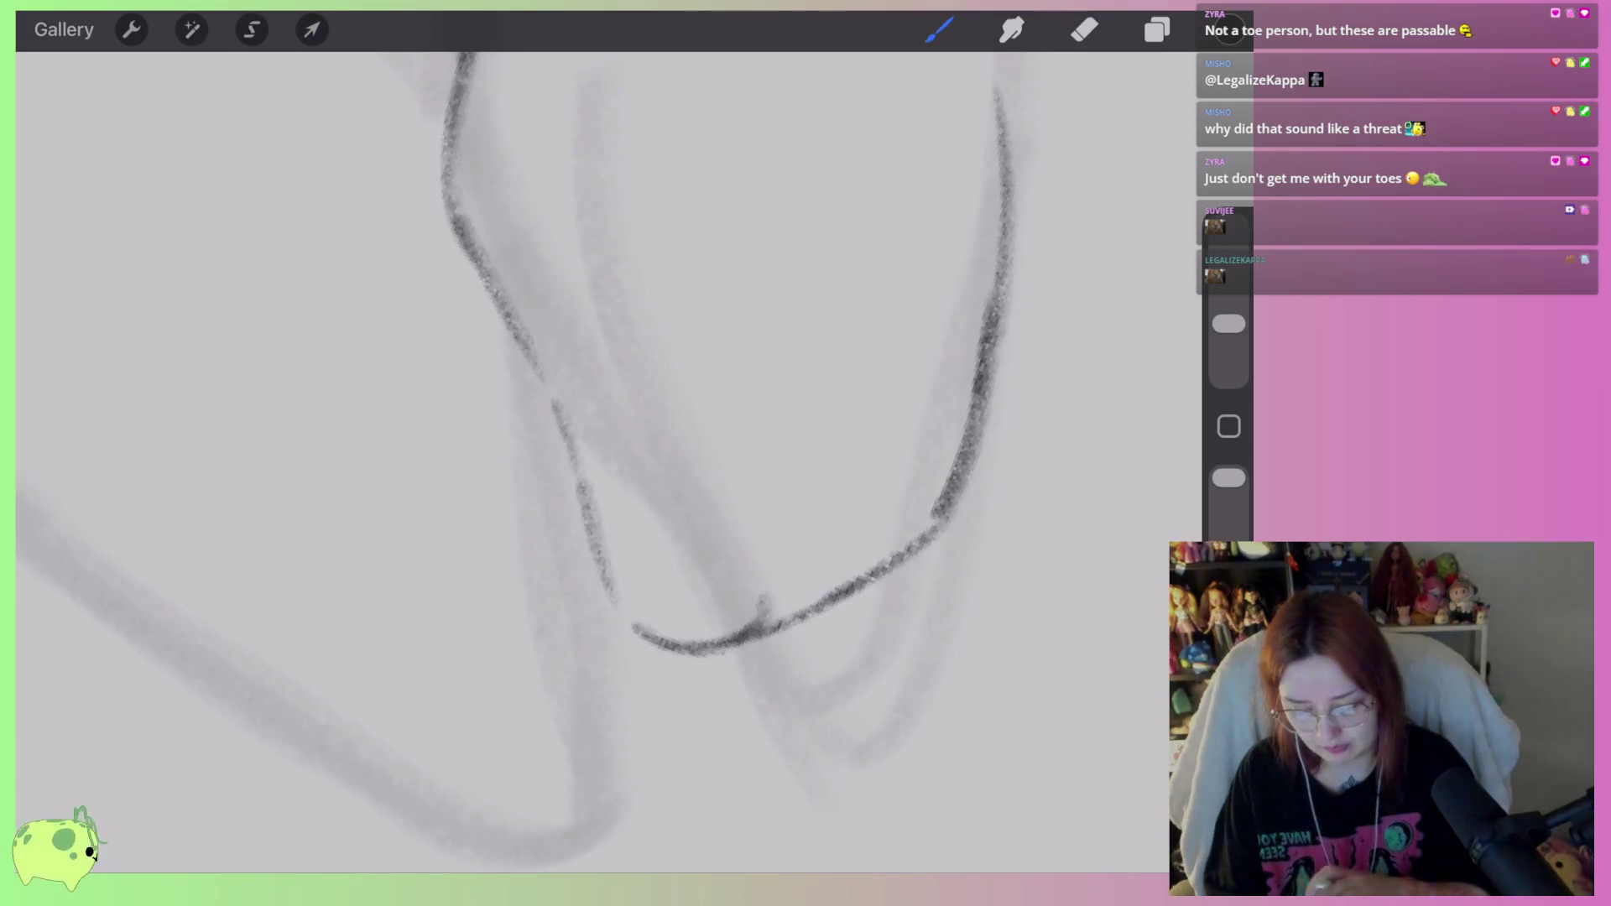
# Draw a thin line down inside the back foot, undoing a kinked toe-divider attempt.
pyautogui.scroll(-3, 638, 420)
pyautogui.scroll(3, 696, 454)
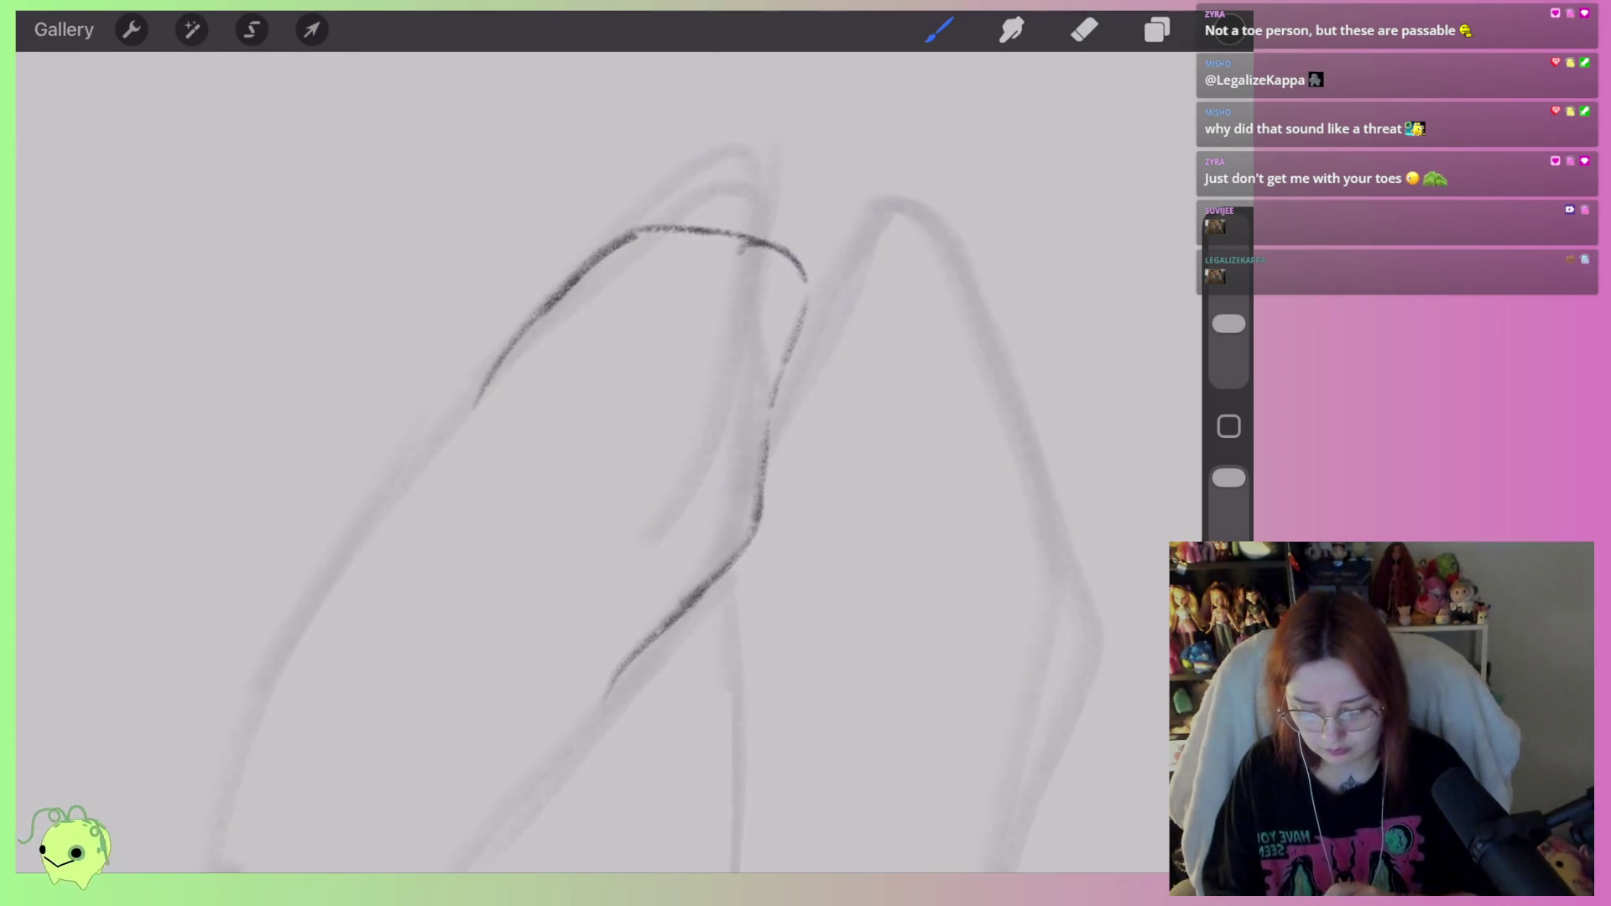
pyautogui.scroll(3, 638, 453)
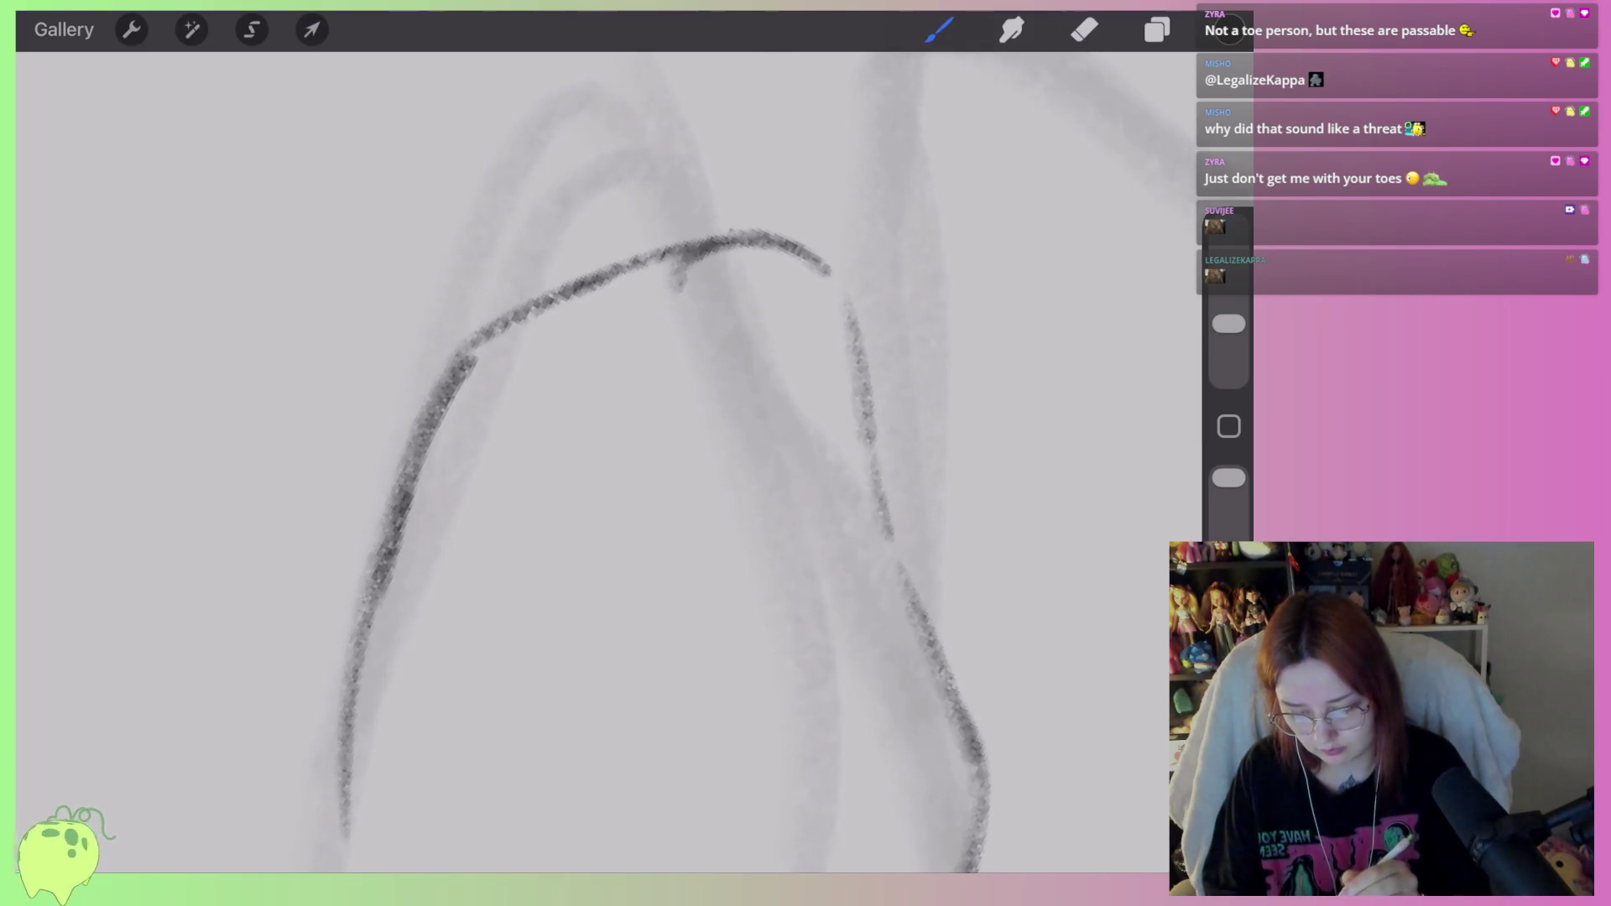
pyautogui.moveTo(672, 351); pyautogui.dragTo(688, 547)
pyautogui.scroll(-2, 638, 454)
pyautogui.moveTo(663, 261)
pyautogui.mouseDown()
pyautogui.moveTo(625, 302)
pyautogui.moveTo(602, 394)
pyautogui.moveTo(618, 497)
pyautogui.mouseUp()
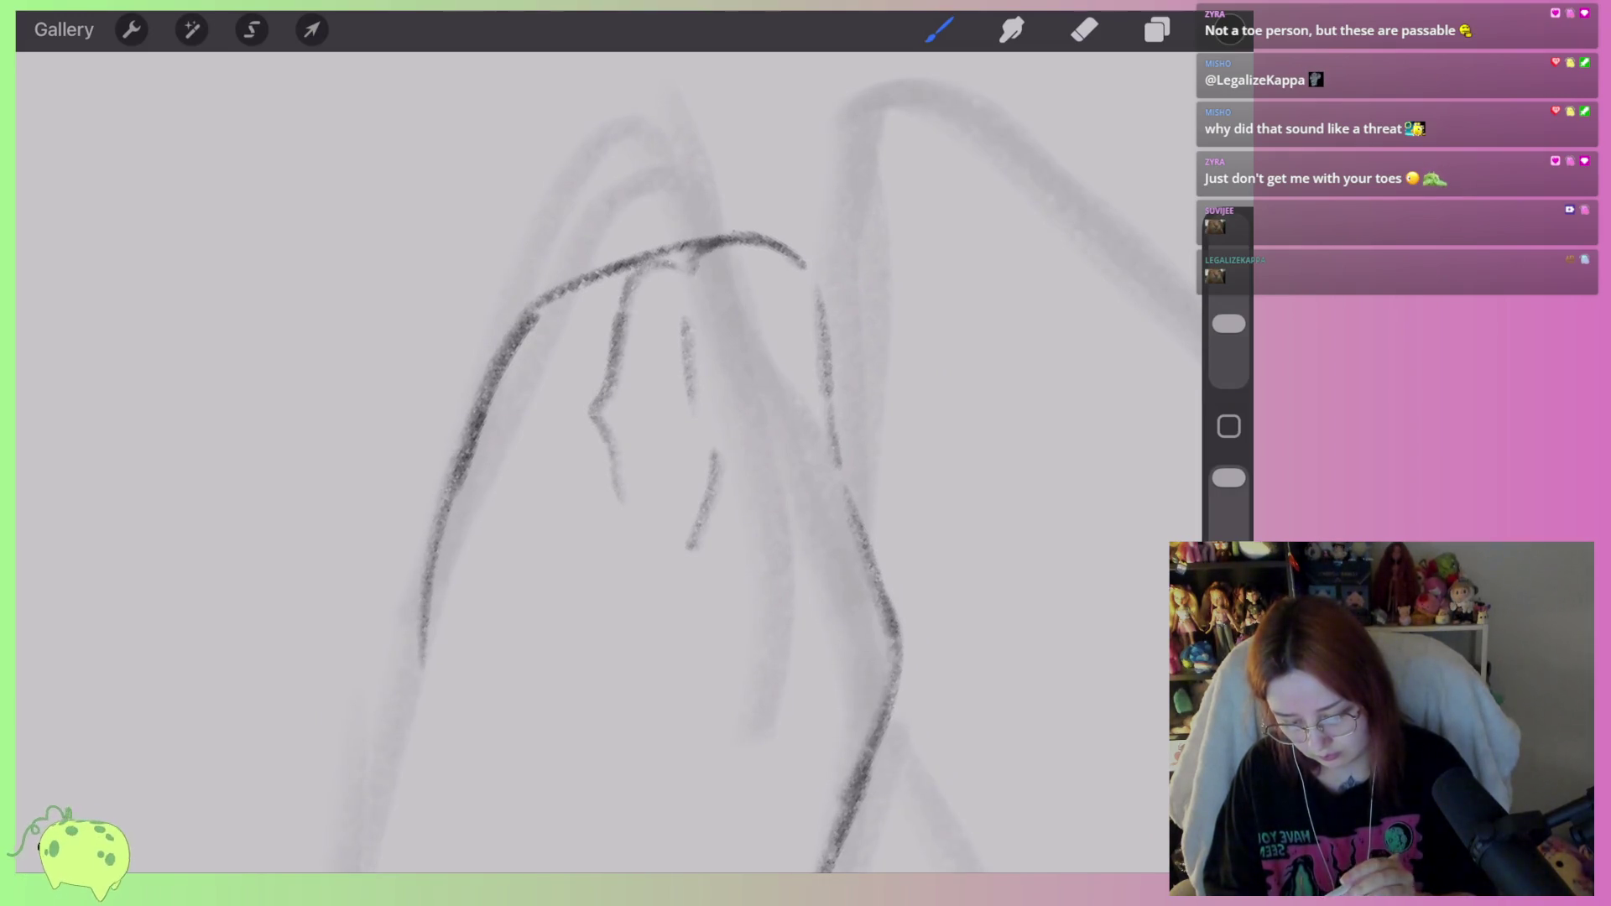
pyautogui.hotkey('ctrl', 'z')
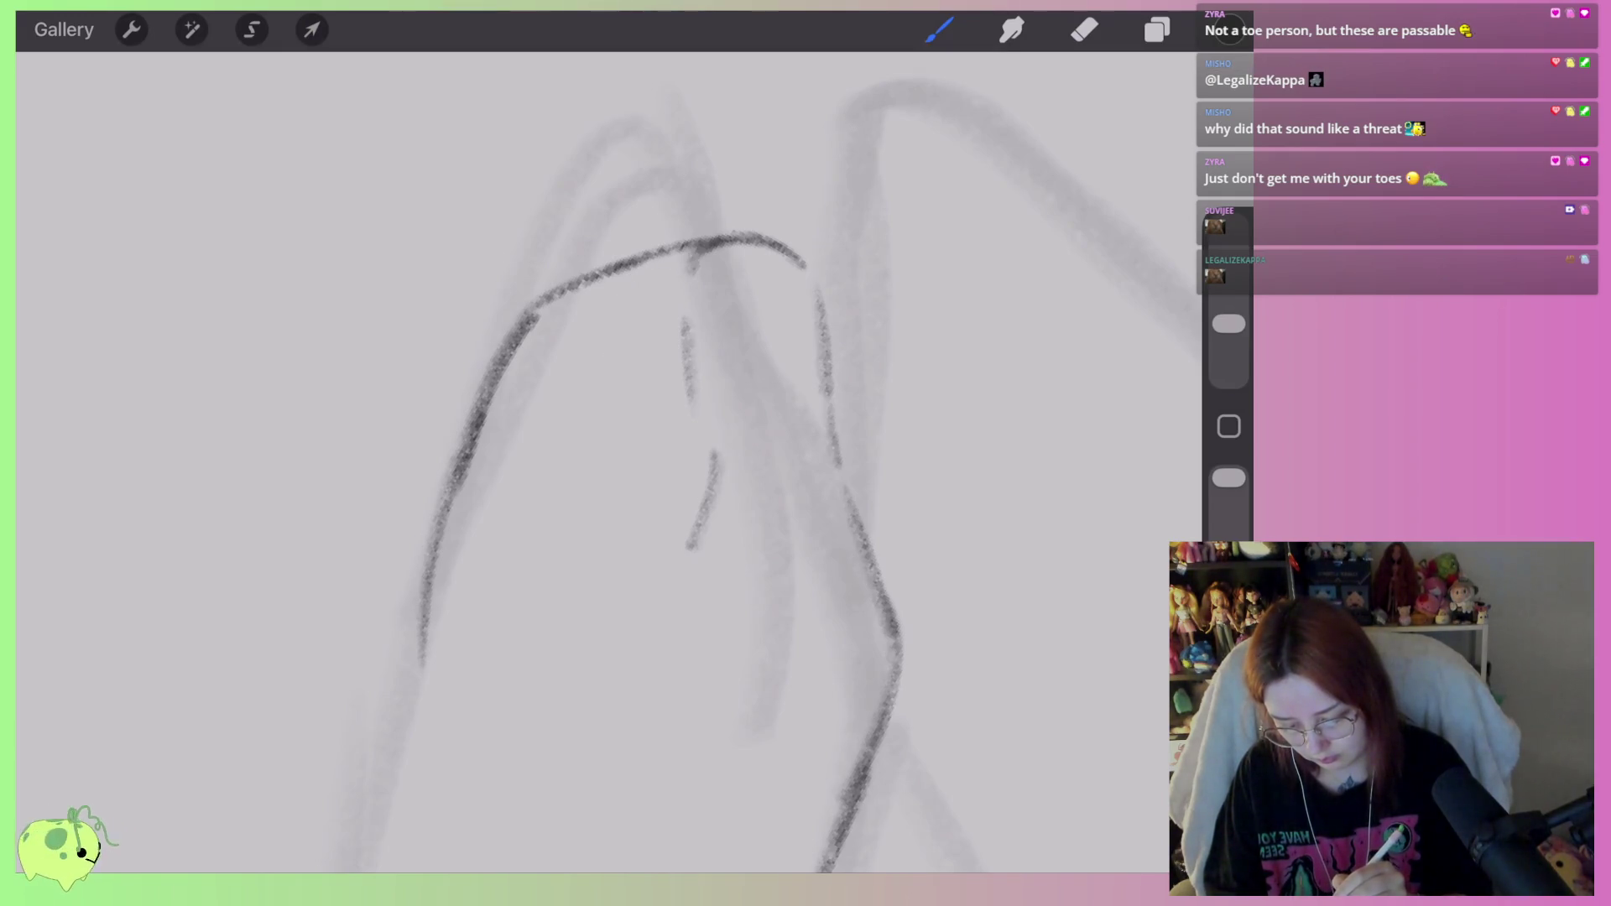
# Sketch a hooked toe-base line and toe-dividing lines, undoing the unwanted strokes.
pyautogui.moveTo(703, 509)
pyautogui.mouseDown()
pyautogui.moveTo(663, 515)
pyautogui.moveTo(659, 544)
pyautogui.mouseUp()
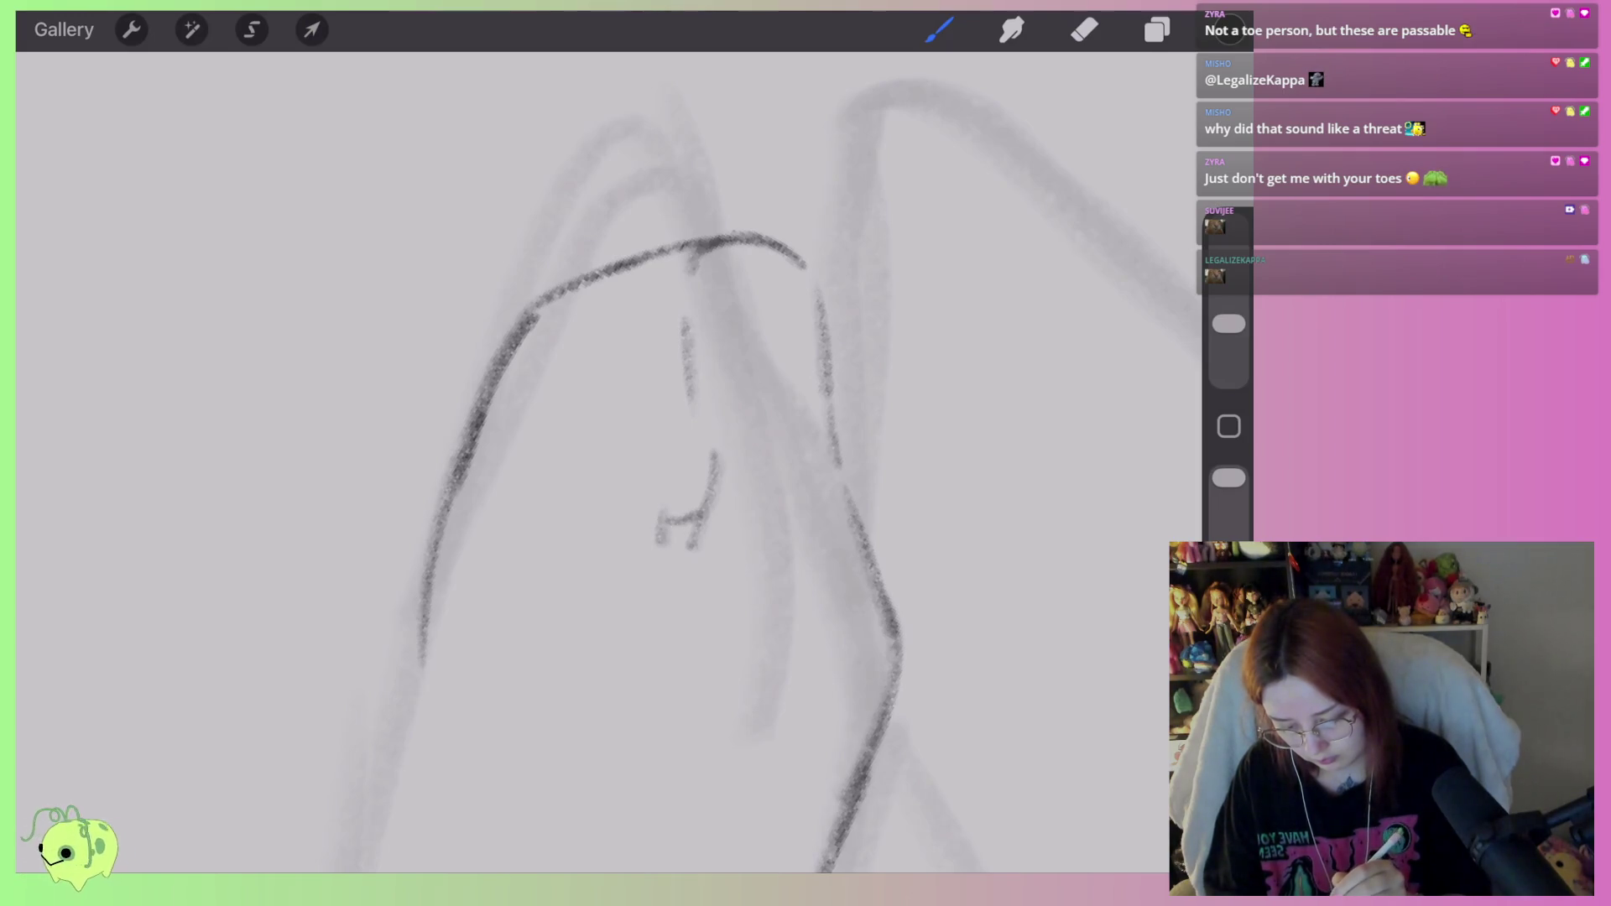
pyautogui.moveTo(680, 367)
pyautogui.mouseDown()
pyautogui.moveTo(658, 445)
pyautogui.moveTo(661, 528)
pyautogui.mouseUp()
pyautogui.moveTo(685, 337); pyautogui.dragTo(677, 417)
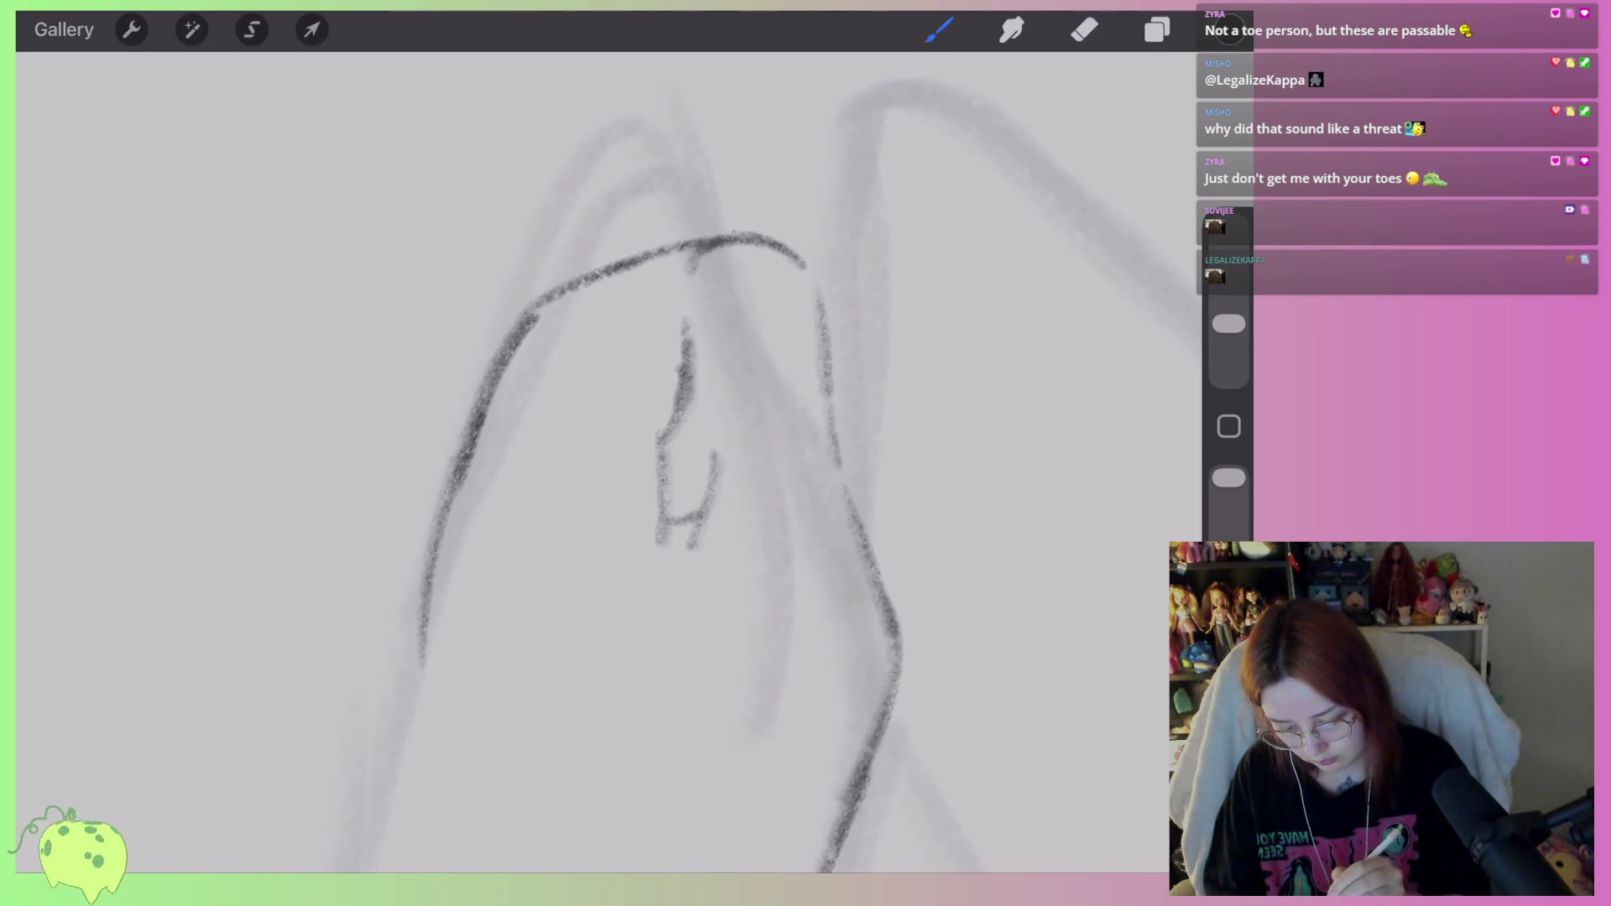
pyautogui.moveTo(703, 249); pyautogui.dragTo(705, 413)
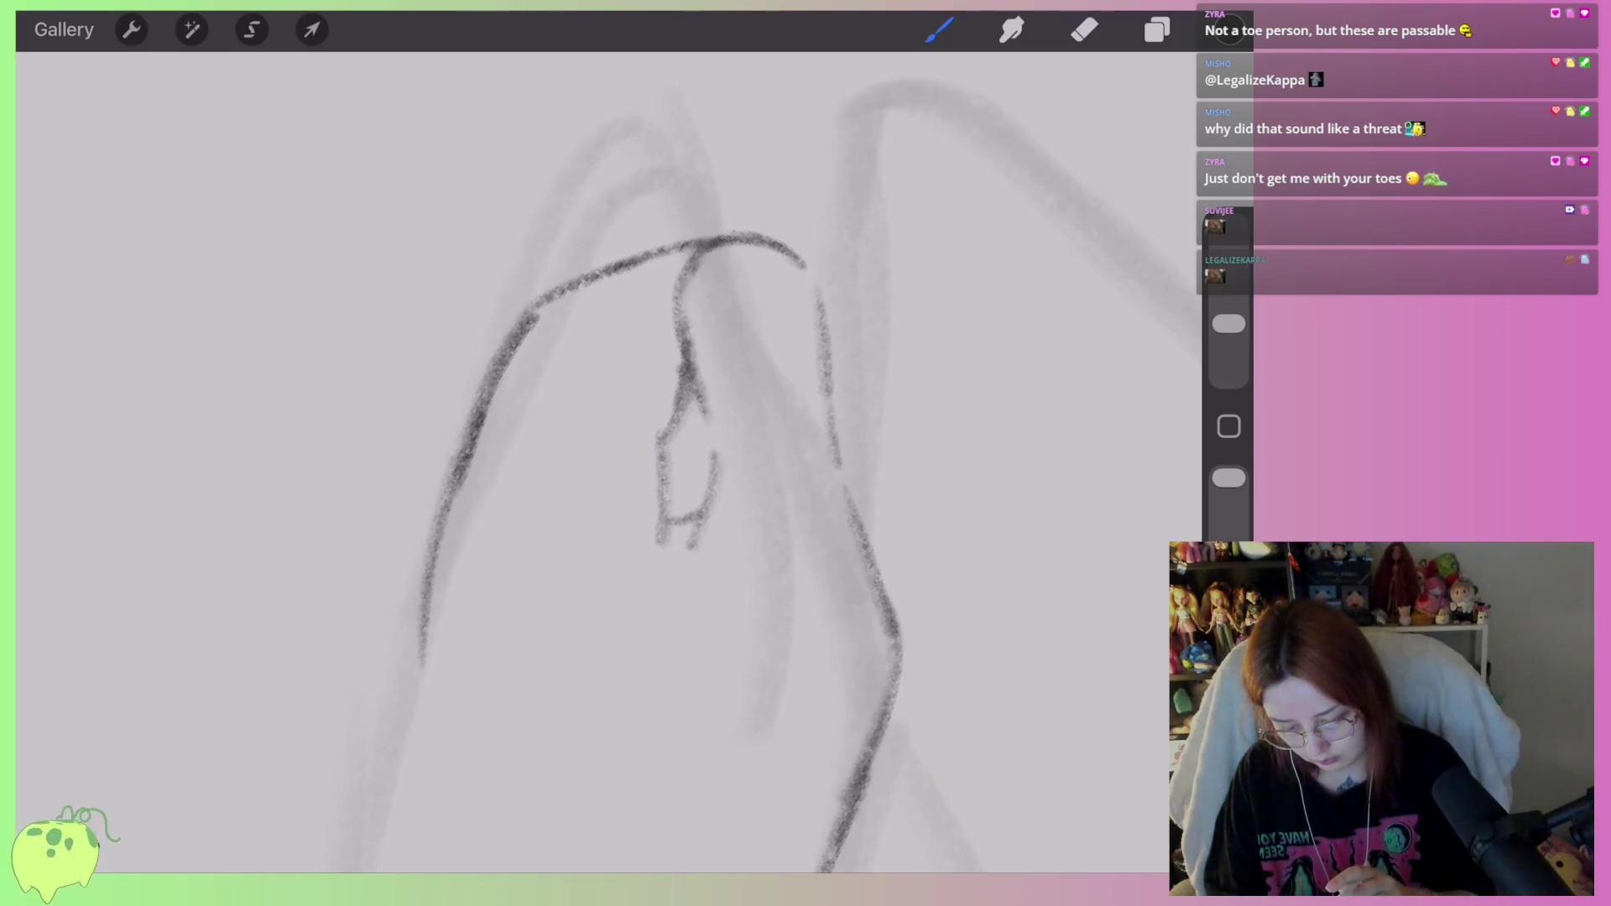
pyautogui.hotkey('ctrl', 'z')
pyautogui.hotkey('ctrl', 'z')
pyautogui.hotkey('ctrl', 'z')
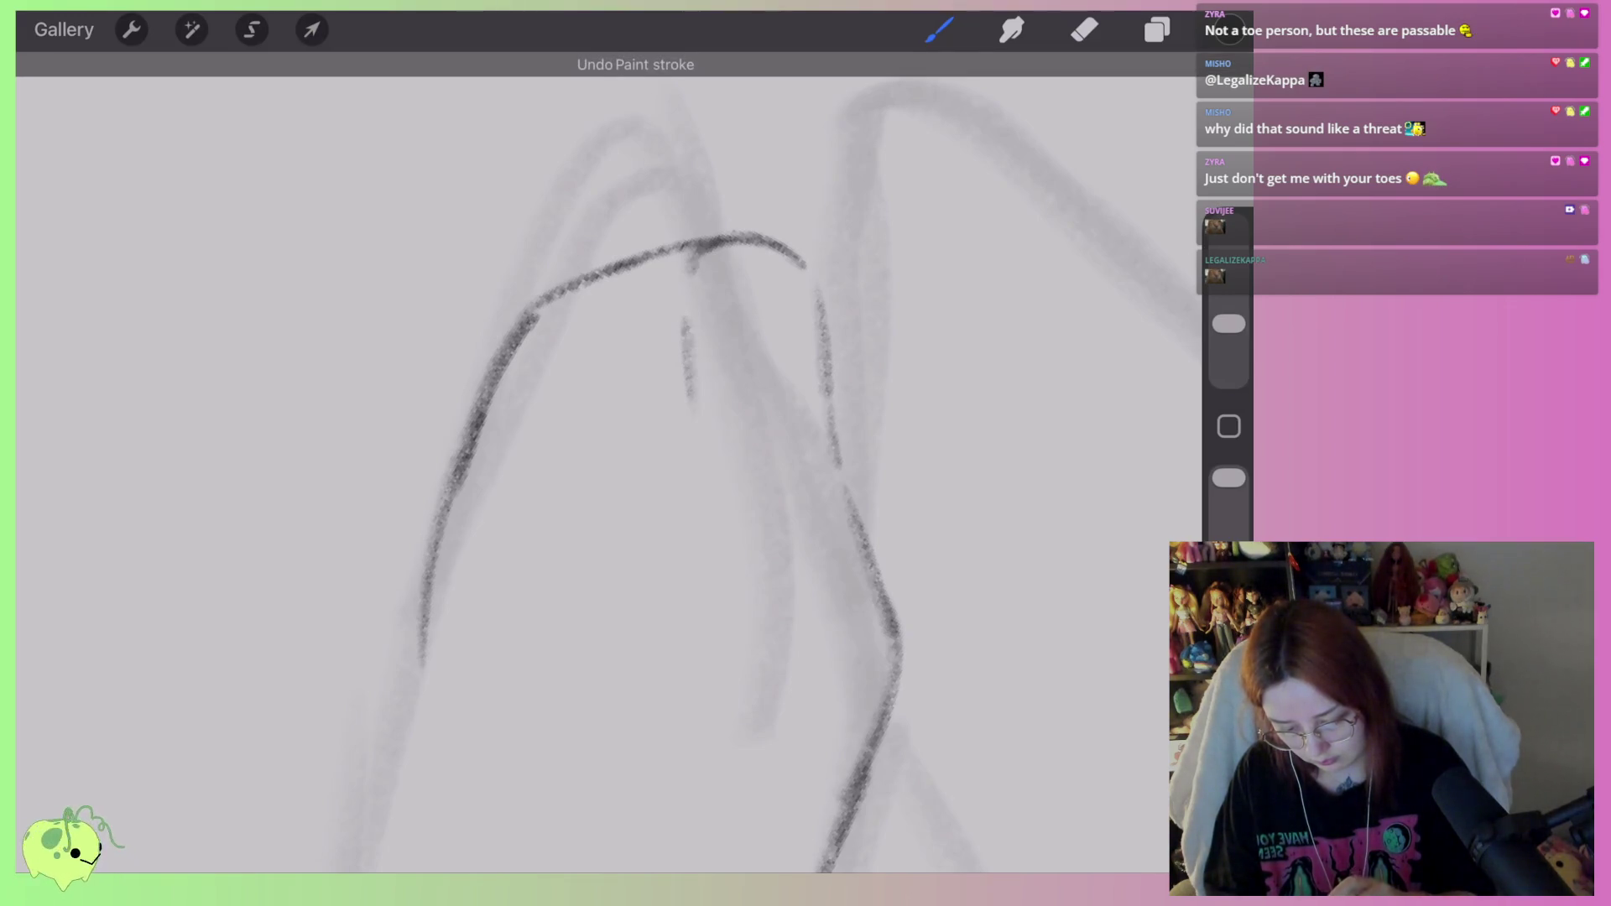
pyautogui.moveTo(699, 250); pyautogui.dragTo(671, 357)
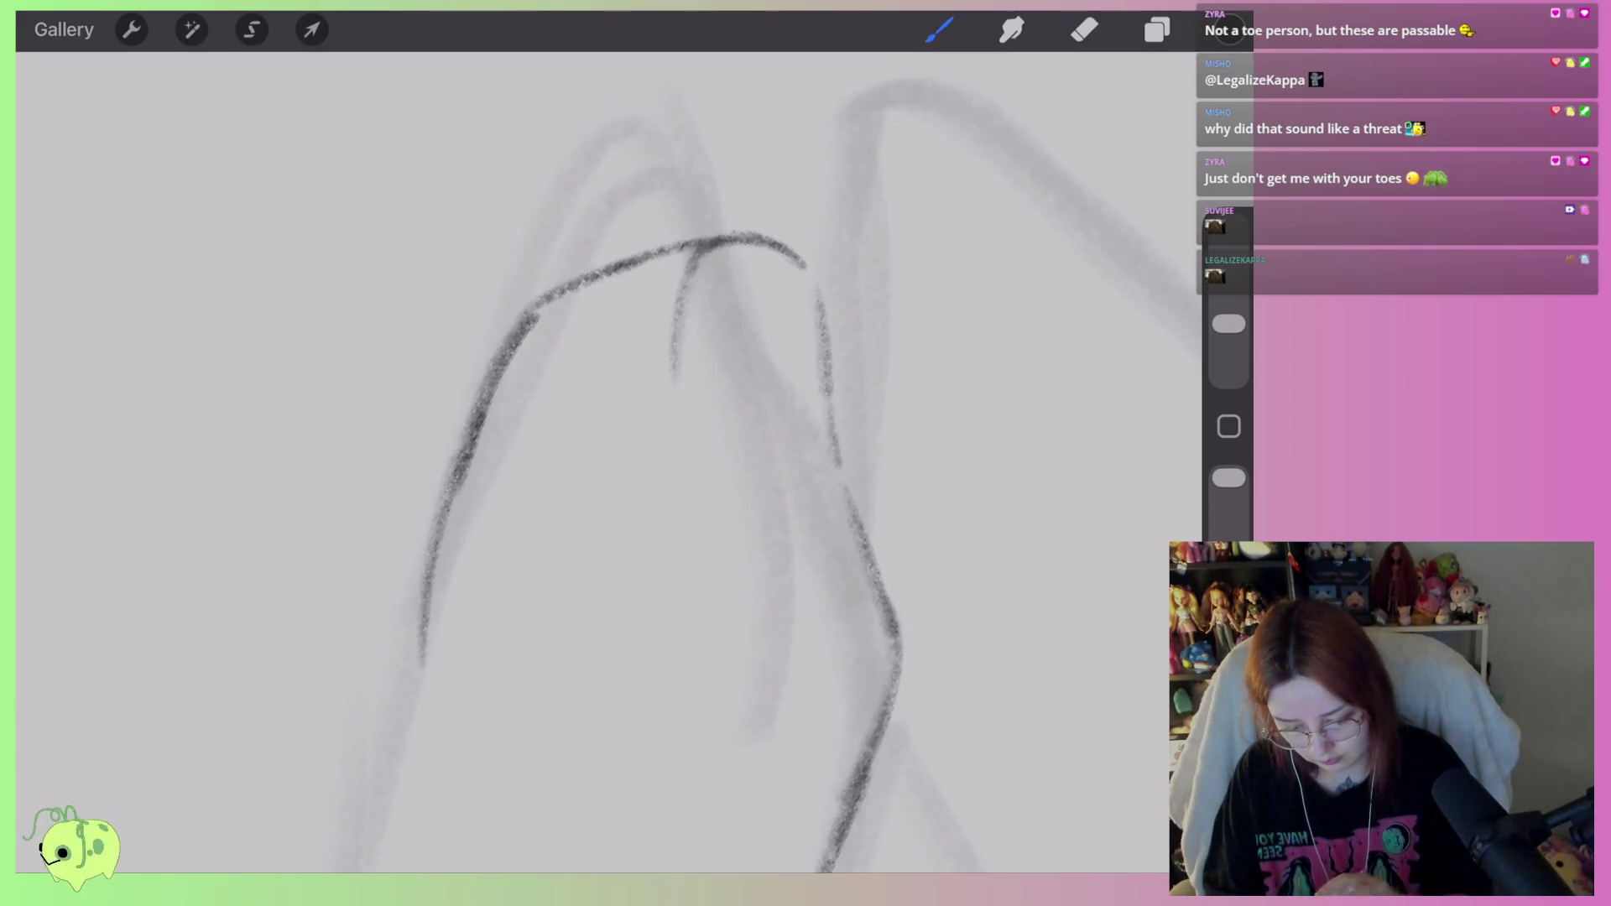
pyautogui.hotkey('ctrl', 'z')
# Redraw the curved toe-dividing lines and add another divider to the left.
pyautogui.moveTo(697, 251); pyautogui.dragTo(676, 501)
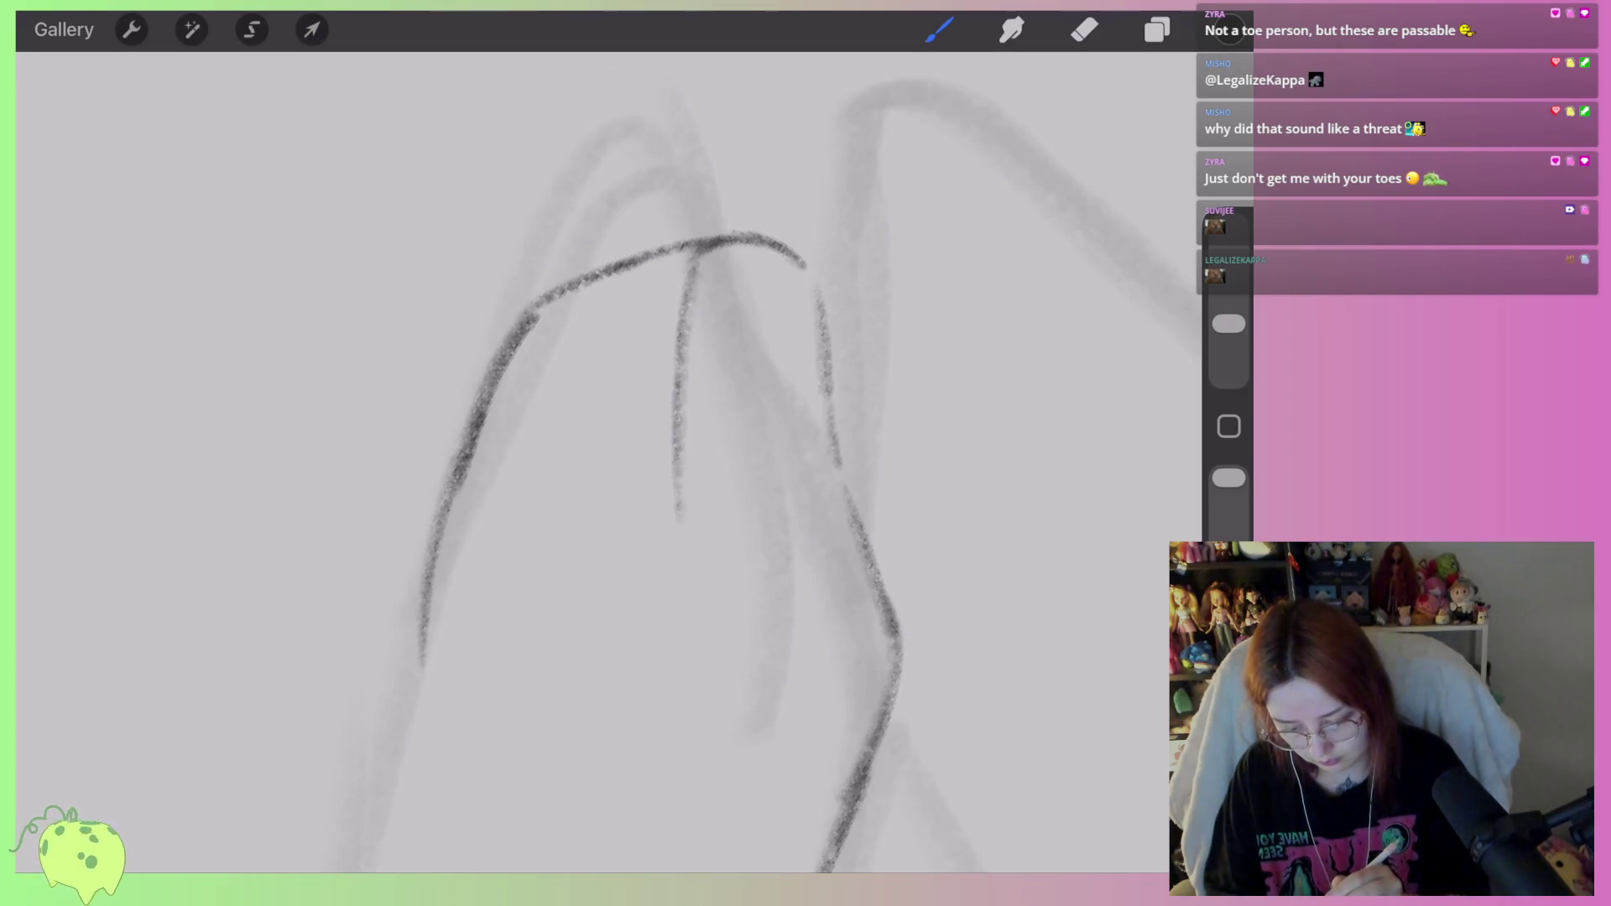
pyautogui.moveTo(676, 259)
pyautogui.mouseDown()
pyautogui.moveTo(618, 386)
pyautogui.moveTo(608, 504)
pyautogui.mouseUp()
pyautogui.hotkey('ctrl', 'z')
pyautogui.moveTo(684, 260)
pyautogui.mouseDown()
pyautogui.moveTo(626, 281)
pyautogui.moveTo(588, 491)
pyautogui.mouseUp()
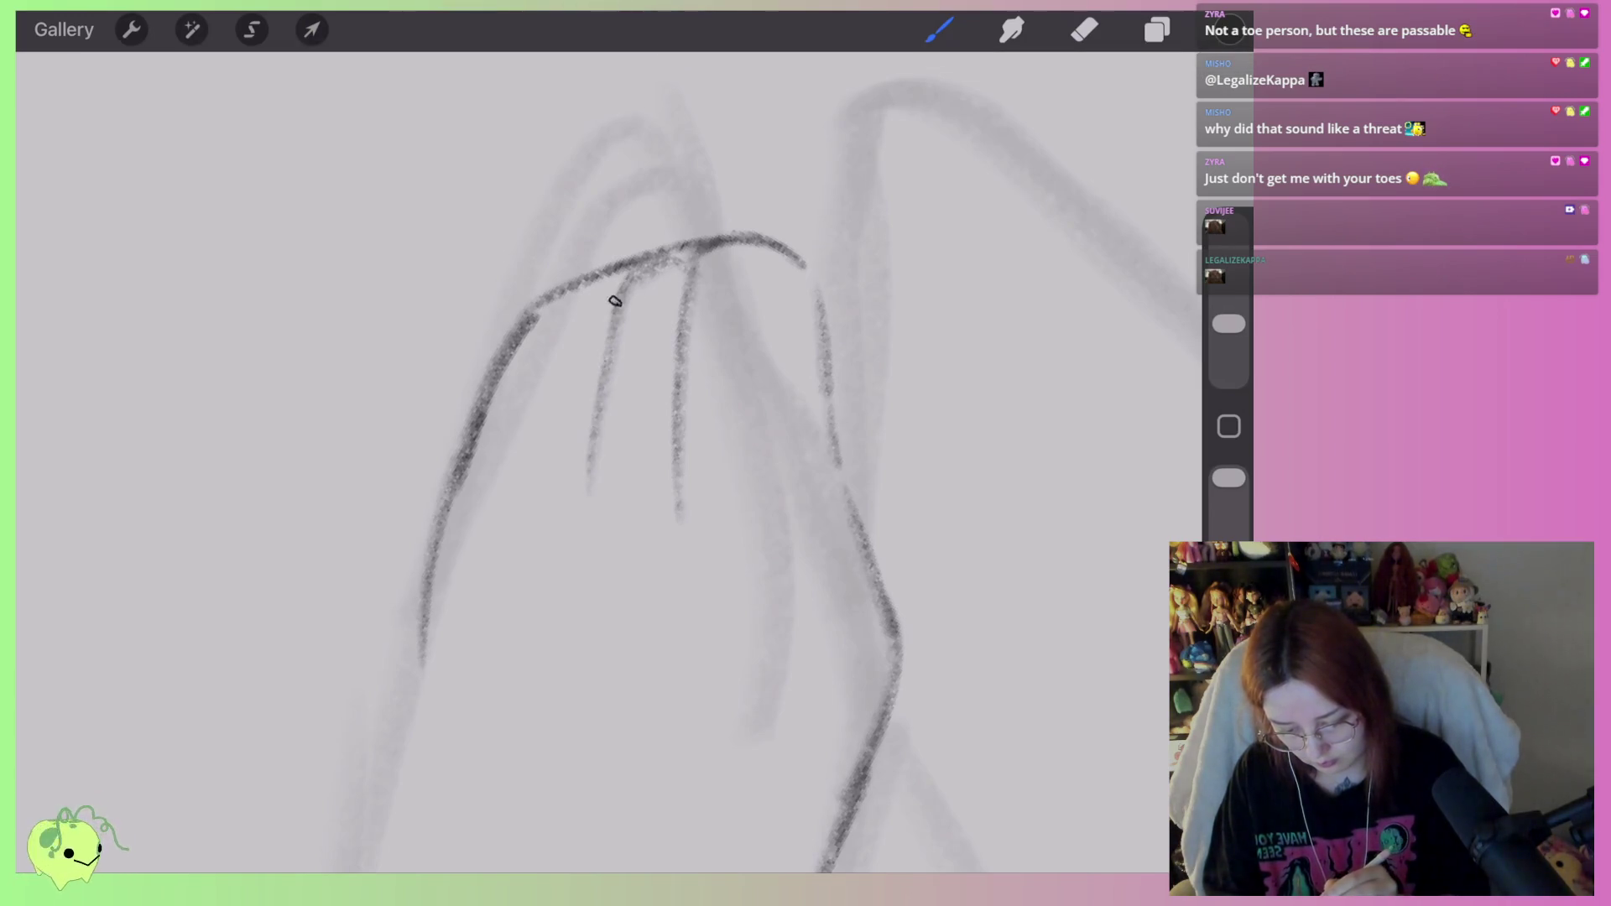
pyautogui.moveTo(619, 294); pyautogui.dragTo(516, 478)
# Darken the back foot's left contour.
pyautogui.moveTo(545, 352)
pyautogui.mouseDown()
pyautogui.moveTo(474, 445)
pyautogui.moveTo(443, 583)
pyautogui.mouseUp()
pyautogui.moveTo(466, 432); pyautogui.dragTo(418, 587)
pyautogui.scroll(-2, 604, 462)
pyautogui.scroll(2, 604, 461)
# Erase the arc joining the toe tops into separate tips and darken the third toe line.
pyautogui.press('e')
pyautogui.moveTo(704, 251)
pyautogui.mouseDown()
pyautogui.moveTo(641, 234)
pyautogui.moveTo(495, 335)
pyautogui.moveTo(432, 503)
pyautogui.mouseUp()
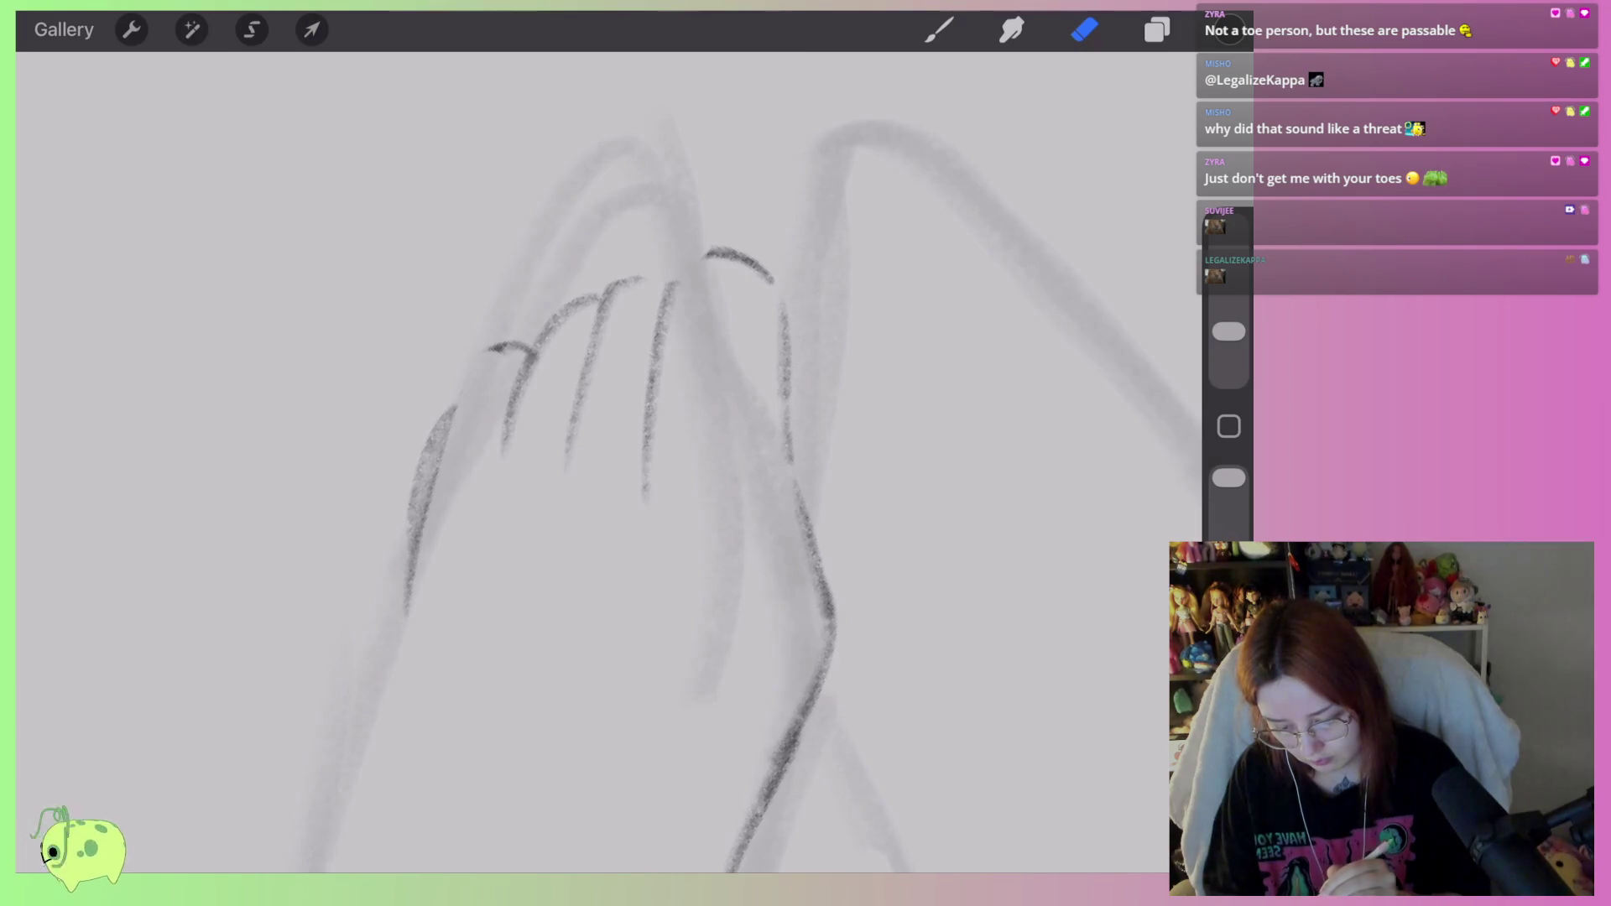
pyautogui.click(939, 30)
pyautogui.scroll(1, 755, 335)
pyautogui.moveTo(638, 428)
pyautogui.mouseDown()
pyautogui.moveTo(630, 300)
pyautogui.moveTo(705, 280)
pyautogui.moveTo(760, 317)
pyautogui.moveTo(795, 453)
pyautogui.moveTo(788, 417)
pyautogui.moveTo(747, 483)
pyautogui.mouseUp()
# Outline the big toe's right side and top, then erase the doubled lines.
pyautogui.moveTo(798, 374)
pyautogui.mouseDown()
pyautogui.moveTo(760, 478)
pyautogui.moveTo(759, 558)
pyautogui.moveTo(822, 655)
pyautogui.mouseUp()
pyautogui.moveTo(764, 497)
pyautogui.mouseDown()
pyautogui.moveTo(755, 294)
pyautogui.moveTo(655, 265)
pyautogui.moveTo(629, 340)
pyautogui.mouseUp()
pyautogui.click(1085, 30)
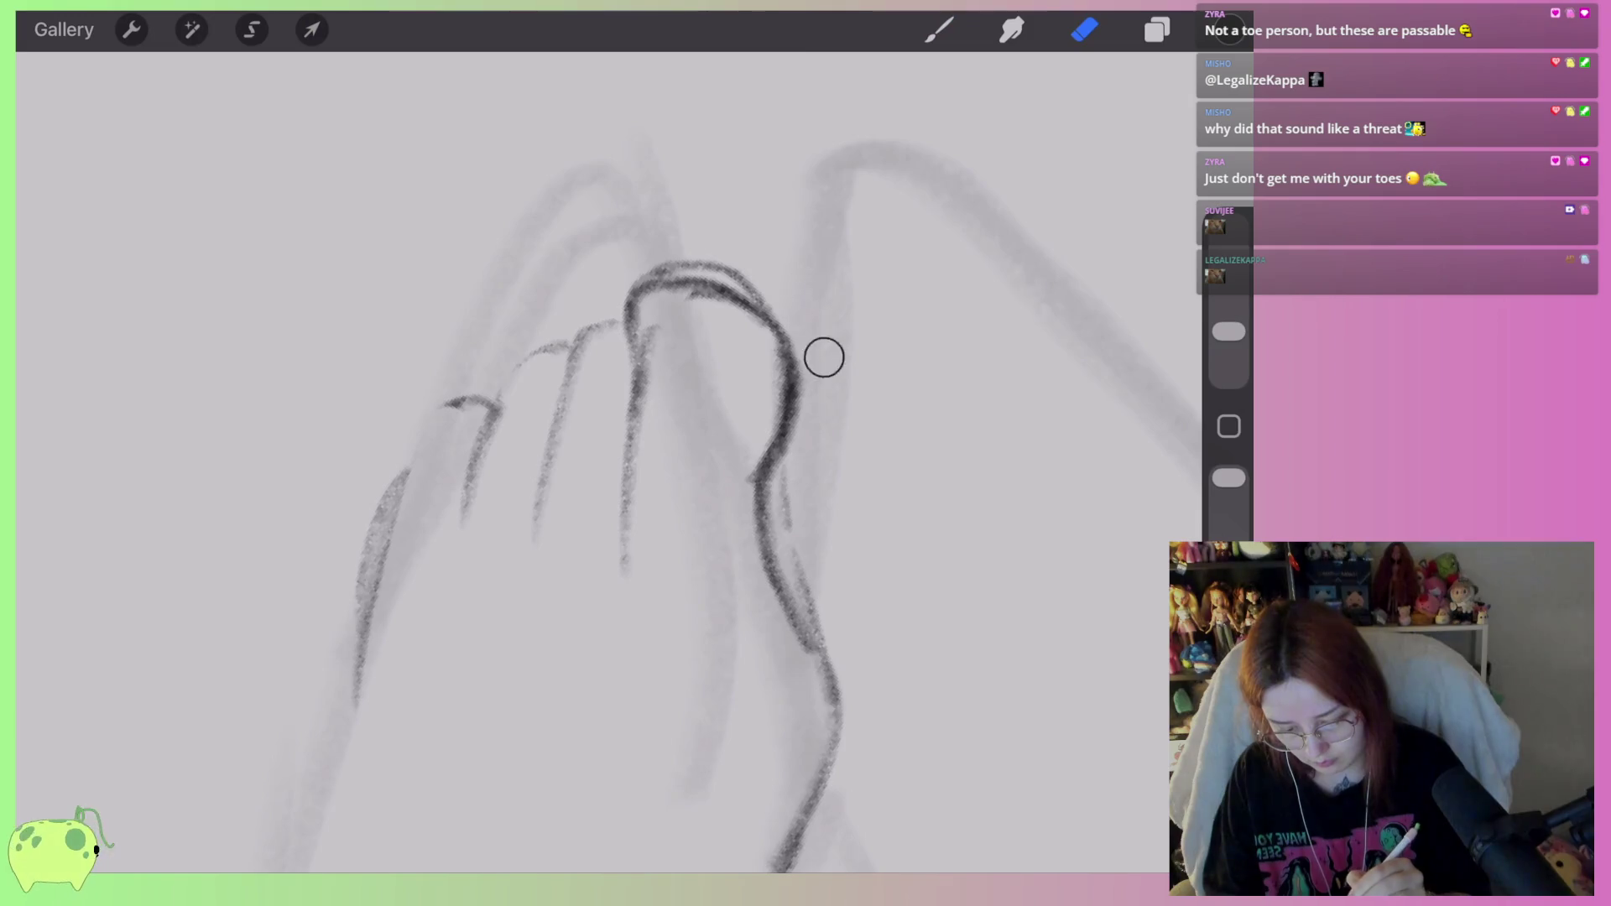
pyautogui.moveTo(798, 317); pyautogui.dragTo(785, 495)
pyautogui.moveTo(801, 428); pyautogui.dragTo(785, 512)
pyautogui.moveTo(810, 587); pyautogui.dragTo(827, 629)
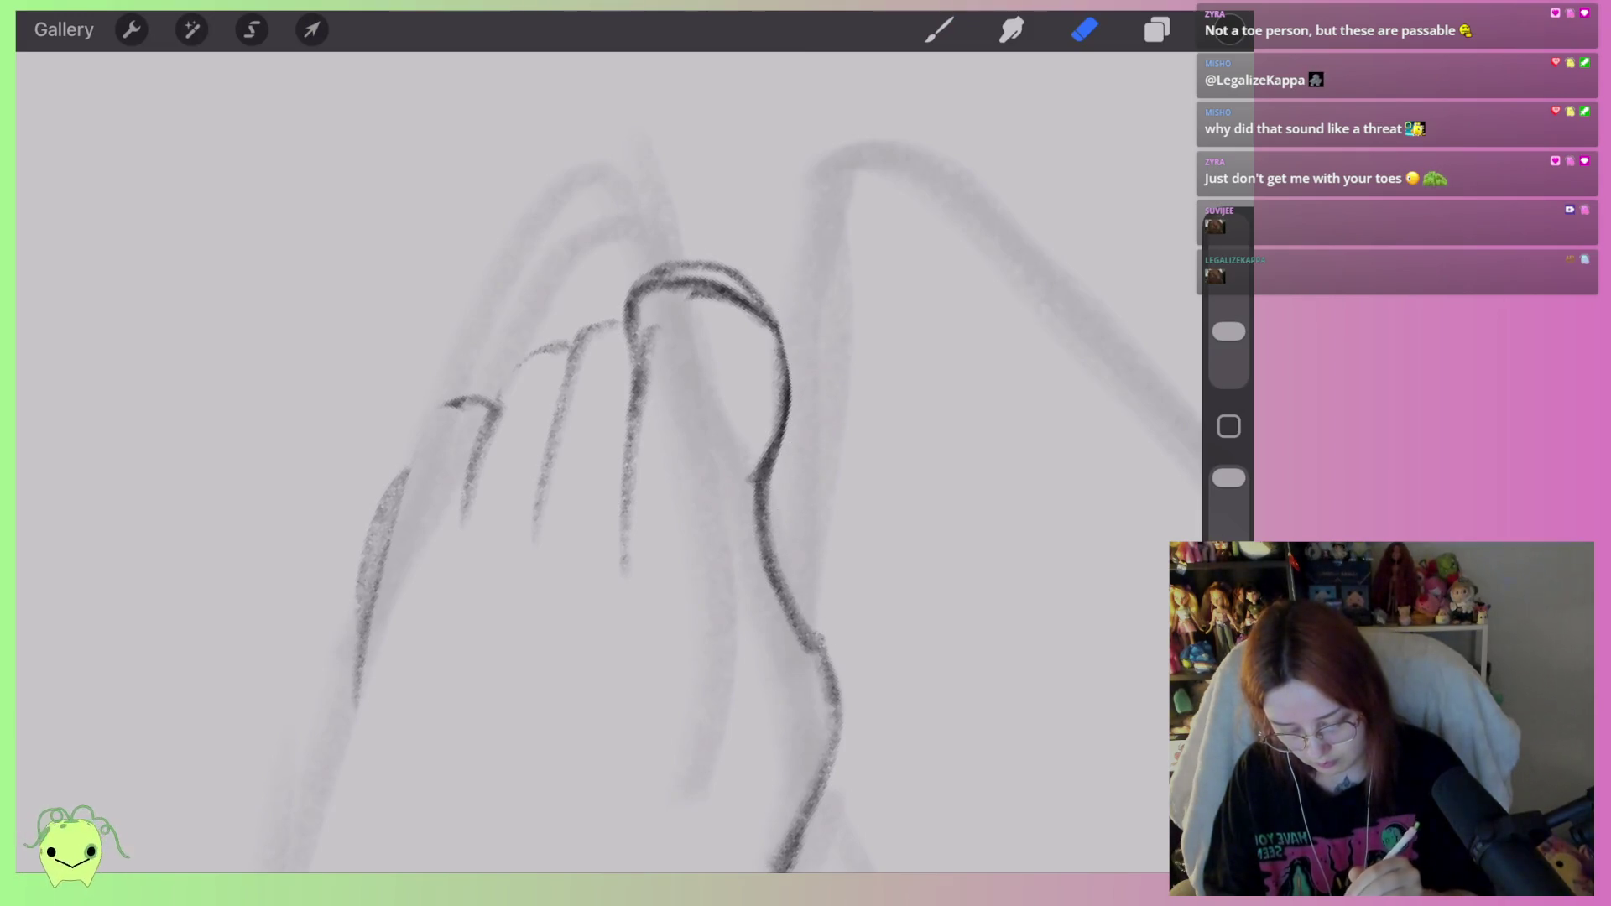
pyautogui.moveTo(755, 335)
pyautogui.mouseDown()
pyautogui.moveTo(712, 292)
pyautogui.moveTo(648, 336)
pyautogui.moveTo(619, 483)
pyautogui.mouseUp()
# Draw and thicken the big toe's left edge downward.
pyautogui.click(939, 30)
pyautogui.moveTo(635, 336)
pyautogui.mouseDown()
pyautogui.moveTo(651, 575)
pyautogui.moveTo(618, 647)
pyautogui.mouseUp()
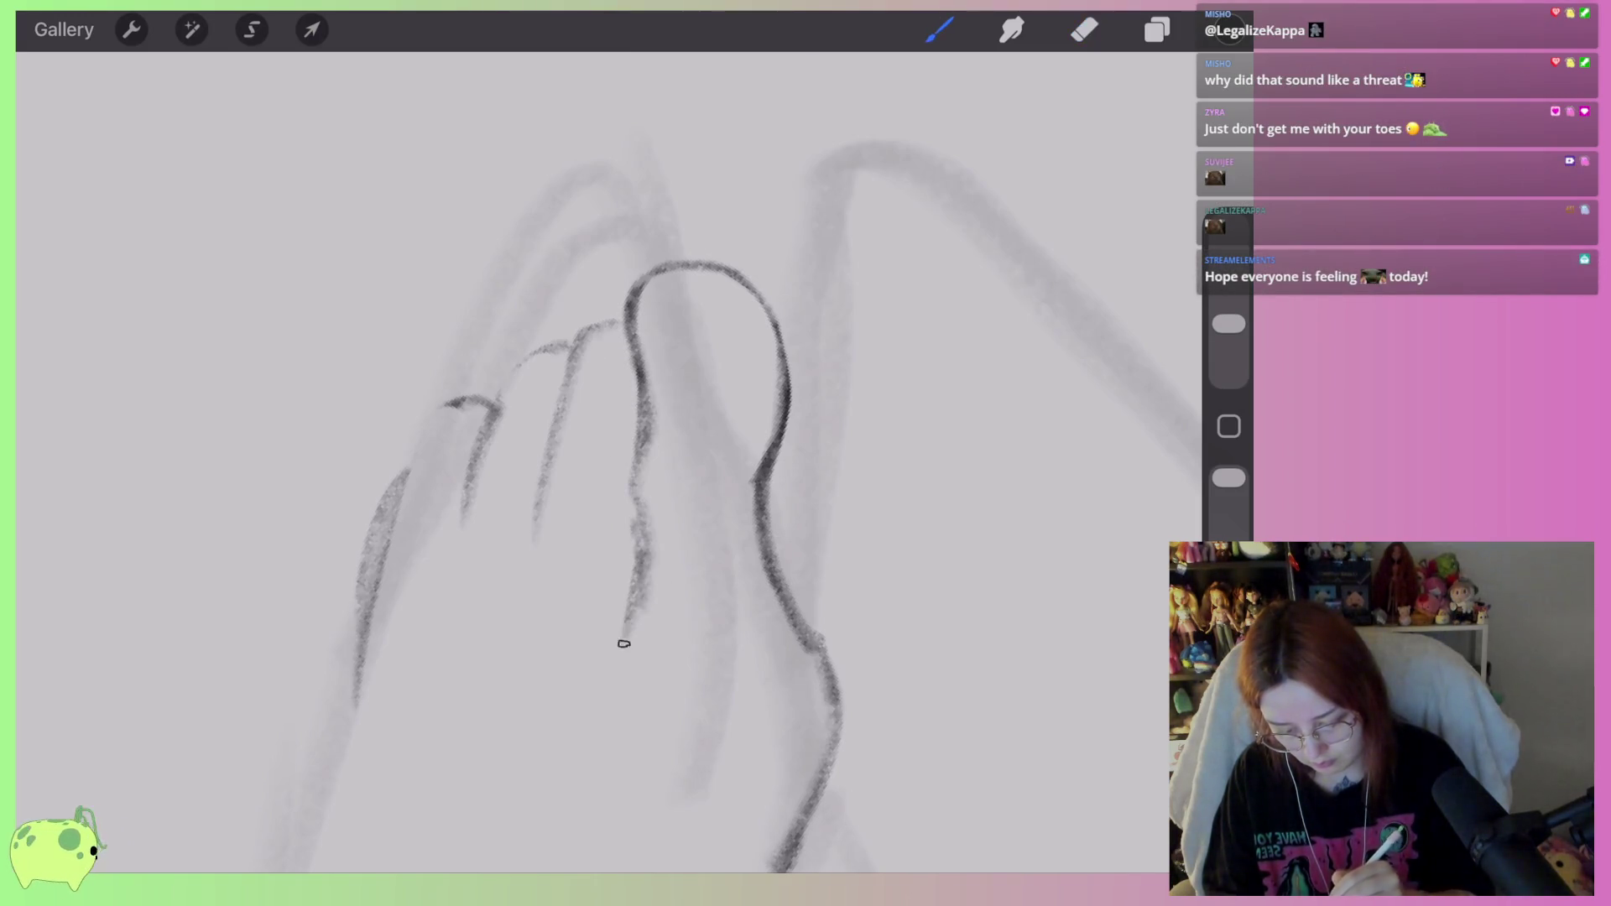
pyautogui.moveTo(642, 508); pyautogui.dragTo(604, 662)
pyautogui.moveTo(636, 566)
pyautogui.mouseDown()
pyautogui.moveTo(611, 487)
pyautogui.moveTo(634, 362)
pyautogui.mouseUp()
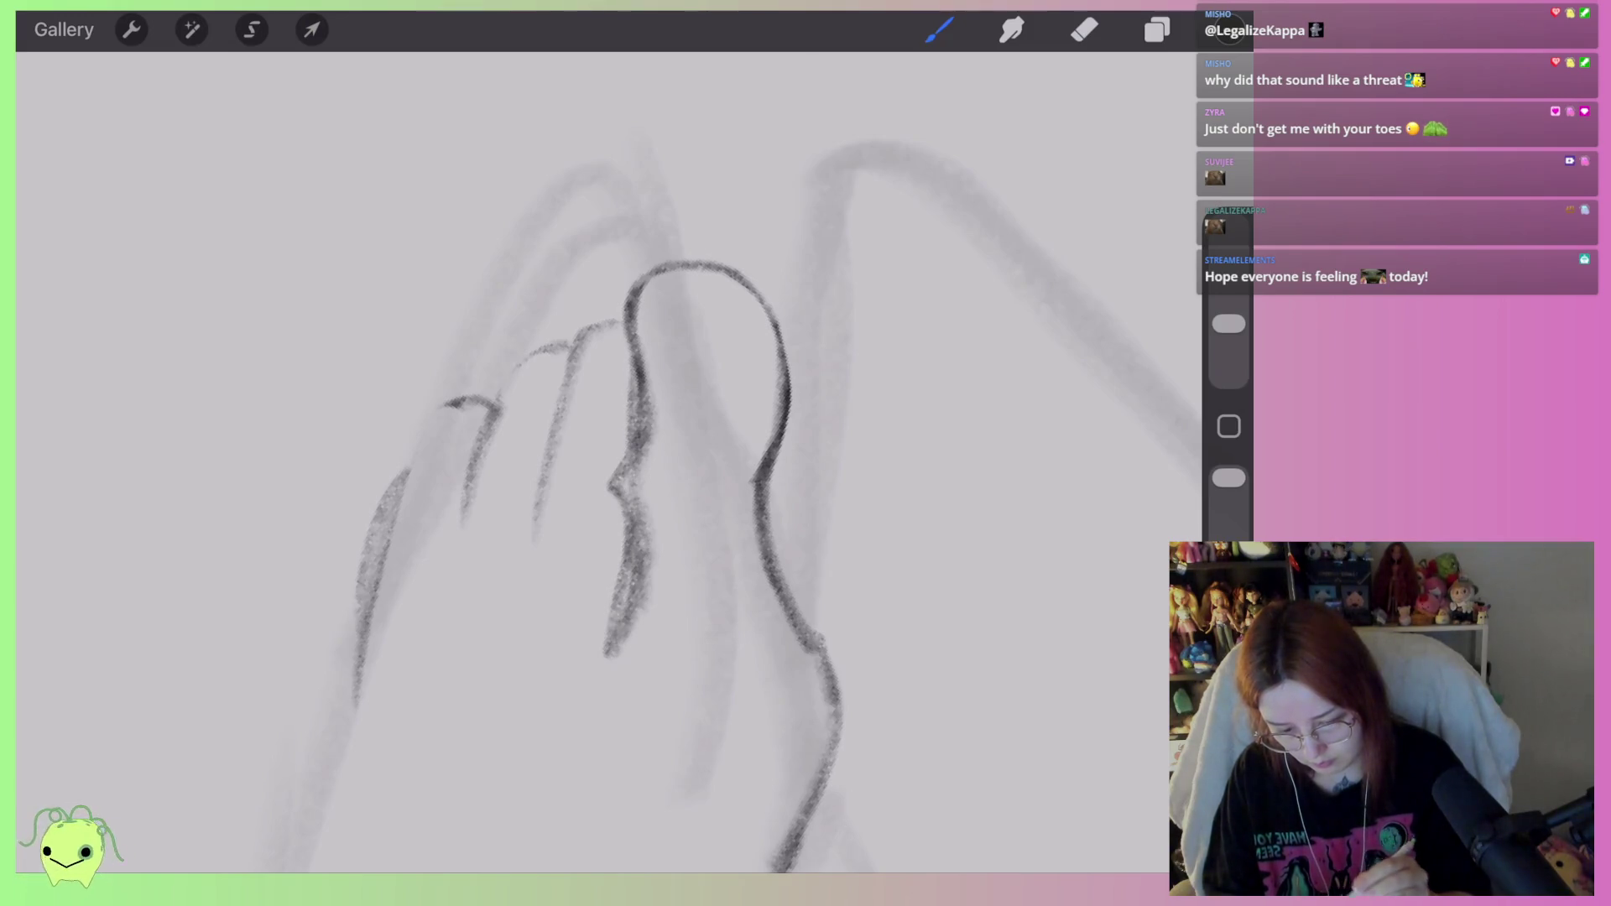
# Refine the big toe's upper-left edge by erasing, redrawing and thinning it.
pyautogui.click(1084, 30)
pyautogui.click(940, 29)
pyautogui.click(1084, 30)
pyautogui.moveTo(639, 403)
pyautogui.mouseDown()
pyautogui.moveTo(684, 266)
pyautogui.moveTo(646, 420)
pyautogui.mouseUp()
pyautogui.click(939, 30)
pyautogui.moveTo(631, 306)
pyautogui.mouseDown()
pyautogui.moveTo(638, 382)
pyautogui.moveTo(658, 275)
pyautogui.moveTo(639, 283)
pyautogui.moveTo(646, 424)
pyautogui.mouseUp()
pyautogui.click(1084, 30)
pyautogui.moveTo(609, 326)
pyautogui.mouseDown()
pyautogui.moveTo(616, 291)
pyautogui.moveTo(607, 529)
pyautogui.moveTo(642, 651)
pyautogui.moveTo(678, 369)
pyautogui.moveTo(662, 306)
pyautogui.moveTo(675, 281)
pyautogui.moveTo(641, 252)
pyautogui.moveTo(650, 386)
pyautogui.mouseUp()
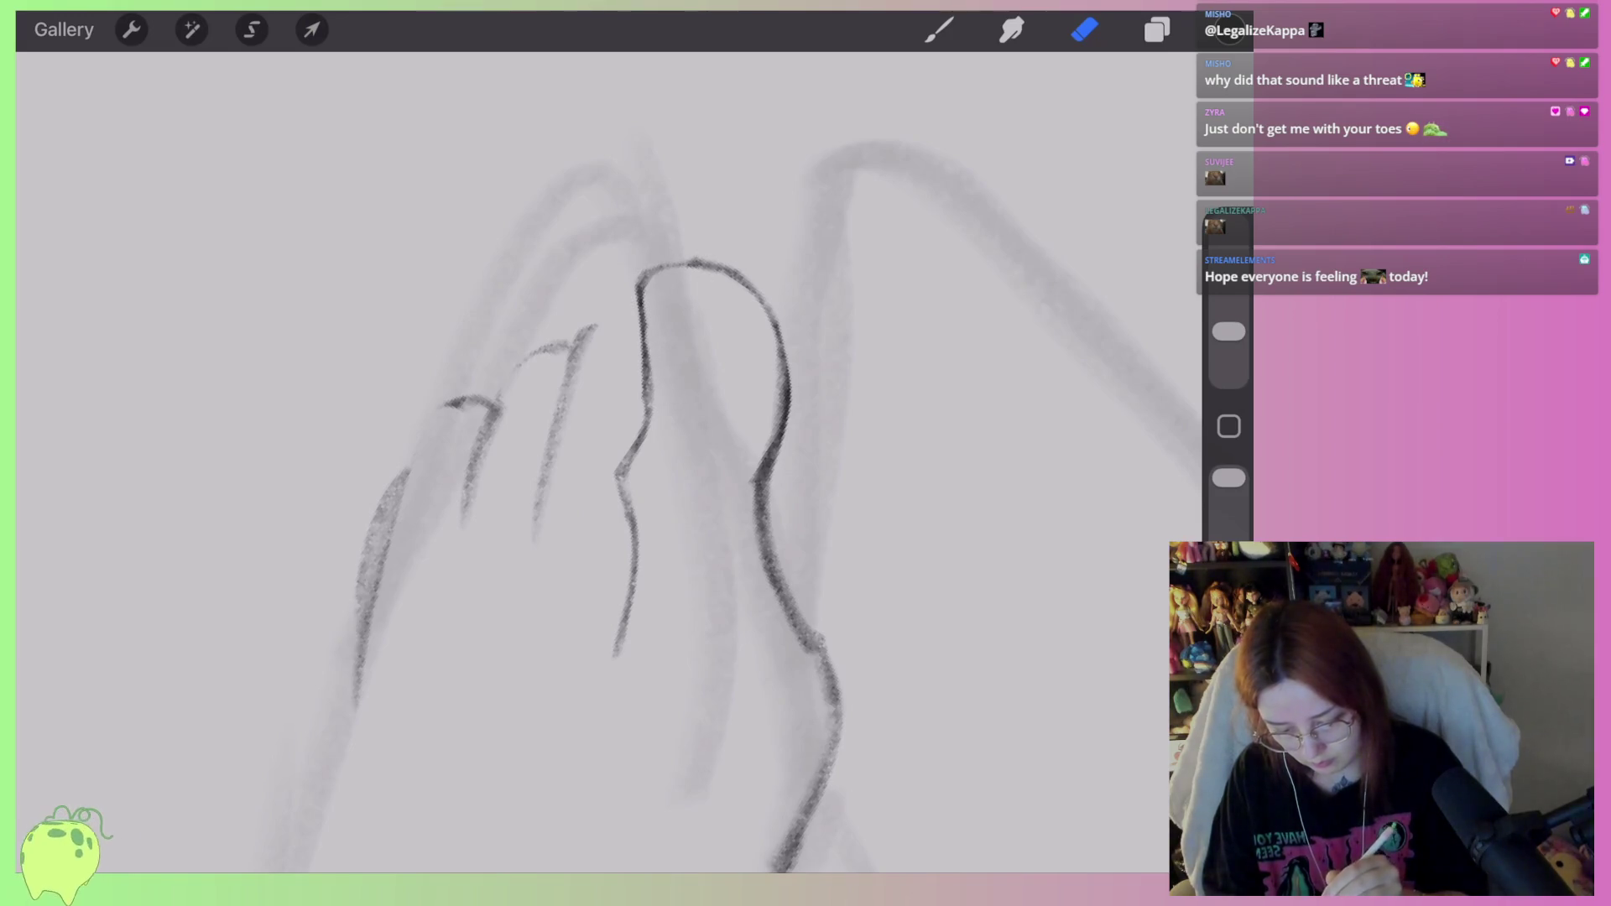
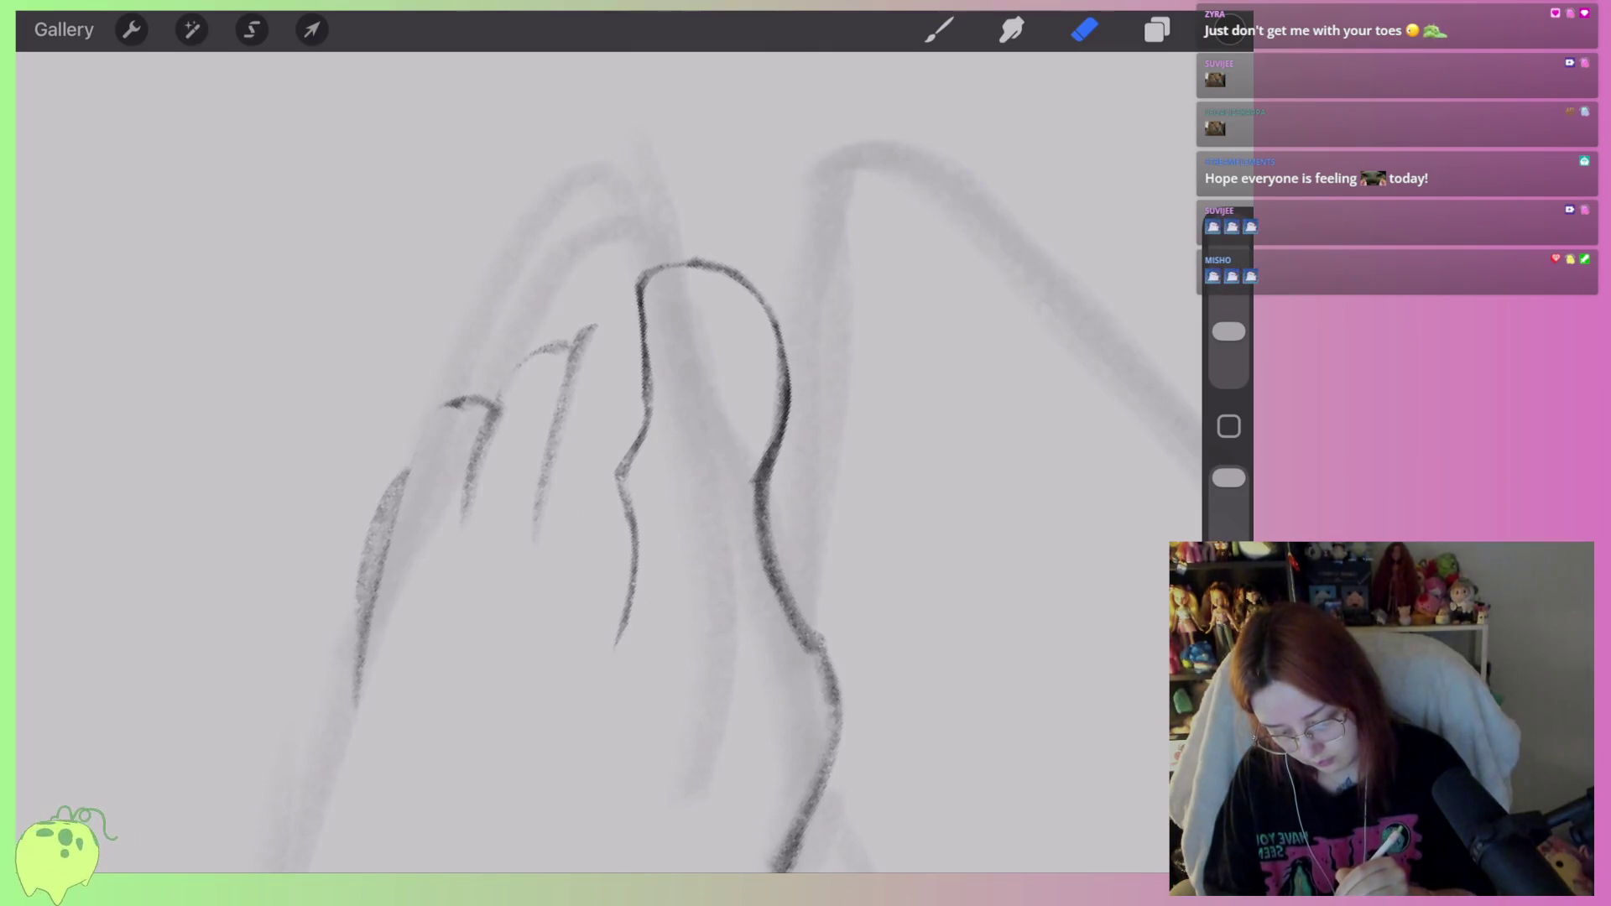
# Lightly erase and rework the foot's right contour.
pyautogui.moveTo(820, 601); pyautogui.dragTo(822, 621)
pyautogui.moveTo(781, 432)
pyautogui.mouseDown()
pyautogui.moveTo(763, 545)
pyautogui.moveTo(839, 722)
pyautogui.moveTo(806, 868)
pyautogui.mouseUp()
pyautogui.moveTo(815, 562)
pyautogui.mouseDown()
pyautogui.moveTo(791, 486)
pyautogui.moveTo(738, 539)
pyautogui.moveTo(802, 629)
pyautogui.moveTo(755, 755)
pyautogui.mouseUp()
pyautogui.scroll(-4, 604, 461)
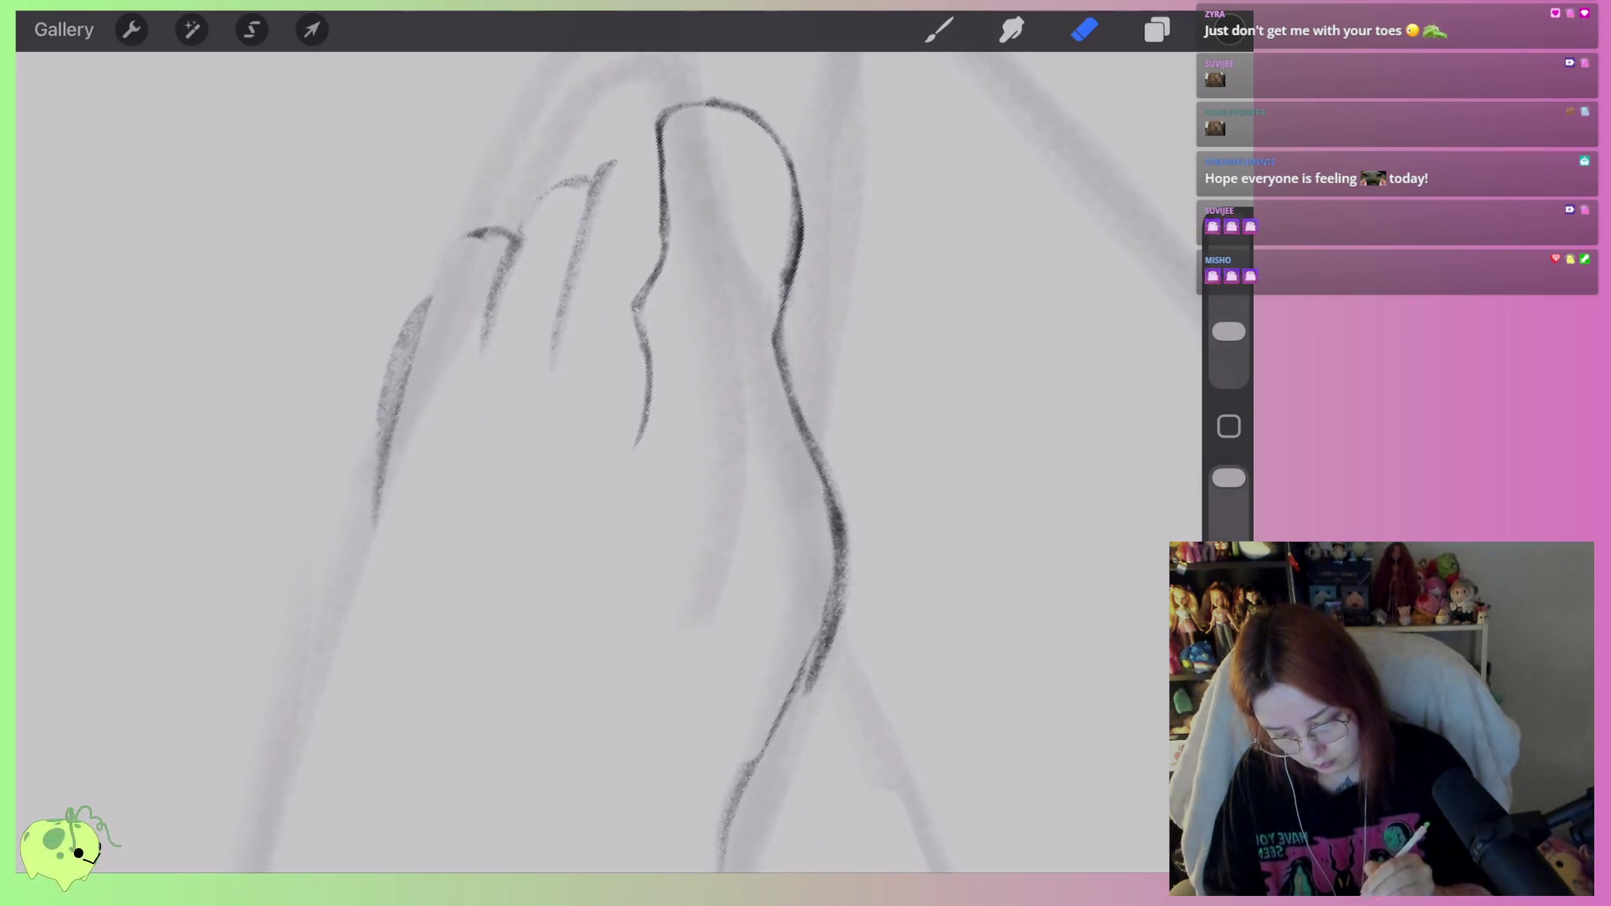
pyautogui.scroll(3, 605, 462)
pyautogui.scroll(3, 604, 461)
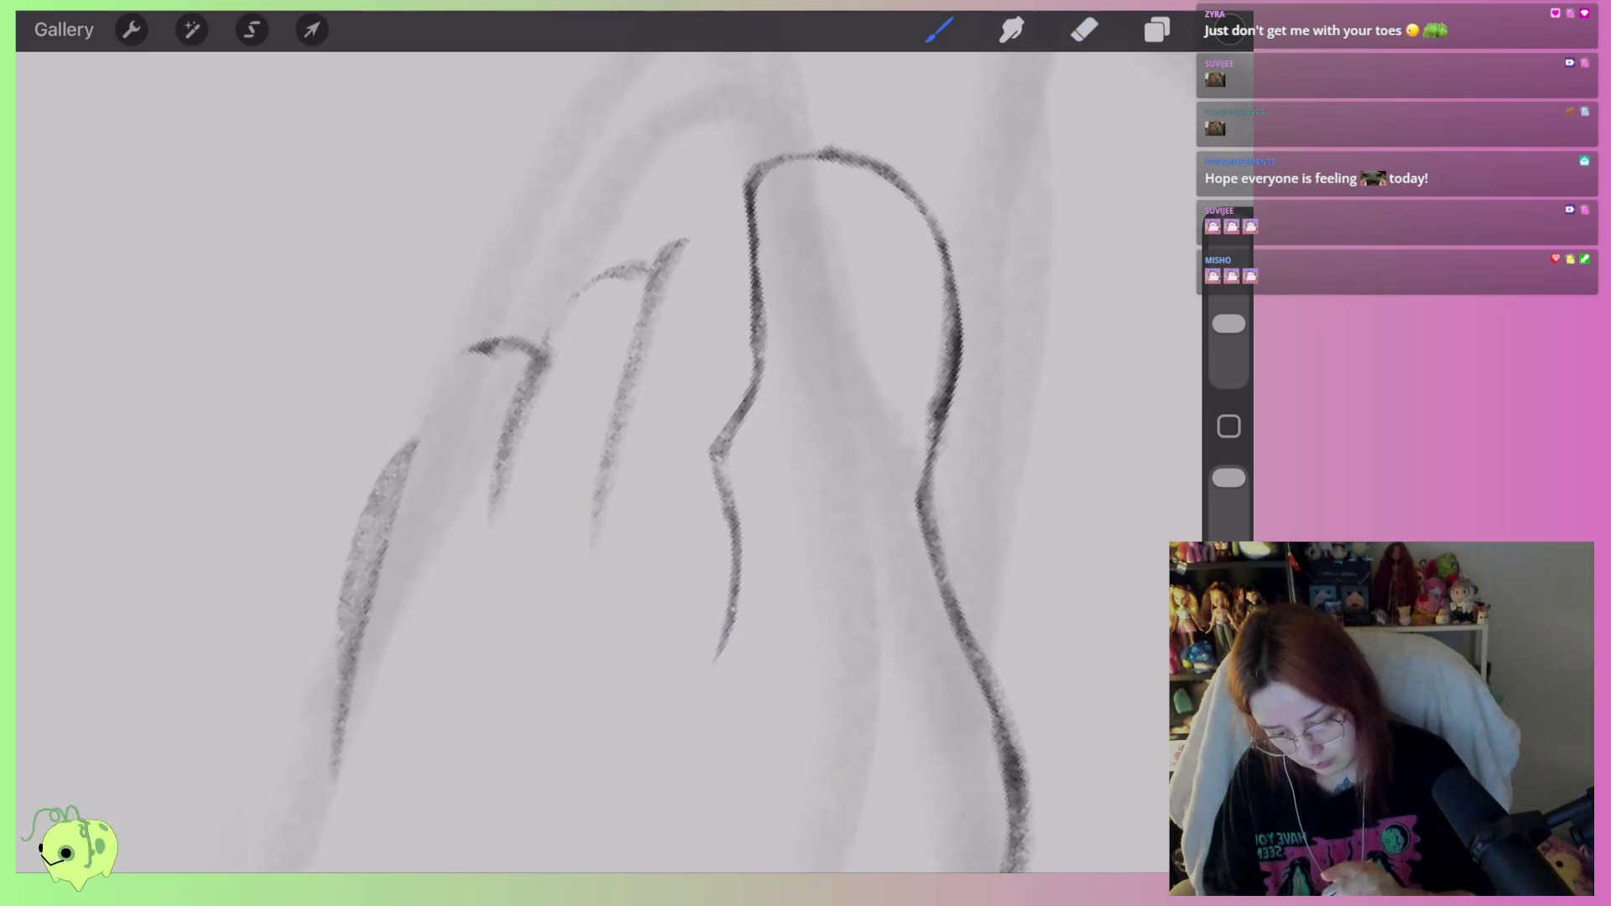
# Retrace the toe contours, middle and second toes, and the foot's outer edge in dark pencil.
pyautogui.click(940, 29)
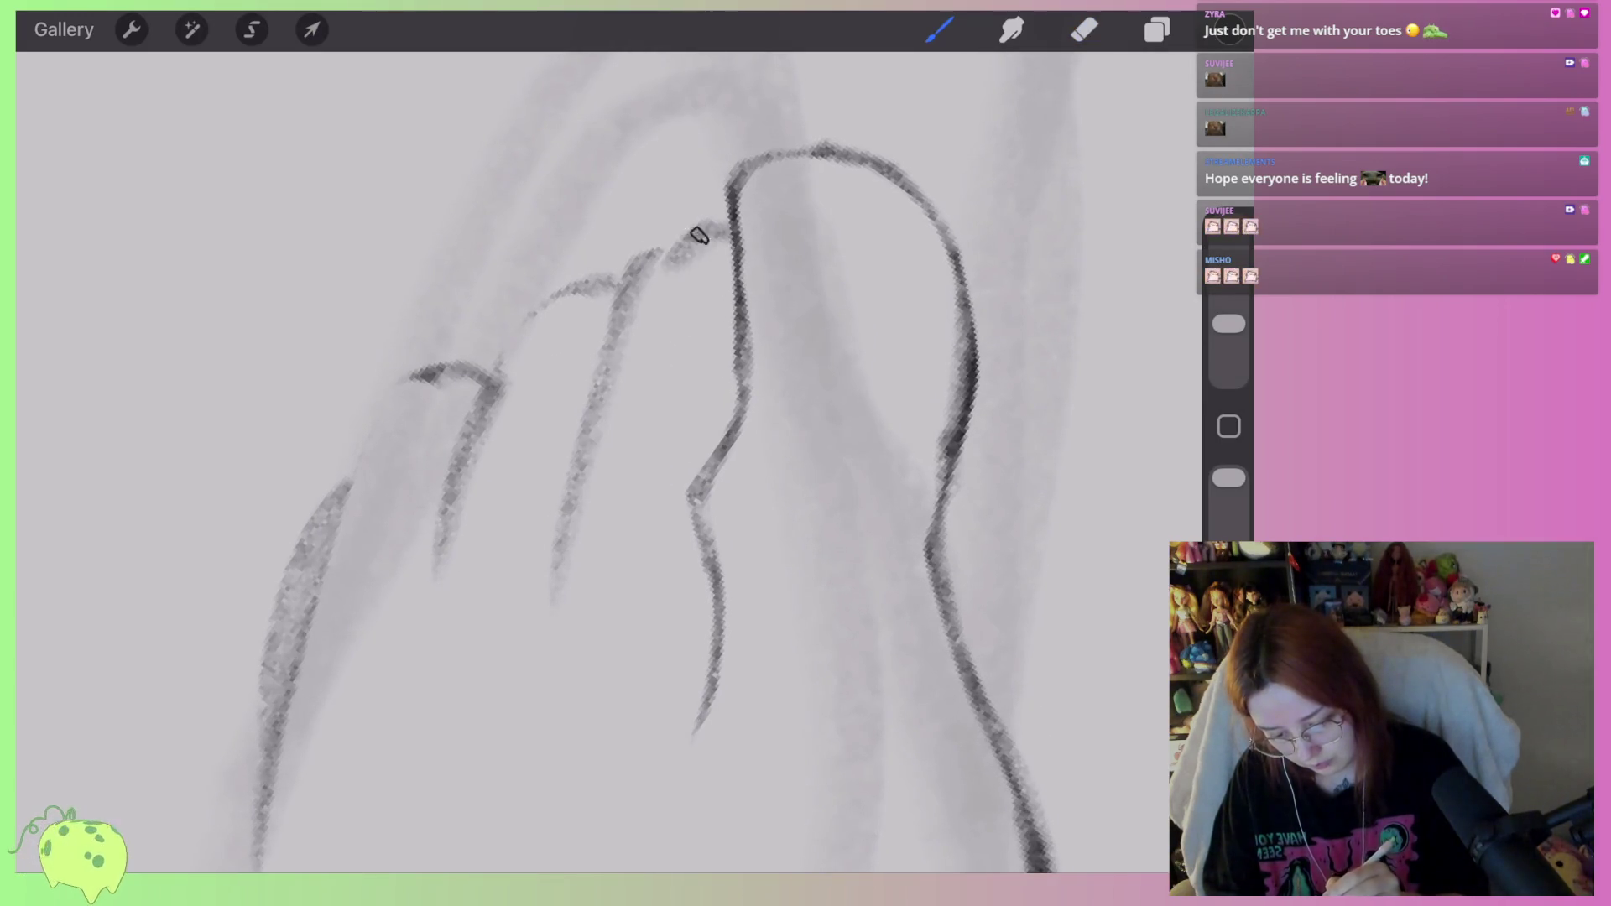
pyautogui.moveTo(699, 236); pyautogui.dragTo(613, 351)
pyautogui.moveTo(675, 252)
pyautogui.mouseDown()
pyautogui.moveTo(601, 381)
pyautogui.moveTo(564, 496)
pyautogui.moveTo(558, 698)
pyautogui.mouseUp()
pyautogui.moveTo(634, 277)
pyautogui.mouseDown()
pyautogui.moveTo(504, 384)
pyautogui.moveTo(426, 531)
pyautogui.moveTo(428, 642)
pyautogui.mouseUp()
pyautogui.moveTo(474, 381)
pyautogui.mouseDown()
pyautogui.moveTo(370, 464)
pyautogui.moveTo(285, 701)
pyautogui.mouseUp()
pyautogui.scroll(-5, 651, 461)
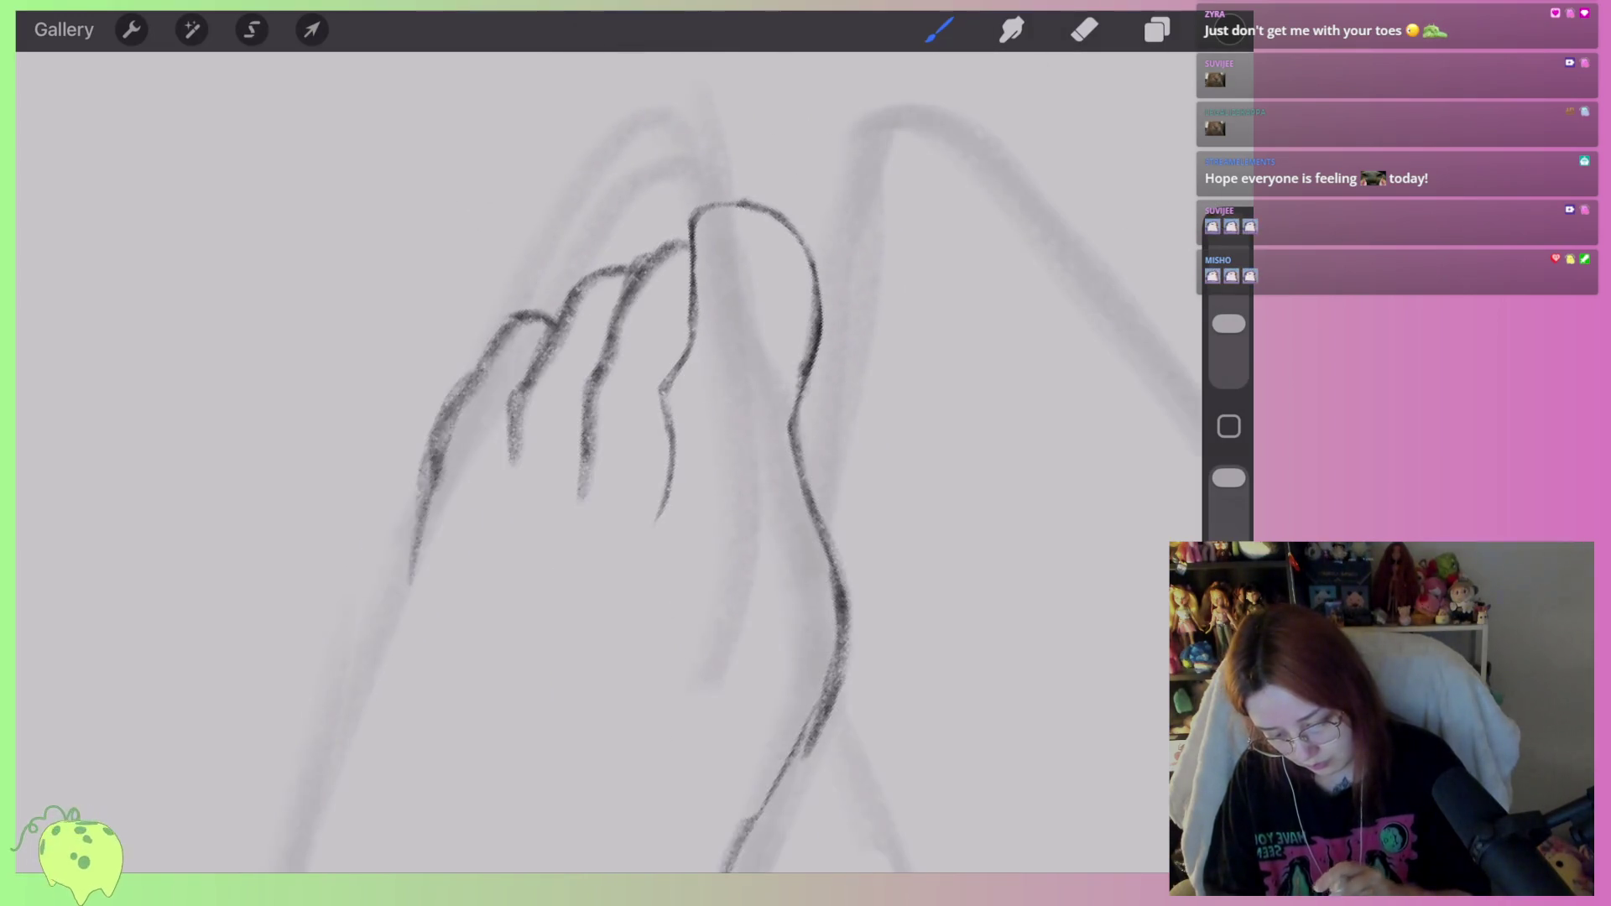
pyautogui.scroll(-5, 650, 462)
pyautogui.scroll(5, 651, 461)
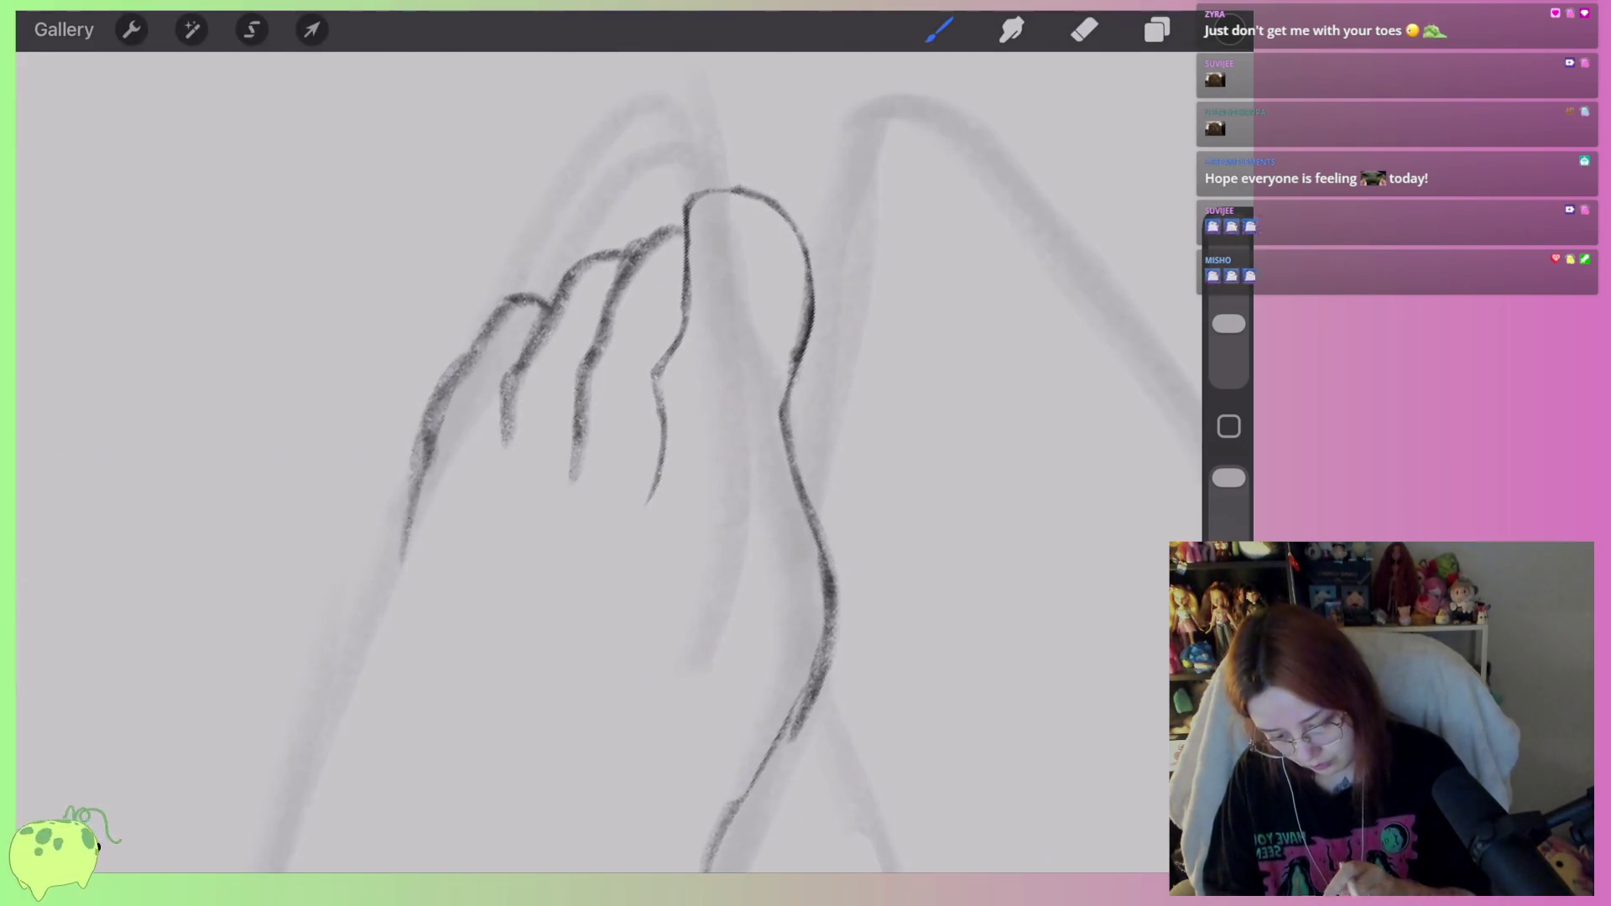
pyautogui.scroll(-3, 587, 461)
pyautogui.scroll(3, 587, 462)
# Freehand-select the big toe and rotate it clockwise into a new position.
pyautogui.press('s')
pyautogui.moveTo(772, 434); pyautogui.dragTo(585, 386)
pyautogui.moveTo(636, 217); pyautogui.dragTo(772, 434)
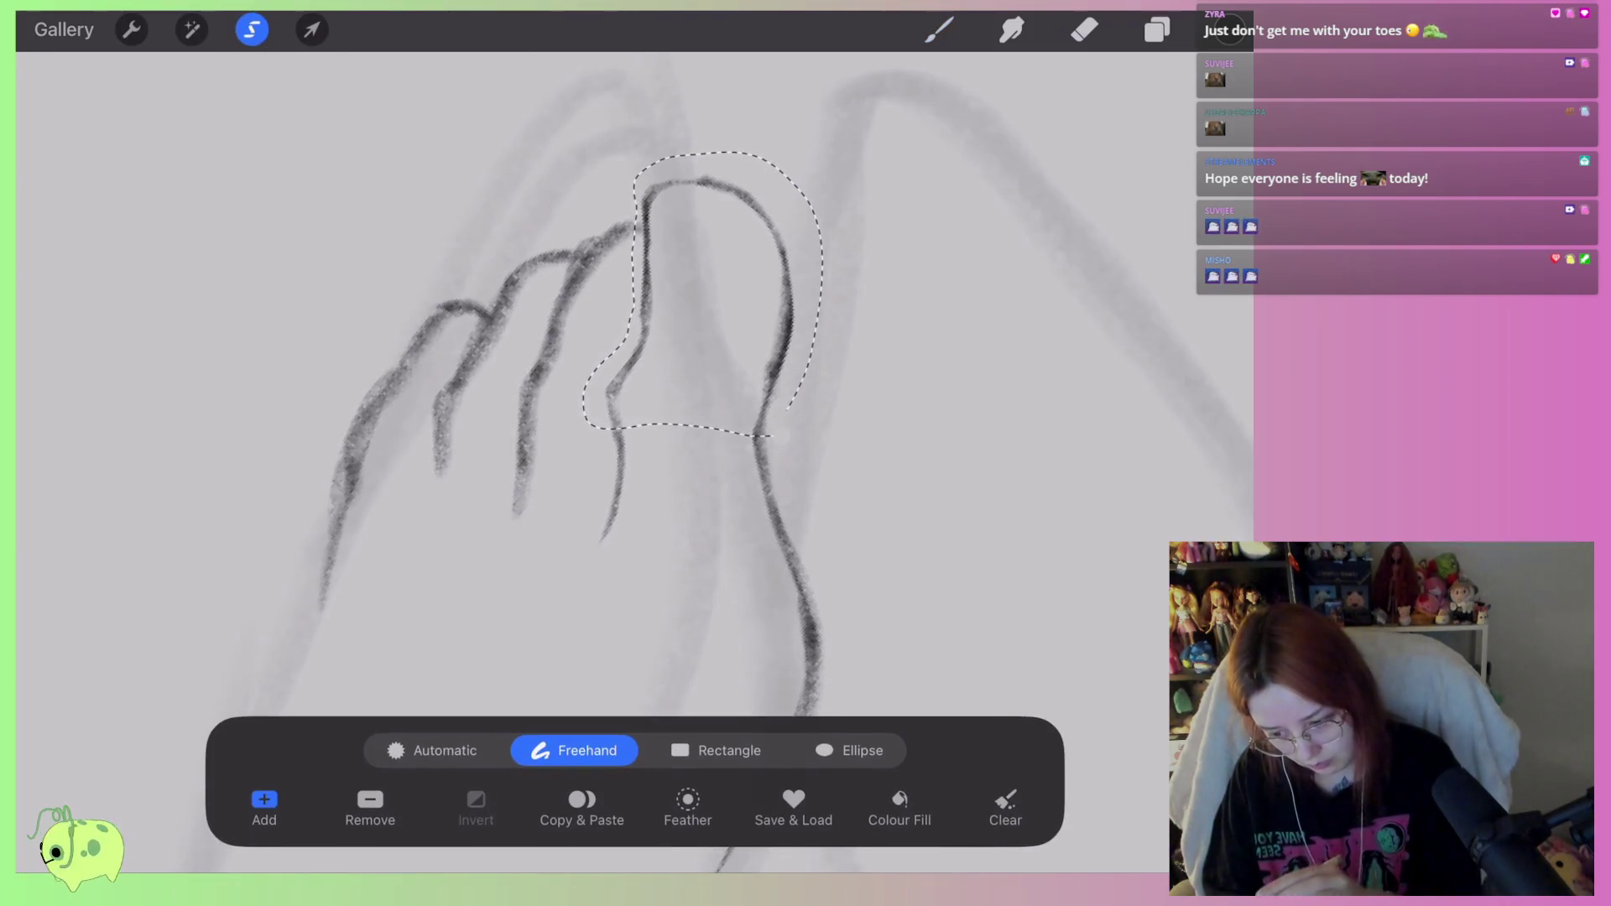
pyautogui.click(312, 30)
pyautogui.moveTo(834, 197)
pyautogui.mouseDown()
pyautogui.moveTo(812, 191)
pyautogui.moveTo(869, 225)
pyautogui.mouseUp()
pyautogui.click(311, 29)
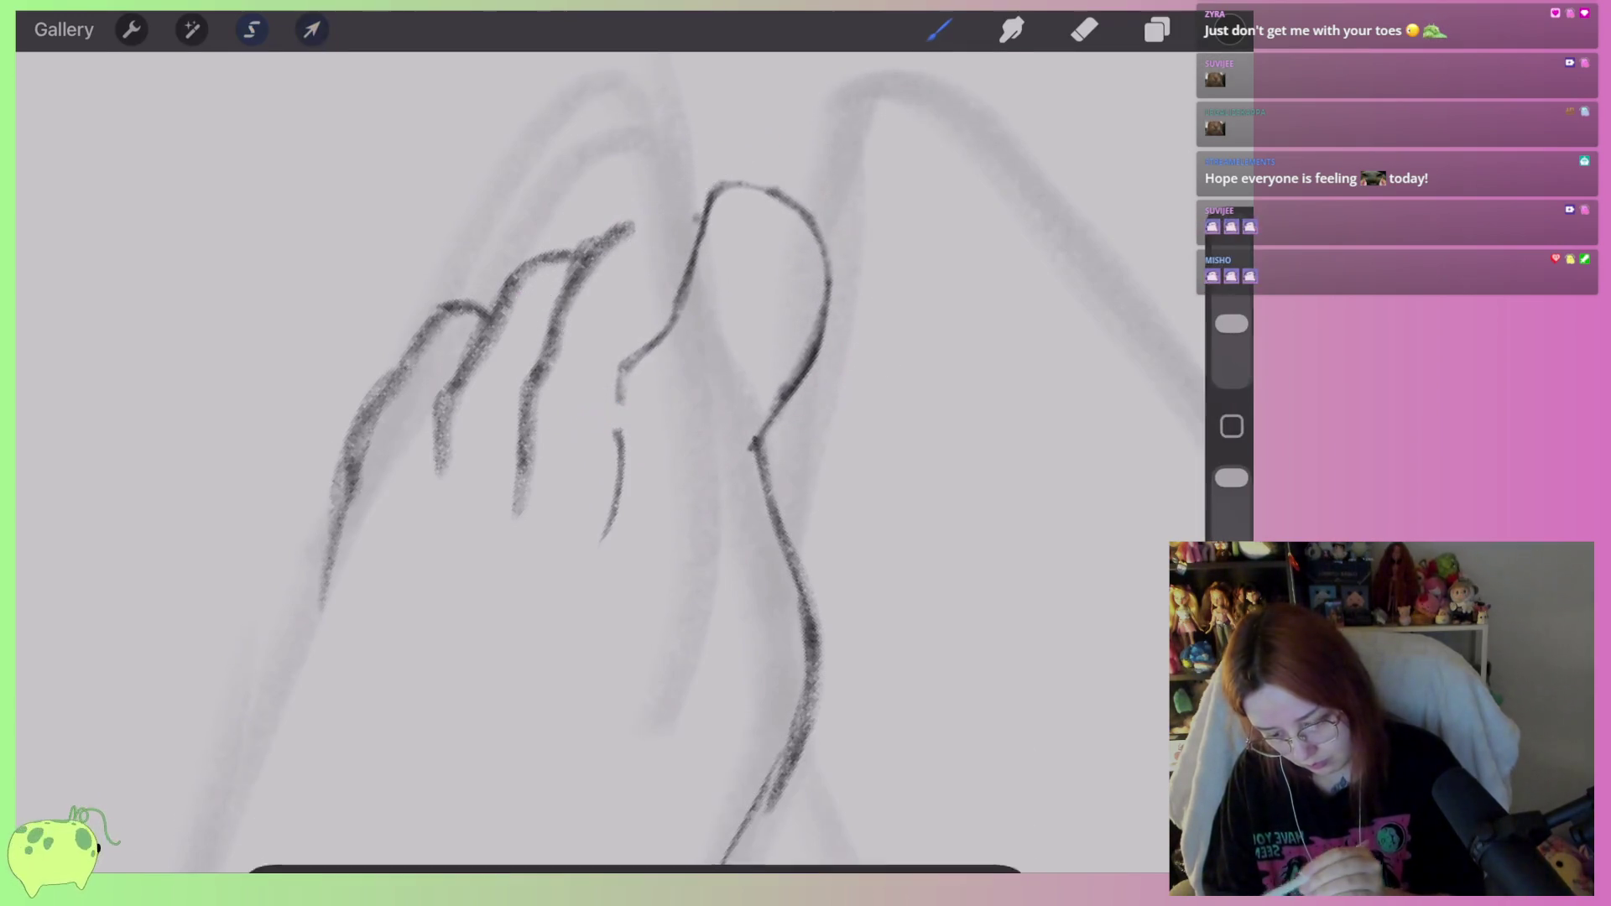
# Freehand-select the smaller toes, shift them right and down, and stretch their top corner out.
pyautogui.click(252, 29)
pyautogui.moveTo(646, 217)
pyautogui.mouseDown()
pyautogui.moveTo(541, 491)
pyautogui.moveTo(327, 612)
pyautogui.moveTo(638, 181)
pyautogui.mouseUp()
pyautogui.click(311, 30)
pyautogui.moveTo(553, 150); pyautogui.dragTo(577, 161)
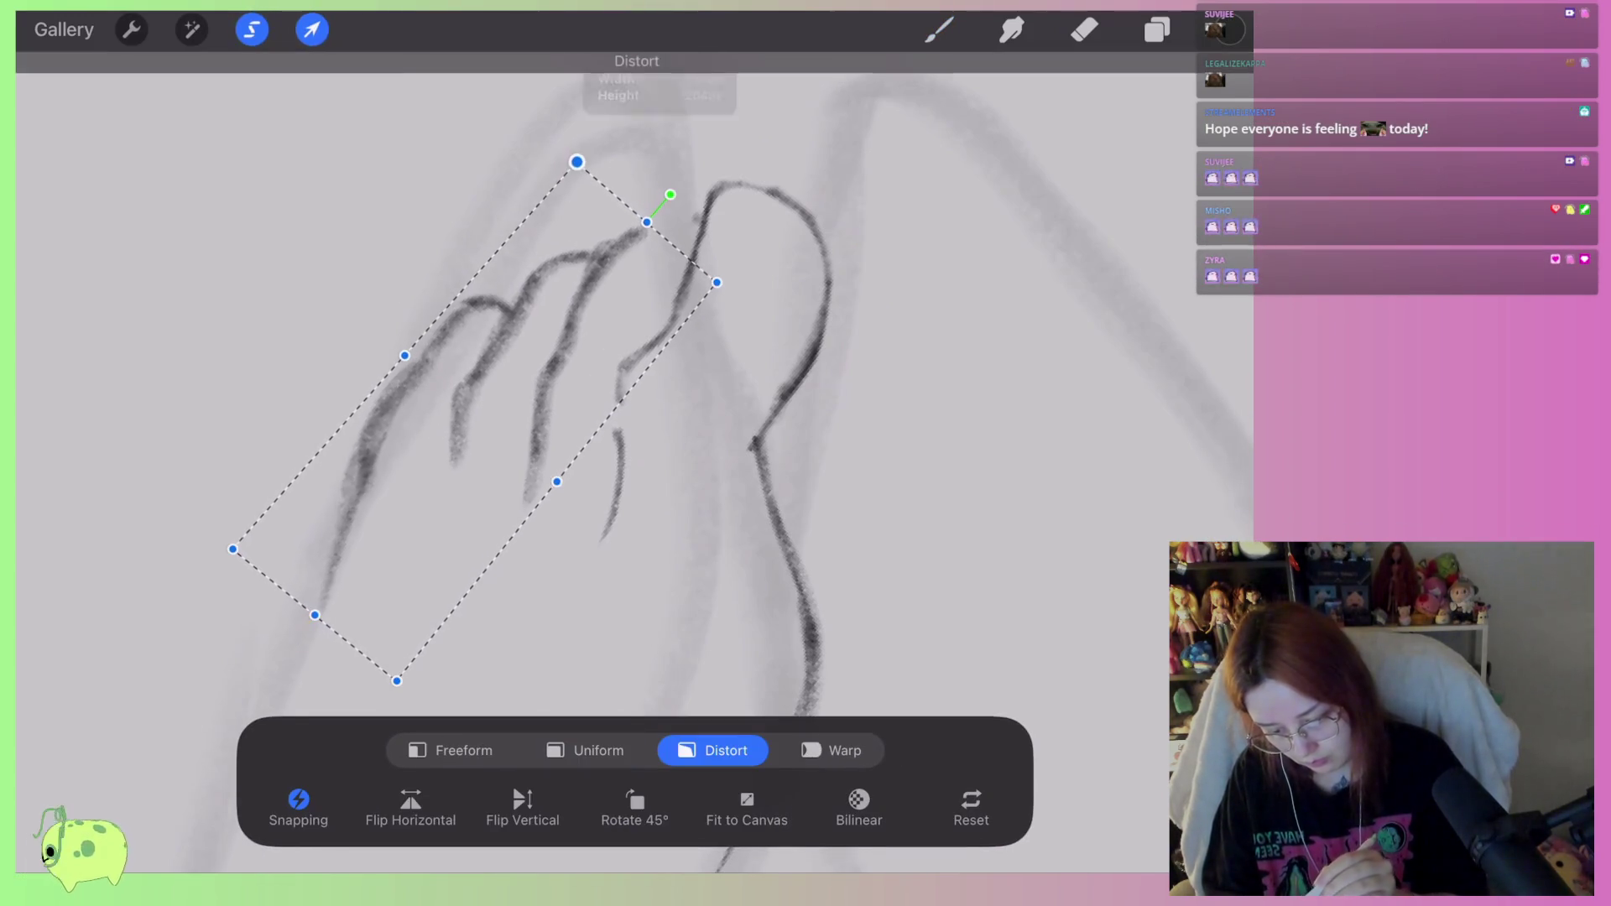
pyautogui.moveTo(474, 415)
pyautogui.mouseDown()
pyautogui.moveTo(502, 424)
pyautogui.moveTo(518, 385)
pyautogui.mouseUp()
pyautogui.scroll(-5, 554, 377)
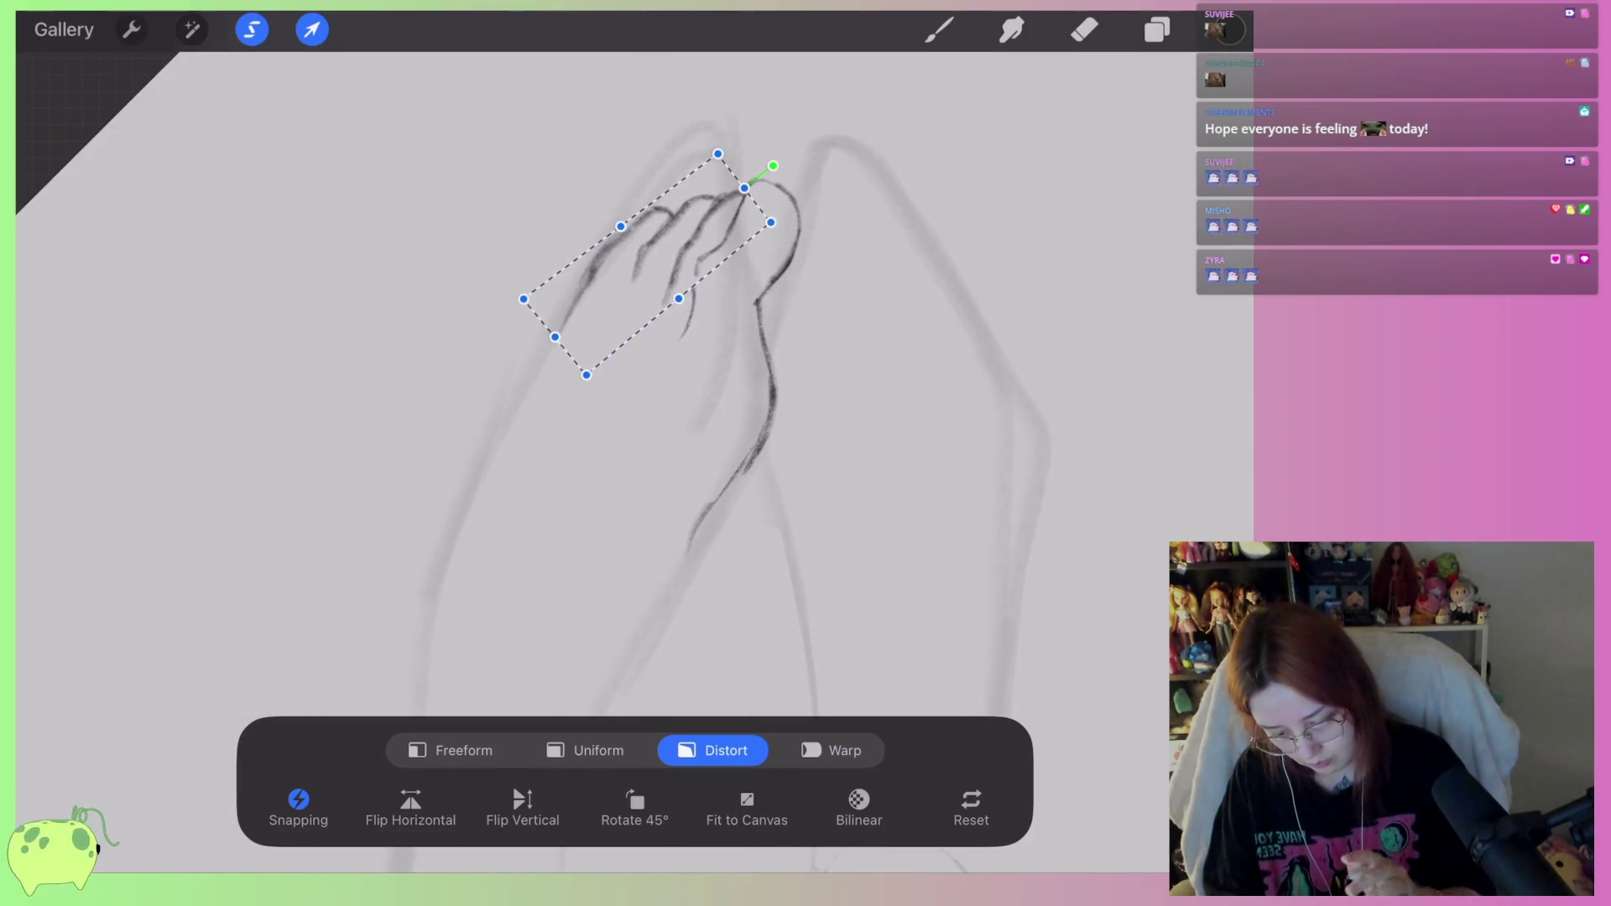
pyautogui.scroll(4, 570, 319)
pyautogui.click(939, 29)
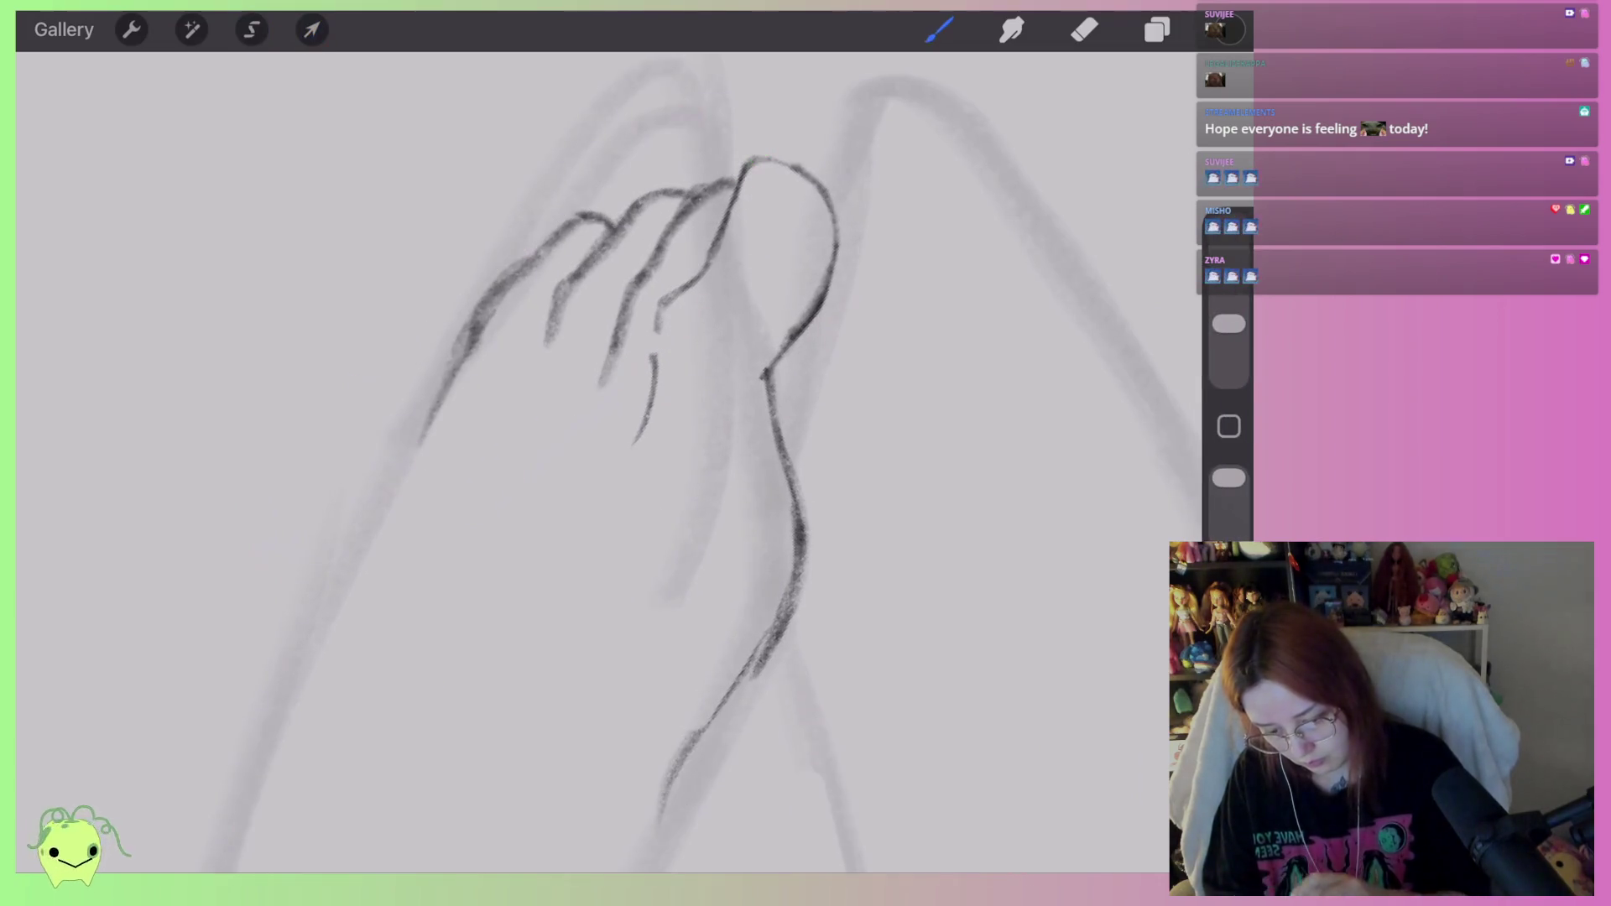
# Shrink the eraser to 1% and thin the outlines of the toes.
pyautogui.scroll(4, 671, 420)
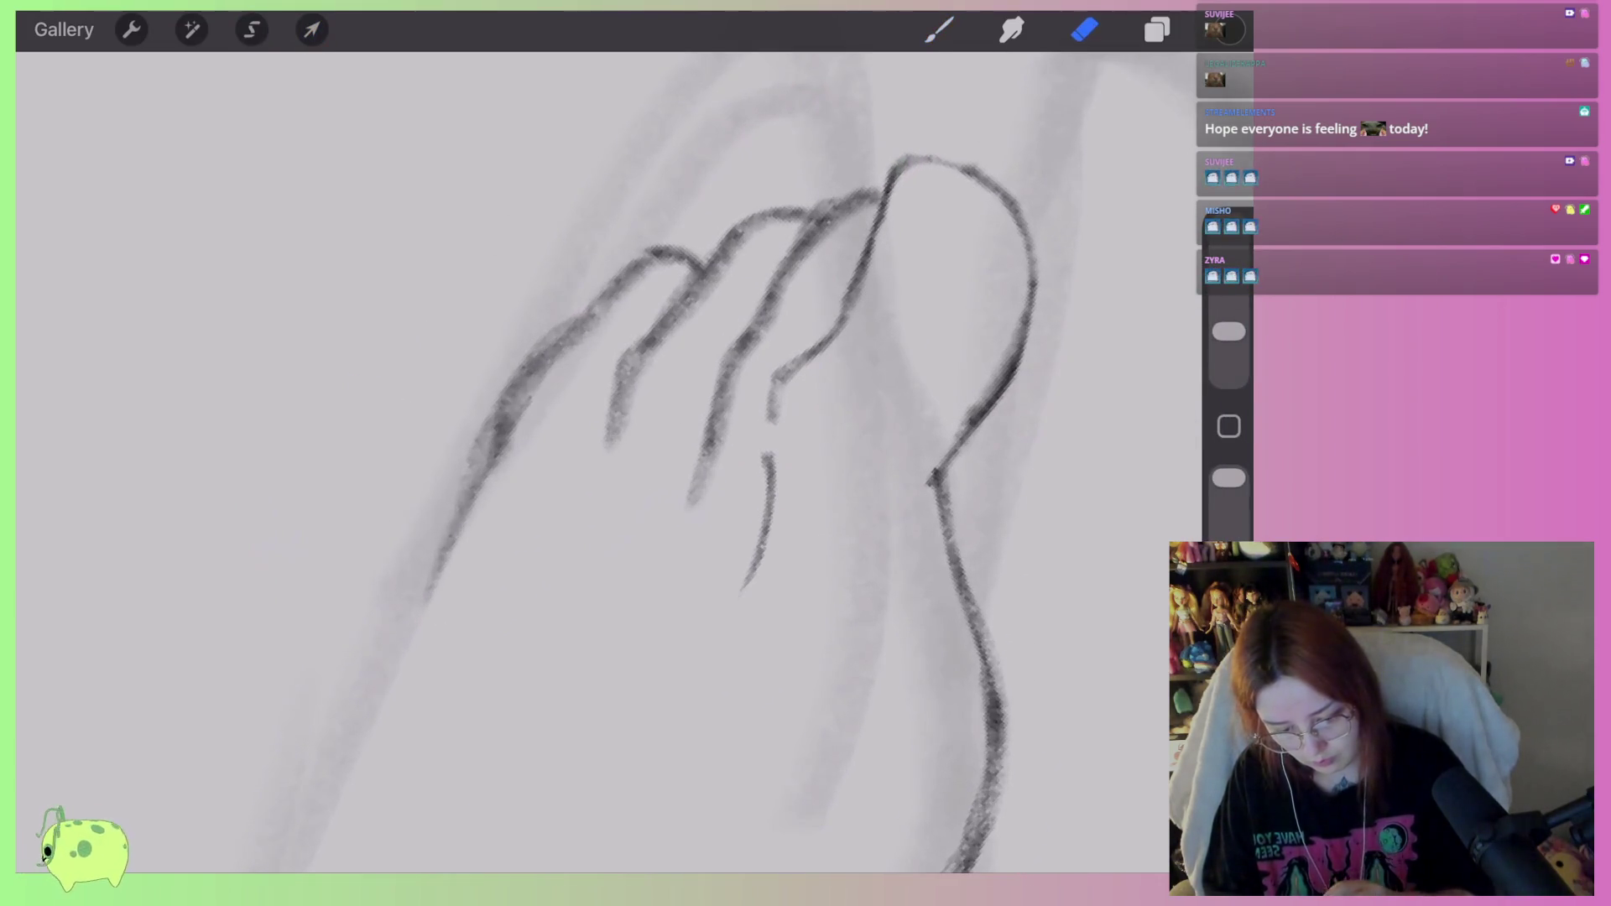
pyautogui.scroll(2, 756, 420)
pyautogui.moveTo(1229, 331); pyautogui.dragTo(1228, 345)
pyautogui.scroll(2, 755, 420)
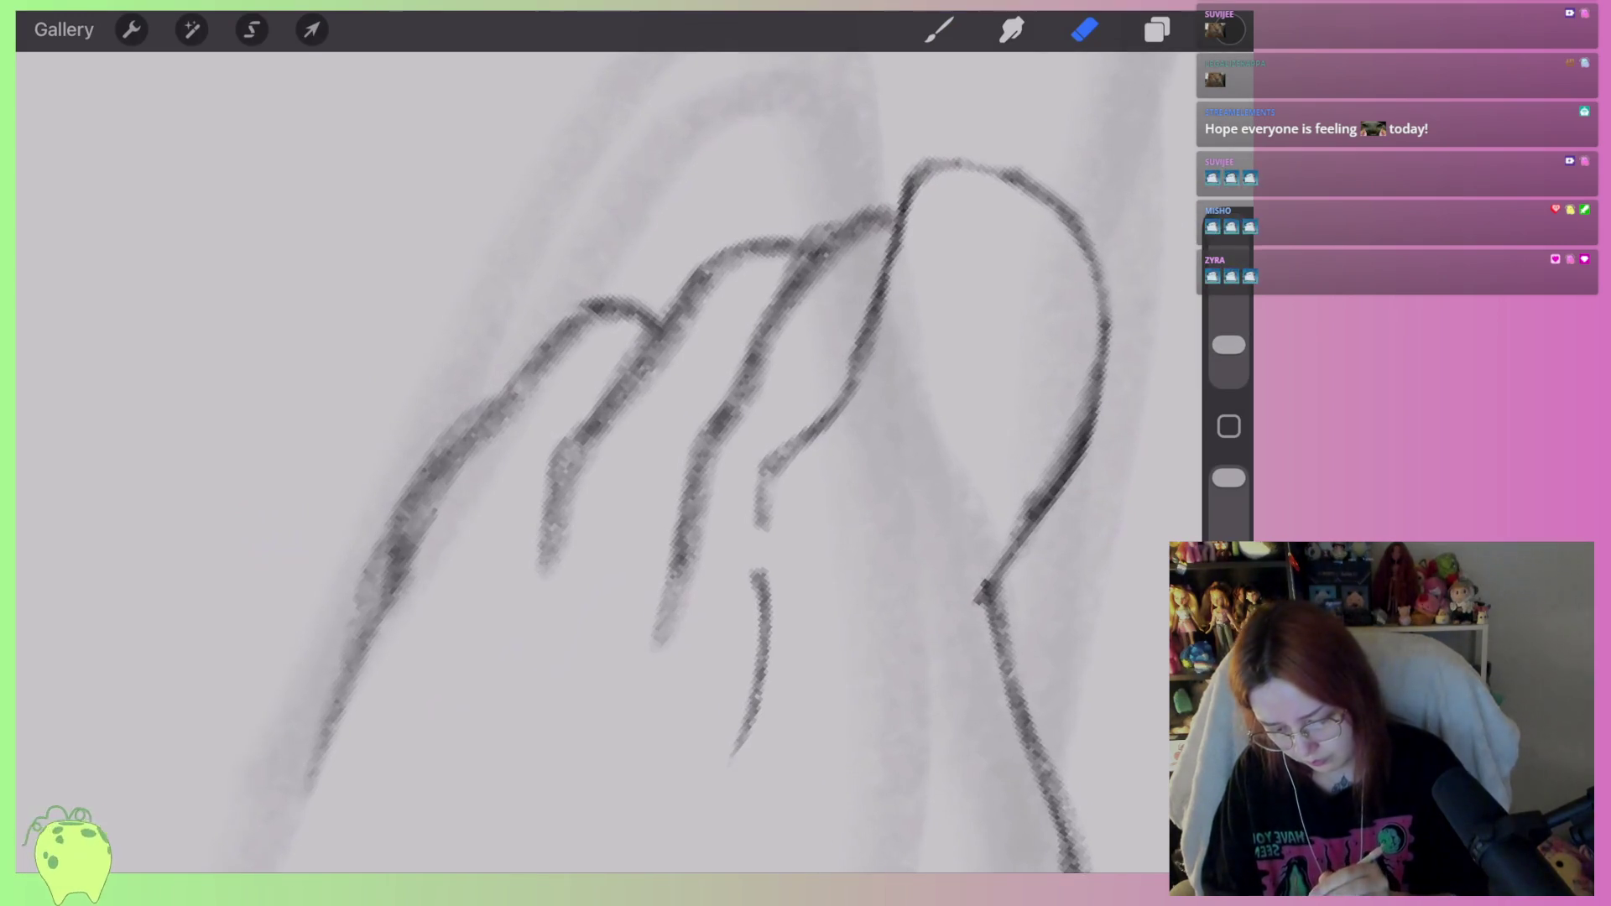
pyautogui.moveTo(537, 349)
pyautogui.mouseDown()
pyautogui.moveTo(565, 302)
pyautogui.moveTo(609, 287)
pyautogui.mouseUp()
pyautogui.moveTo(529, 345)
pyautogui.mouseDown()
pyautogui.moveTo(389, 507)
pyautogui.moveTo(352, 646)
pyautogui.mouseUp()
pyautogui.moveTo(415, 595)
pyautogui.mouseDown()
pyautogui.moveTo(428, 521)
pyautogui.moveTo(587, 366)
pyautogui.mouseUp()
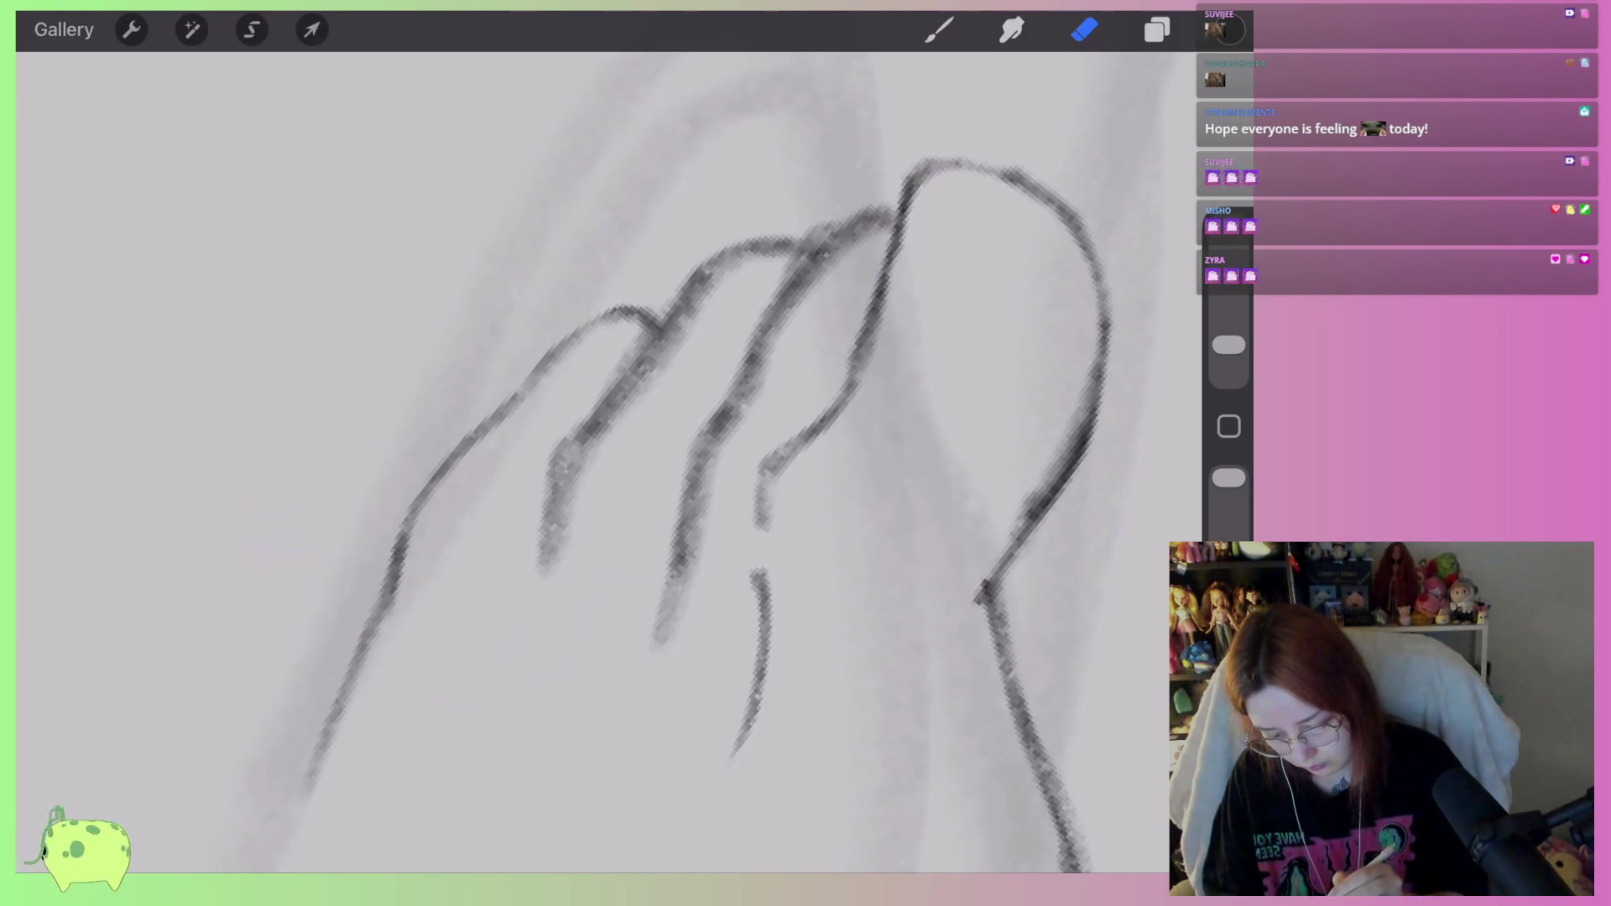
pyautogui.moveTo(723, 294)
pyautogui.mouseDown()
pyautogui.moveTo(582, 478)
pyautogui.moveTo(550, 554)
pyautogui.moveTo(559, 586)
pyautogui.mouseUp()
pyautogui.moveTo(697, 277)
pyautogui.mouseDown()
pyautogui.moveTo(784, 245)
pyautogui.moveTo(826, 251)
pyautogui.moveTo(655, 663)
pyautogui.mouseUp()
pyautogui.moveTo(768, 482); pyautogui.dragTo(824, 438)
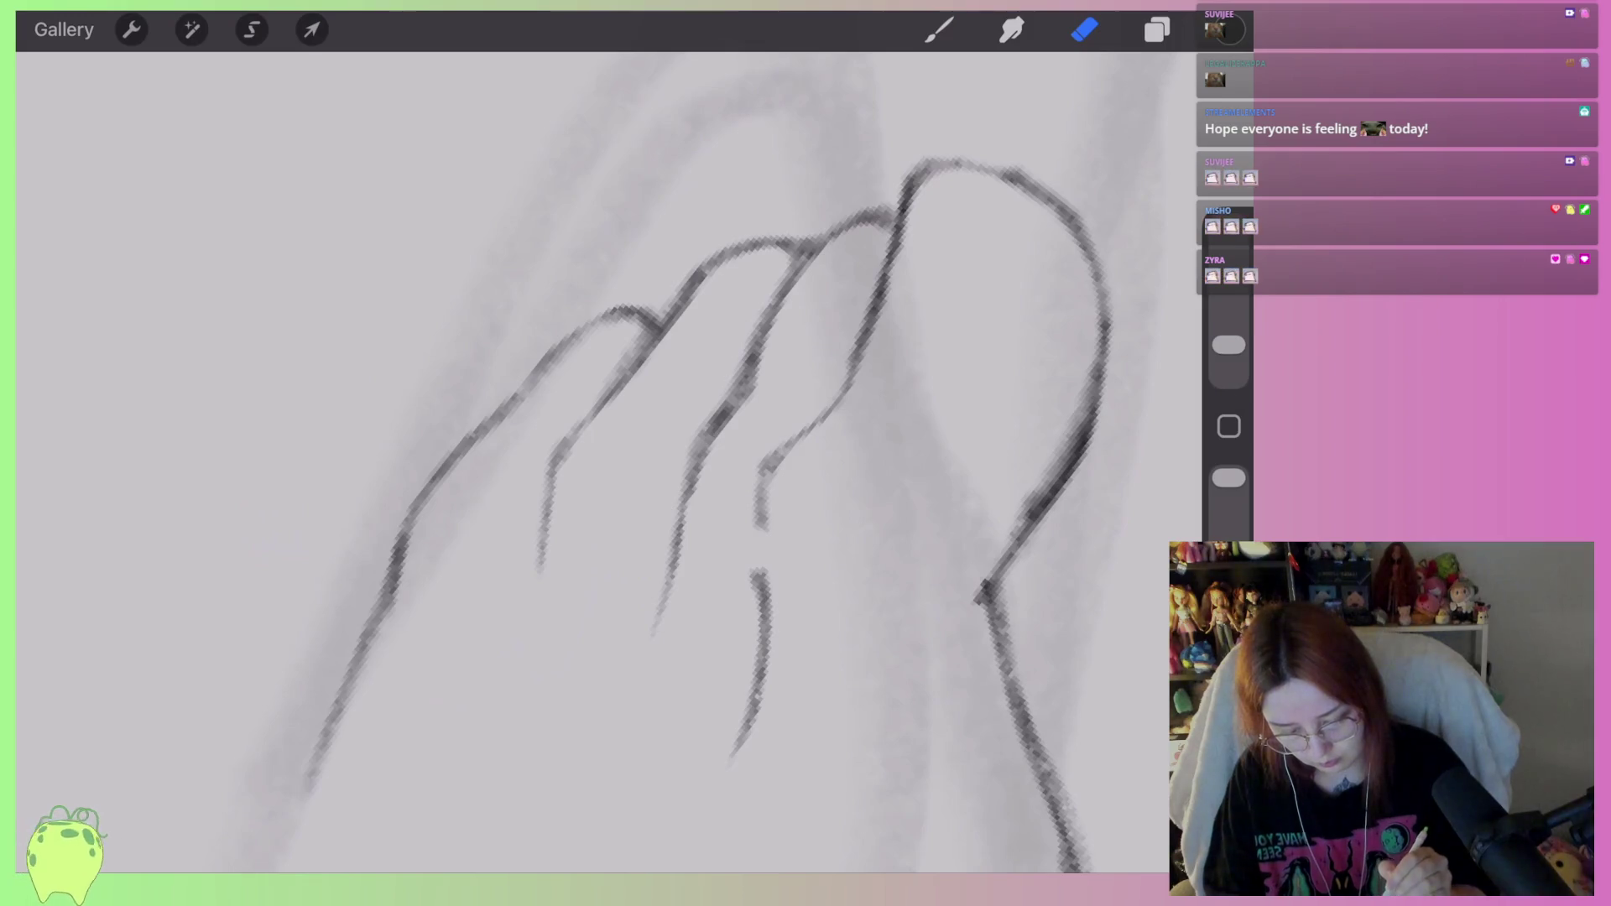
# Erase the lower right edge of the foot and redraw it in darker lines.
pyautogui.moveTo(1040, 521); pyautogui.dragTo(988, 621)
pyautogui.moveTo(1107, 340)
pyautogui.mouseDown()
pyautogui.moveTo(1015, 565)
pyautogui.moveTo(997, 709)
pyautogui.mouseUp()
pyautogui.moveTo(1011, 541); pyautogui.dragTo(971, 601)
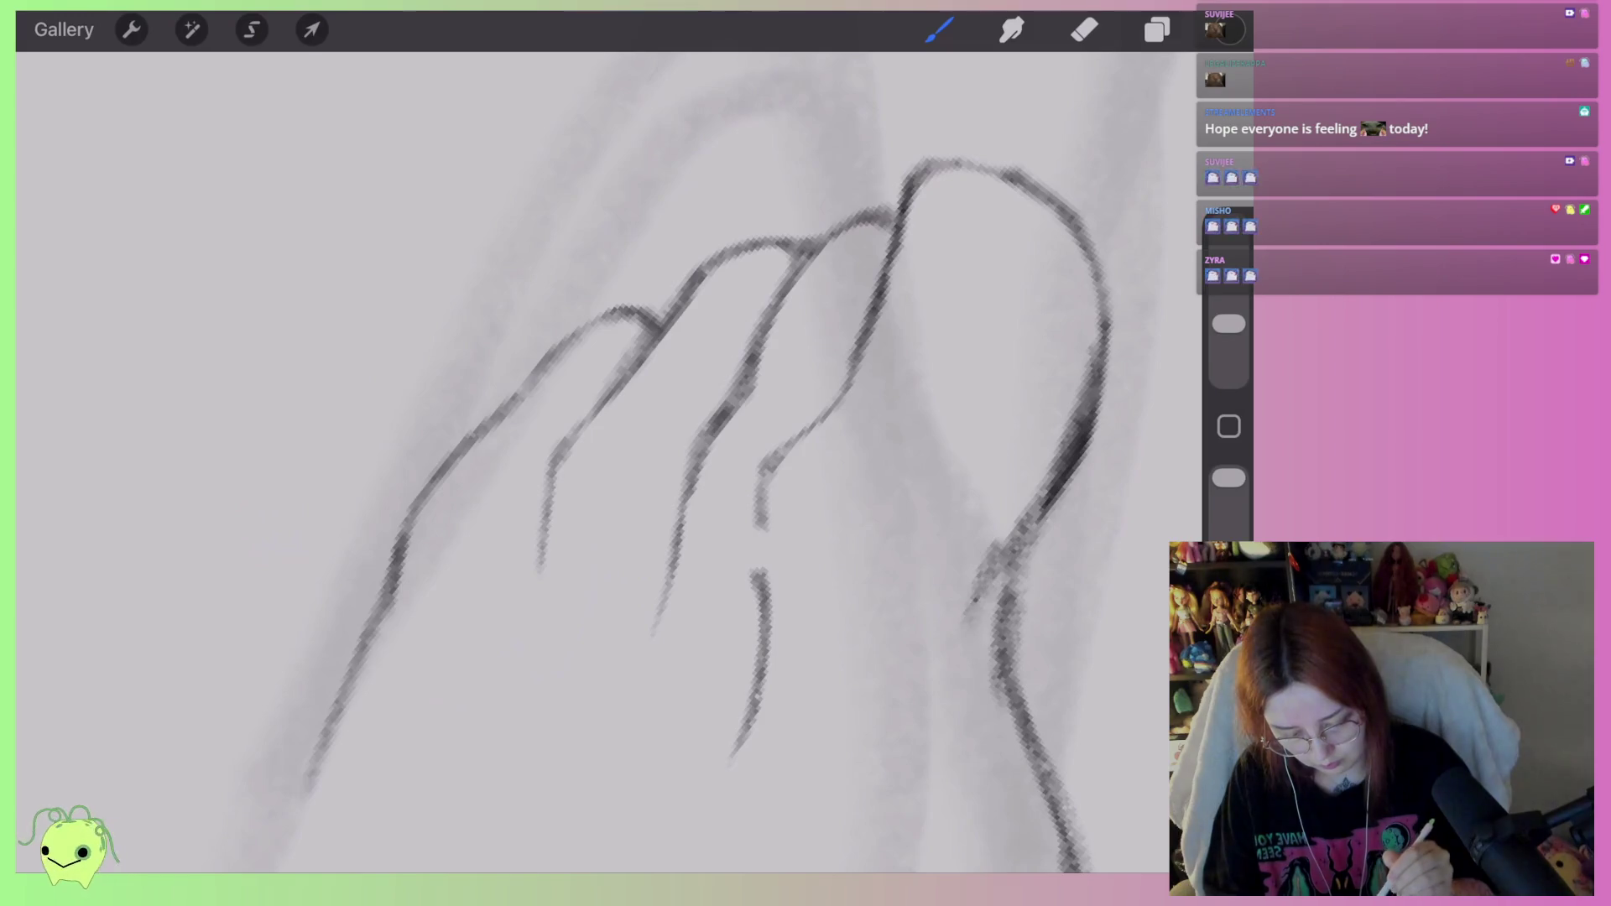
pyautogui.moveTo(998, 500)
pyautogui.mouseDown()
pyautogui.moveTo(964, 550)
pyautogui.moveTo(969, 617)
pyautogui.moveTo(1078, 373)
pyautogui.moveTo(1122, 390)
pyautogui.moveTo(1015, 630)
pyautogui.moveTo(1036, 704)
pyautogui.mouseUp()
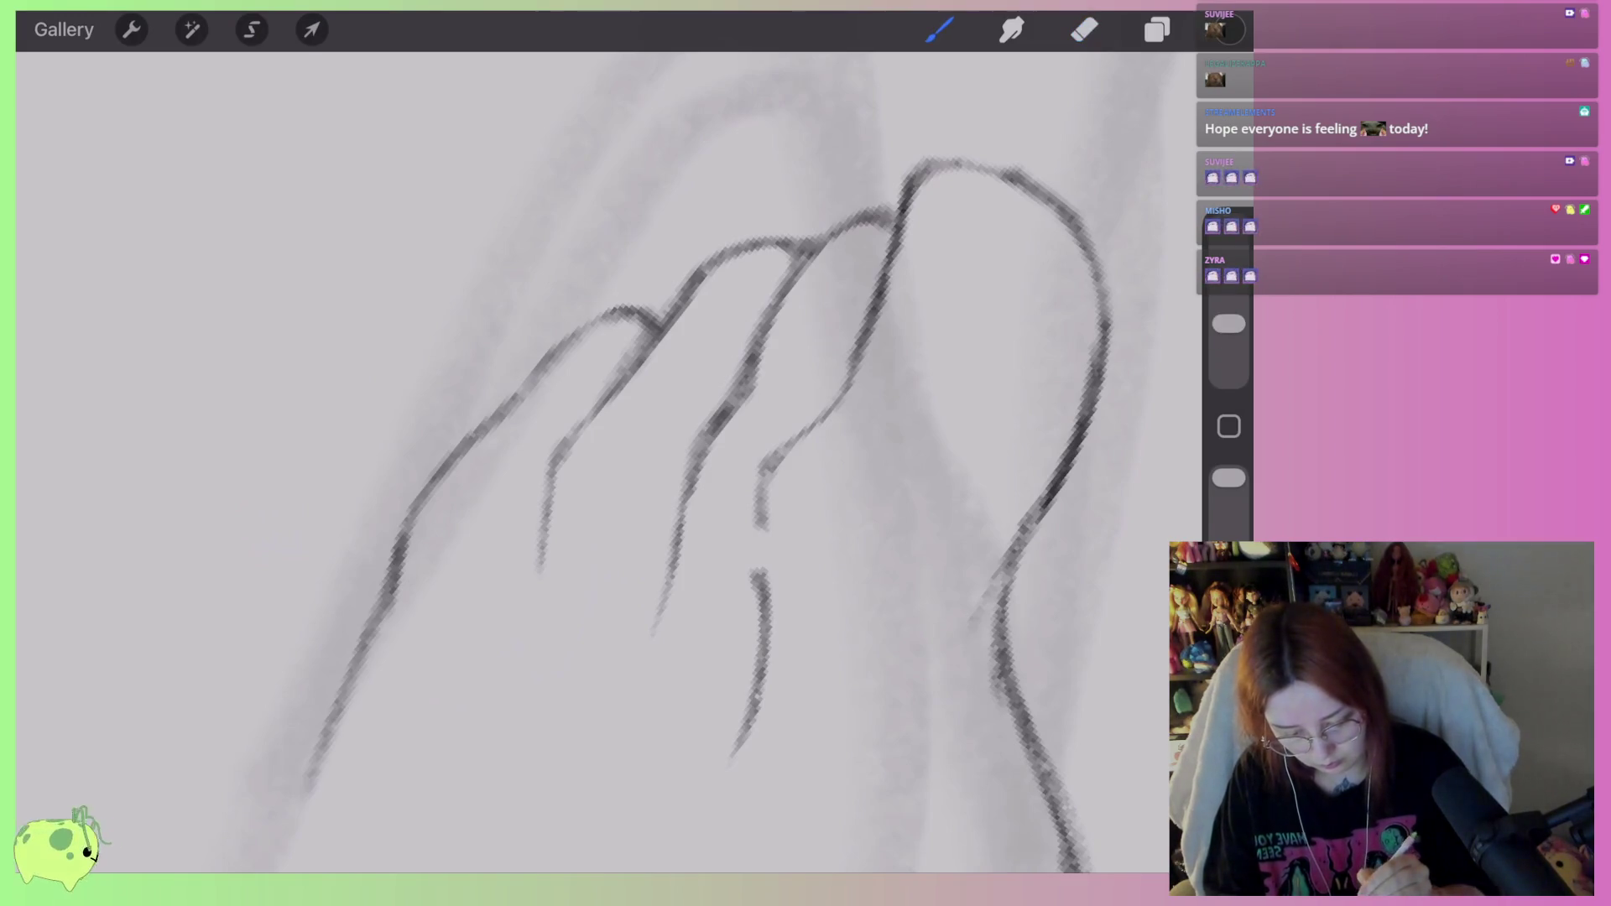
# Replace the sketchy strokes below the toes with one smooth curved crease line.
pyautogui.moveTo(824, 460); pyautogui.dragTo(885, 477)
pyautogui.moveTo(814, 484); pyautogui.dragTo(949, 501)
pyautogui.hotkey('ctrl', 'z')
pyautogui.hotkey('ctrl', 'z')
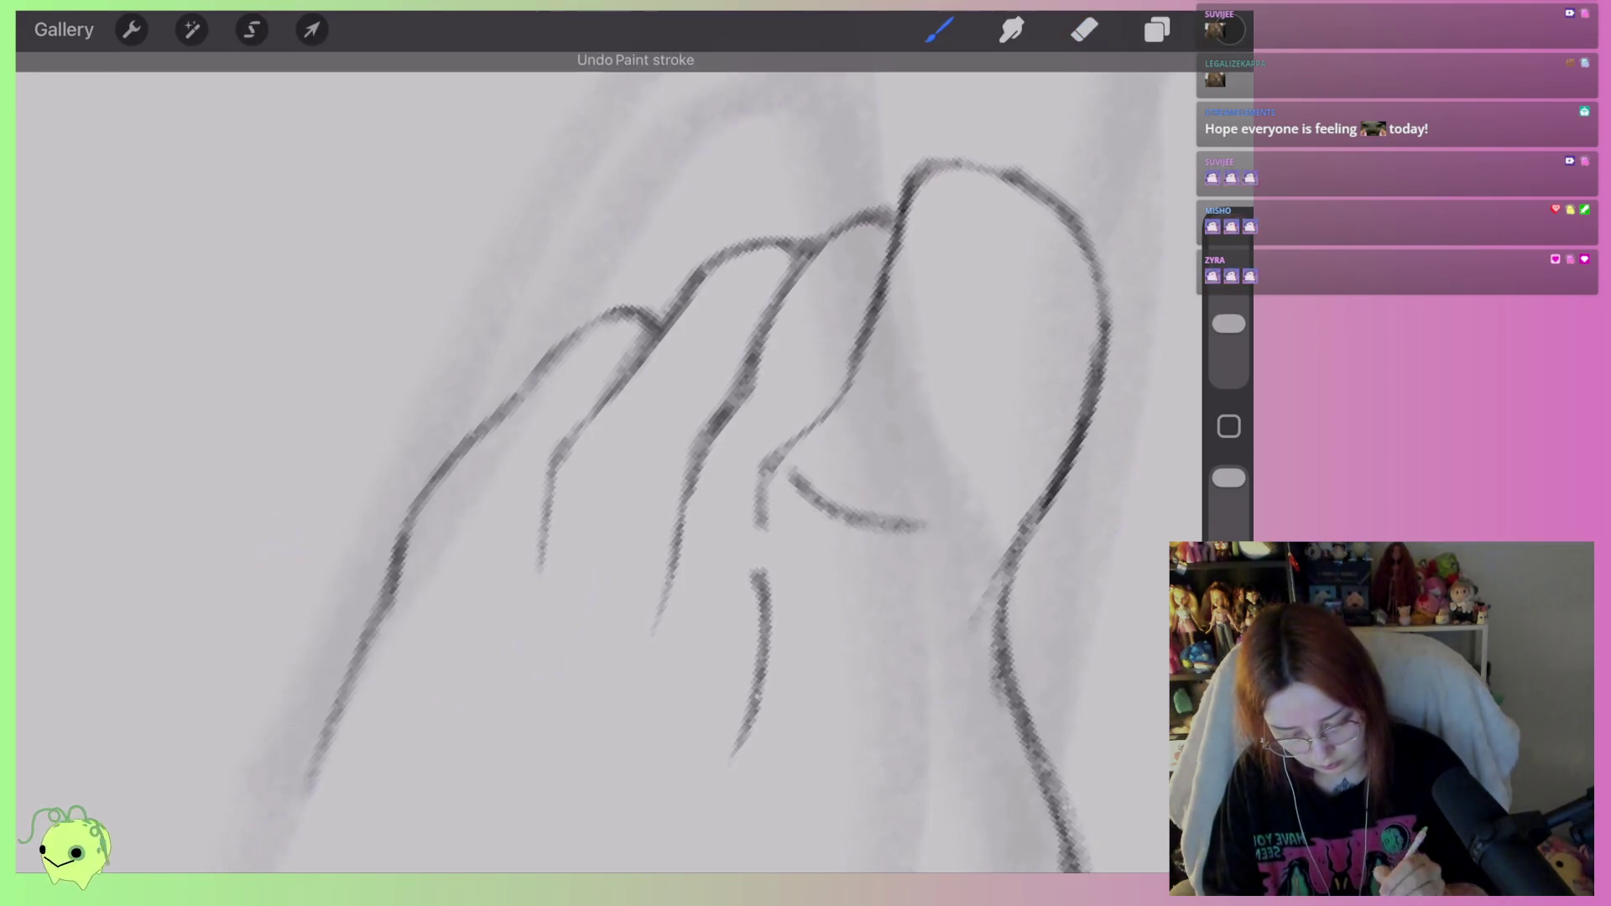
pyautogui.moveTo(789, 470); pyautogui.dragTo(923, 524)
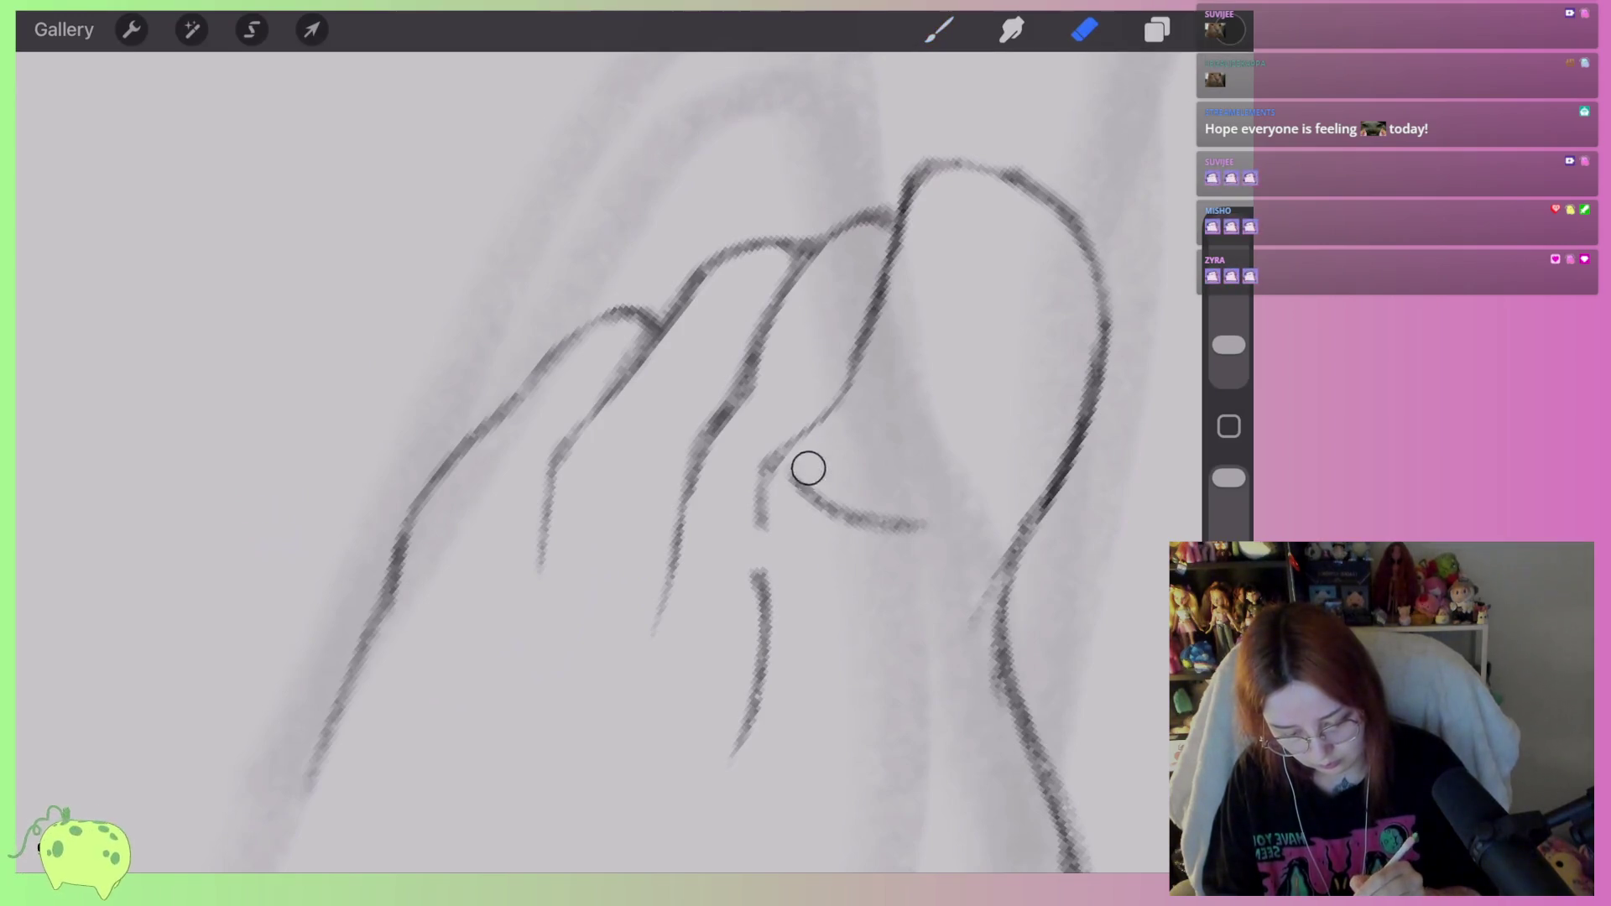
pyautogui.moveTo(808, 468); pyautogui.dragTo(923, 525)
pyautogui.scroll(-5, 595, 462)
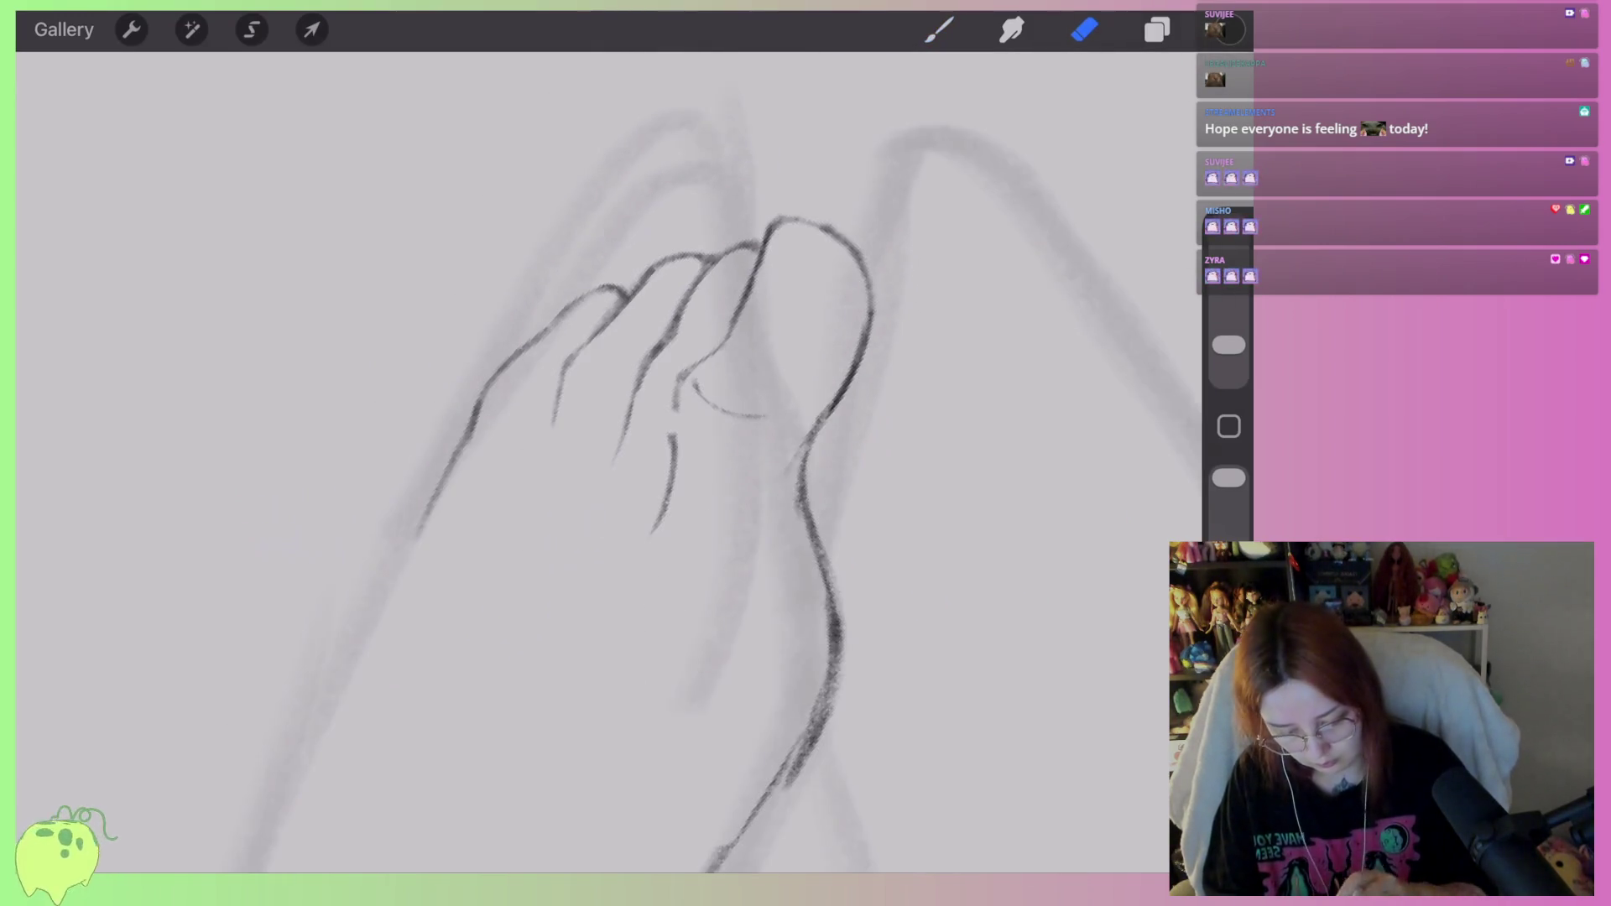
pyautogui.scroll(5, 595, 503)
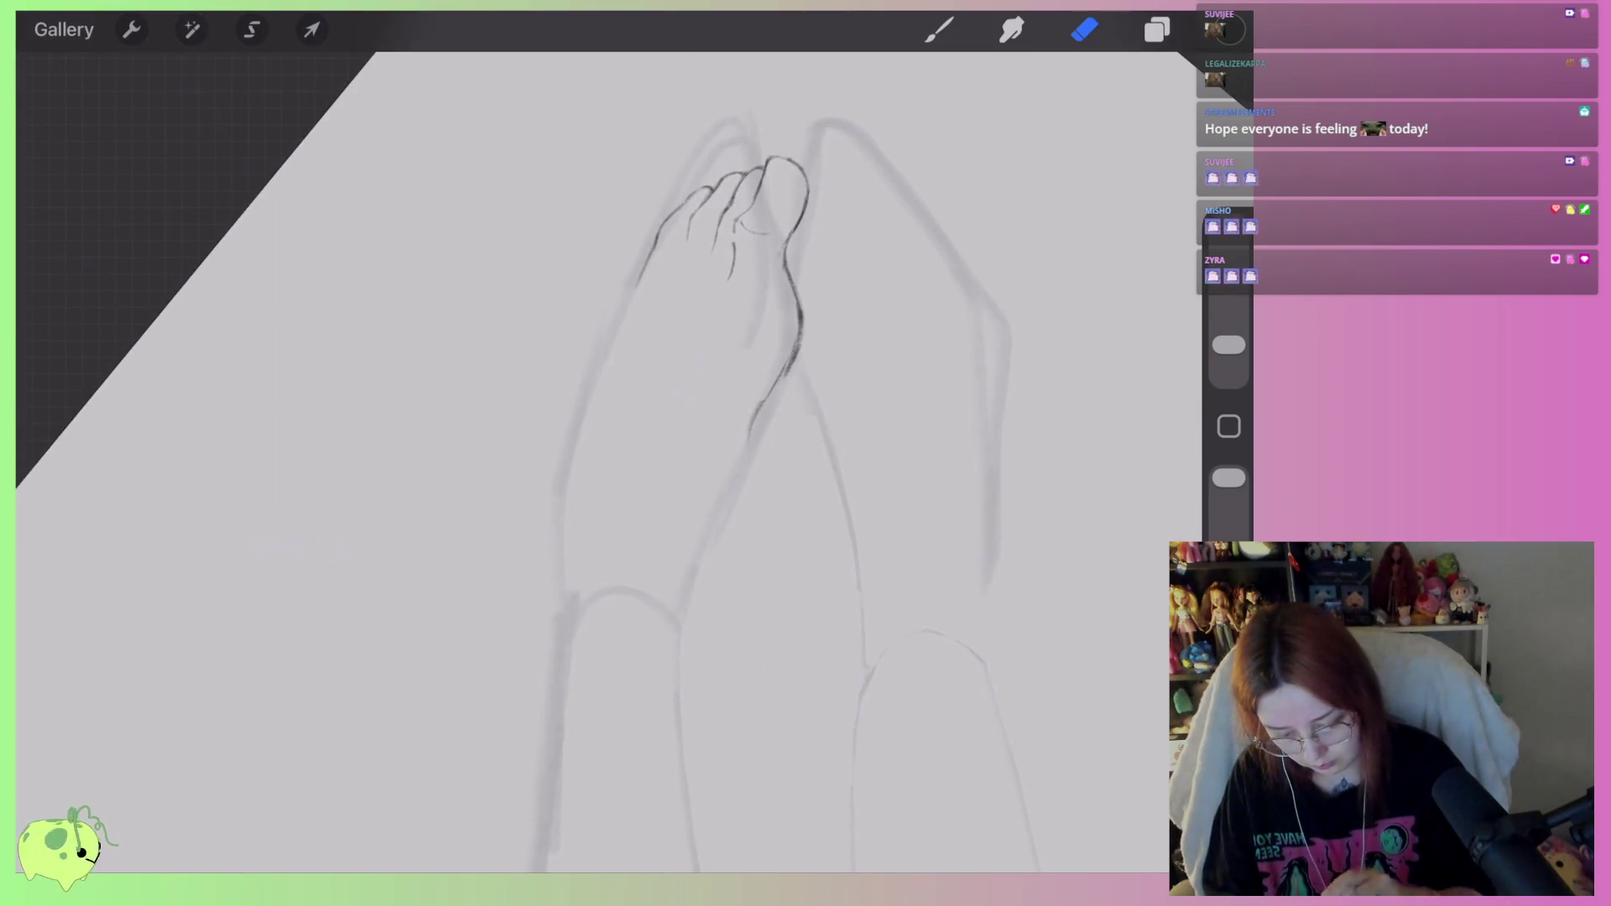
pyautogui.scroll(3, 596, 462)
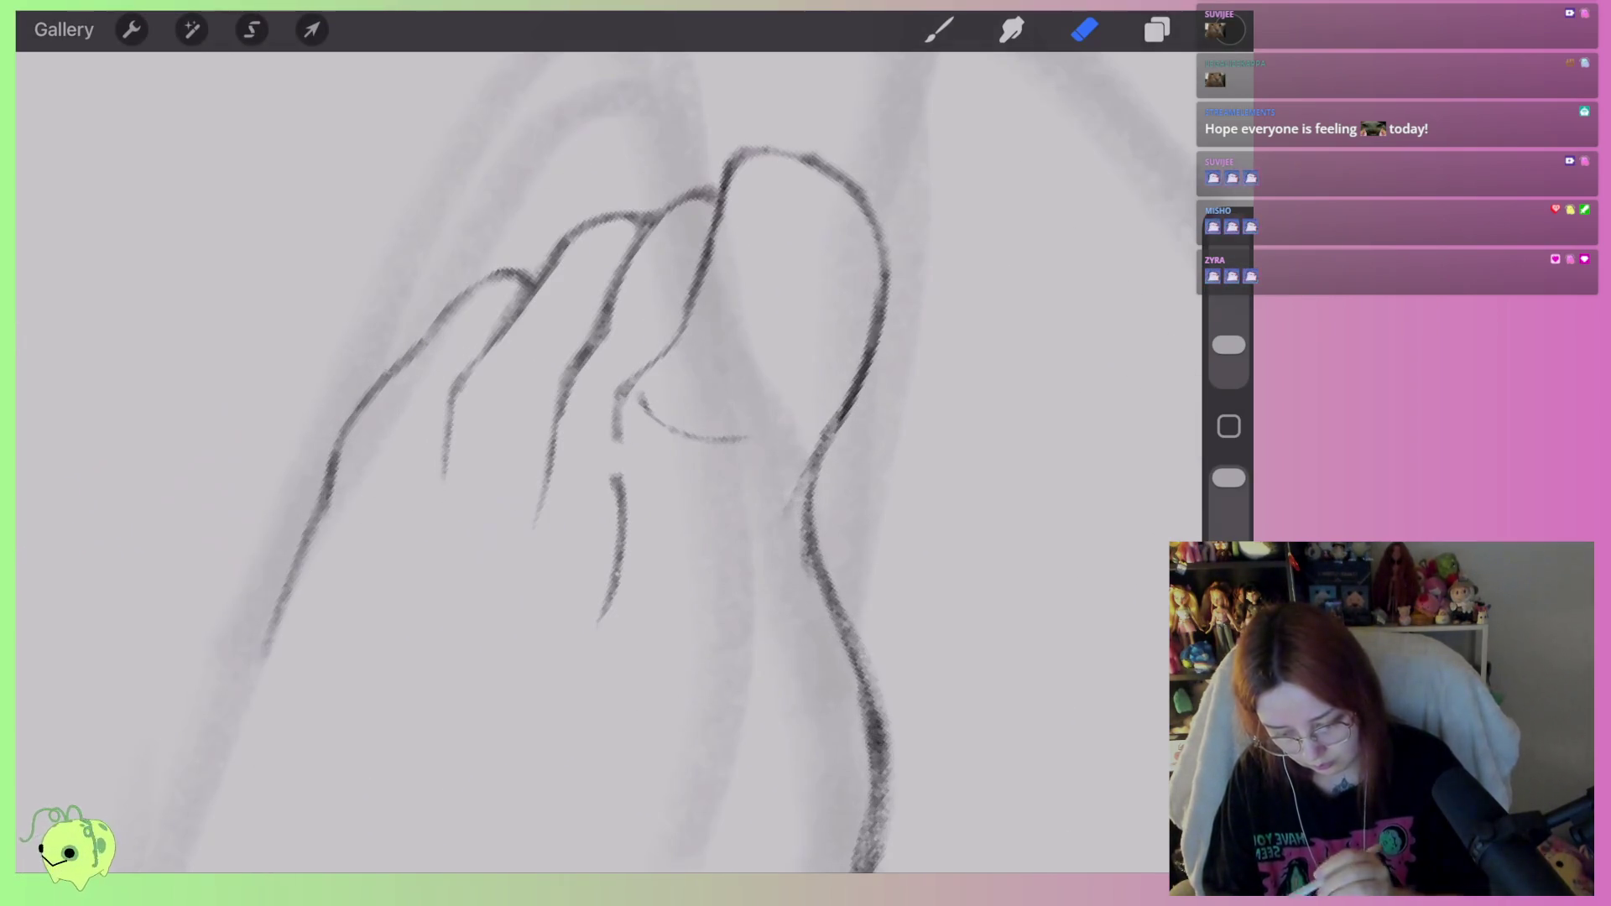
# Freehand-select a toe and pull its lower corner up and right.
pyautogui.click(251, 29)
pyautogui.moveTo(592, 474)
pyautogui.mouseDown()
pyautogui.moveTo(701, 363)
pyautogui.moveTo(606, 645)
pyautogui.mouseUp()
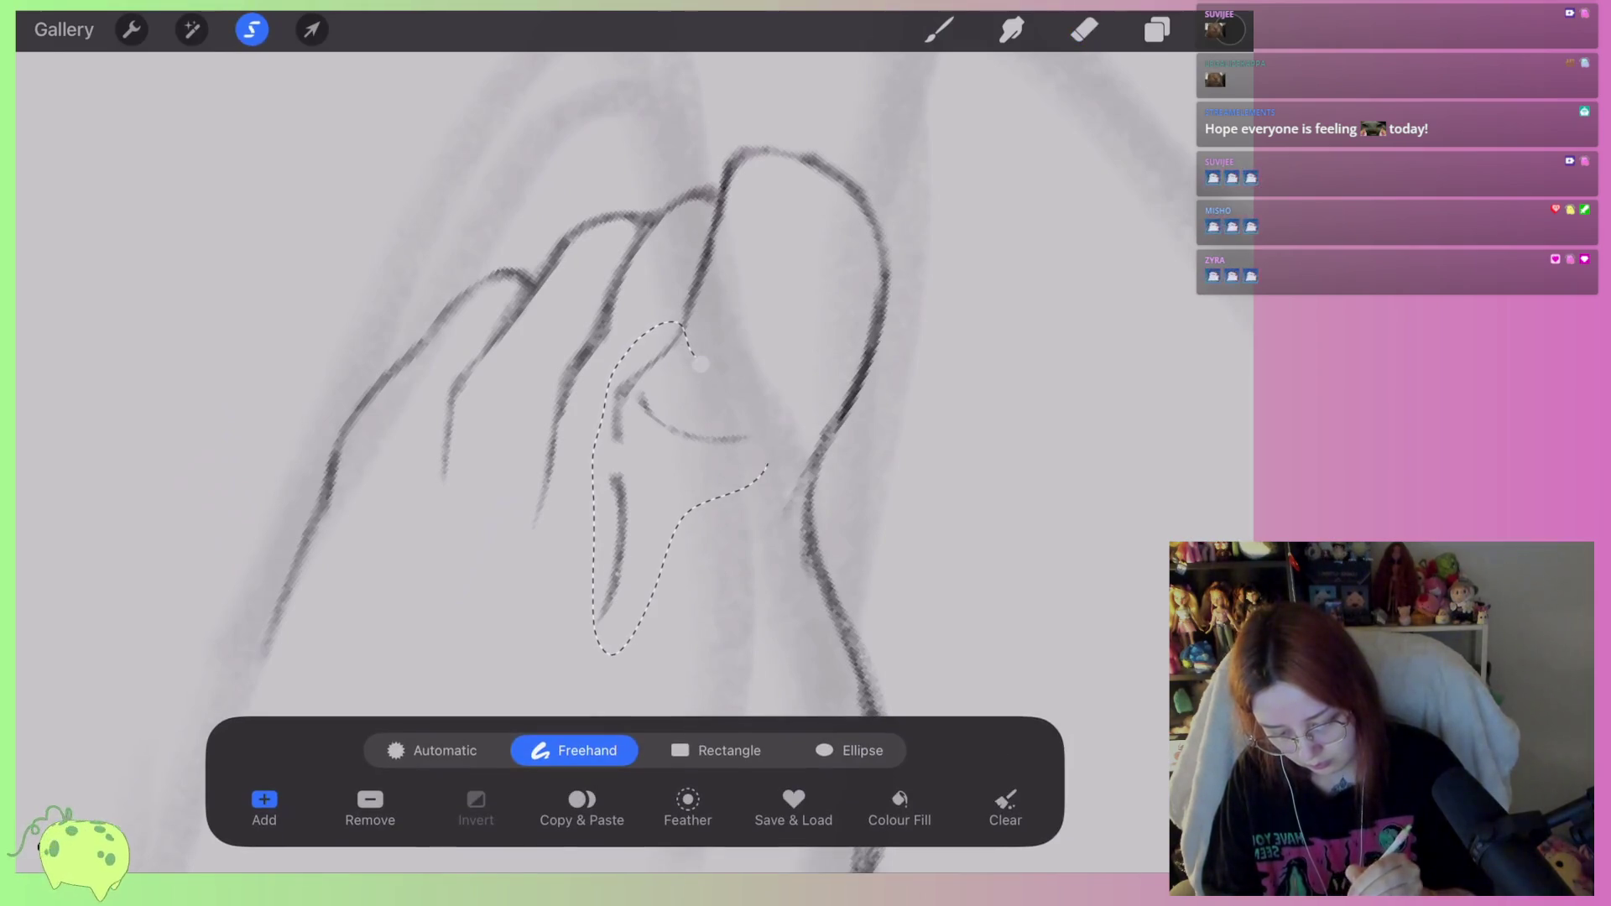
pyautogui.click(311, 30)
pyautogui.moveTo(489, 552); pyautogui.dragTo(540, 495)
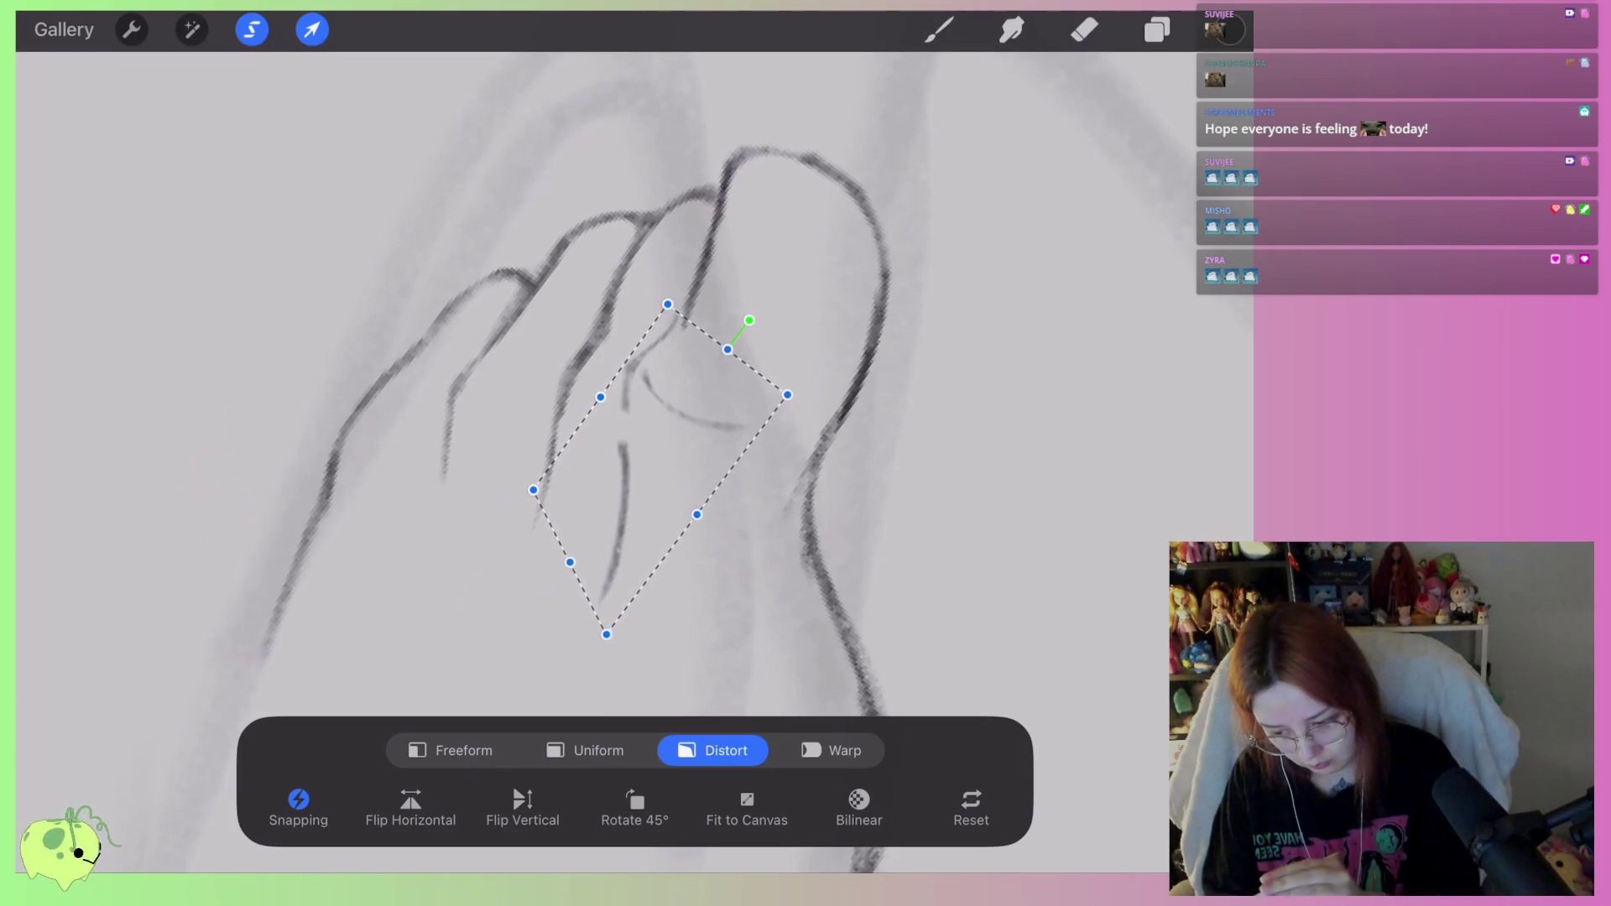
pyautogui.click(1084, 29)
# Trace the toe's edge with a dark line, then thin its thick marks.
pyautogui.scroll(2, 587, 419)
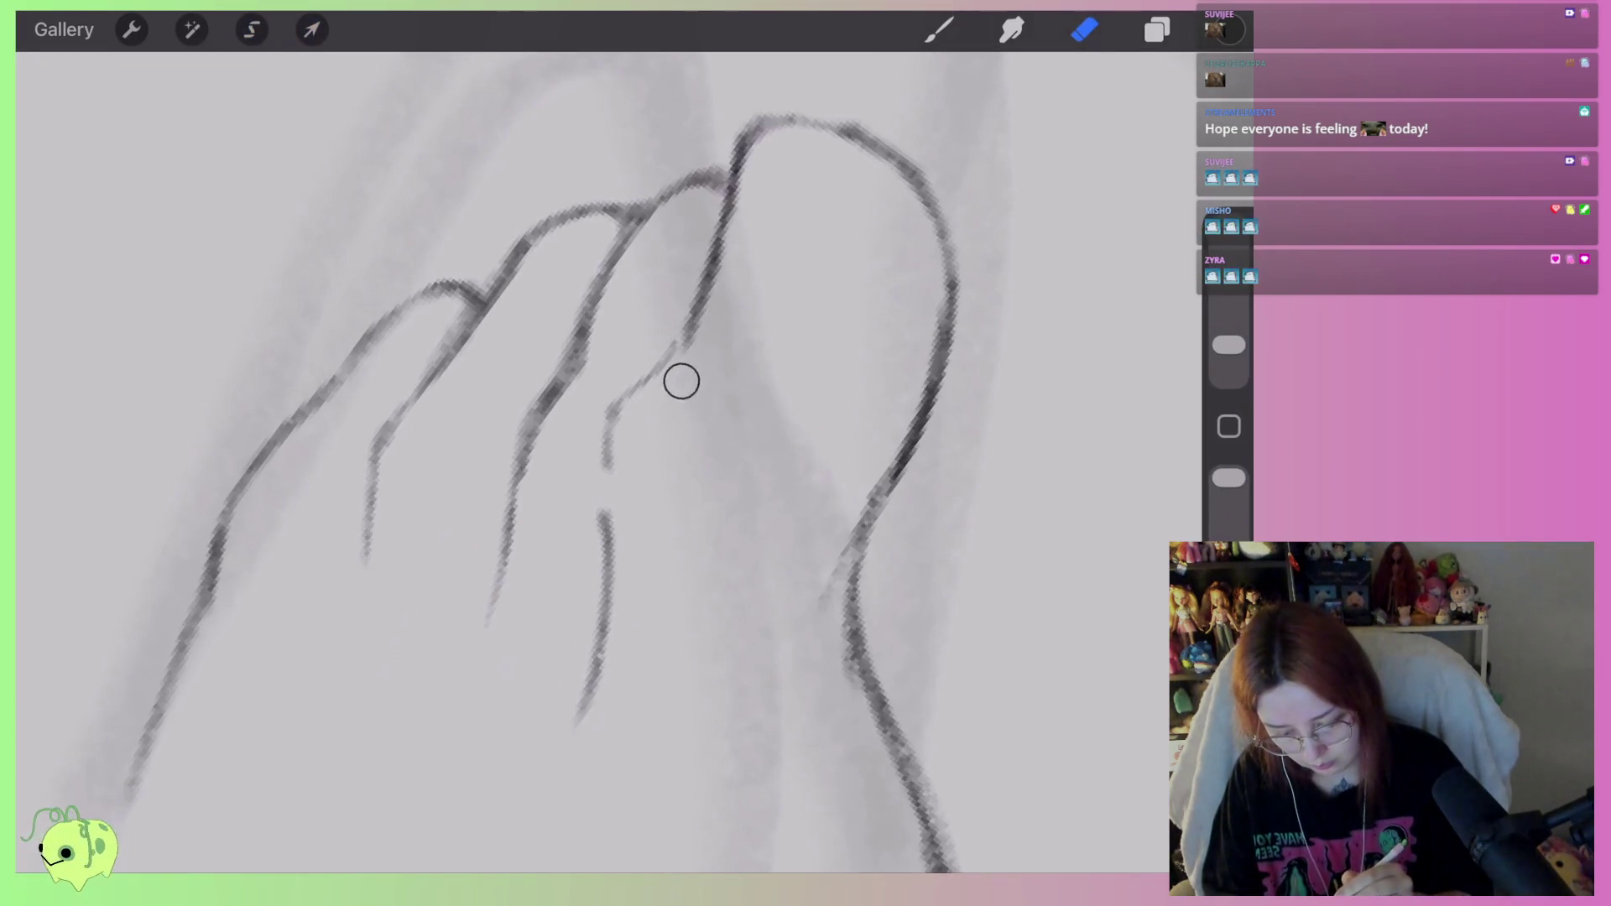
pyautogui.moveTo(714, 293)
pyautogui.mouseDown()
pyautogui.moveTo(604, 512)
pyautogui.moveTo(625, 579)
pyautogui.mouseUp()
pyautogui.moveTo(671, 310)
pyautogui.mouseDown()
pyautogui.moveTo(608, 388)
pyautogui.moveTo(600, 647)
pyautogui.mouseUp()
pyautogui.moveTo(651, 599)
pyautogui.mouseDown()
pyautogui.moveTo(627, 471)
pyautogui.moveTo(713, 285)
pyautogui.mouseUp()
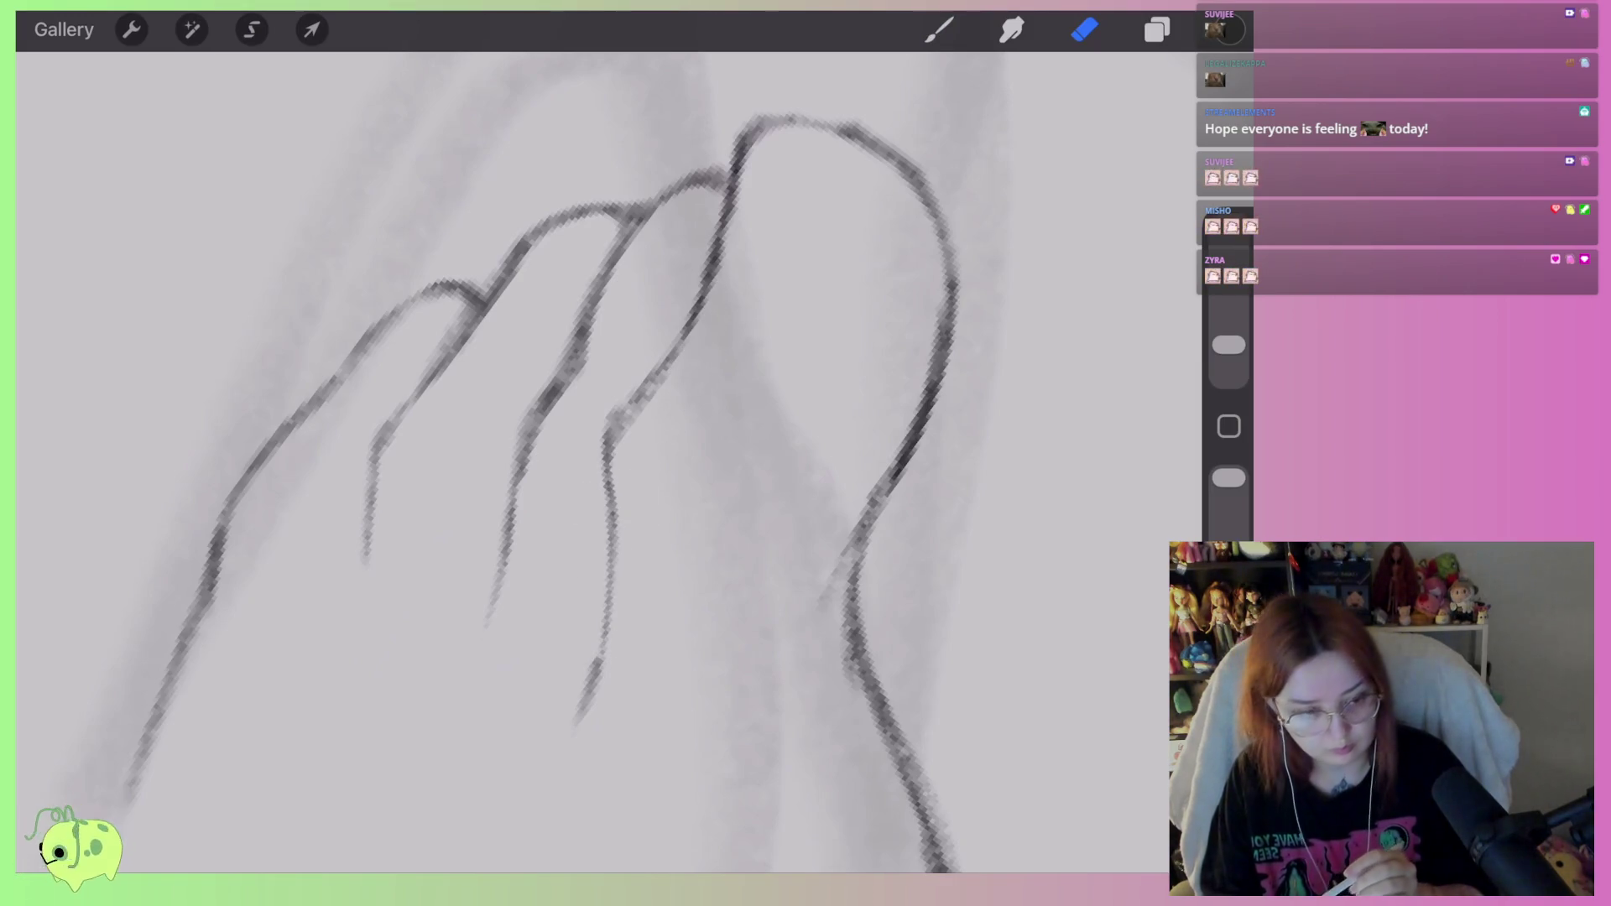
# Darken and shade the left toe's edge with the pencil brush.
pyautogui.click(938, 29)
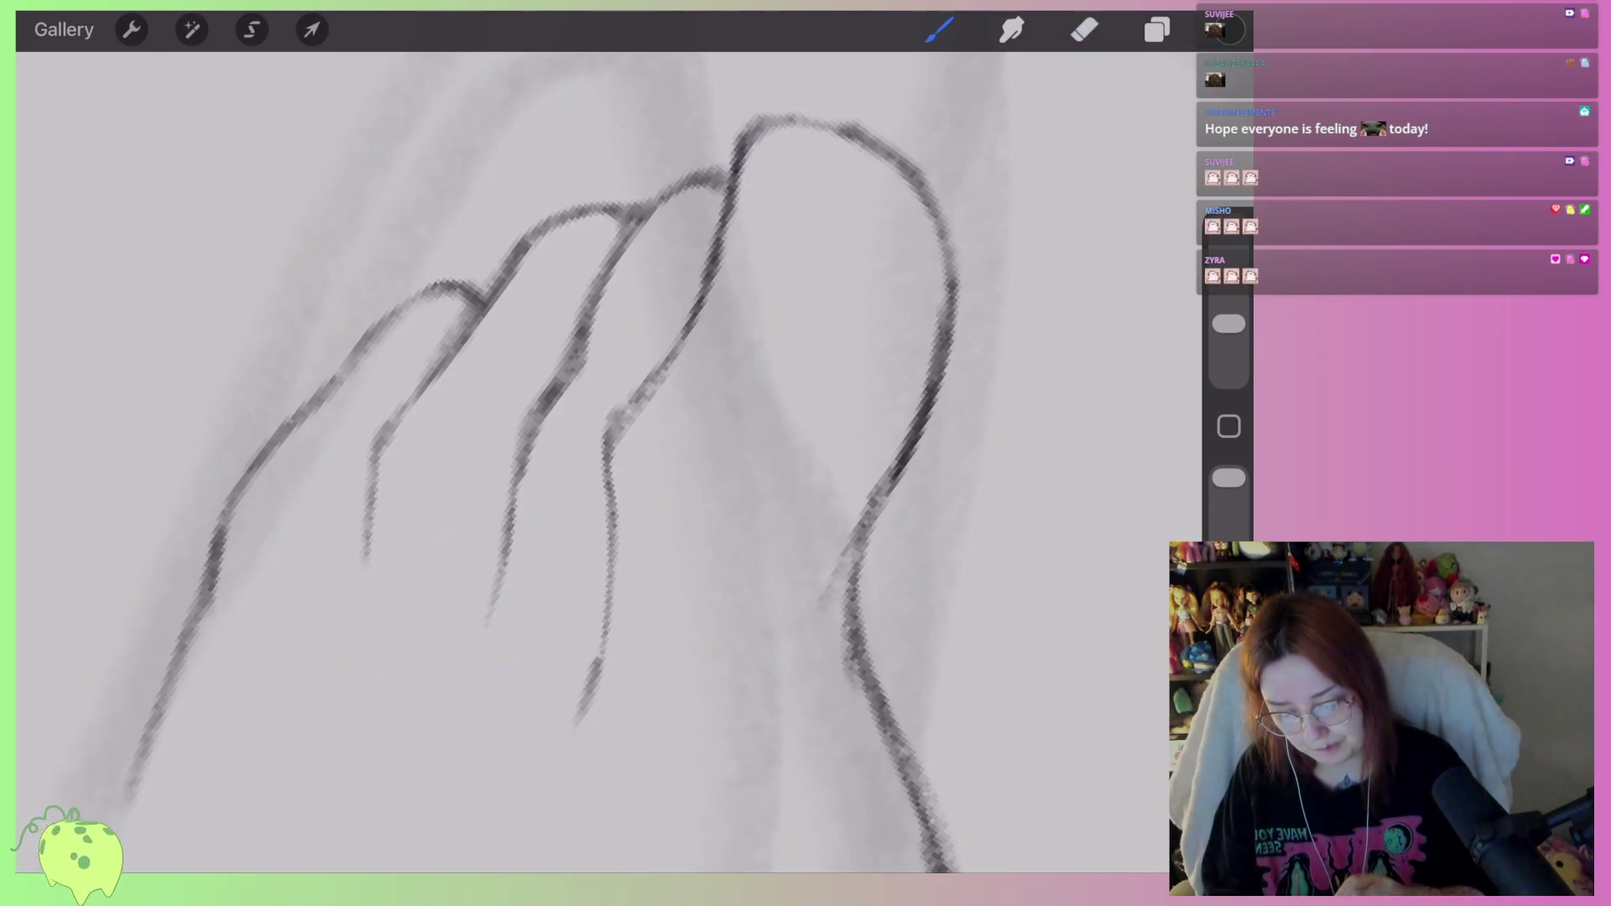
pyautogui.scroll(-3, 587, 462)
pyautogui.scroll(3, 671, 419)
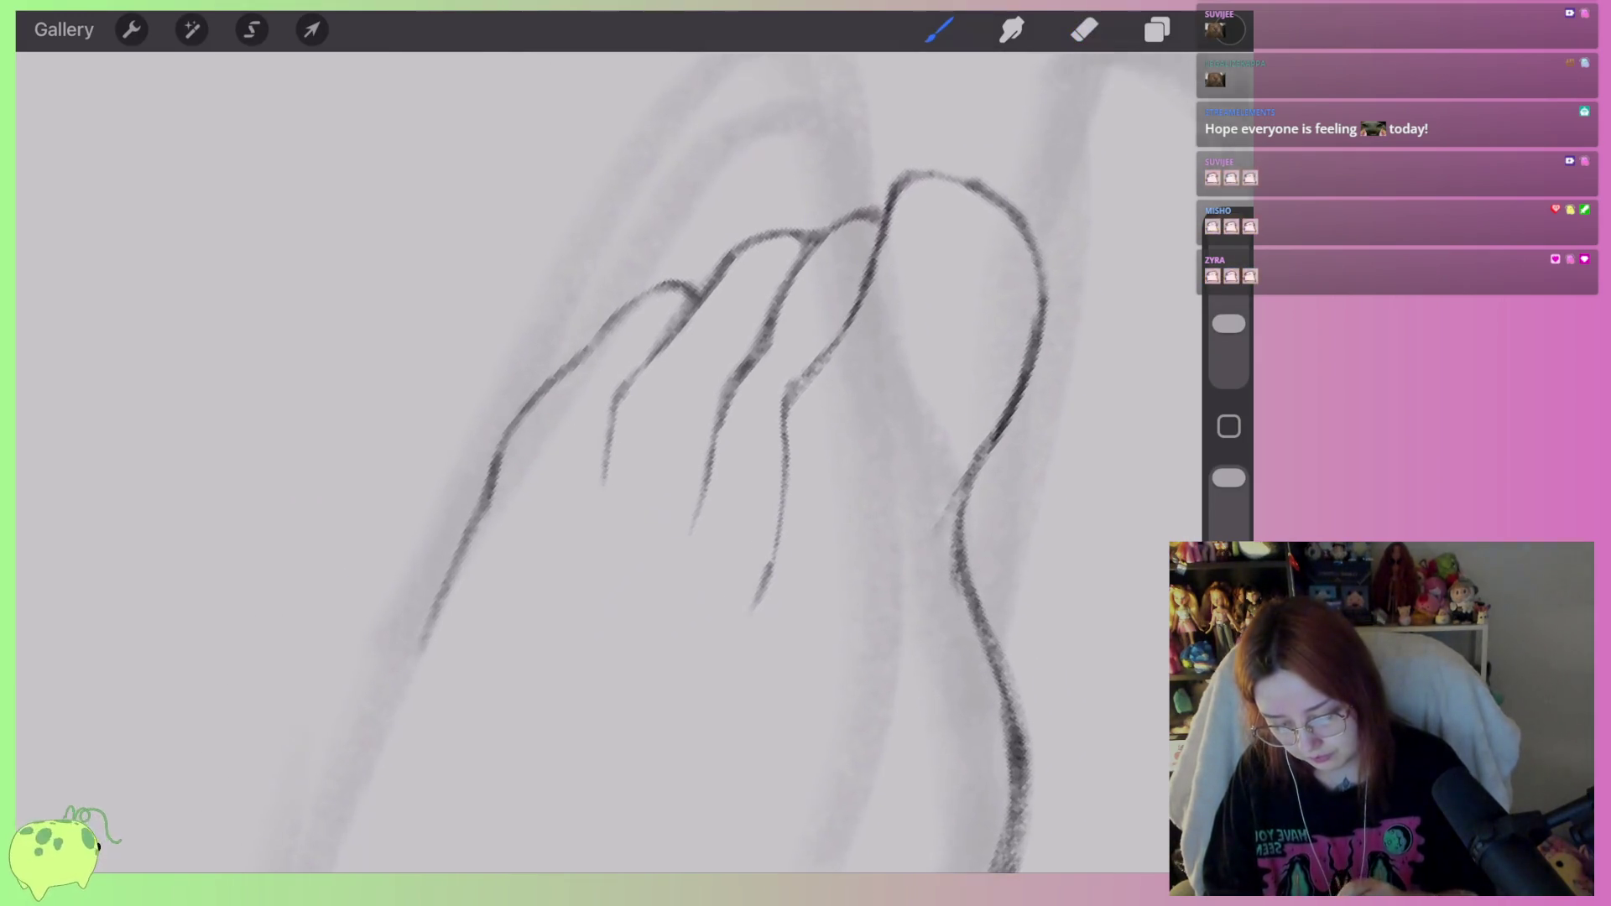
pyautogui.moveTo(508, 388); pyautogui.dragTo(420, 579)
pyautogui.hotkey('ctrl', 'z')
pyautogui.moveTo(538, 362)
pyautogui.mouseDown()
pyautogui.moveTo(425, 521)
pyautogui.moveTo(407, 612)
pyautogui.mouseUp()
# Erase and redraw the lower-left toe outline, then lighten it to a thinner line.
pyautogui.hscroll(-2, 672, 420)
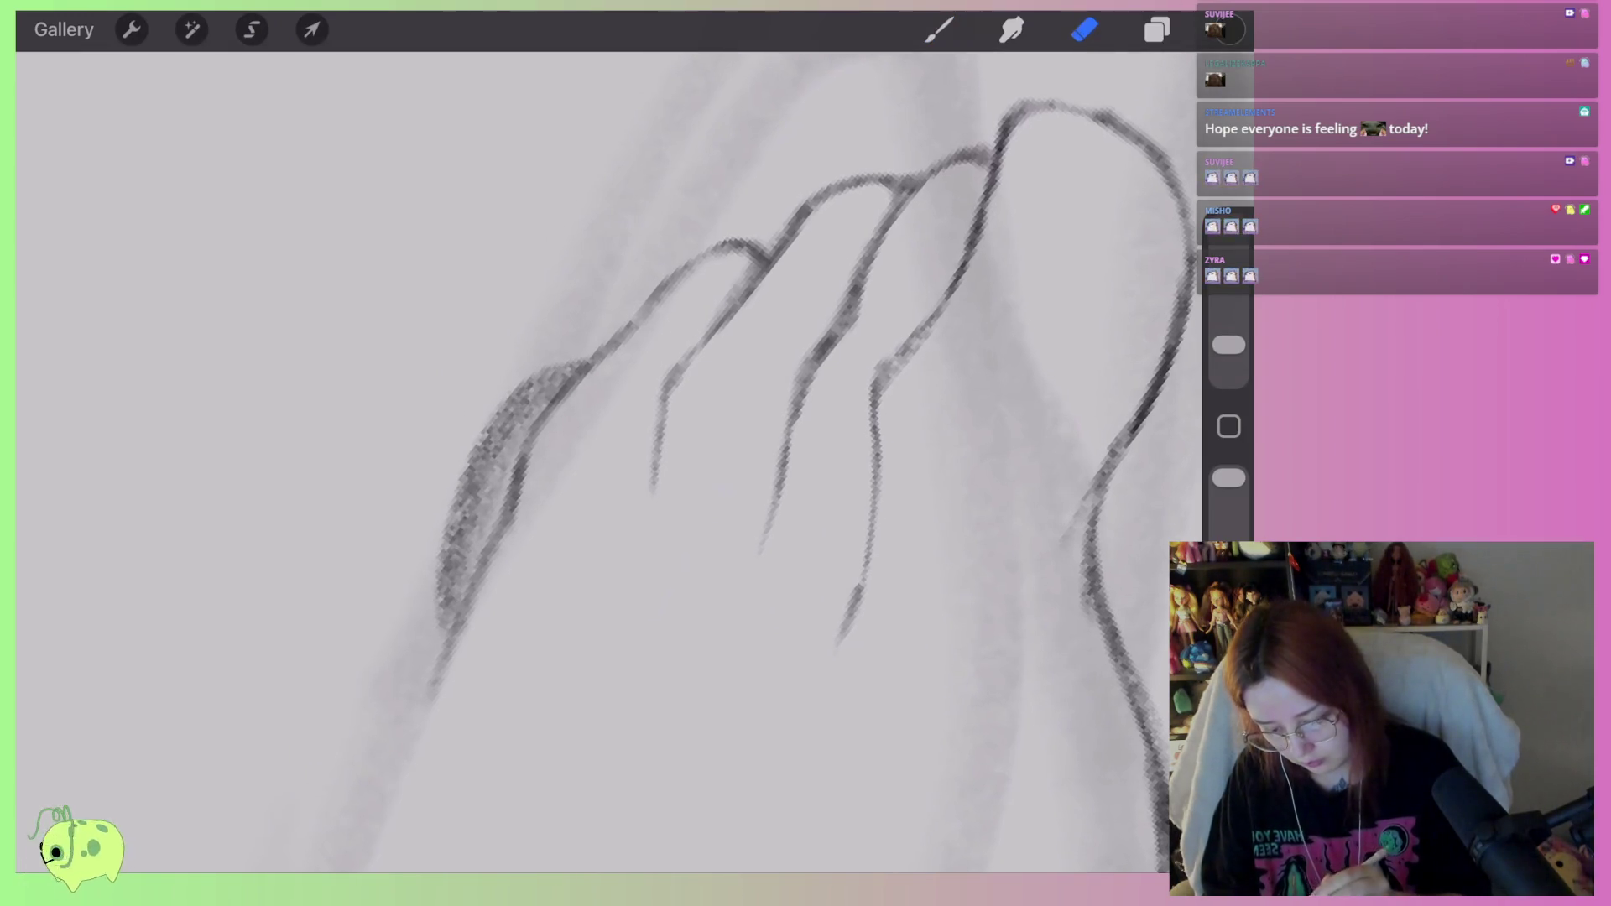
pyautogui.moveTo(525, 419)
pyautogui.mouseDown()
pyautogui.moveTo(468, 541)
pyautogui.moveTo(432, 696)
pyautogui.mouseUp()
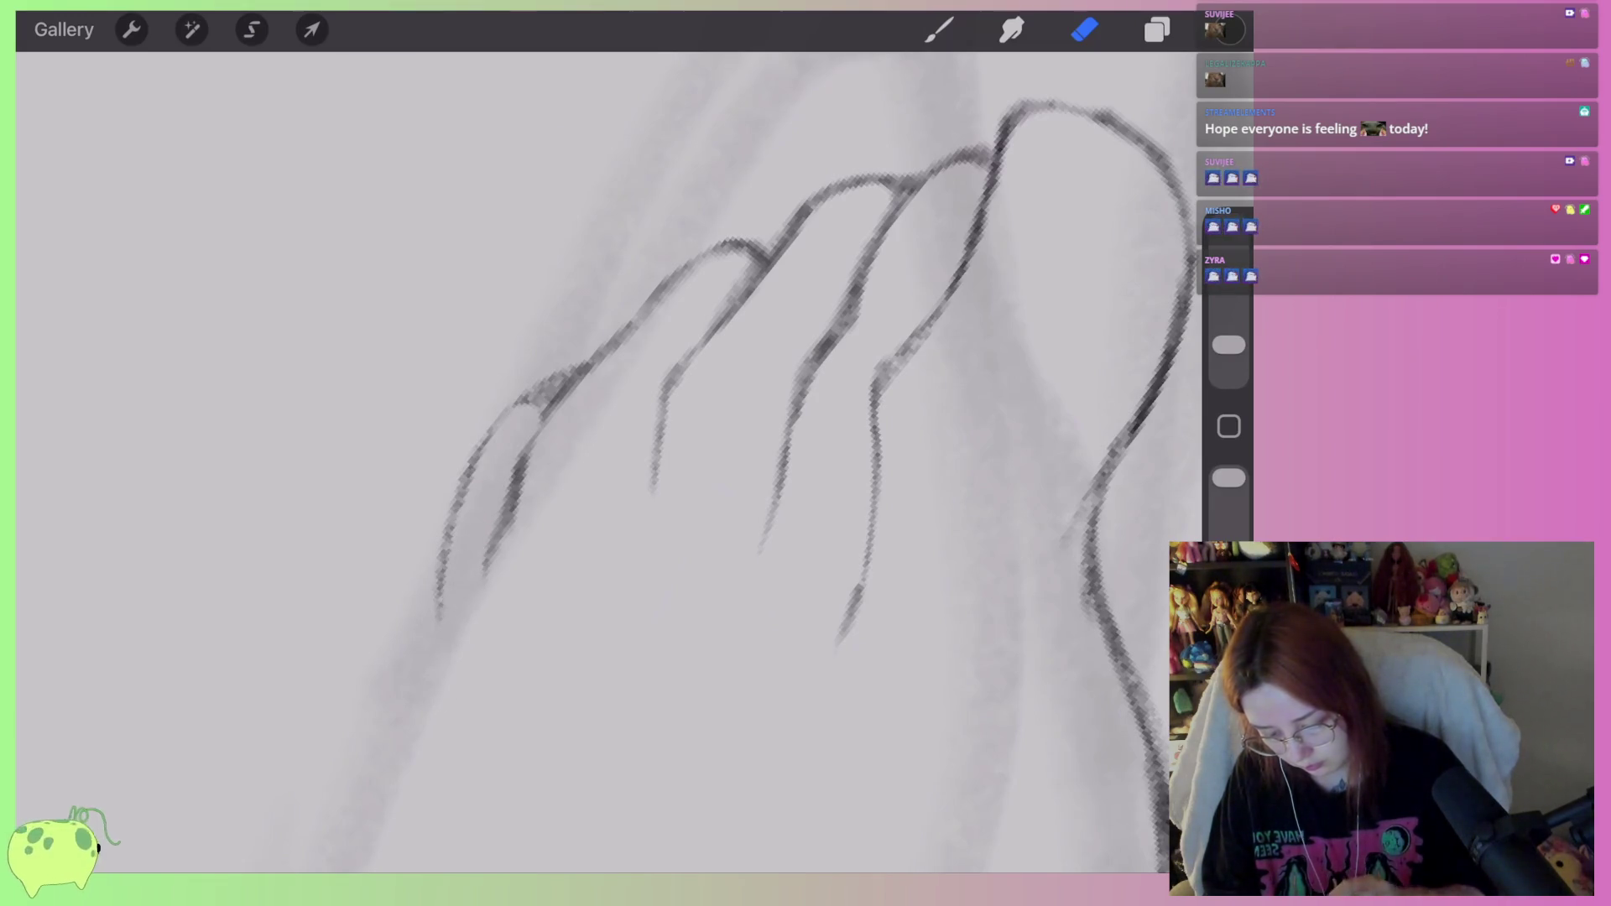
pyautogui.scroll(-5, 672, 420)
pyautogui.scroll(5, 671, 420)
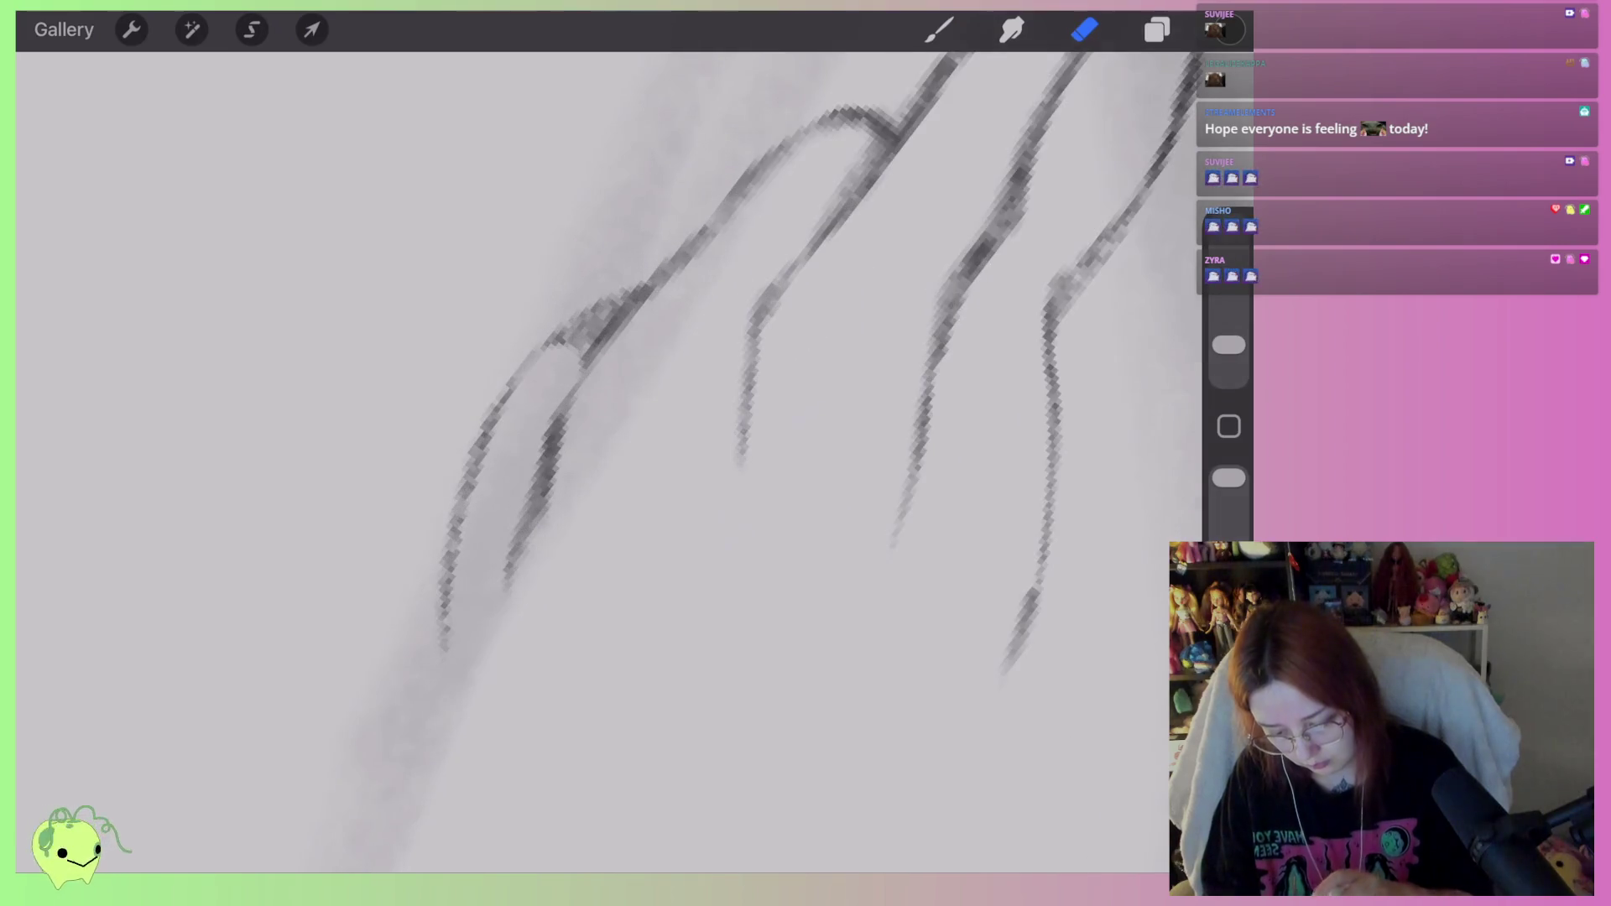
pyautogui.hotkey('ctrl', 'z')
pyautogui.moveTo(537, 370); pyautogui.dragTo(593, 291)
pyautogui.moveTo(491, 420); pyautogui.dragTo(445, 638)
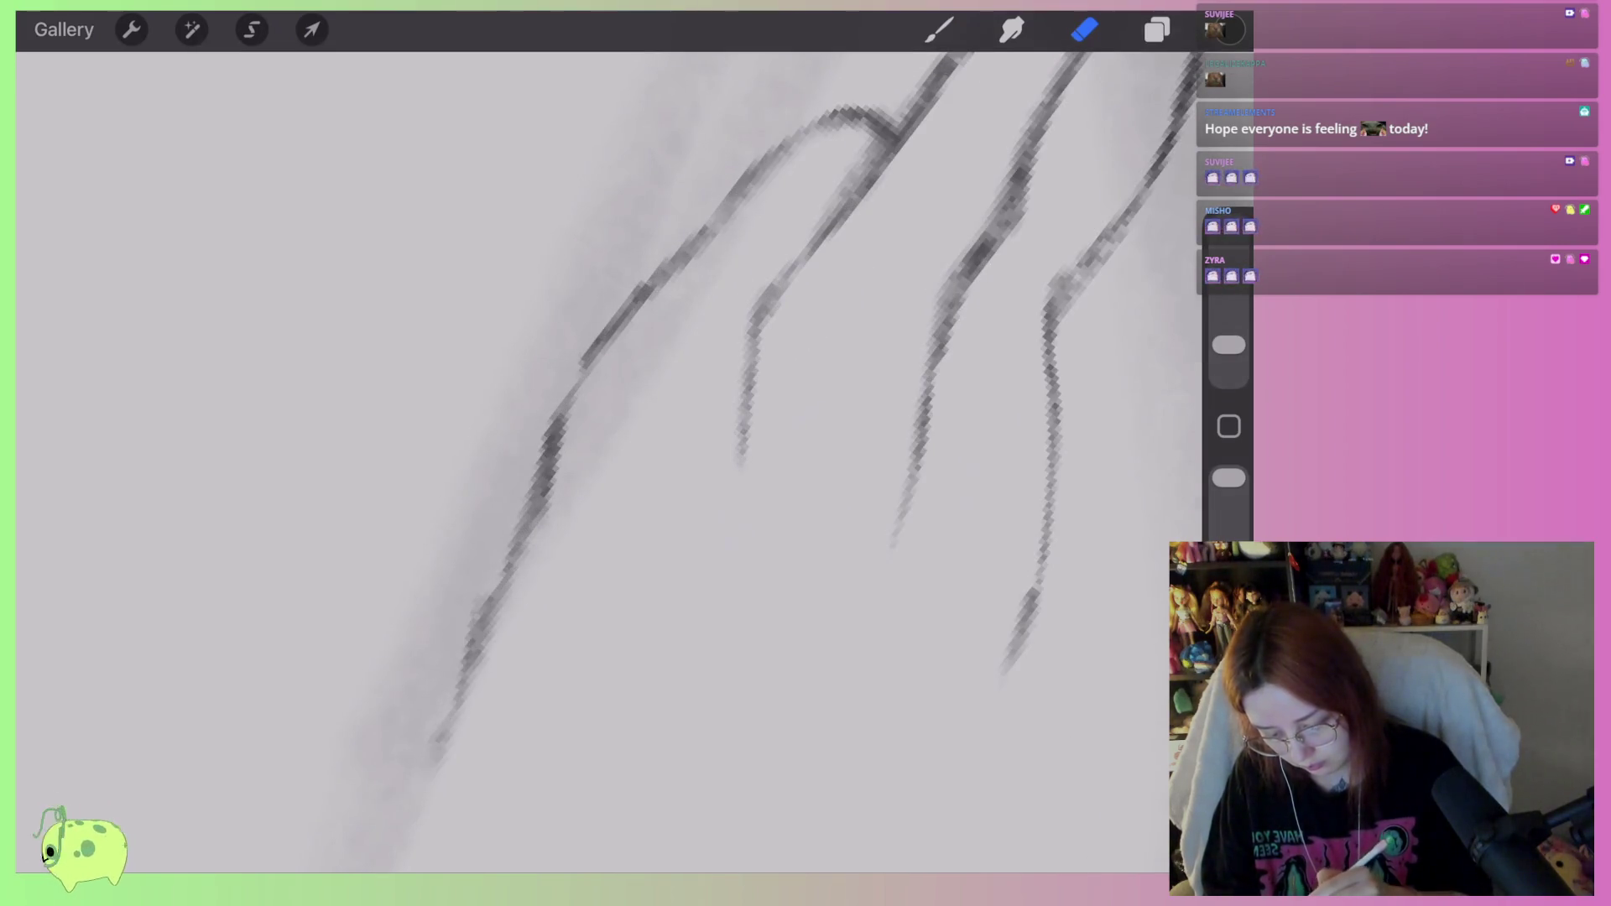
pyautogui.moveTo(525, 524); pyautogui.dragTo(462, 676)
pyautogui.moveTo(554, 470); pyautogui.dragTo(424, 742)
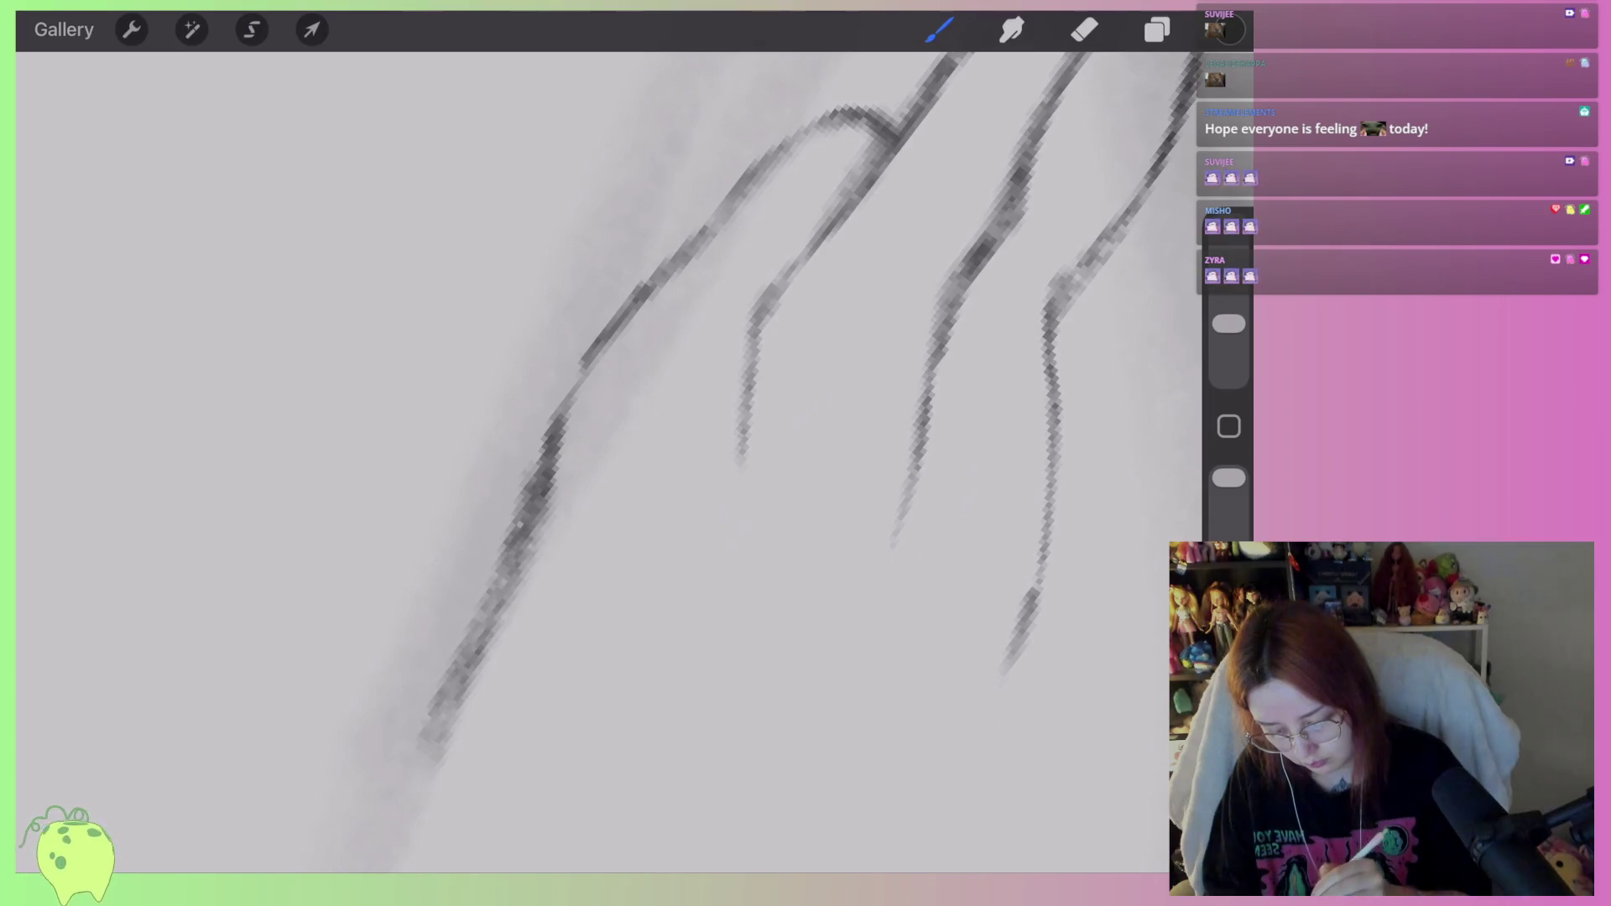
pyautogui.moveTo(541, 486); pyautogui.dragTo(429, 694)
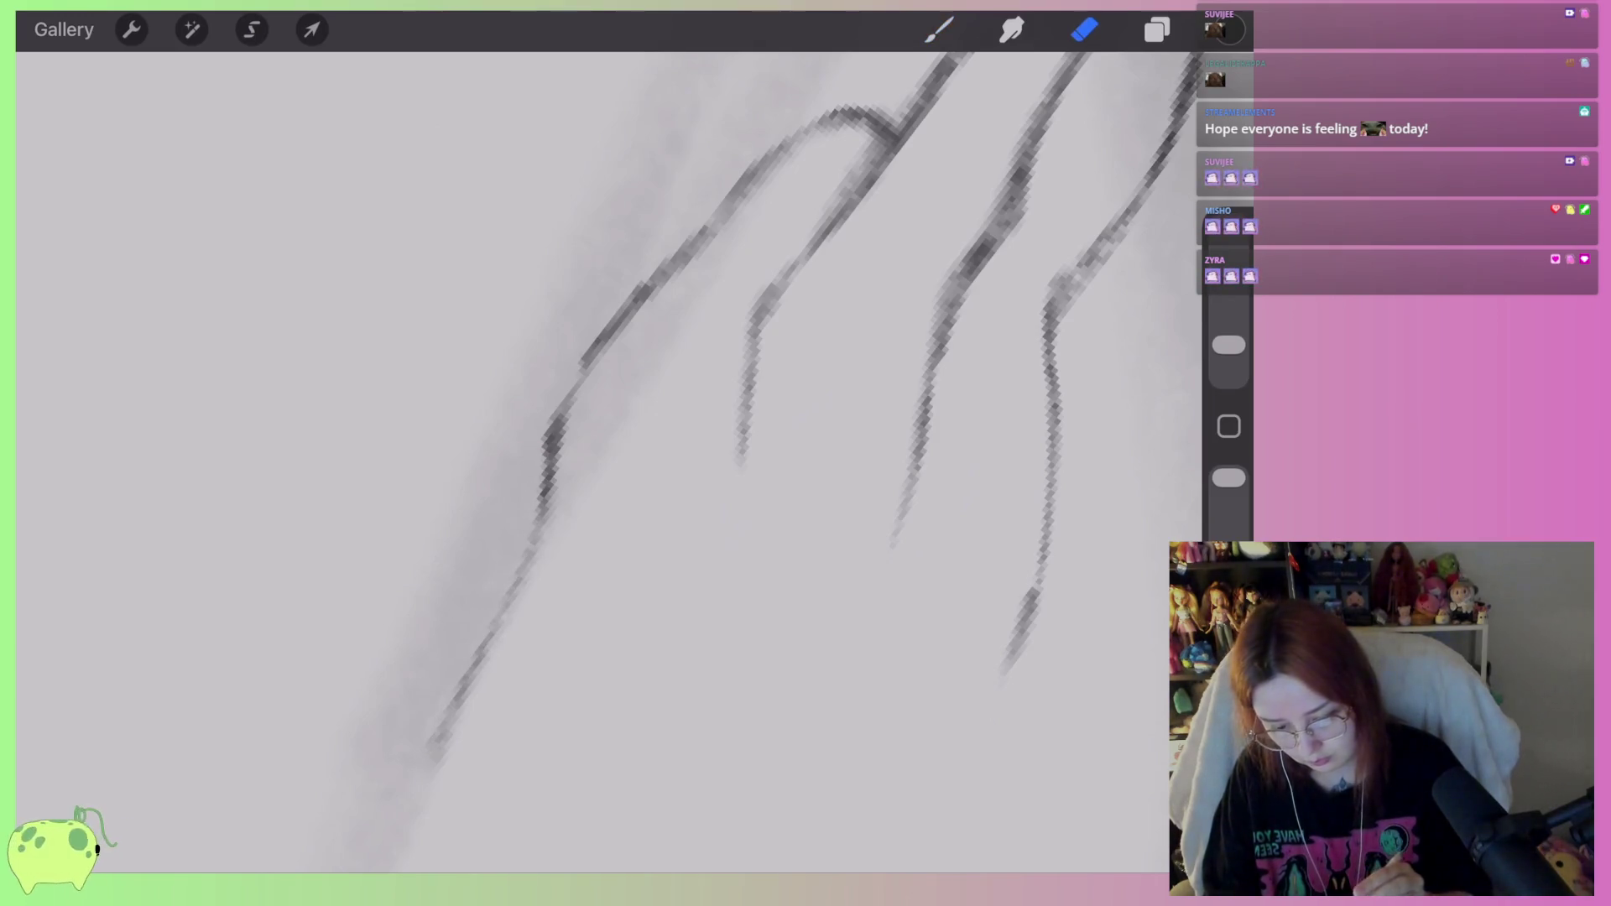
pyautogui.scroll(-6, 605, 454)
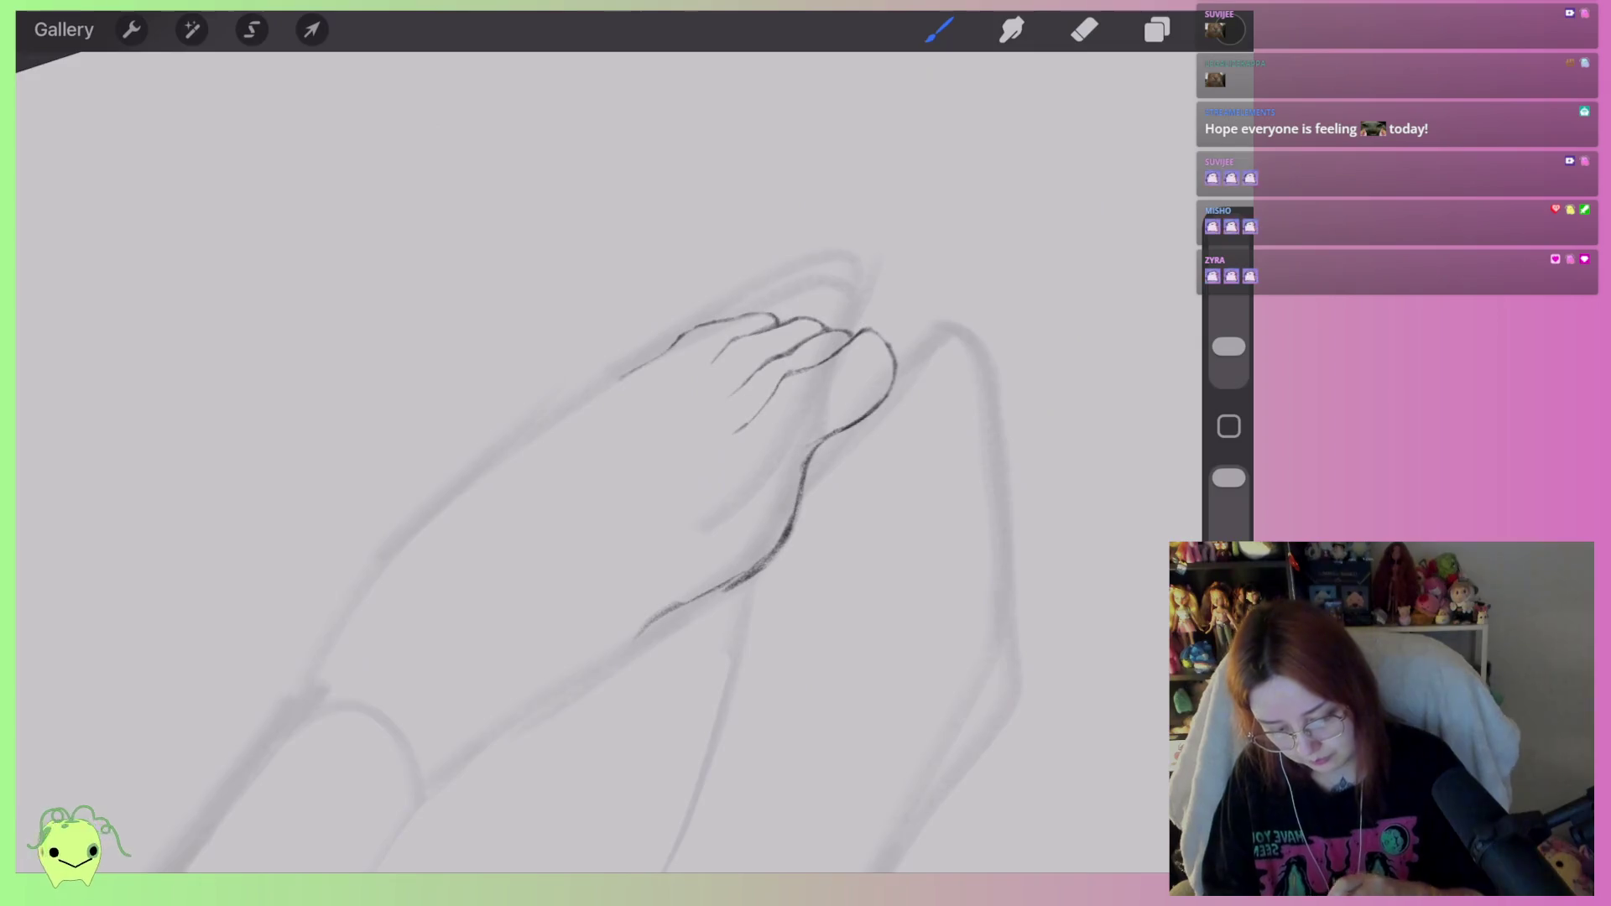
# Freehand-select the outer toes and shear them into a new shape.
pyautogui.scroll(8, 604, 453)
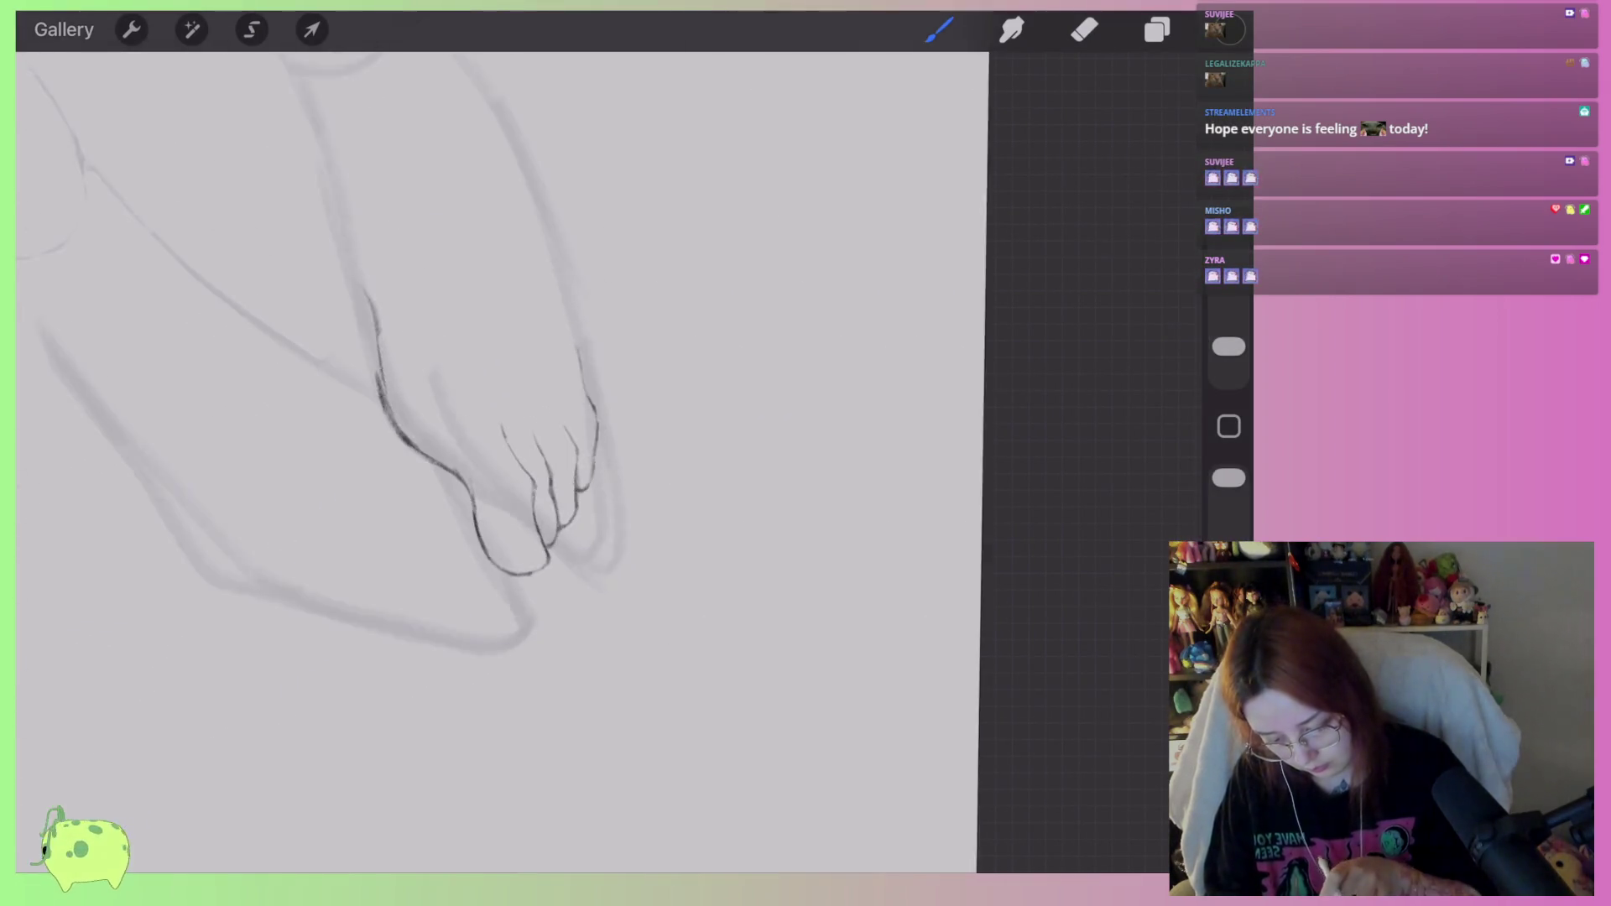
pyautogui.click(252, 29)
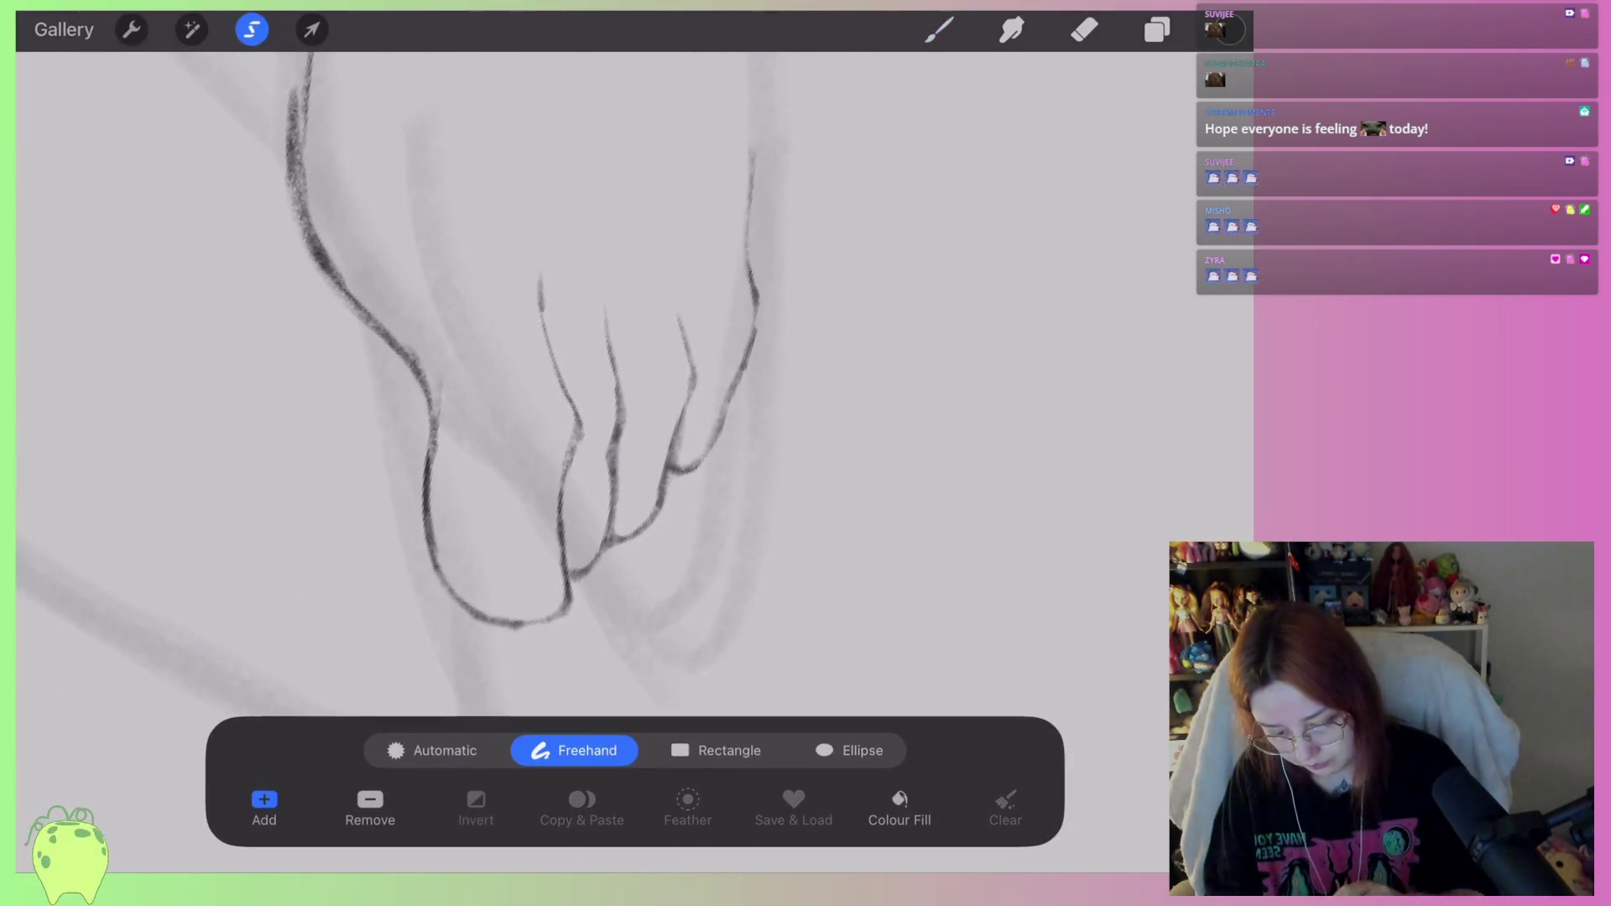
pyautogui.scroll(3, 503, 378)
pyautogui.moveTo(648, 458)
pyautogui.mouseDown()
pyautogui.moveTo(634, 497)
pyautogui.moveTo(827, 224)
pyautogui.moveTo(789, 54)
pyautogui.moveTo(692, 374)
pyautogui.mouseUp()
pyautogui.click(312, 29)
pyautogui.moveTo(640, 565); pyautogui.dragTo(637, 553)
pyautogui.moveTo(761, 309); pyautogui.dragTo(752, 330)
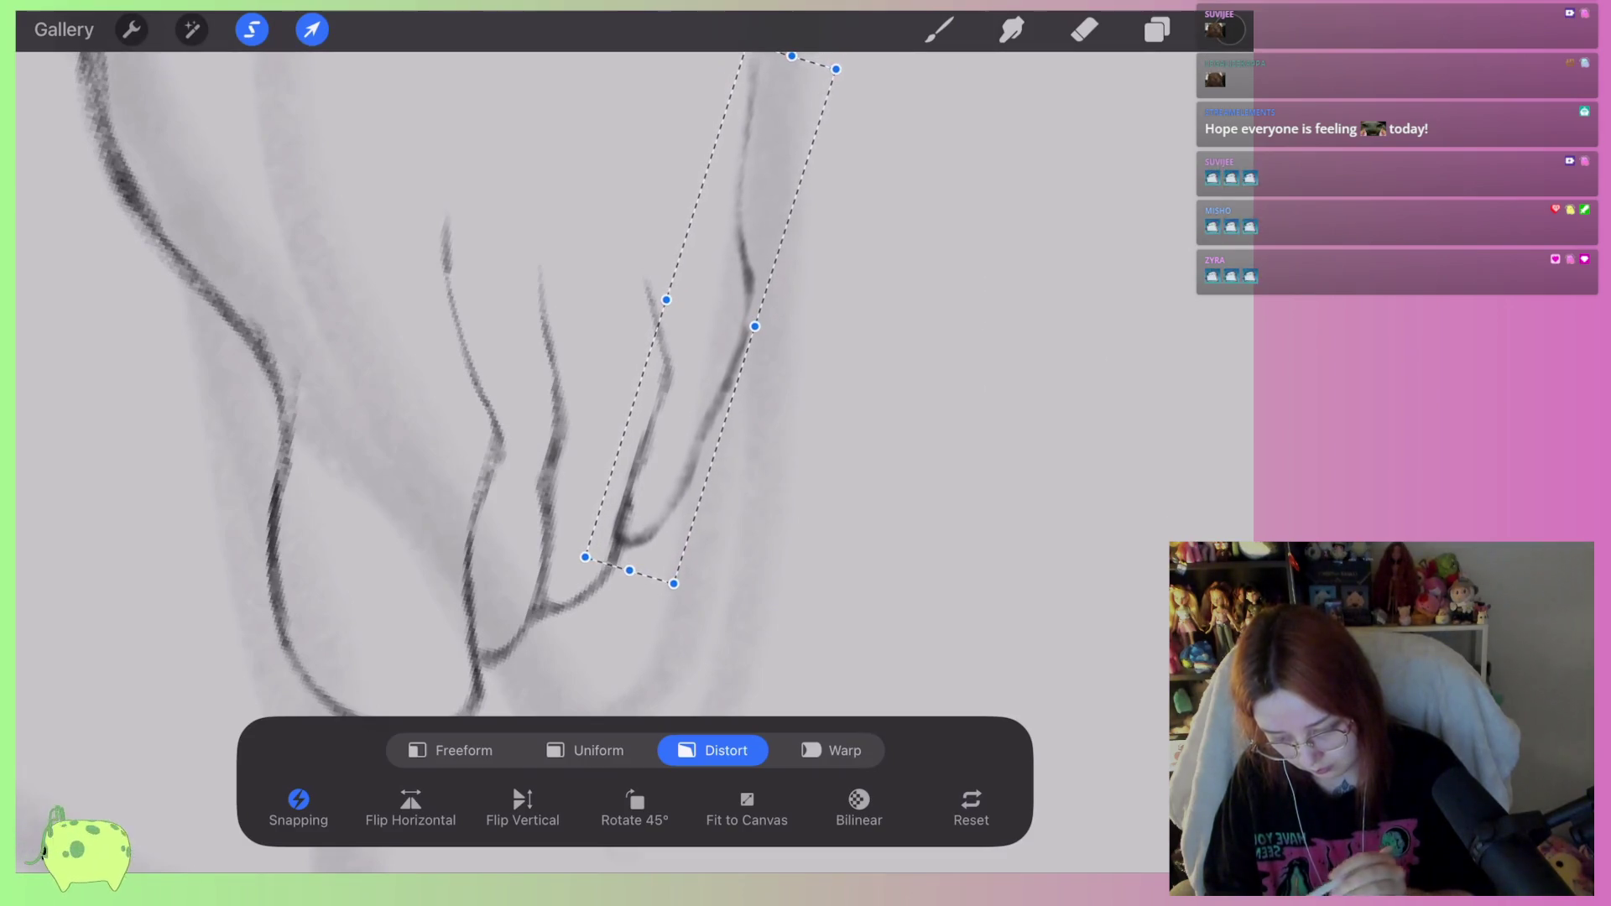
pyautogui.click(939, 29)
# Draw the toes' outer edge line darker, then lighten parts of it.
pyautogui.scroll(3, 419, 462)
pyautogui.moveTo(588, 508)
pyautogui.mouseDown()
pyautogui.moveTo(683, 353)
pyautogui.moveTo(684, 290)
pyautogui.moveTo(651, 217)
pyautogui.mouseUp()
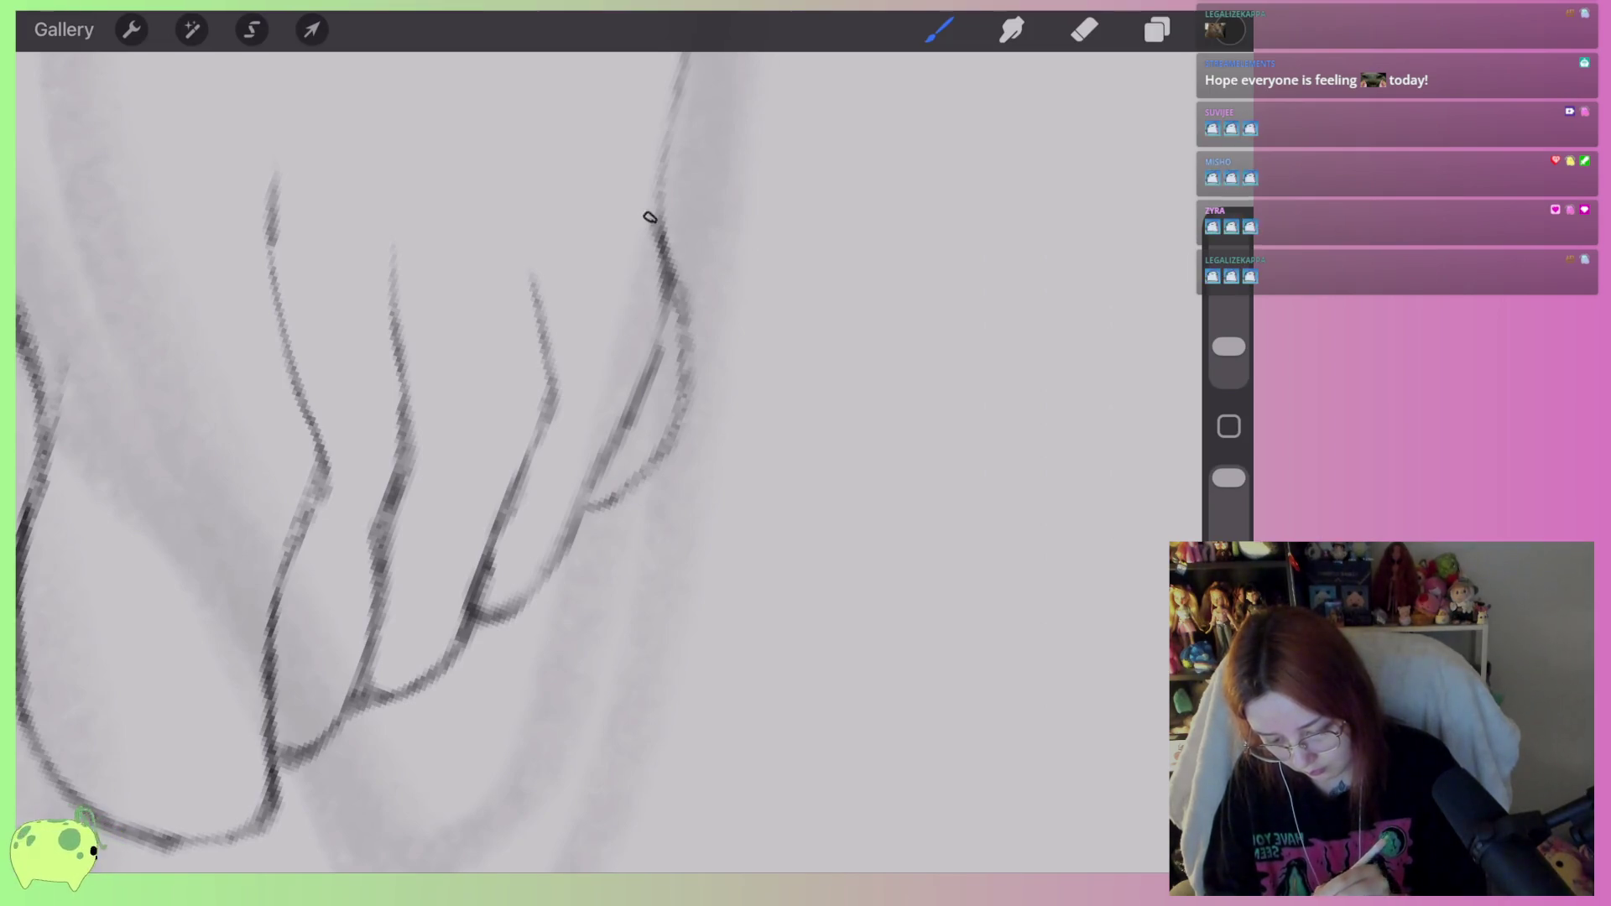
pyautogui.moveTo(681, 302); pyautogui.dragTo(602, 507)
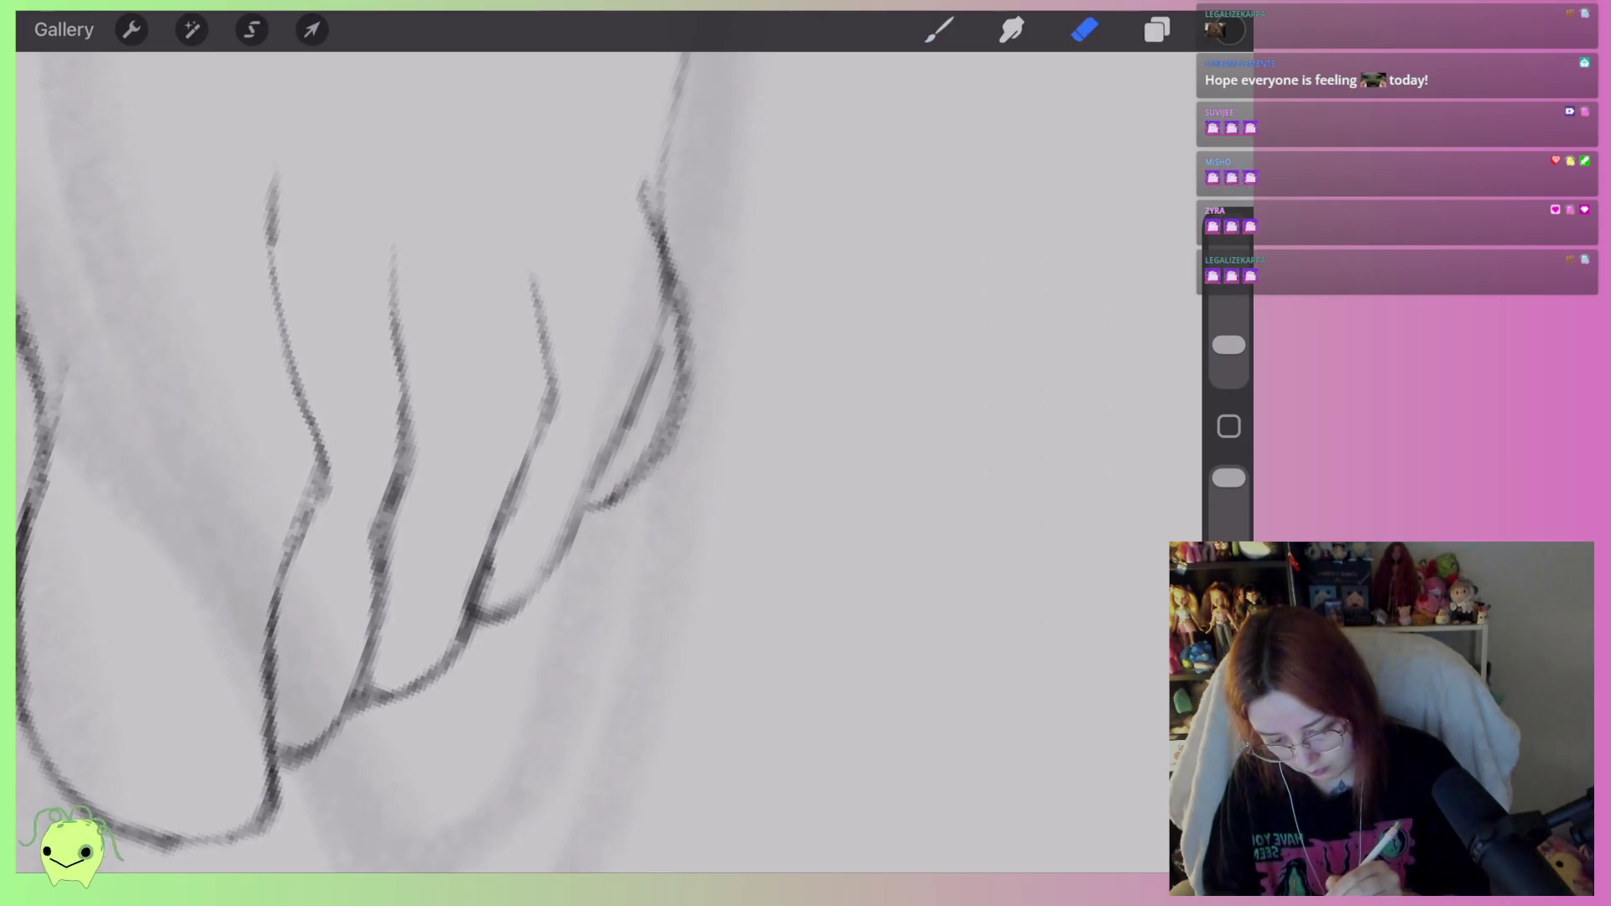
pyautogui.moveTo(702, 311)
pyautogui.mouseDown()
pyautogui.moveTo(680, 454)
pyautogui.moveTo(684, 336)
pyautogui.mouseUp()
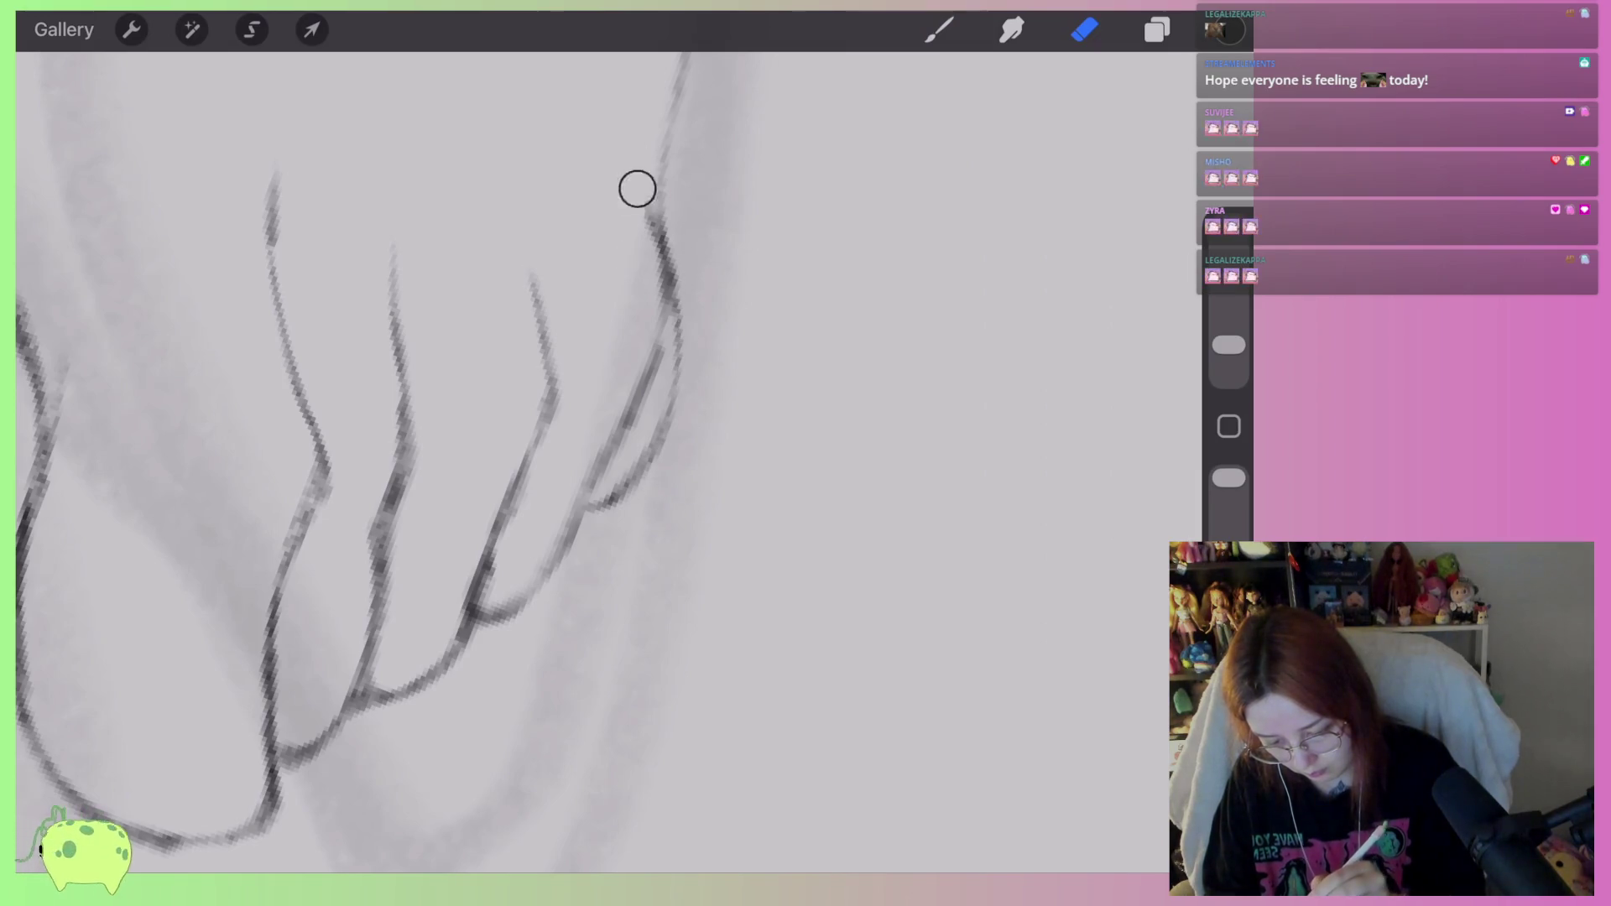
pyautogui.scroll(-5, 587, 461)
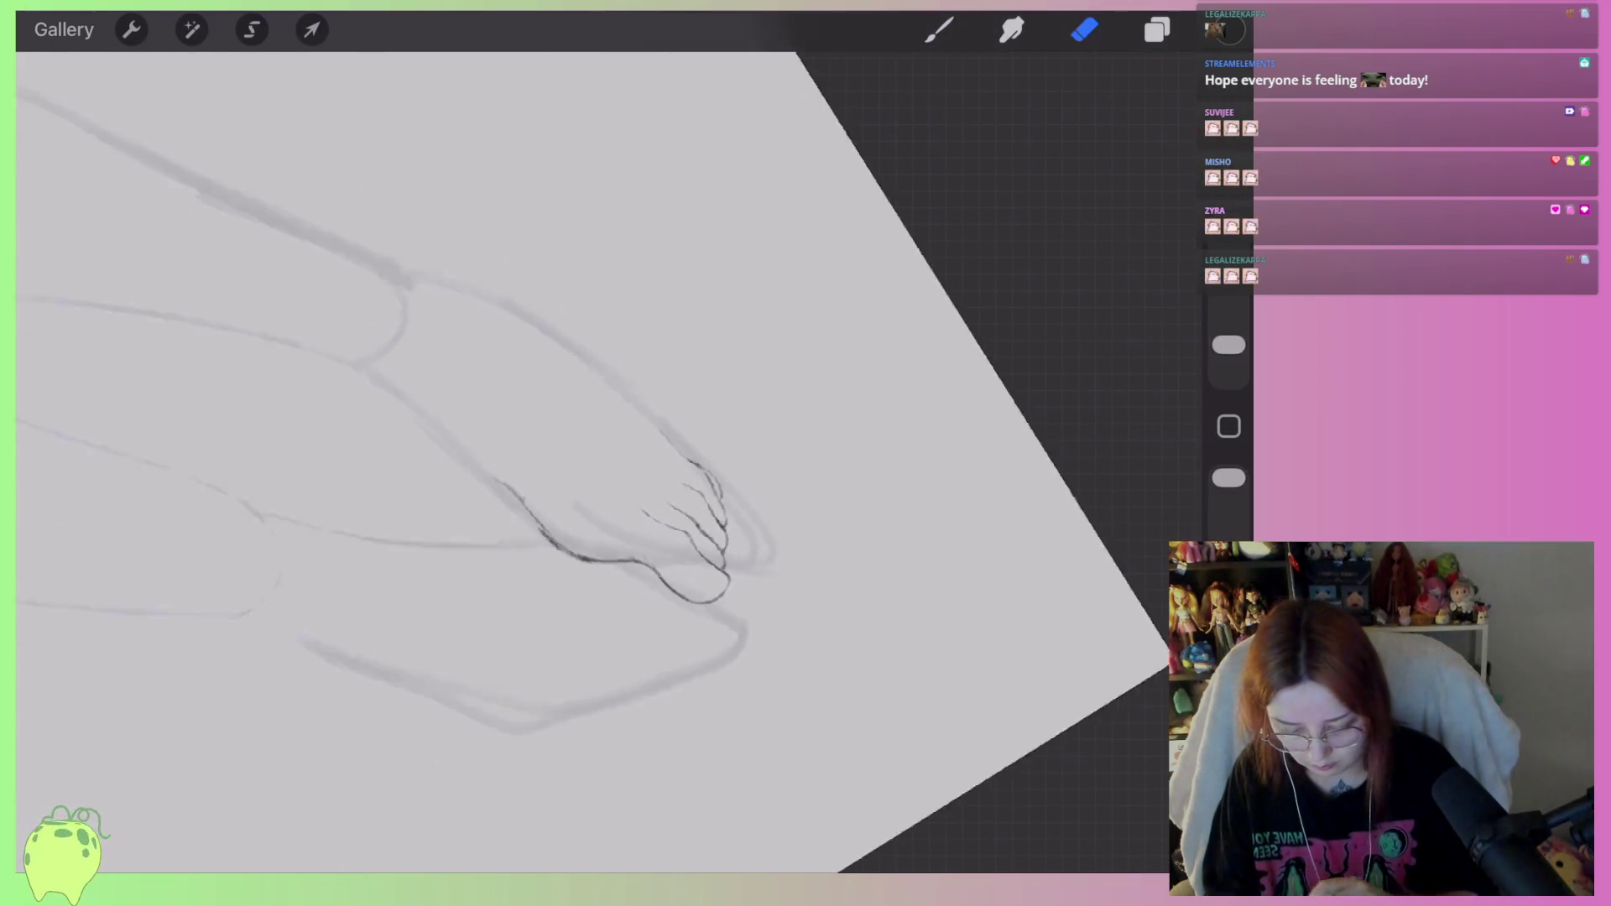
pyautogui.scroll(5, 588, 462)
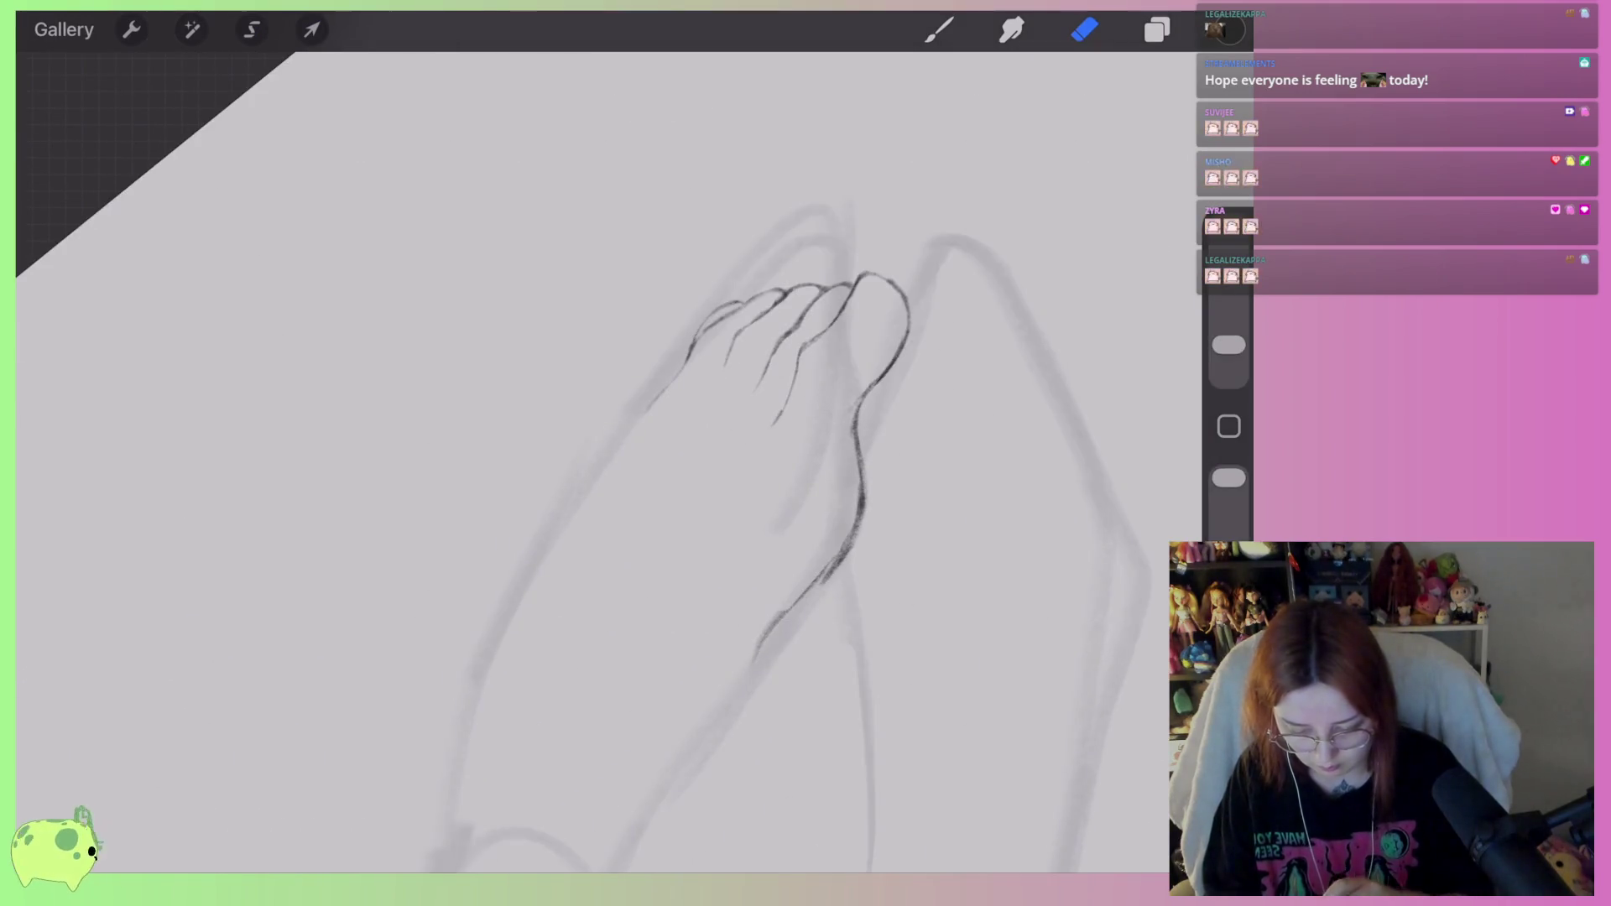
# Freehand-select the leftmost toe, move it down, and stretch and shear it into shape.
pyautogui.scroll(3, 797, 420)
pyautogui.click(252, 29)
pyautogui.moveTo(552, 377); pyautogui.dragTo(583, 346)
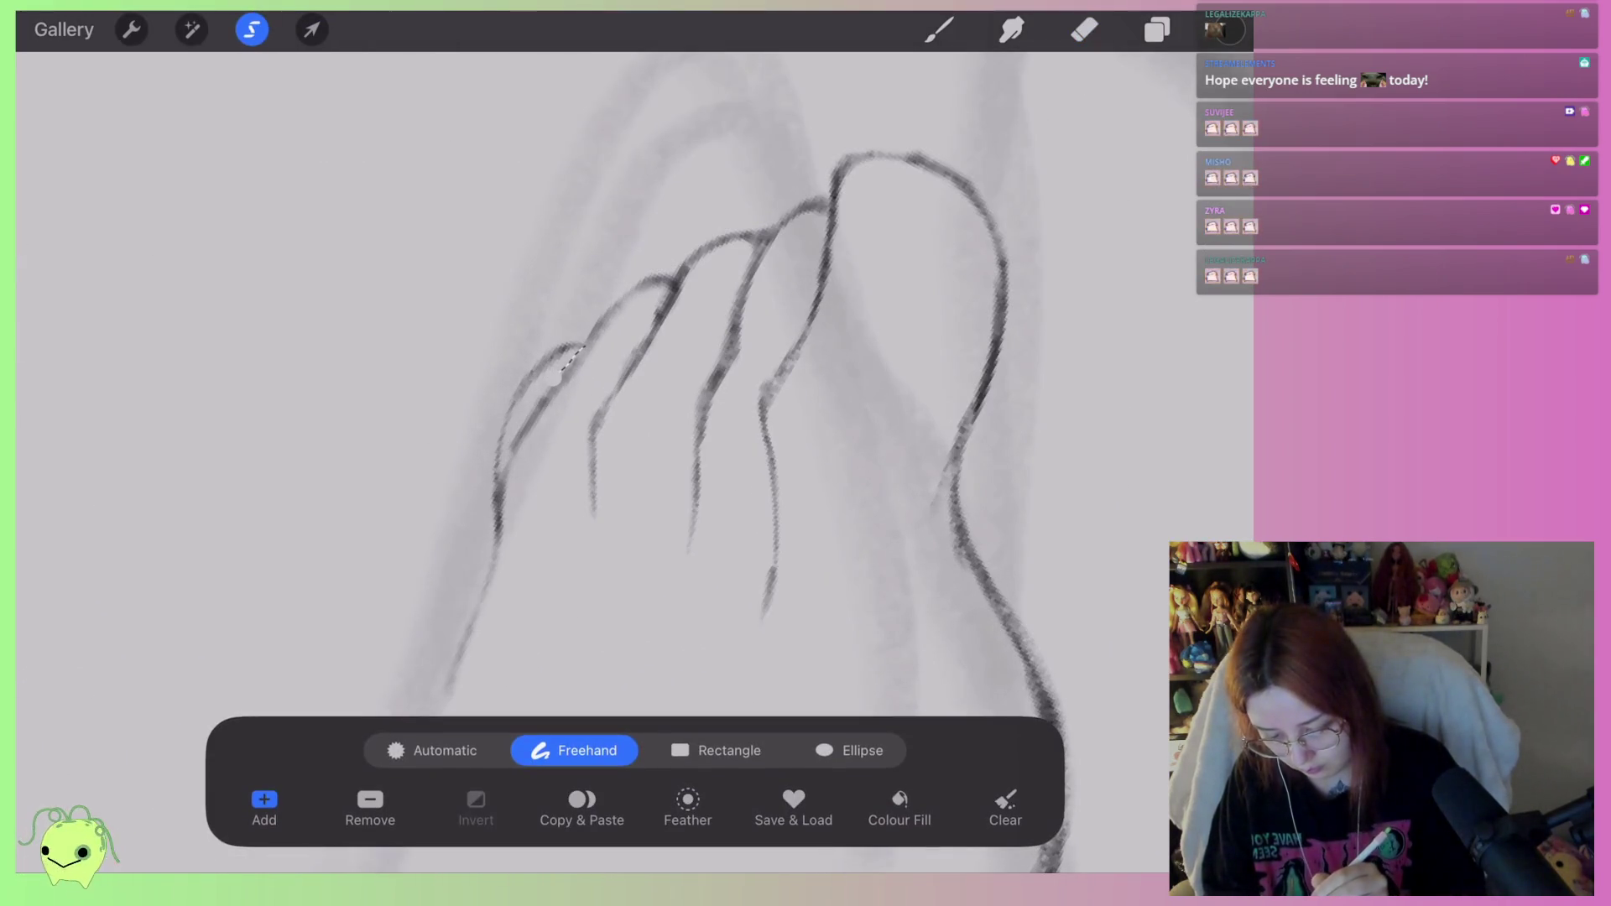
pyautogui.moveTo(470, 441)
pyautogui.mouseDown()
pyautogui.moveTo(472, 498)
pyautogui.moveTo(501, 546)
pyautogui.mouseUp()
pyautogui.click(312, 29)
pyautogui.moveTo(495, 445); pyautogui.dragTo(501, 483)
pyautogui.moveTo(462, 590); pyautogui.dragTo(494, 565)
pyautogui.moveTo(579, 390)
pyautogui.mouseDown()
pyautogui.moveTo(595, 370)
pyautogui.moveTo(581, 390)
pyautogui.mouseUp()
pyautogui.moveTo(538, 478); pyautogui.dragTo(514, 482)
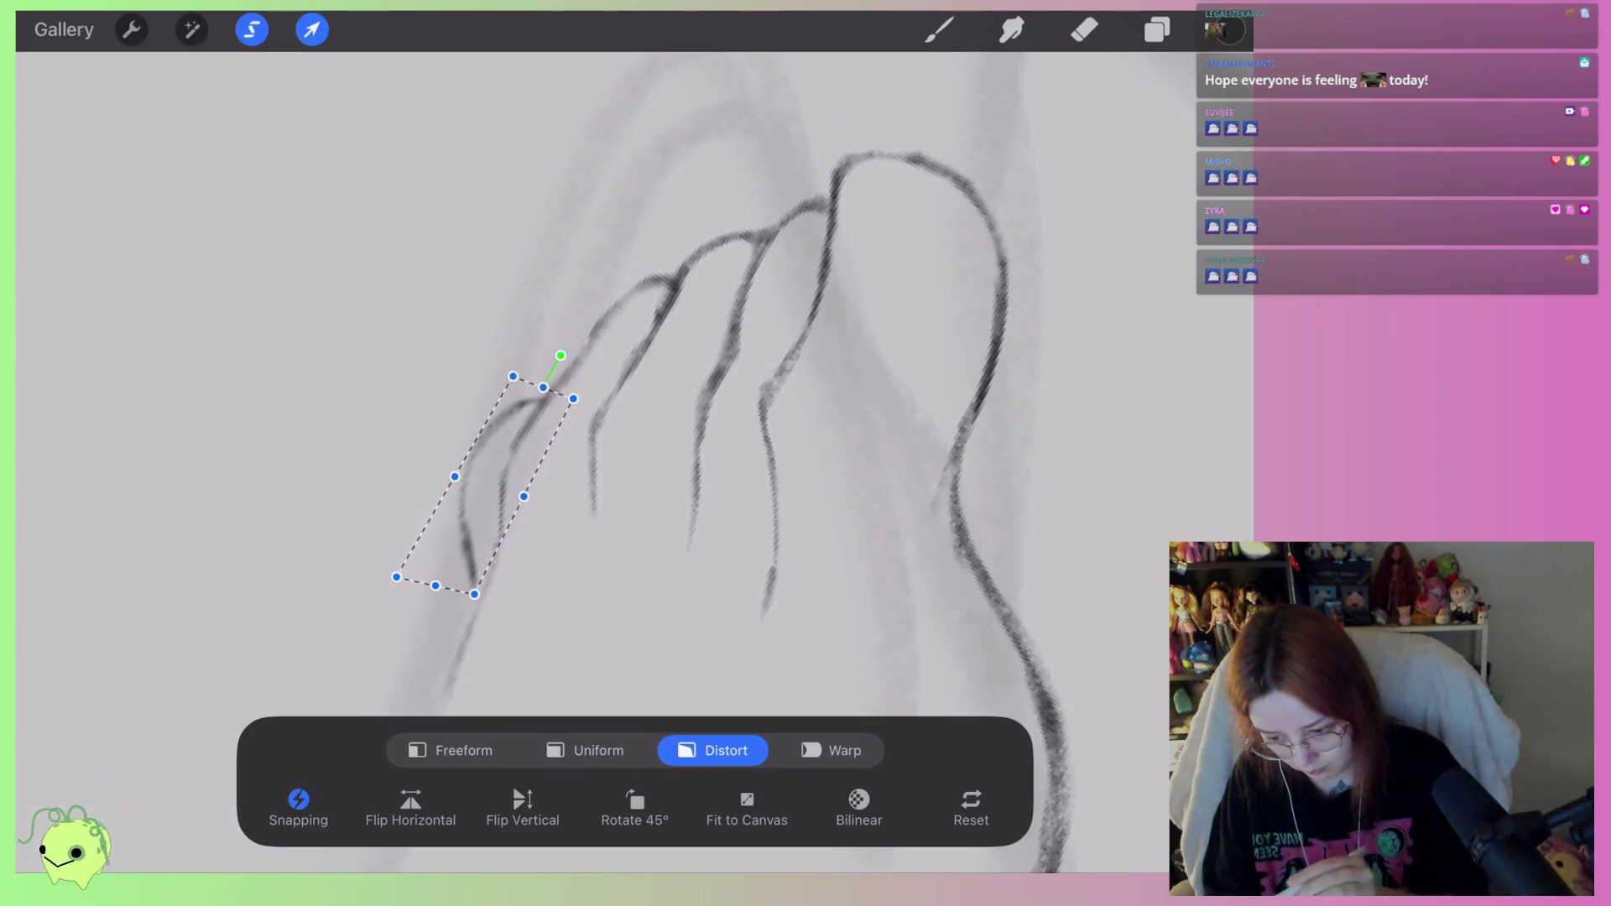
pyautogui.click(1084, 29)
# Erase the leftmost toe's old left curve and redraw its outline.
pyautogui.scroll(3, 671, 462)
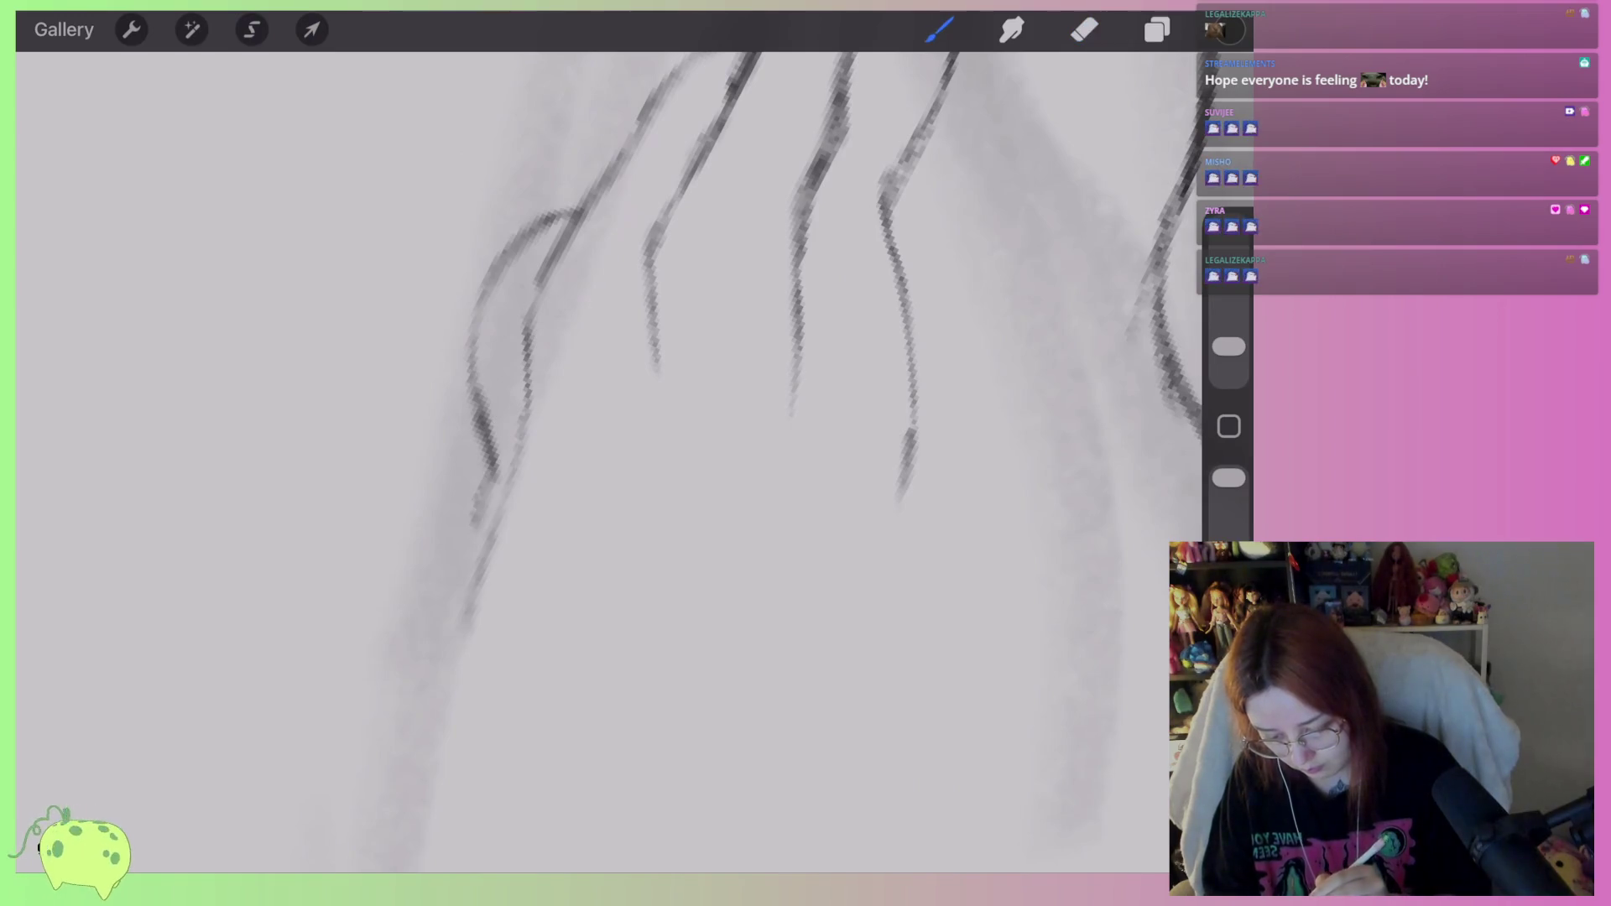
pyautogui.scroll(1, 671, 378)
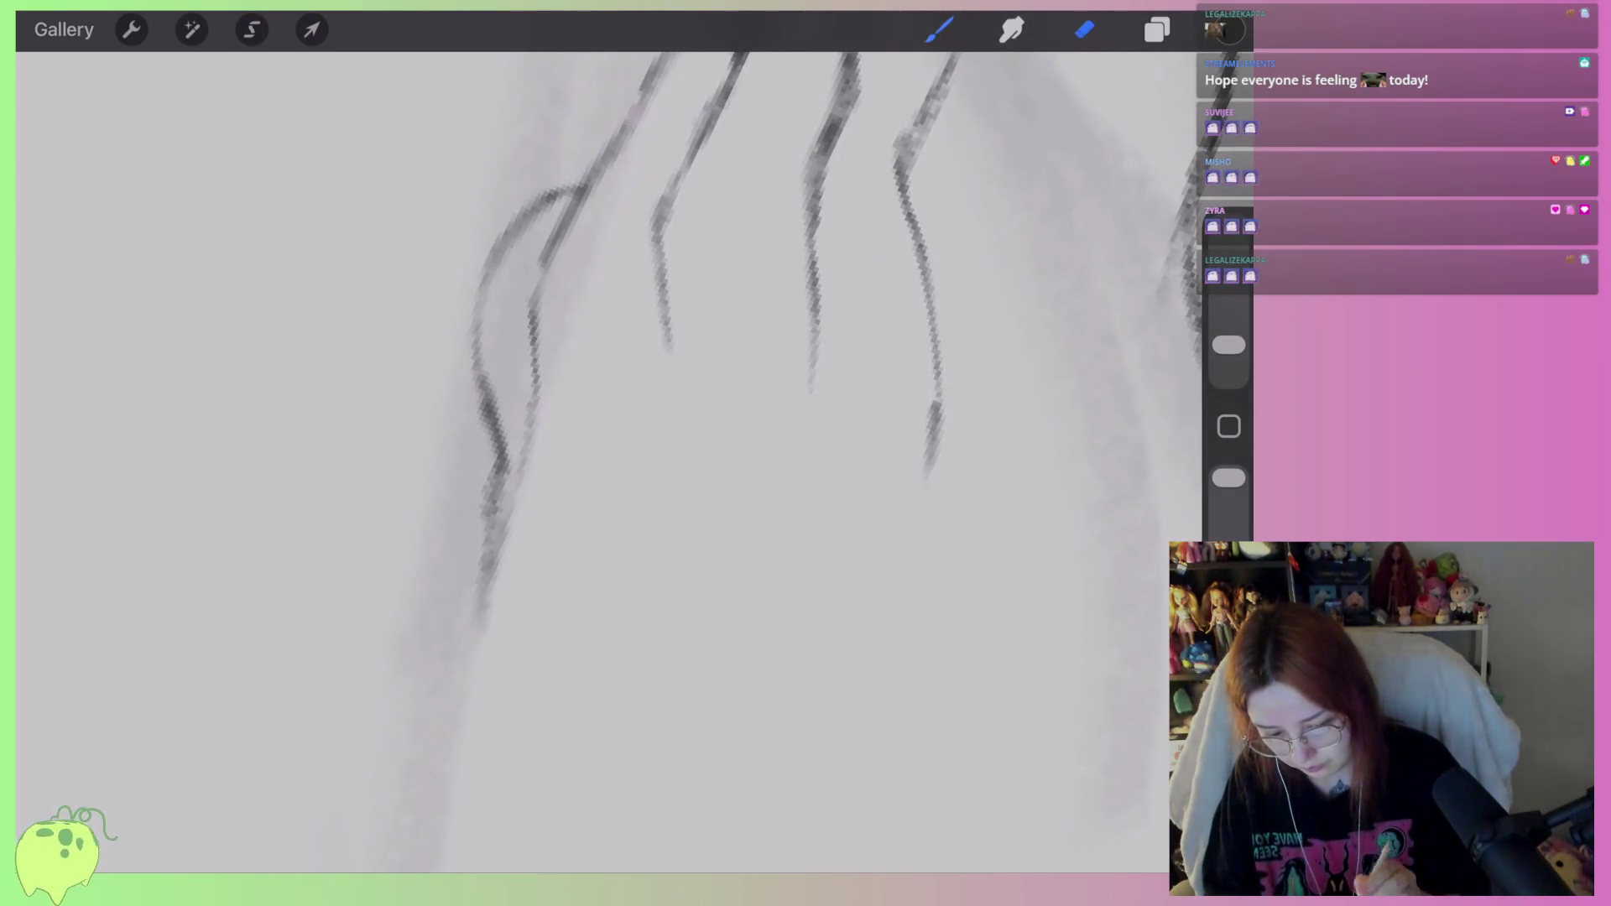
pyautogui.moveTo(471, 288); pyautogui.dragTo(574, 163)
pyautogui.moveTo(467, 336); pyautogui.dragTo(499, 483)
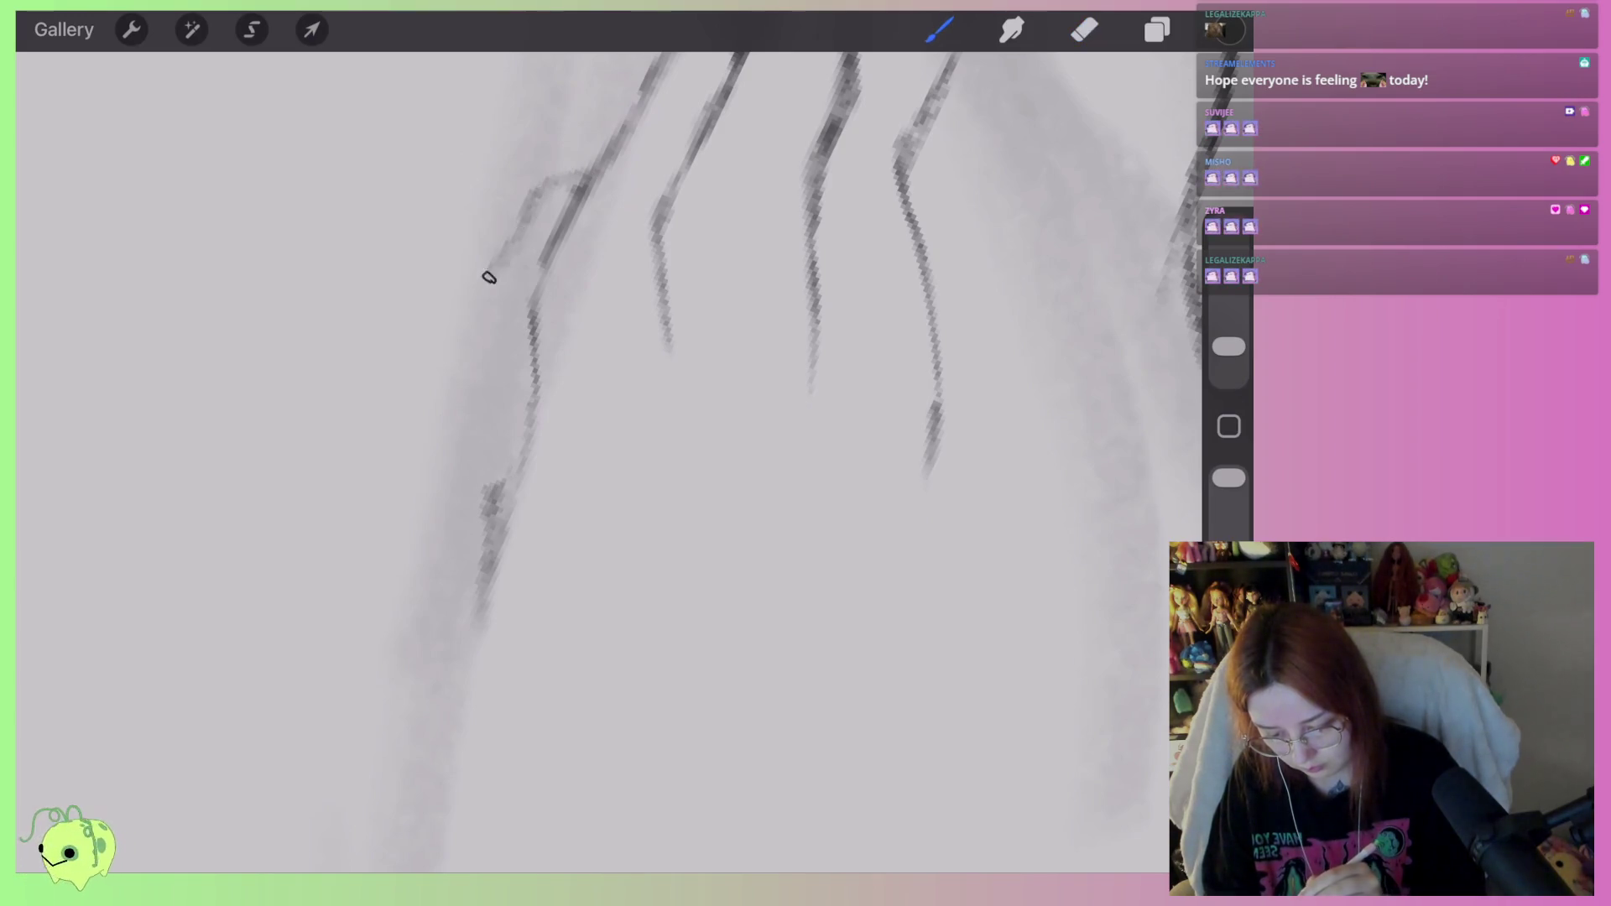
pyautogui.moveTo(480, 320)
pyautogui.mouseDown()
pyautogui.moveTo(580, 166)
pyautogui.moveTo(487, 445)
pyautogui.moveTo(485, 511)
pyautogui.mouseUp()
# Lighten the redrawn left toe stroke with the eraser.
pyautogui.scroll(-5, 587, 419)
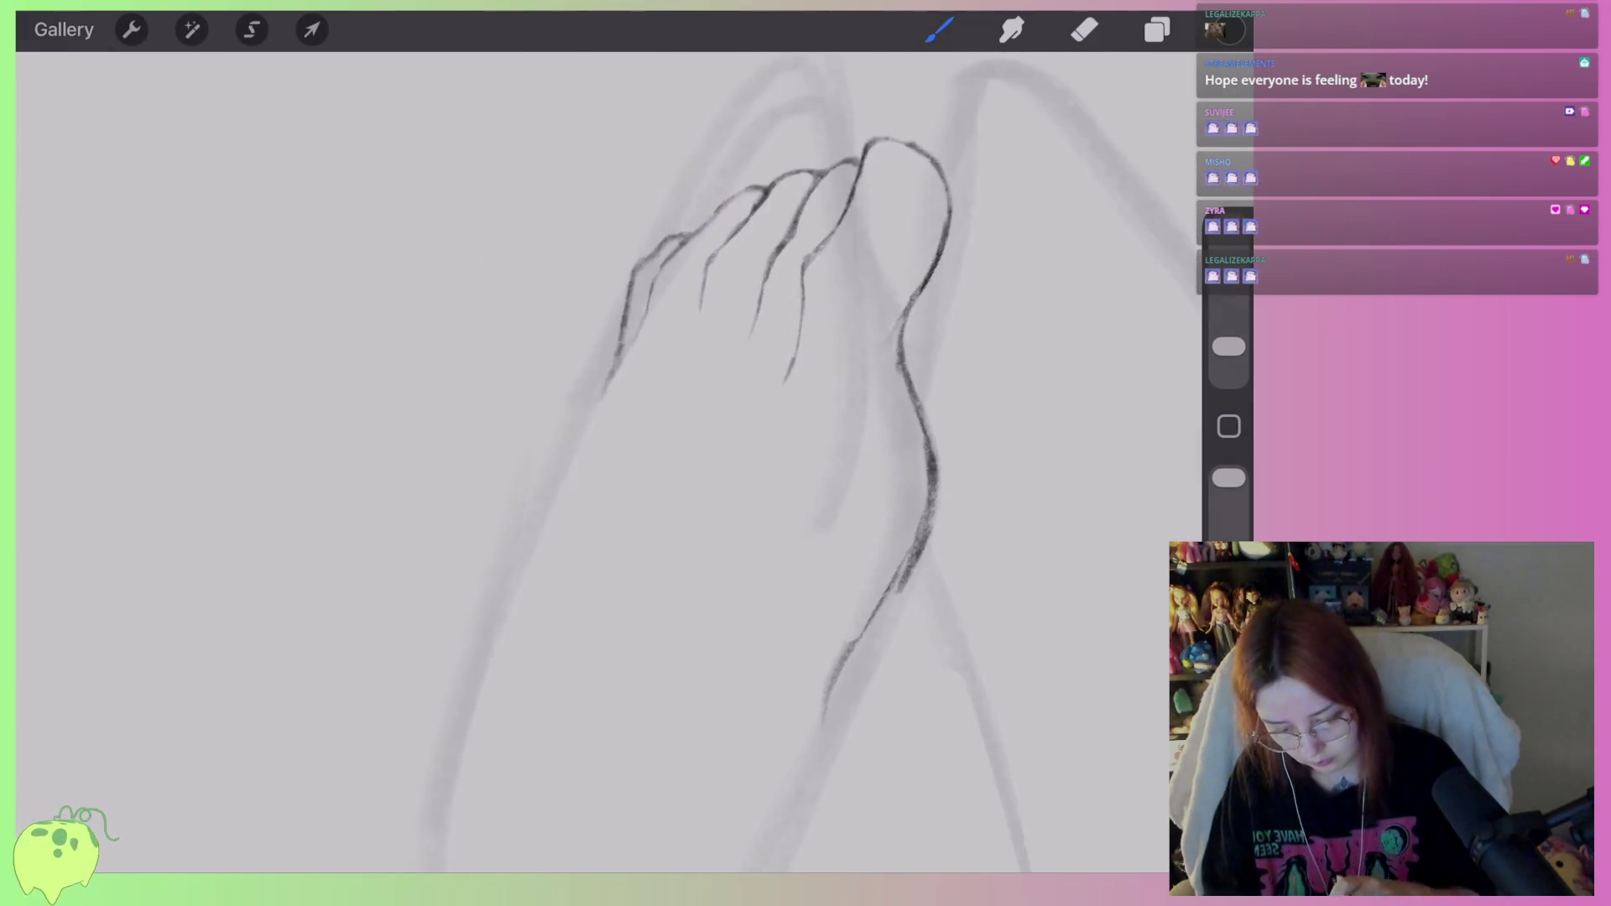
pyautogui.scroll(5, 781, 252)
pyautogui.moveTo(739, 302)
pyautogui.mouseDown()
pyautogui.moveTo(644, 317)
pyautogui.moveTo(593, 374)
pyautogui.moveTo(517, 628)
pyautogui.mouseUp()
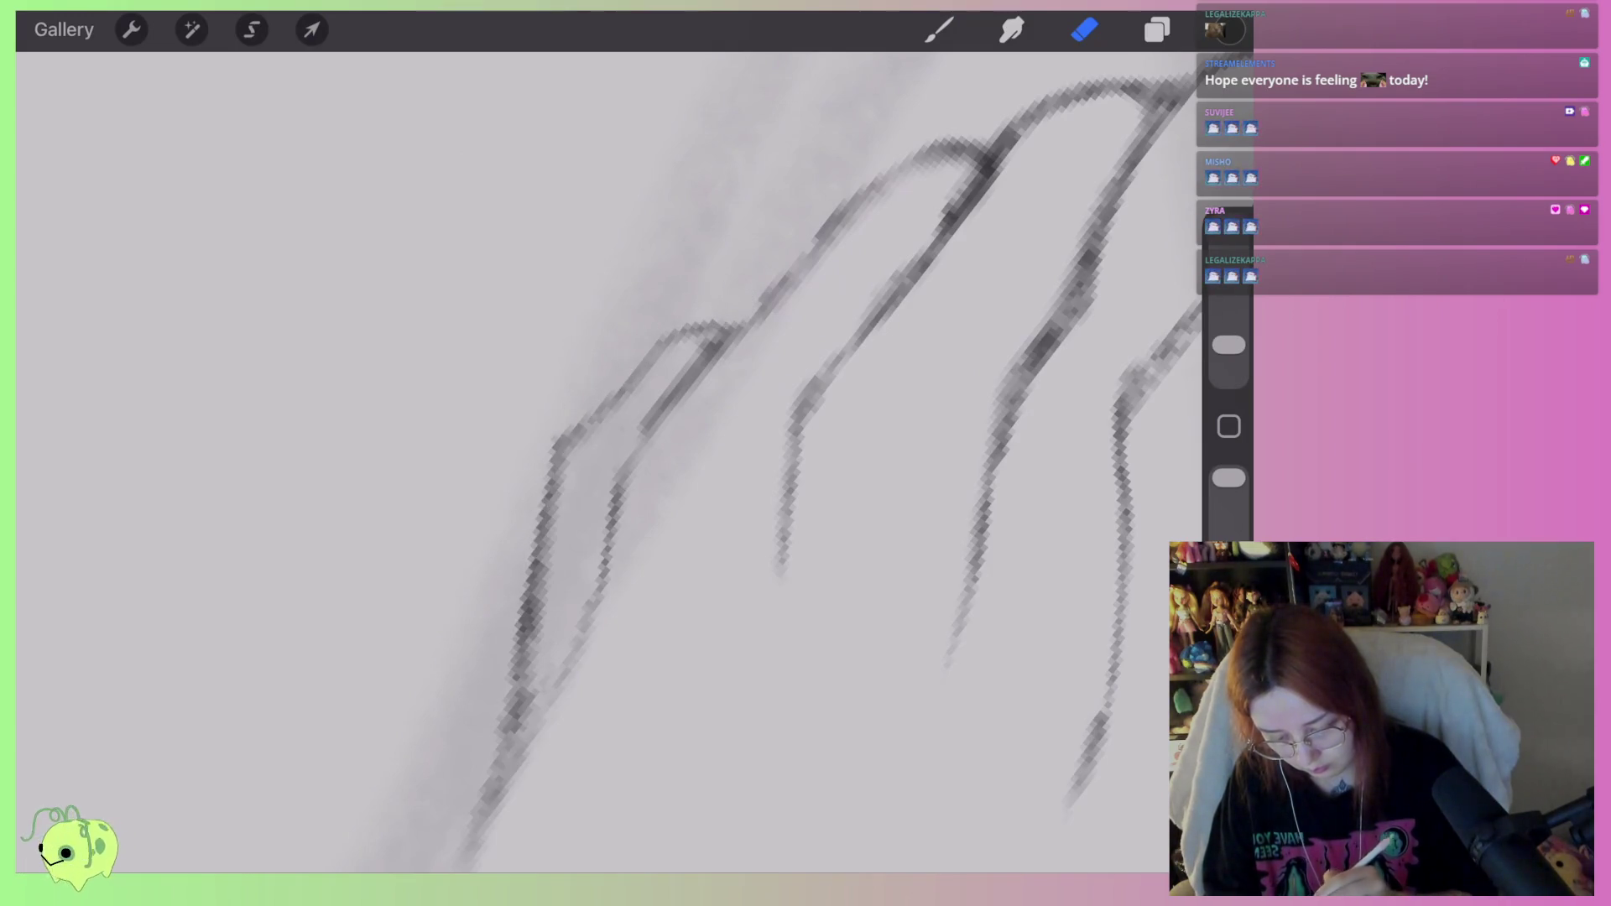
pyautogui.scroll(-10, 780, 336)
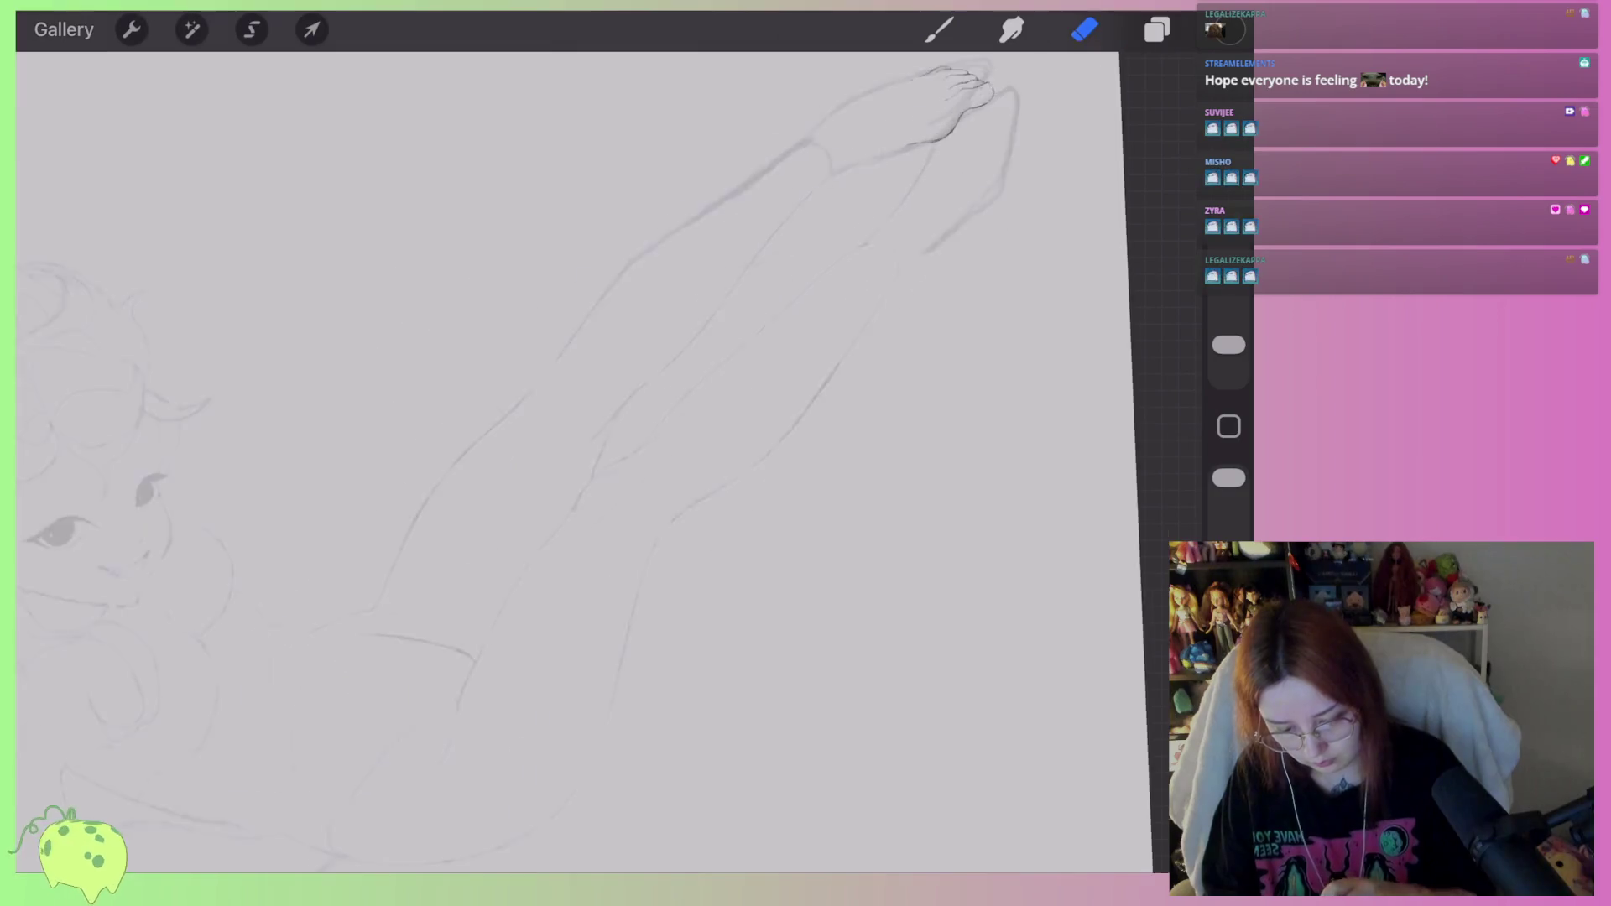
pyautogui.scroll(10, 755, 336)
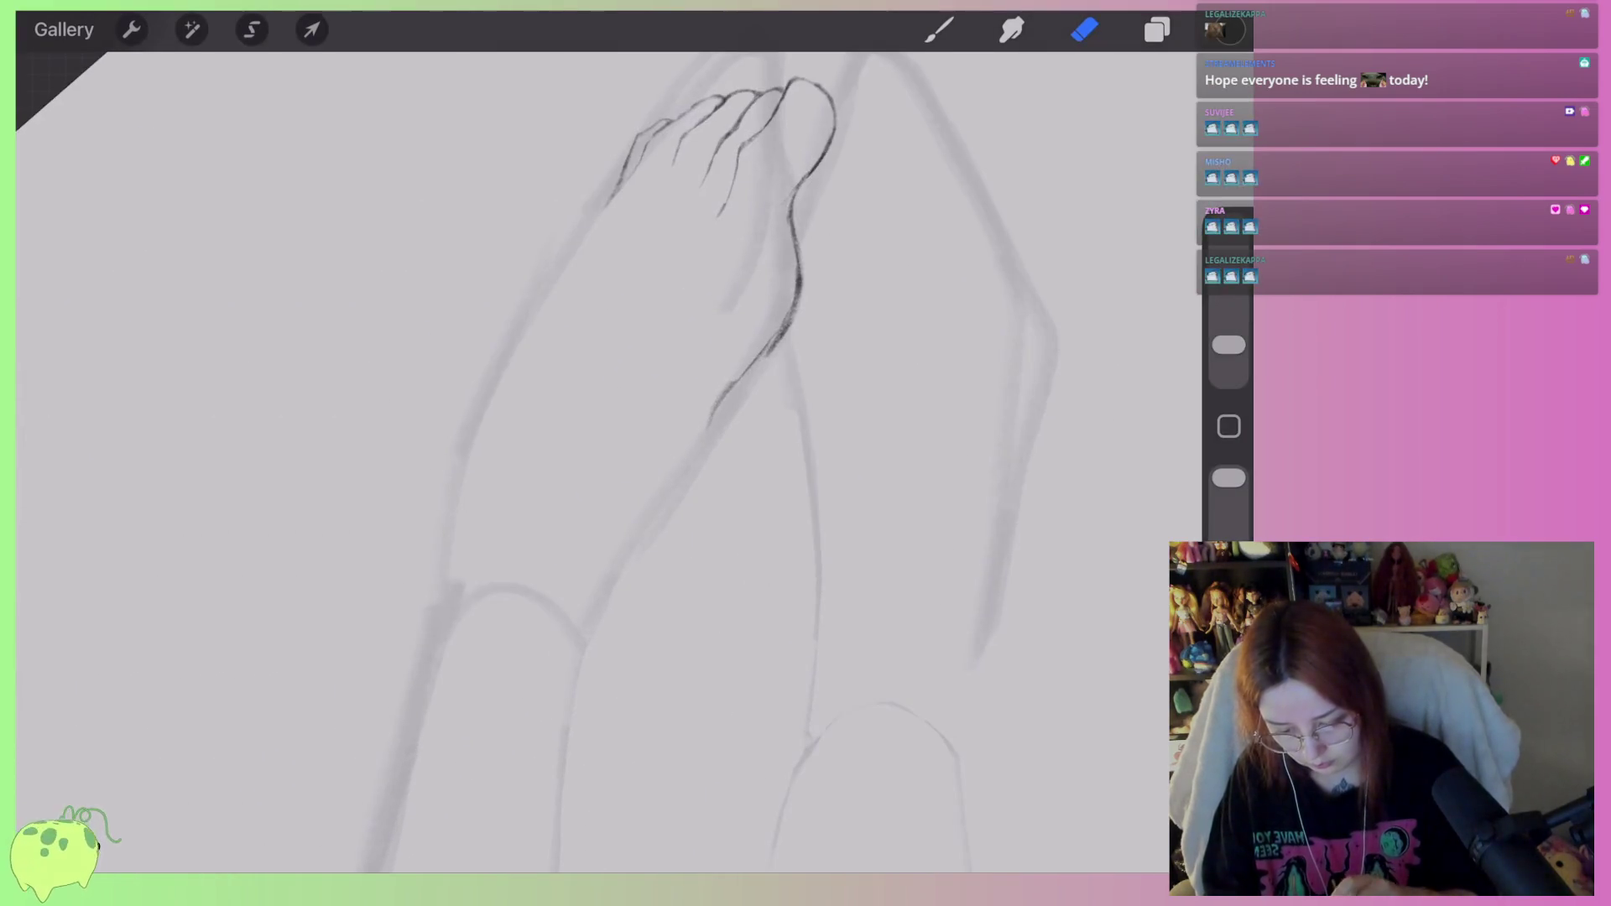
pyautogui.scroll(3, 755, 293)
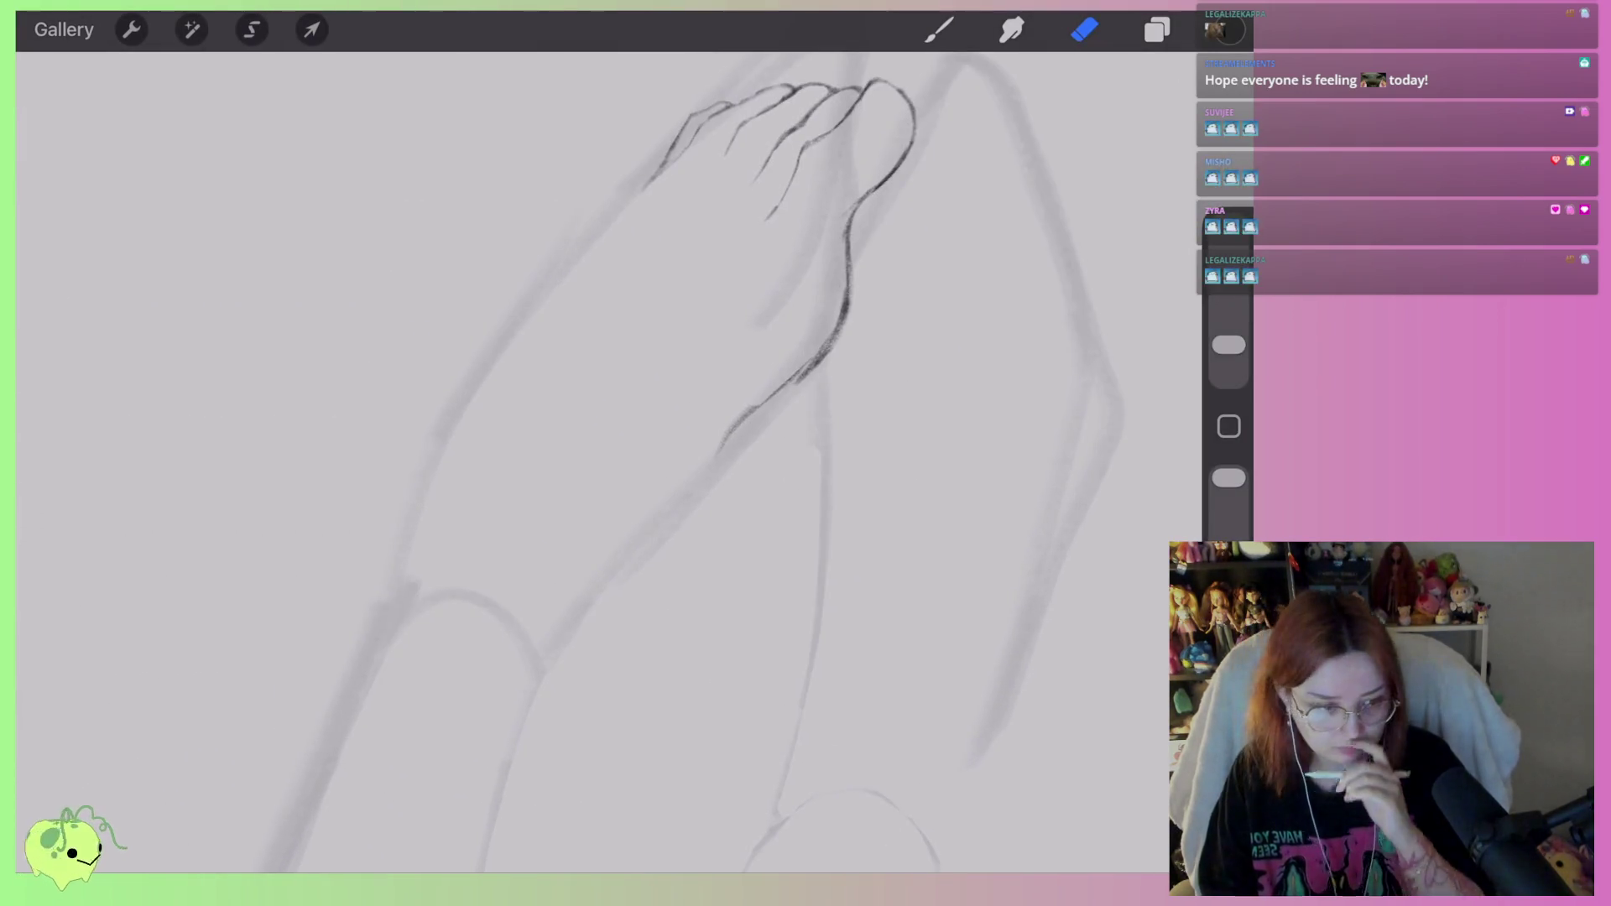
pyautogui.click(939, 30)
pyautogui.scroll(-3, 755, 335)
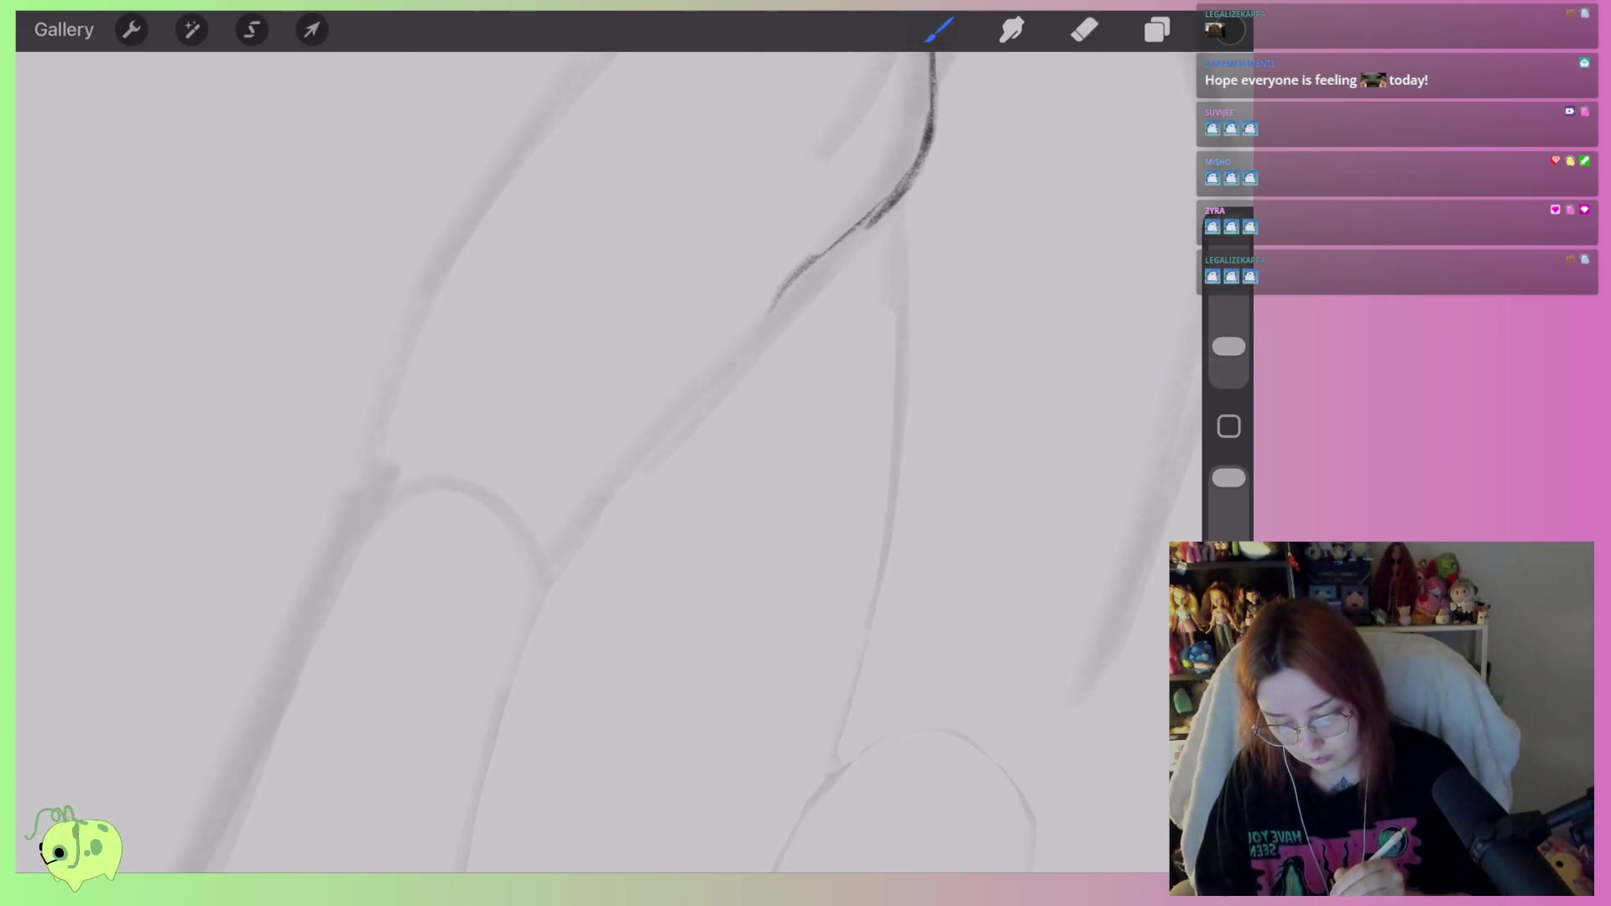
# Redraw the heel curve under the ankle and join it to the upper curve.
pyautogui.scroll(-3, 588, 420)
pyautogui.scroll(3, 588, 420)
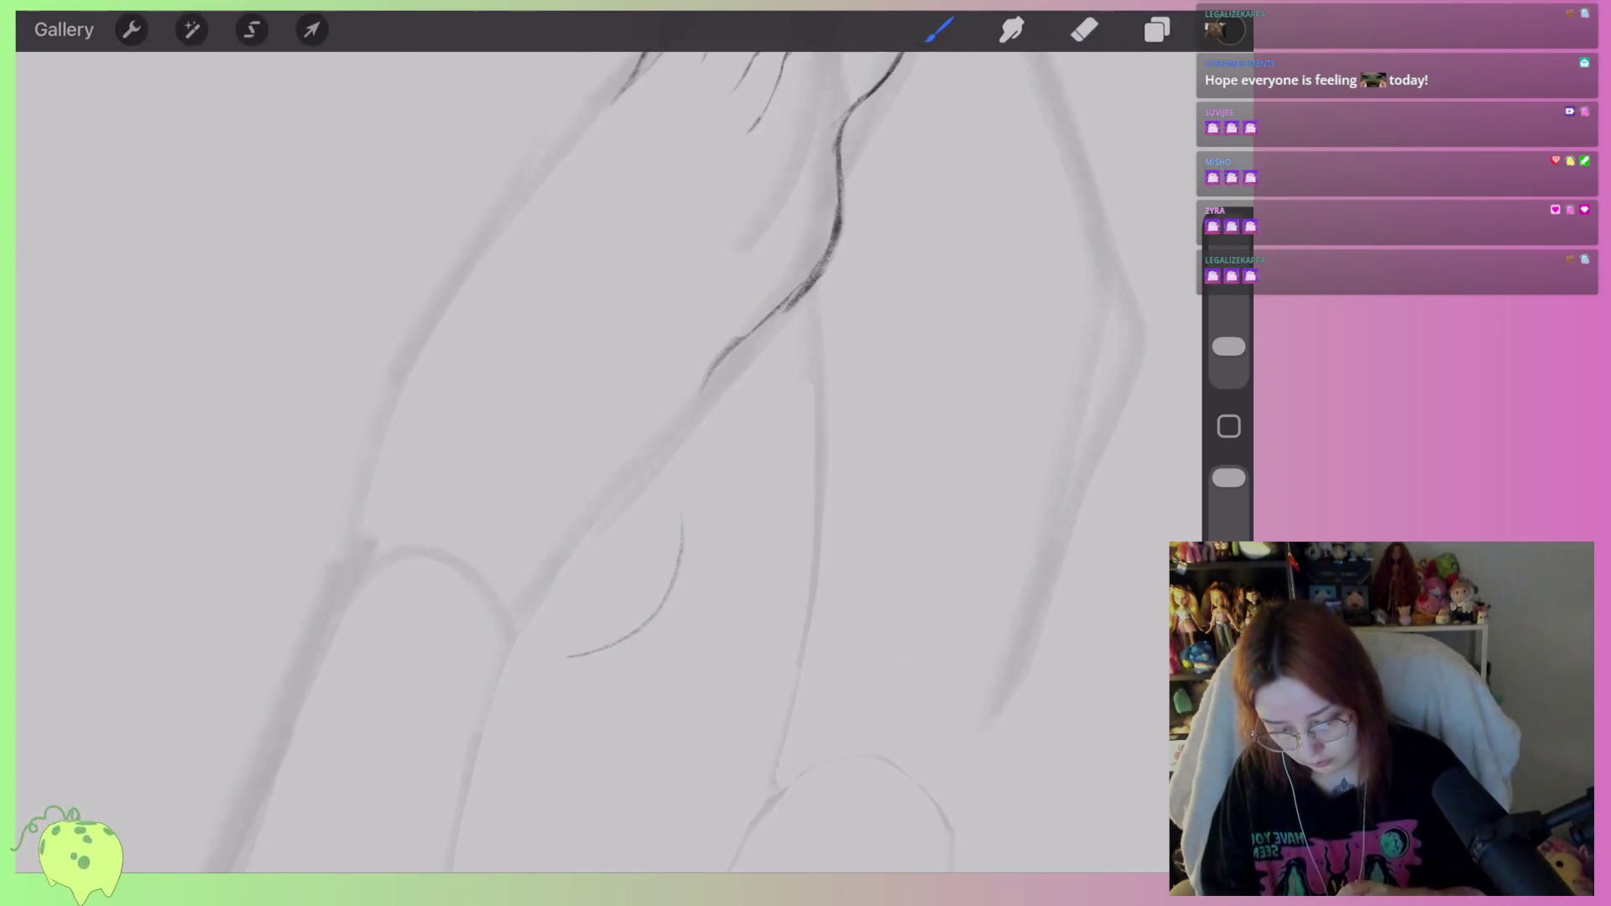
pyautogui.hotkey('ctrl', 'z')
pyautogui.moveTo(575, 655); pyautogui.dragTo(699, 482)
pyautogui.moveTo(708, 373); pyautogui.dragTo(700, 486)
pyautogui.scroll(-3, 587, 377)
pyautogui.scroll(4, 588, 377)
pyautogui.scroll(2, 588, 420)
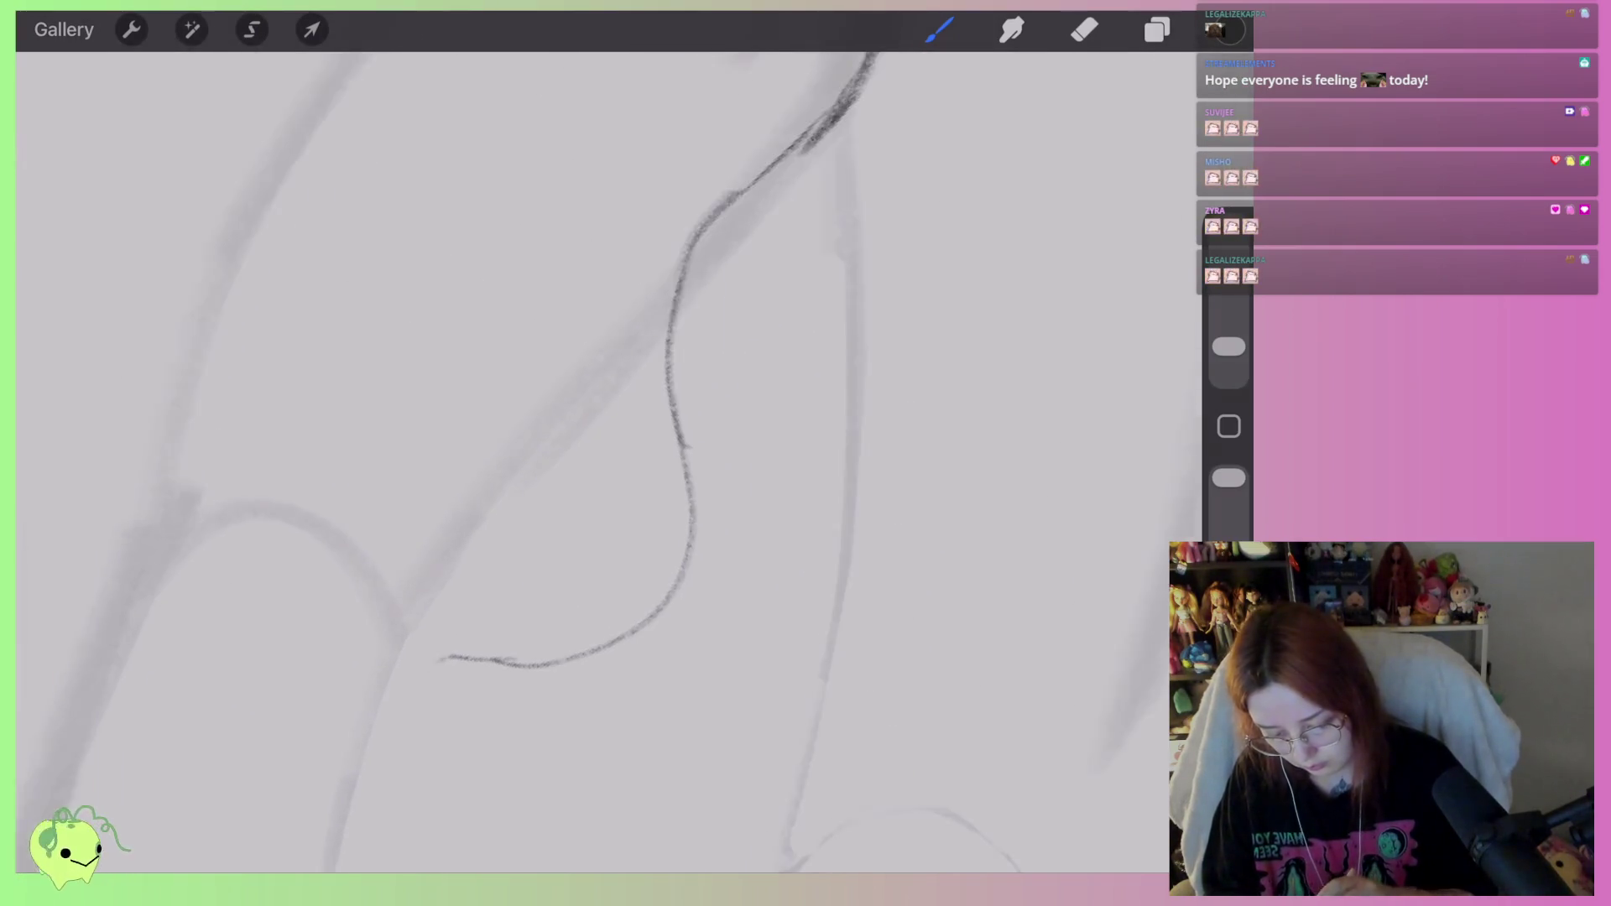
pyautogui.scroll(-2, 604, 391)
pyautogui.scroll(1, 604, 391)
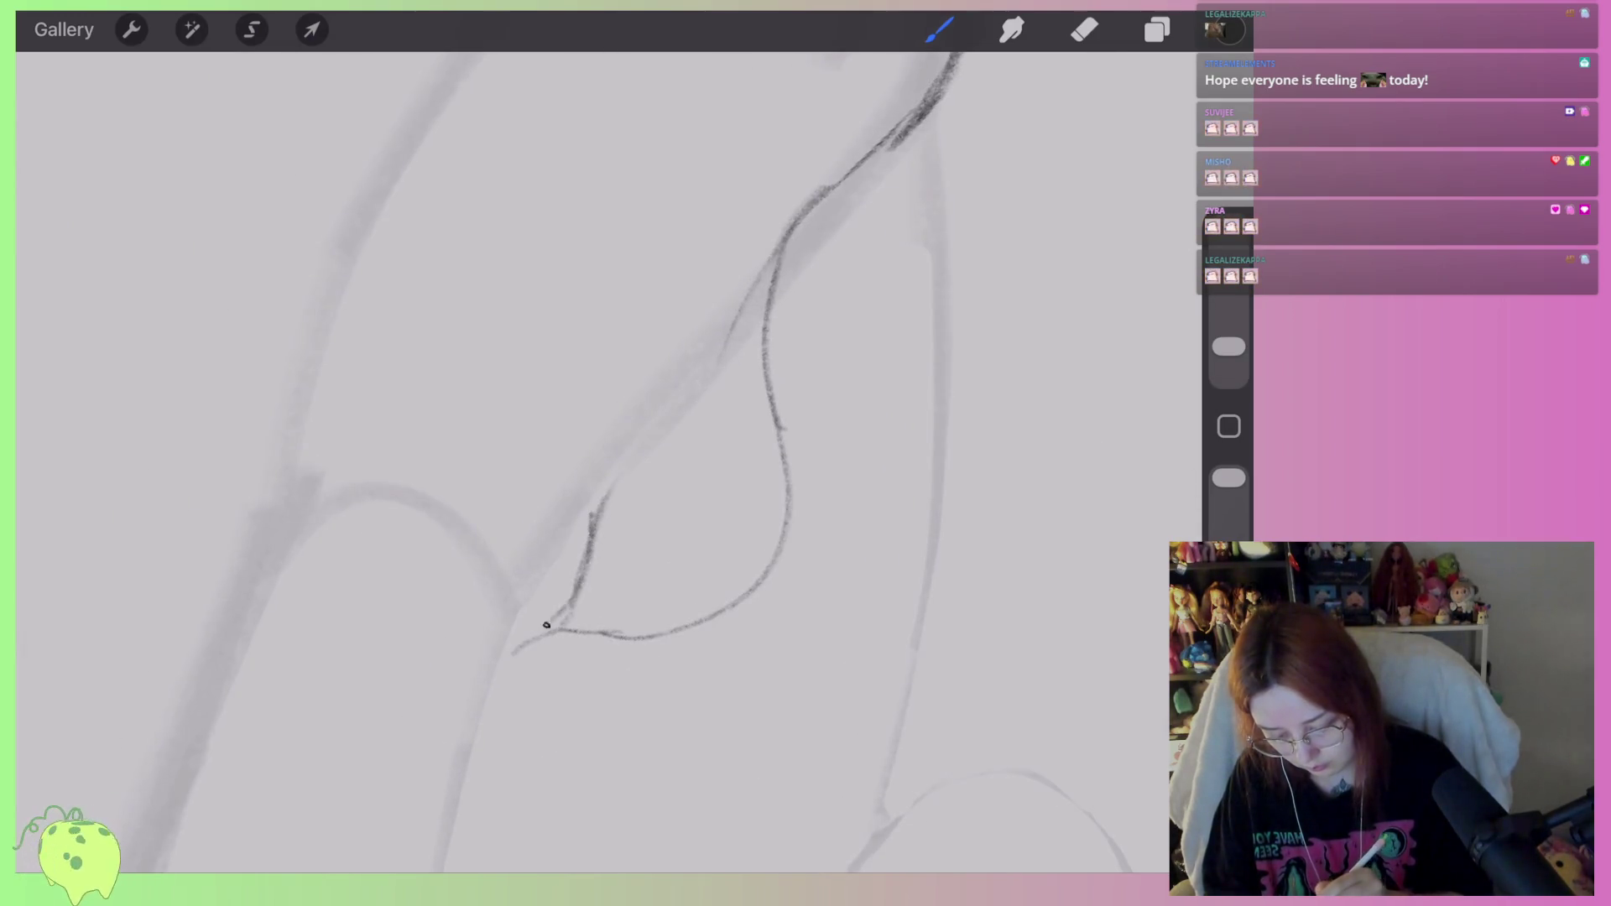
pyautogui.scroll(-3, 604, 378)
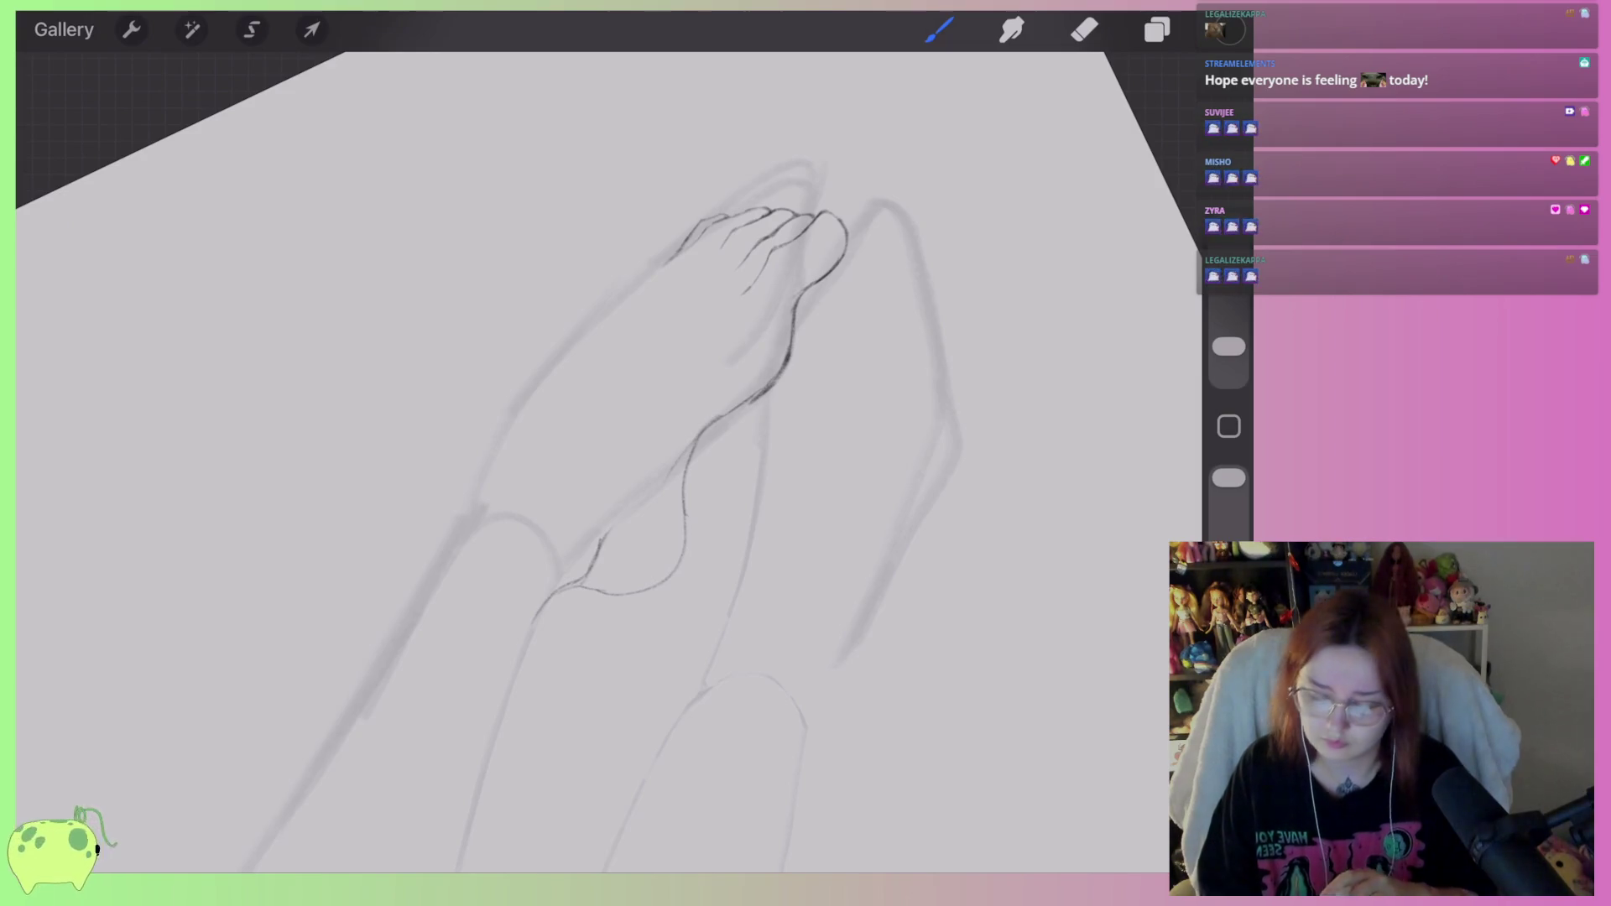
pyautogui.scroll(5, 610, 462)
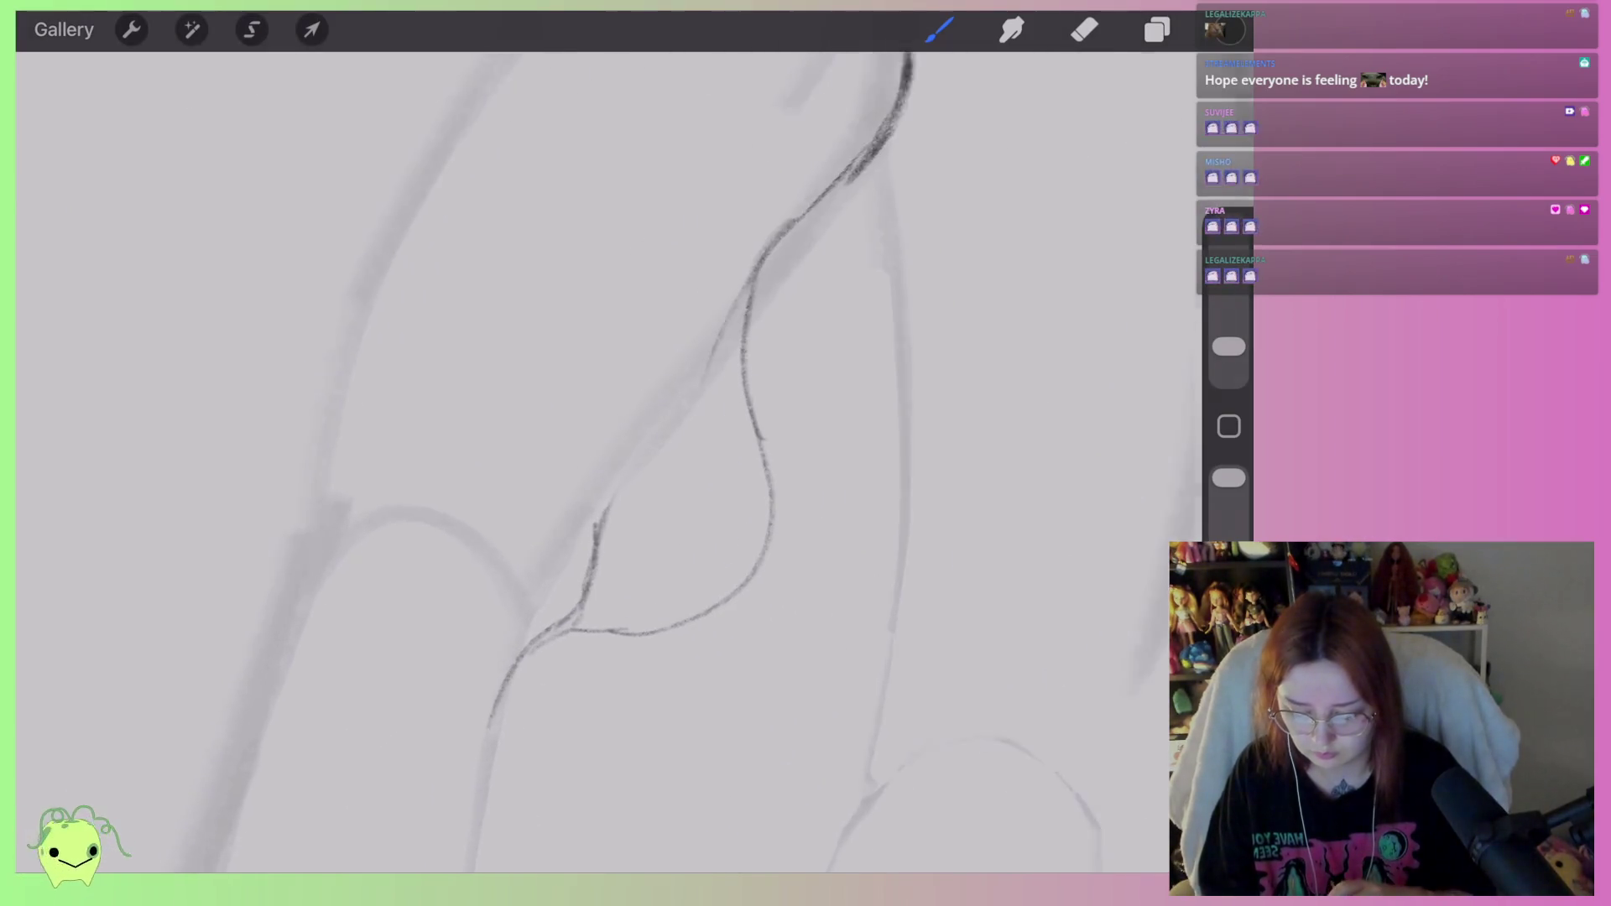
pyautogui.hscroll(-2, 703, 391)
# Erase the stray strokes near the heel of the foot.
pyautogui.click(1084, 29)
pyautogui.moveTo(625, 499); pyautogui.dragTo(532, 616)
pyautogui.moveTo(1228, 345); pyautogui.dragTo(1228, 366)
pyautogui.scroll(-5, 609, 419)
# Distort the foot lineart: rotate it slightly, stretch the lower-left corner, and raise the top-right corner.
pyautogui.click(312, 29)
pyautogui.click(714, 787)
pyautogui.moveTo(608, 253); pyautogui.dragTo(628, 248)
pyautogui.scroll(-2, 721, 387)
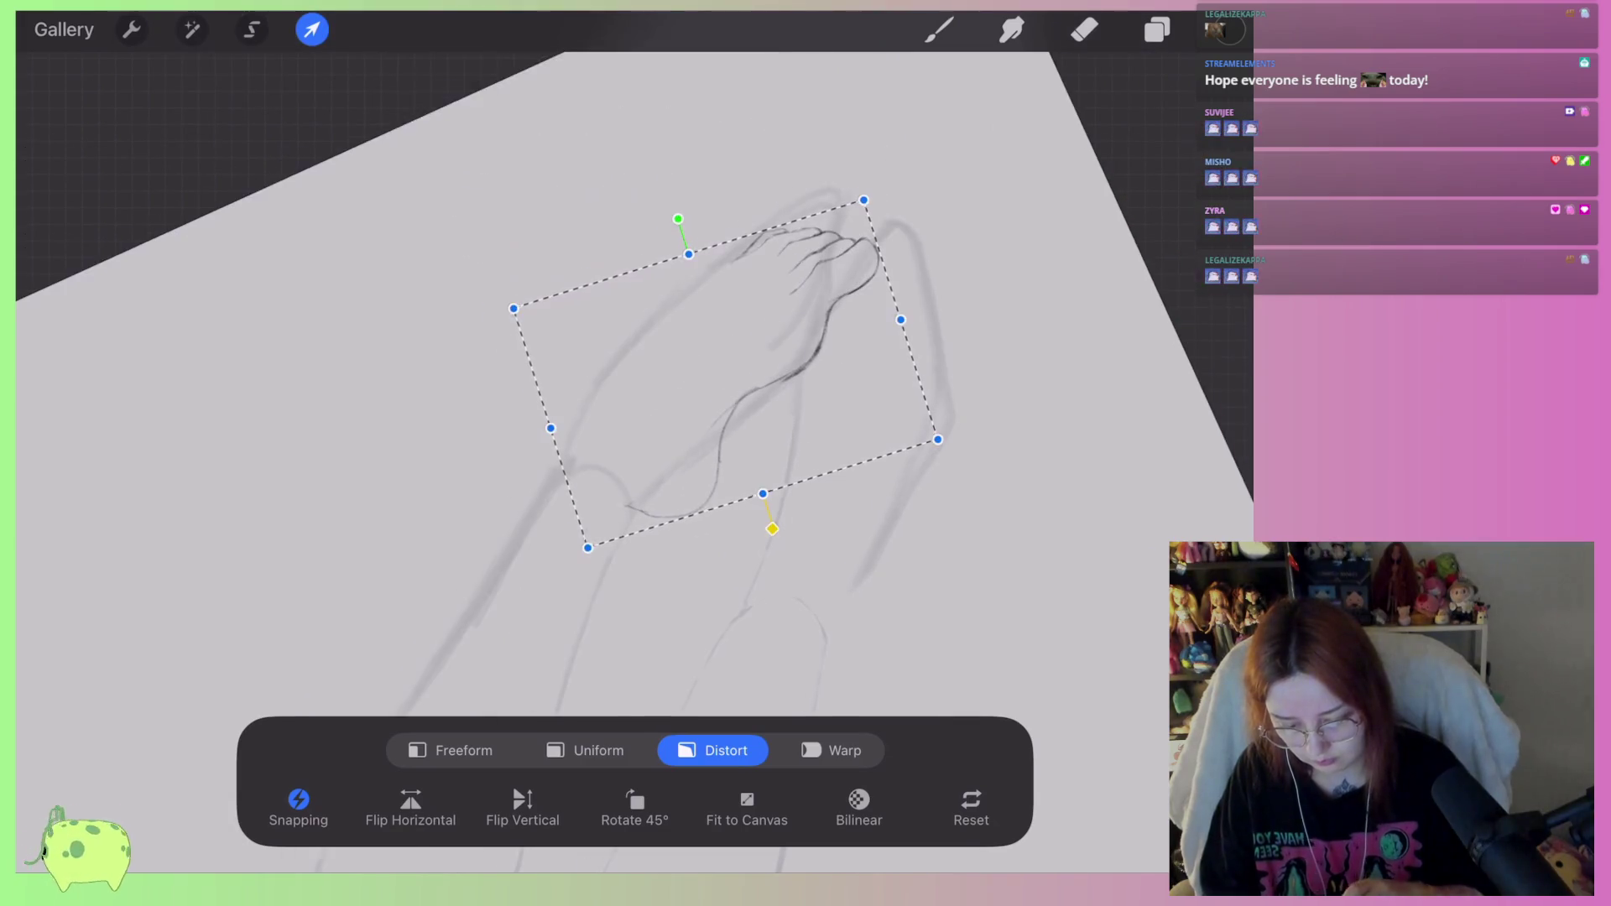
pyautogui.scroll(2, 637, 377)
pyautogui.moveTo(467, 576); pyautogui.dragTo(478, 568)
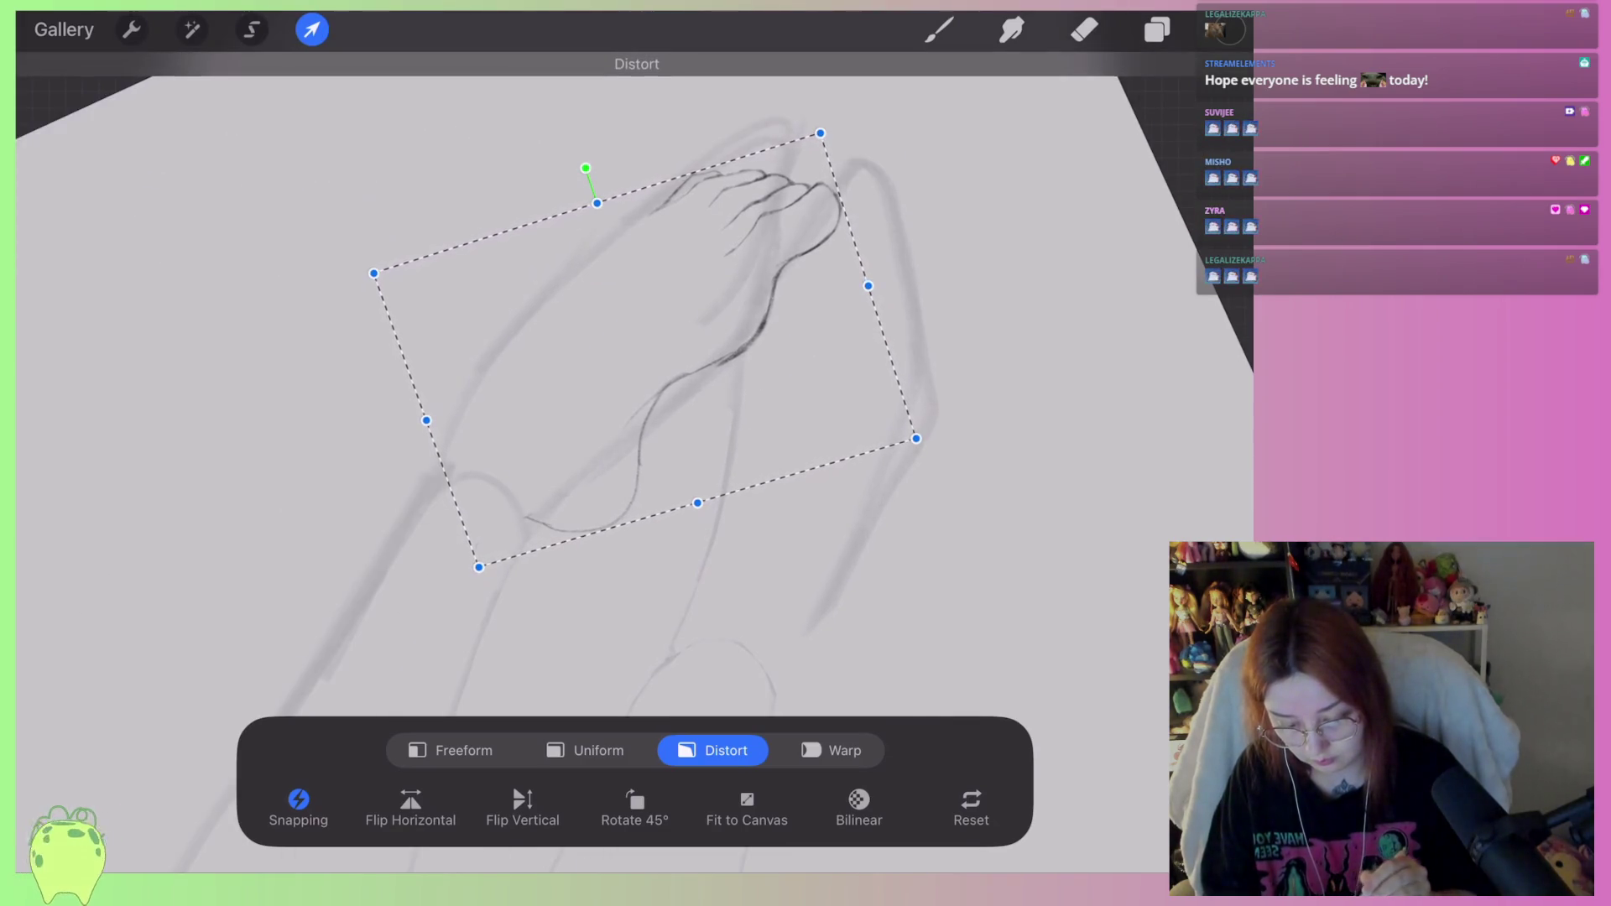
pyautogui.moveTo(821, 132); pyautogui.dragTo(823, 122)
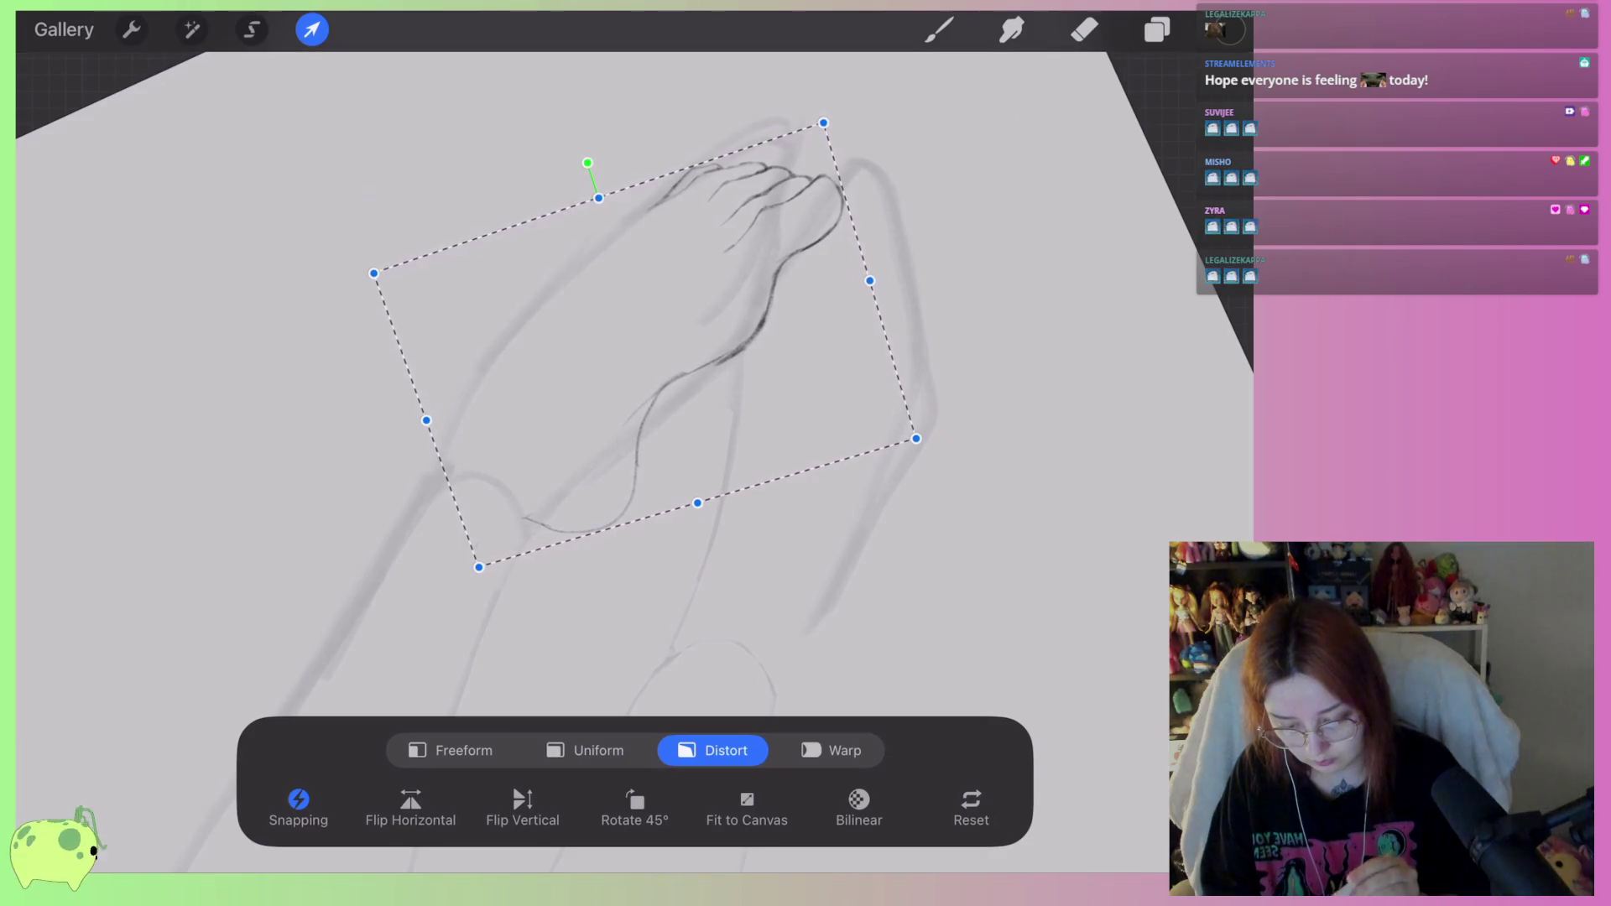
pyautogui.click(1084, 29)
pyautogui.scroll(5, 638, 377)
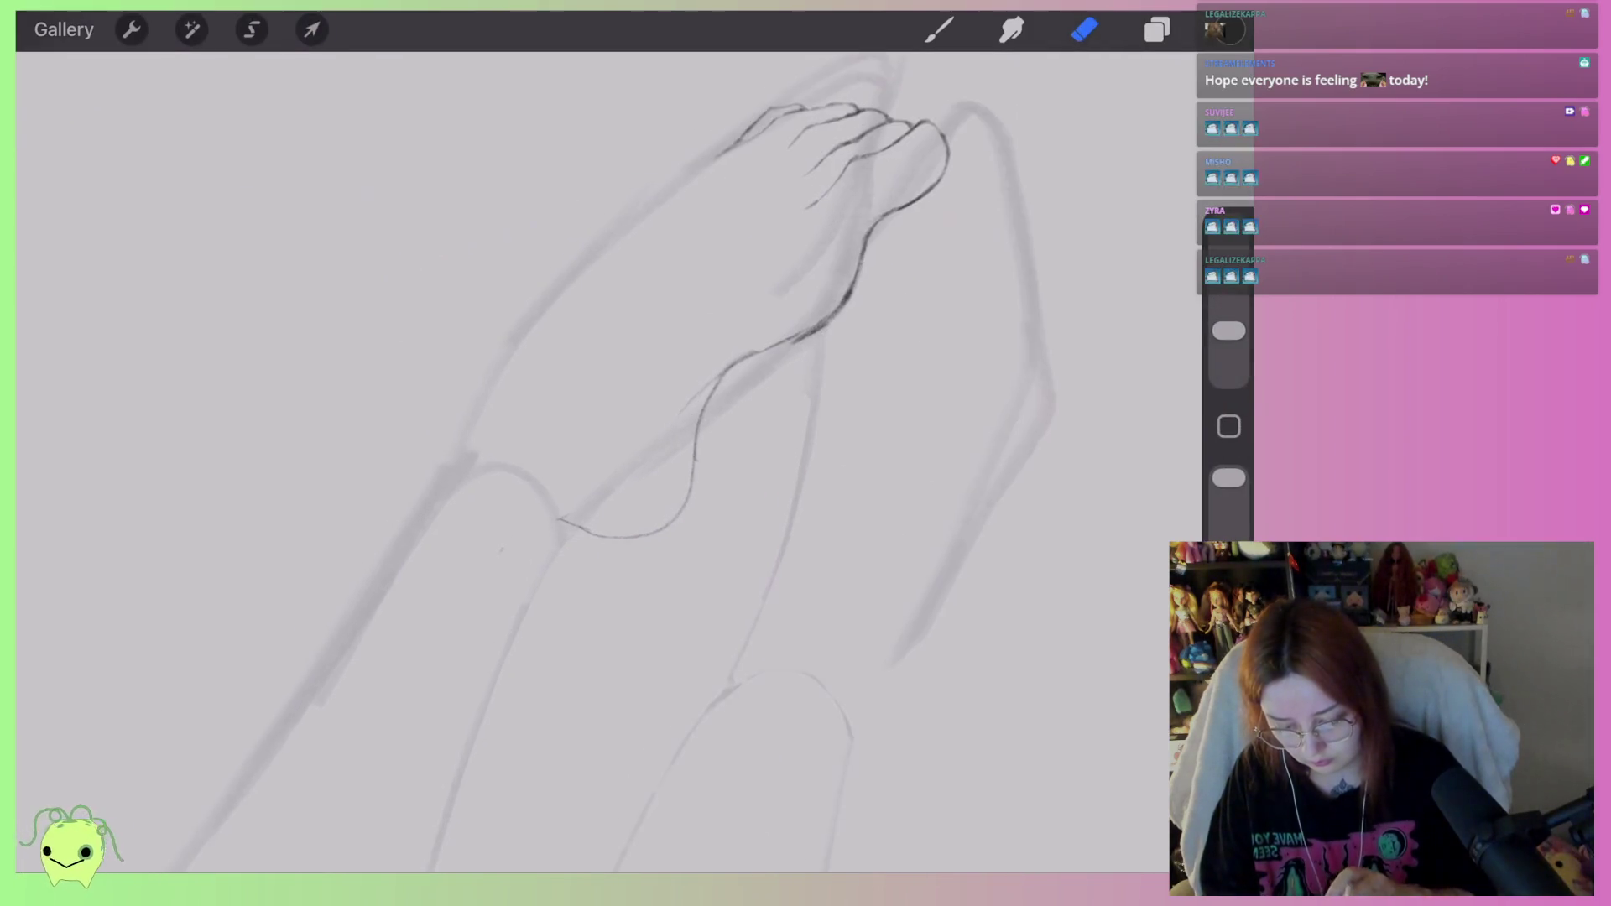
# Erase the curved lower-leg stroke and draw a new line along the lower leg.
pyautogui.moveTo(844, 286)
pyautogui.mouseDown()
pyautogui.moveTo(789, 398)
pyautogui.moveTo(637, 546)
pyautogui.moveTo(537, 508)
pyautogui.moveTo(442, 684)
pyautogui.mouseUp()
pyautogui.click(939, 30)
pyautogui.moveTo(560, 523); pyautogui.dragTo(597, 488)
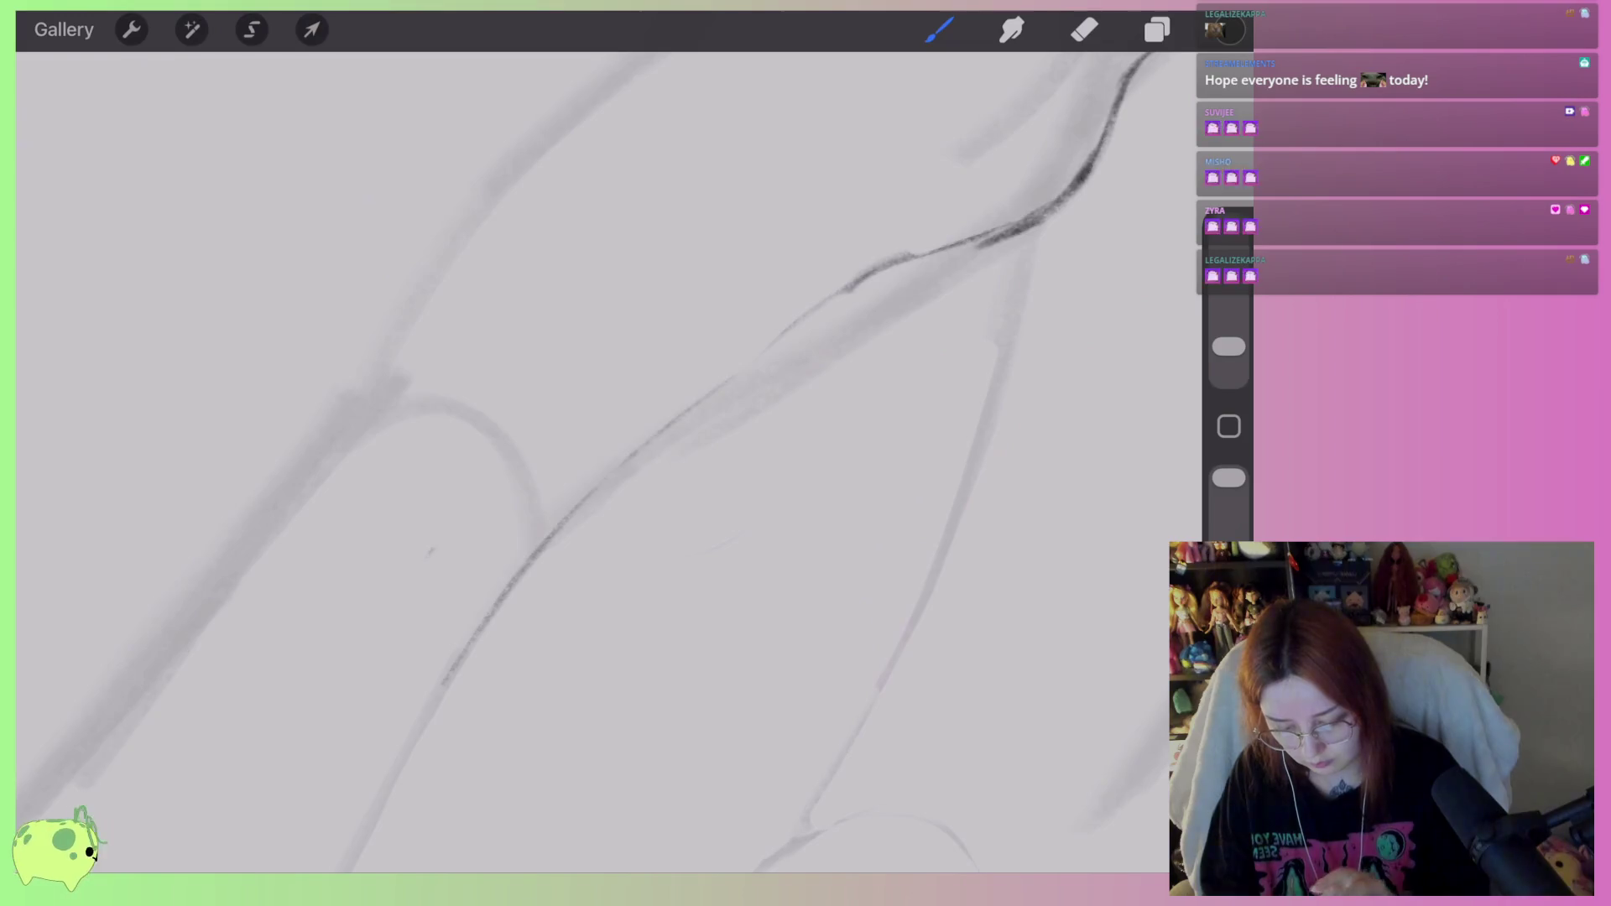
pyautogui.scroll(5, 638, 378)
pyautogui.scroll(2, 654, 671)
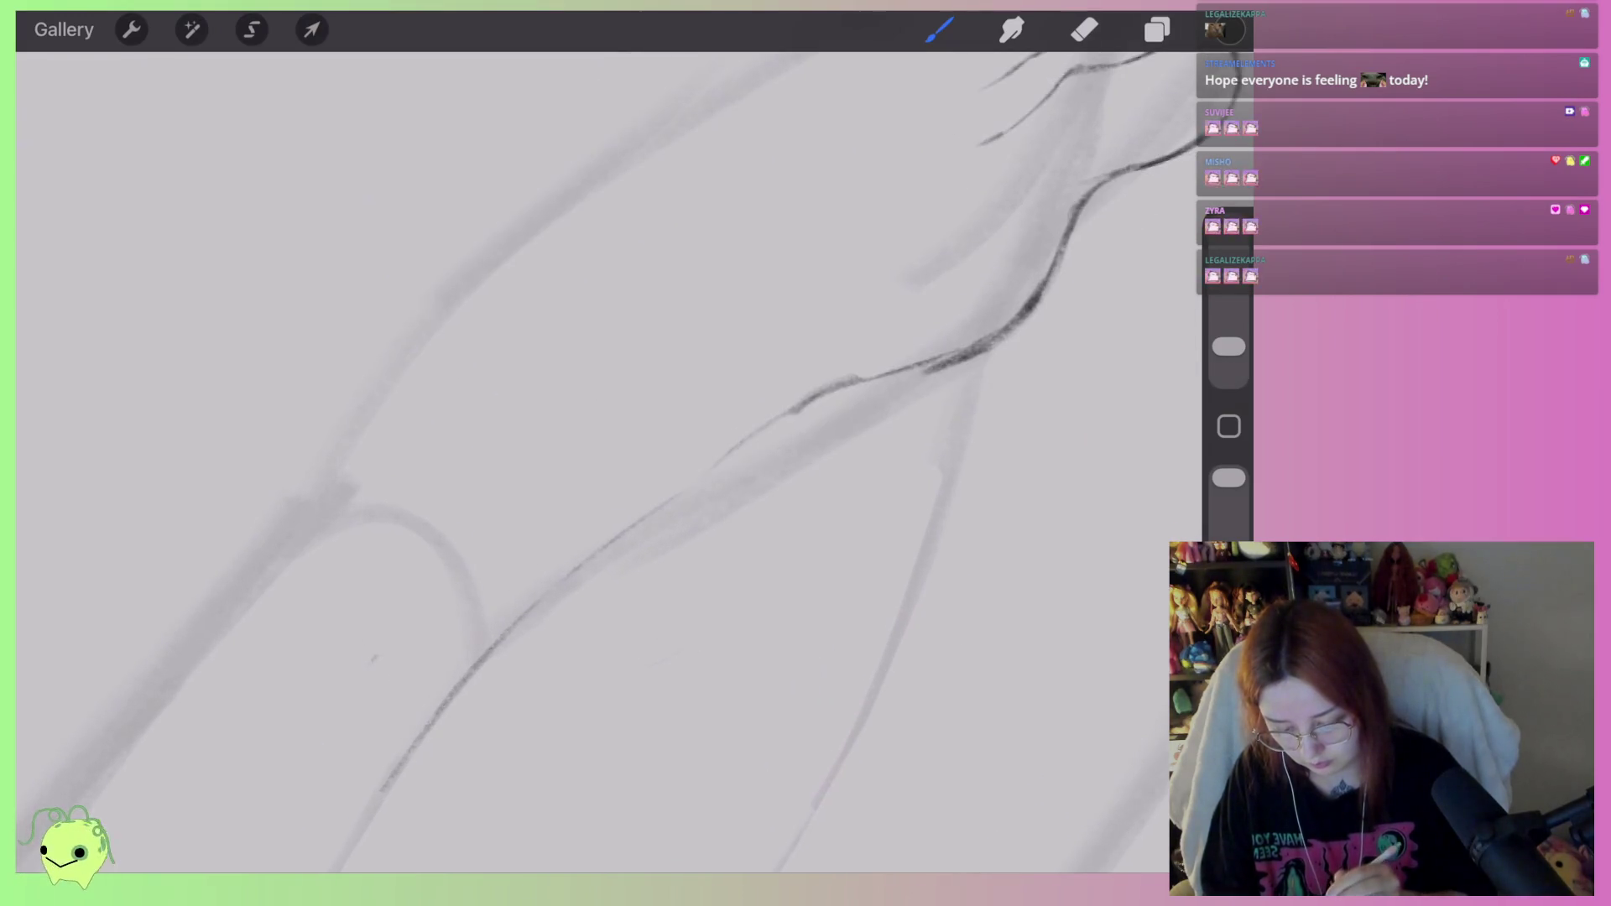
# Draw a pencil line along the side of the foot, undoing a blotchy extra stroke.
pyautogui.moveTo(514, 635); pyautogui.dragTo(756, 462)
pyautogui.scroll(-3, 605, 462)
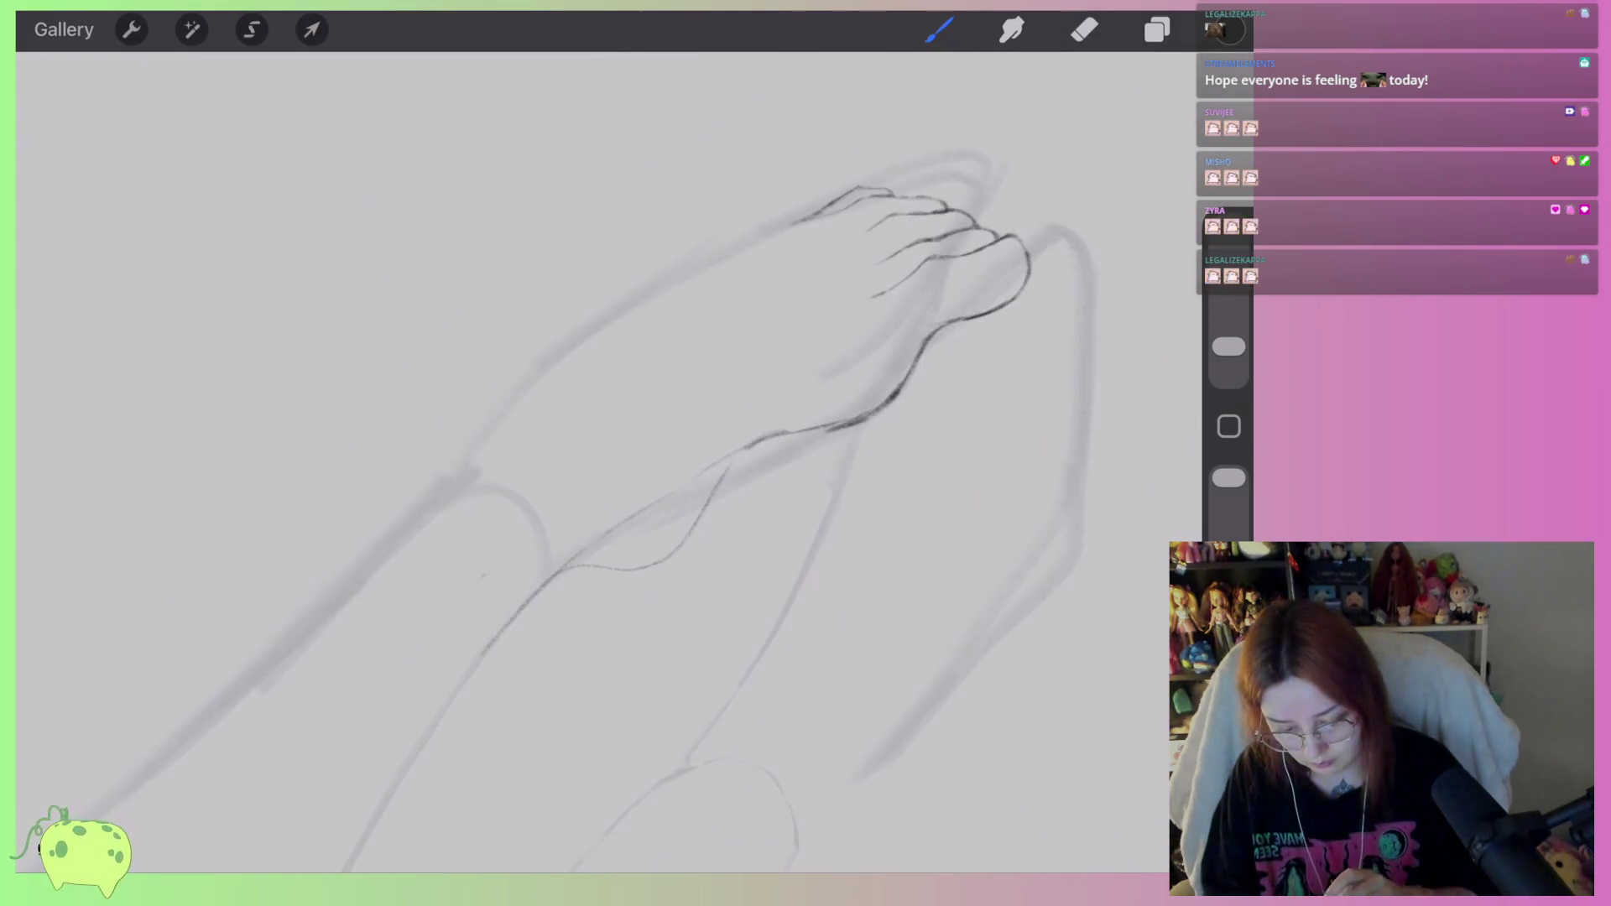
pyautogui.scroll(3, 604, 461)
pyautogui.scroll(2, 604, 462)
pyautogui.moveTo(826, 305)
pyautogui.mouseDown()
pyautogui.moveTo(796, 328)
pyautogui.moveTo(824, 304)
pyautogui.moveTo(737, 521)
pyautogui.moveTo(602, 625)
pyautogui.moveTo(466, 653)
pyautogui.moveTo(411, 723)
pyautogui.mouseUp()
pyautogui.hotkey('ctrl', 'z')
pyautogui.scroll(3, 604, 461)
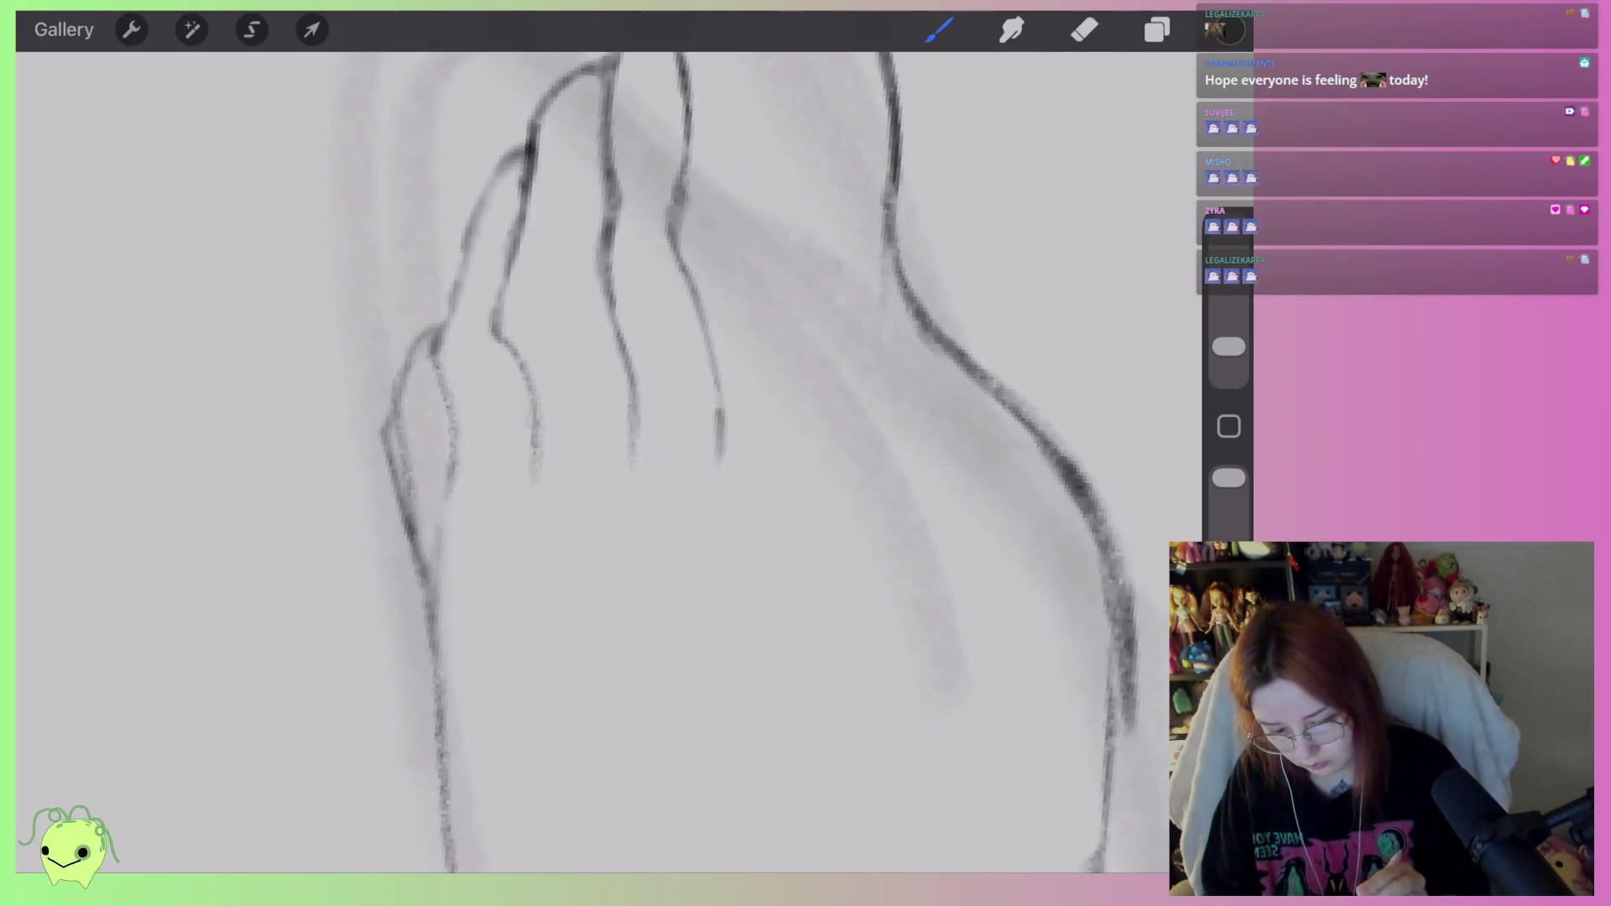
# Erase parts of the foot's left outline and the dark curve along the foot.
pyautogui.click(1085, 30)
pyautogui.moveTo(385, 424); pyautogui.dragTo(401, 516)
pyautogui.scroll(-5, 604, 462)
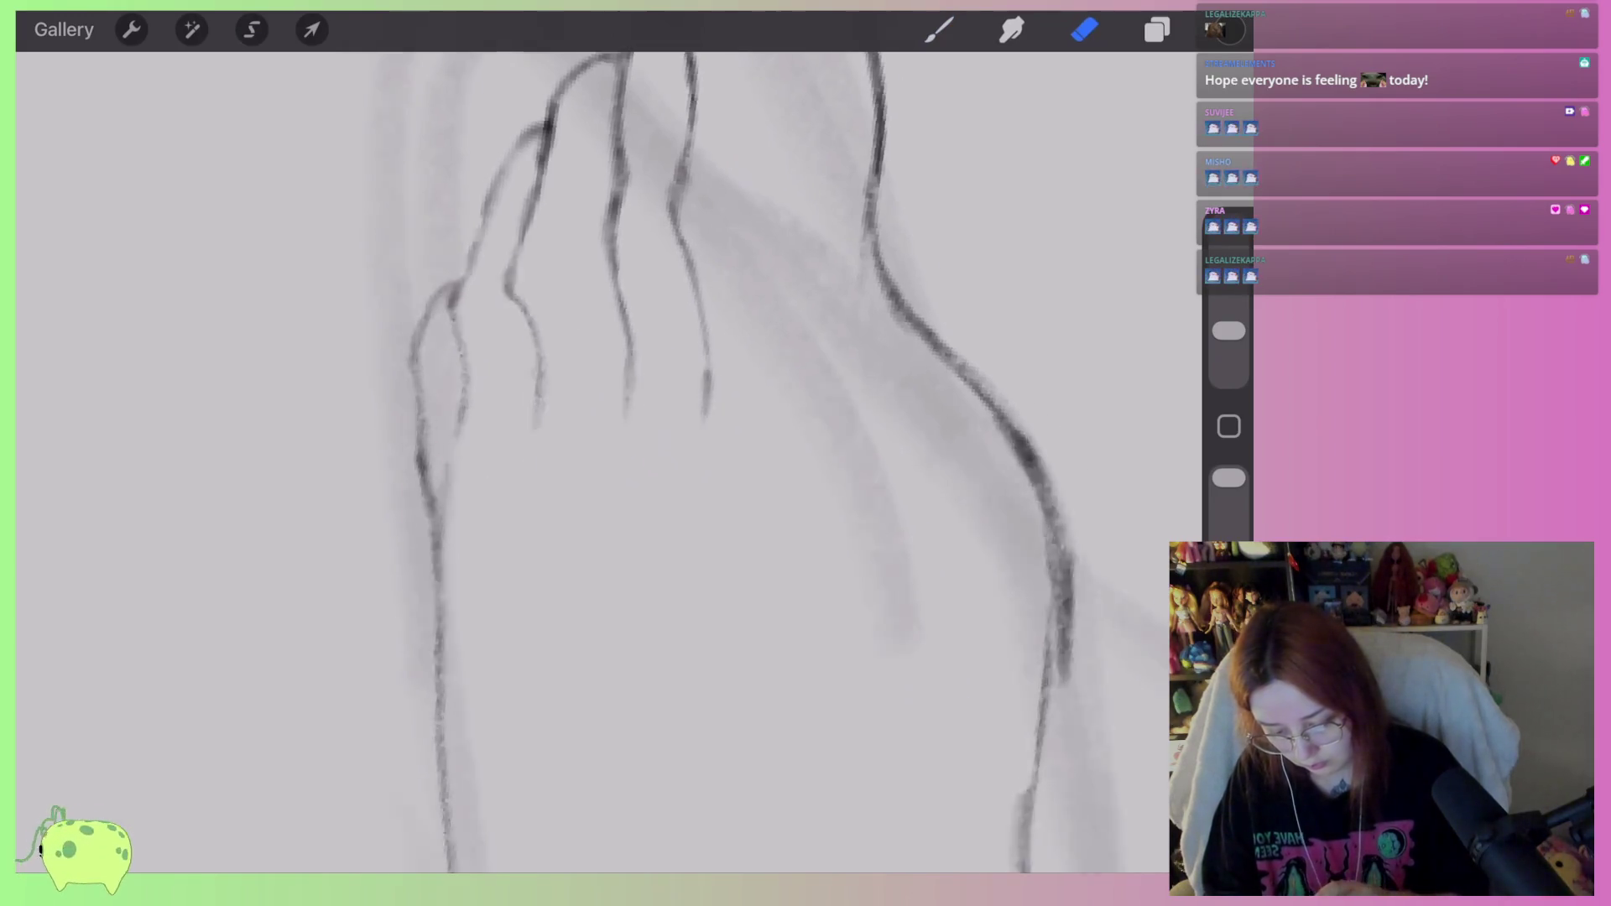
pyautogui.scroll(3, 605, 462)
pyautogui.scroll(-5, 604, 461)
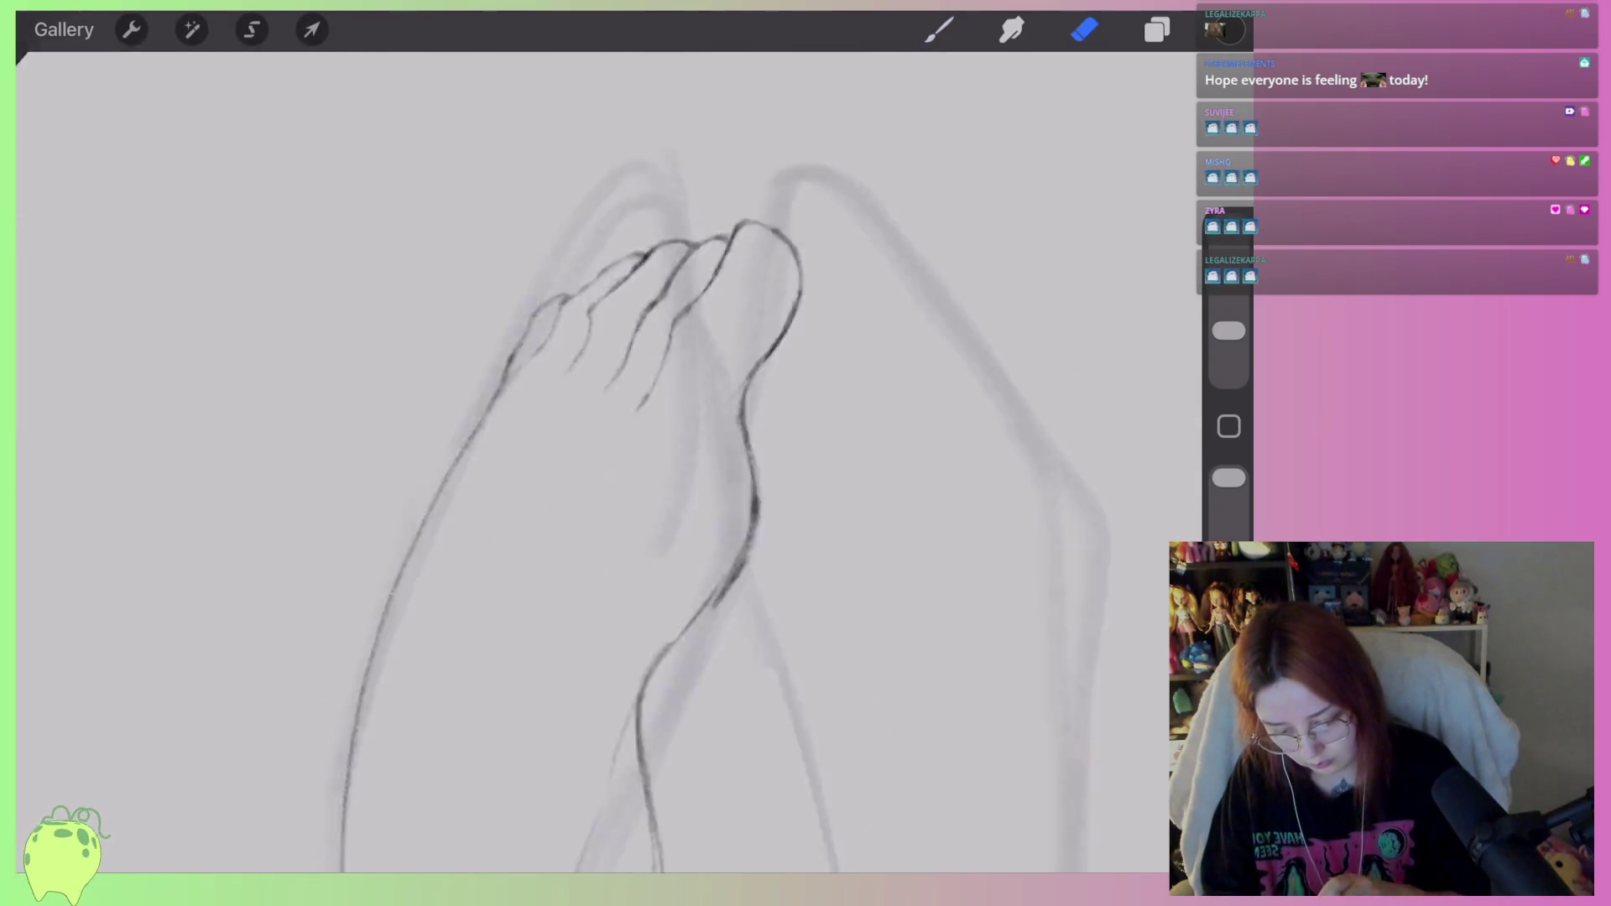
pyautogui.scroll(5, 604, 461)
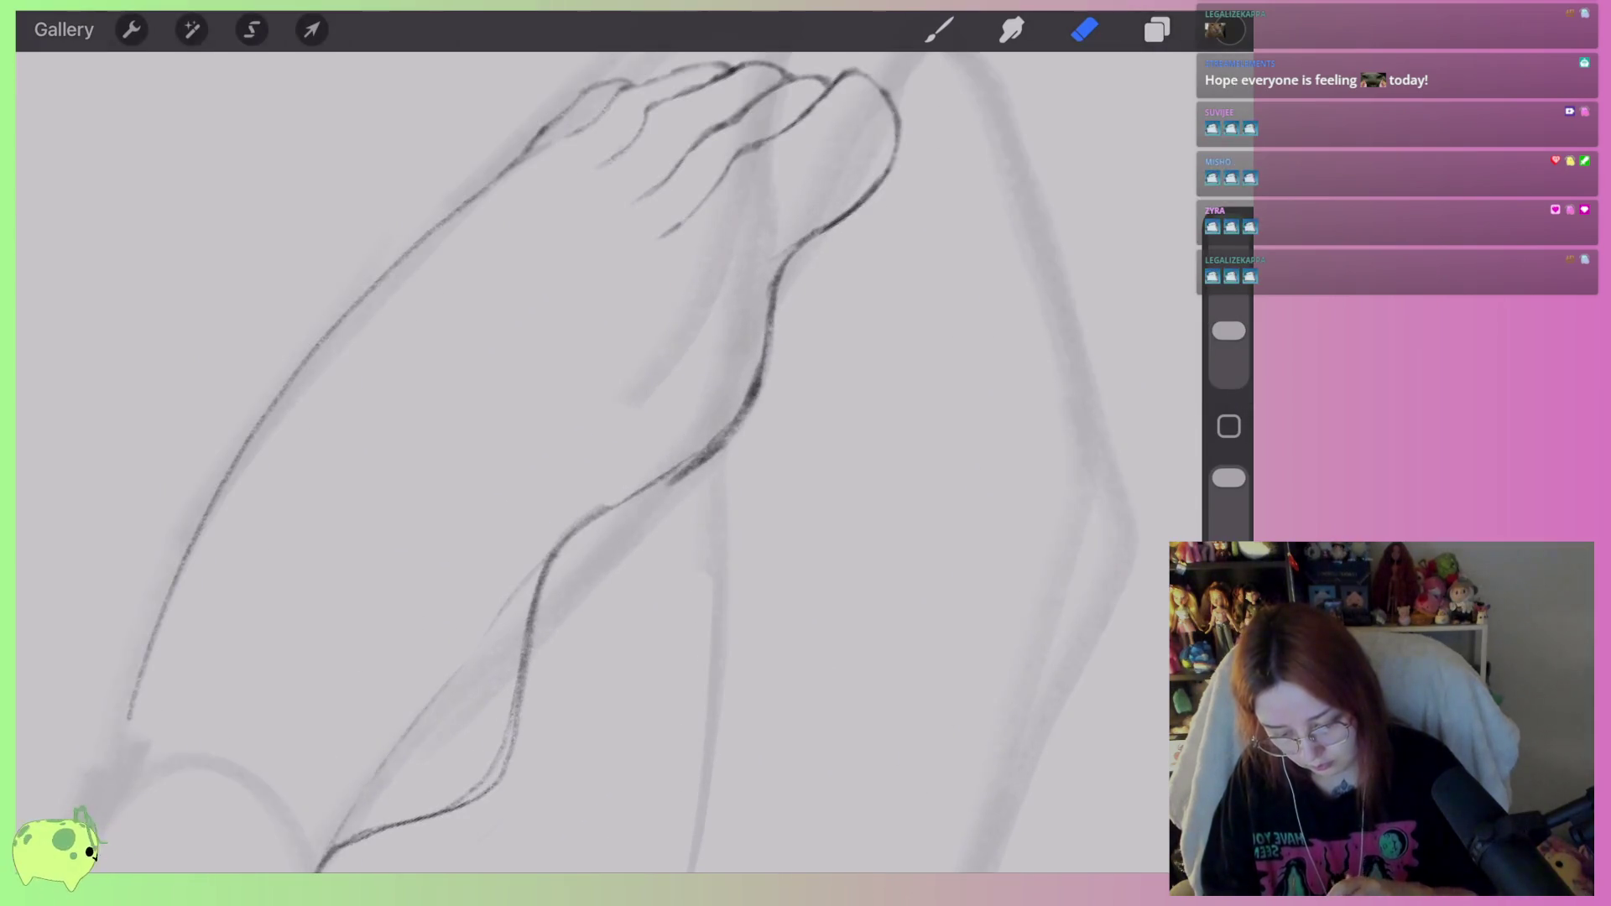
pyautogui.scroll(3, 605, 462)
pyautogui.moveTo(710, 378)
pyautogui.mouseDown()
pyautogui.moveTo(622, 432)
pyautogui.moveTo(801, 332)
pyautogui.moveTo(683, 379)
pyautogui.moveTo(563, 480)
pyautogui.moveTo(653, 406)
pyautogui.moveTo(799, 335)
pyautogui.moveTo(575, 458)
pyautogui.moveTo(565, 539)
pyautogui.mouseUp()
# Clean up the doubled strokes along the foot curve and at its top.
pyautogui.click(939, 29)
pyautogui.click(1084, 29)
pyautogui.moveTo(721, 367)
pyautogui.mouseDown()
pyautogui.moveTo(540, 471)
pyautogui.moveTo(577, 541)
pyautogui.mouseUp()
pyautogui.moveTo(804, 329)
pyautogui.mouseDown()
pyautogui.moveTo(838, 251)
pyautogui.moveTo(823, 302)
pyautogui.mouseUp()
pyautogui.scroll(-5, 587, 419)
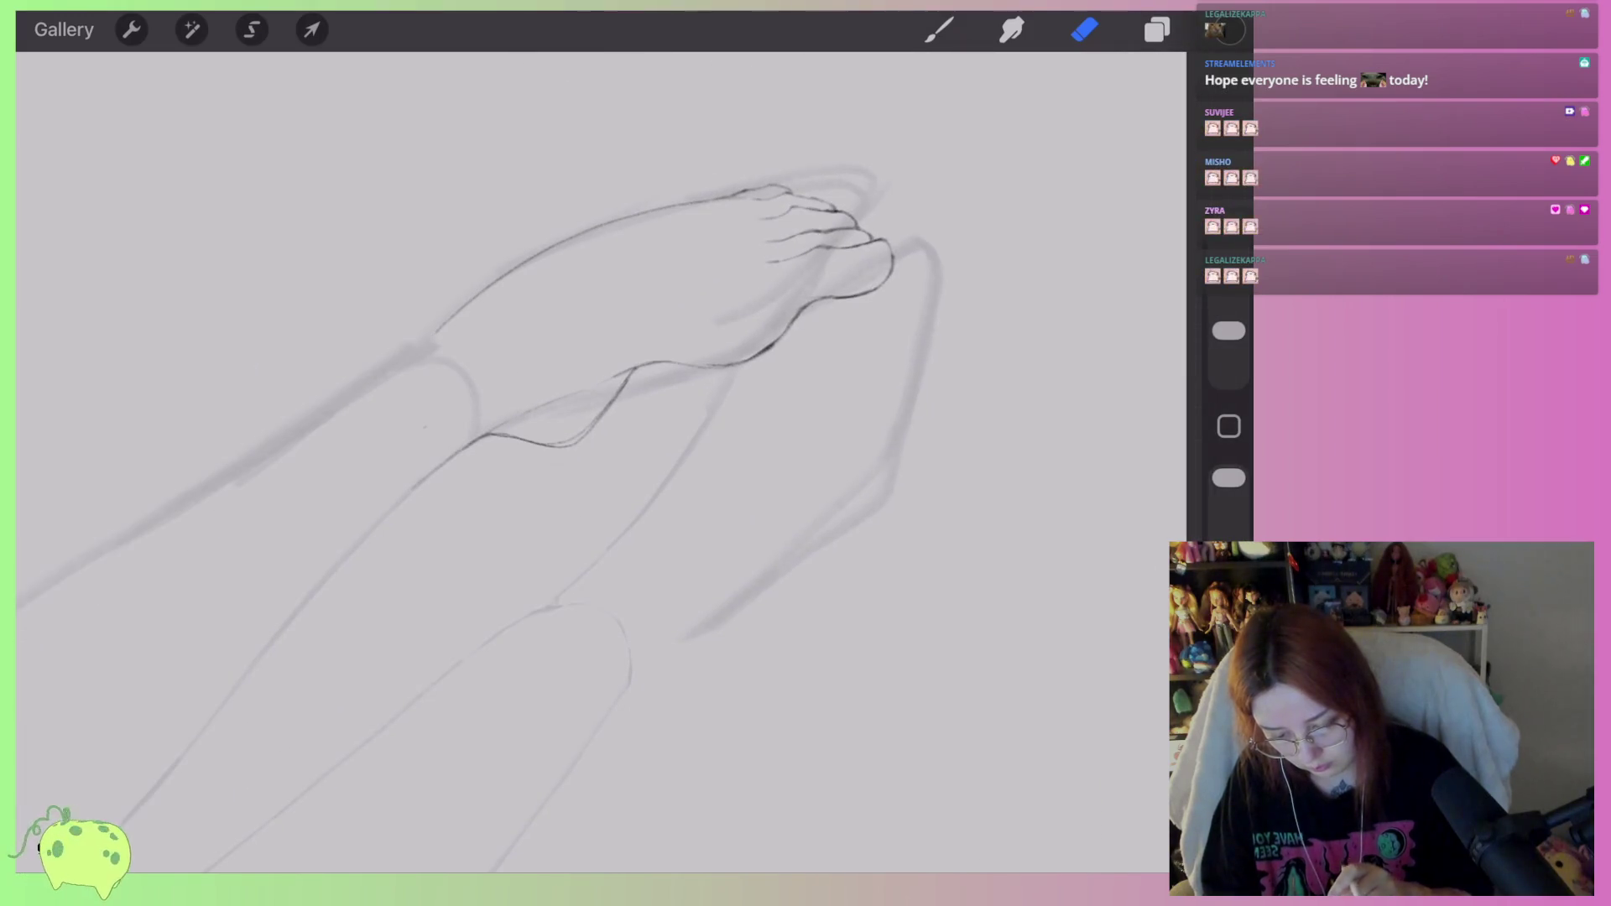
pyautogui.scroll(-5, 587, 419)
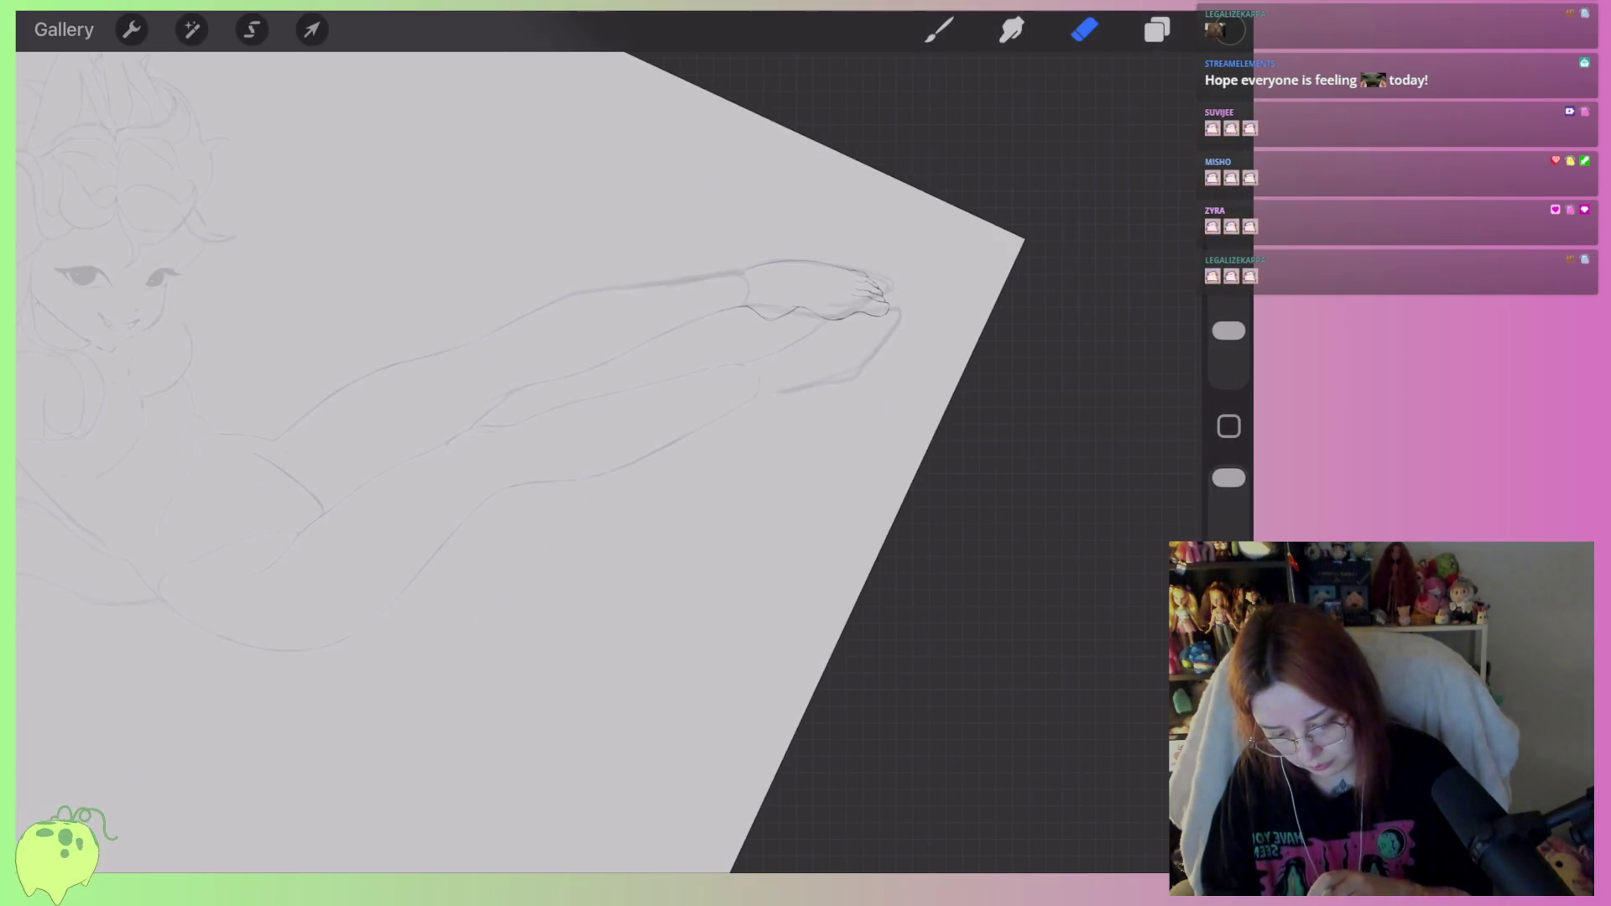
pyautogui.scroll(5, 587, 419)
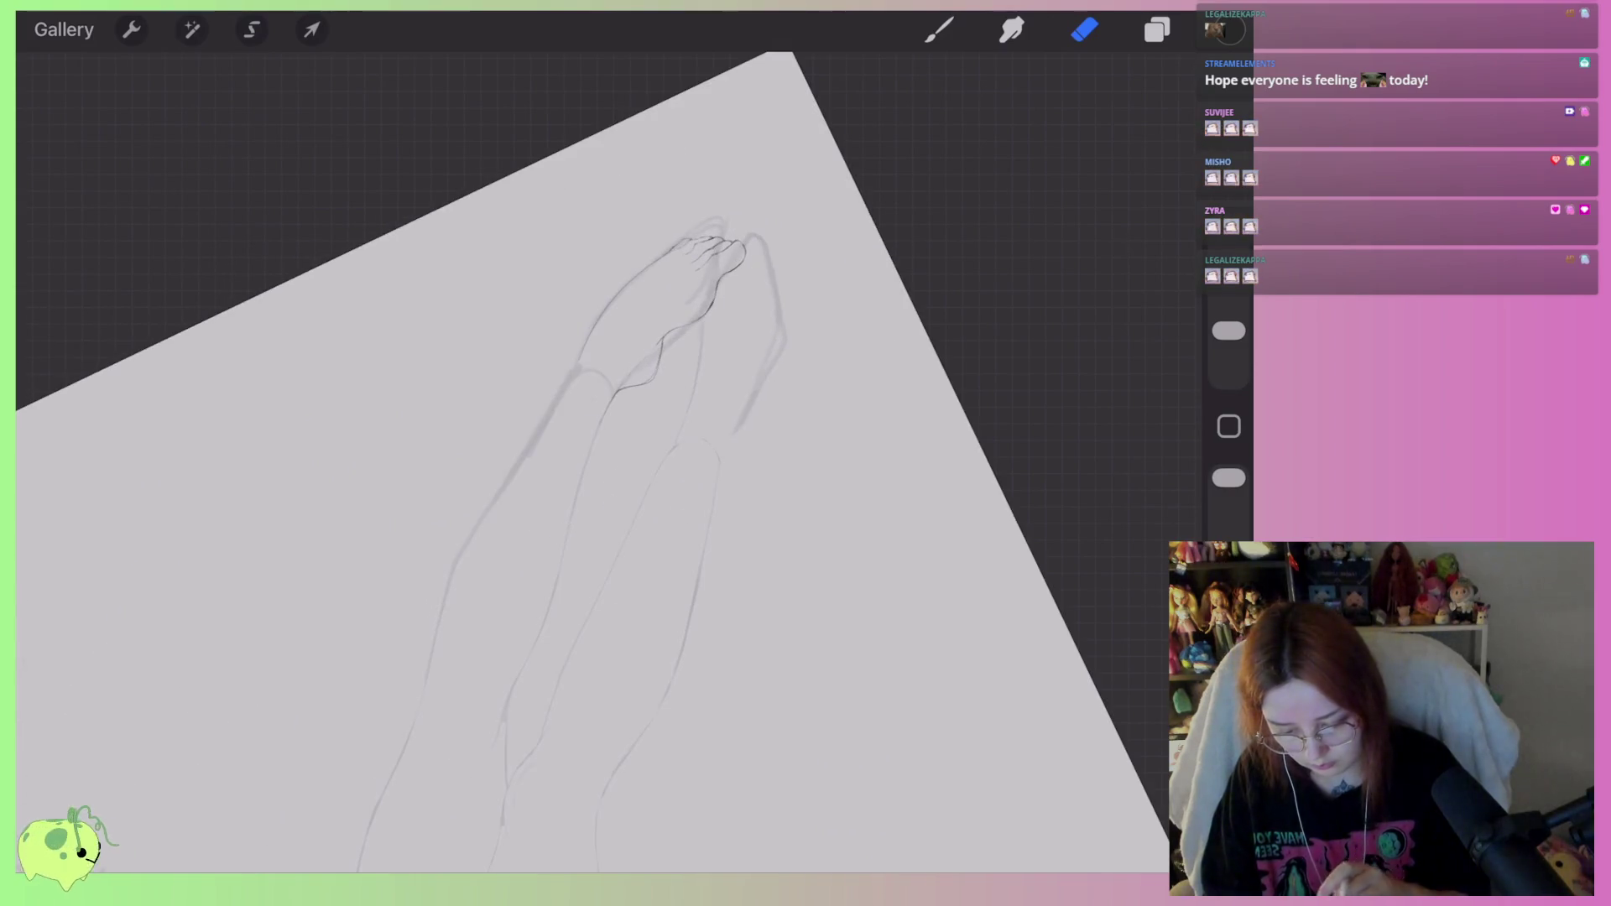
# Freehand-select the toes and distort them, pulling the left and right corners outward and nudging the edges.
pyautogui.scroll(5, 588, 419)
pyautogui.click(251, 29)
pyautogui.moveTo(649, 350)
pyautogui.mouseDown()
pyautogui.moveTo(736, 359)
pyautogui.moveTo(540, 269)
pyautogui.moveTo(649, 350)
pyautogui.mouseUp()
pyautogui.click(312, 30)
pyautogui.moveTo(531, 283); pyautogui.dragTo(510, 300)
pyautogui.moveTo(814, 302); pyautogui.dragTo(831, 287)
pyautogui.moveTo(720, 352); pyautogui.dragTo(714, 353)
pyautogui.click(624, 233)
pyautogui.moveTo(625, 234); pyautogui.dragTo(622, 236)
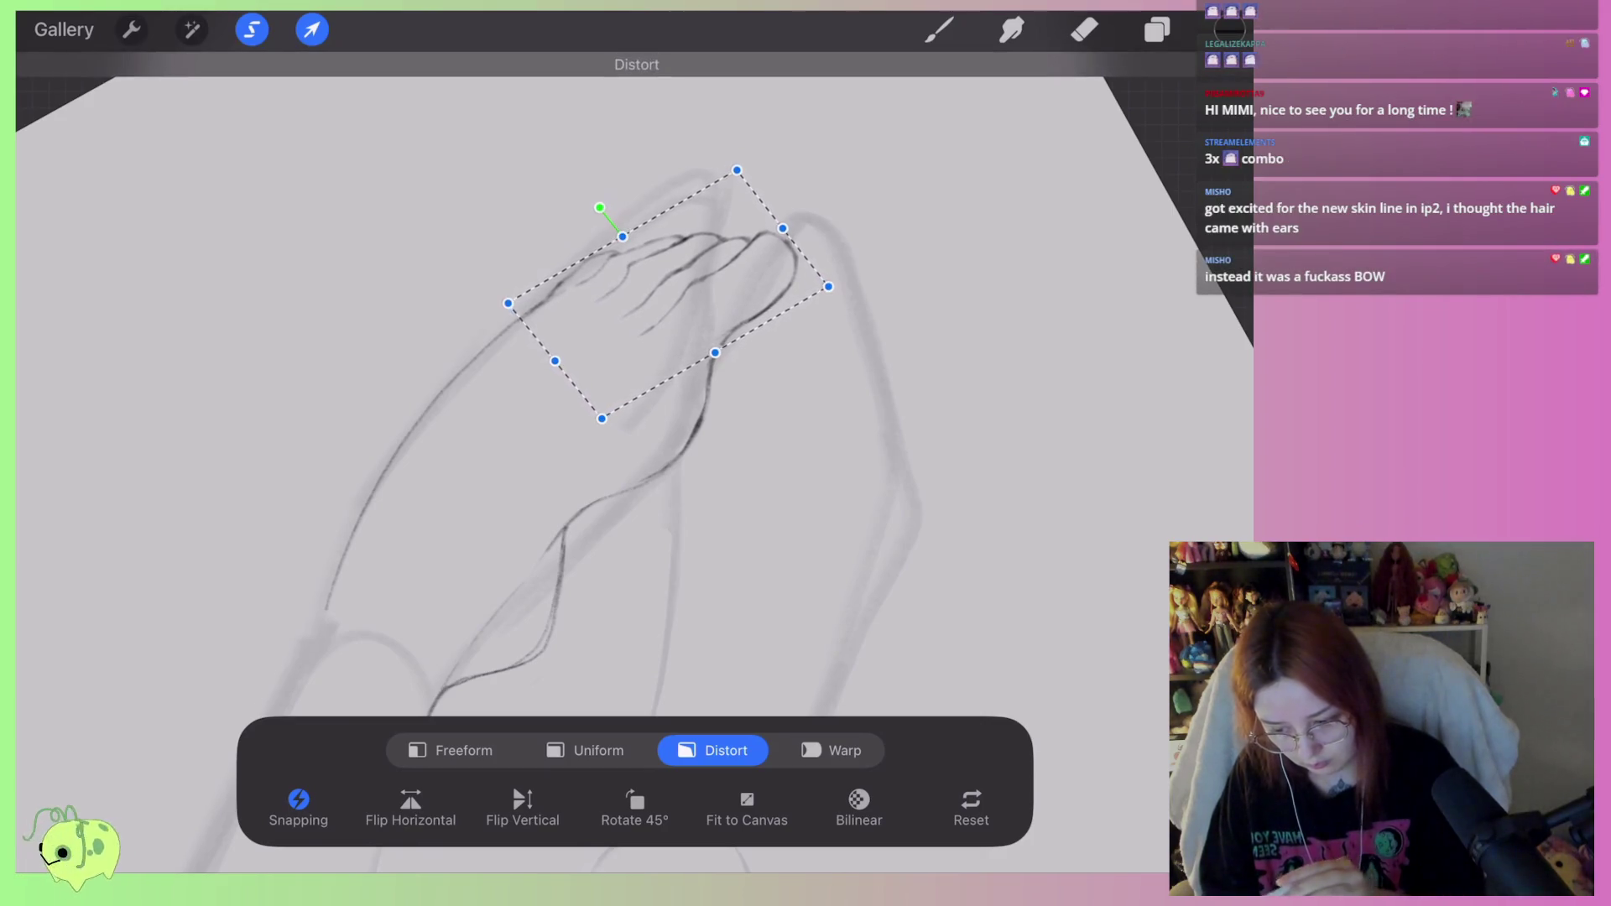
pyautogui.click(1084, 29)
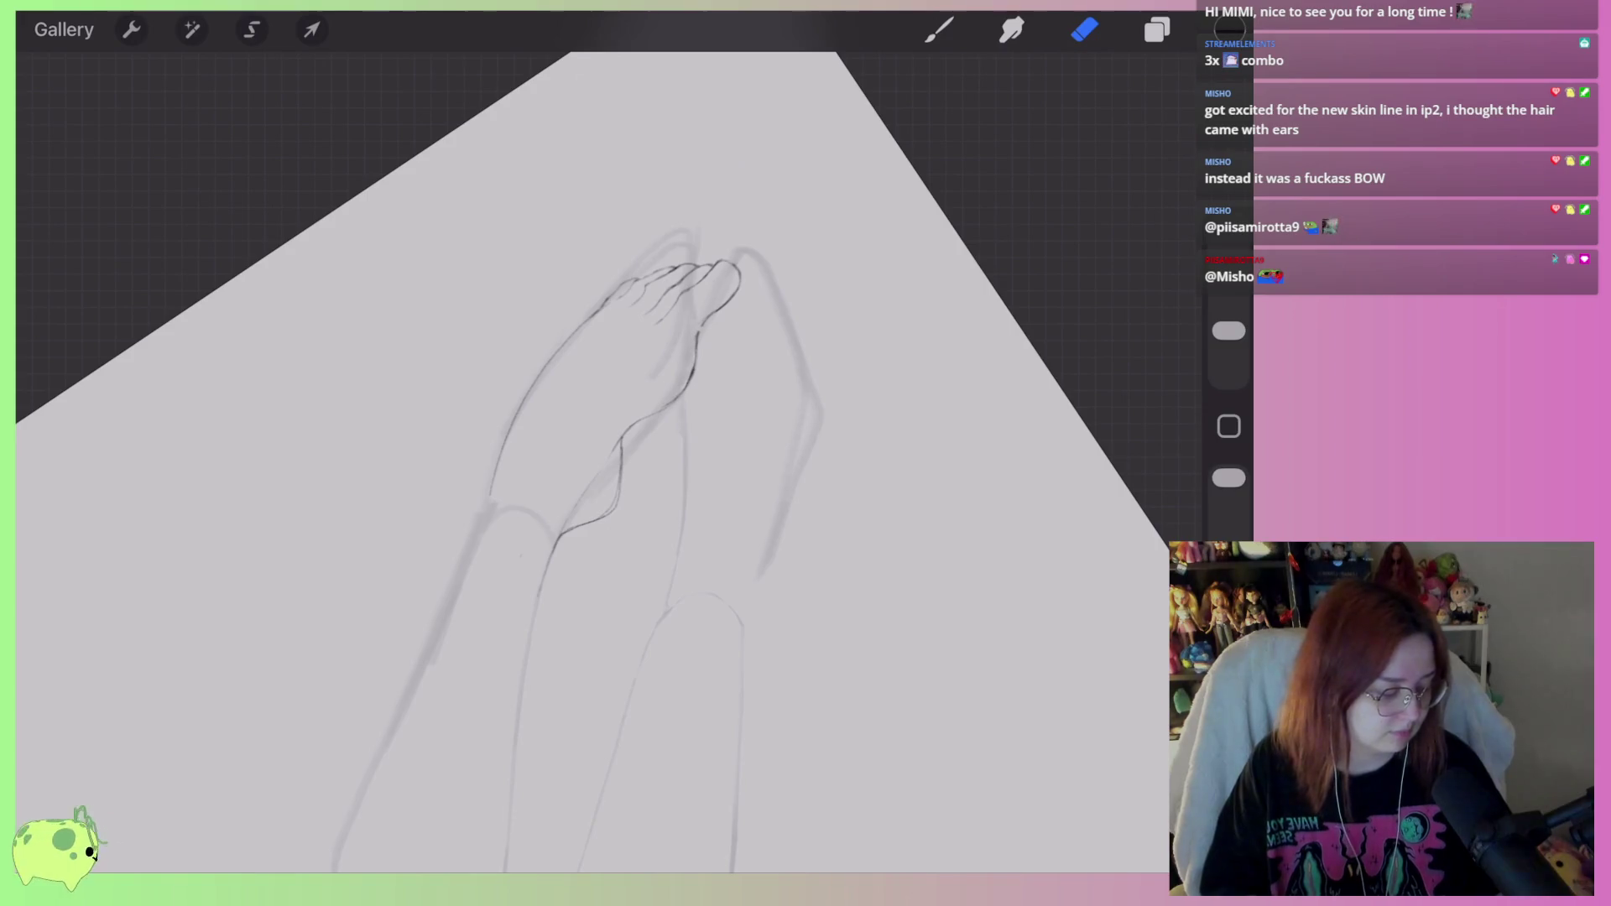
pyautogui.click(1158, 30)
# Turn the hidden second-foot layer back on and select Layer 3.
pyautogui.click(1146, 239)
pyautogui.scroll(2, 571, 420)
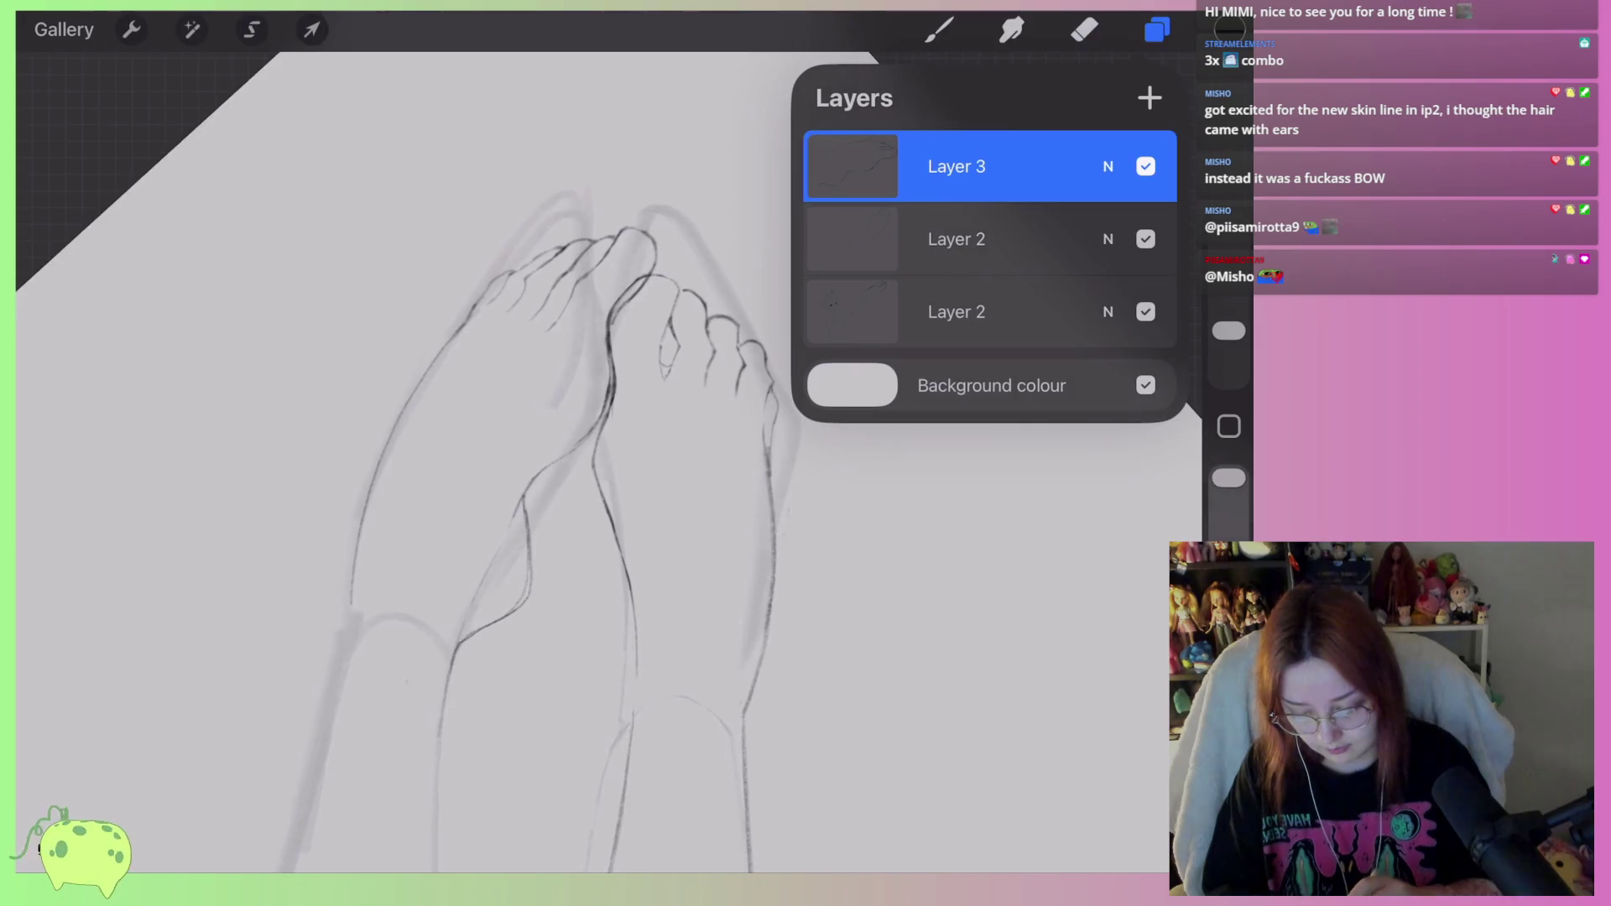
pyautogui.click(957, 239)
pyautogui.hscroll(-3, 570, 461)
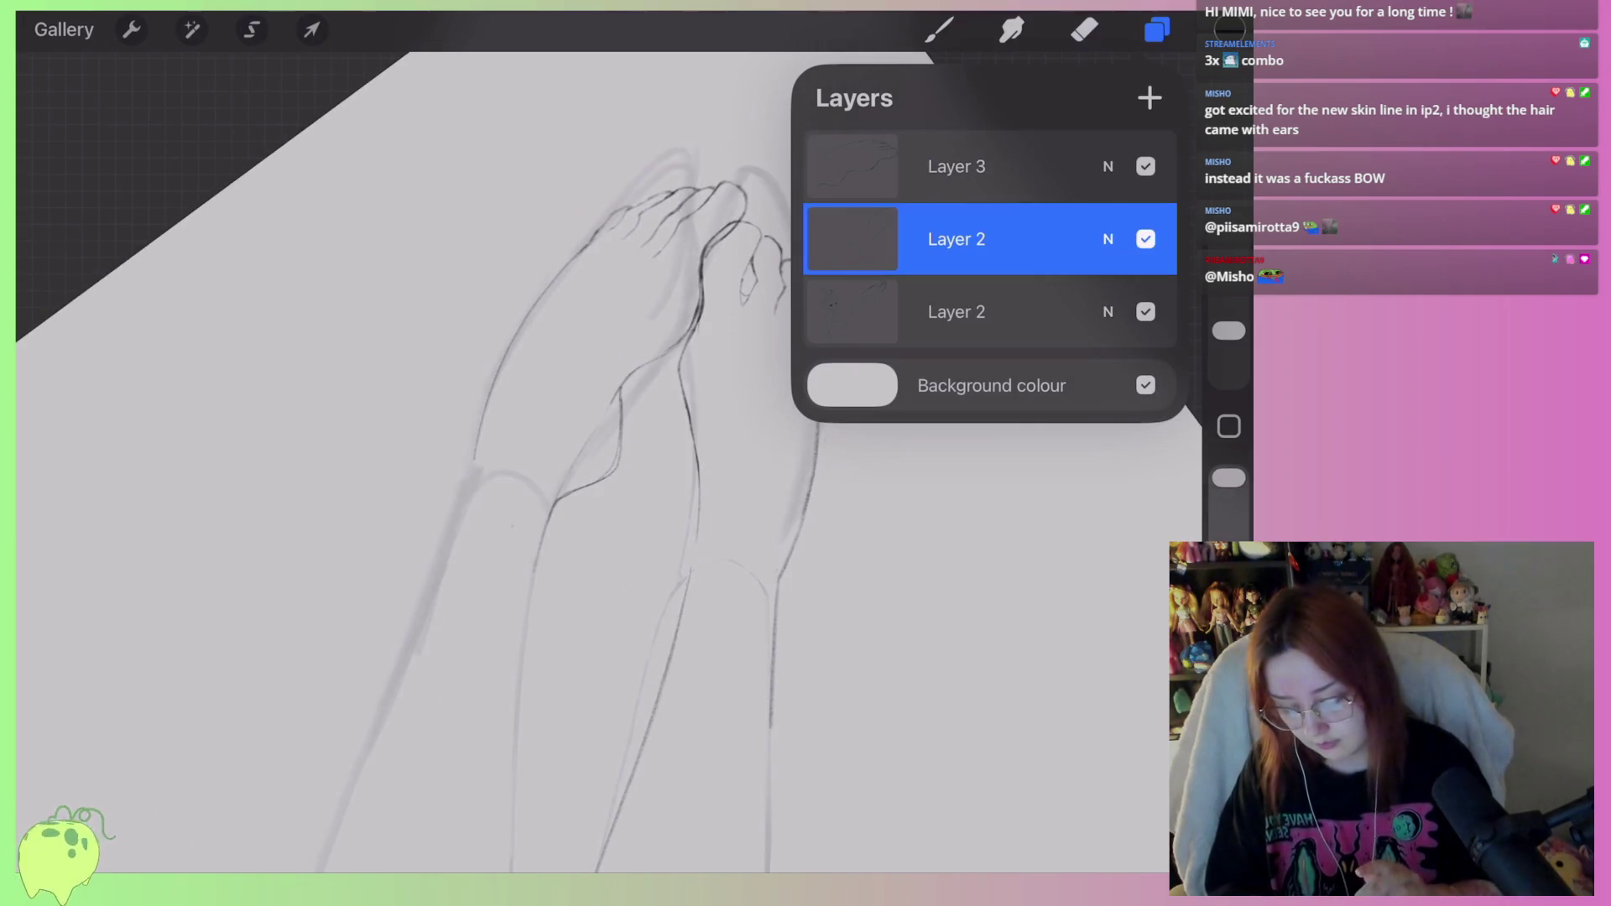
pyautogui.click(956, 166)
# Transform the second foot, moving it slightly down-left and pulling its lower corner upward.
pyautogui.click(312, 29)
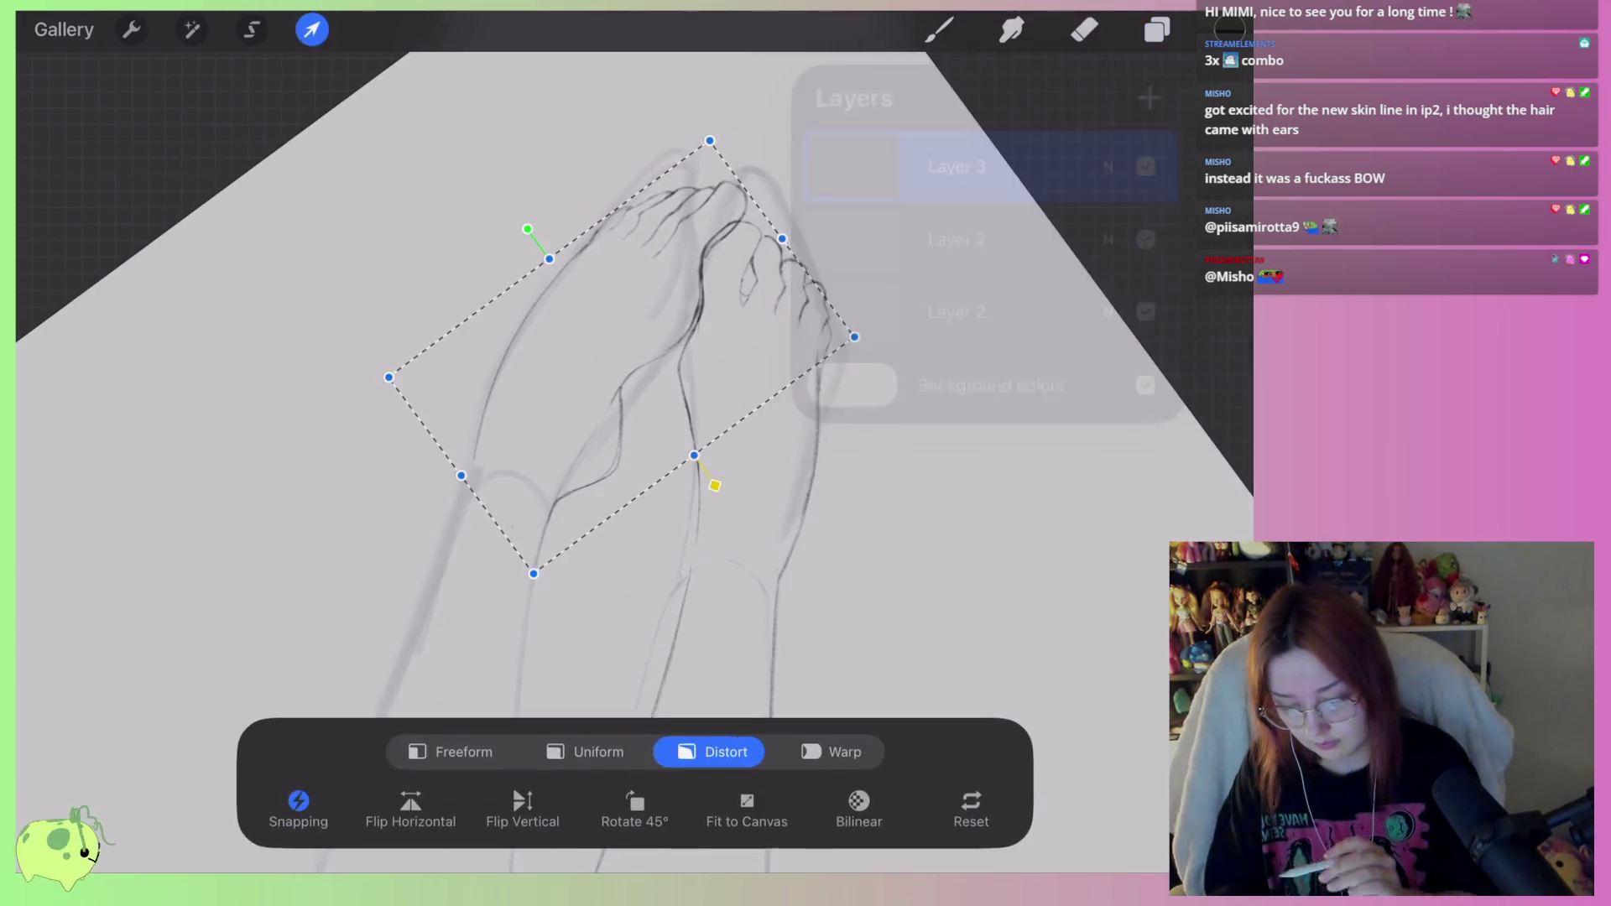
pyautogui.scroll(2, 616, 336)
pyautogui.moveTo(621, 335); pyautogui.dragTo(614, 346)
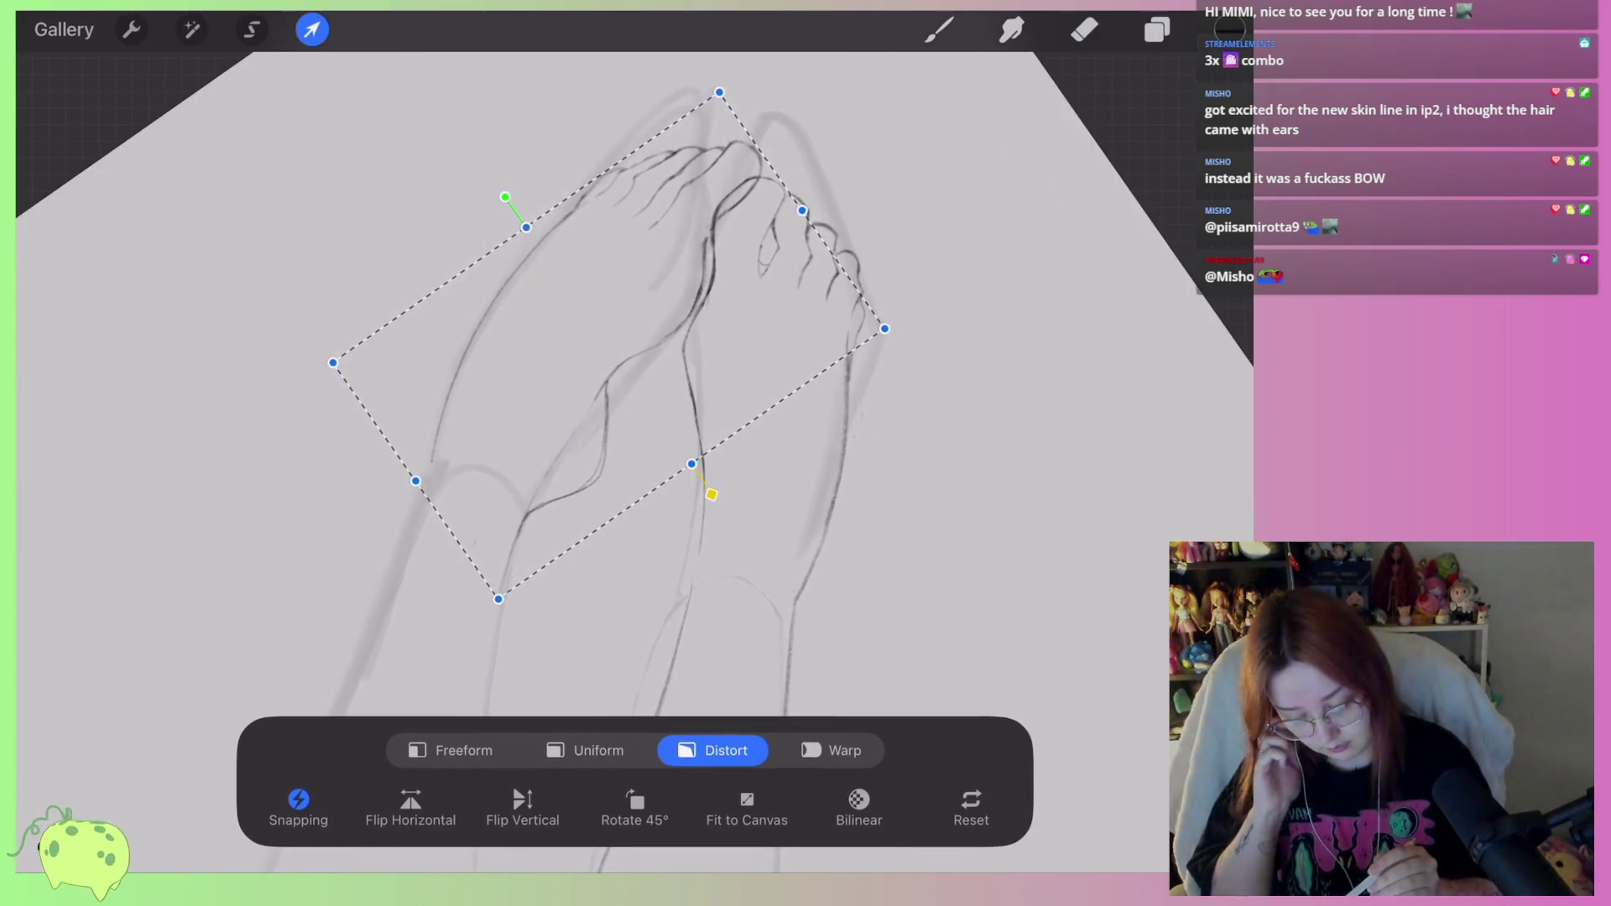
pyautogui.scroll(-2, 617, 335)
pyautogui.scroll(-1, 617, 369)
pyautogui.moveTo(527, 576); pyautogui.dragTo(535, 551)
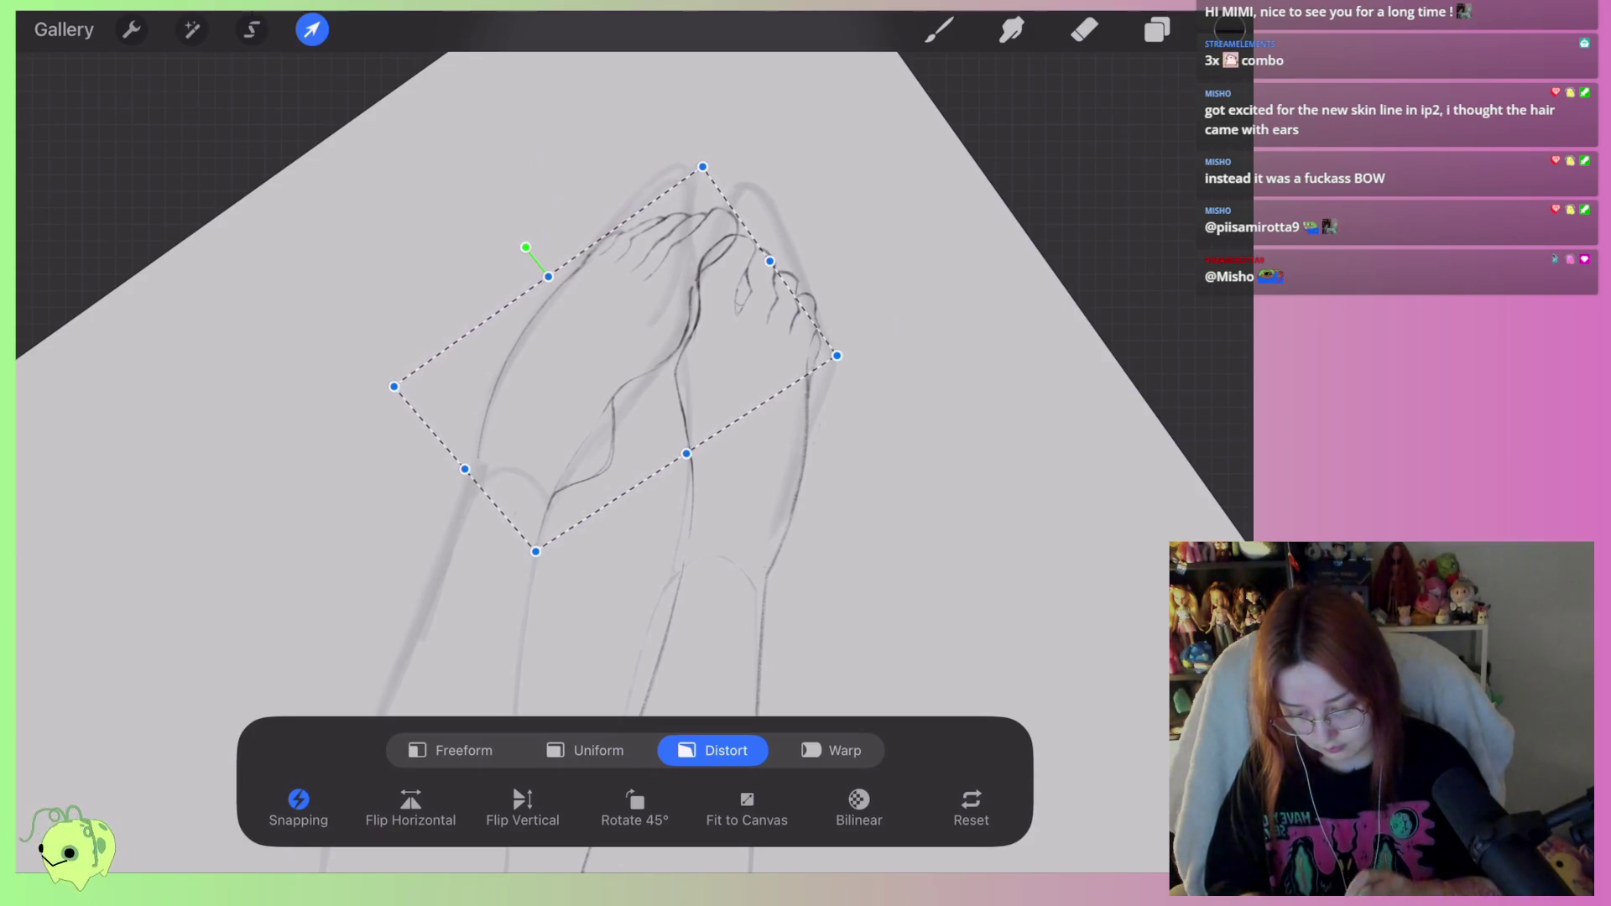
pyautogui.scroll(-2, 617, 353)
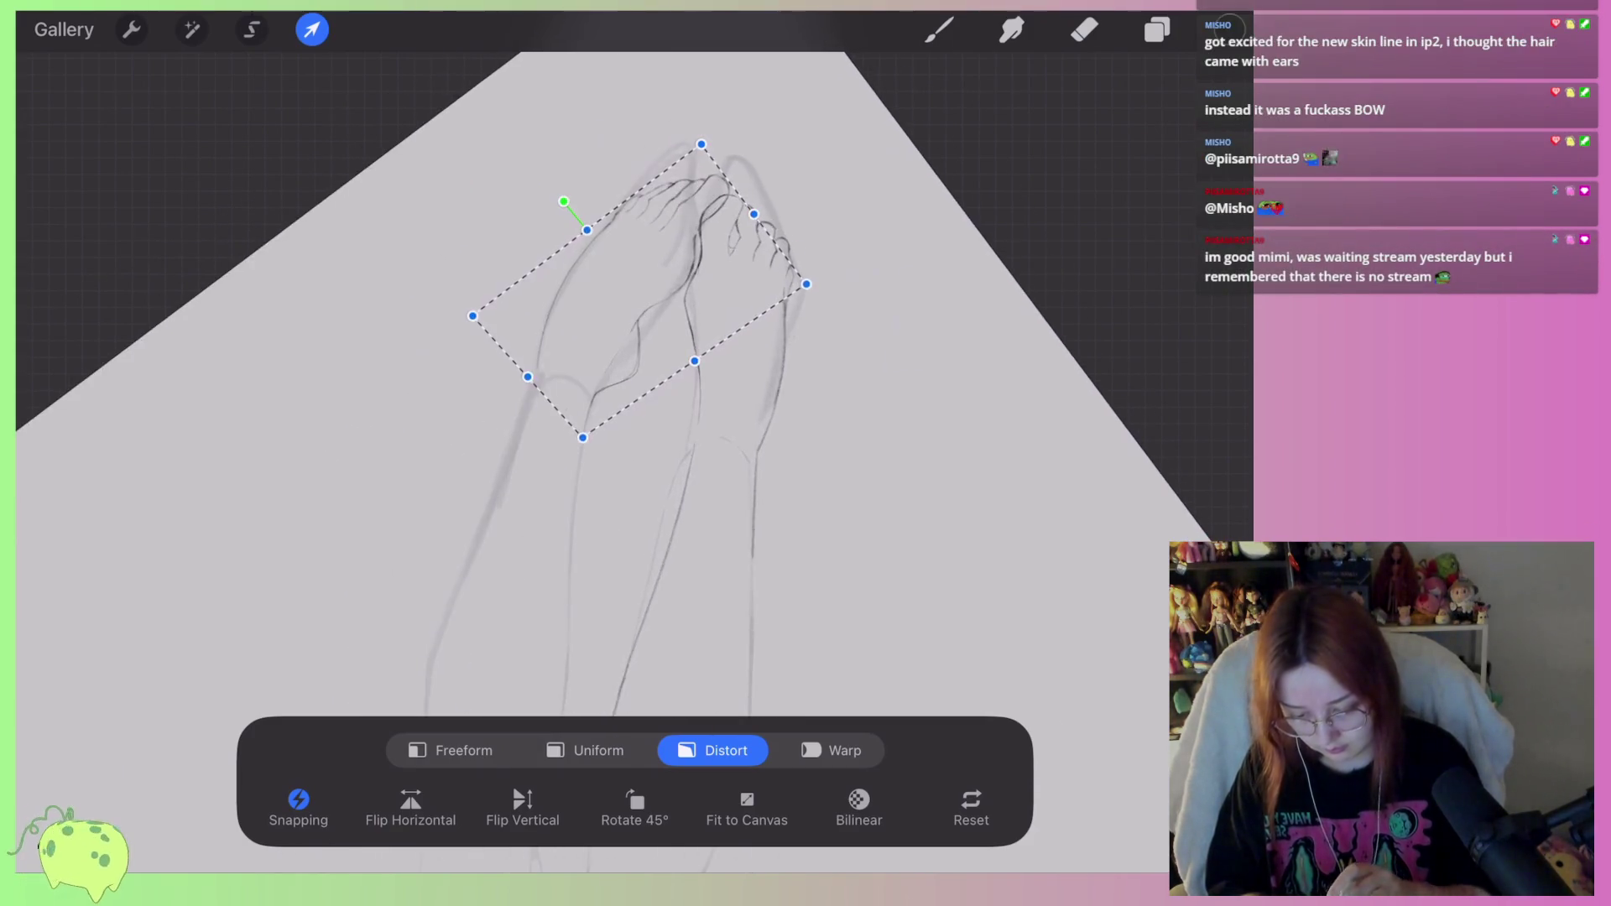
pyautogui.scroll(2, 617, 352)
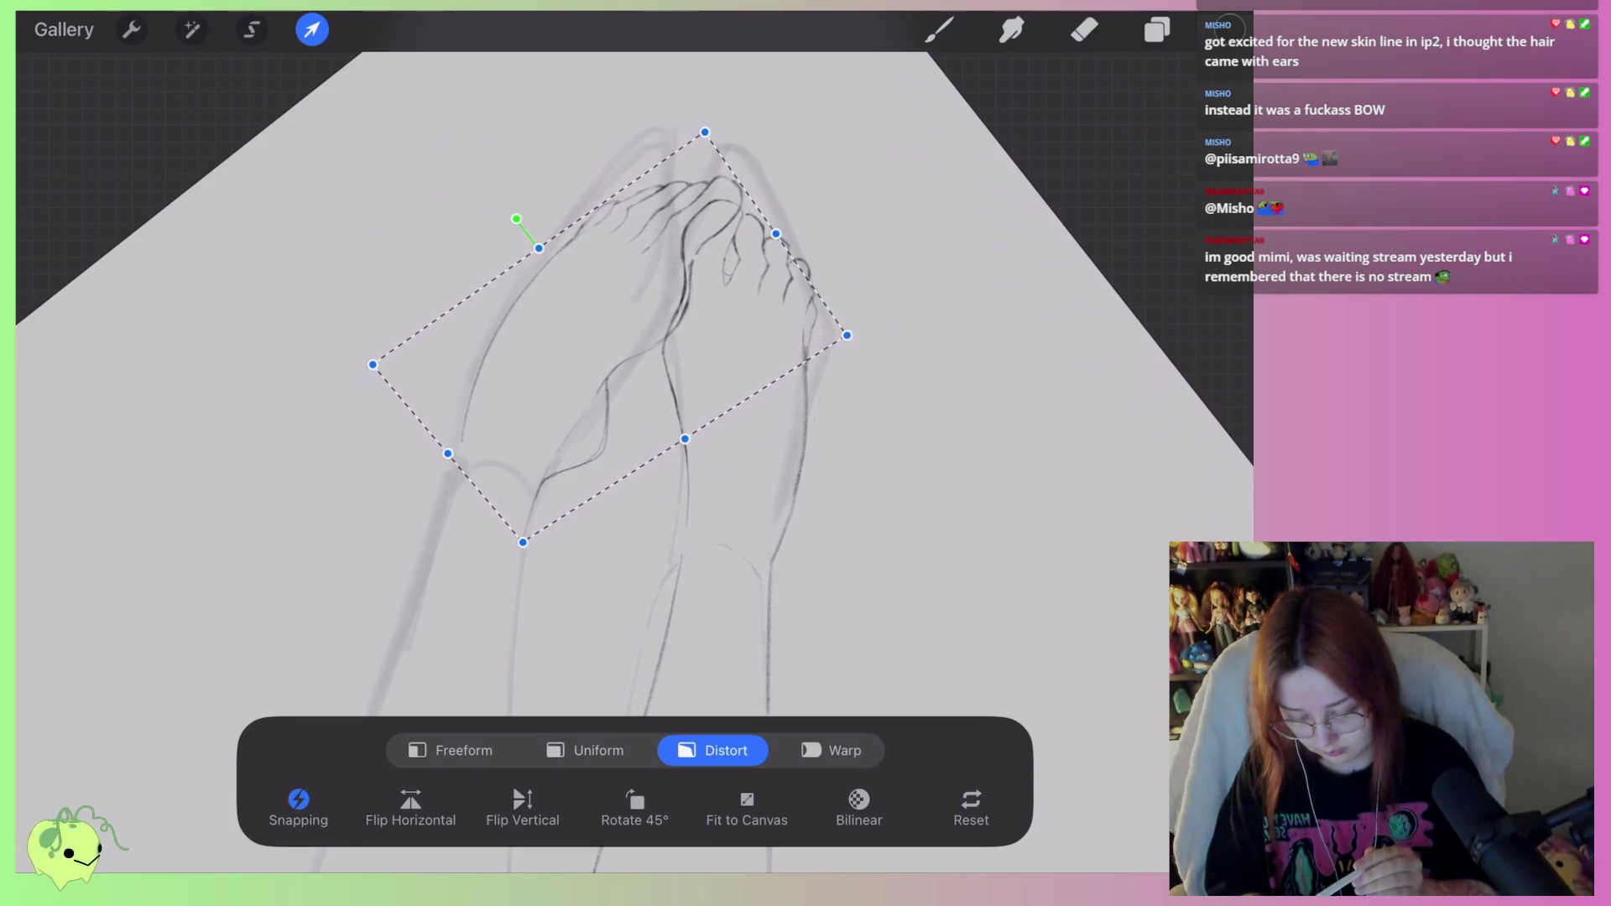
# Commit the second foot's transform and erase the stray piece of its toe outline.
pyautogui.press('e')
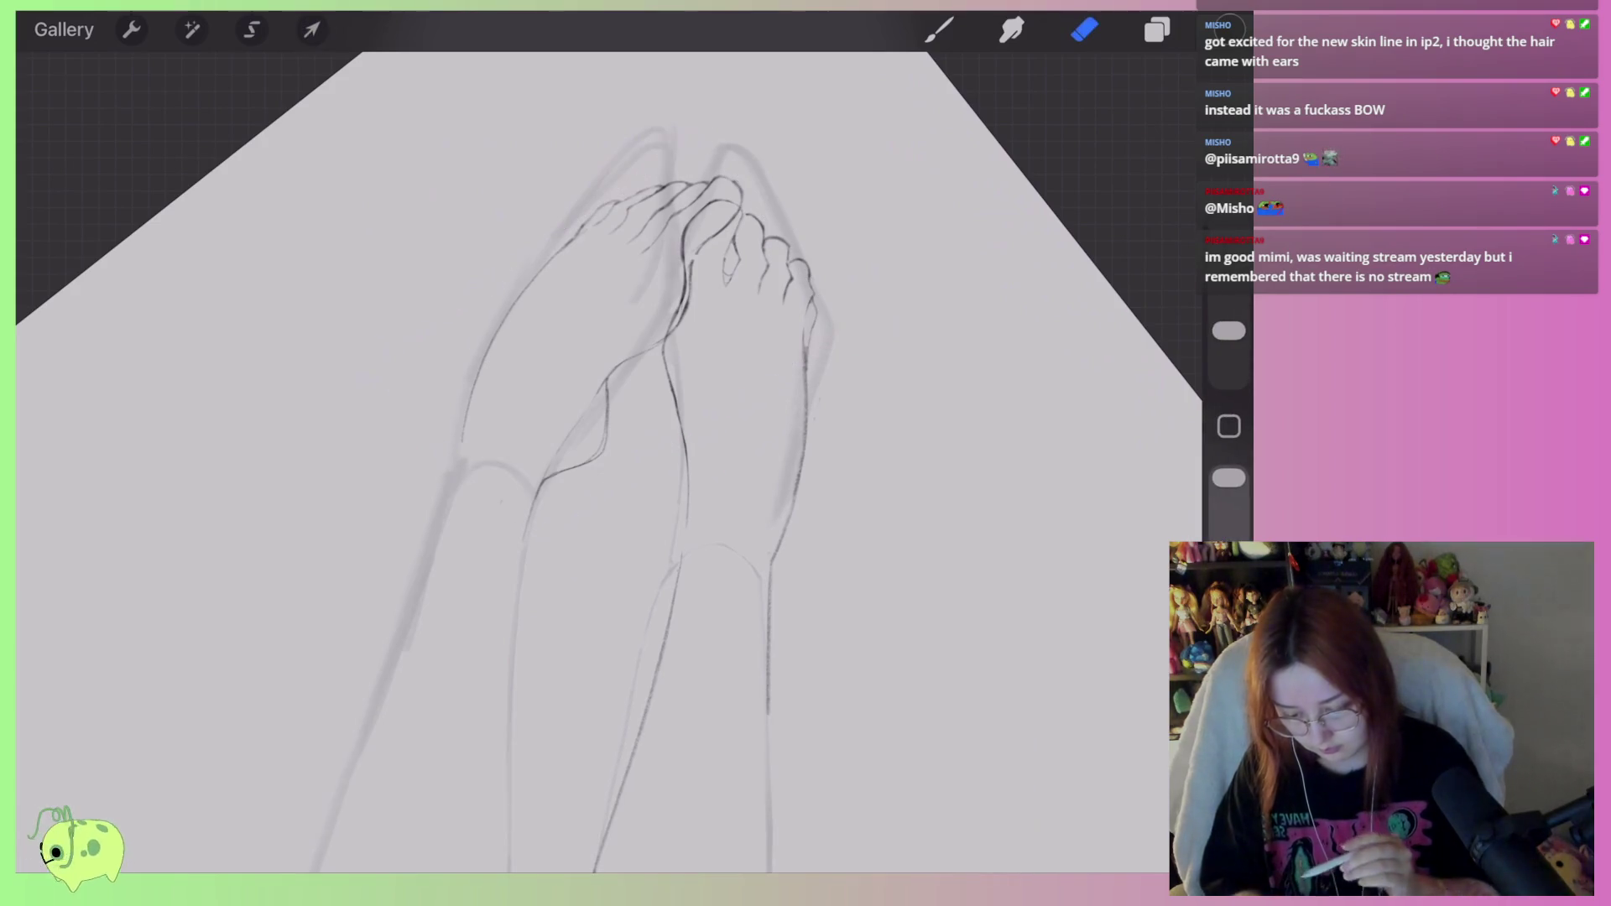
pyautogui.scroll(5, 638, 378)
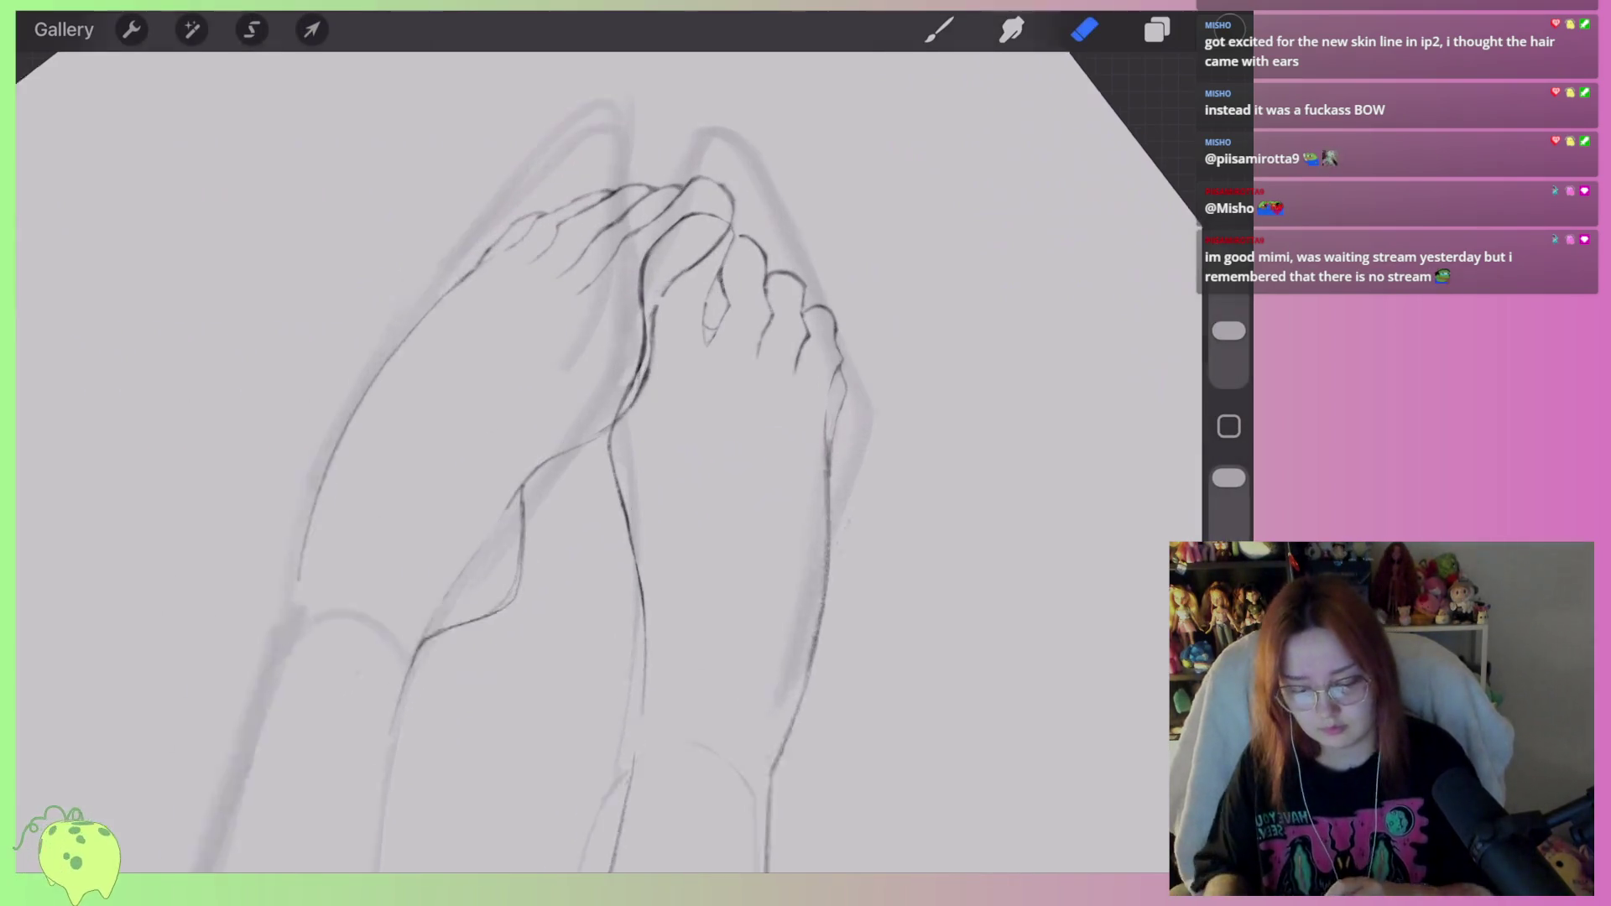
pyautogui.moveTo(654, 307)
pyautogui.mouseDown()
pyautogui.moveTo(691, 275)
pyautogui.moveTo(626, 320)
pyautogui.moveTo(571, 536)
pyautogui.mouseUp()
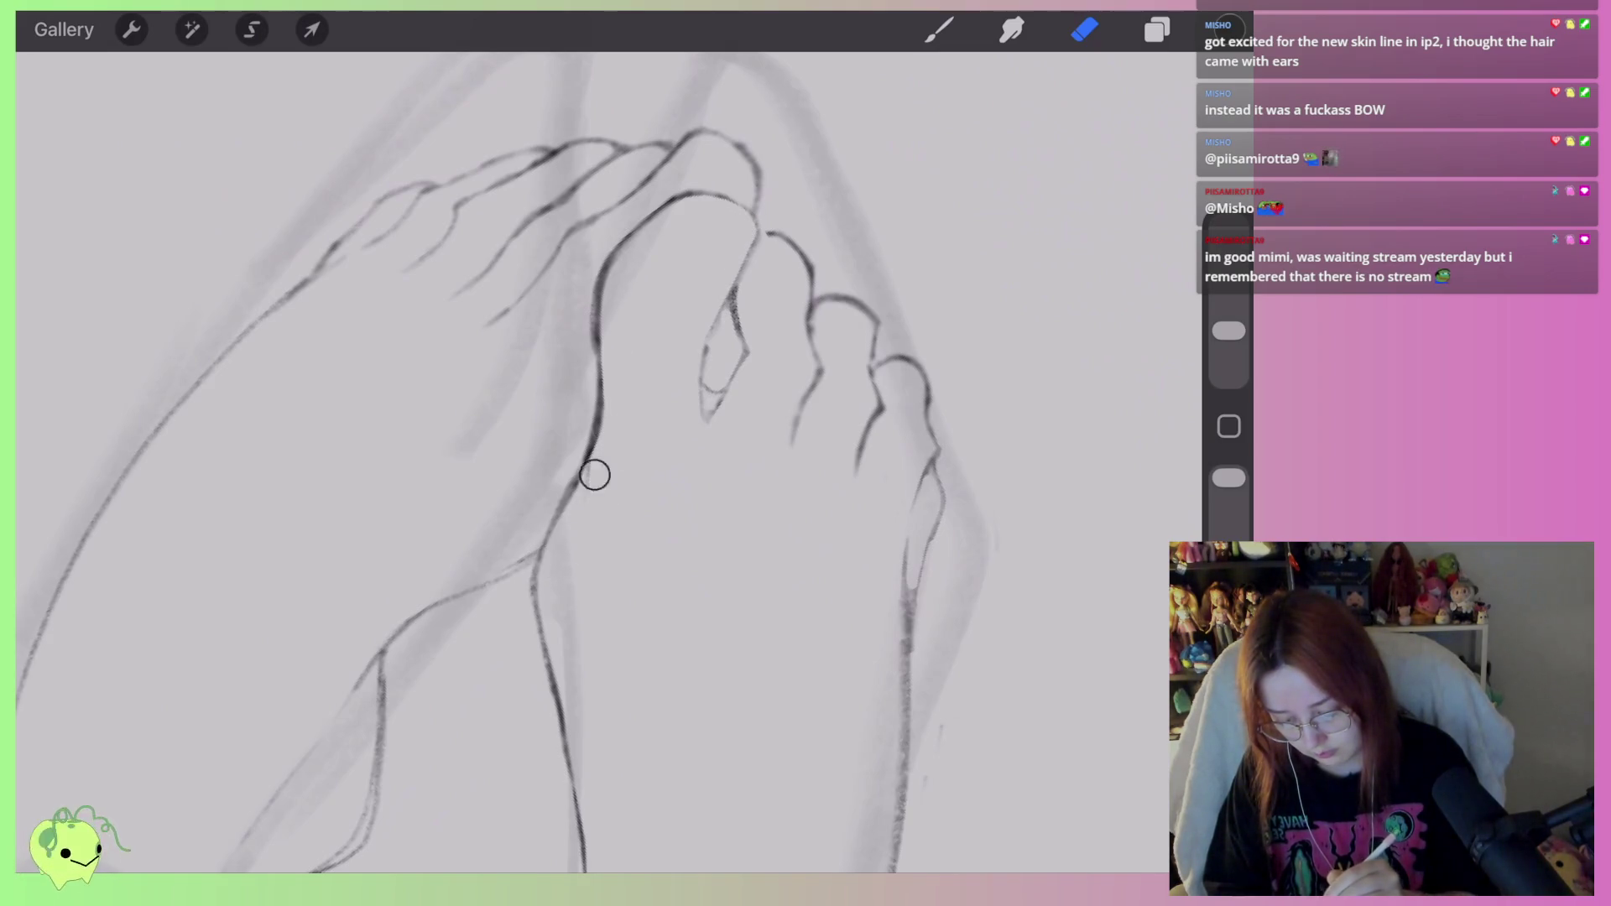
pyautogui.scroll(-5, 587, 462)
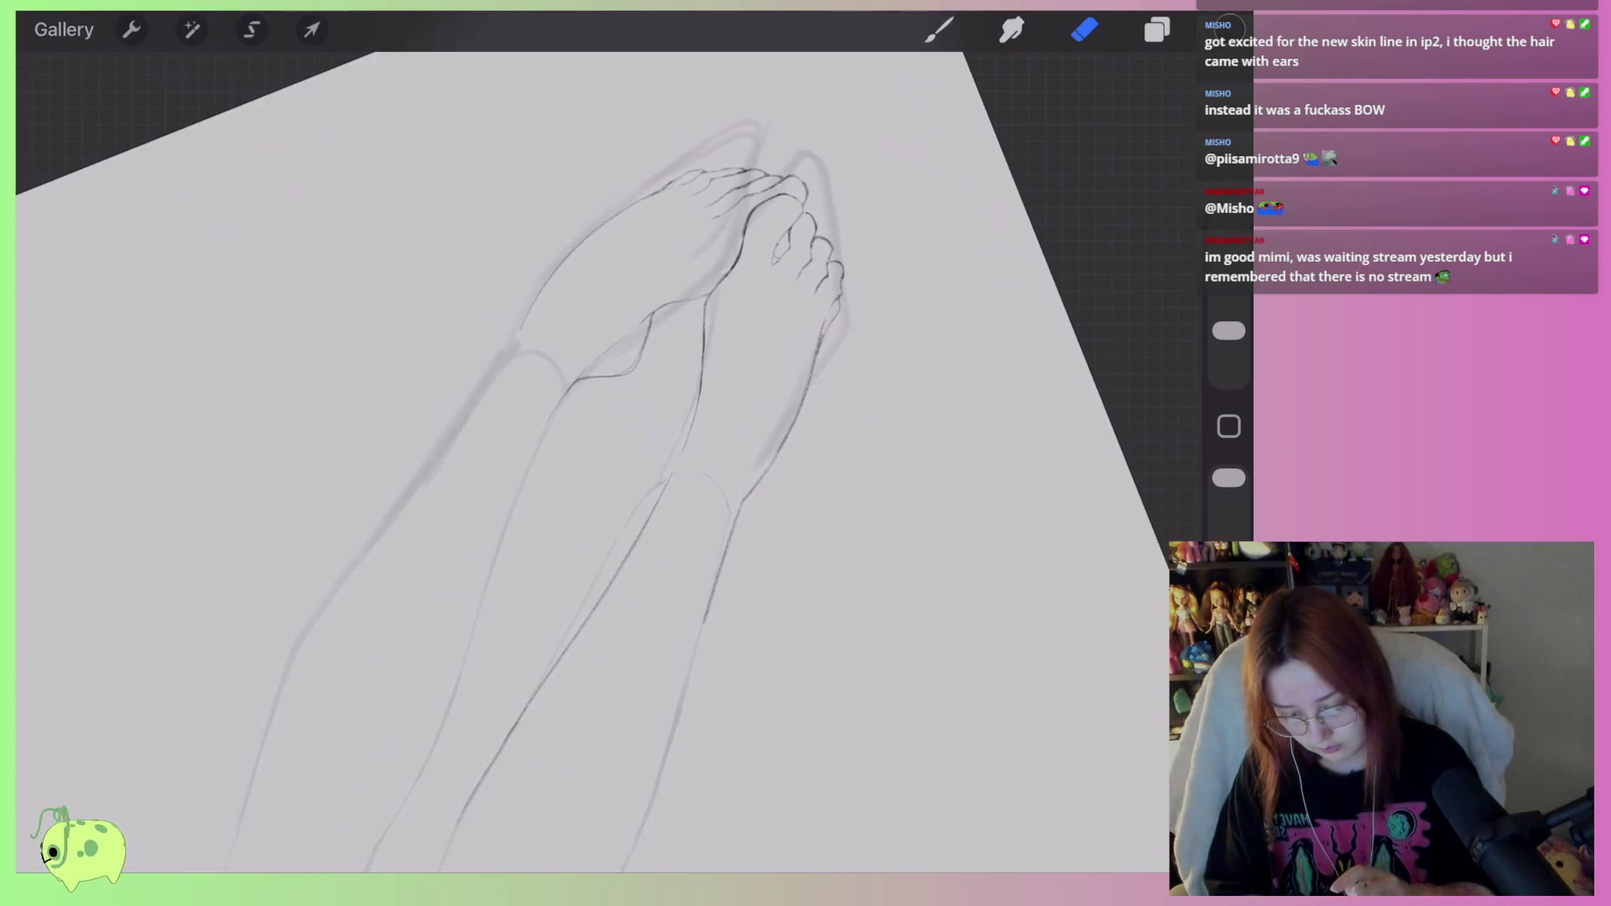
pyautogui.scroll(-2, 588, 461)
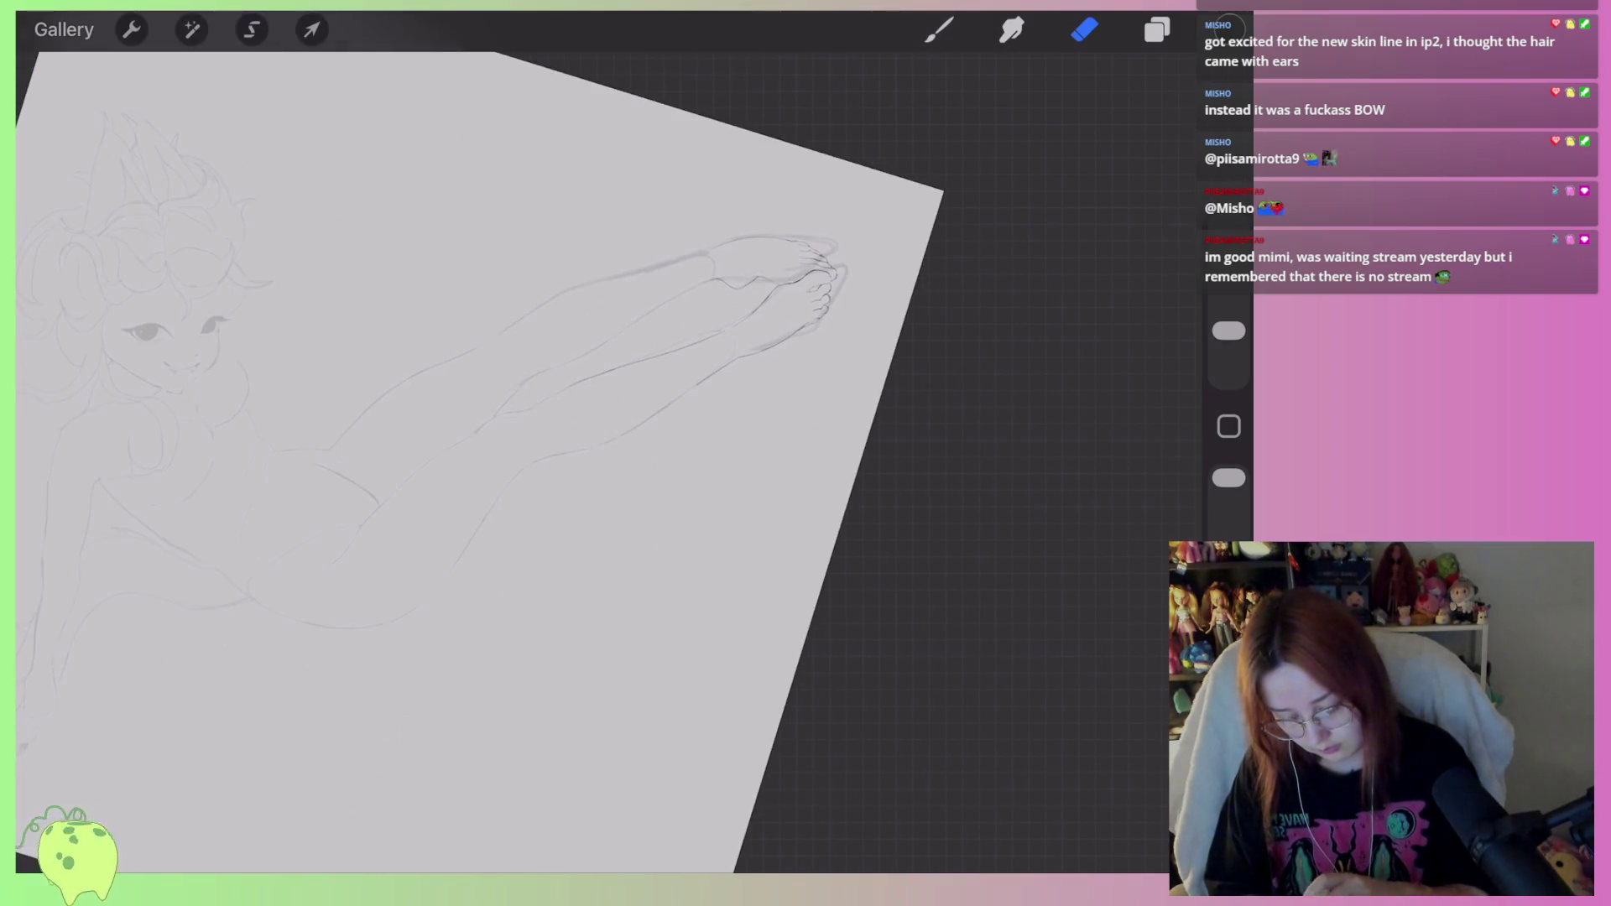
pyautogui.scroll(5, 588, 462)
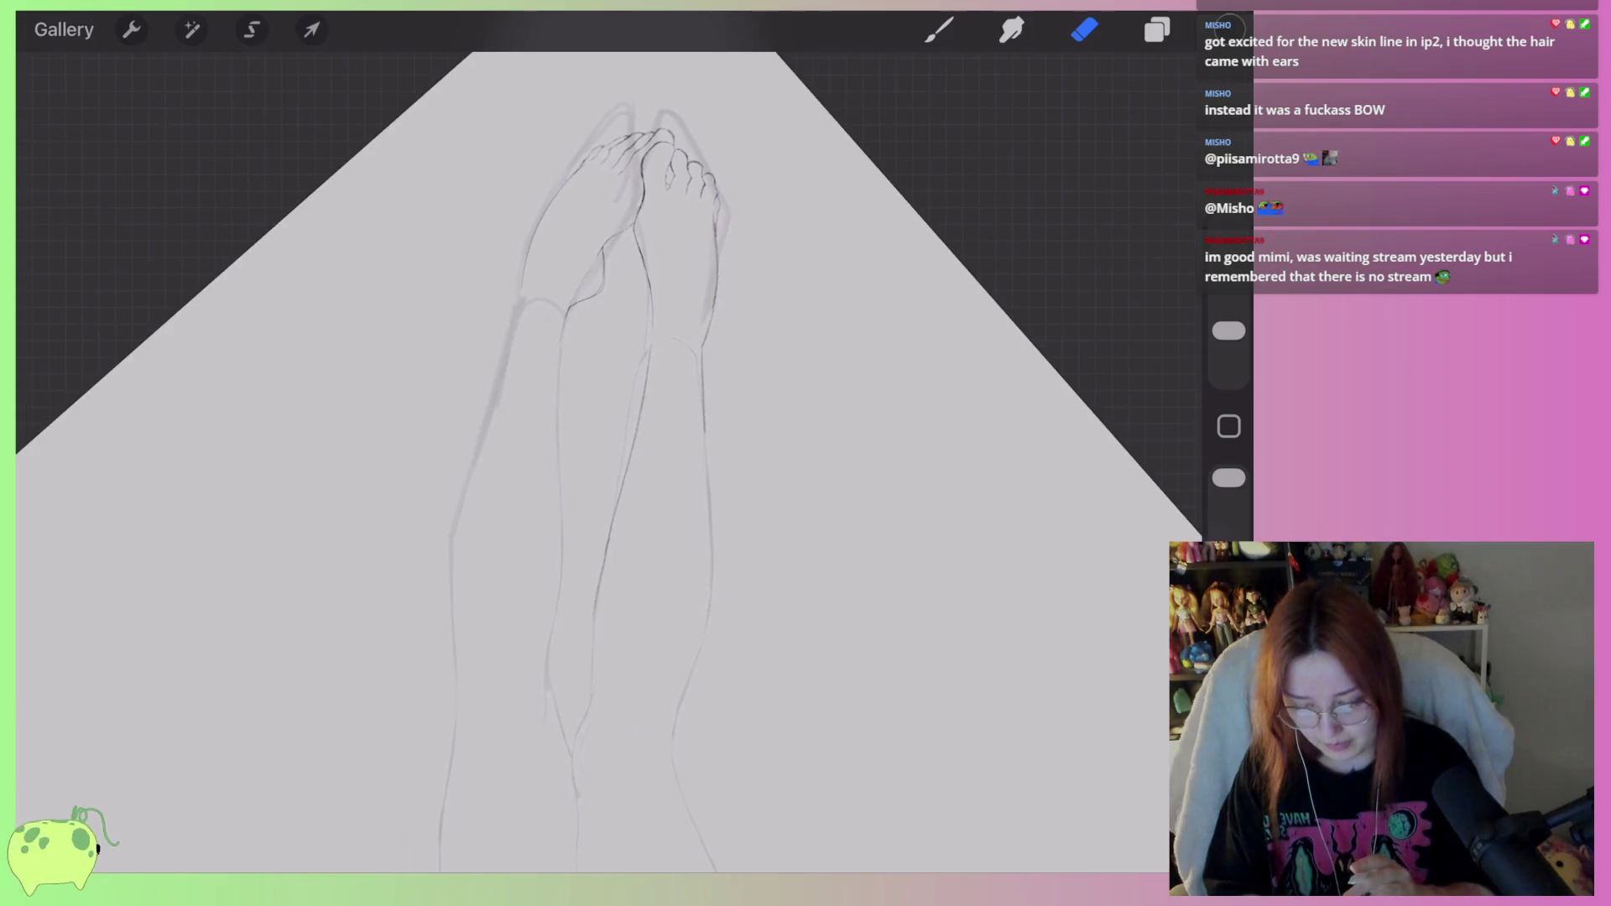
pyautogui.scroll(5, 588, 462)
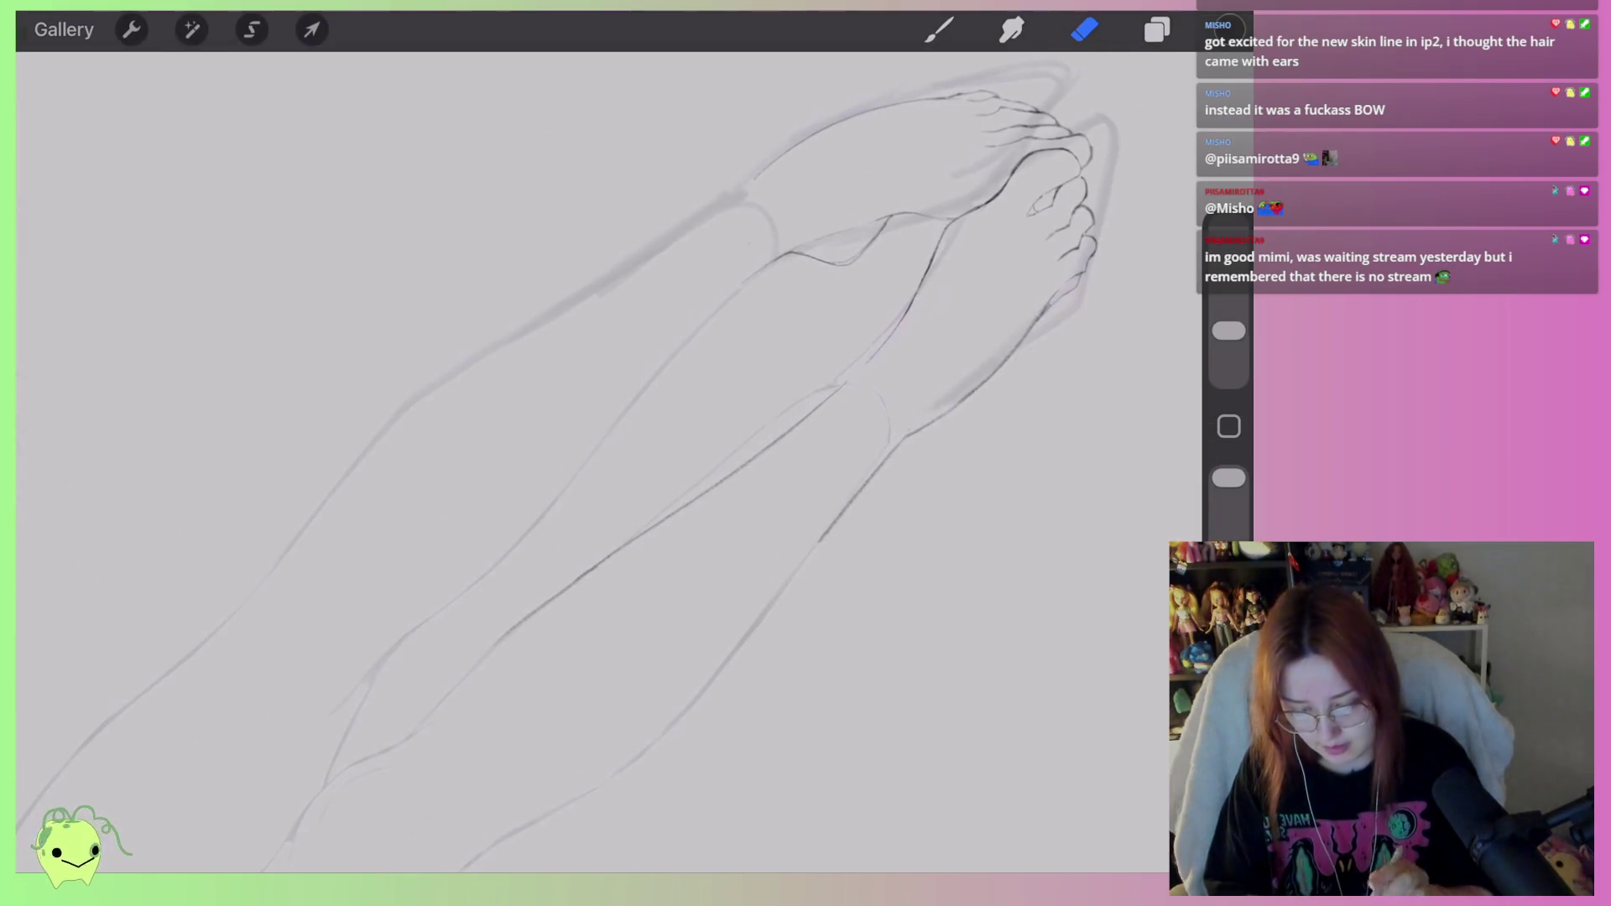
# Merge Layer 3 down, duplicate the merged layer, then merge the duplicate back down.
pyautogui.click(1157, 29)
pyautogui.click(851, 166)
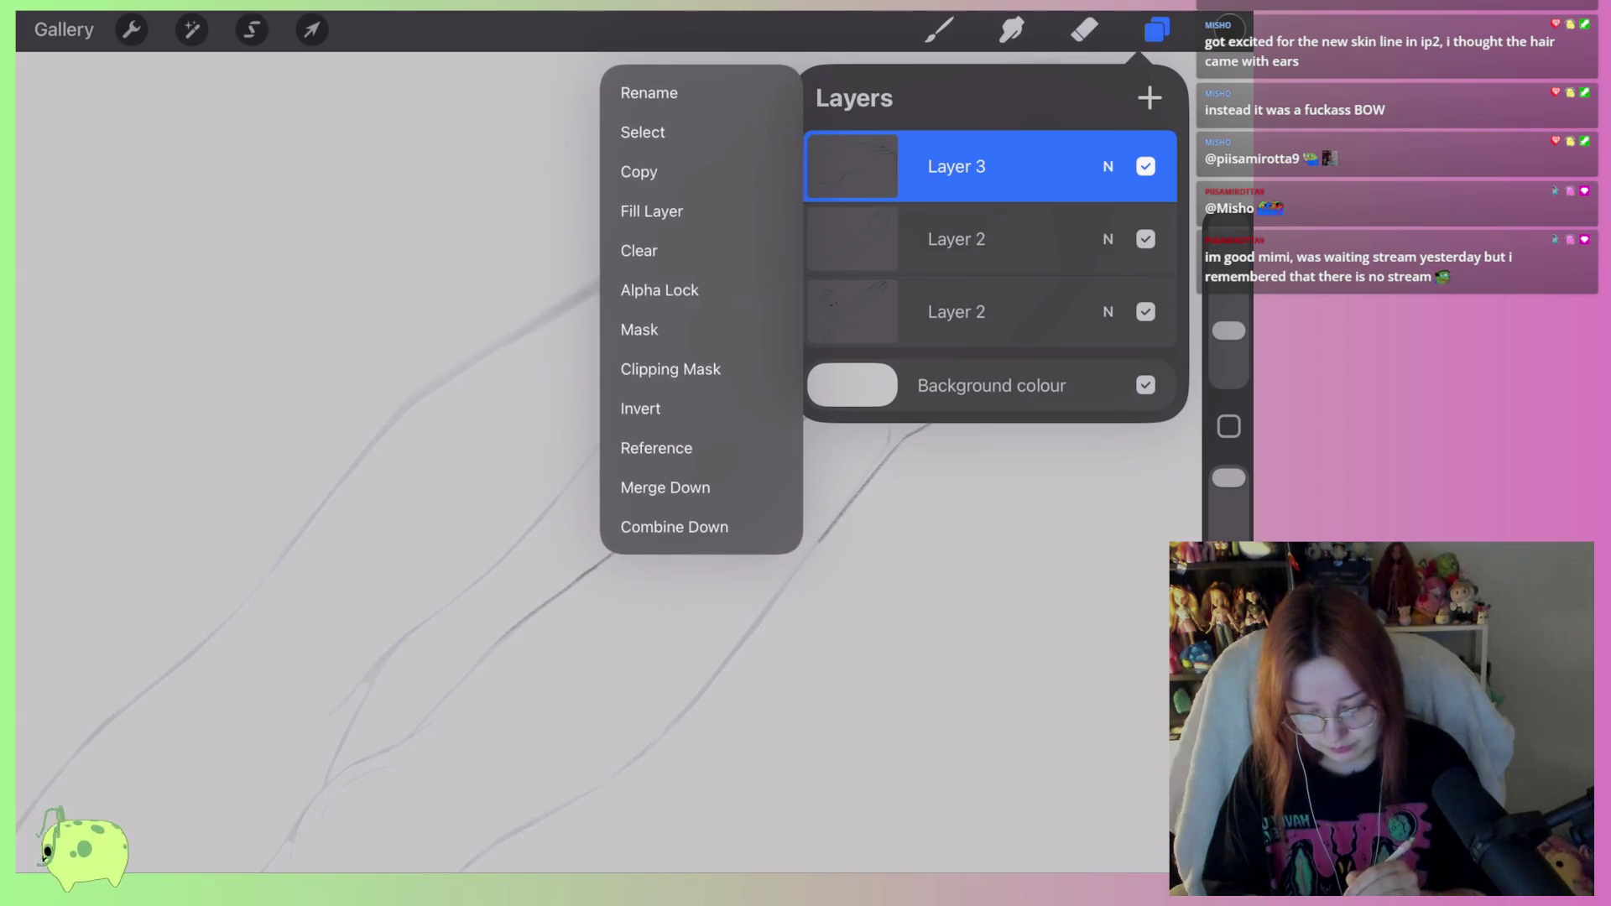
pyautogui.click(667, 486)
pyautogui.moveTo(1049, 166)
pyautogui.mouseDown()
pyautogui.moveTo(882, 166)
pyautogui.moveTo(1032, 166)
pyautogui.mouseUp()
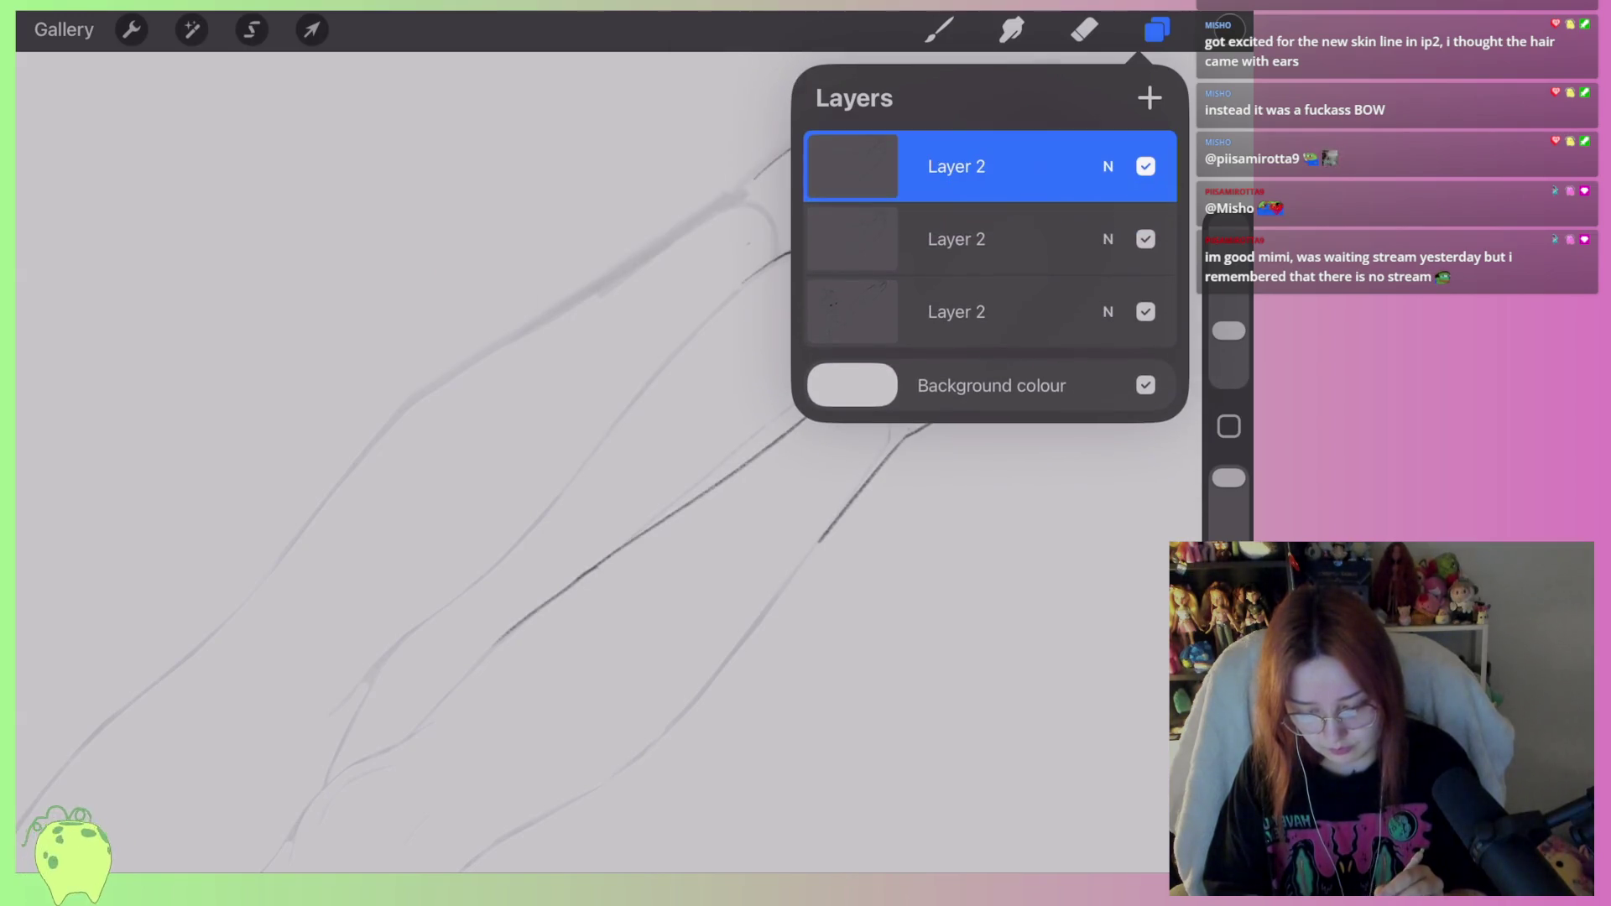
pyautogui.click(852, 166)
pyautogui.click(668, 487)
pyautogui.click(1156, 30)
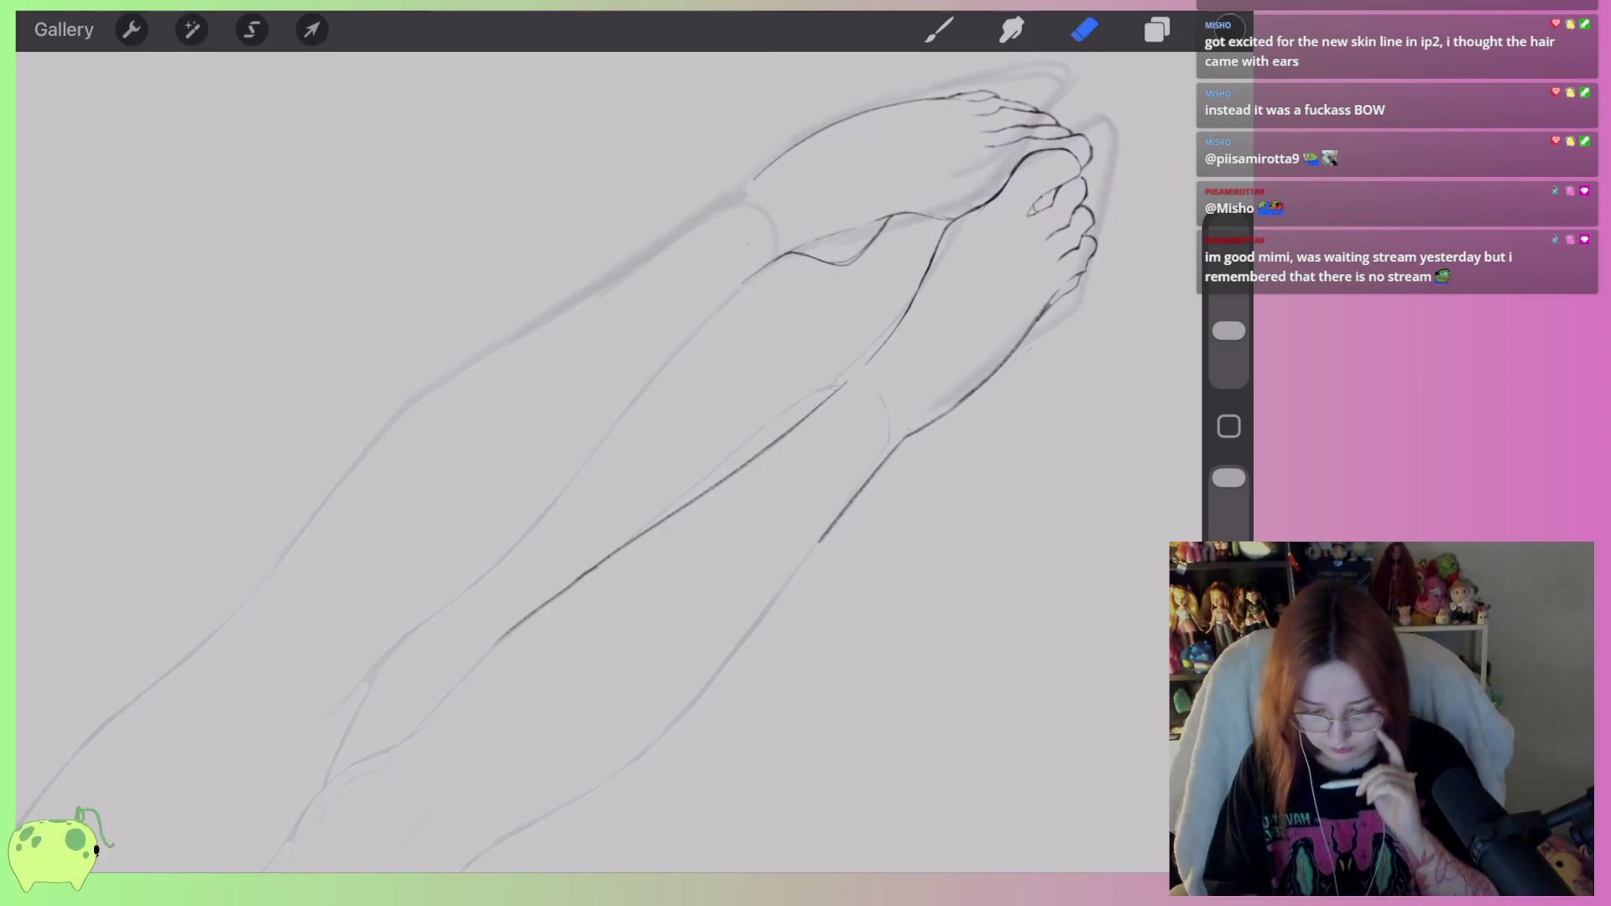
pyautogui.scroll(3, 756, 378)
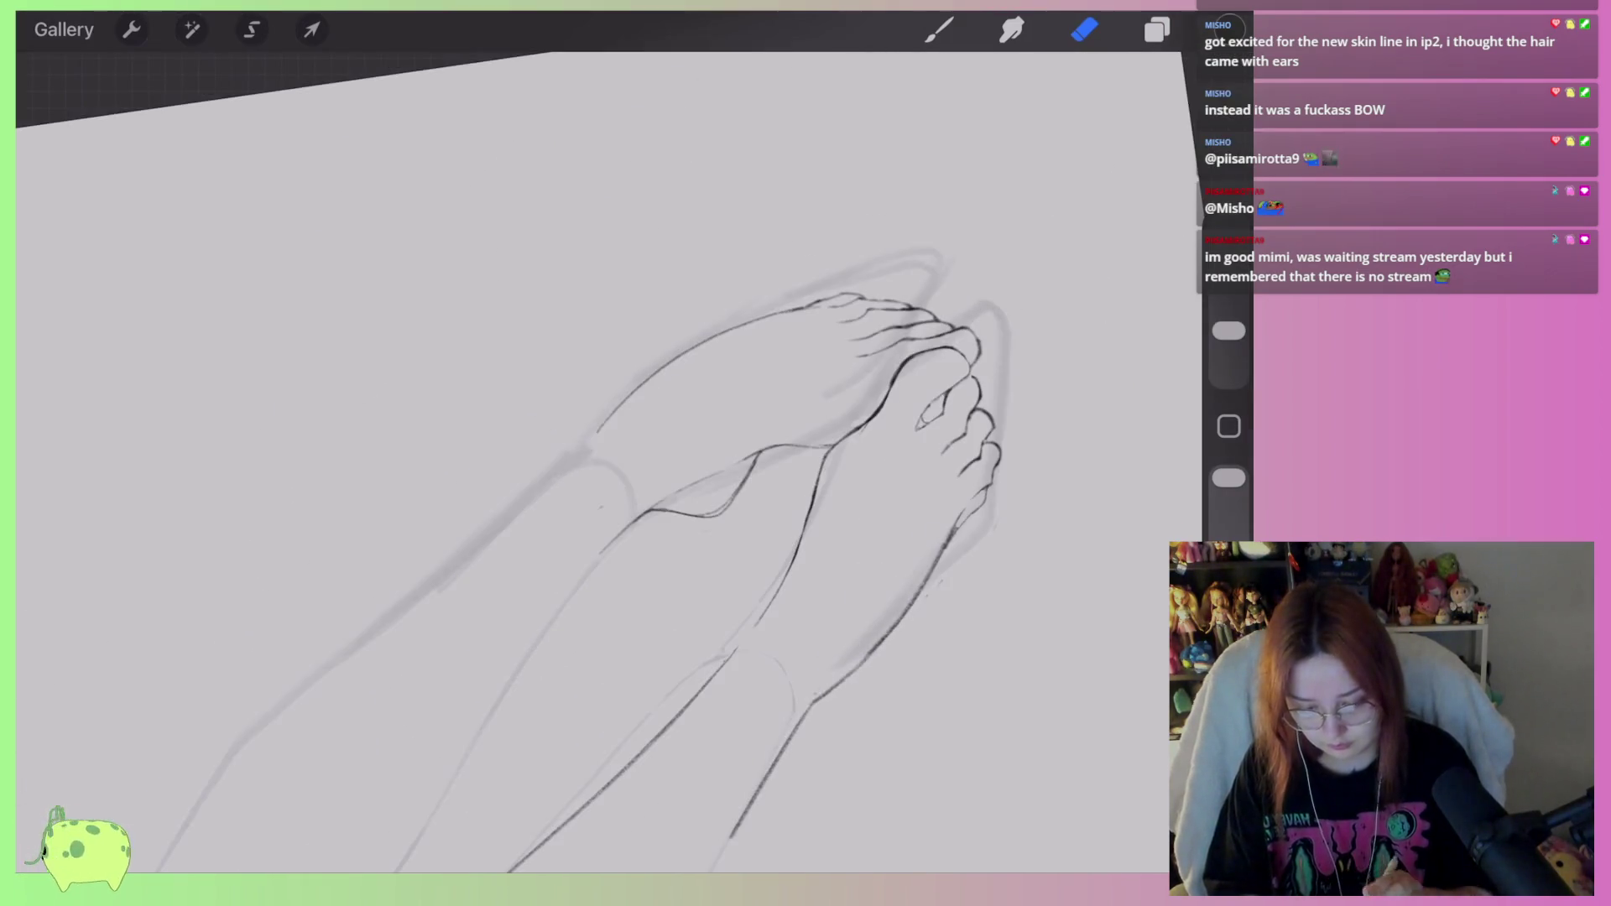
# On Layer 3, enlarge the eraser and erase faint sketch lines around the toes, ankle and big toe.
pyautogui.click(1157, 29)
pyautogui.click(957, 238)
pyautogui.click(1085, 29)
pyautogui.click(1085, 29)
pyautogui.moveTo(873, 256); pyautogui.dragTo(847, 285)
pyautogui.moveTo(1229, 330); pyautogui.dragTo(1228, 290)
pyautogui.moveTo(885, 292)
pyautogui.mouseDown()
pyautogui.moveTo(871, 252)
pyautogui.moveTo(637, 370)
pyautogui.mouseUp()
pyautogui.moveTo(696, 473)
pyautogui.mouseDown()
pyautogui.moveTo(863, 388)
pyautogui.moveTo(817, 395)
pyautogui.moveTo(1032, 313)
pyautogui.moveTo(960, 551)
pyautogui.moveTo(990, 503)
pyautogui.moveTo(831, 680)
pyautogui.mouseUp()
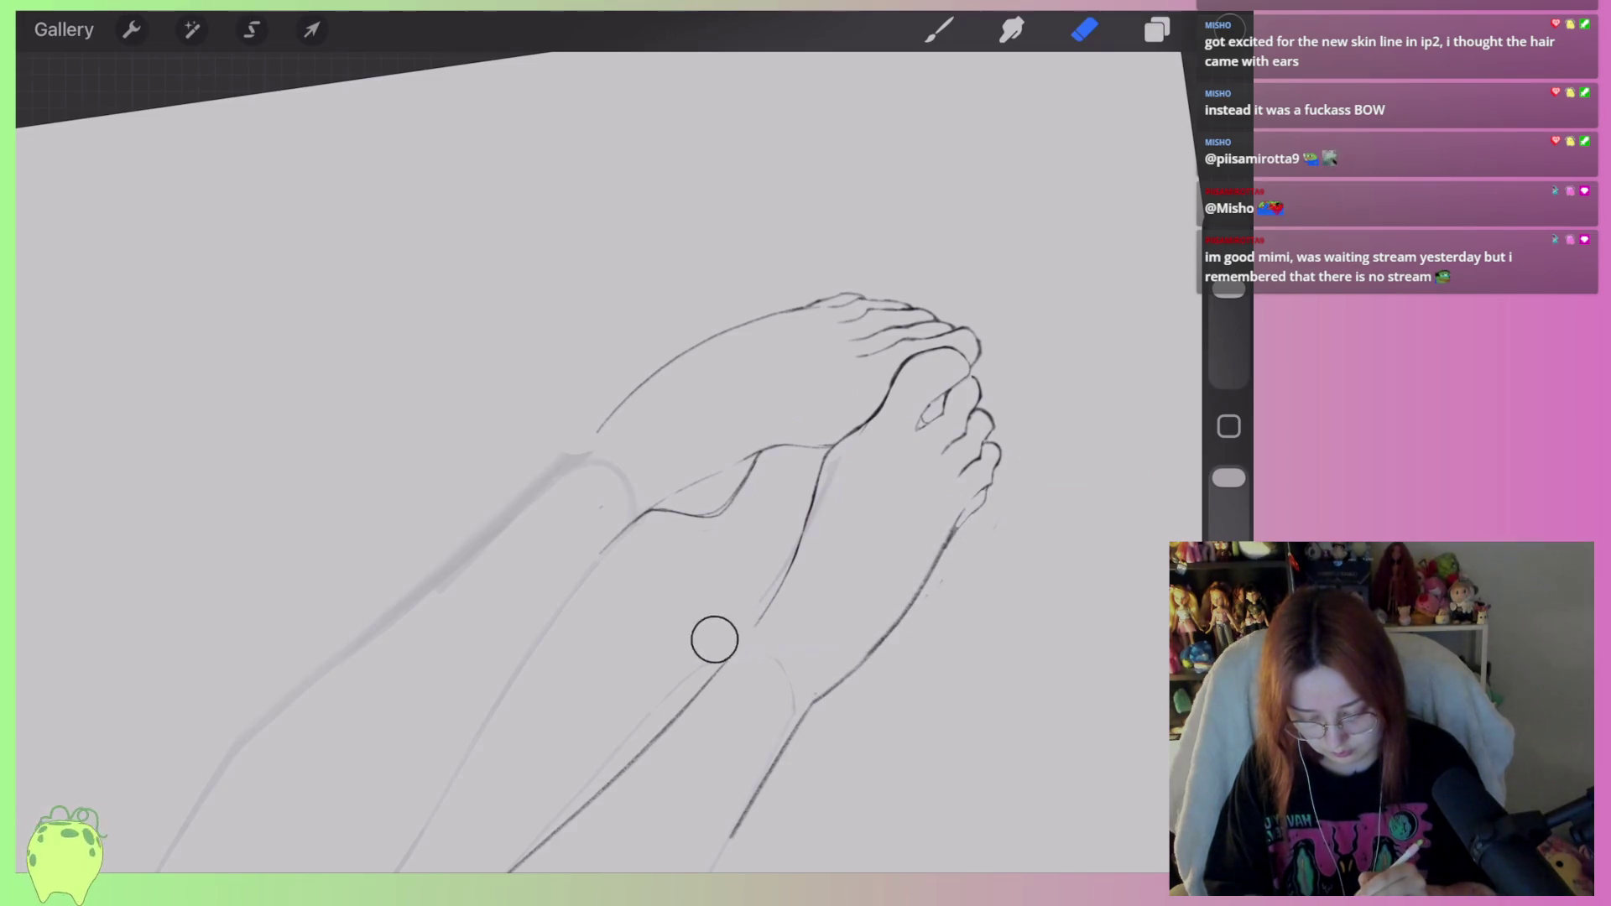
# Erase the stray curved sketch line near the ankle.
pyautogui.scroll(-3, 587, 462)
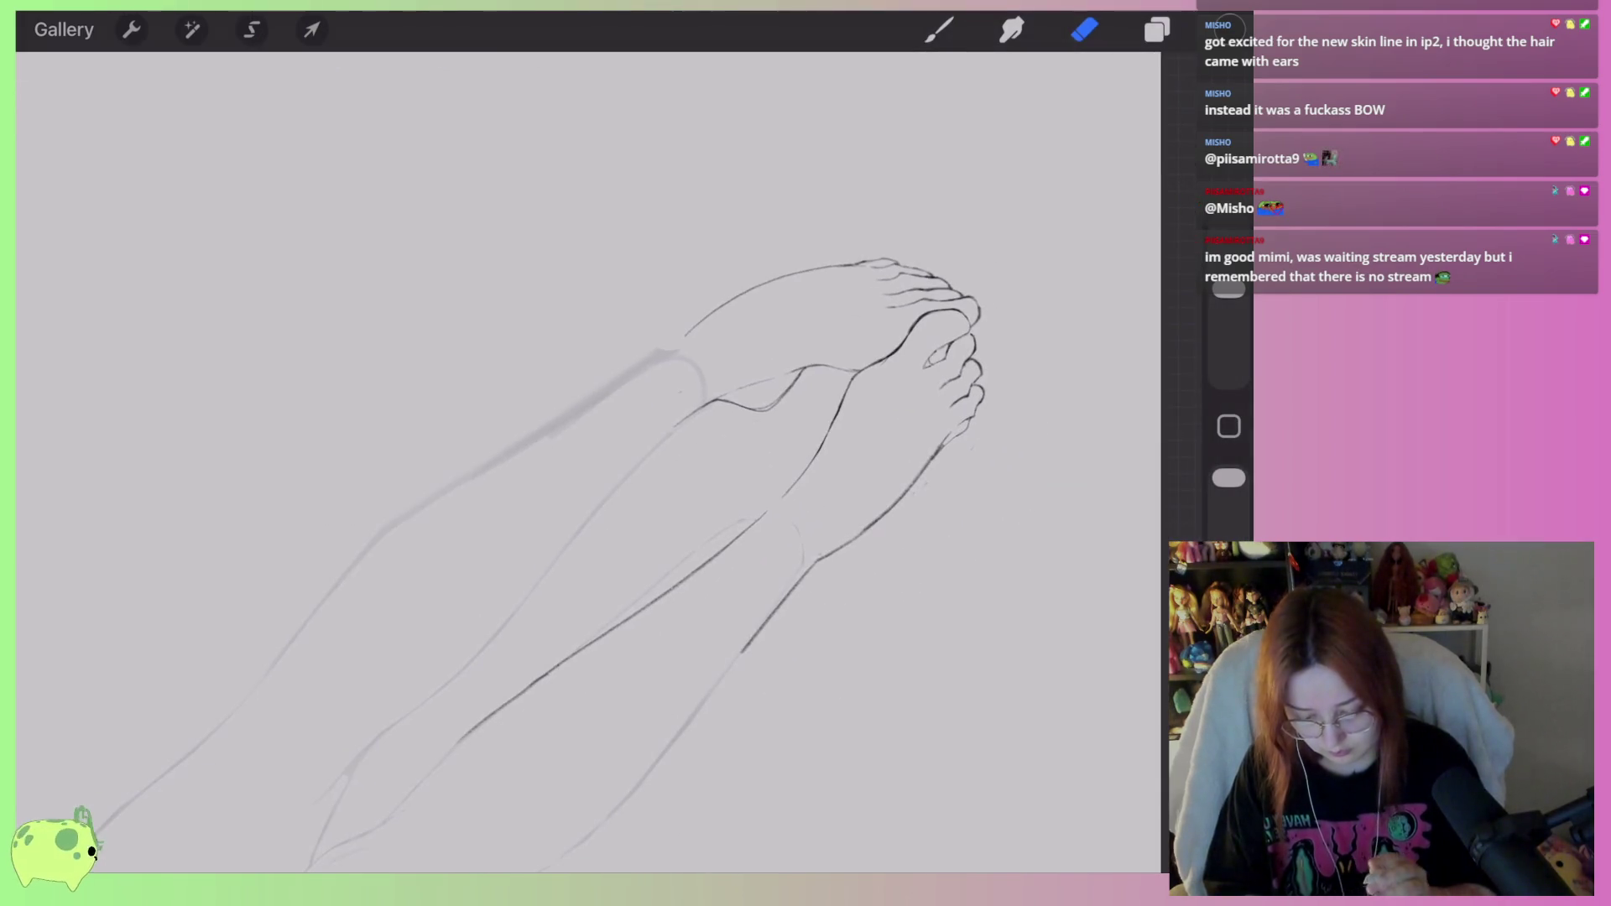
pyautogui.scroll(3, 588, 420)
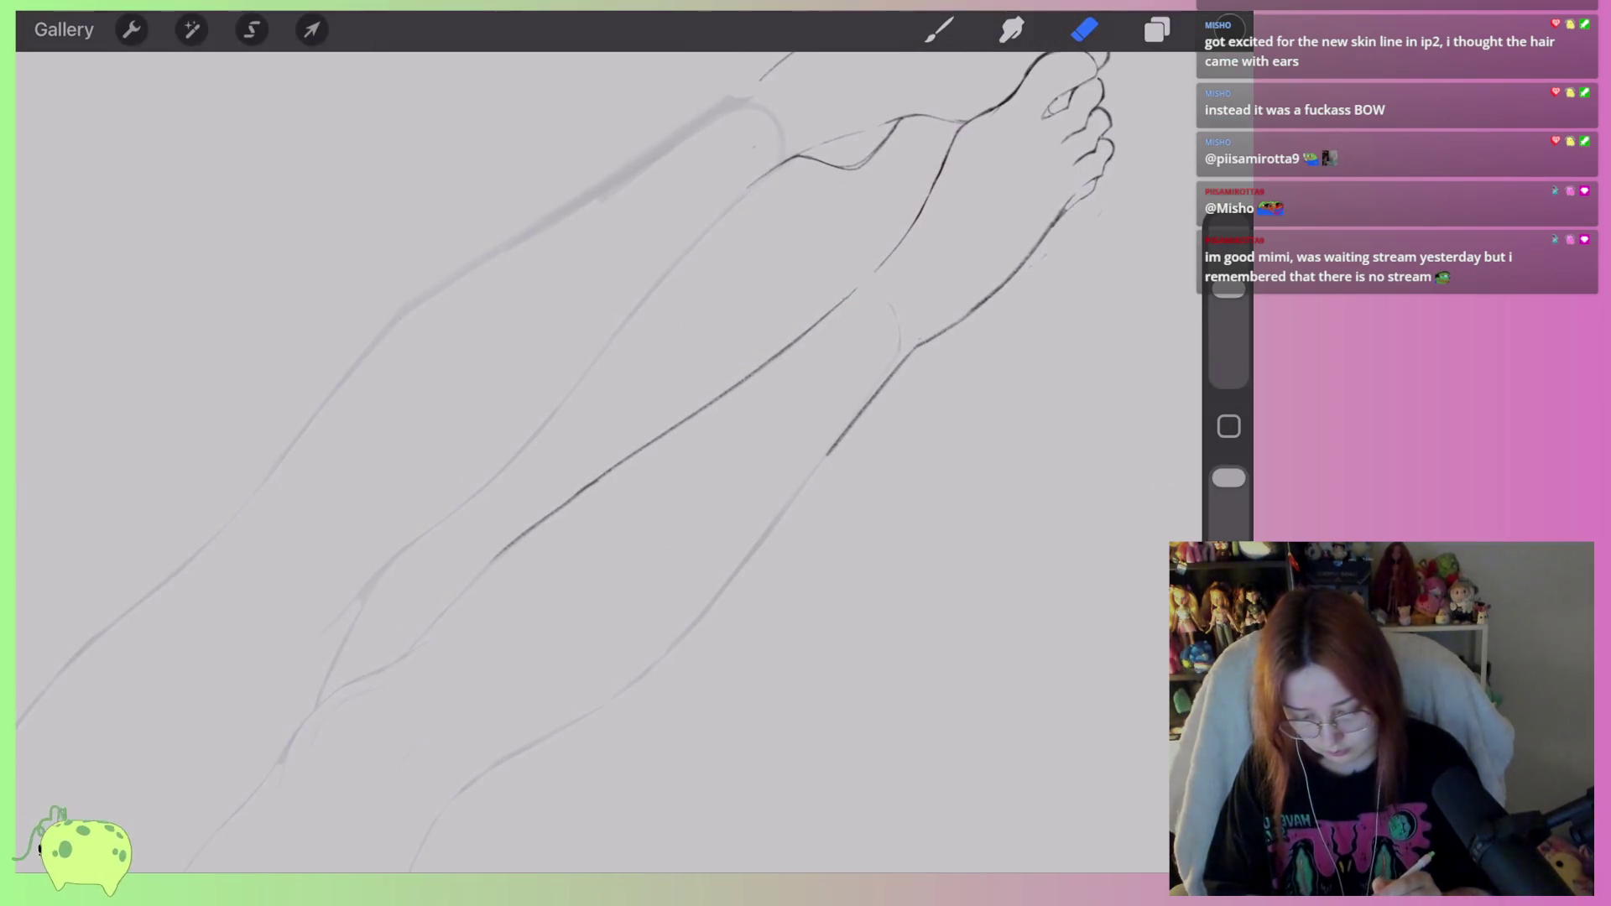
pyautogui.scroll(-2, 588, 420)
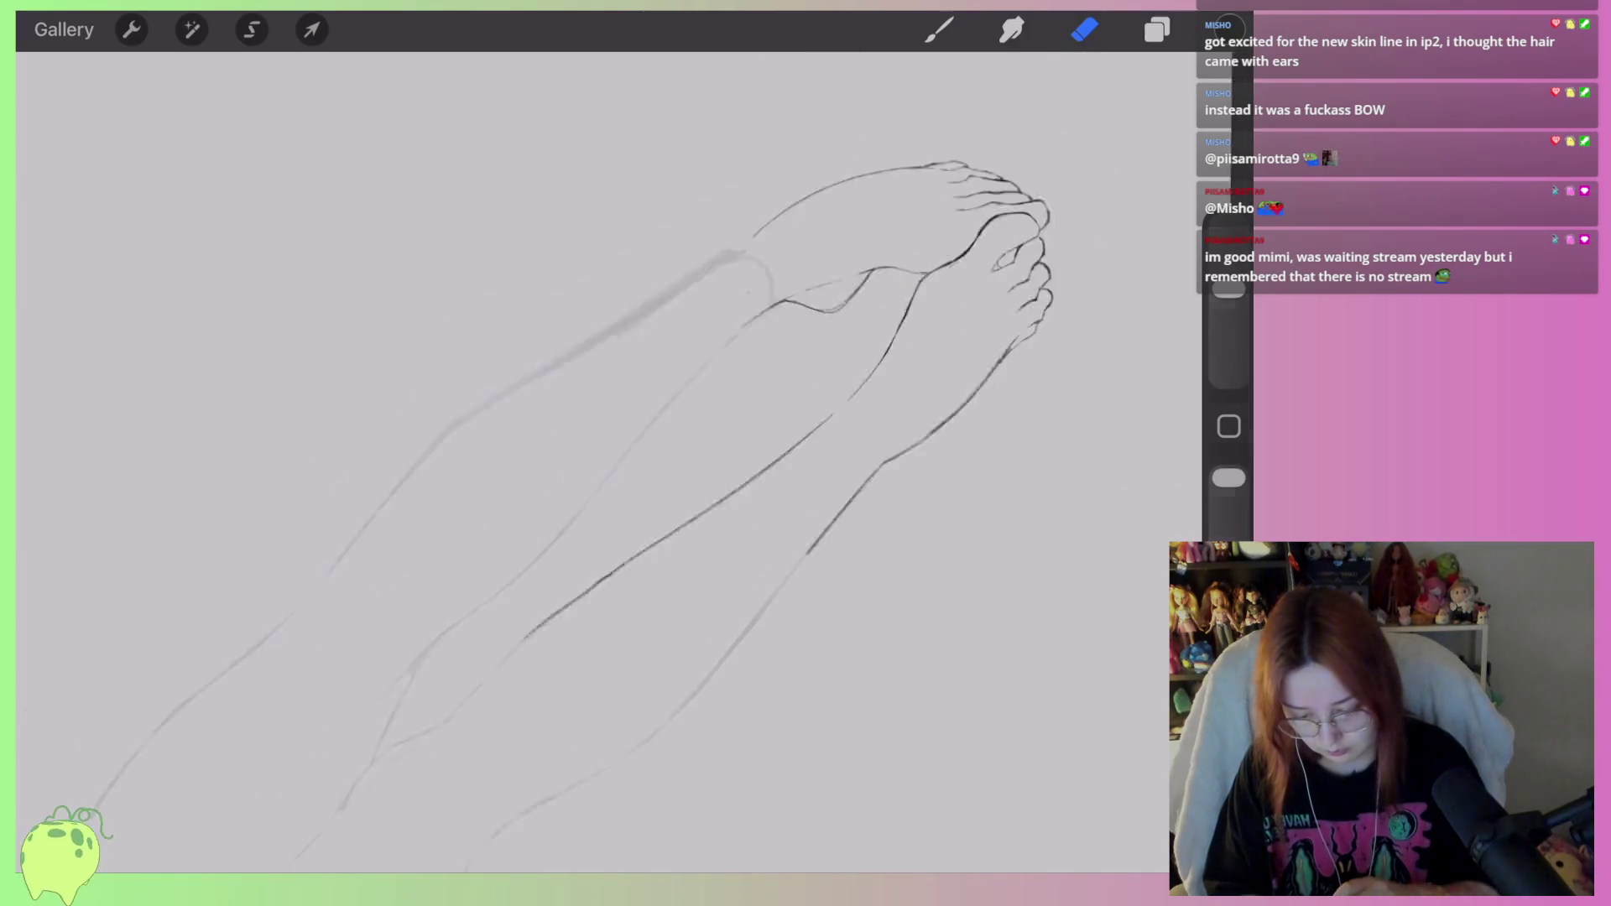
pyautogui.moveTo(784, 432)
pyautogui.mouseDown()
pyautogui.moveTo(733, 428)
pyautogui.moveTo(694, 353)
pyautogui.moveTo(697, 411)
pyautogui.mouseUp()
pyautogui.scroll(-3, 587, 453)
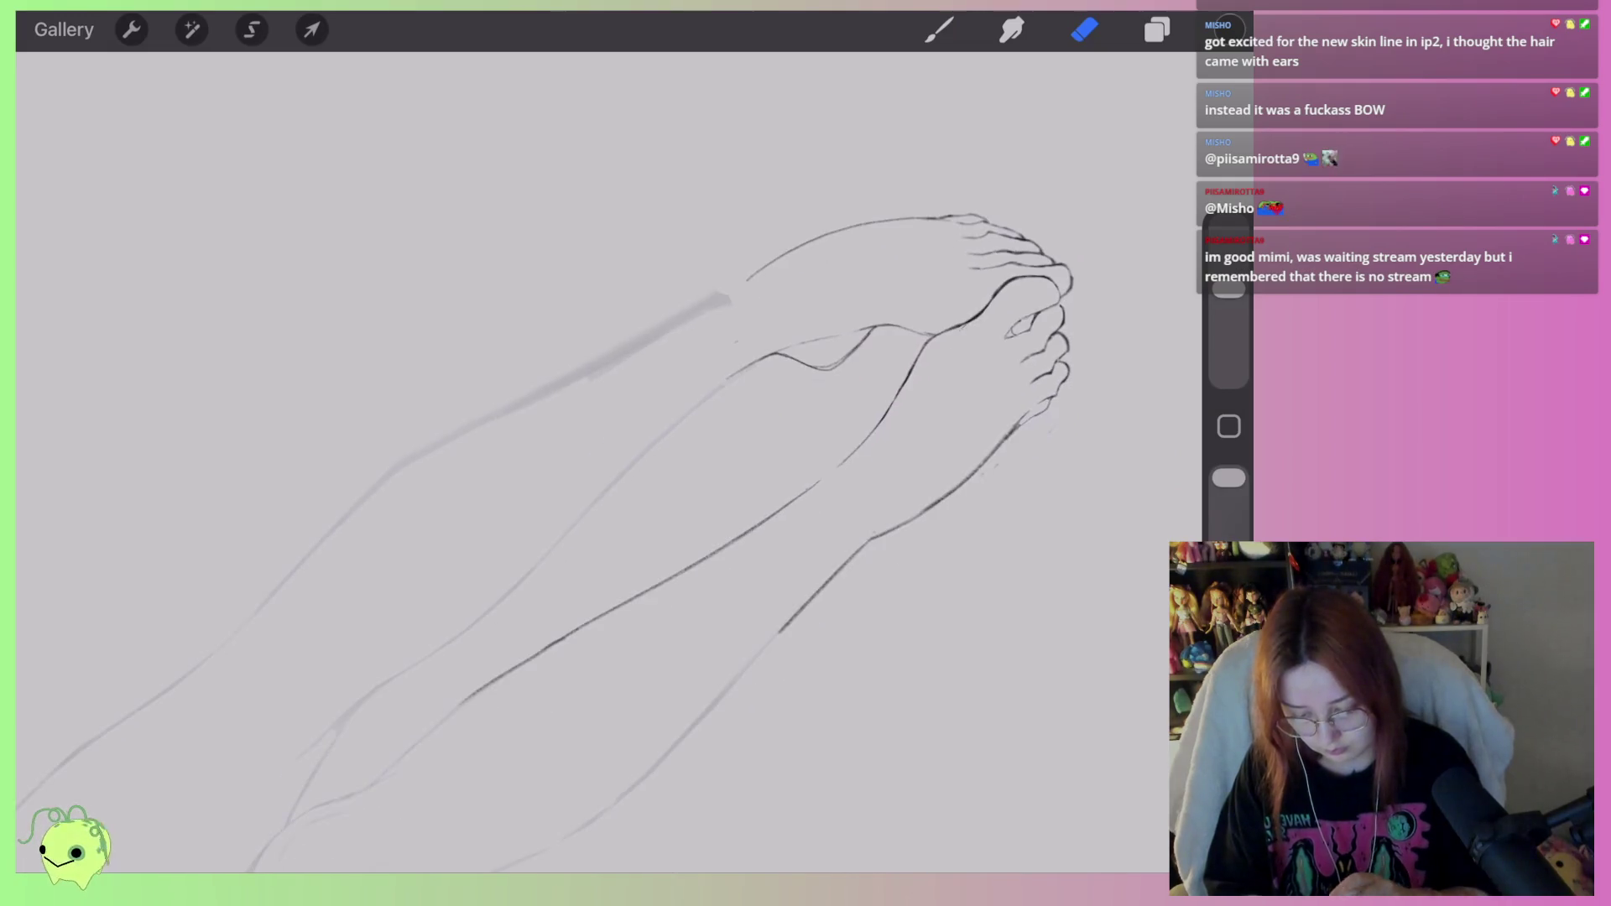
# Set the sketch layer's opacity to maximum and merge the two Layer 2 layers together.
pyautogui.click(1157, 30)
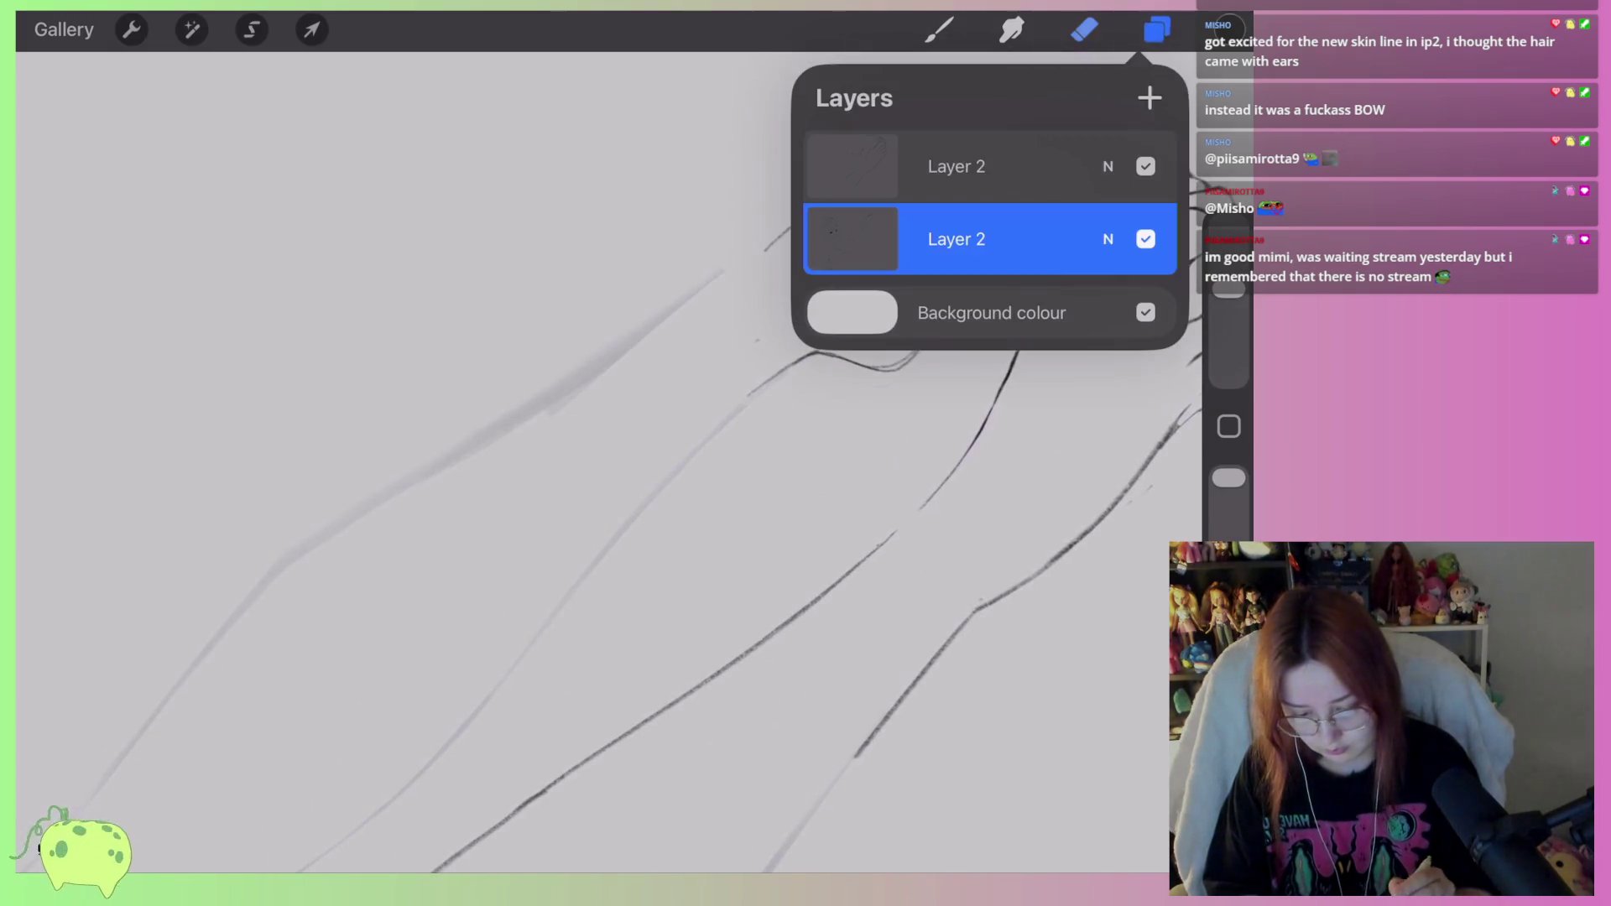
pyautogui.click(1108, 240)
pyautogui.moveTo(874, 326); pyautogui.dragTo(1162, 327)
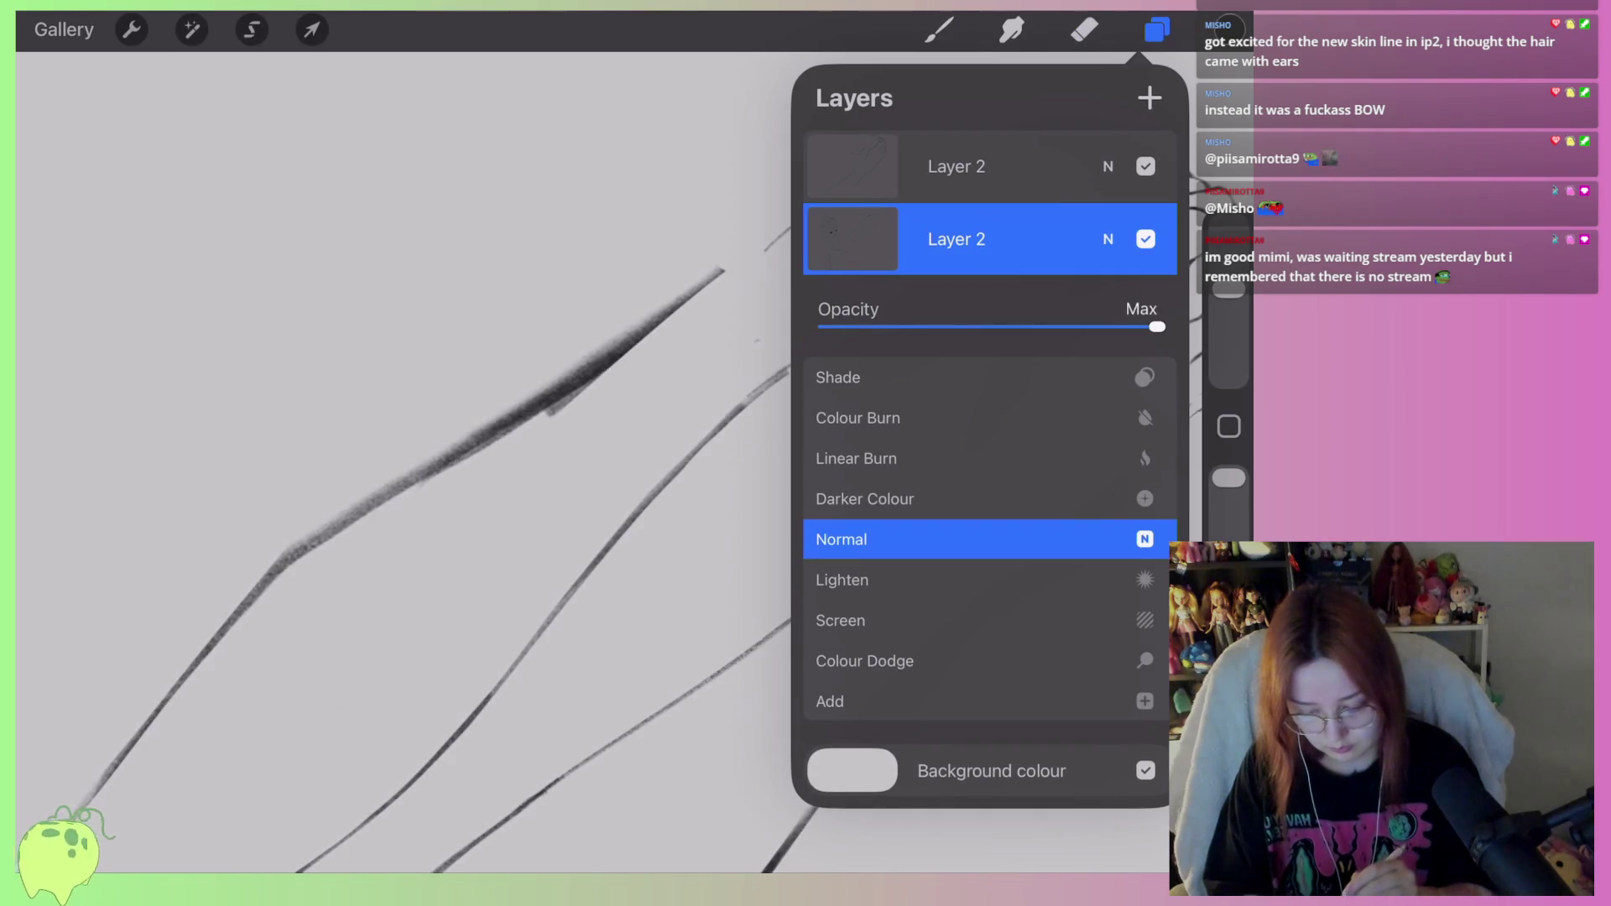
pyautogui.click(1108, 239)
pyautogui.click(852, 166)
pyautogui.click(661, 489)
pyautogui.click(1084, 29)
pyautogui.scroll(-3, 588, 453)
pyautogui.scroll(-3, 587, 453)
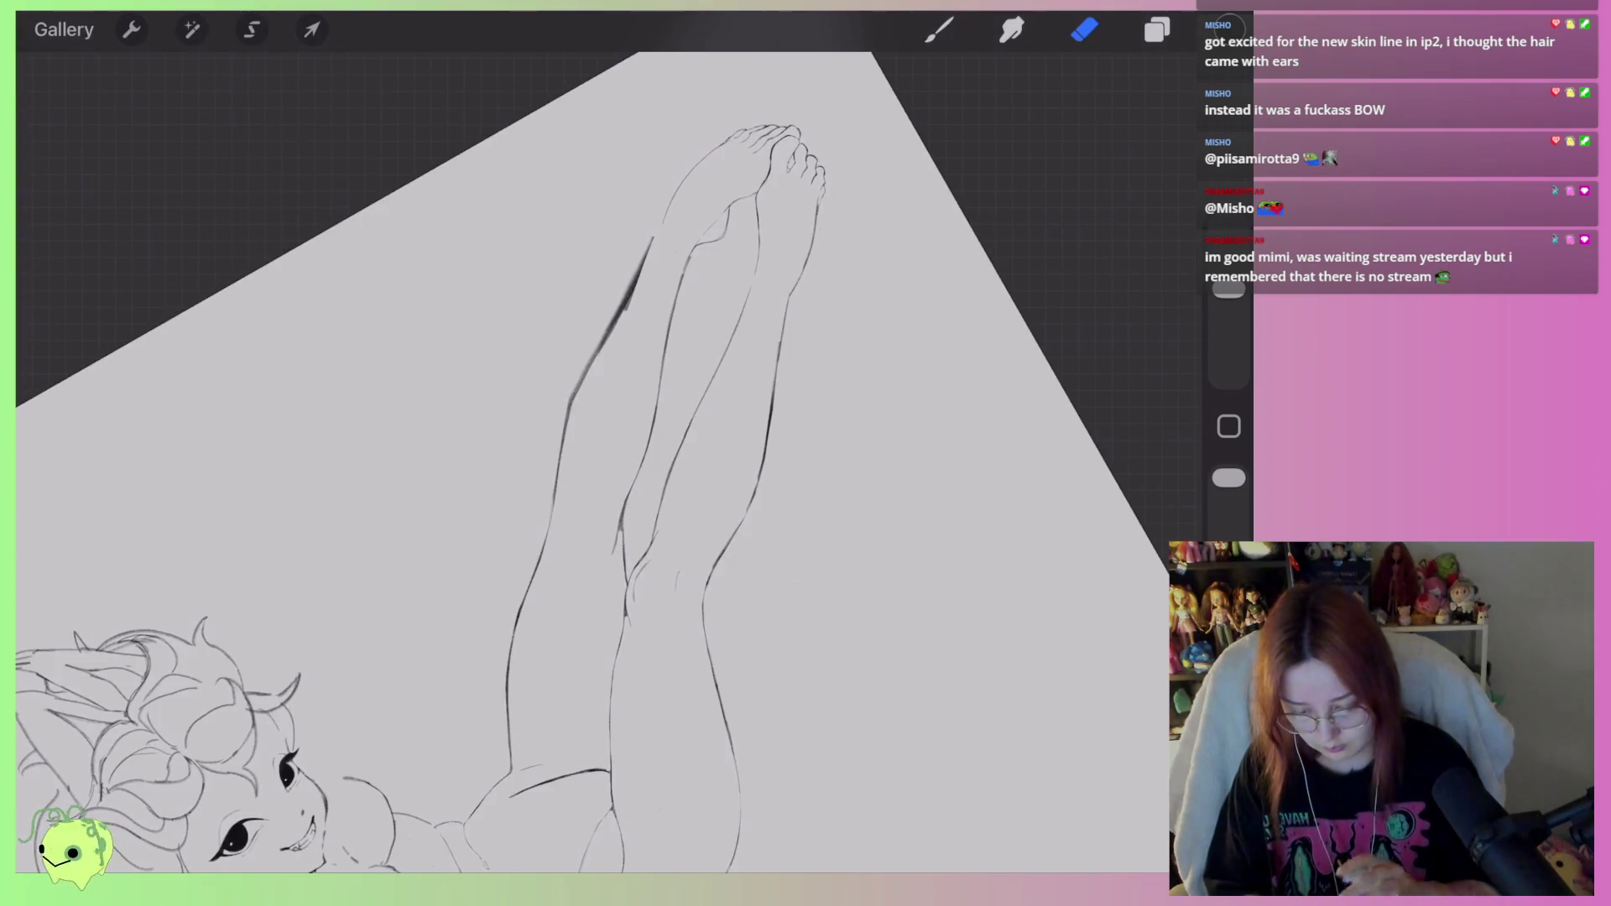
pyautogui.scroll(5, 755, 336)
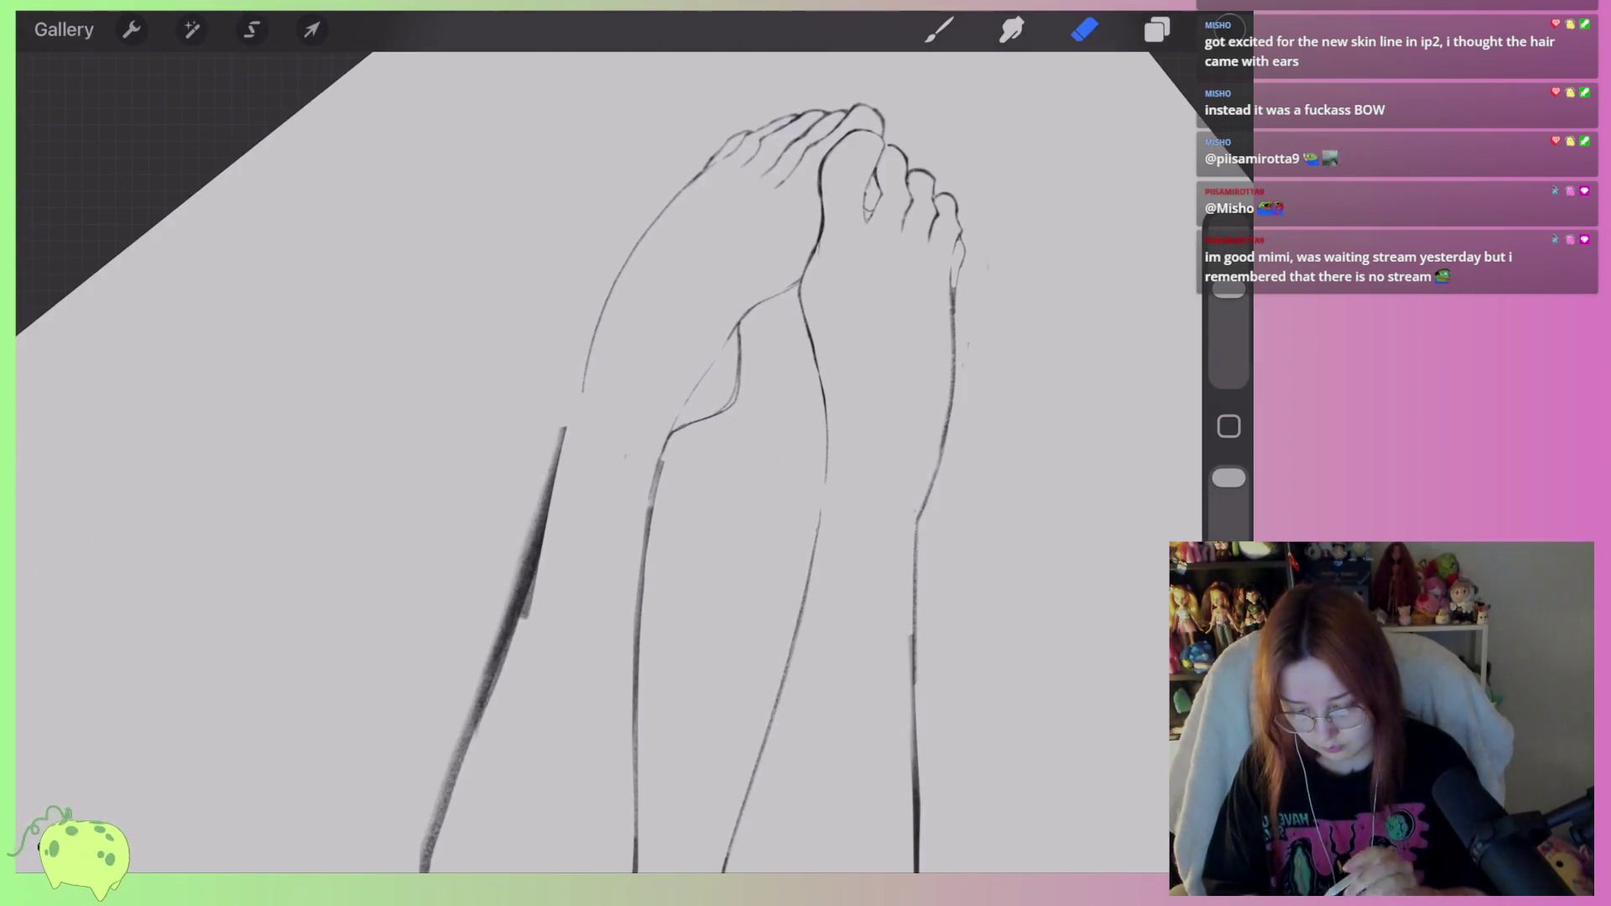
pyautogui.scroll(1, 755, 419)
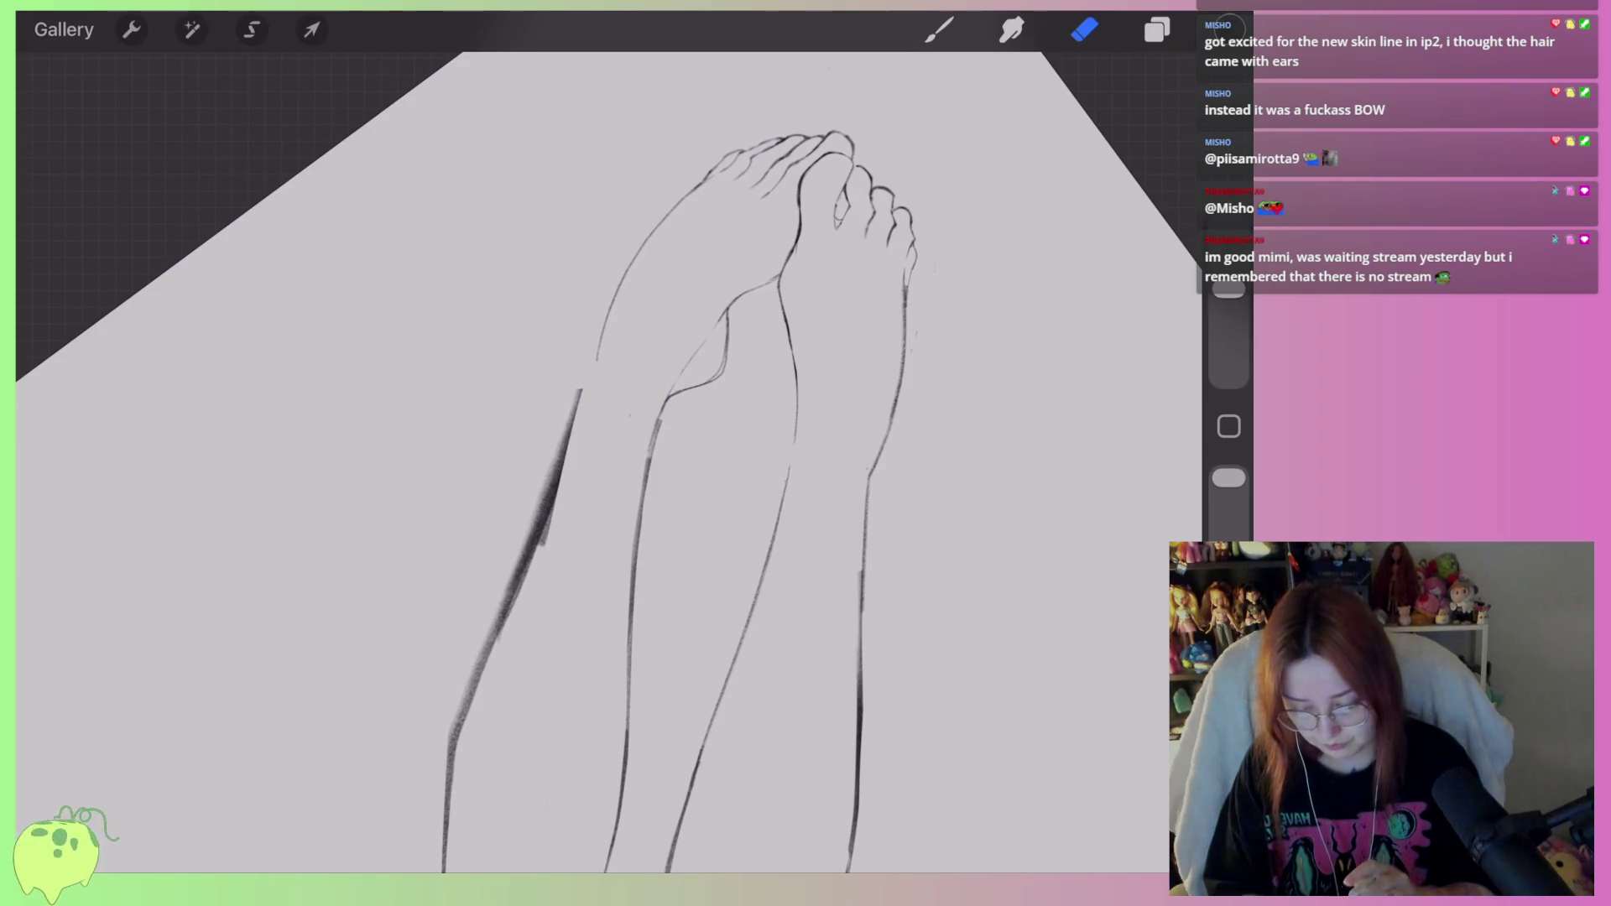
pyautogui.click(1157, 29)
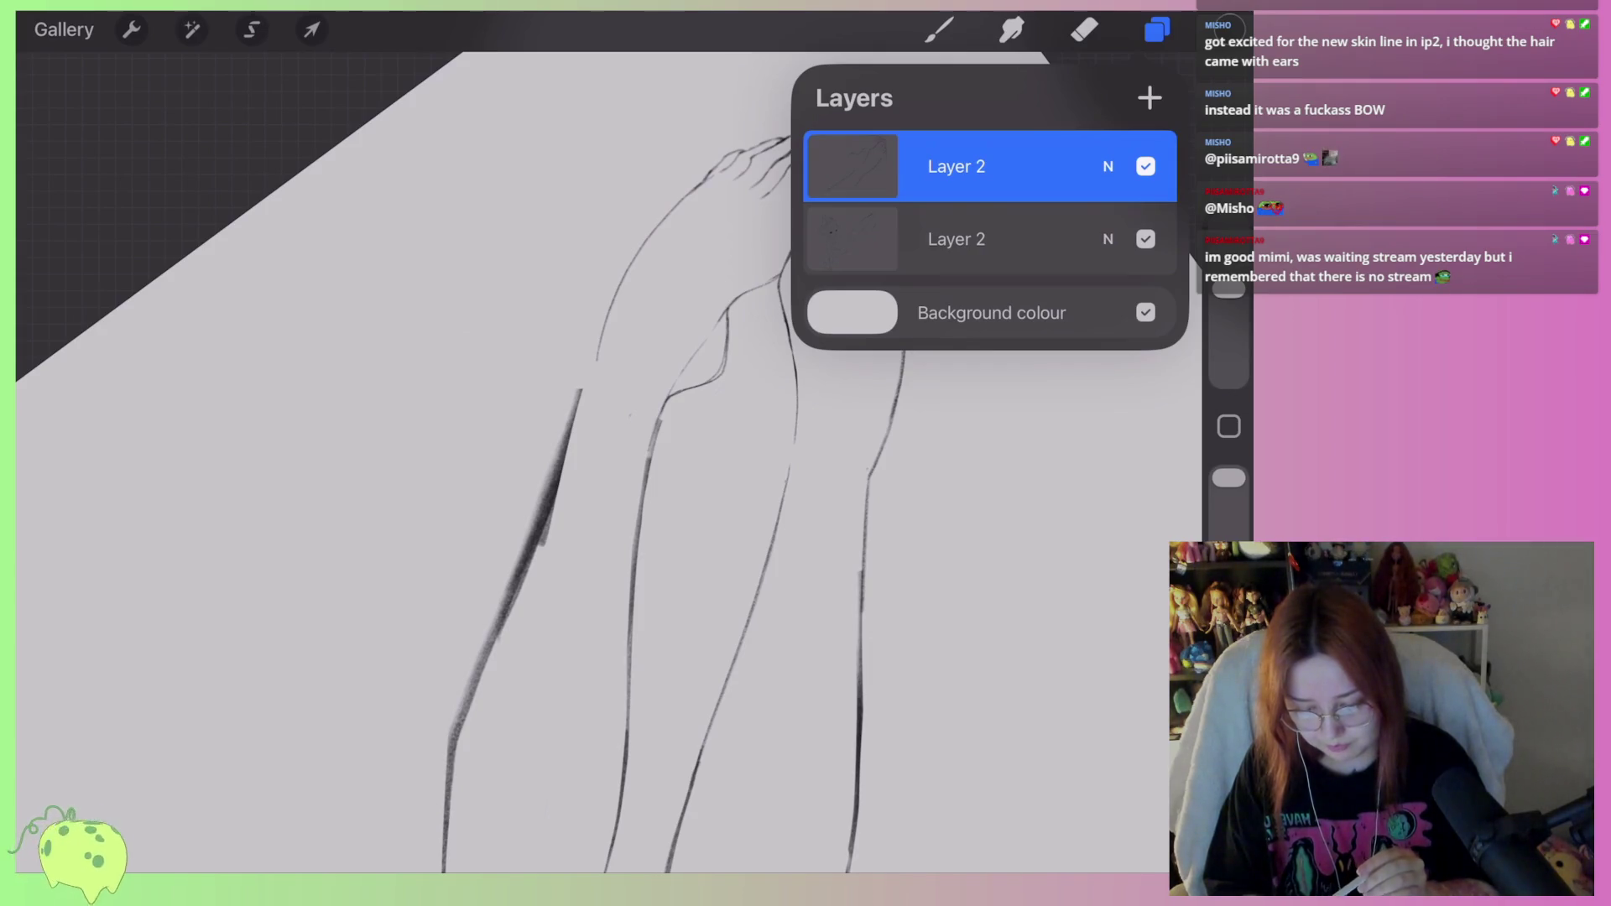
# Zoom around the full reclining figure, then bring up the top Layer 2's options menu.
pyautogui.click(252, 29)
pyautogui.scroll(-3, 587, 419)
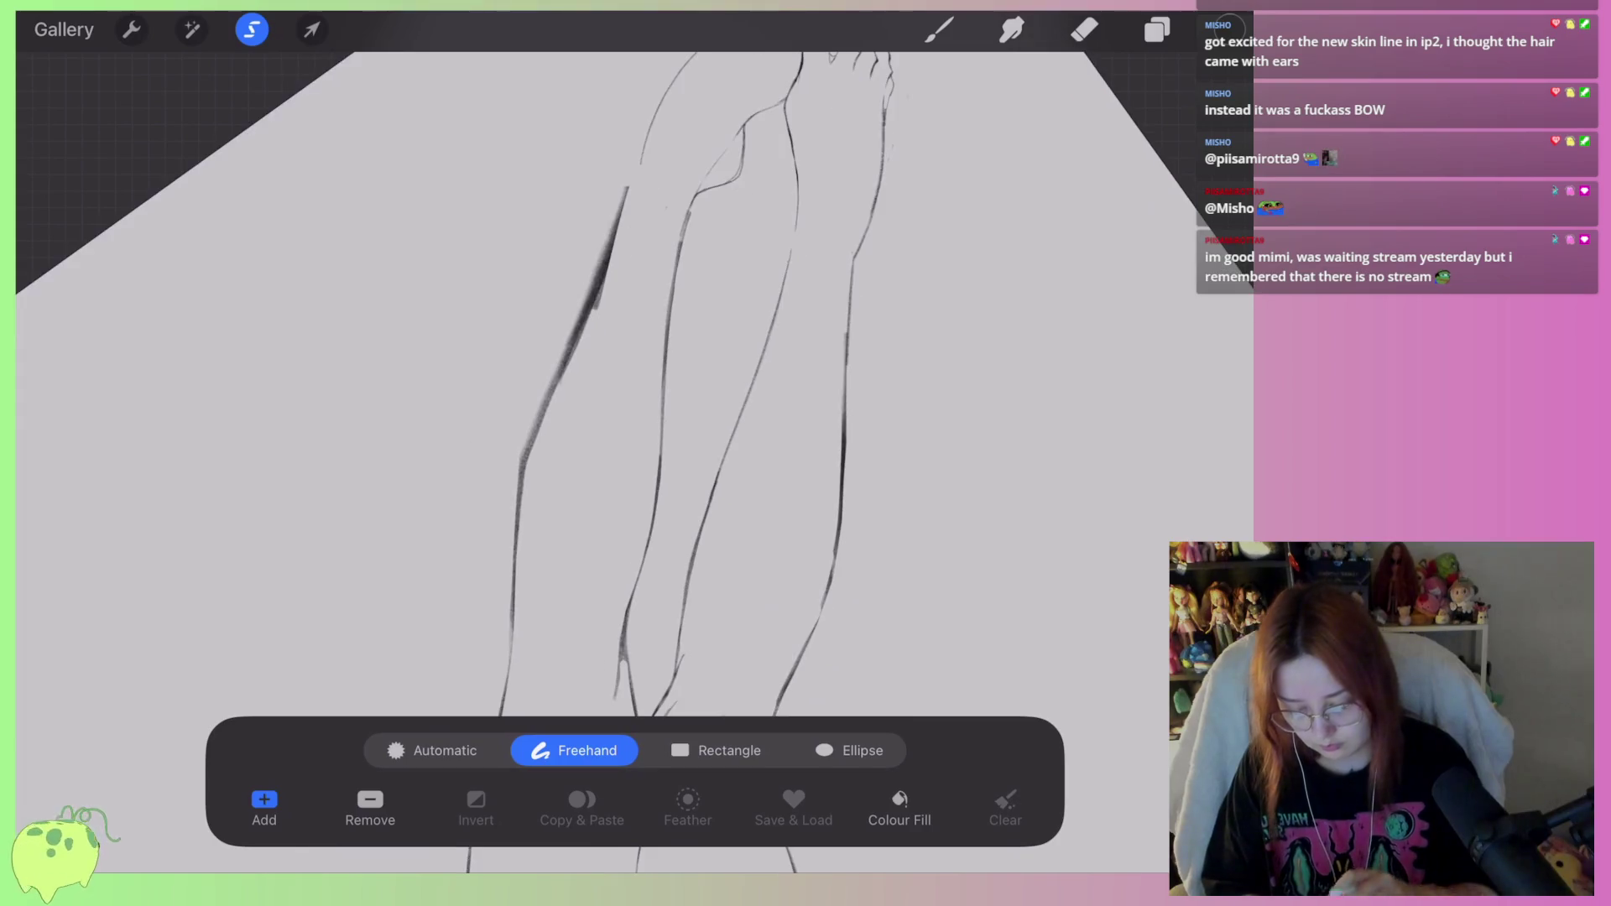
pyautogui.scroll(-3, 587, 420)
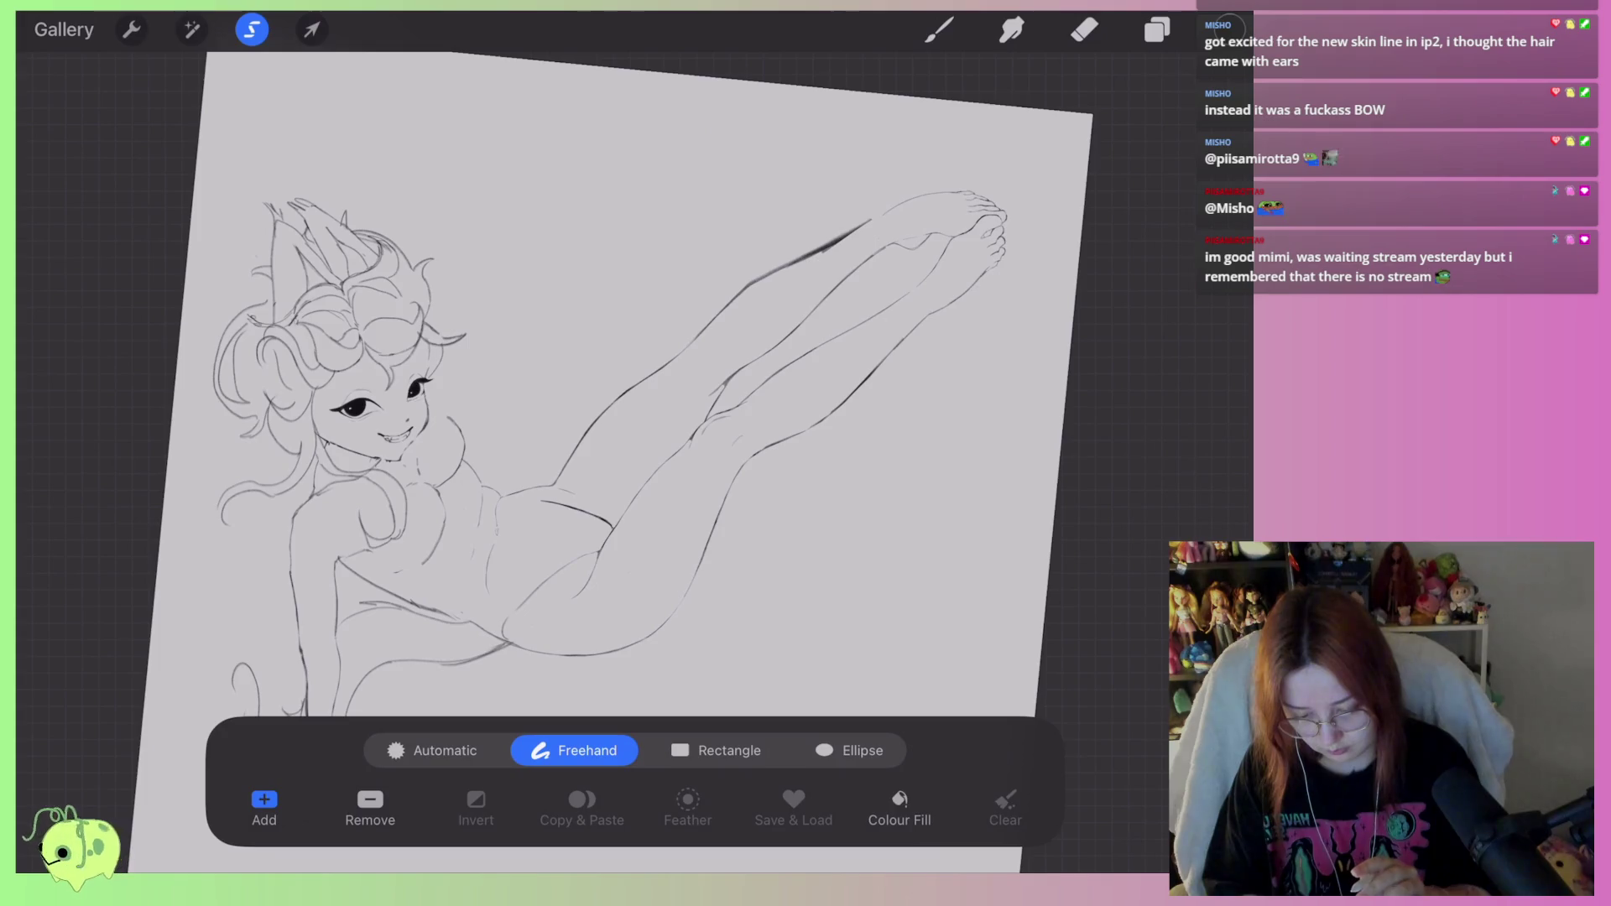
pyautogui.scroll(-3, 587, 420)
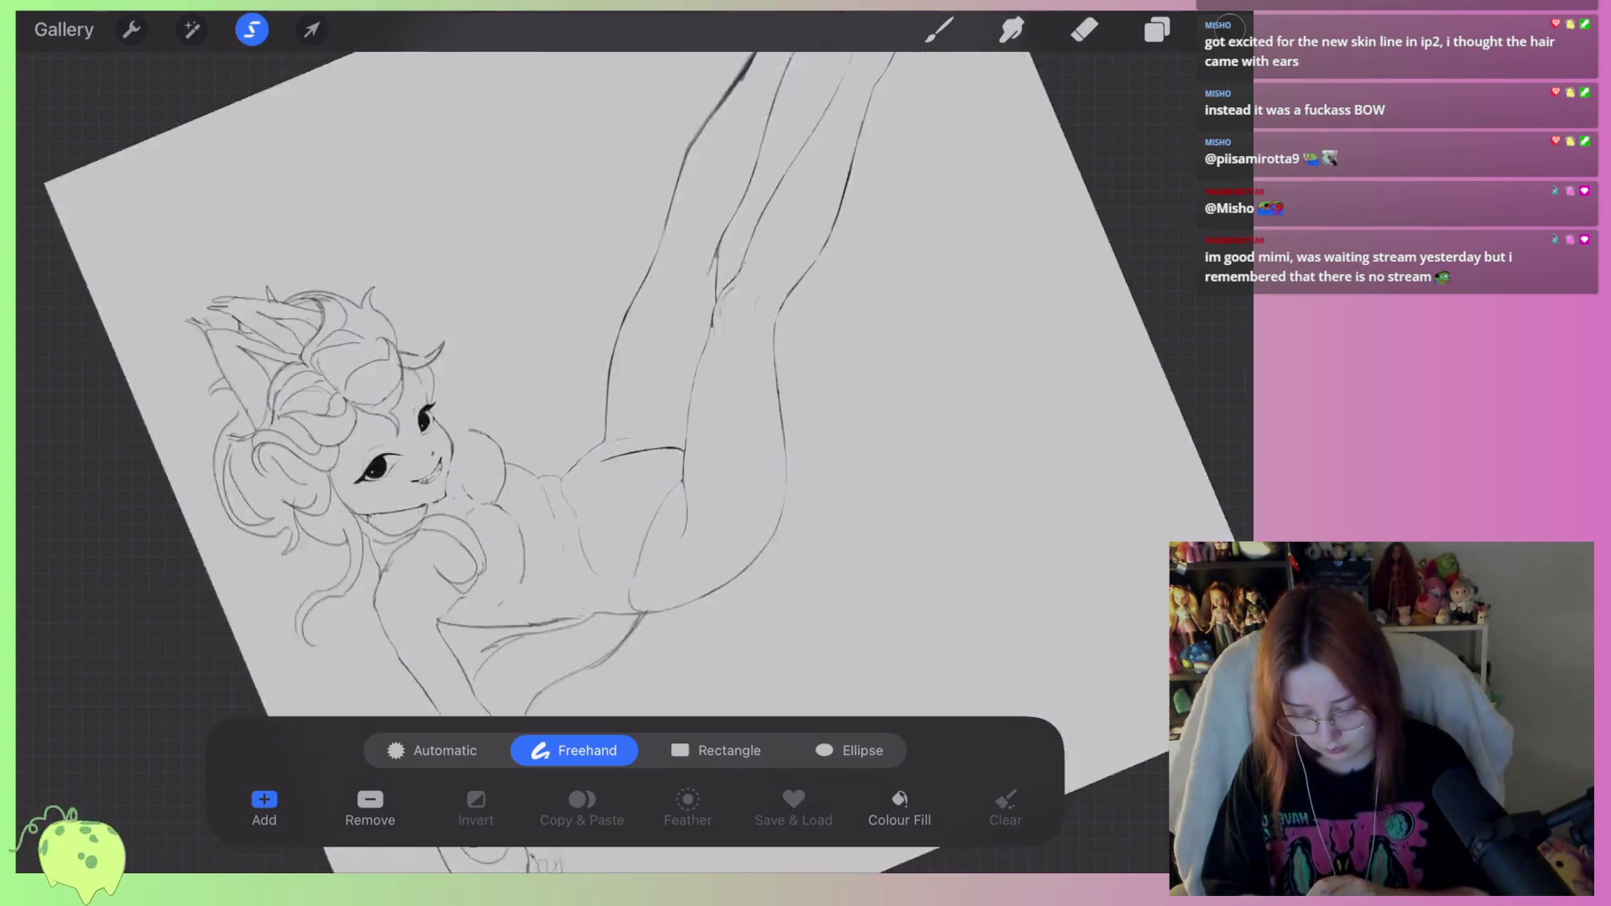
pyautogui.scroll(-3, 671, 403)
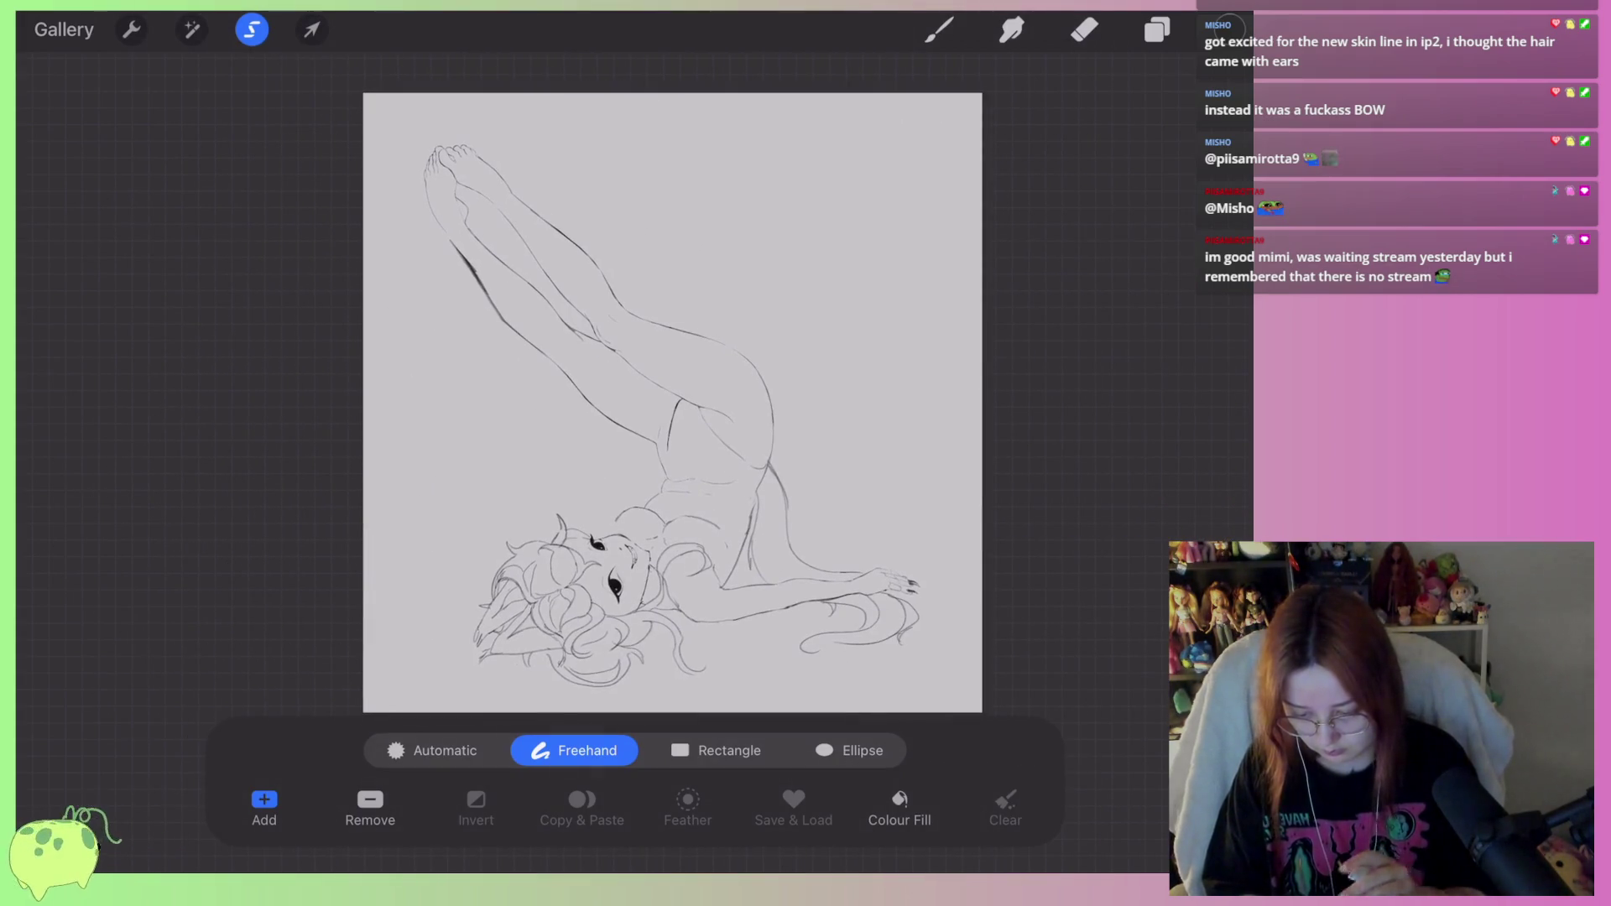
pyautogui.scroll(2, 672, 403)
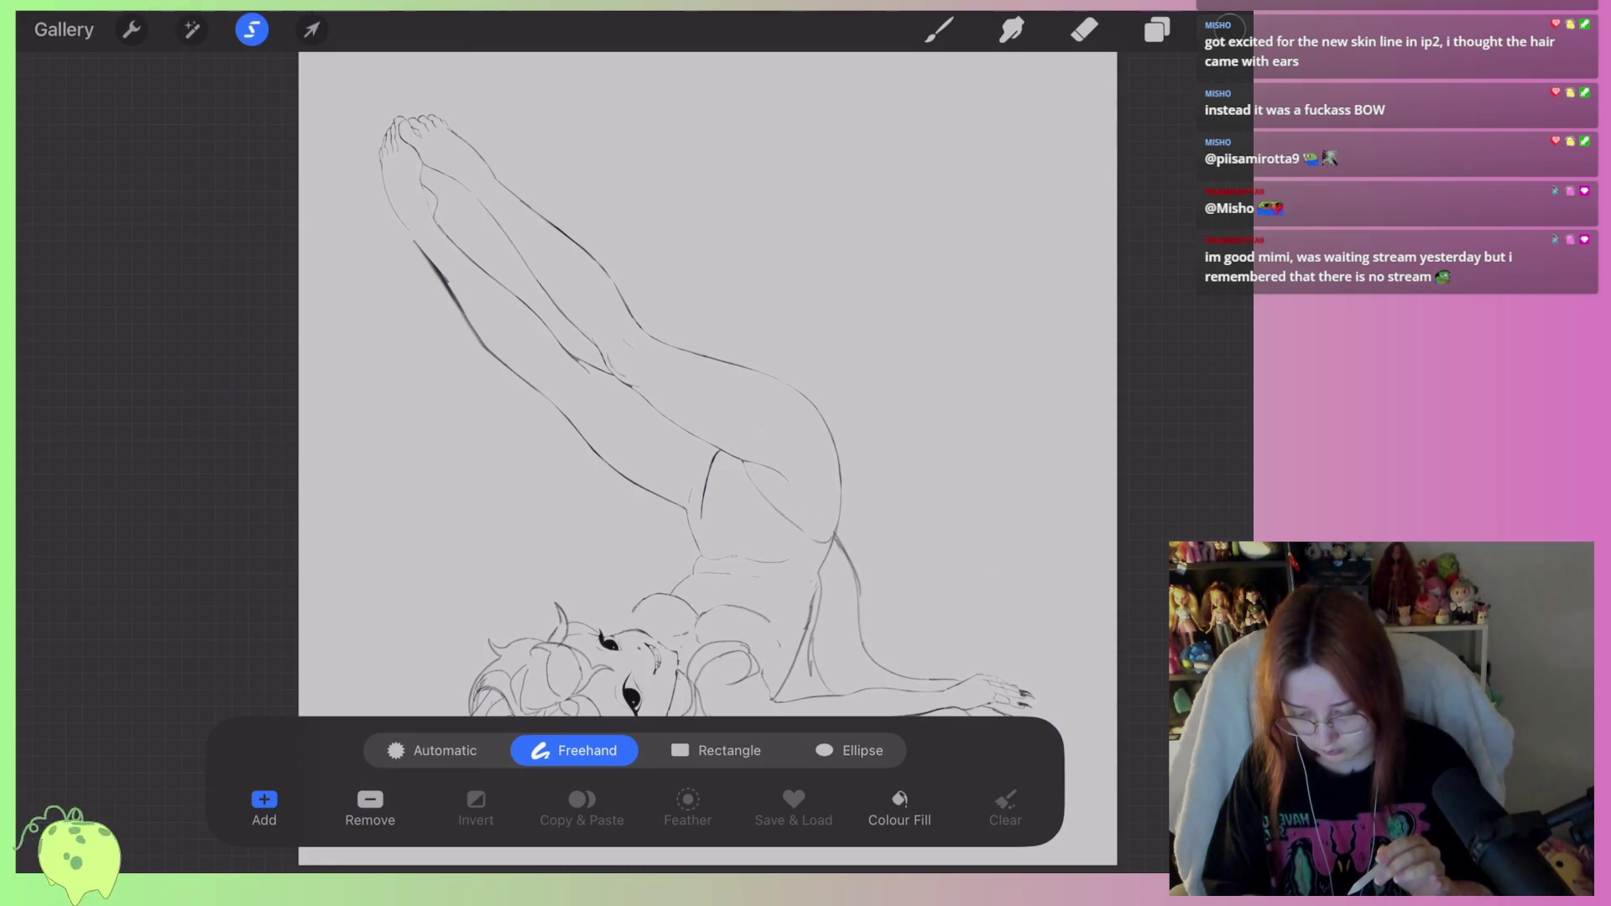
pyautogui.scroll(5, 587, 336)
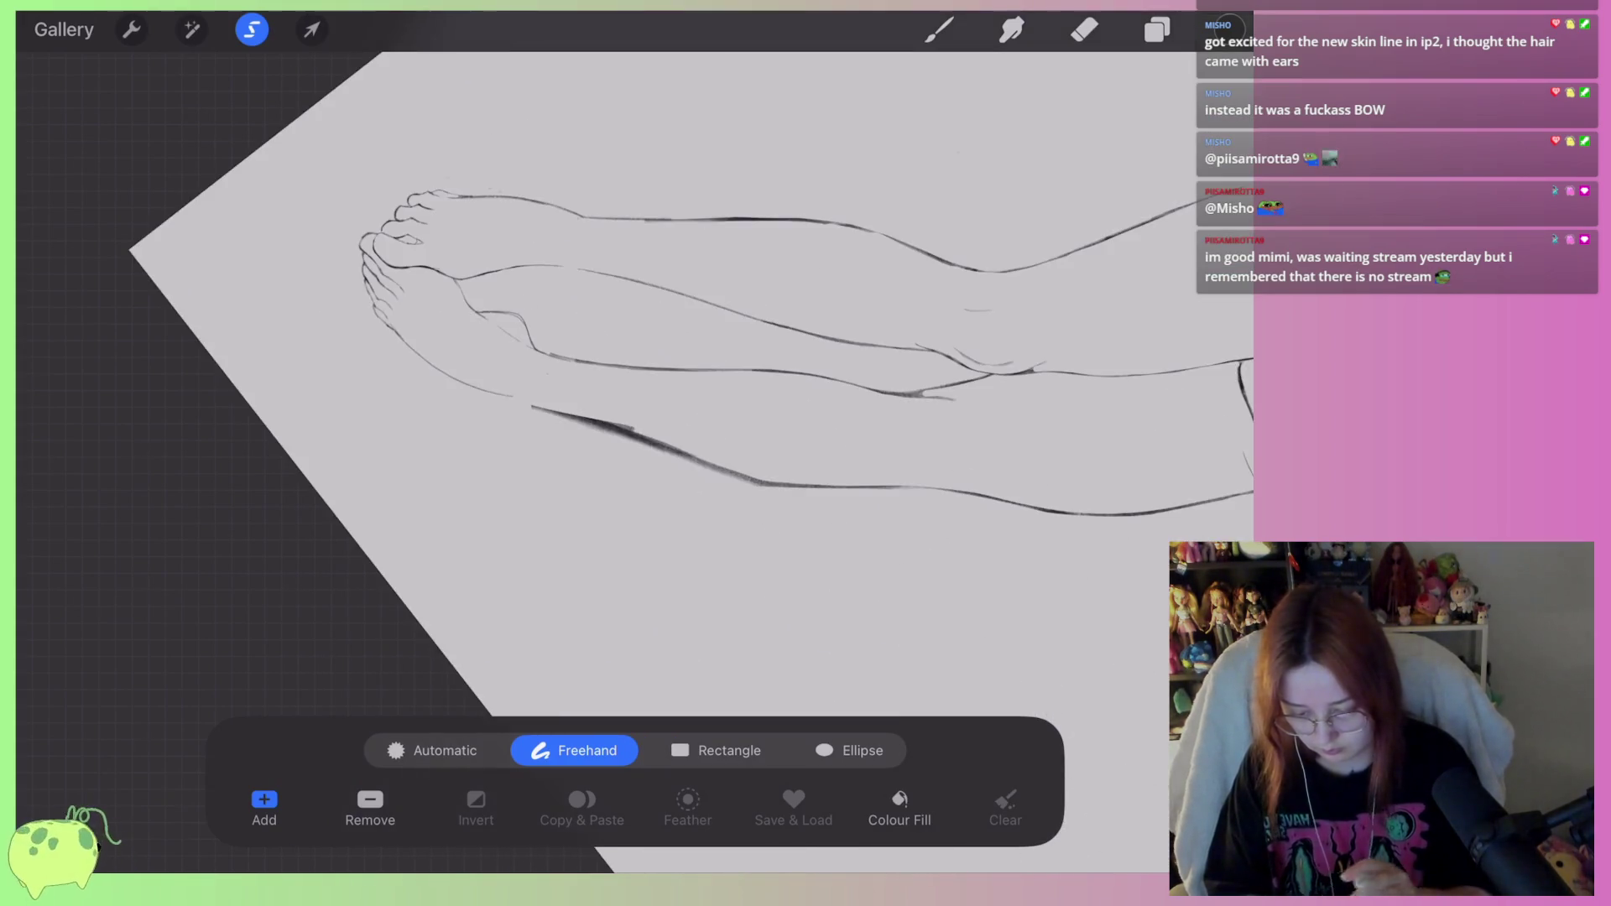
pyautogui.click(1157, 30)
pyautogui.click(853, 165)
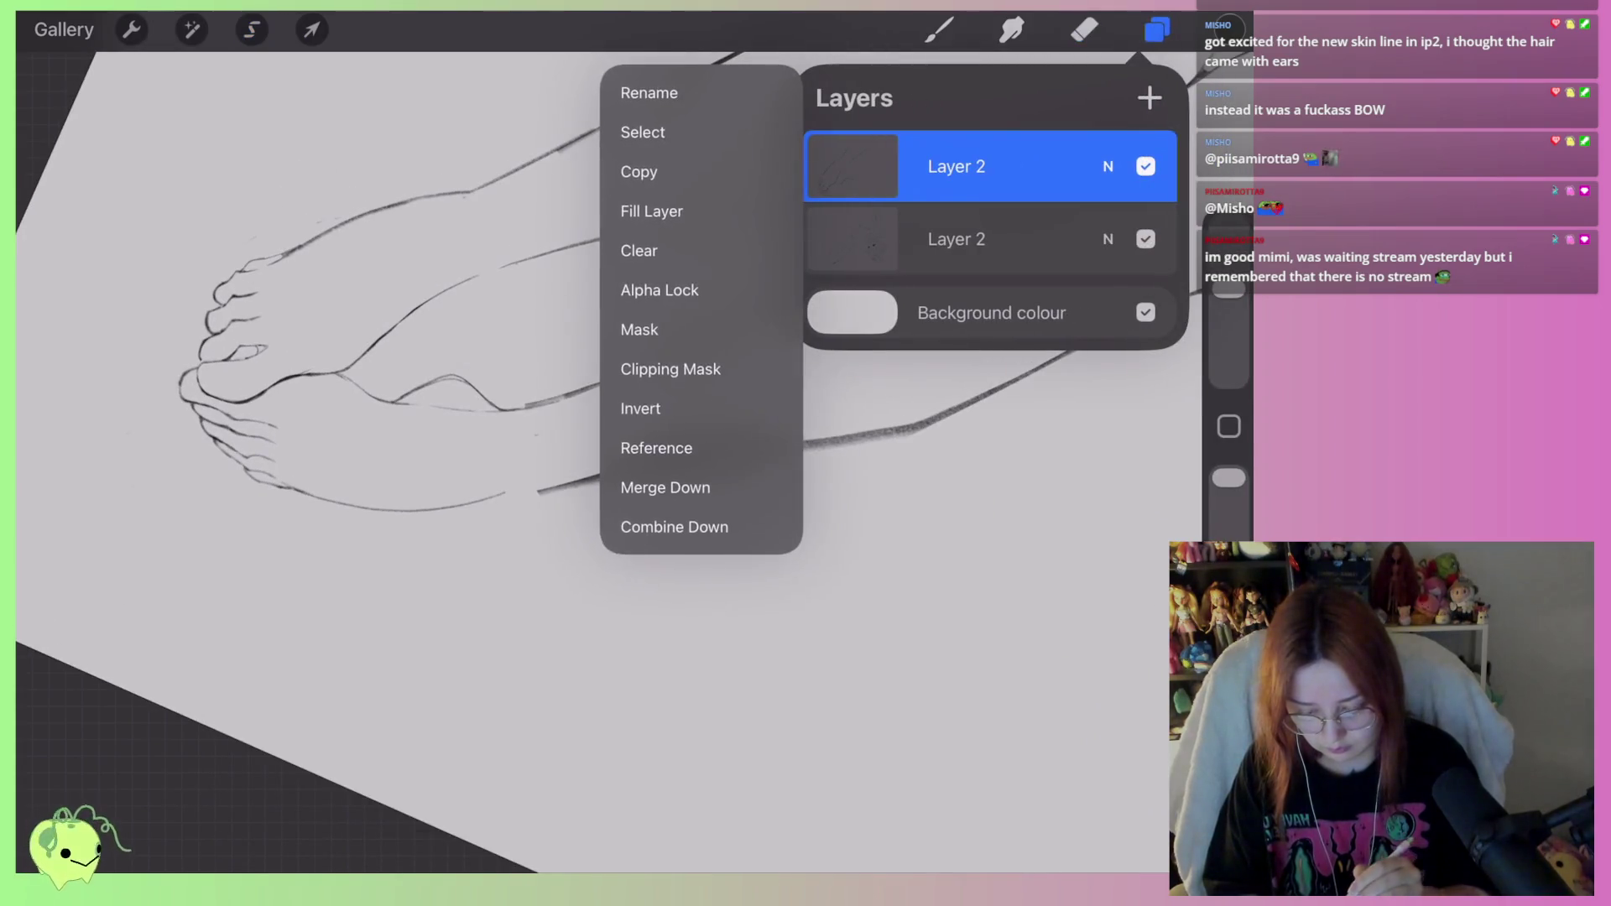
# Merge the top Layer 2 down, enlarge the pencil brush, and ink a darker stroke over the faint leg line.
pyautogui.click(665, 486)
pyautogui.click(1084, 29)
pyautogui.scroll(3, 587, 335)
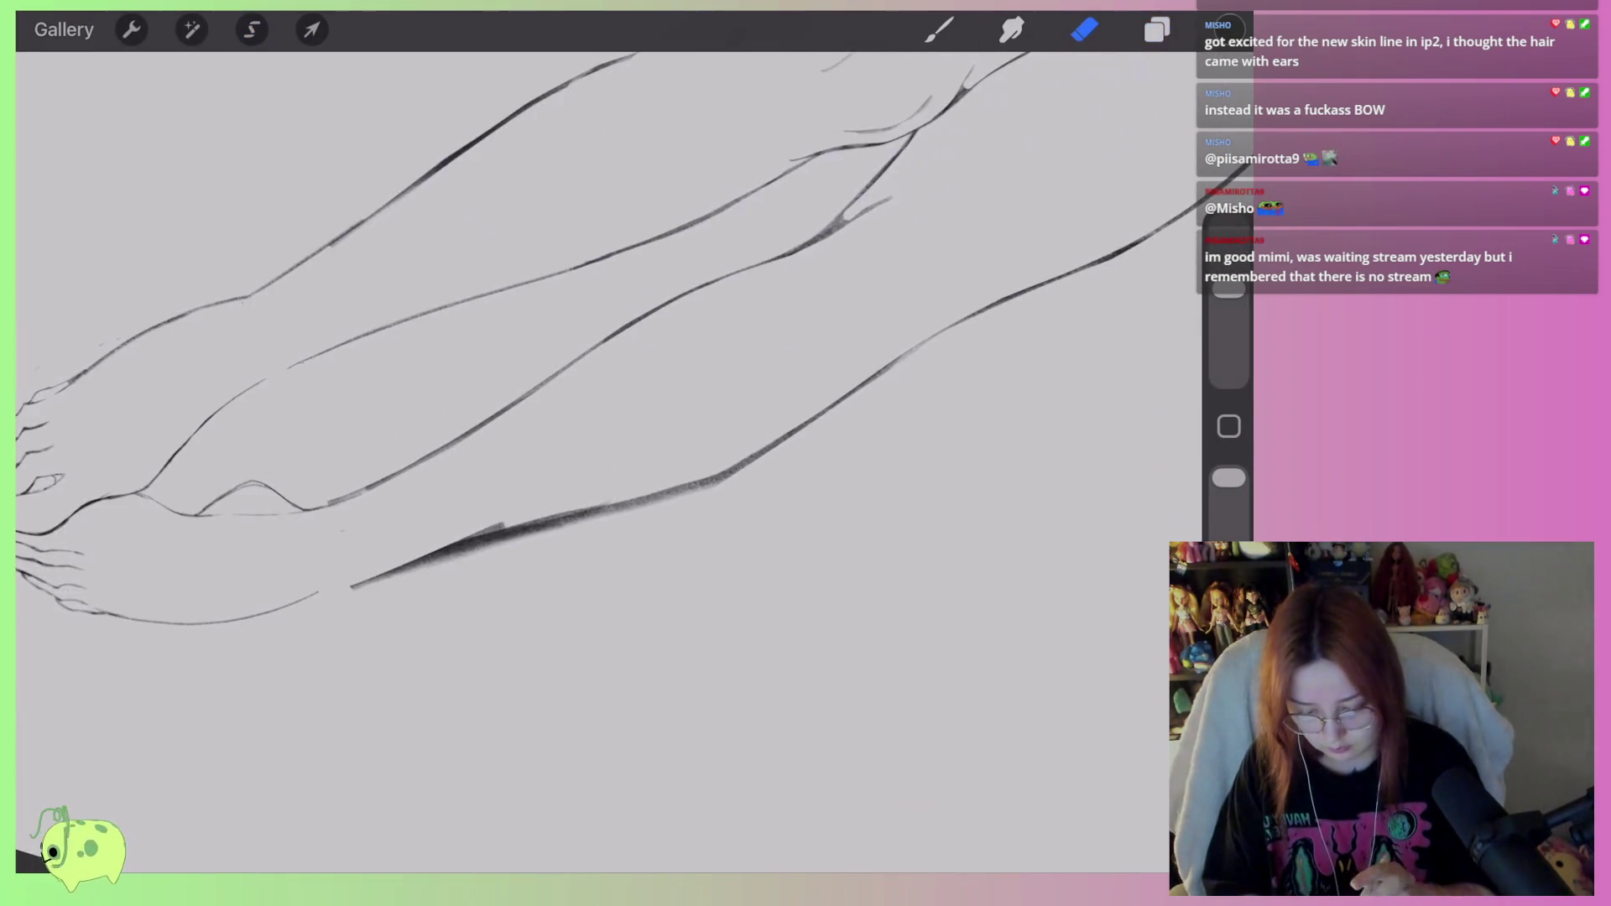
pyautogui.click(939, 30)
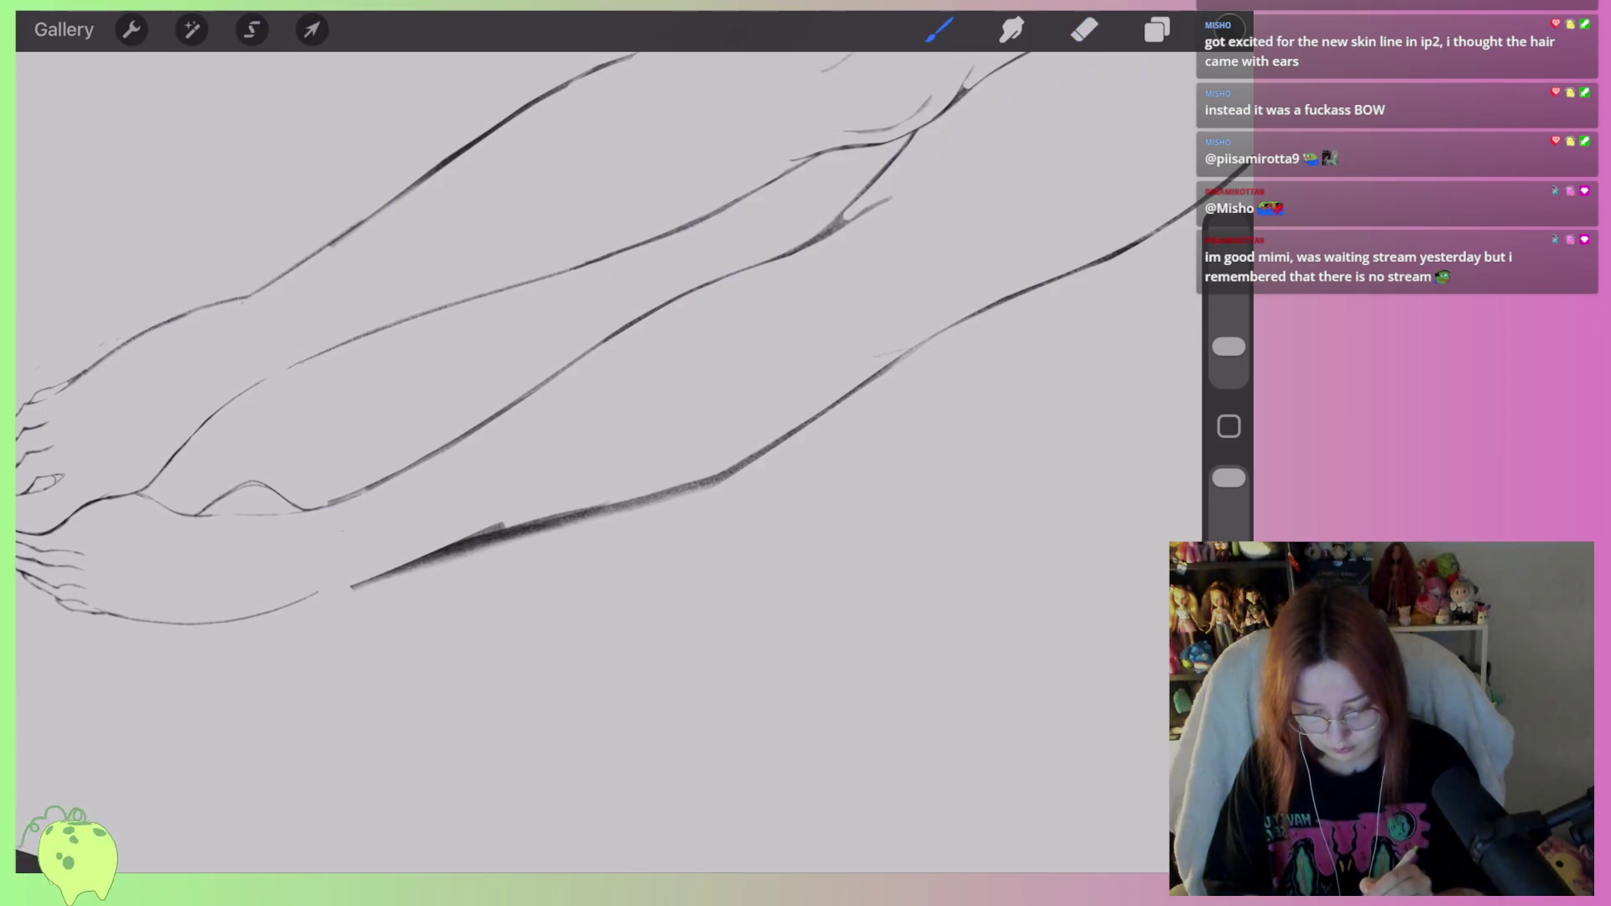
pyautogui.moveTo(1229, 347); pyautogui.dragTo(1228, 337)
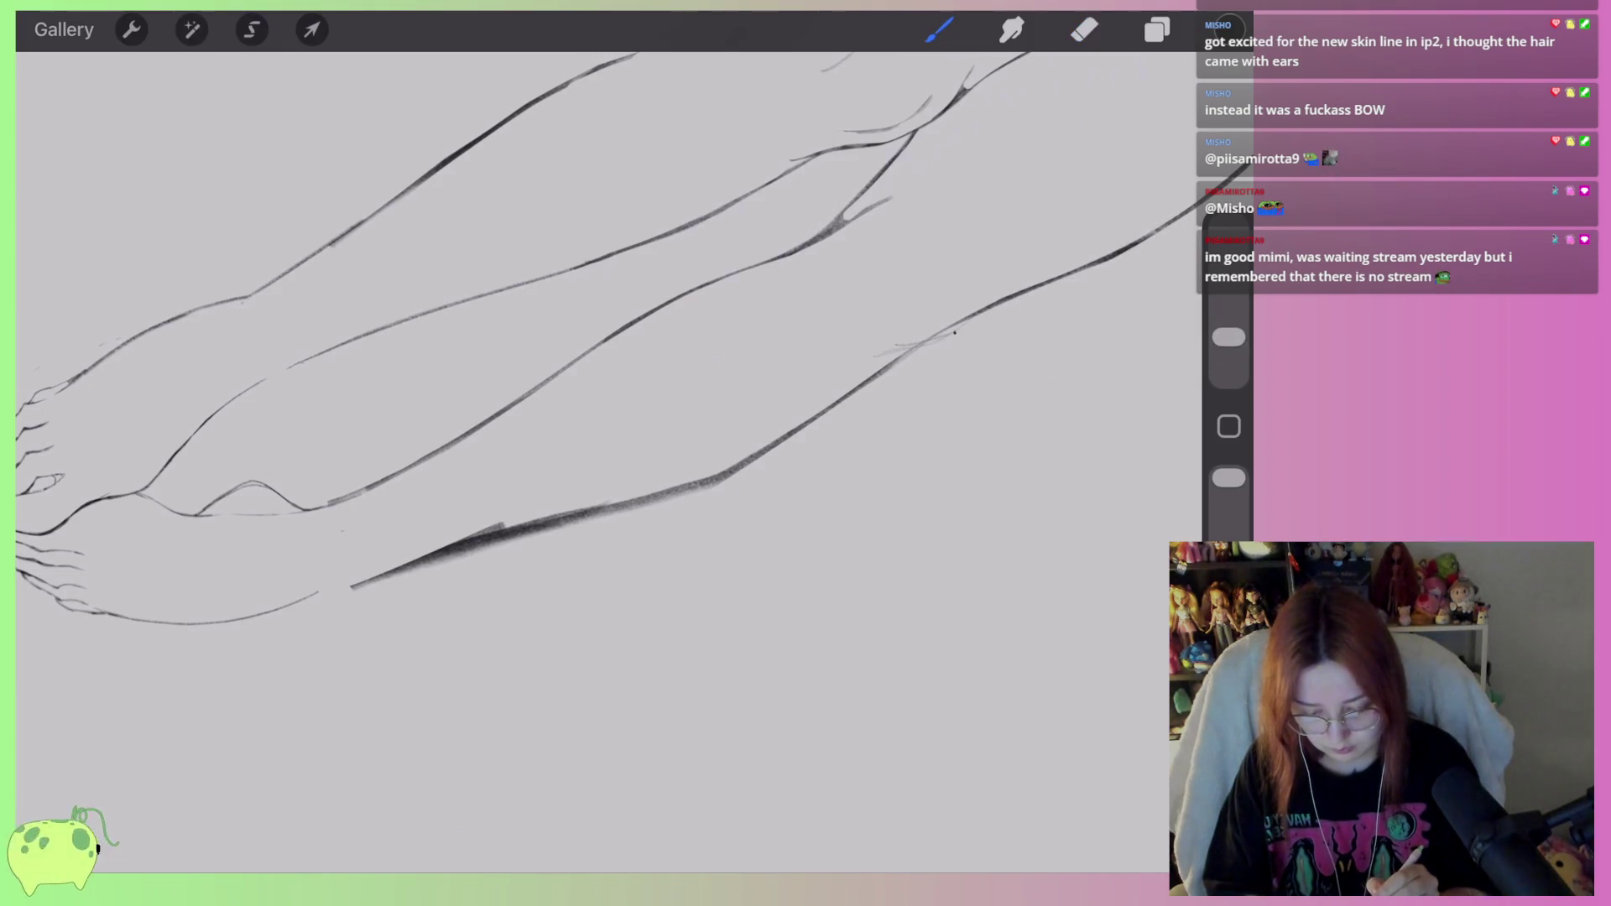
pyautogui.scroll(3, 609, 403)
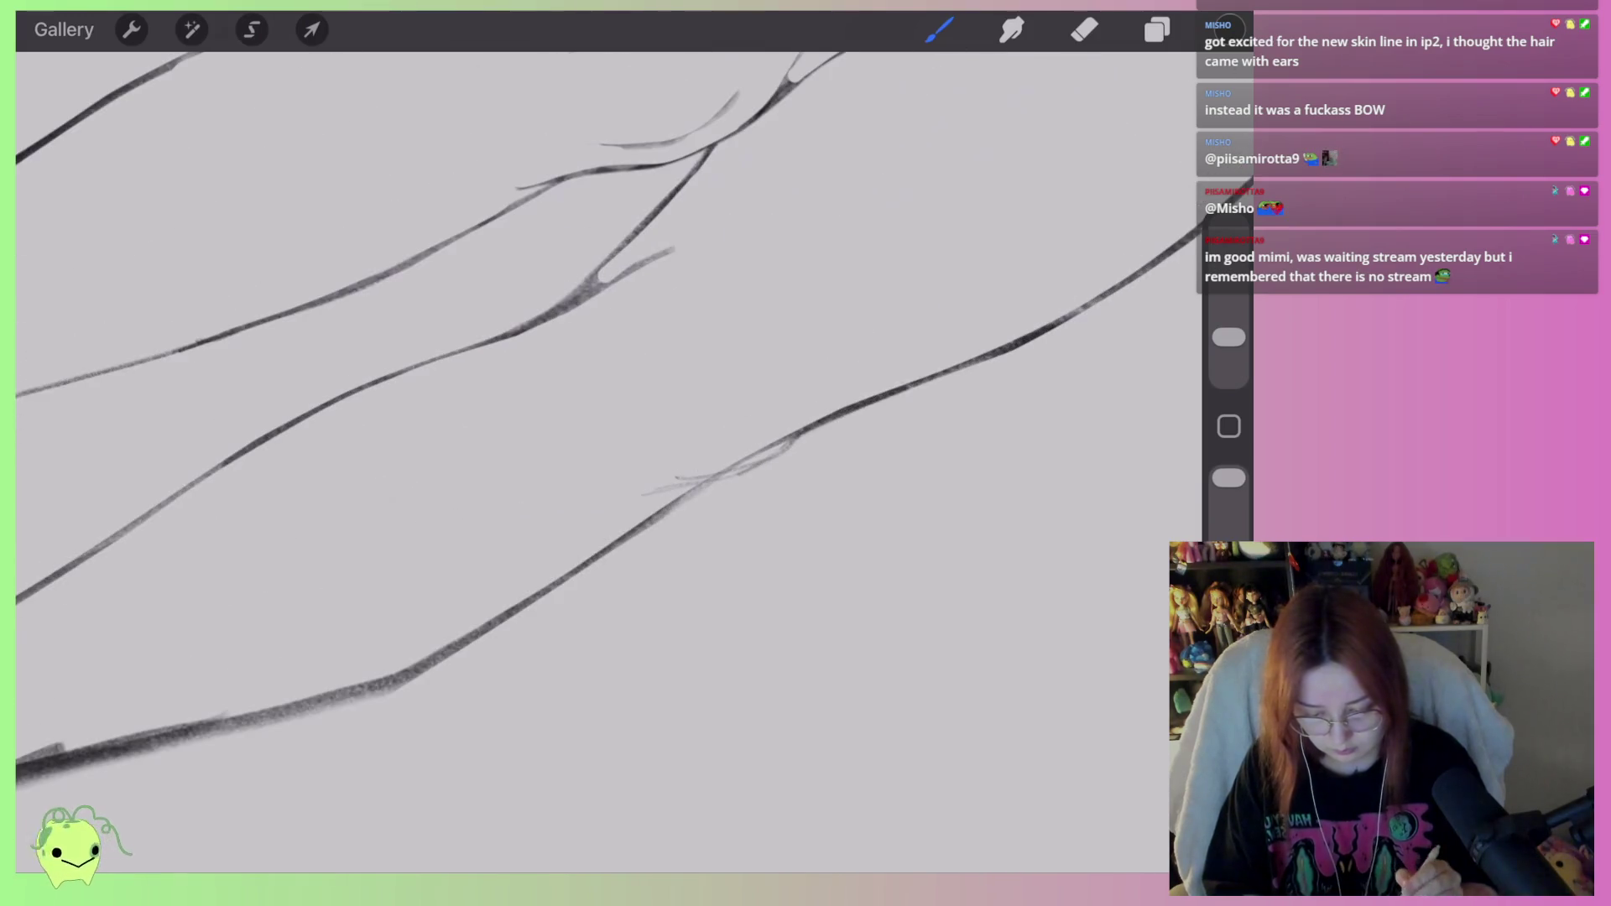
pyautogui.moveTo(1229, 336); pyautogui.dragTo(1229, 324)
pyautogui.moveTo(771, 459)
pyautogui.mouseDown()
pyautogui.moveTo(643, 494)
pyautogui.moveTo(535, 594)
pyautogui.mouseUp()
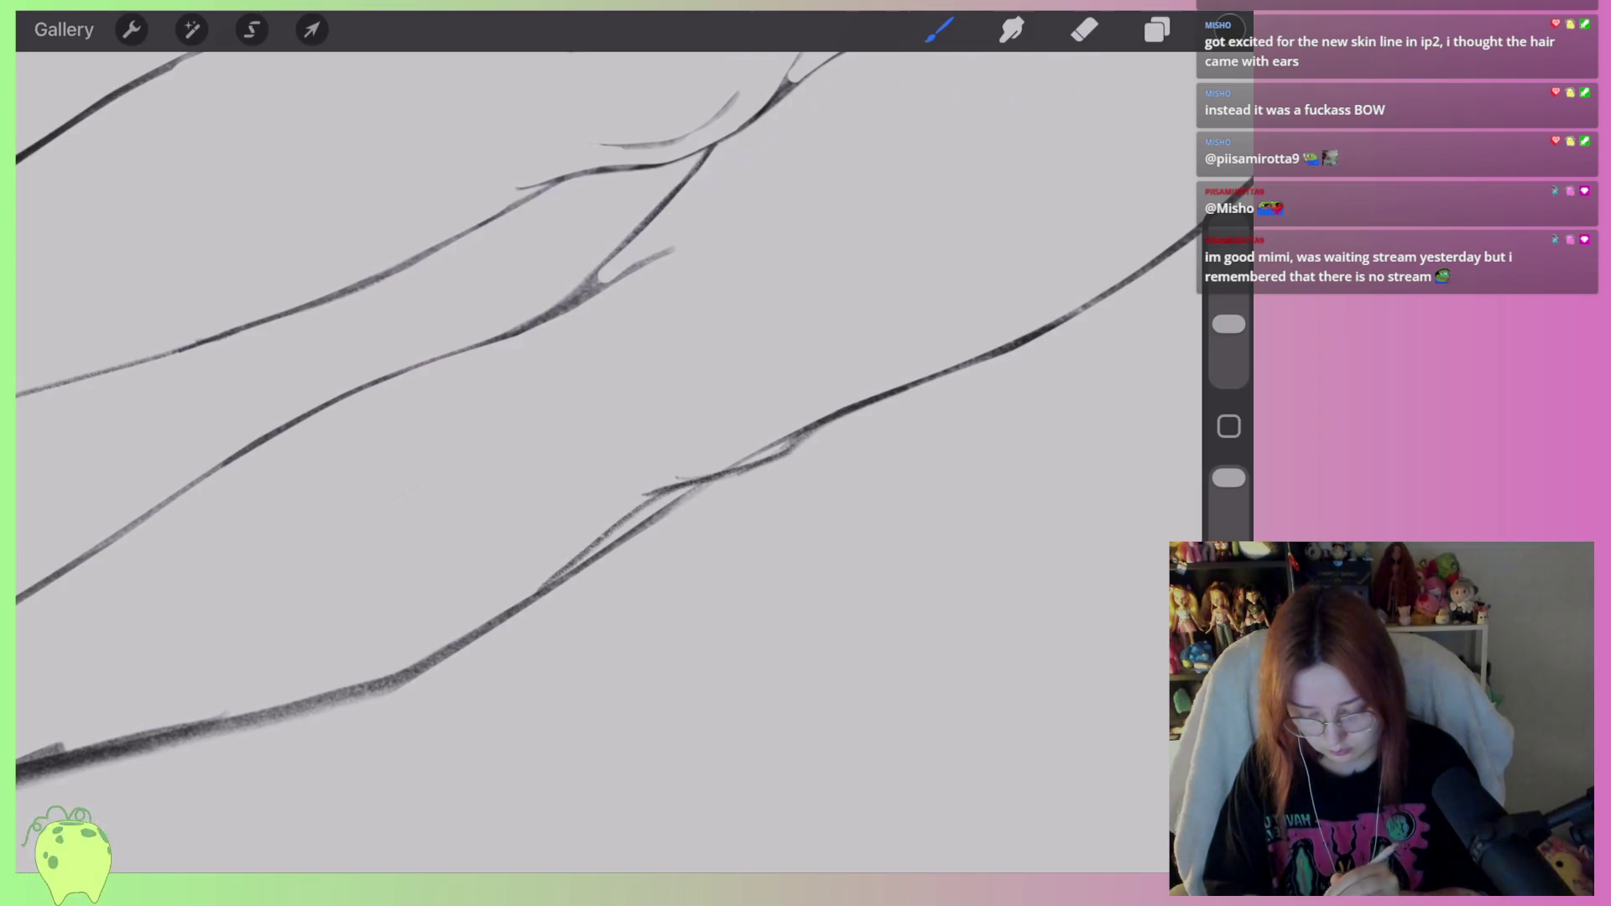
# With a smaller eraser, trim overlapping leg-line bits, the branching stroke's tip, and an overshooting tail.
pyautogui.press('e')
pyautogui.moveTo(1229, 290); pyautogui.dragTo(1228, 303)
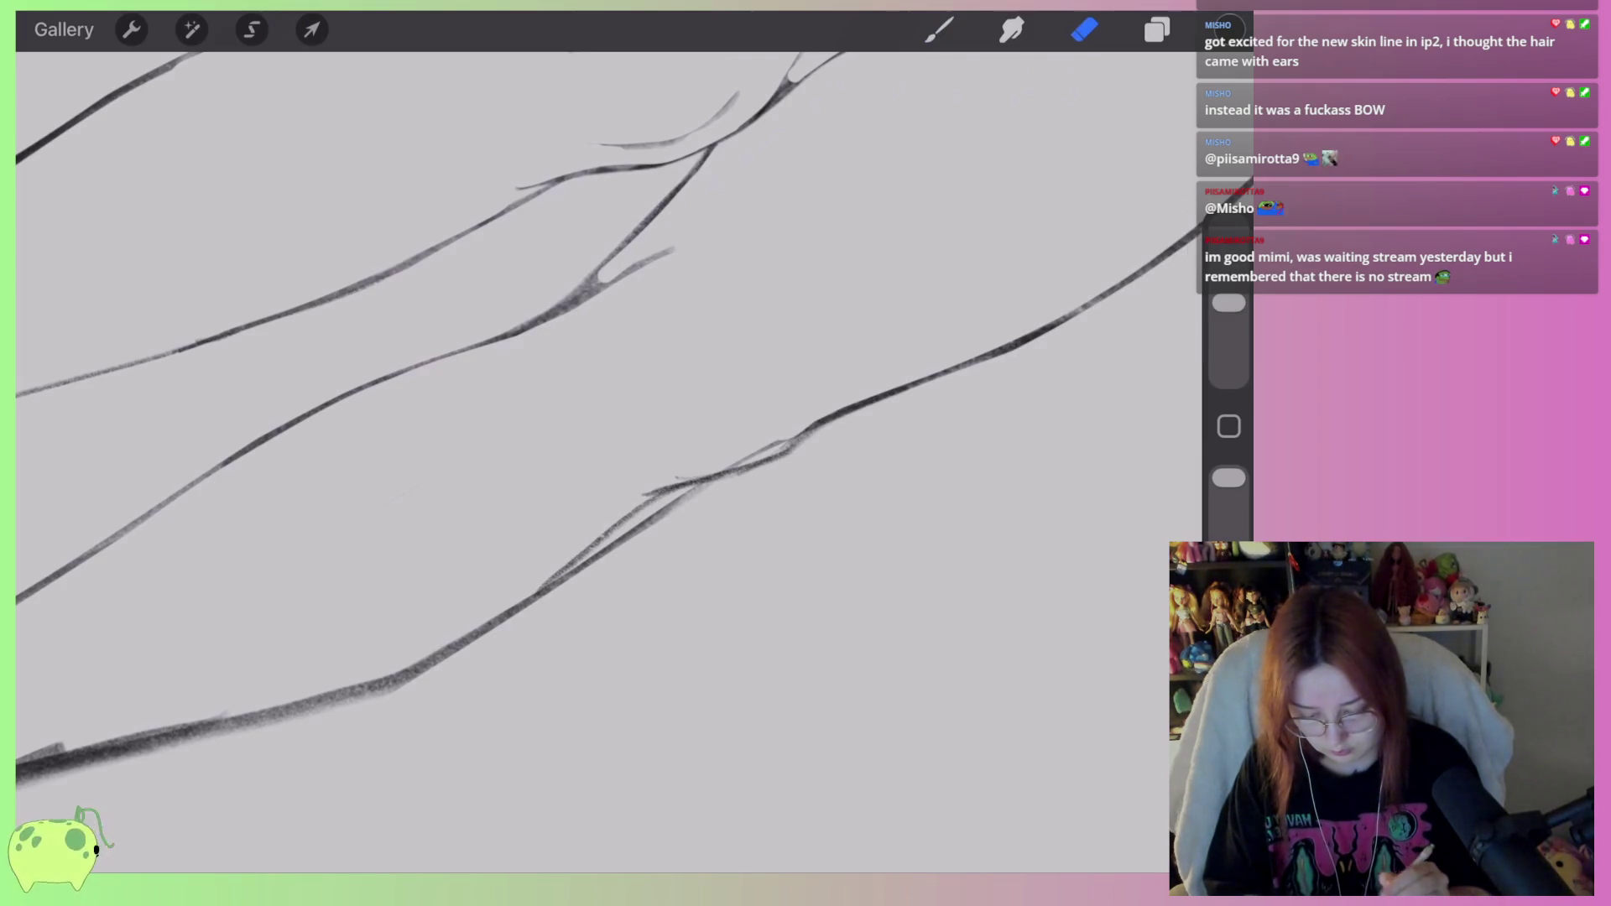
pyautogui.moveTo(781, 427)
pyautogui.mouseDown()
pyautogui.moveTo(673, 460)
pyautogui.moveTo(736, 496)
pyautogui.moveTo(361, 696)
pyautogui.mouseUp()
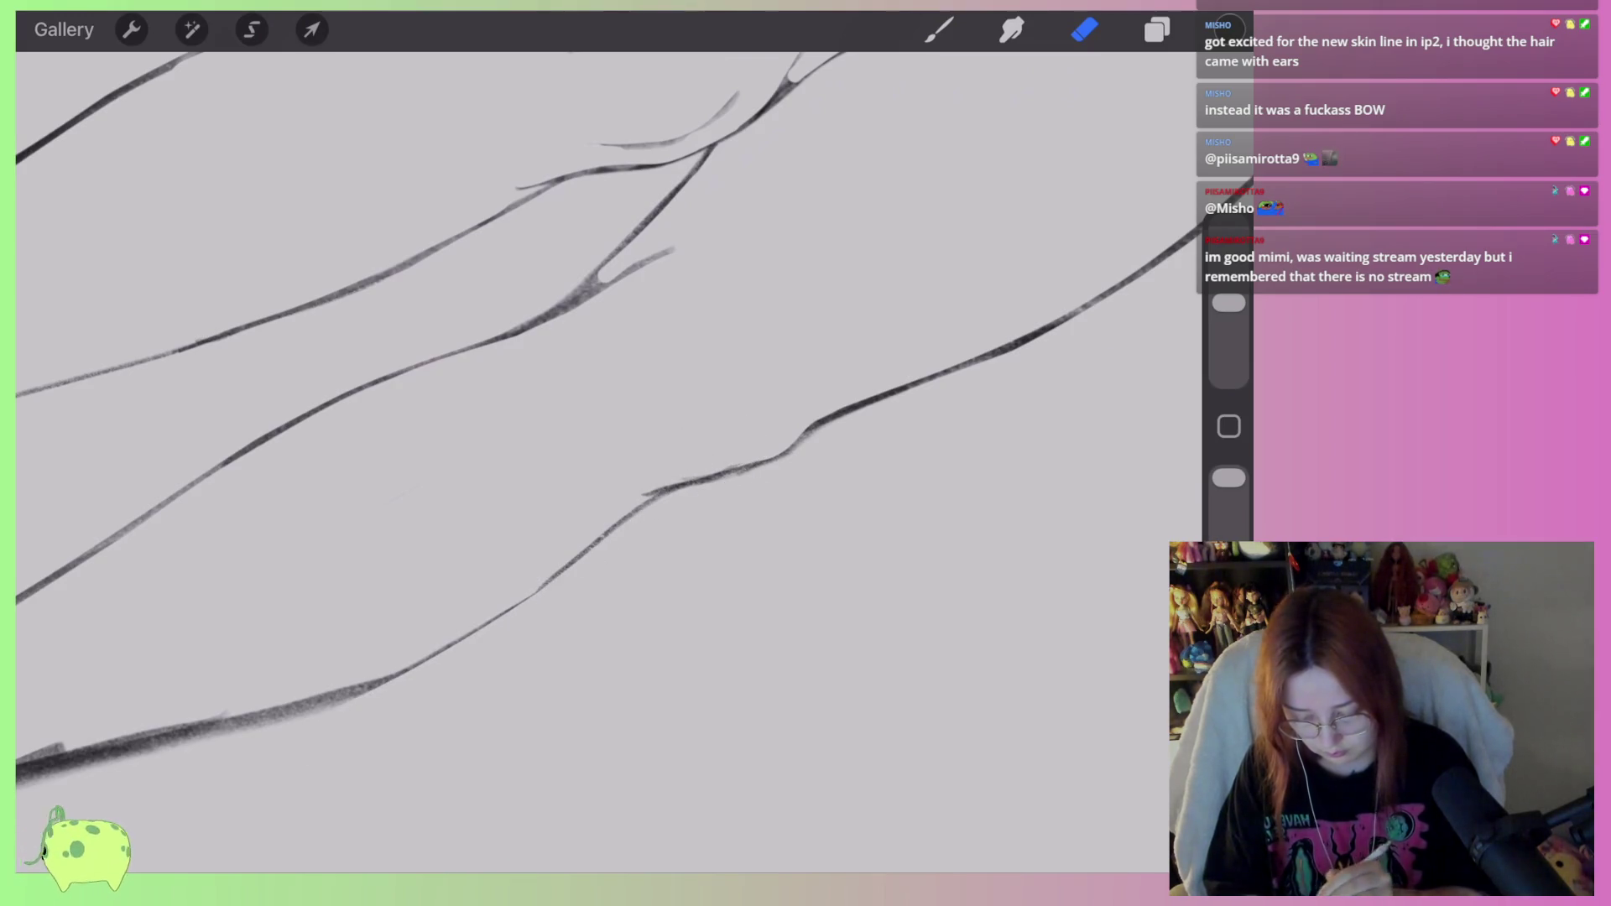
pyautogui.moveTo(793, 471)
pyautogui.mouseDown()
pyautogui.moveTo(834, 439)
pyautogui.moveTo(809, 467)
pyautogui.moveTo(726, 495)
pyautogui.mouseUp()
pyautogui.moveTo(676, 248)
pyautogui.mouseDown()
pyautogui.moveTo(653, 257)
pyautogui.moveTo(687, 259)
pyautogui.moveTo(498, 365)
pyautogui.mouseUp()
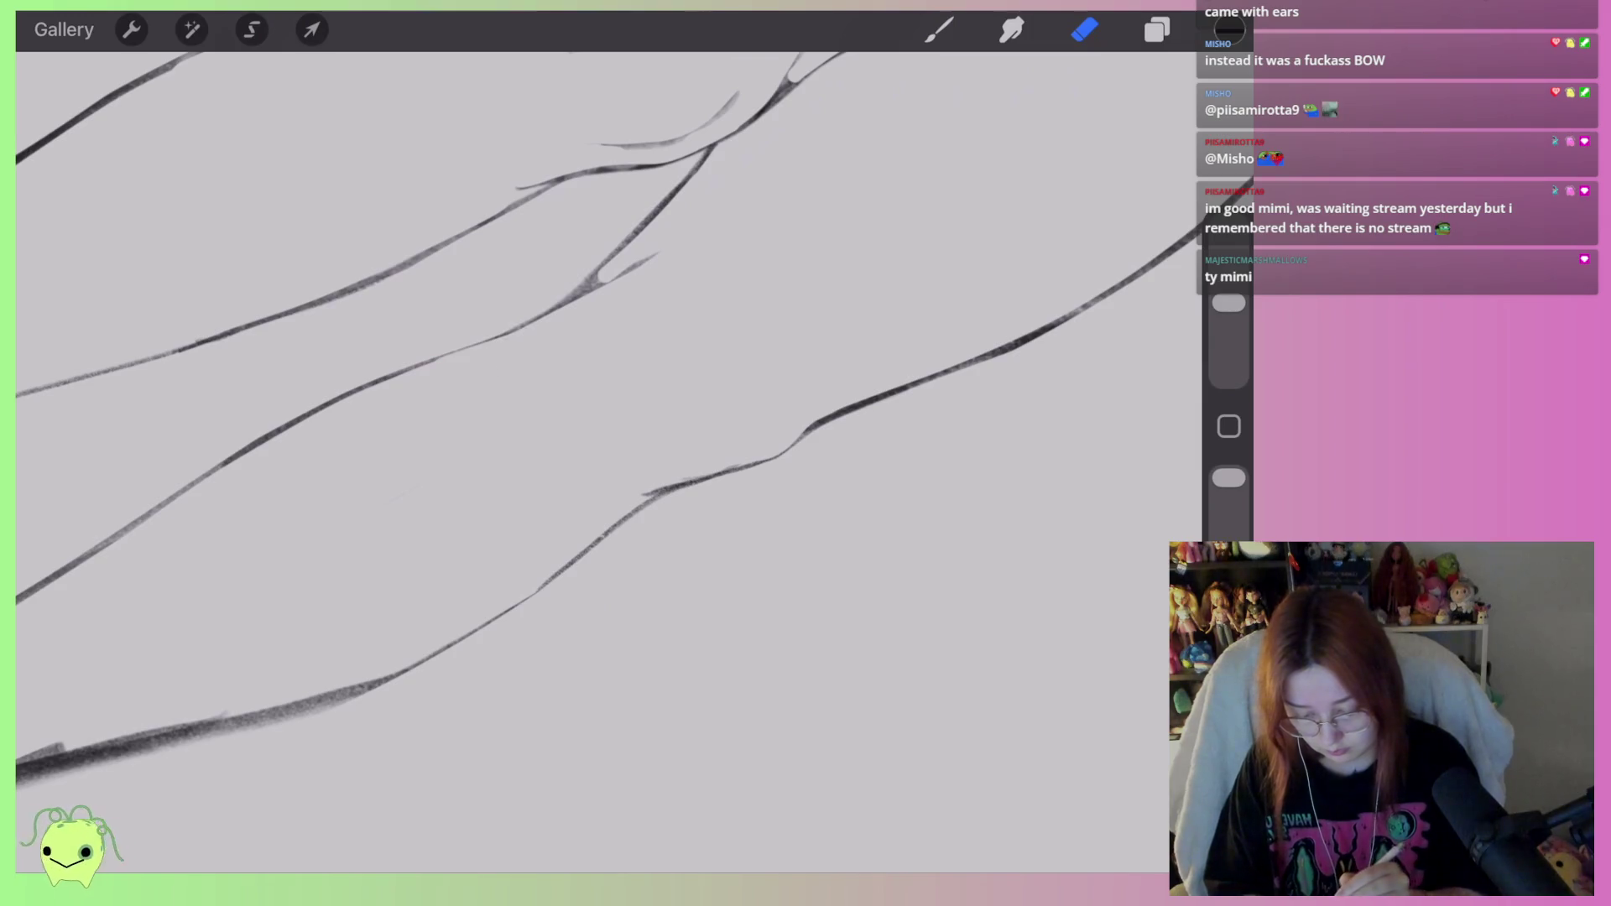
pyautogui.scroll(-5, 609, 420)
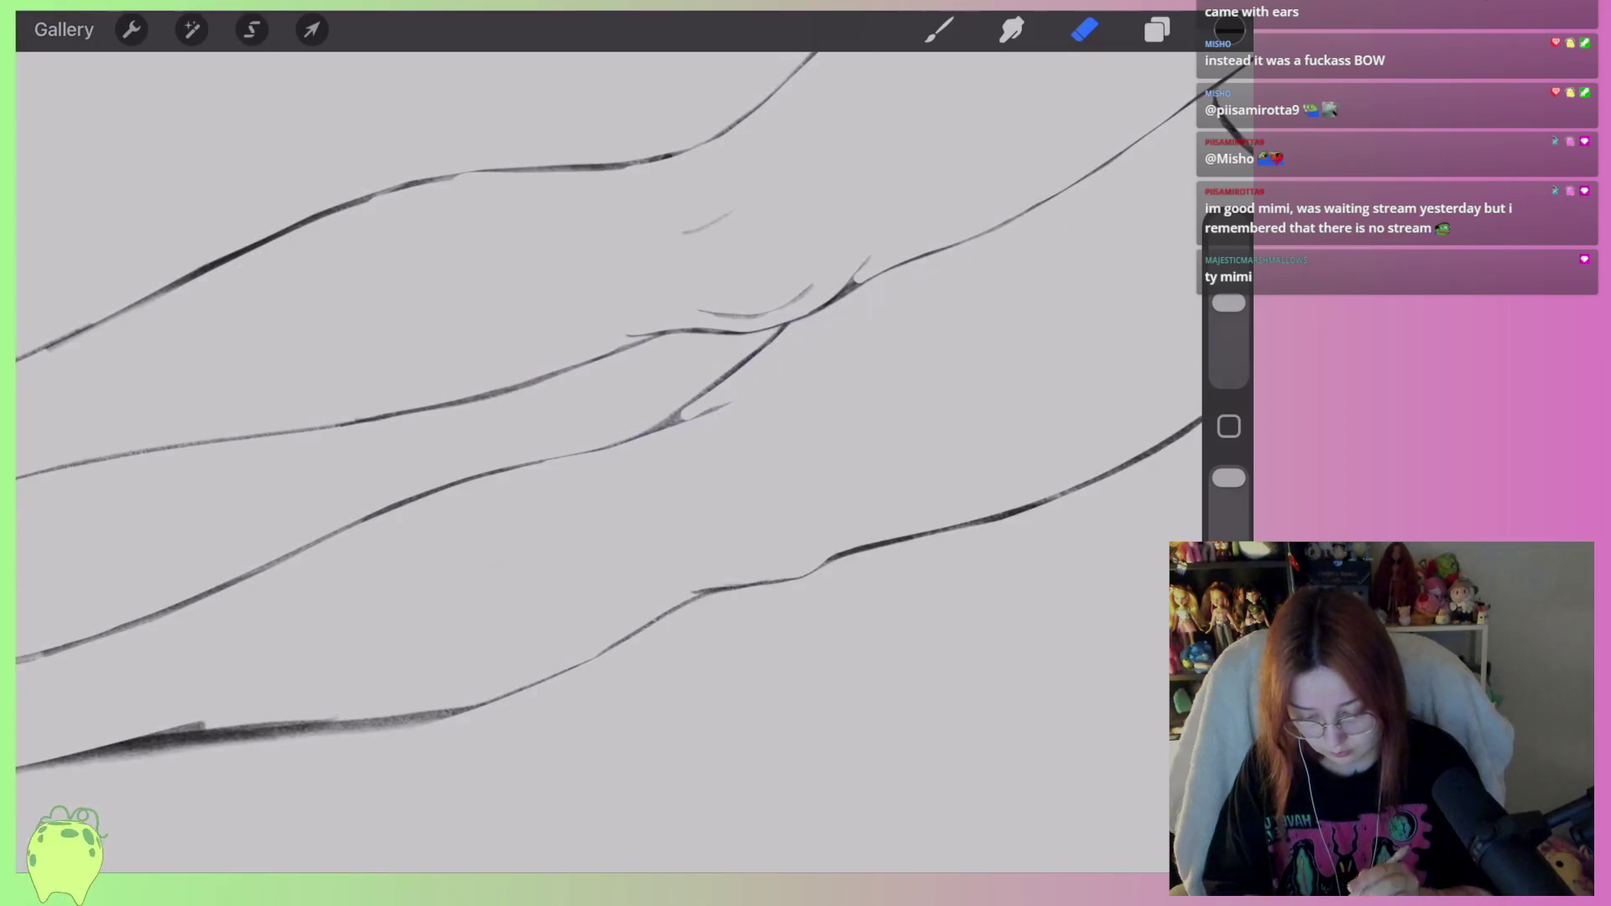
pyautogui.scroll(5, 608, 420)
pyautogui.moveTo(648, 429); pyautogui.dragTo(777, 357)
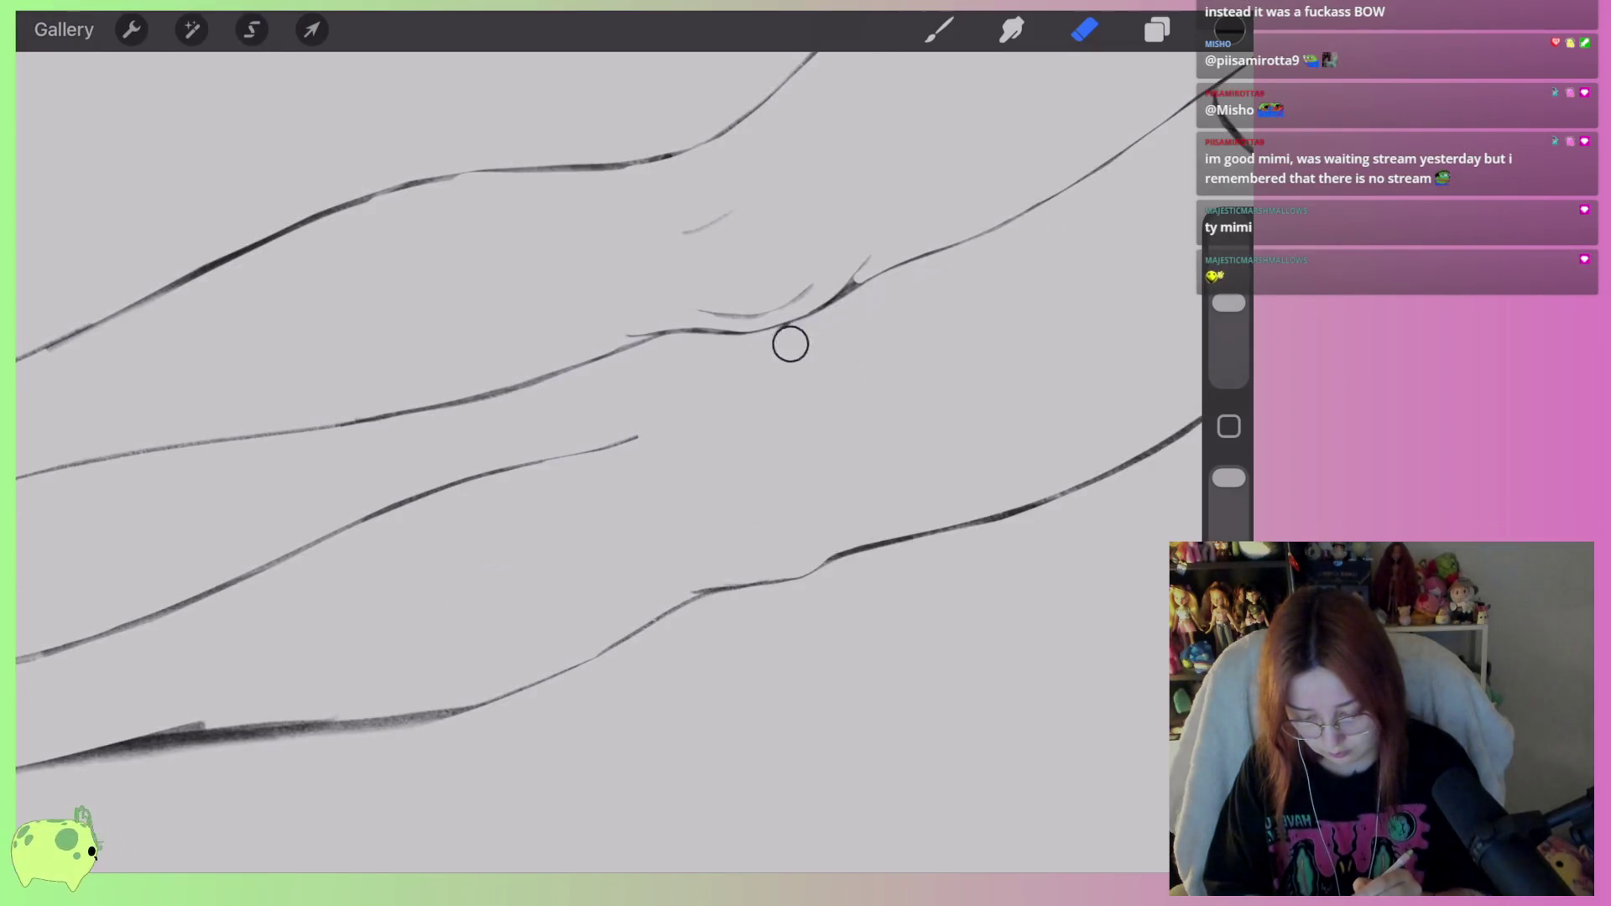
# Draw new dark strokes along the leg contour, then shrink the eraser slightly.
pyautogui.press('b')
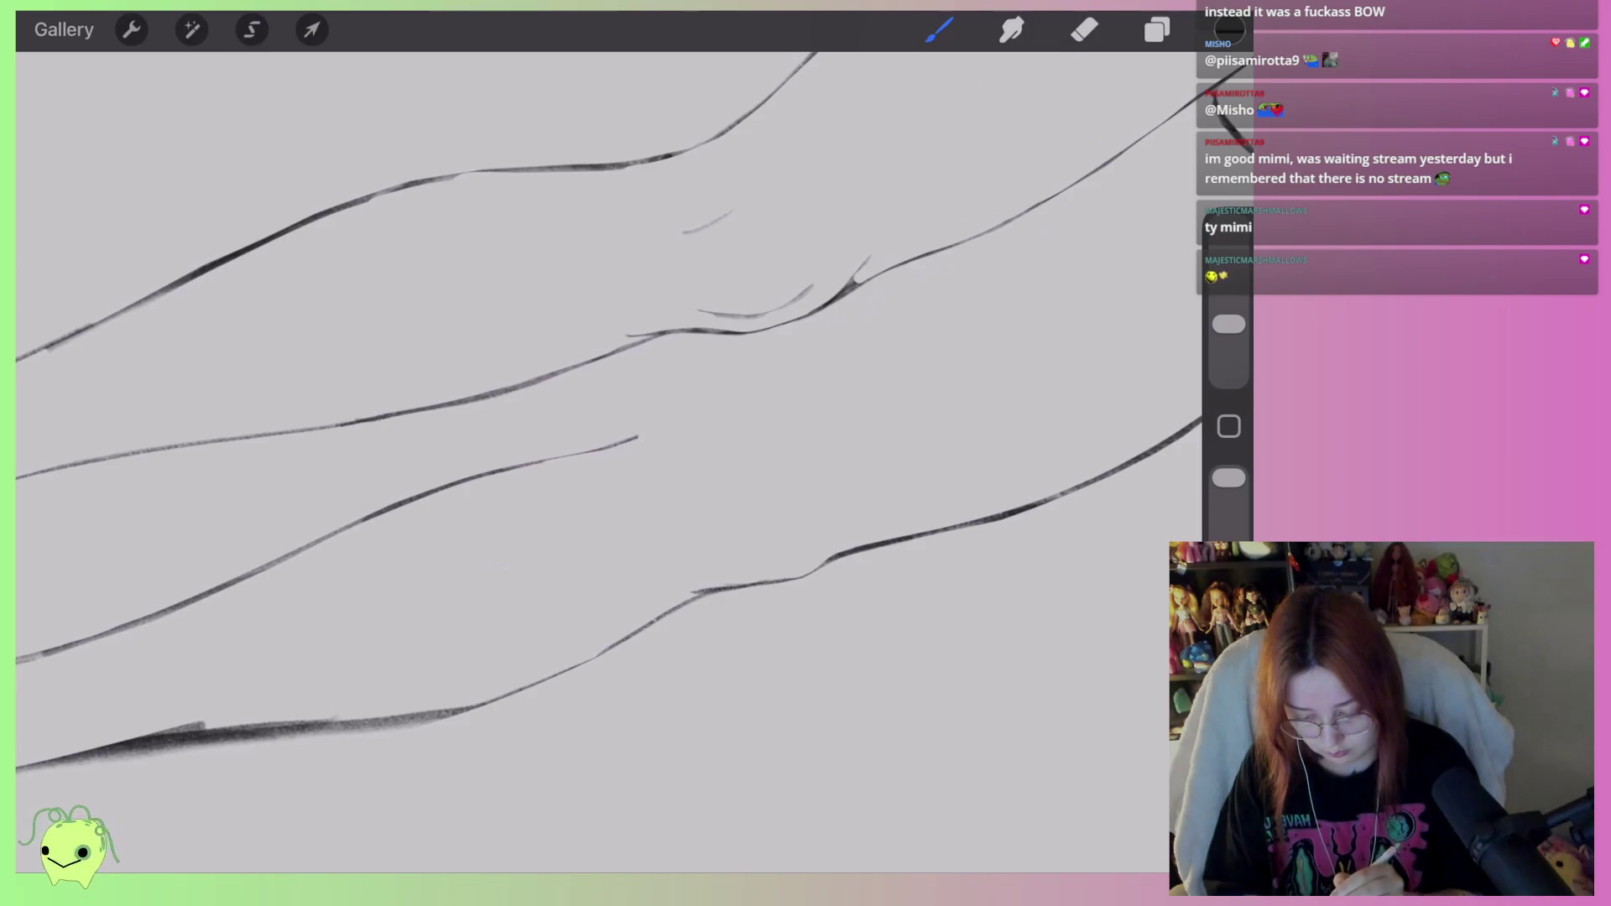
pyautogui.moveTo(684, 428)
pyautogui.mouseDown()
pyautogui.moveTo(792, 334)
pyautogui.moveTo(822, 268)
pyautogui.mouseUp()
pyautogui.scroll(3, 755, 335)
pyautogui.moveTo(749, 336)
pyautogui.mouseDown()
pyautogui.moveTo(818, 273)
pyautogui.moveTo(608, 460)
pyautogui.moveTo(445, 516)
pyautogui.mouseUp()
pyautogui.press('e')
pyautogui.scroll(2, 756, 336)
pyautogui.moveTo(1229, 303); pyautogui.dragTo(1229, 332)
pyautogui.scroll(1, 588, 419)
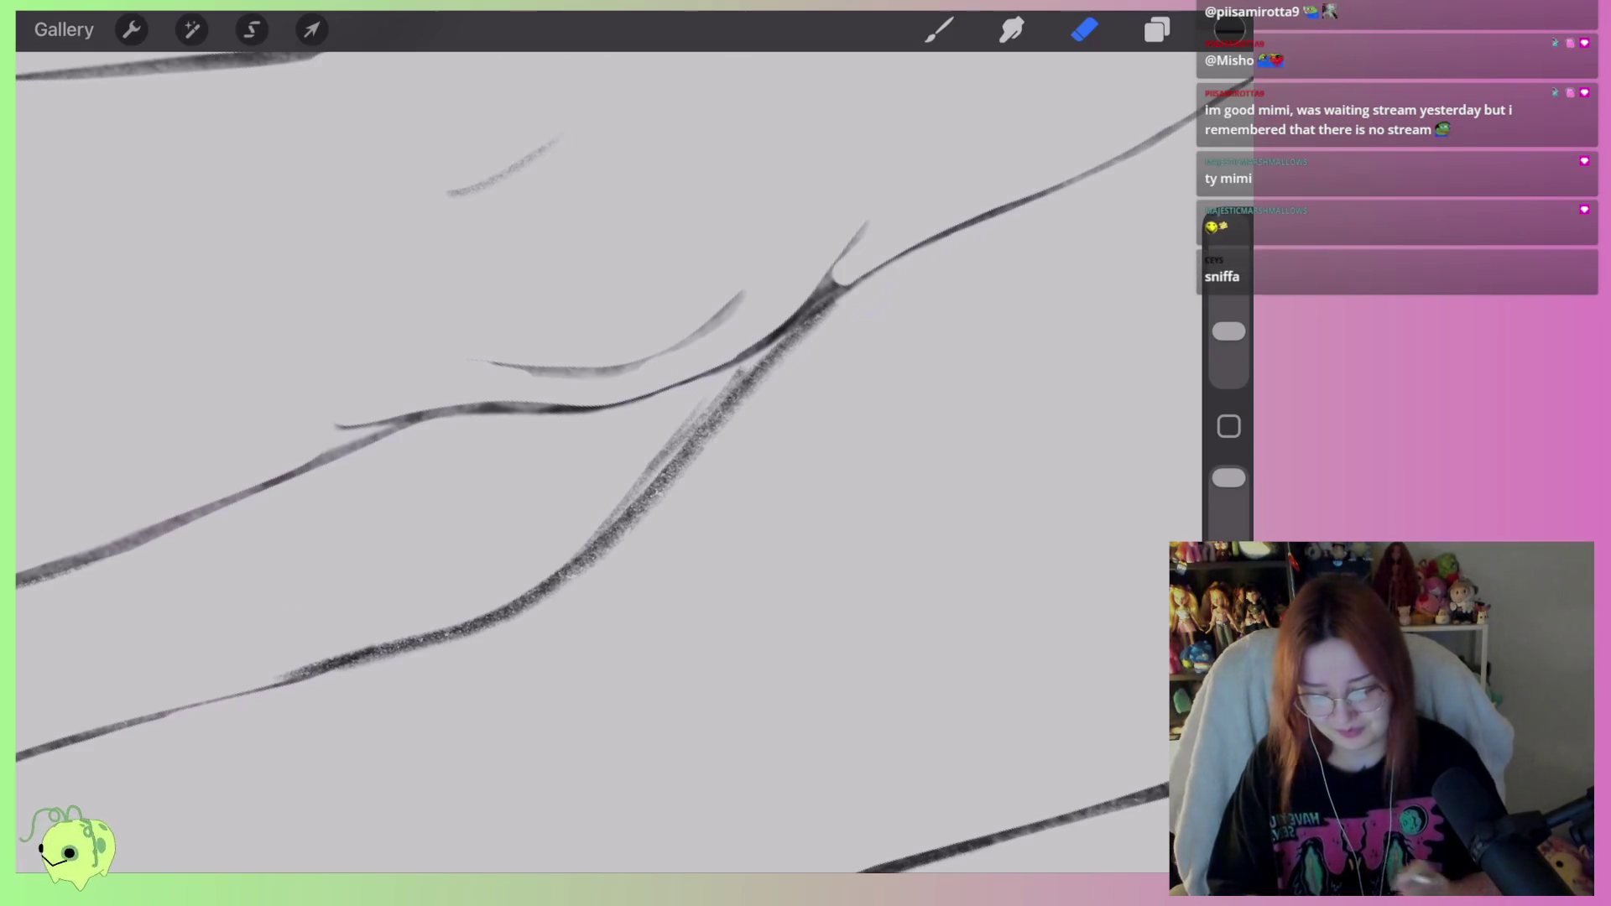
# Shrink the Eraser and open a gap at the leg-line junction.
pyautogui.scroll(-5, 609, 453)
pyautogui.scroll(5, 634, 454)
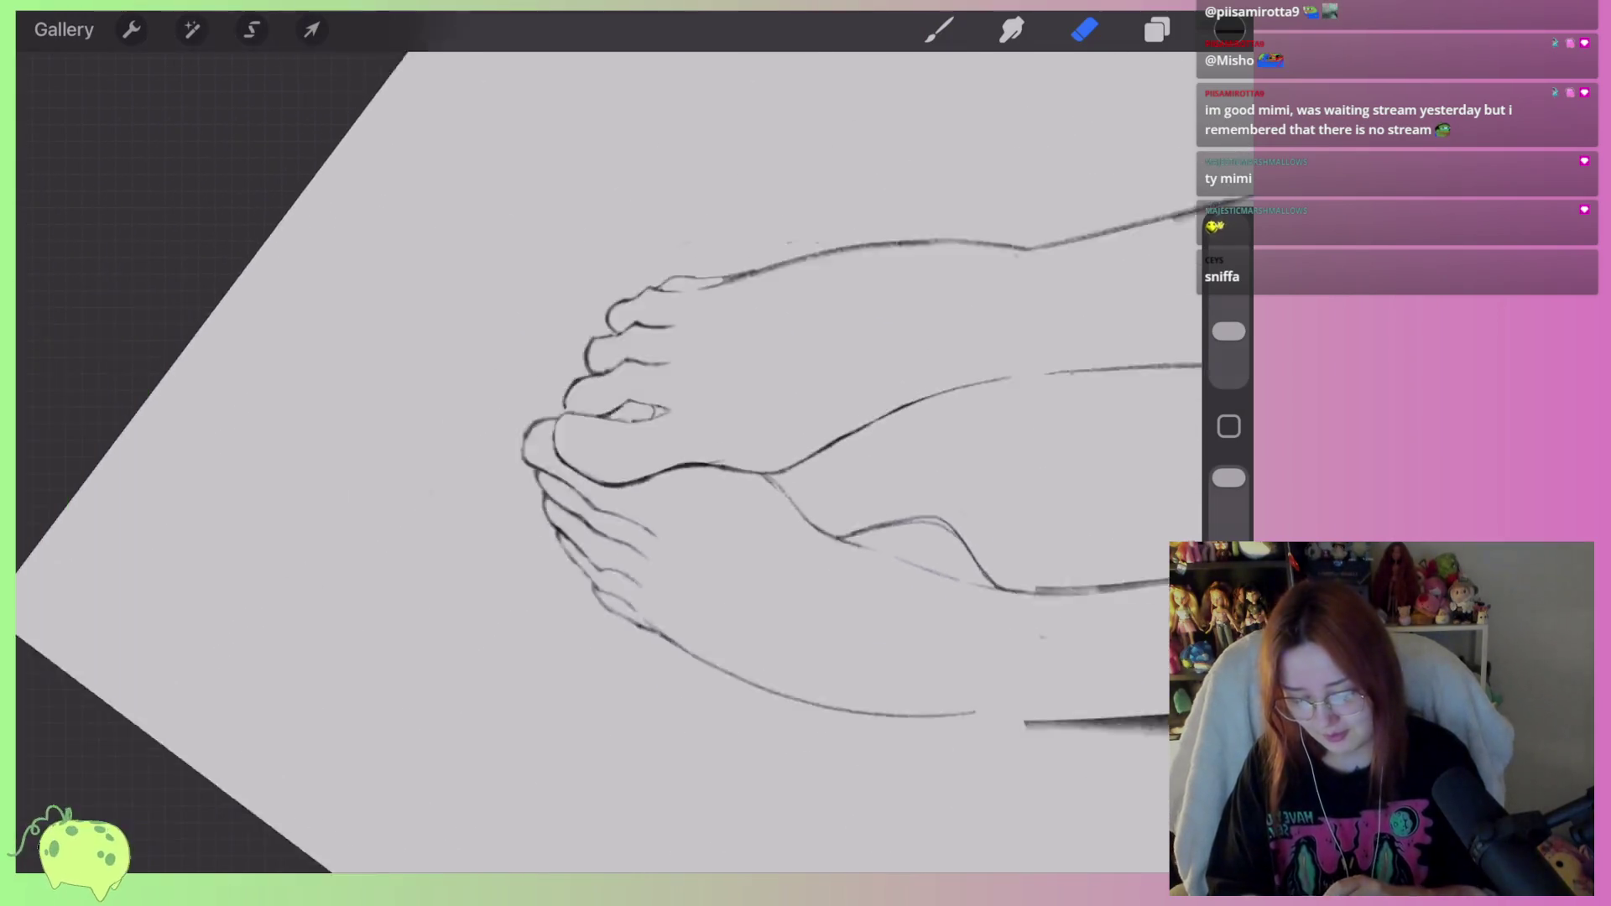
pyautogui.scroll(-5, 609, 453)
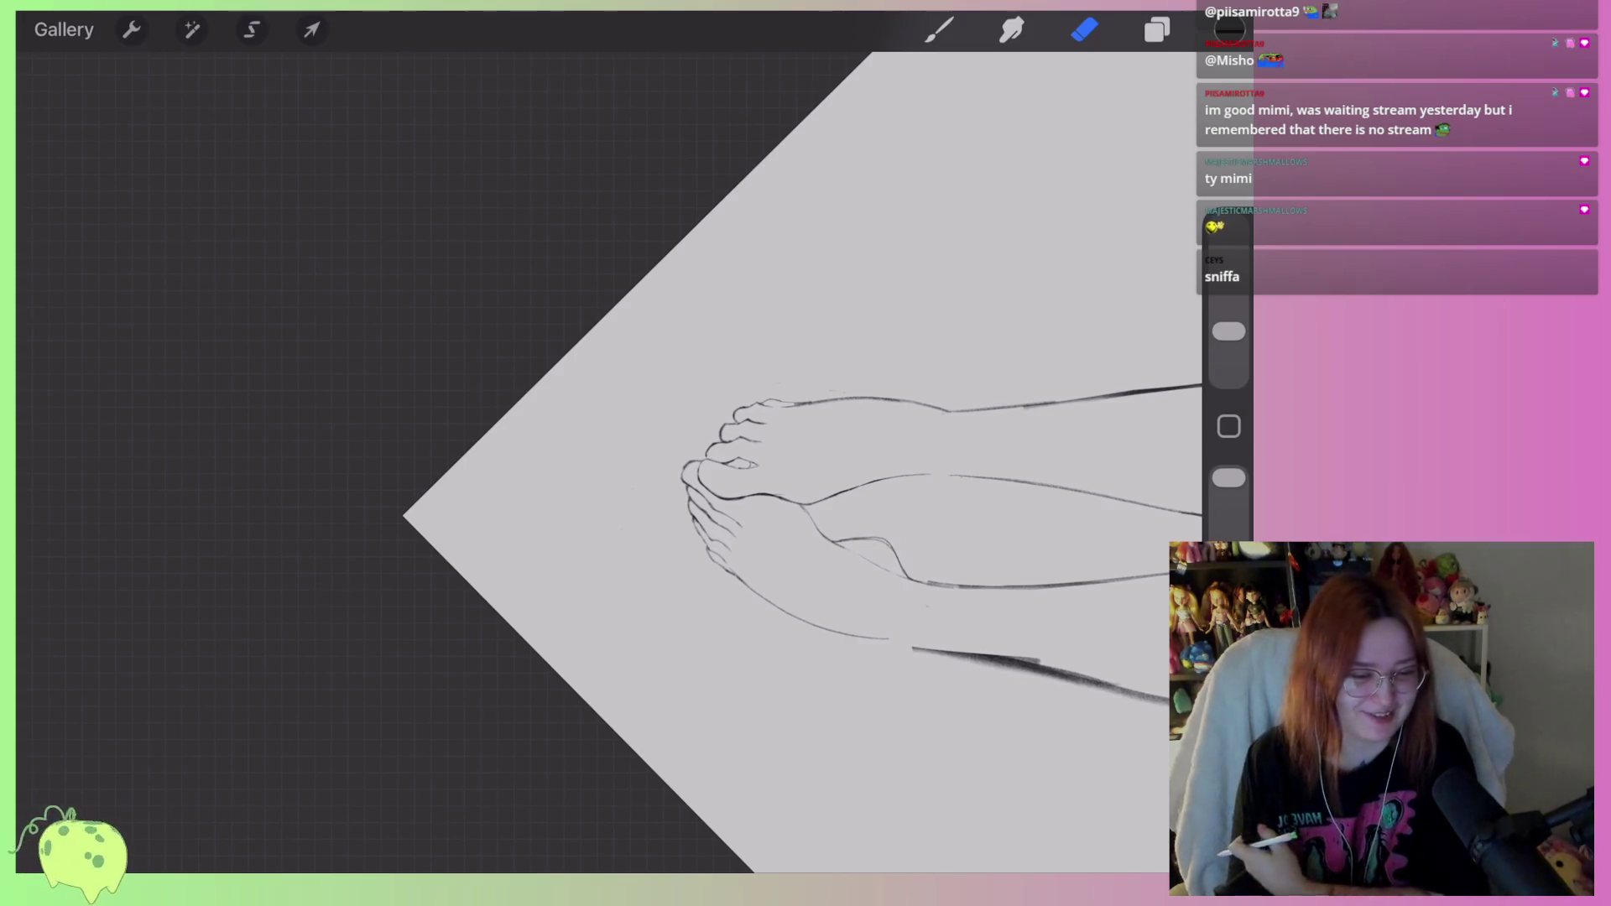
pyautogui.hscroll(5, 635, 453)
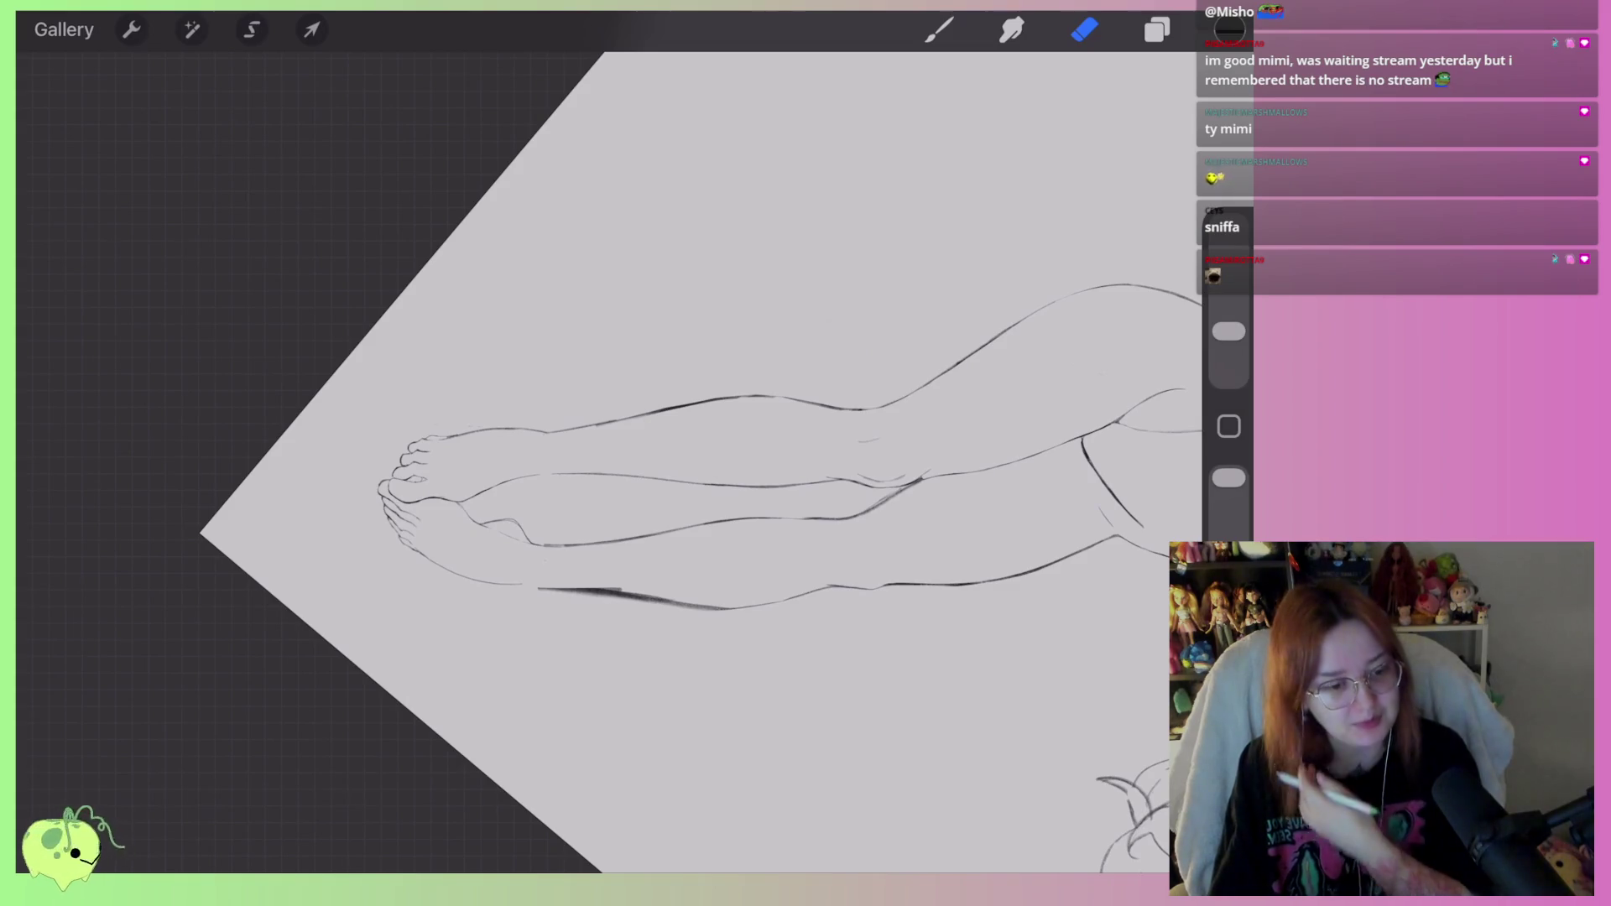
pyautogui.scroll(10, 605, 453)
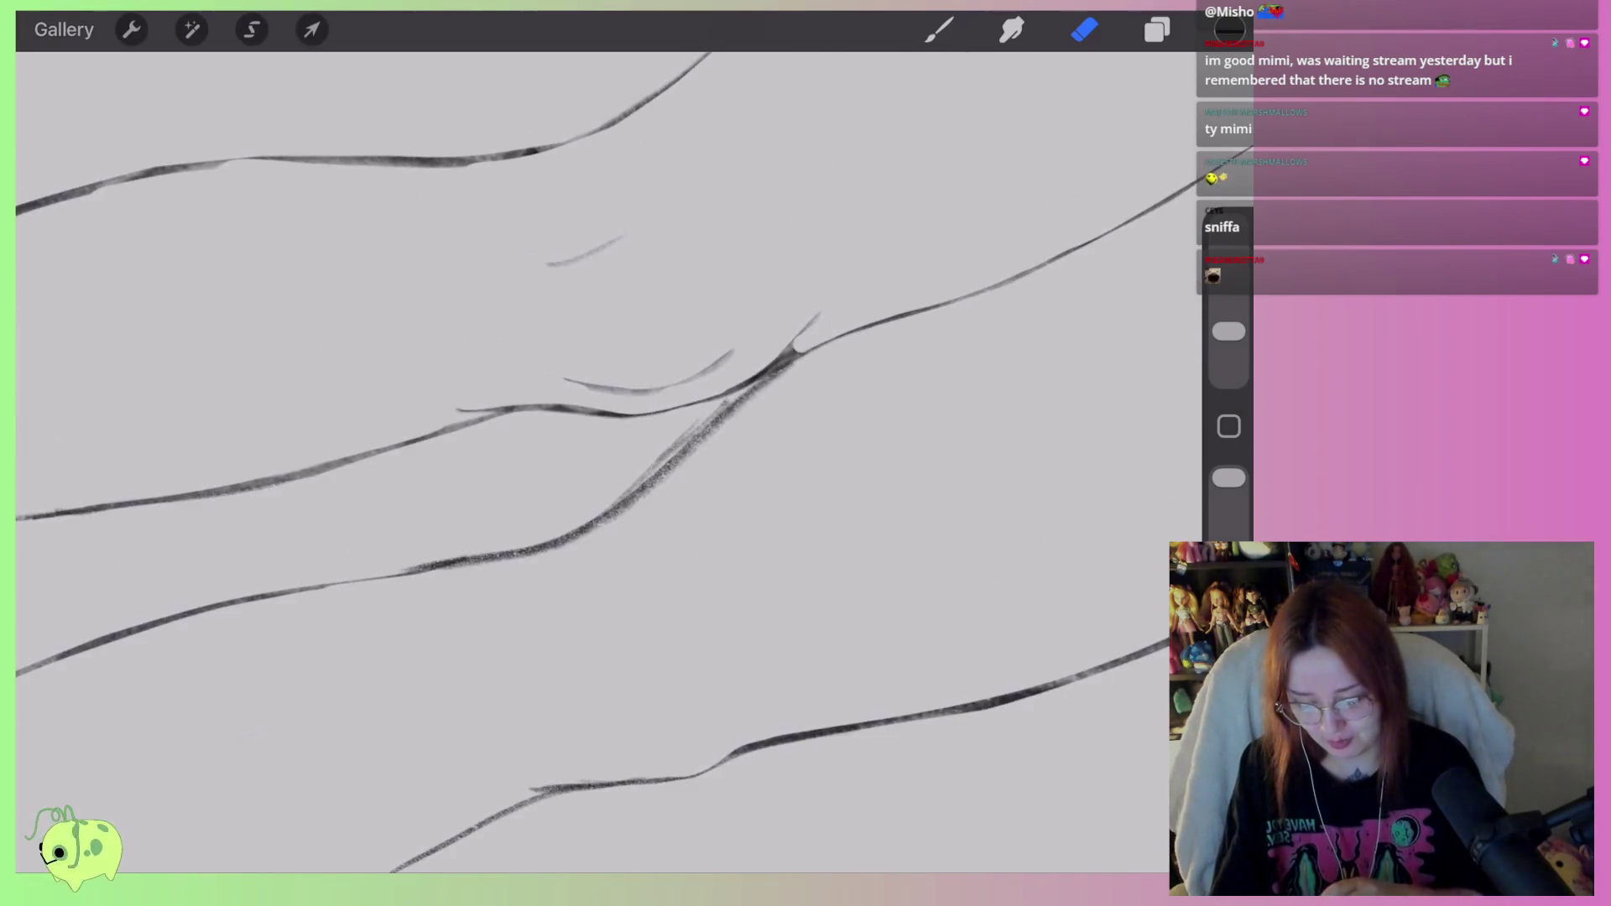
pyautogui.scroll(-3, 604, 453)
pyautogui.moveTo(1229, 331); pyautogui.dragTo(1228, 346)
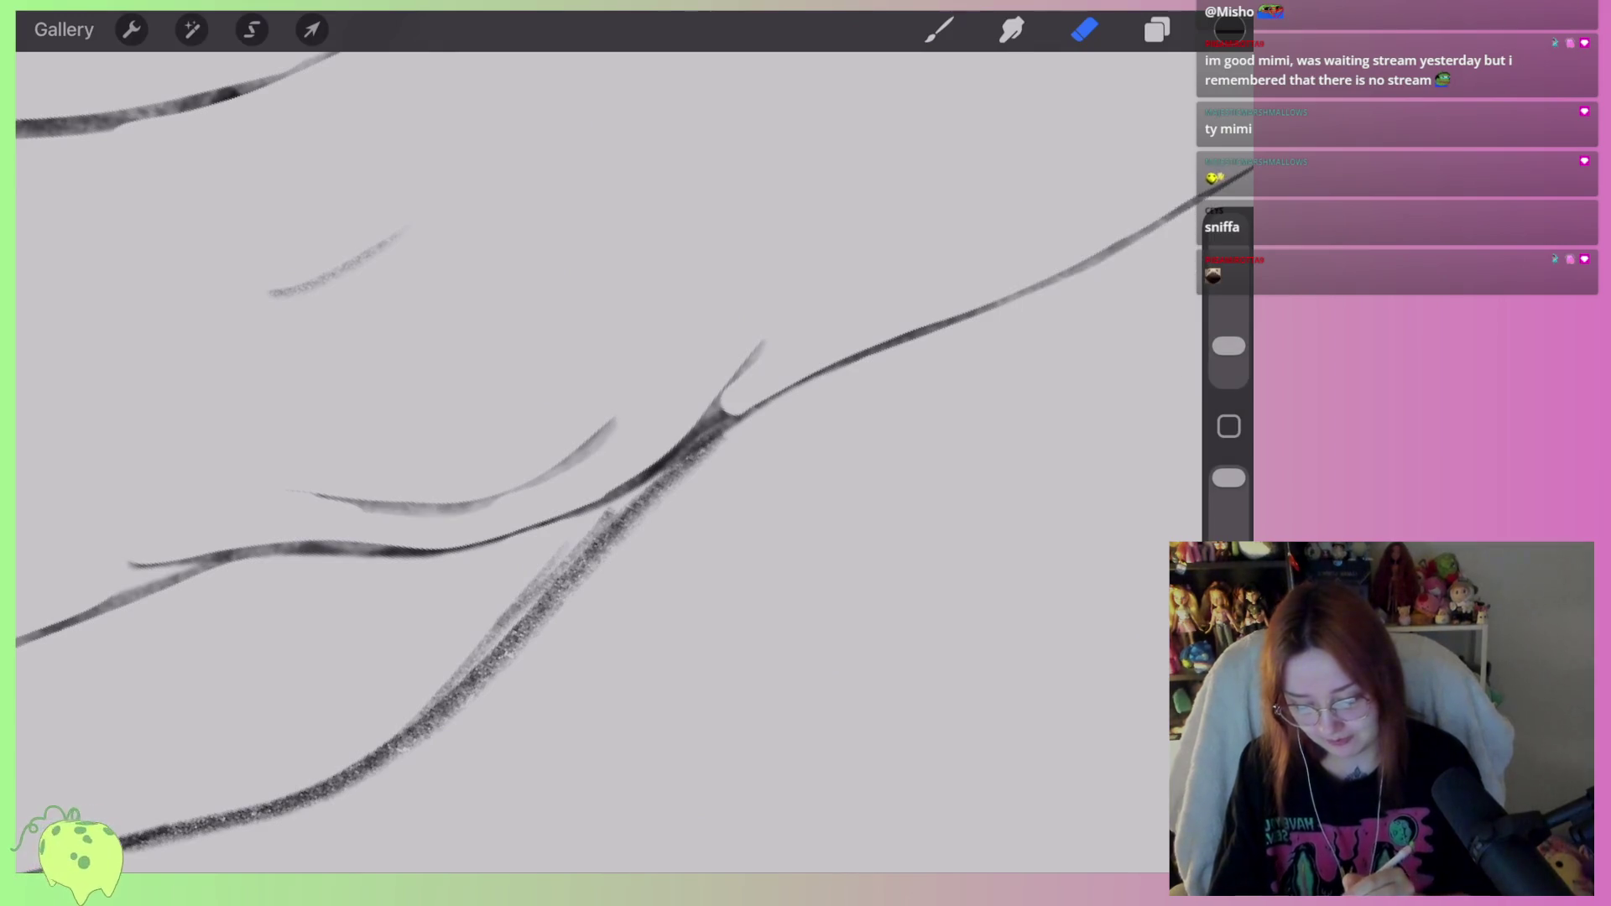
pyautogui.moveTo(745, 386); pyautogui.dragTo(711, 421)
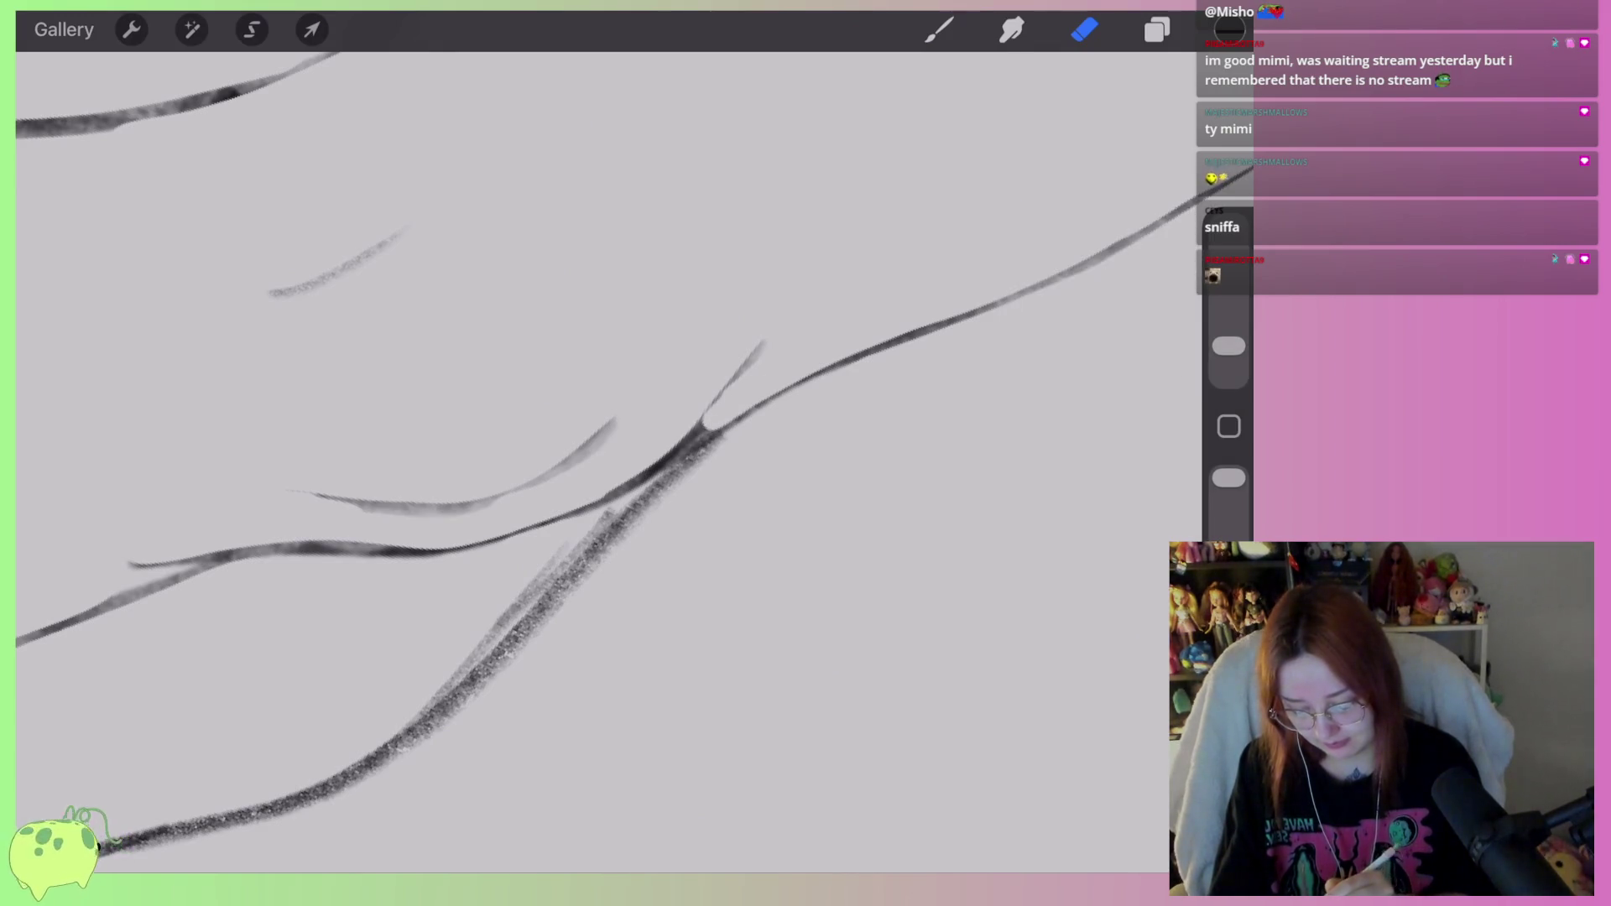
# Erase the faint duplicate stroke beside the leg outline and clean the junction.
pyautogui.moveTo(625, 502); pyautogui.dragTo(503, 620)
pyautogui.moveTo(588, 545); pyautogui.dragTo(440, 692)
pyautogui.moveTo(553, 583); pyautogui.dragTo(353, 753)
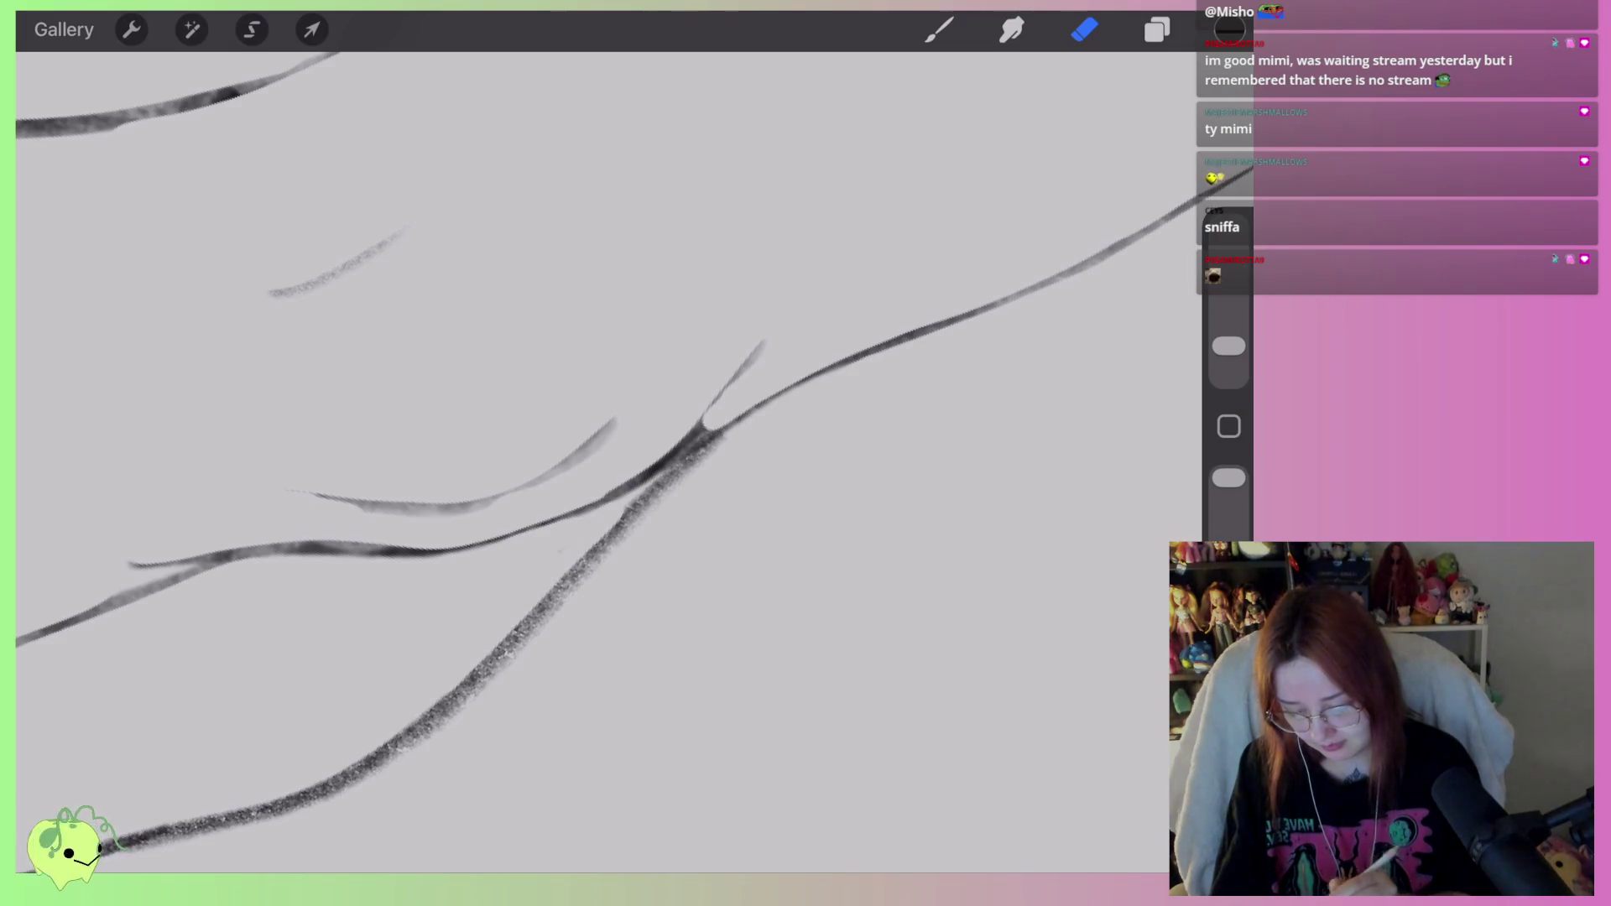
pyautogui.moveTo(713, 441); pyautogui.dragTo(658, 503)
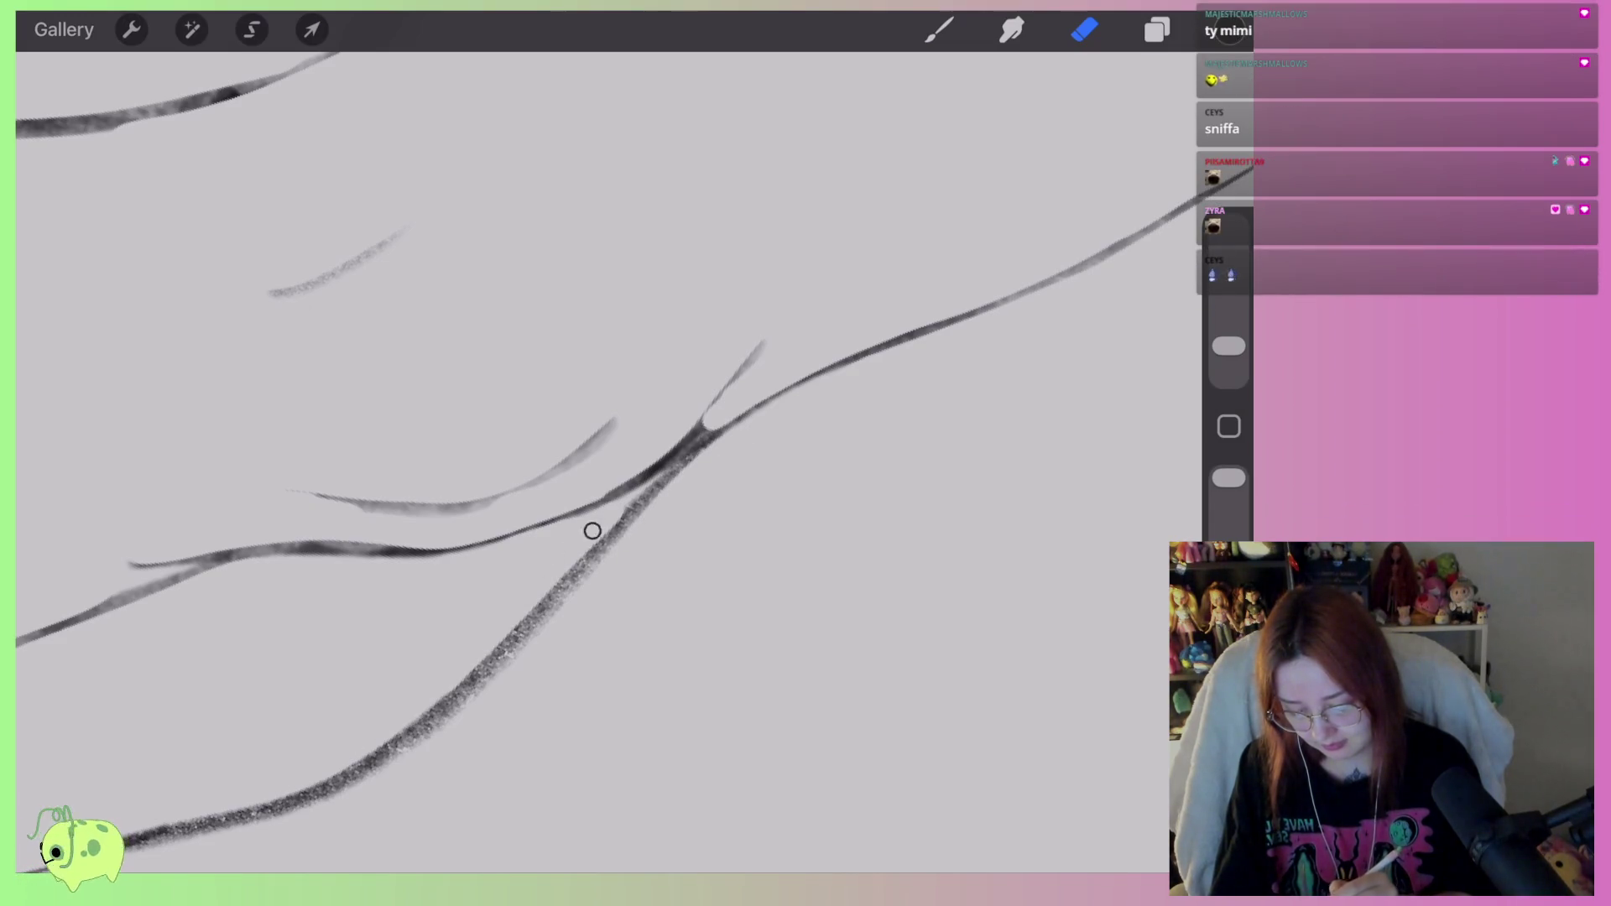
pyautogui.moveTo(584, 587)
pyautogui.mouseDown()
pyautogui.moveTo(658, 504)
pyautogui.moveTo(852, 348)
pyautogui.mouseUp()
# Lighten and thin the heavy dark lower leg line.
pyautogui.moveTo(721, 503); pyautogui.dragTo(592, 574)
pyautogui.moveTo(671, 420); pyautogui.dragTo(806, 319)
pyautogui.moveTo(789, 453)
pyautogui.mouseDown()
pyautogui.moveTo(554, 537)
pyautogui.moveTo(672, 487)
pyautogui.mouseUp()
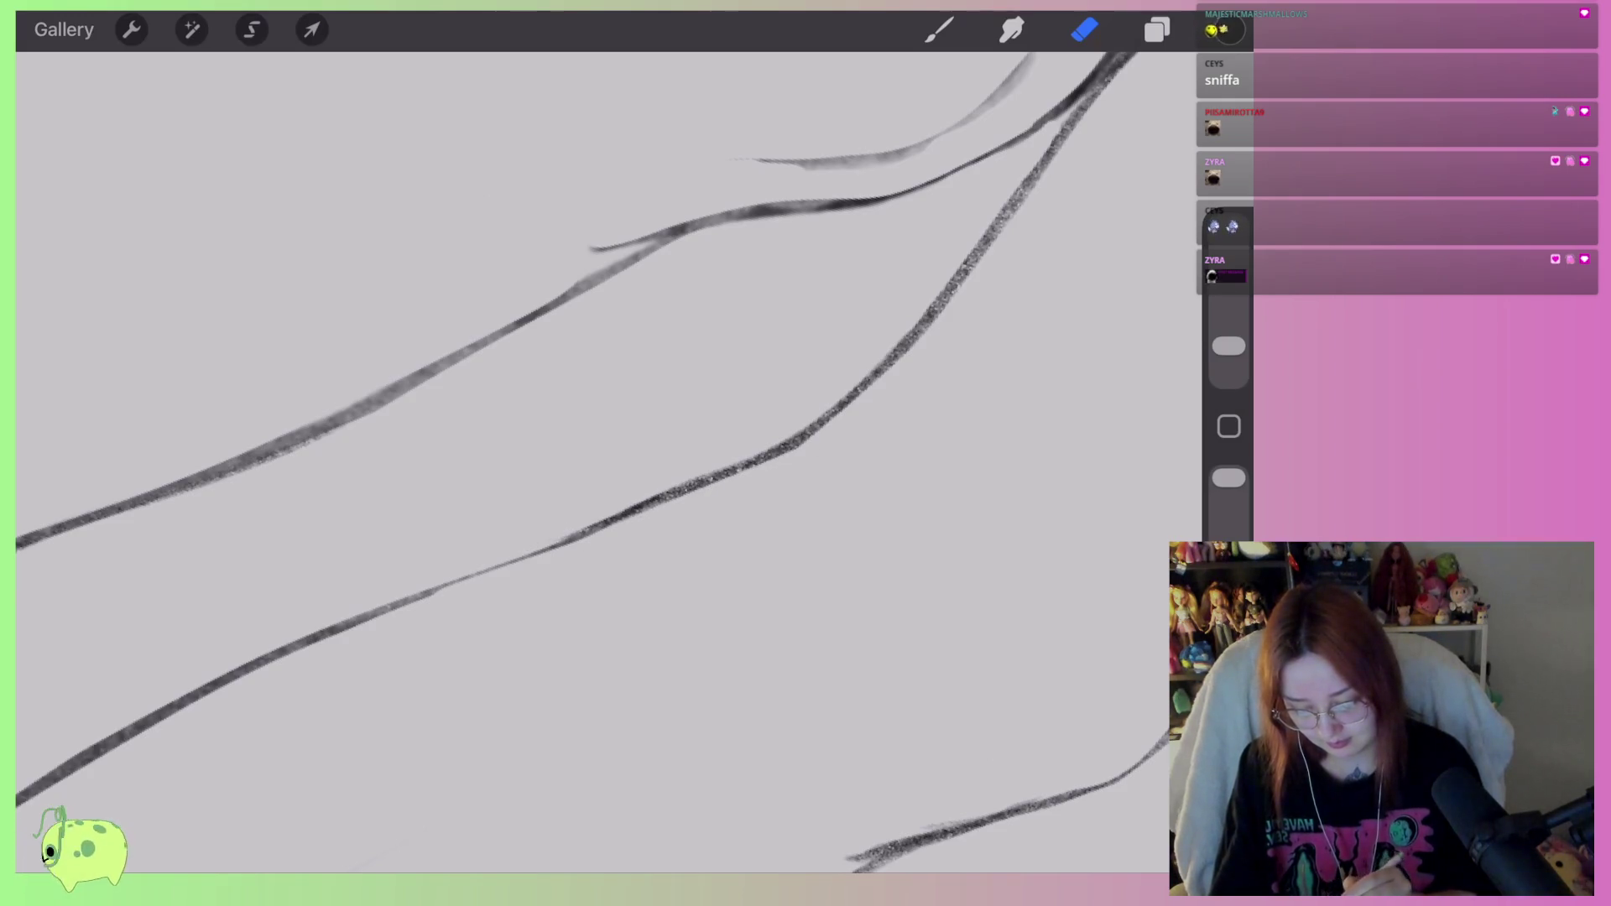
pyautogui.moveTo(569, 527); pyautogui.dragTo(714, 471)
pyautogui.moveTo(672, 420); pyautogui.dragTo(604, 377)
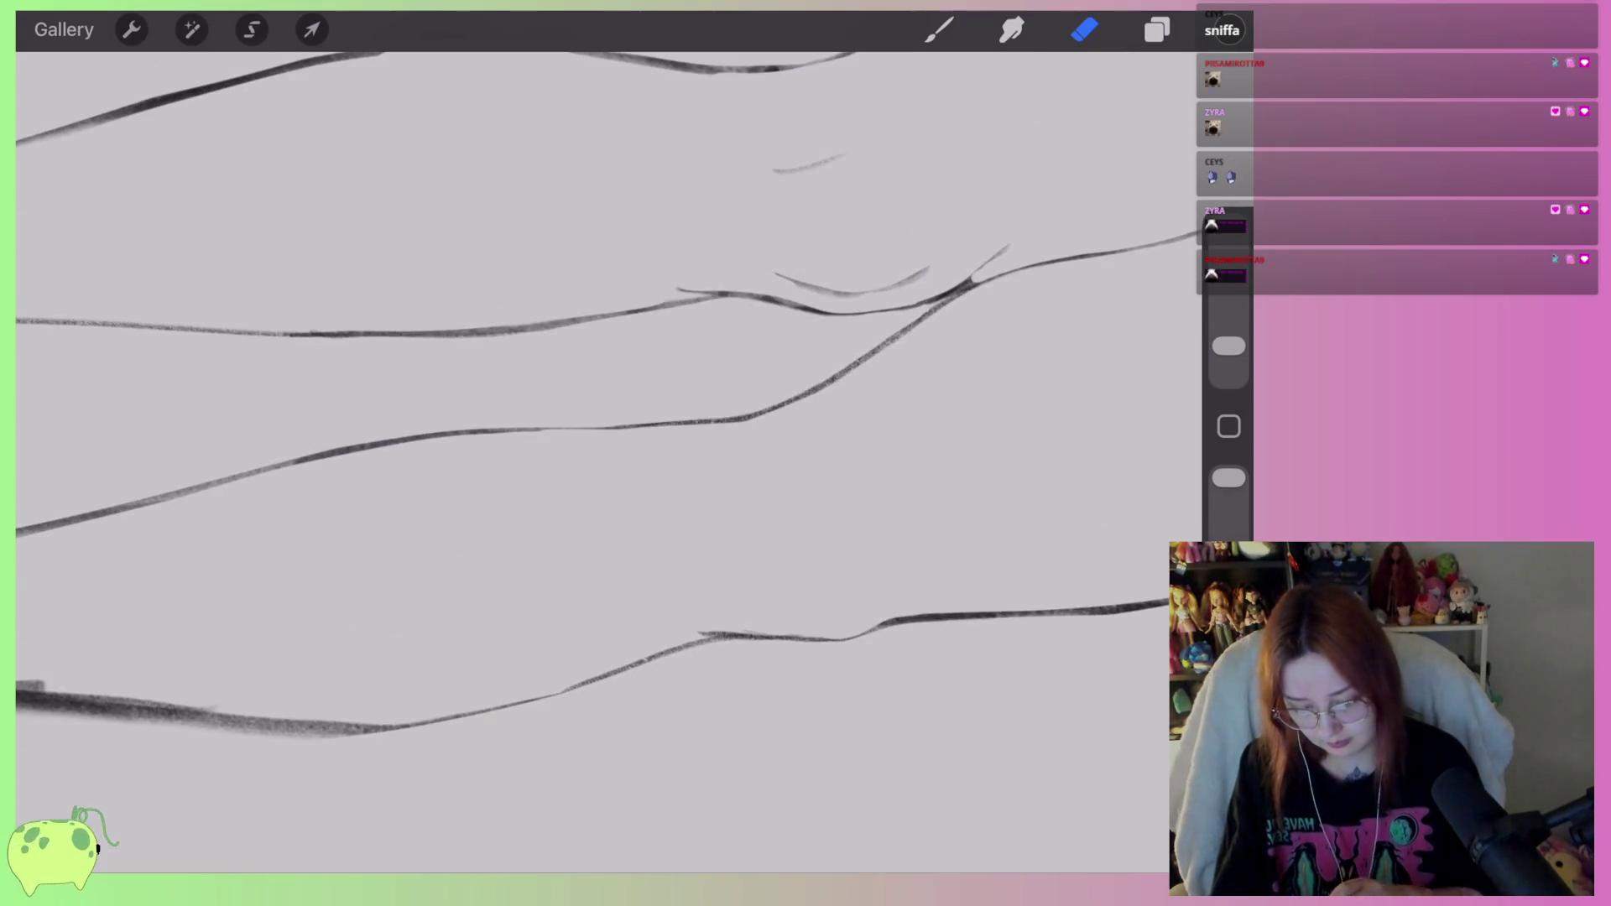
pyautogui.scroll(-5, 604, 453)
pyautogui.scroll(5, 604, 453)
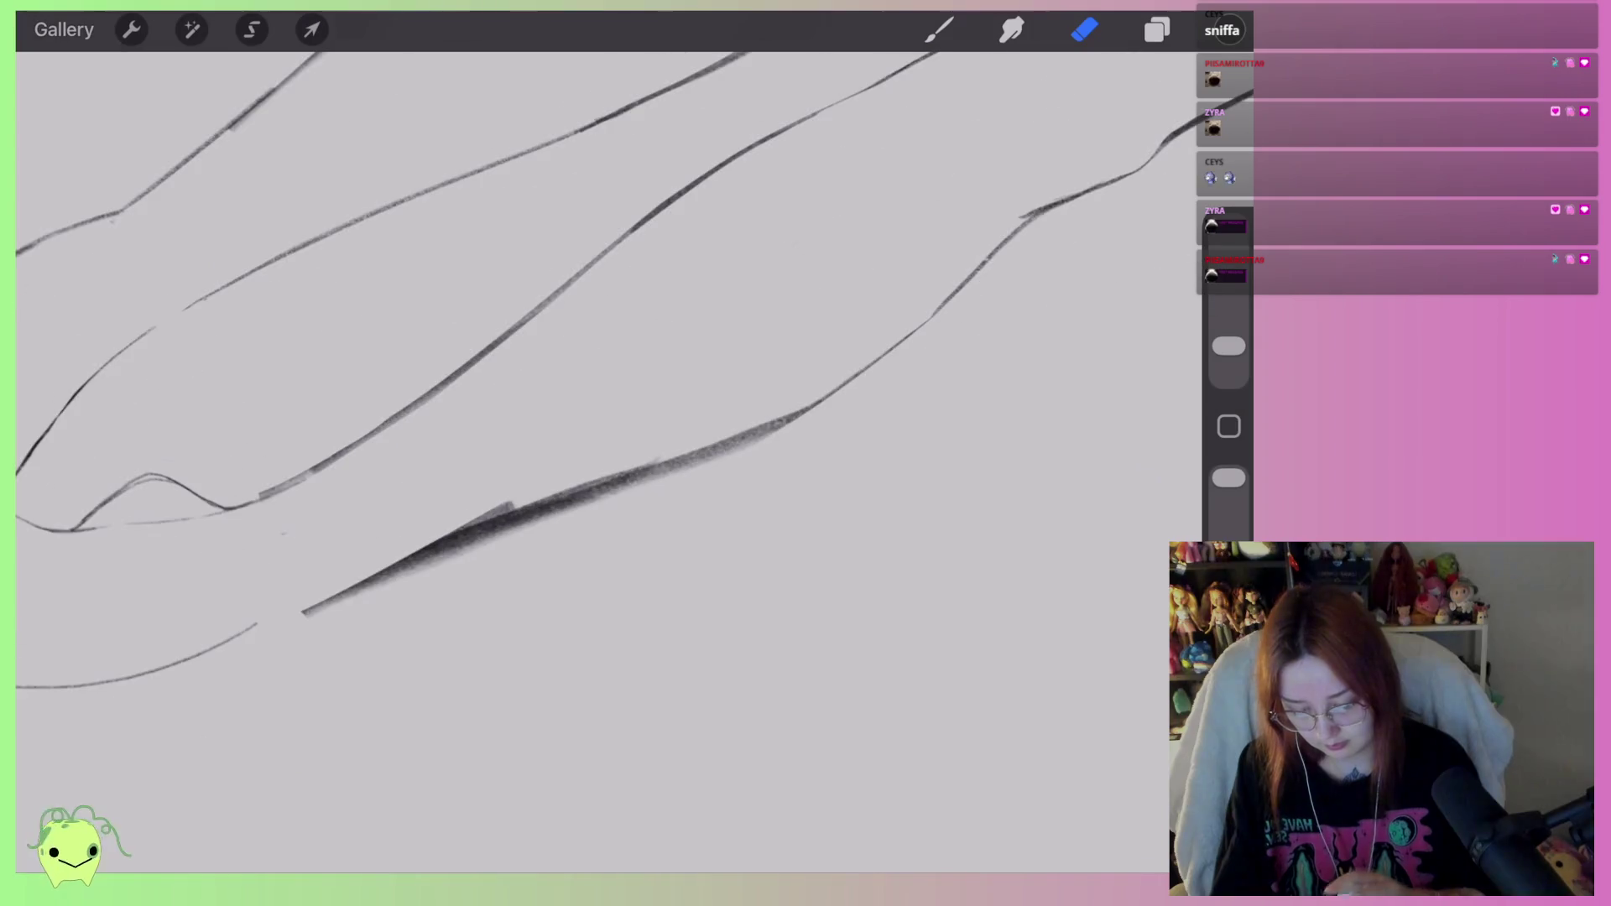
# Erase the lower diagonal leg line lighter.
pyautogui.moveTo(911, 387); pyautogui.dragTo(504, 545)
pyautogui.moveTo(1229, 346); pyautogui.dragTo(1229, 336)
pyautogui.moveTo(604, 453)
pyautogui.mouseDown()
pyautogui.moveTo(697, 444)
pyautogui.moveTo(663, 435)
pyautogui.mouseUp()
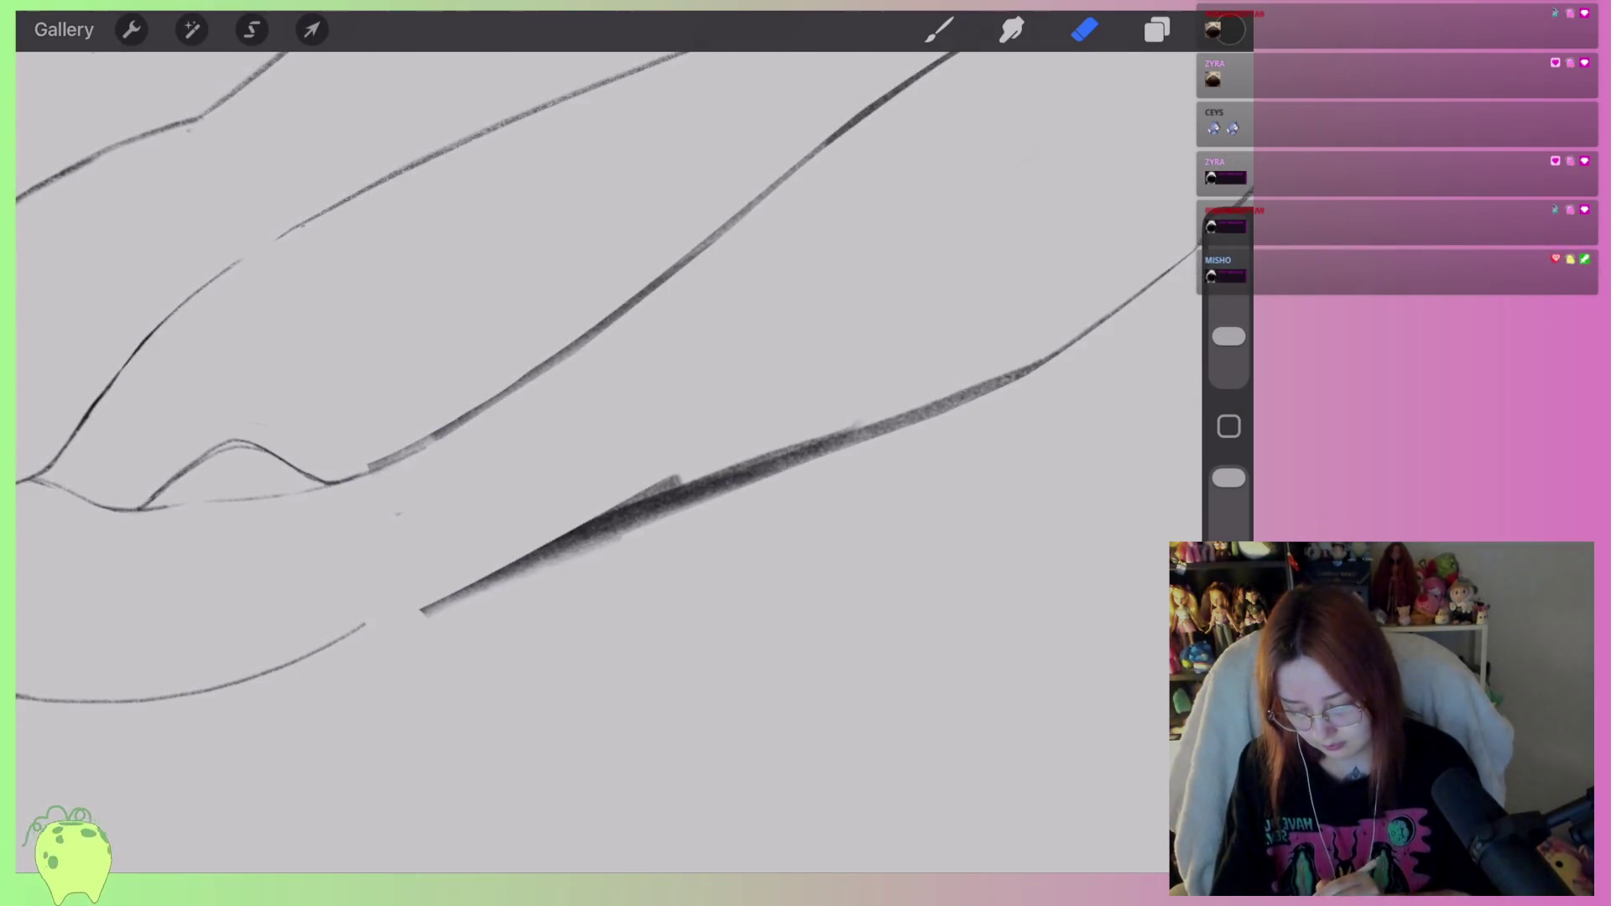
pyautogui.moveTo(420, 611); pyautogui.dragTo(839, 453)
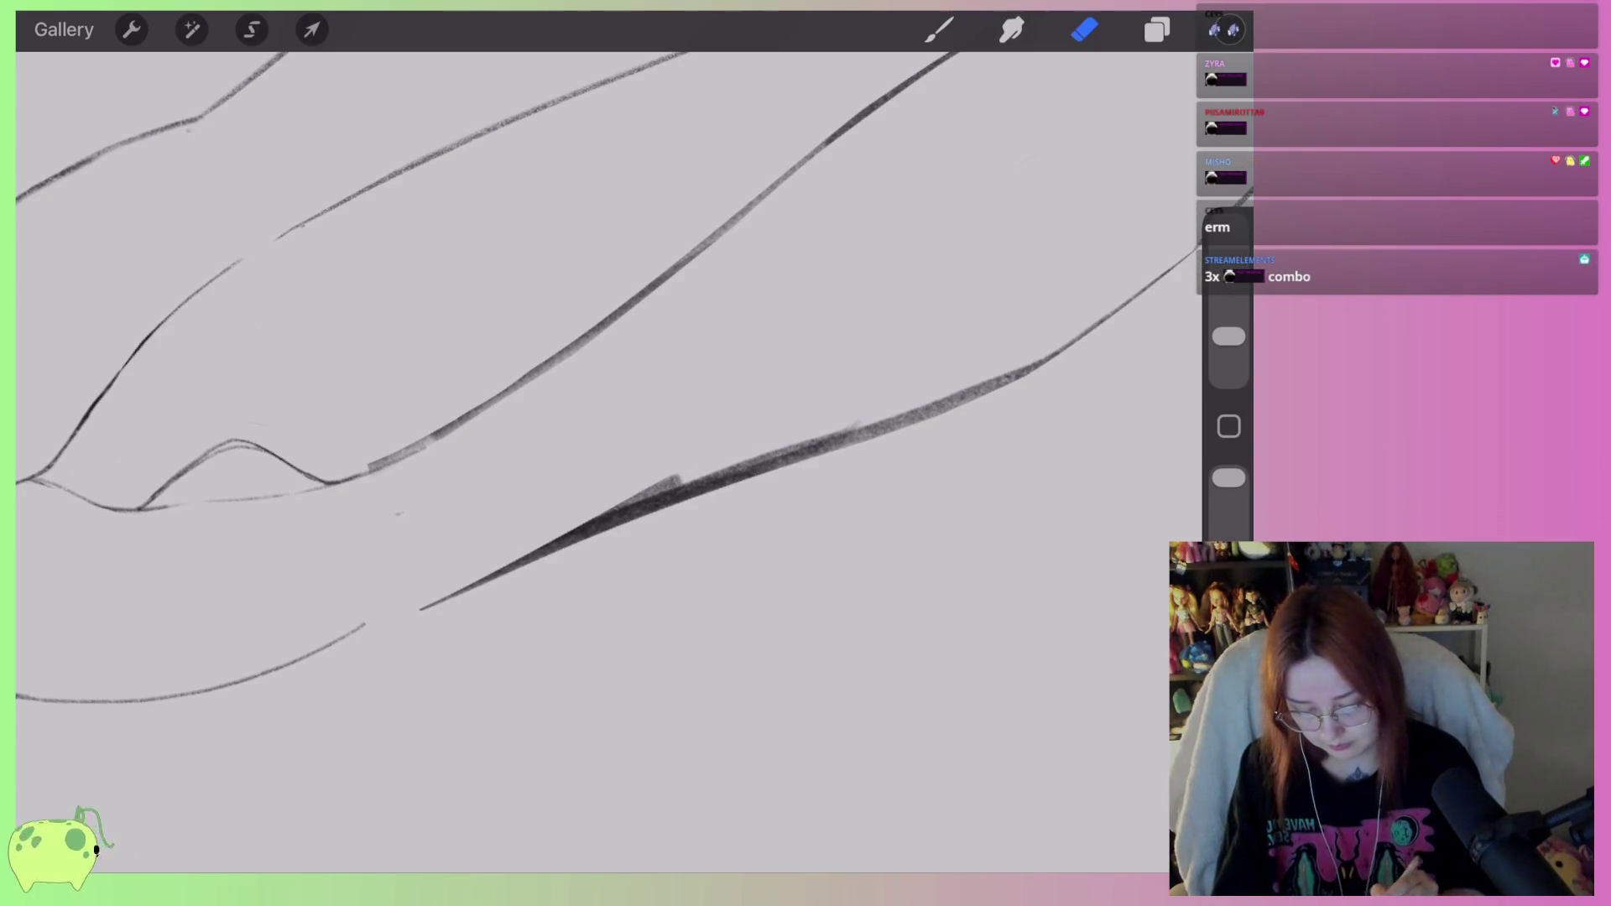
pyautogui.moveTo(975, 405); pyautogui.dragTo(679, 496)
# Extend the lower diagonal leg line with pencil strokes.
pyautogui.click(939, 29)
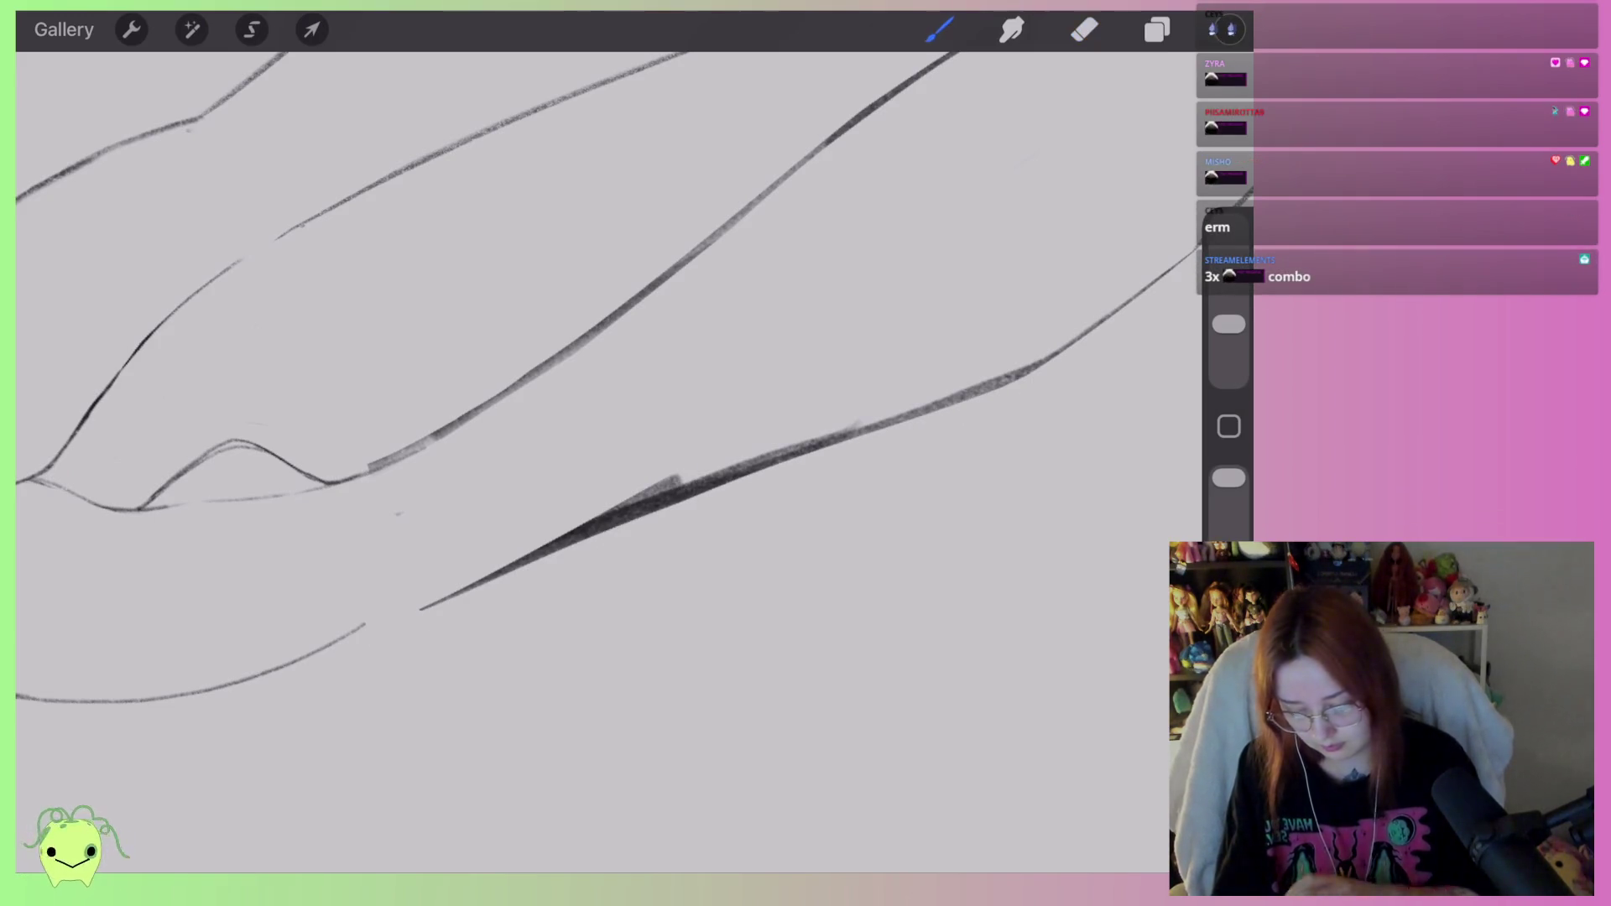
pyautogui.moveTo(503, 504); pyautogui.dragTo(694, 447)
pyautogui.moveTo(529, 608); pyautogui.dragTo(705, 491)
pyautogui.moveTo(818, 386); pyautogui.dragTo(881, 332)
pyautogui.click(1157, 29)
pyautogui.click(1086, 30)
# Lighten the heavy diagonal leg line, undoing two overreaching erase strokes.
pyautogui.moveTo(504, 419); pyautogui.dragTo(512, 353)
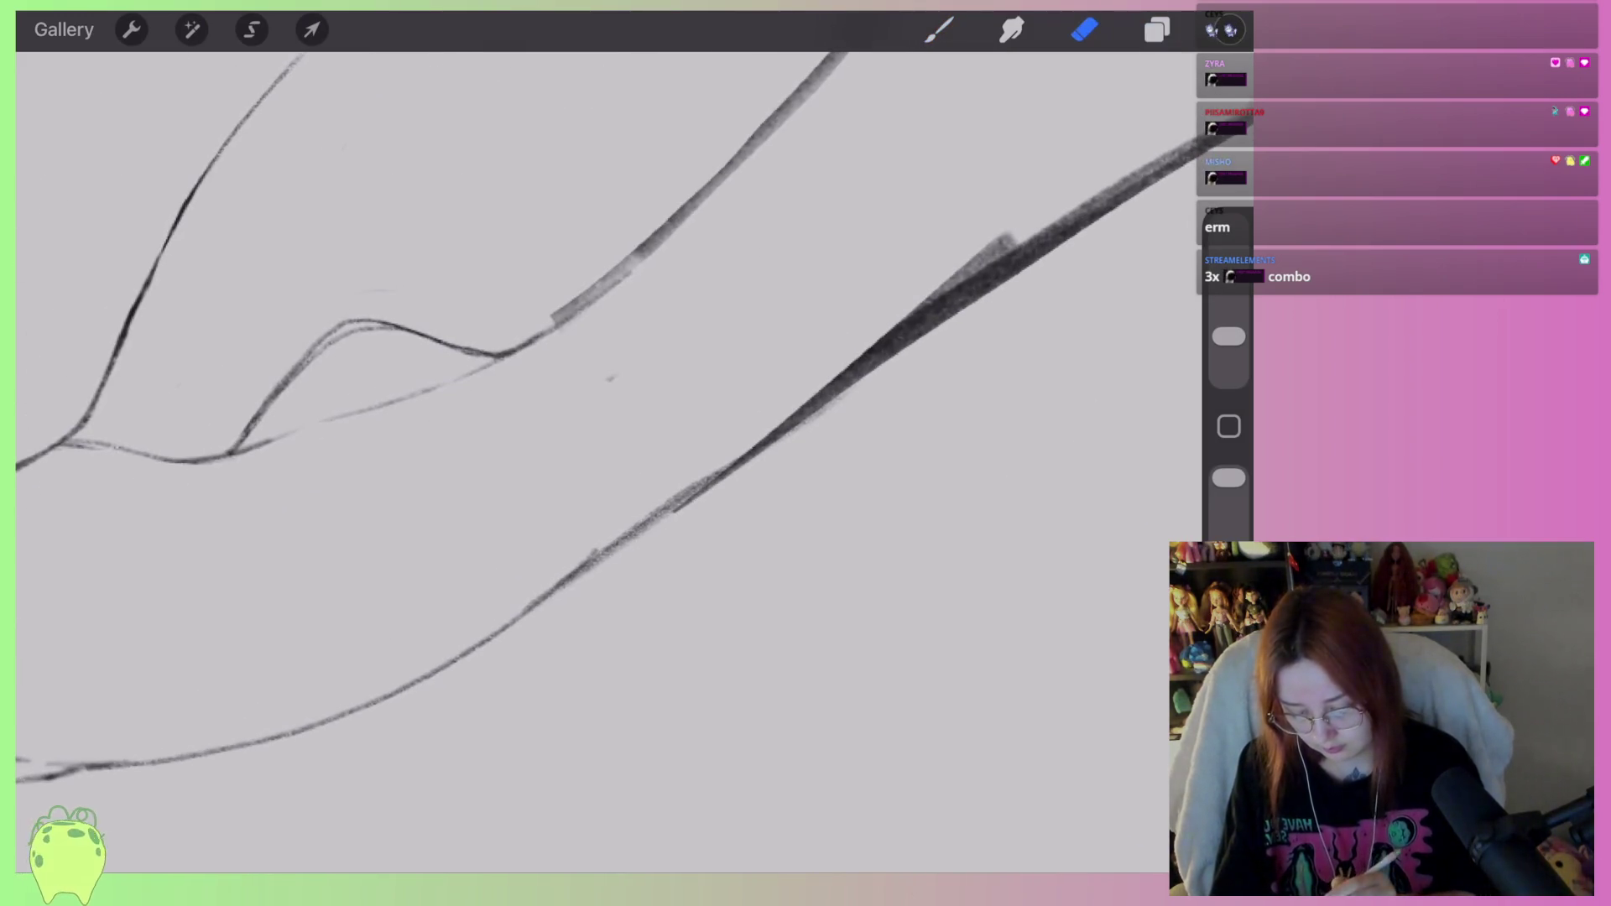
pyautogui.moveTo(682, 518); pyautogui.dragTo(791, 449)
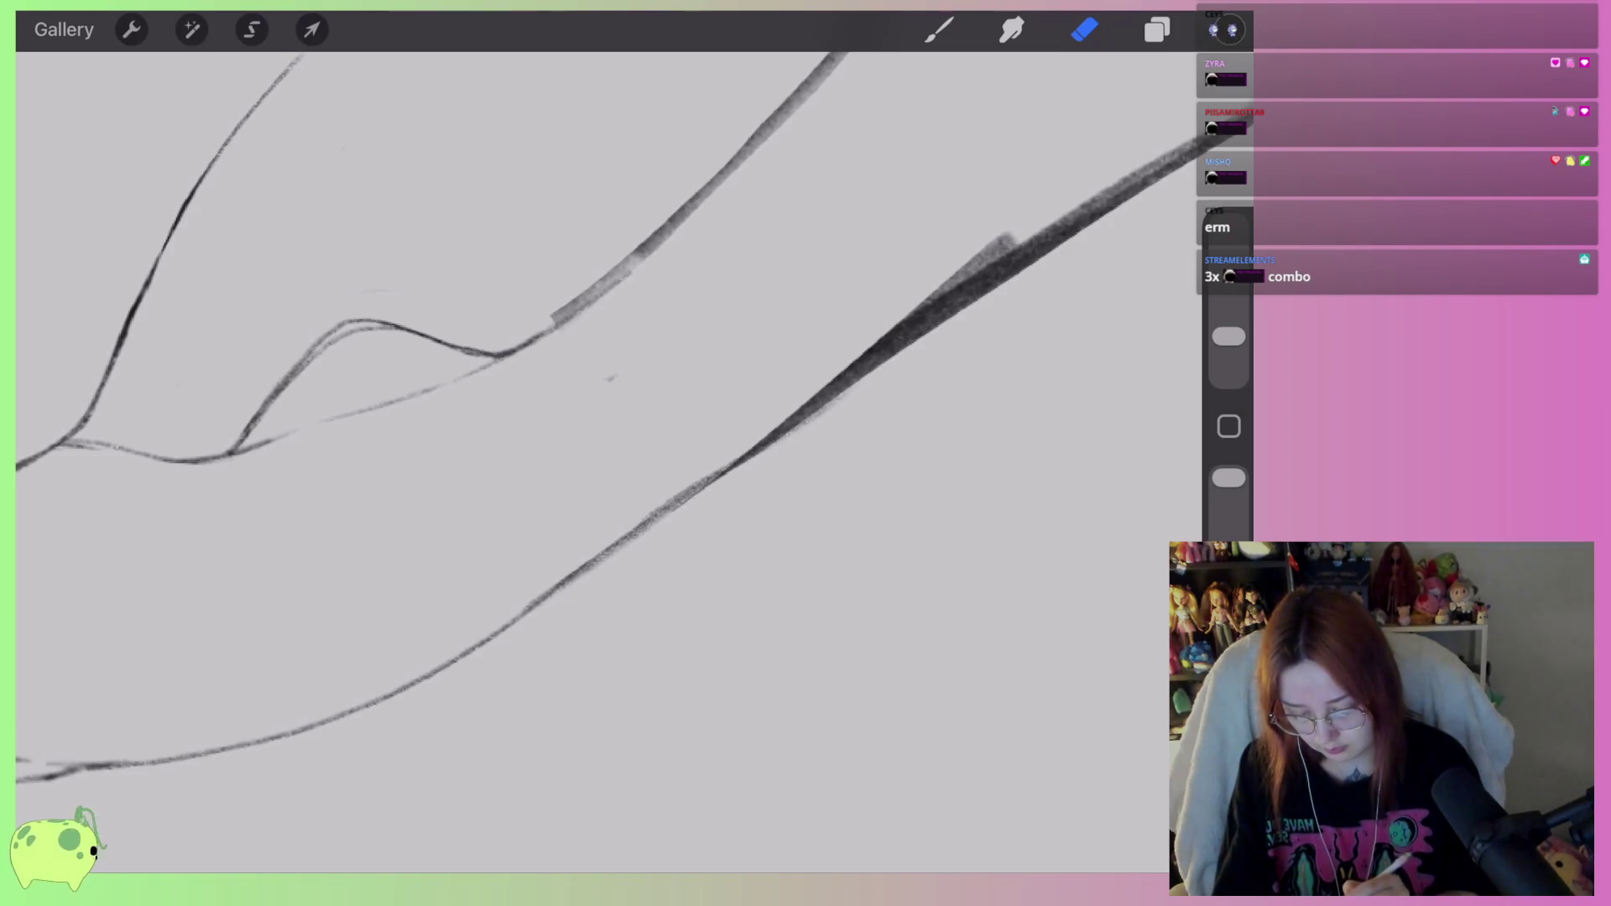
pyautogui.moveTo(587, 336); pyautogui.dragTo(470, 428)
pyautogui.moveTo(638, 485)
pyautogui.mouseDown()
pyautogui.moveTo(784, 363)
pyautogui.moveTo(865, 323)
pyautogui.mouseUp()
pyautogui.moveTo(587, 335); pyautogui.dragTo(512, 382)
pyautogui.moveTo(487, 589); pyautogui.dragTo(898, 323)
pyautogui.moveTo(587, 335); pyautogui.dragTo(528, 361)
pyautogui.hotkey('ctrl', 'z')
pyautogui.moveTo(487, 617)
pyautogui.mouseDown()
pyautogui.moveTo(439, 657)
pyautogui.moveTo(1031, 247)
pyautogui.mouseUp()
pyautogui.hotkey('ctrl', 'z')
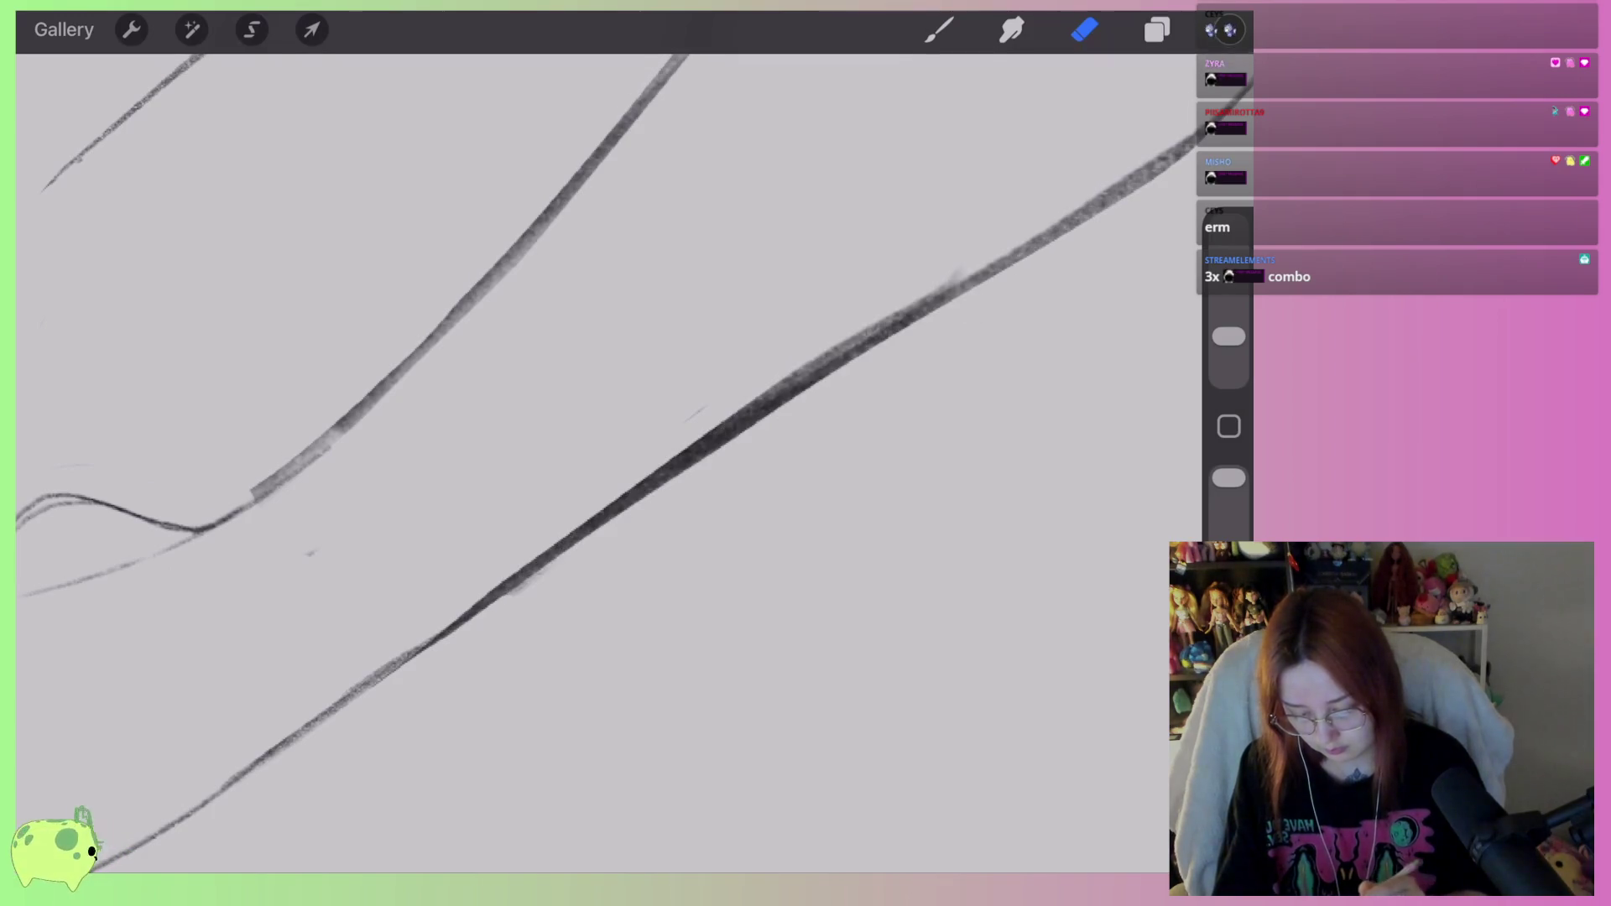
# Thin the thick dark diagonal leg stroke along its whole length.
pyautogui.moveTo(536, 574); pyautogui.dragTo(440, 642)
pyautogui.moveTo(353, 684); pyautogui.dragTo(418, 634)
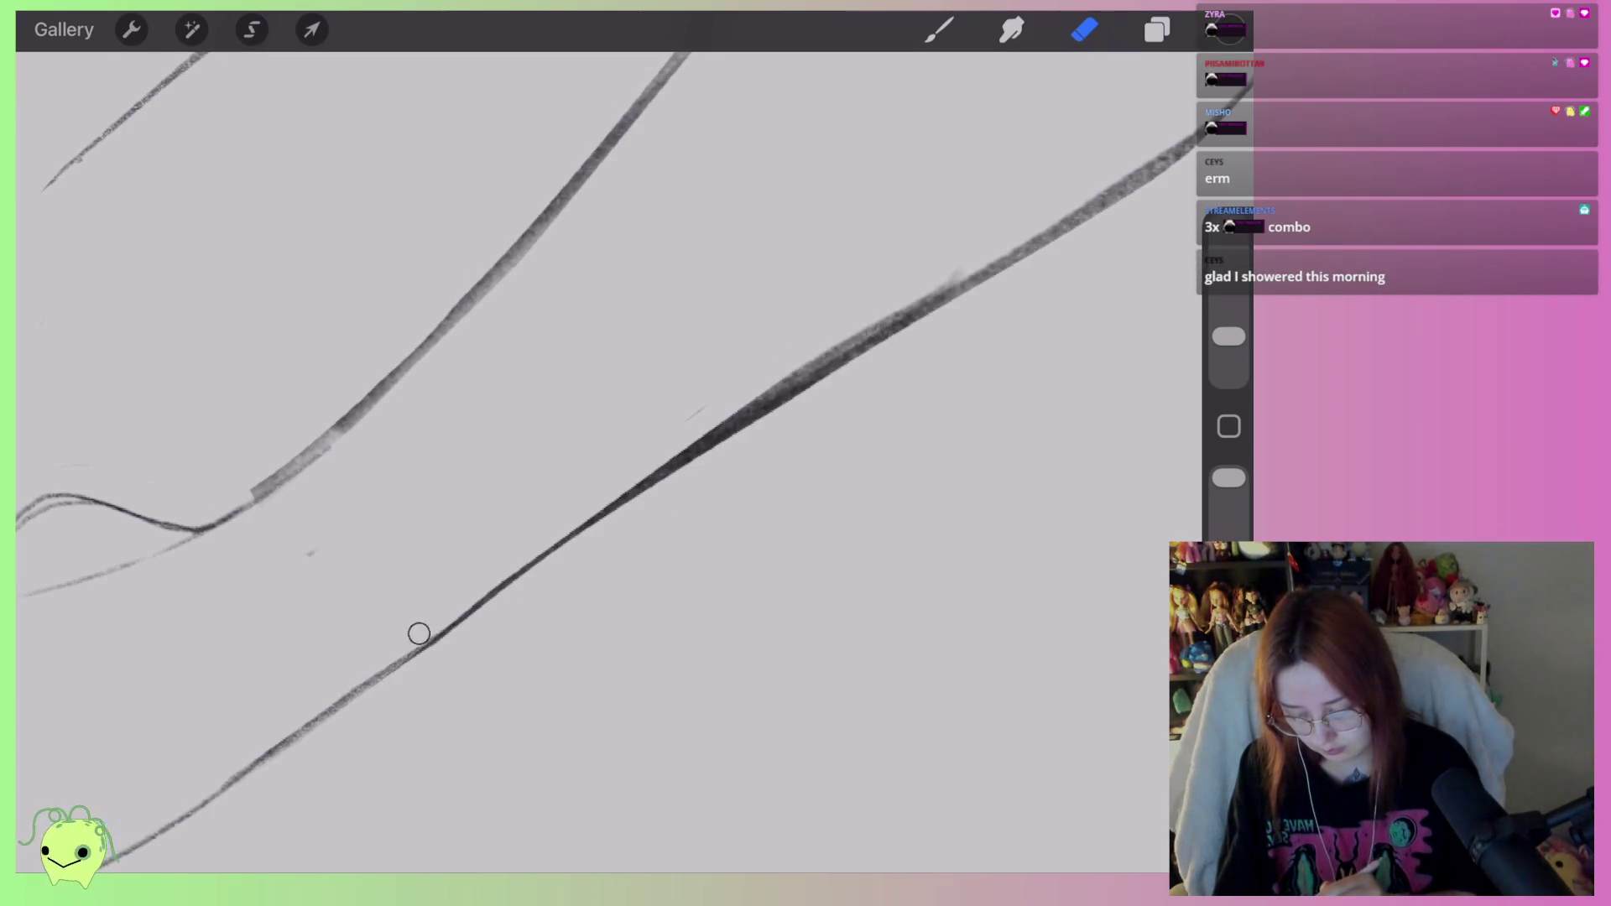
pyautogui.moveTo(625, 482); pyautogui.dragTo(970, 273)
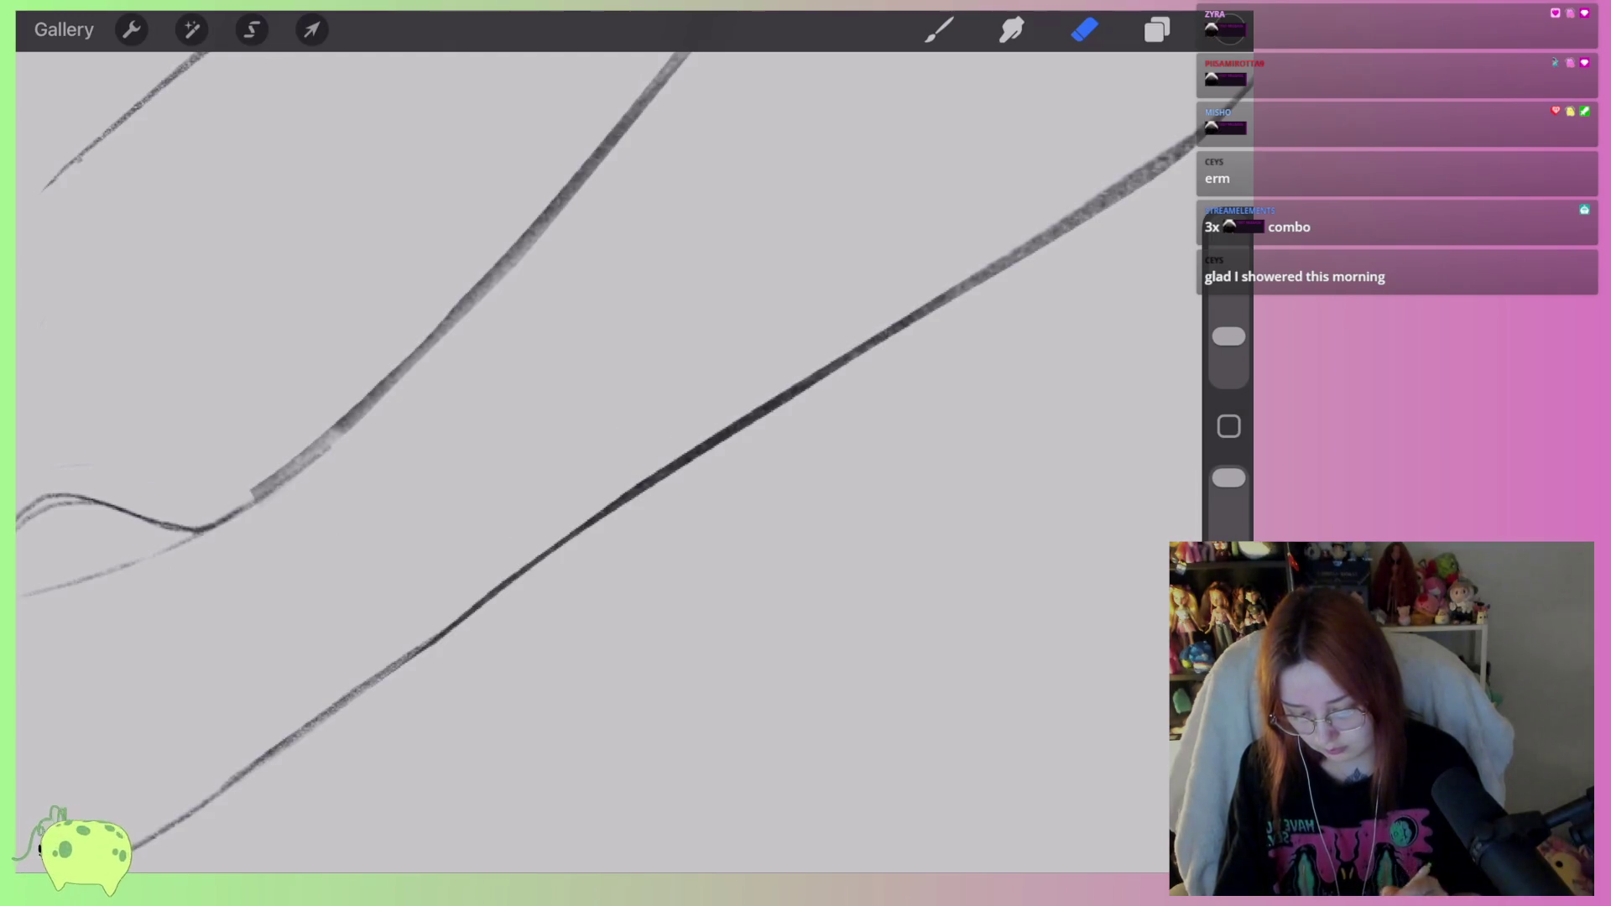
pyautogui.moveTo(443, 519); pyautogui.dragTo(613, 357)
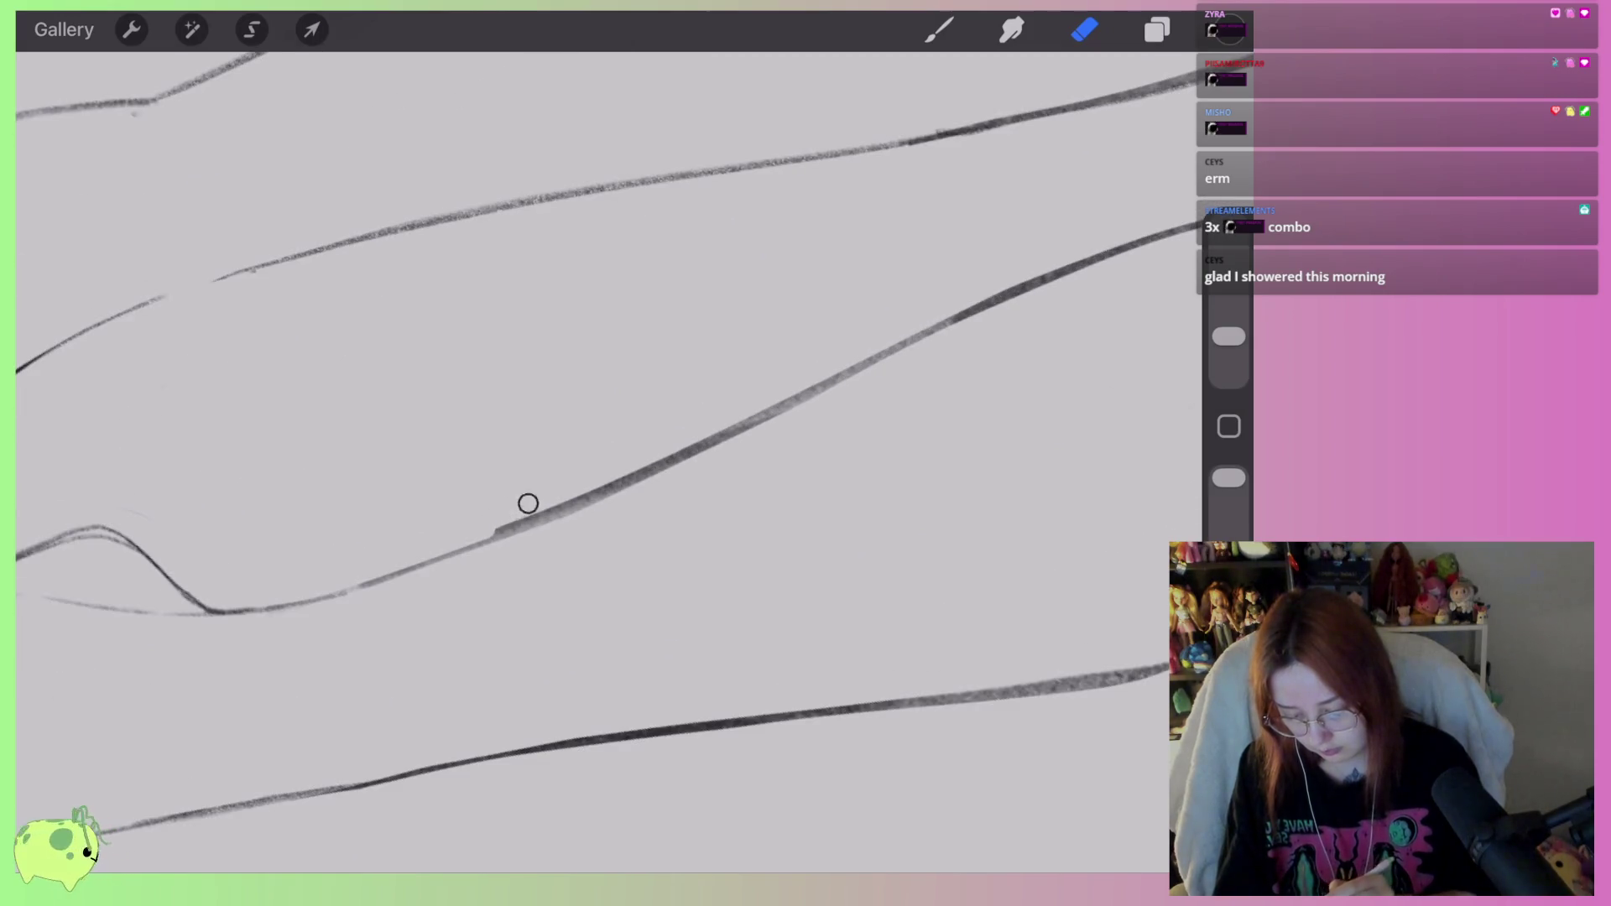
pyautogui.moveTo(471, 527); pyautogui.dragTo(621, 480)
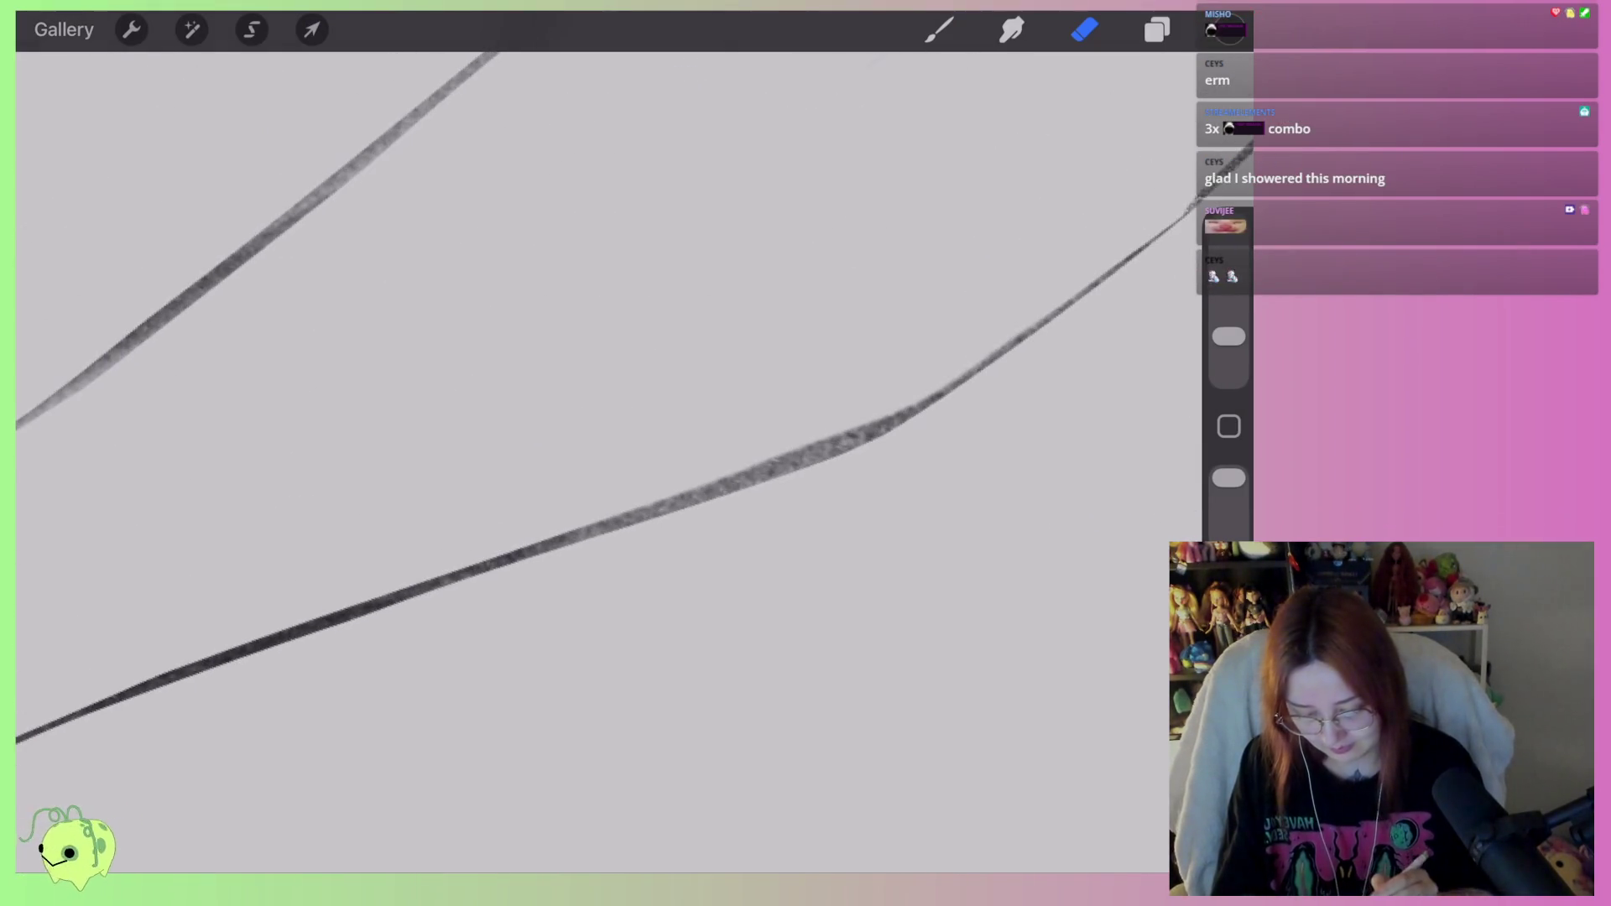
pyautogui.moveTo(833, 430); pyautogui.dragTo(730, 469)
pyautogui.moveTo(936, 347)
pyautogui.mouseDown()
pyautogui.moveTo(820, 442)
pyautogui.moveTo(361, 600)
pyautogui.mouseUp()
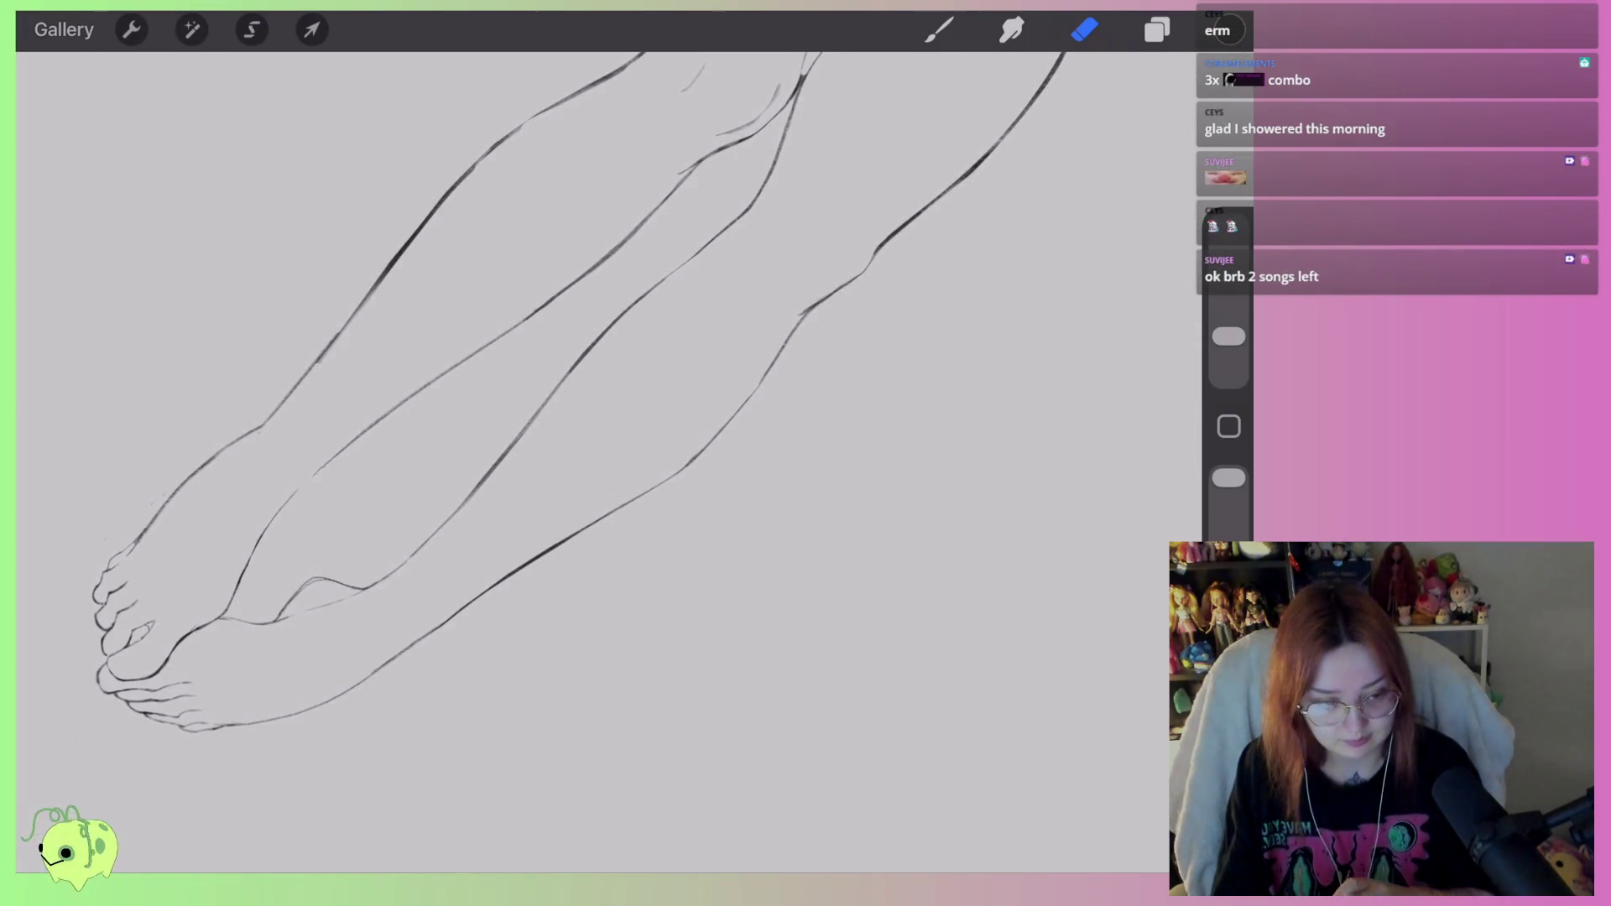
pyautogui.moveTo(713, 469)
pyautogui.mouseDown()
pyautogui.moveTo(613, 527)
pyautogui.moveTo(770, 451)
pyautogui.mouseUp()
# Rejoin and darken the ends of the lower leg line with the pencil.
pyautogui.press('b')
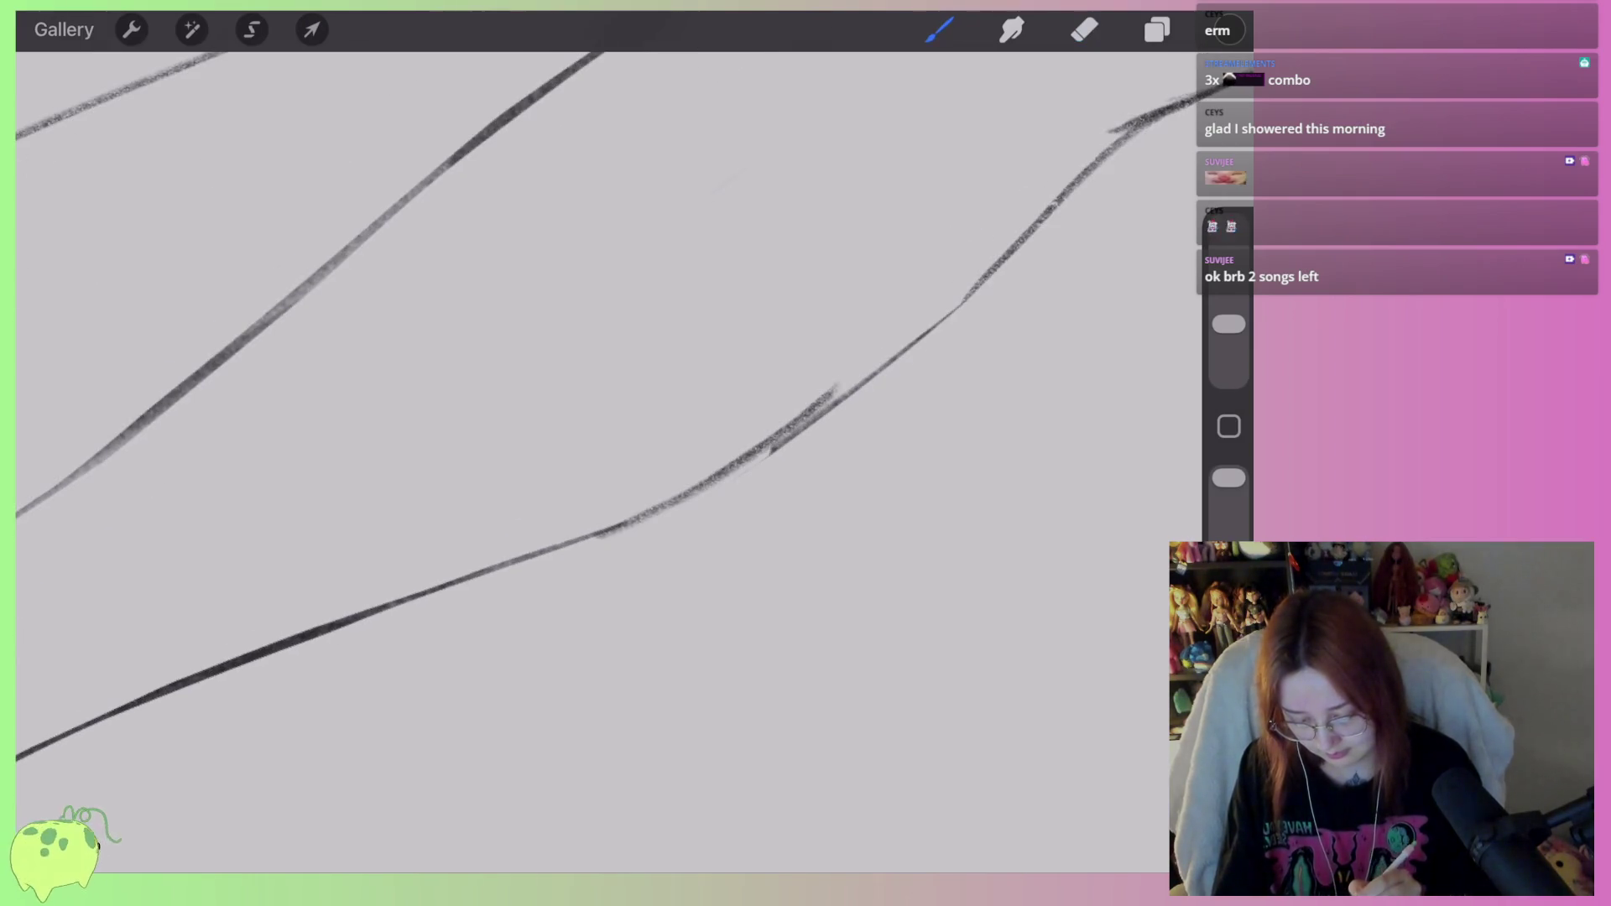
pyautogui.hotkey('ctrl', 'z')
pyautogui.moveTo(613, 559); pyautogui.dragTo(797, 470)
pyautogui.moveTo(554, 576)
pyautogui.mouseDown()
pyautogui.moveTo(923, 390)
pyautogui.moveTo(834, 464)
pyautogui.moveTo(583, 579)
pyautogui.moveTo(515, 575)
pyautogui.moveTo(587, 562)
pyautogui.moveTo(537, 568)
pyautogui.mouseUp()
pyautogui.press('e')
pyautogui.hotkey('ctrl', 'z')
pyautogui.hotkey('ctrl', 'z')
# Thin the lower pencil leg line down to a slim contour.
pyautogui.moveTo(736, 491); pyautogui.dragTo(898, 404)
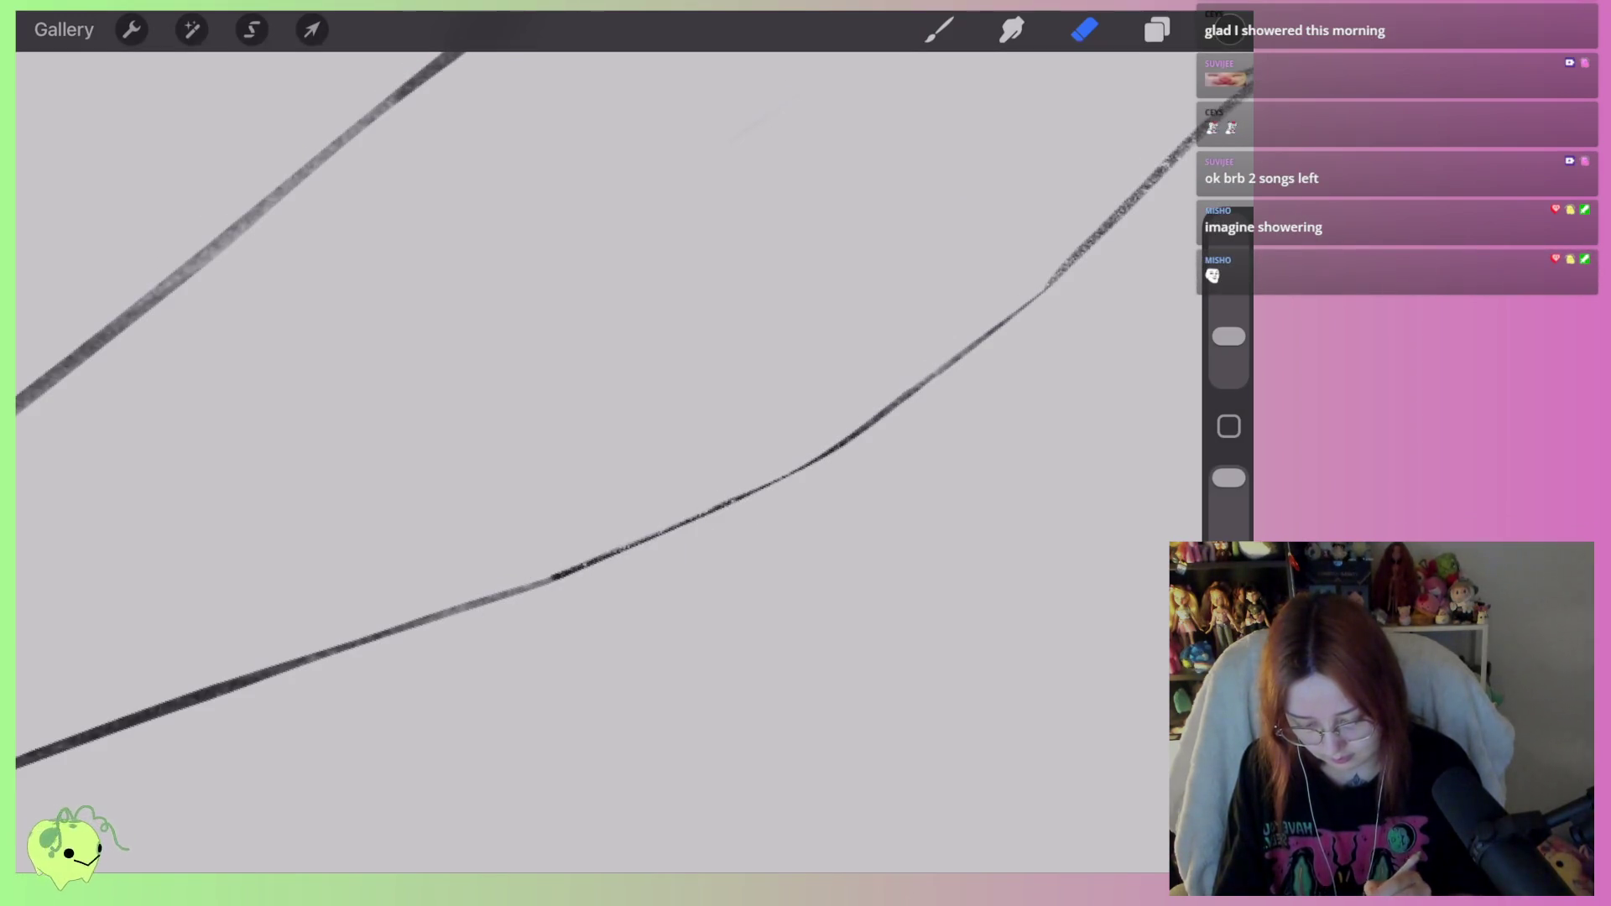
pyautogui.moveTo(587, 504); pyautogui.dragTo(537, 403)
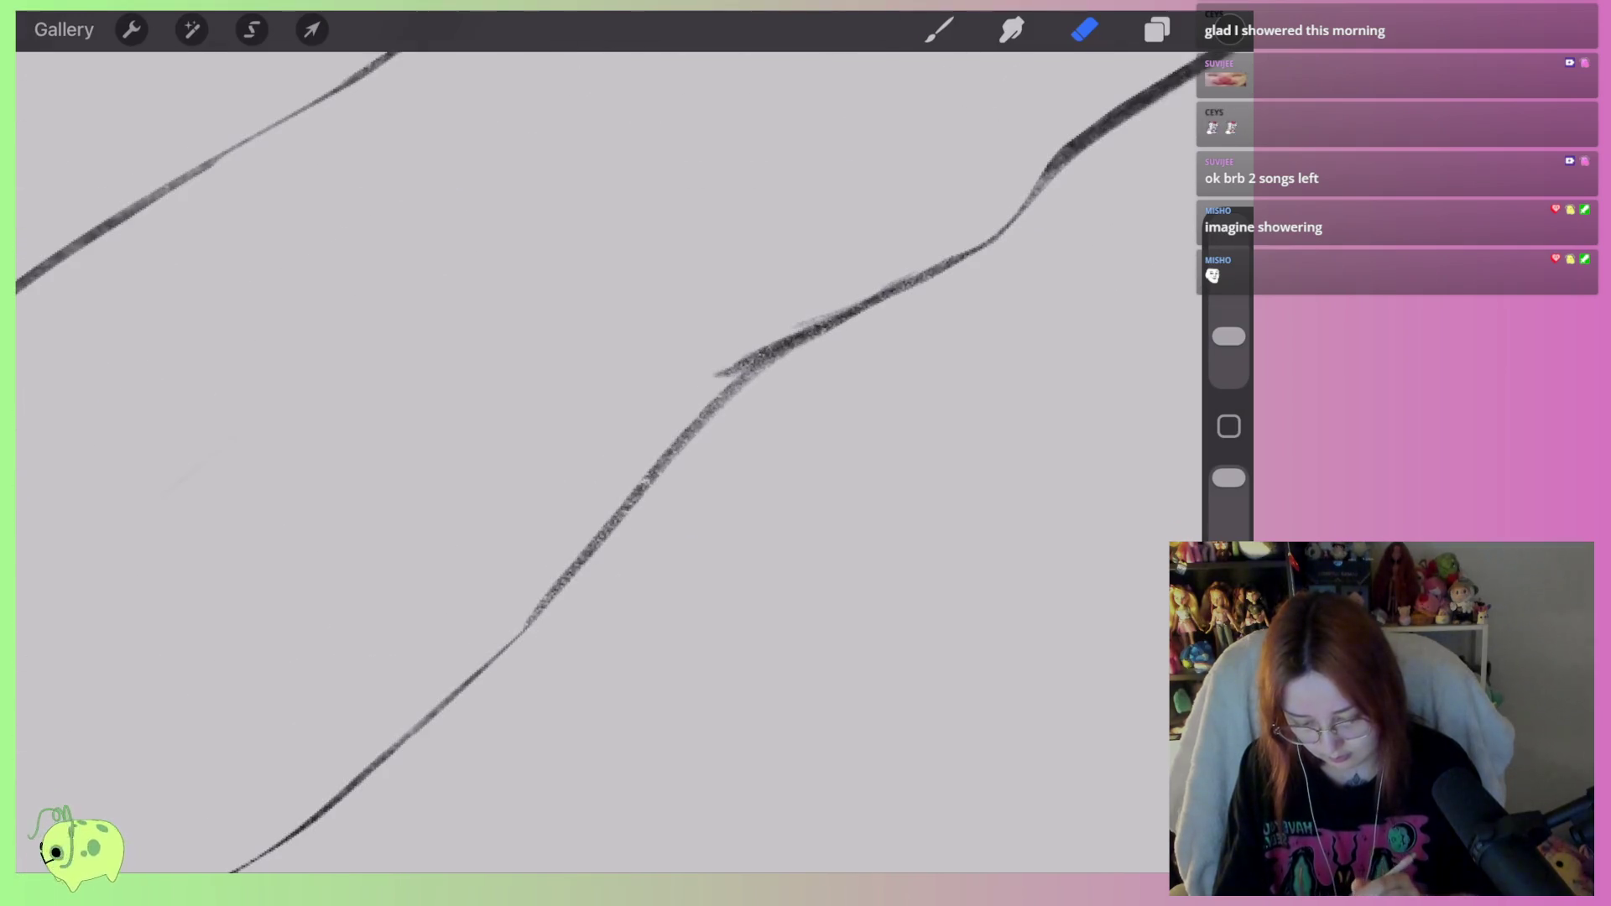
pyautogui.moveTo(758, 383)
pyautogui.mouseDown()
pyautogui.moveTo(665, 468)
pyautogui.moveTo(565, 619)
pyautogui.mouseUp()
pyautogui.moveTo(648, 509); pyautogui.dragTo(579, 579)
pyautogui.scroll(-10, 608, 461)
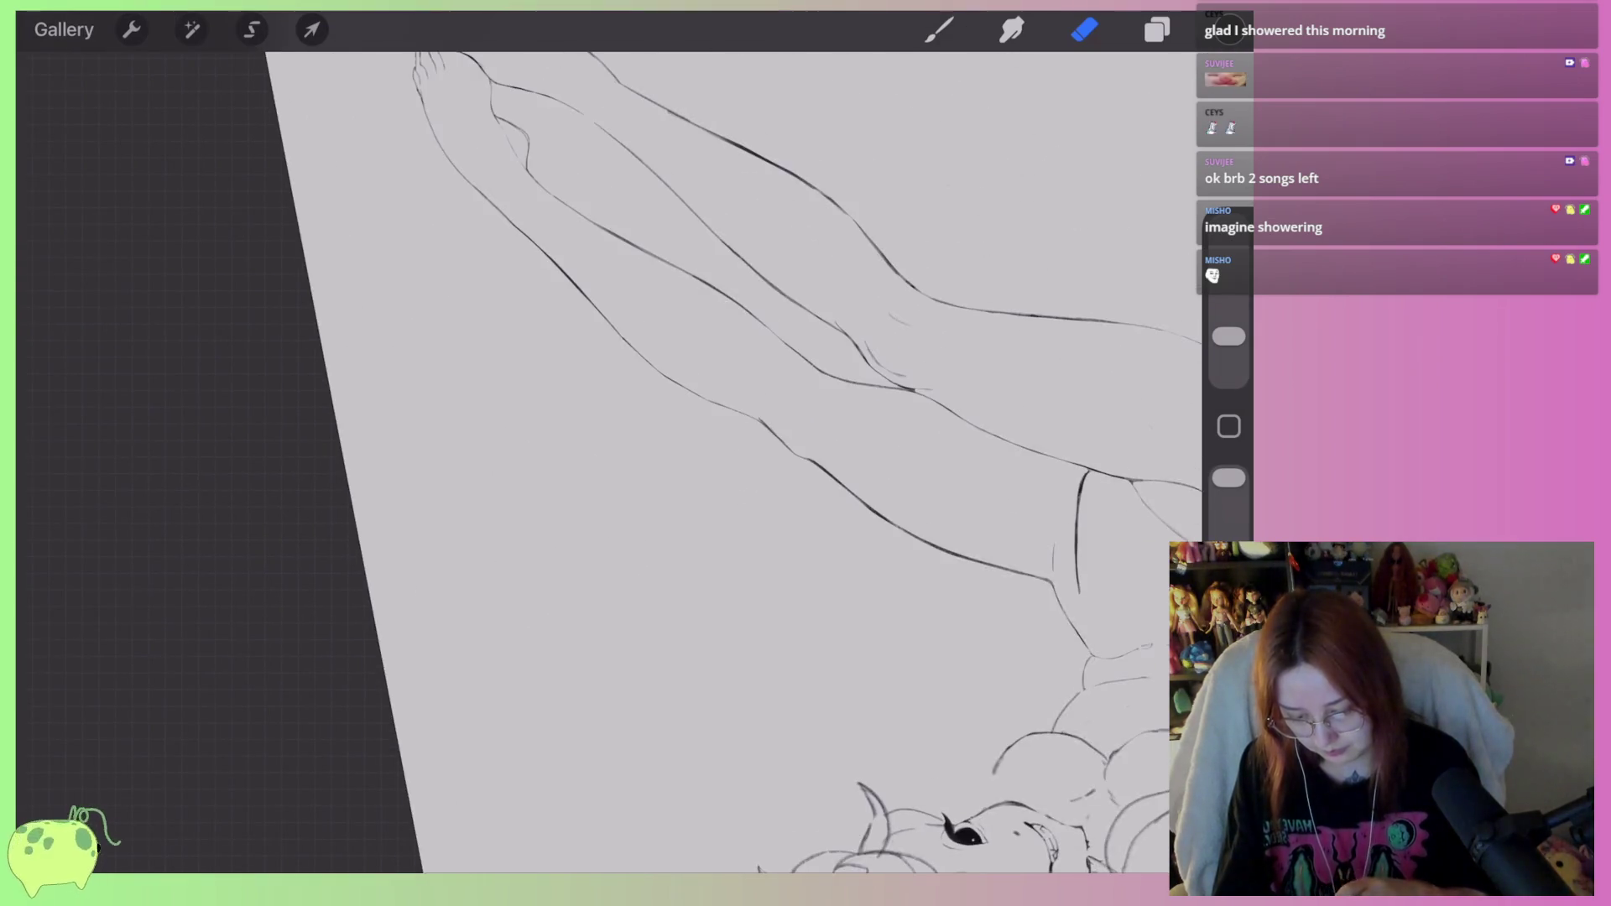
# Open the toe outline's end and sketch a pointed toenail at its tip.
pyautogui.moveTo(755, 462)
pyautogui.mouseDown()
pyautogui.moveTo(805, 503)
pyautogui.moveTo(763, 470)
pyautogui.mouseUp()
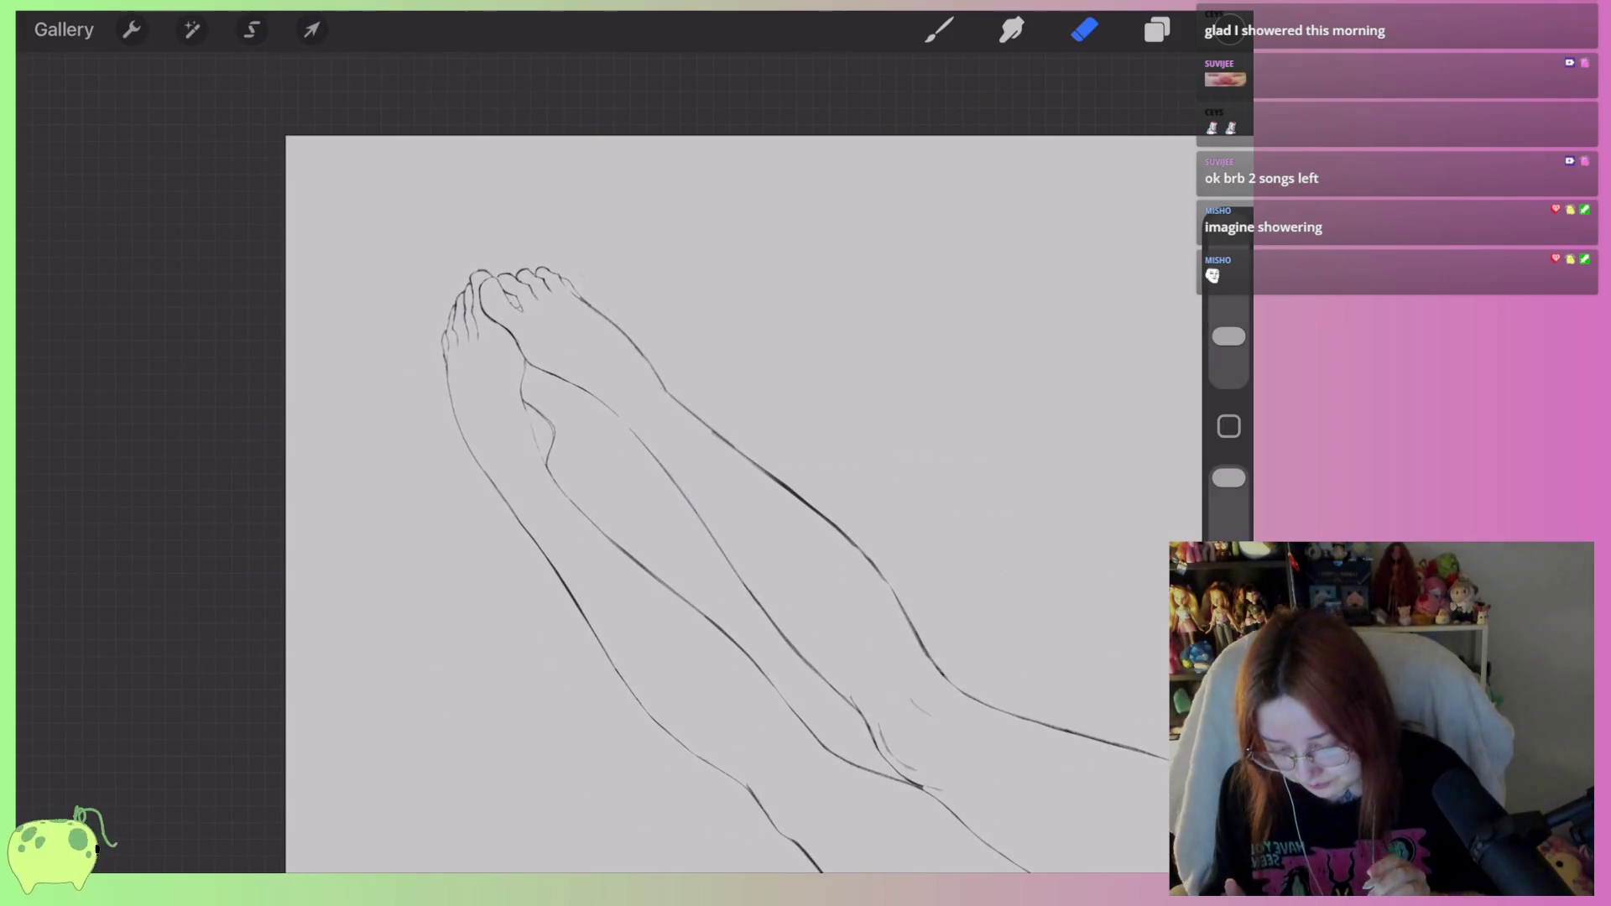
pyautogui.scroll(2, 722, 453)
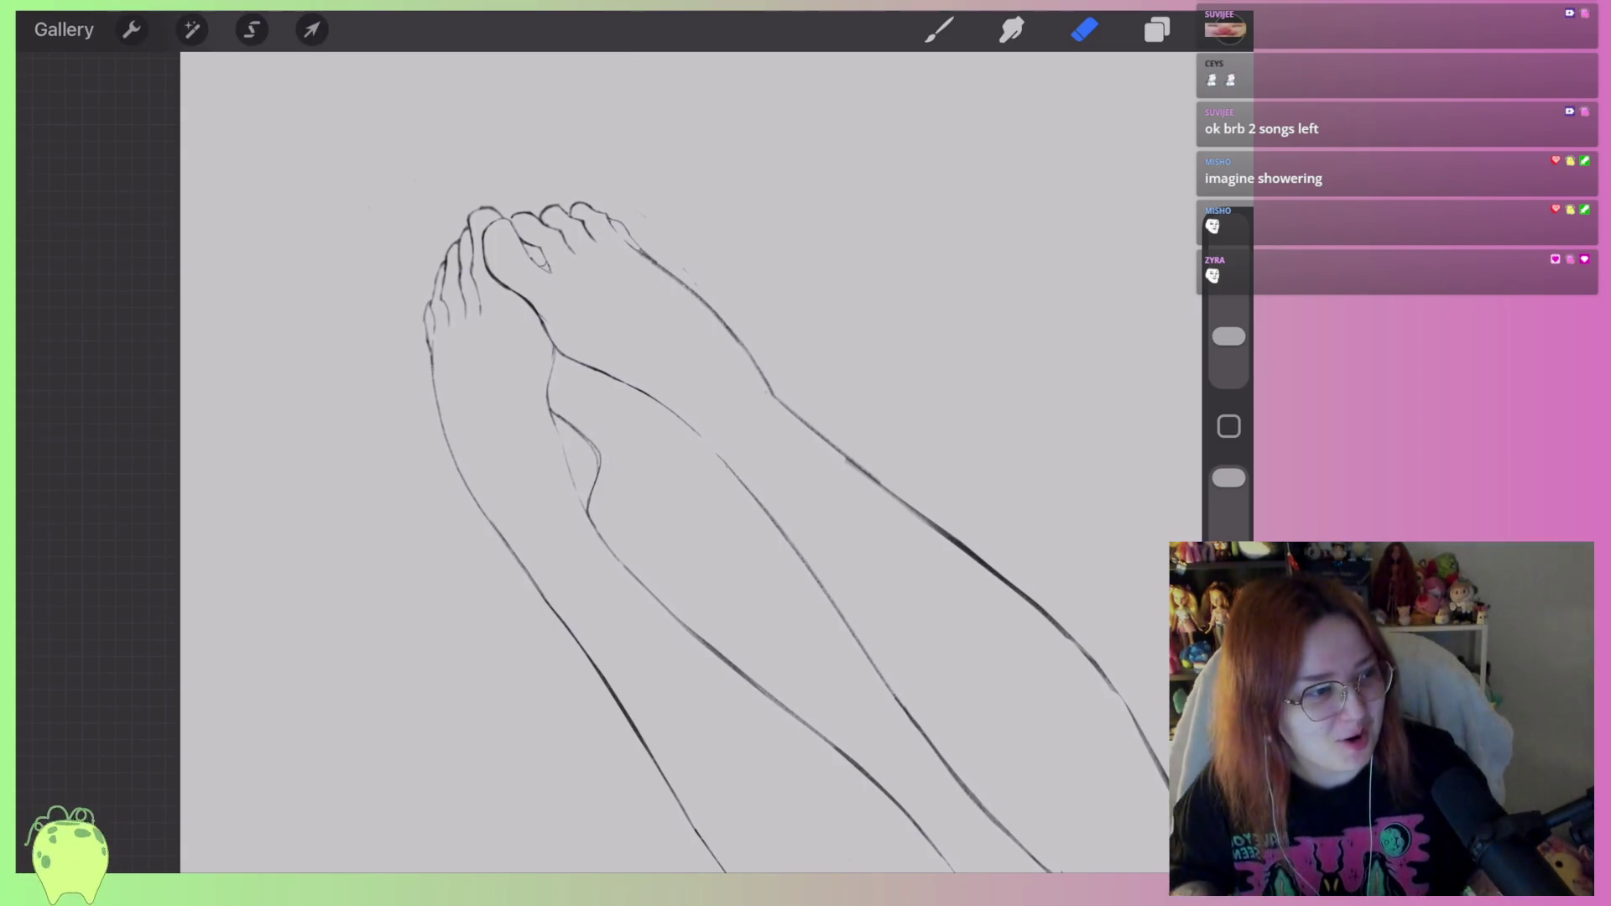
pyautogui.scroll(2, 722, 454)
pyautogui.scroll(2, 599, 495)
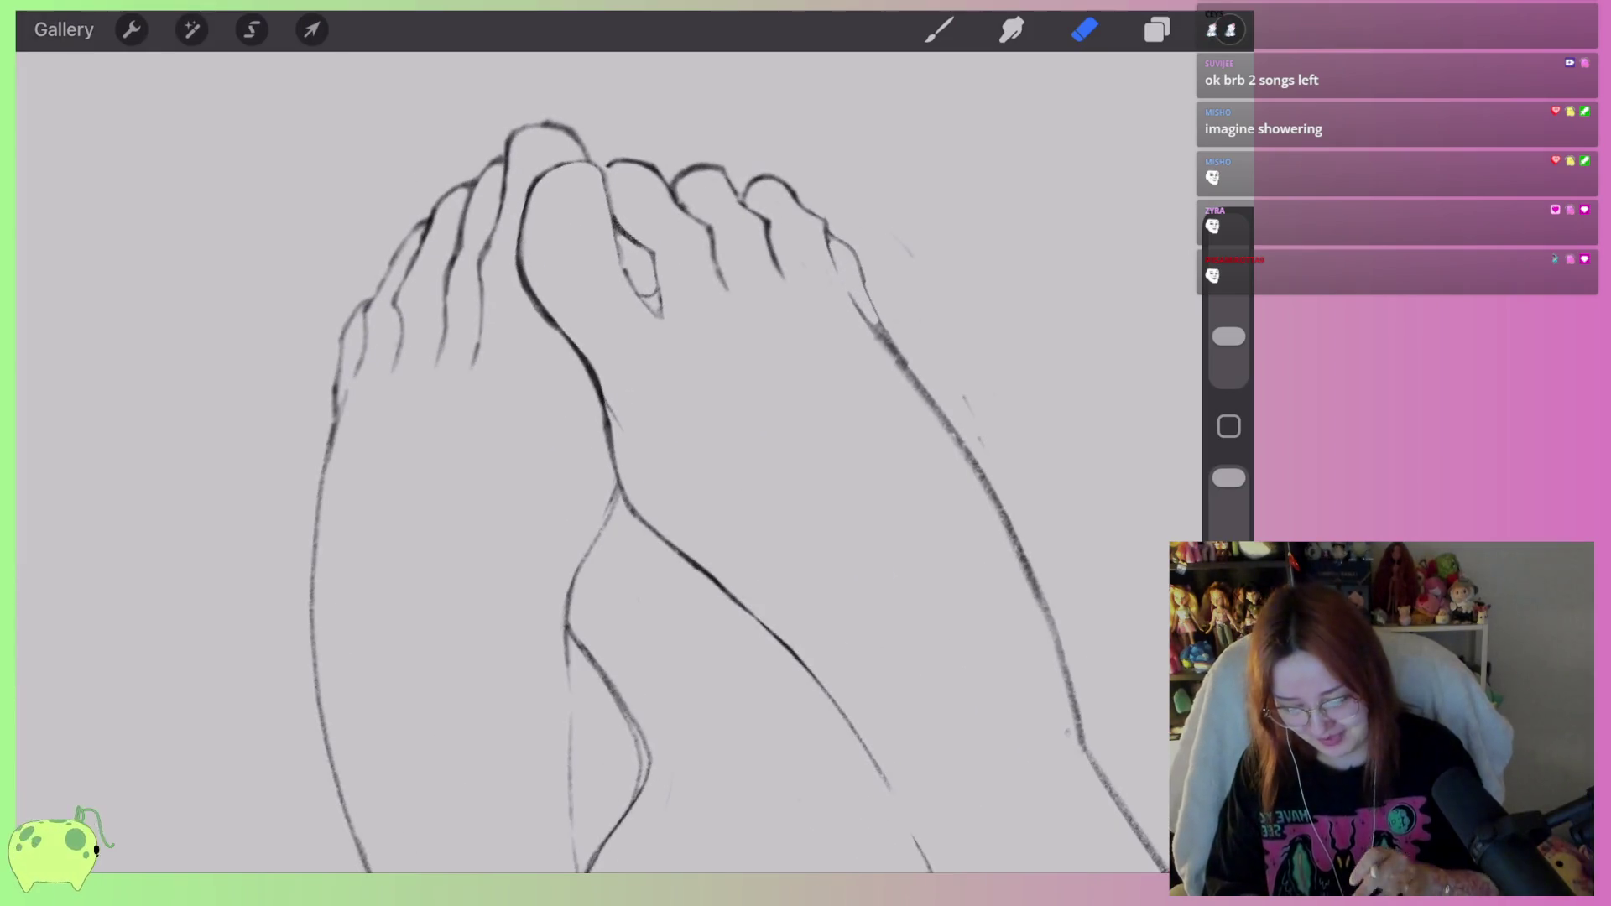
pyautogui.scroll(3, 588, 487)
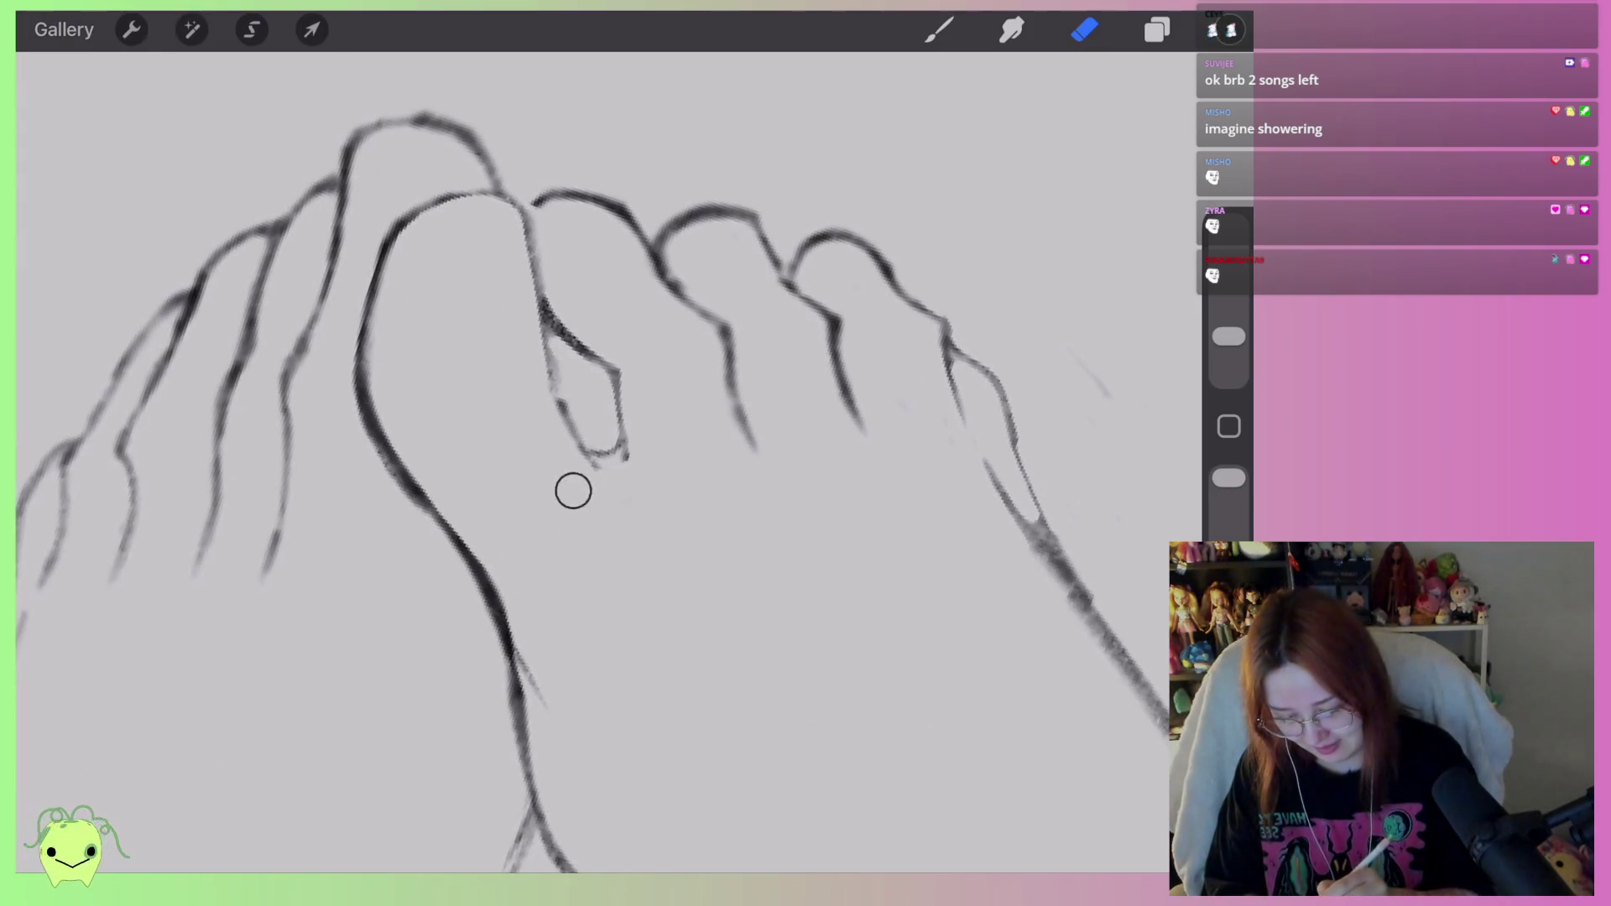
pyautogui.moveTo(578, 447)
pyautogui.mouseDown()
pyautogui.moveTo(621, 455)
pyautogui.moveTo(594, 454)
pyautogui.moveTo(654, 560)
pyautogui.mouseUp()
pyautogui.click(940, 29)
pyautogui.moveTo(601, 481); pyautogui.dragTo(623, 516)
pyautogui.moveTo(621, 445); pyautogui.dragTo(661, 534)
pyautogui.moveTo(611, 479)
pyautogui.mouseDown()
pyautogui.moveTo(642, 499)
pyautogui.moveTo(621, 556)
pyautogui.mouseUp()
# Lighten the rough toenail sketch lines and darken the nail's pointed tip.
pyautogui.click(1085, 29)
pyautogui.scroll(3, 587, 420)
pyautogui.moveTo(587, 462)
pyautogui.mouseDown()
pyautogui.moveTo(646, 608)
pyautogui.moveTo(655, 579)
pyautogui.moveTo(608, 454)
pyautogui.mouseUp()
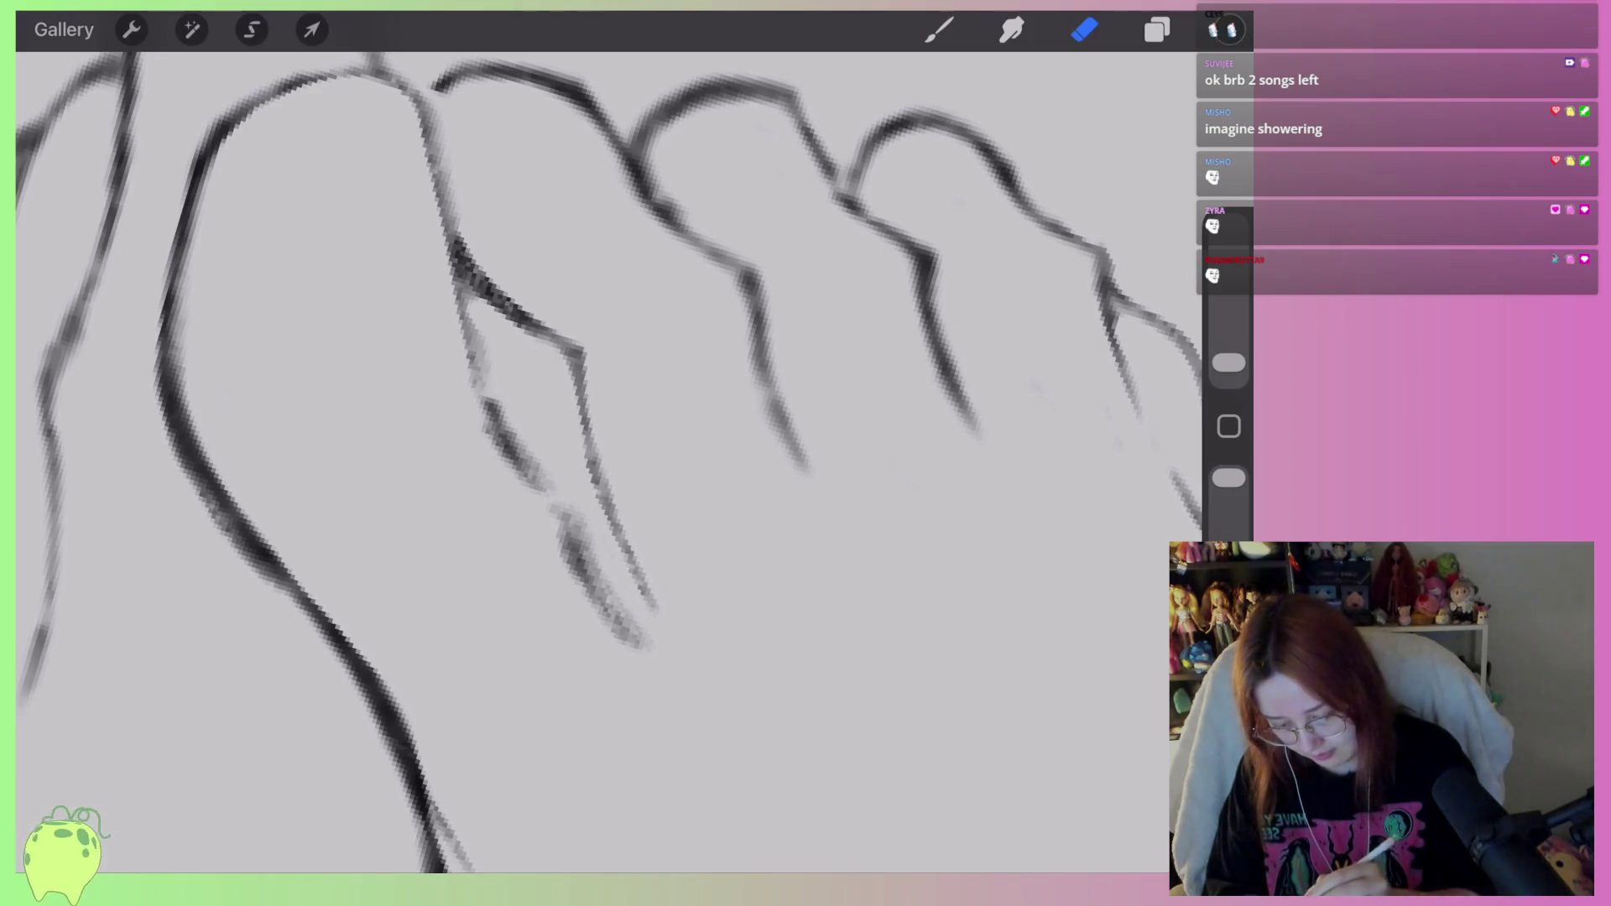
pyautogui.moveTo(483, 331)
pyautogui.mouseDown()
pyautogui.moveTo(474, 374)
pyautogui.moveTo(528, 485)
pyautogui.mouseUp()
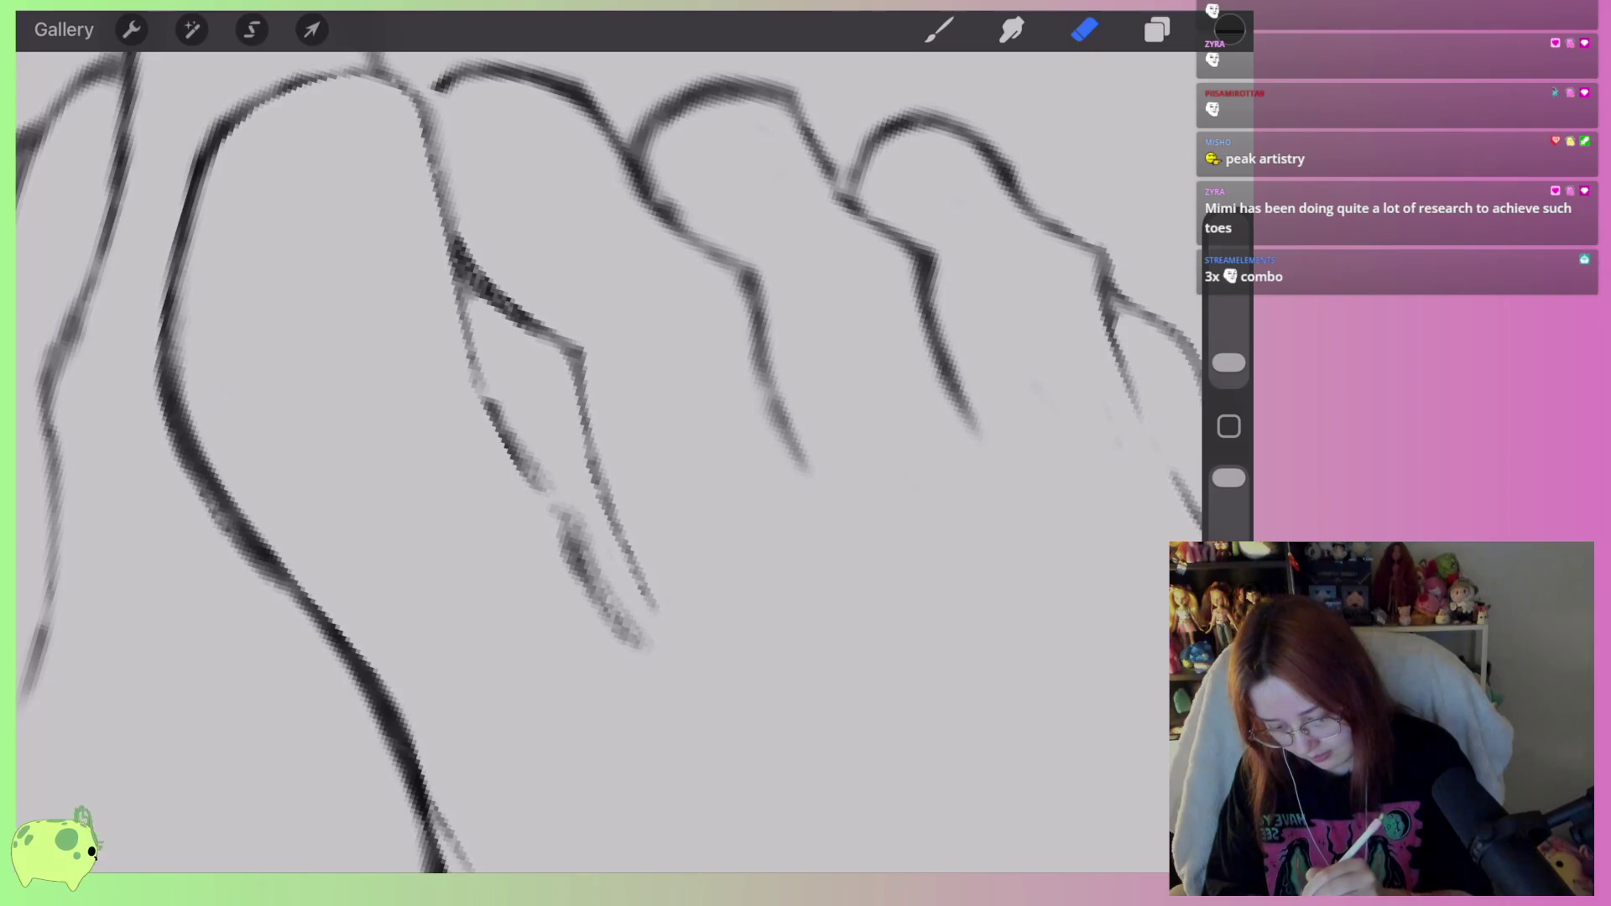
pyautogui.moveTo(502, 407)
pyautogui.mouseDown()
pyautogui.moveTo(558, 495)
pyautogui.moveTo(582, 586)
pyautogui.mouseUp()
pyautogui.moveTo(587, 508)
pyautogui.mouseDown()
pyautogui.moveTo(642, 634)
pyautogui.moveTo(582, 557)
pyautogui.moveTo(642, 651)
pyautogui.mouseUp()
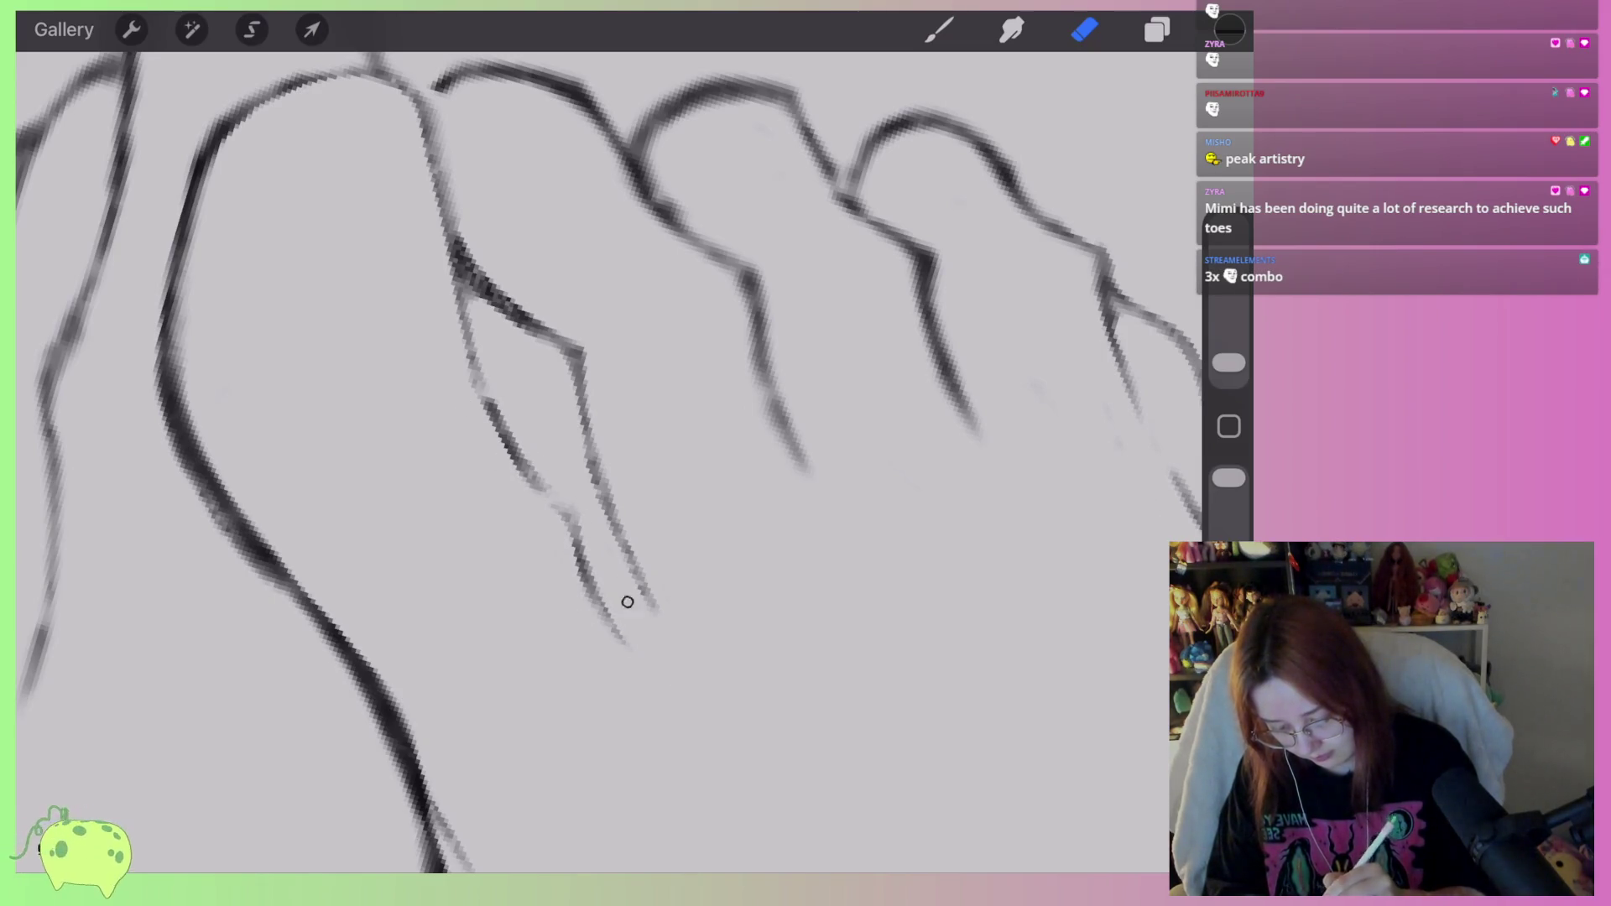
pyautogui.click(940, 30)
pyautogui.moveTo(590, 574); pyautogui.dragTo(636, 550)
pyautogui.click(1084, 29)
# Lasso the pointed toenail with a Freehand selection.
pyautogui.scroll(-5, 609, 462)
pyautogui.scroll(-5, 608, 462)
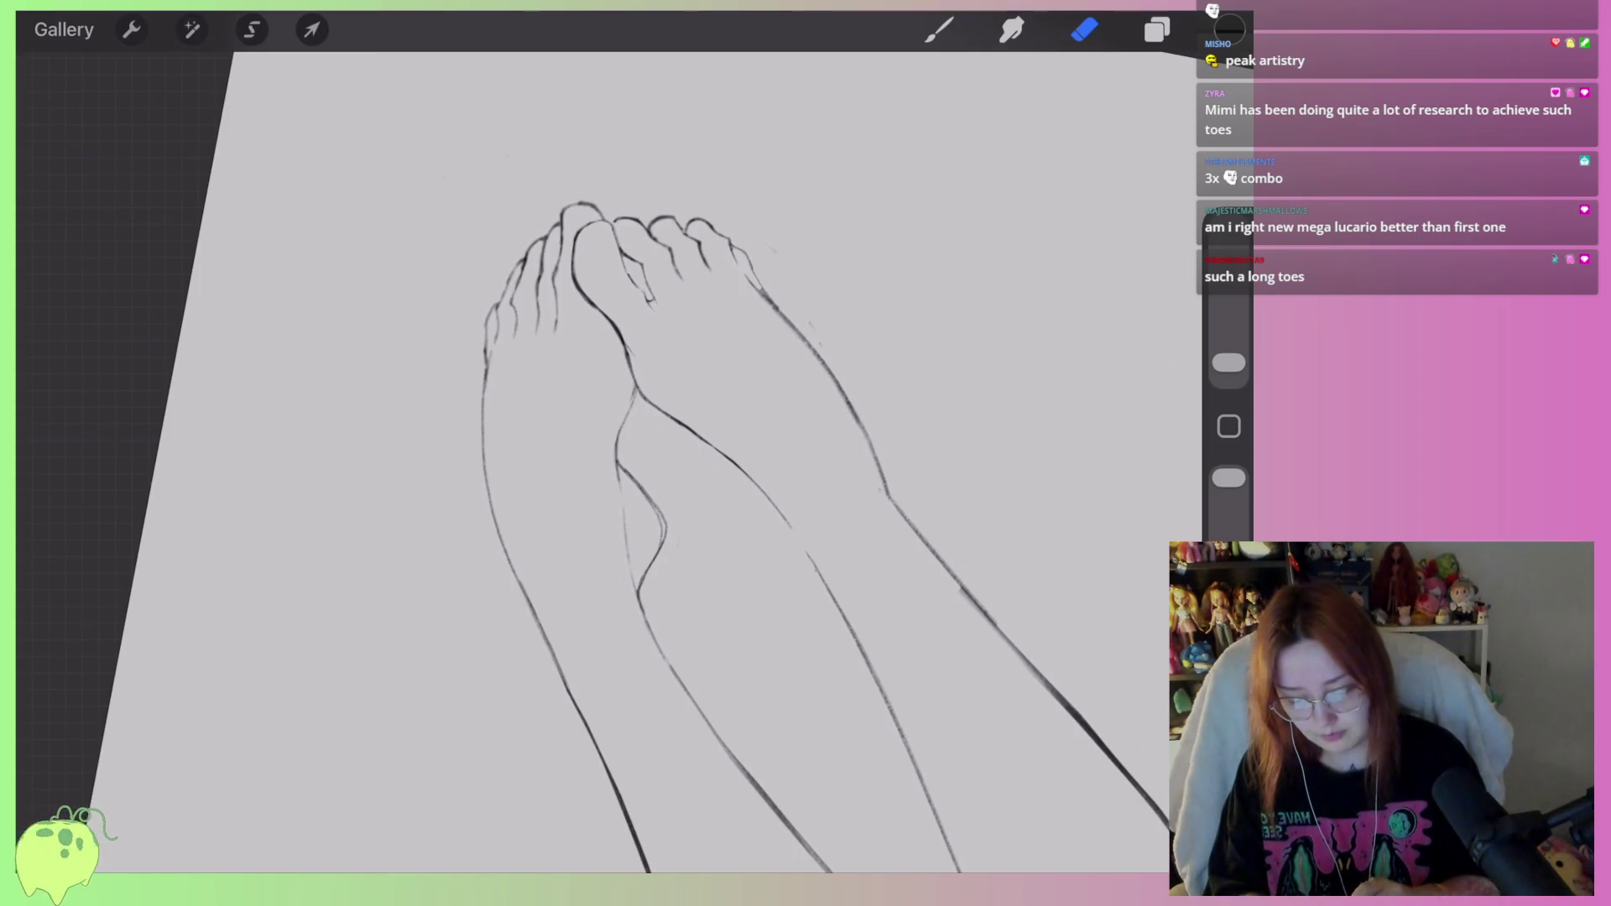
pyautogui.scroll(-3, 608, 461)
pyautogui.scroll(10, 608, 461)
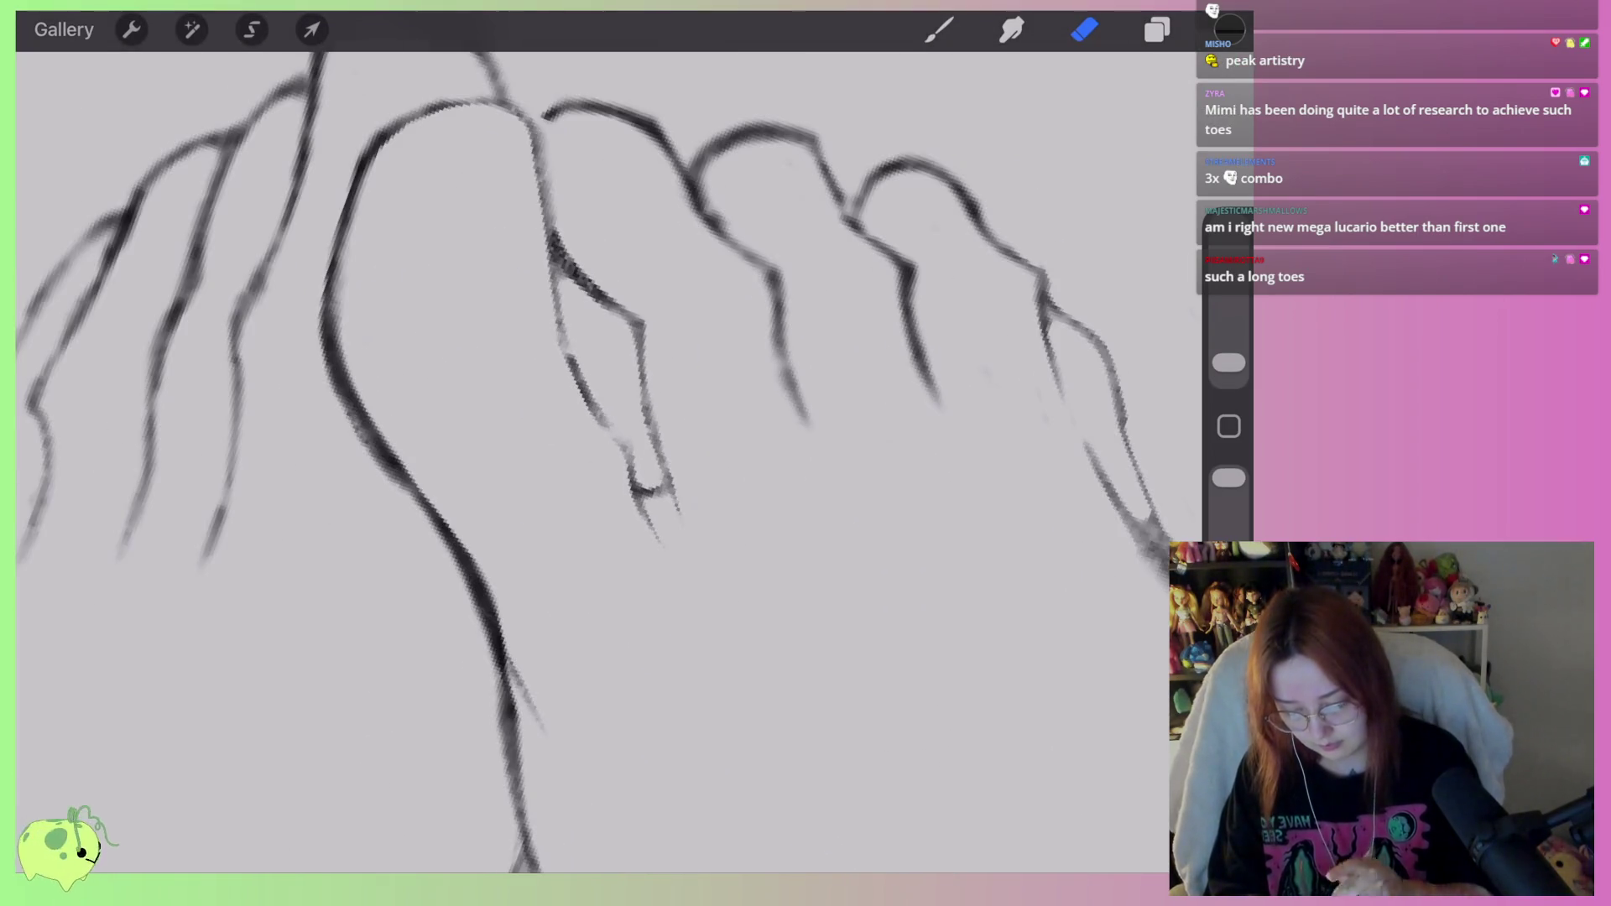
pyautogui.click(252, 30)
pyautogui.moveTo(642, 480)
pyautogui.mouseDown()
pyautogui.moveTo(667, 563)
pyautogui.moveTo(556, 354)
pyautogui.moveTo(557, 304)
pyautogui.moveTo(651, 332)
pyautogui.mouseUp()
pyautogui.click(312, 30)
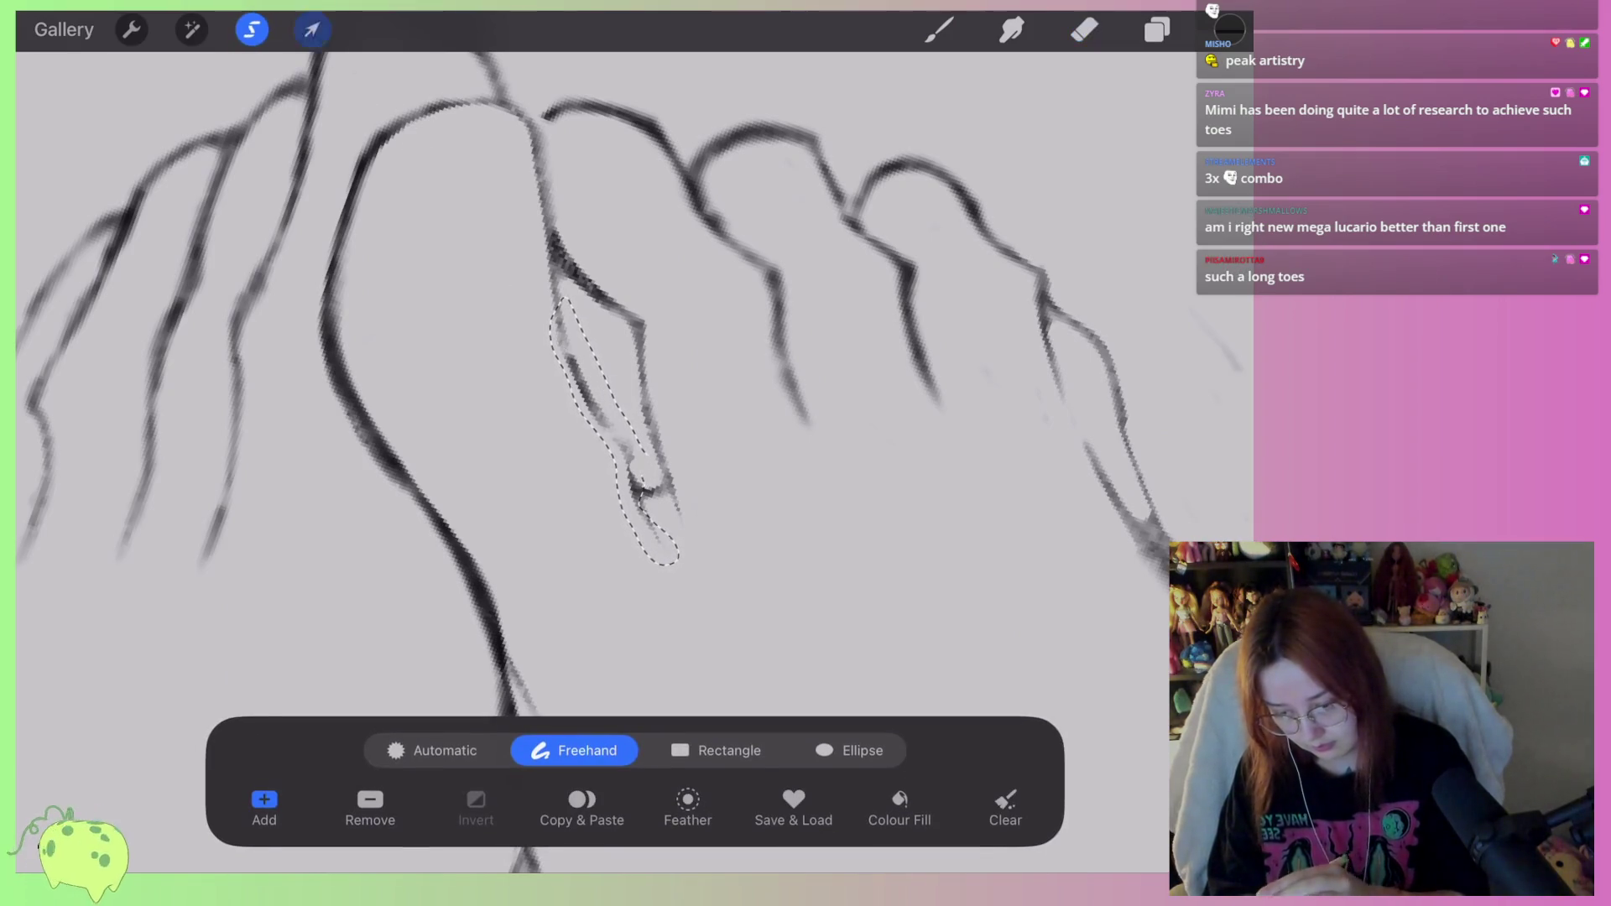
# Stretch the toenail's corner upward into a point and commit the Distort.
pyautogui.moveTo(742, 366); pyautogui.dragTo(728, 286)
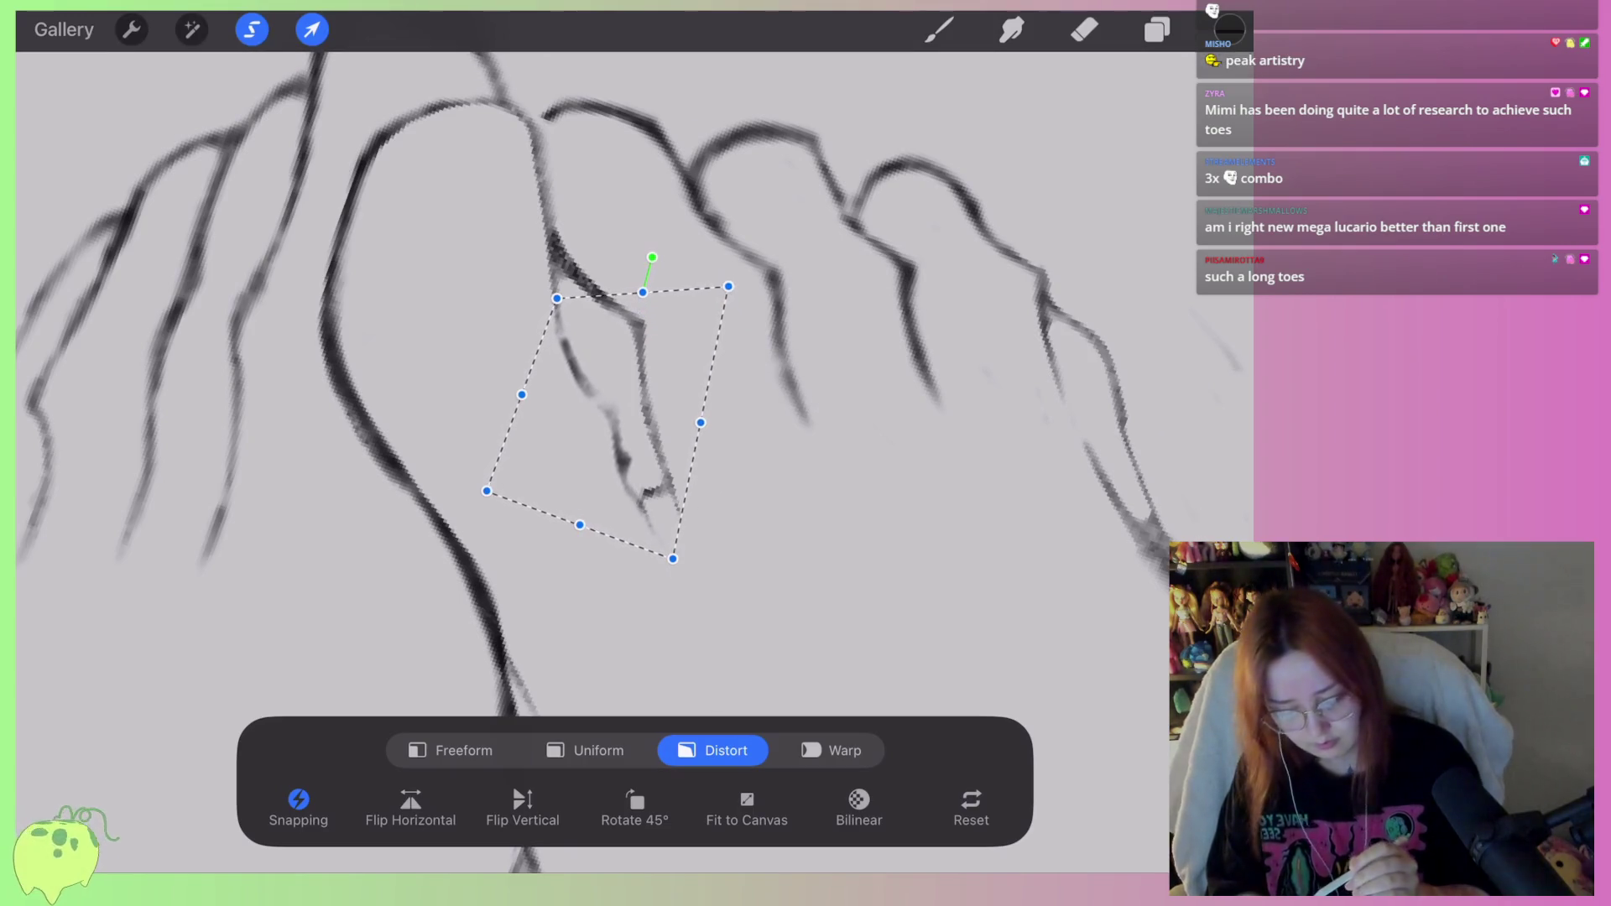
pyautogui.click(1085, 30)
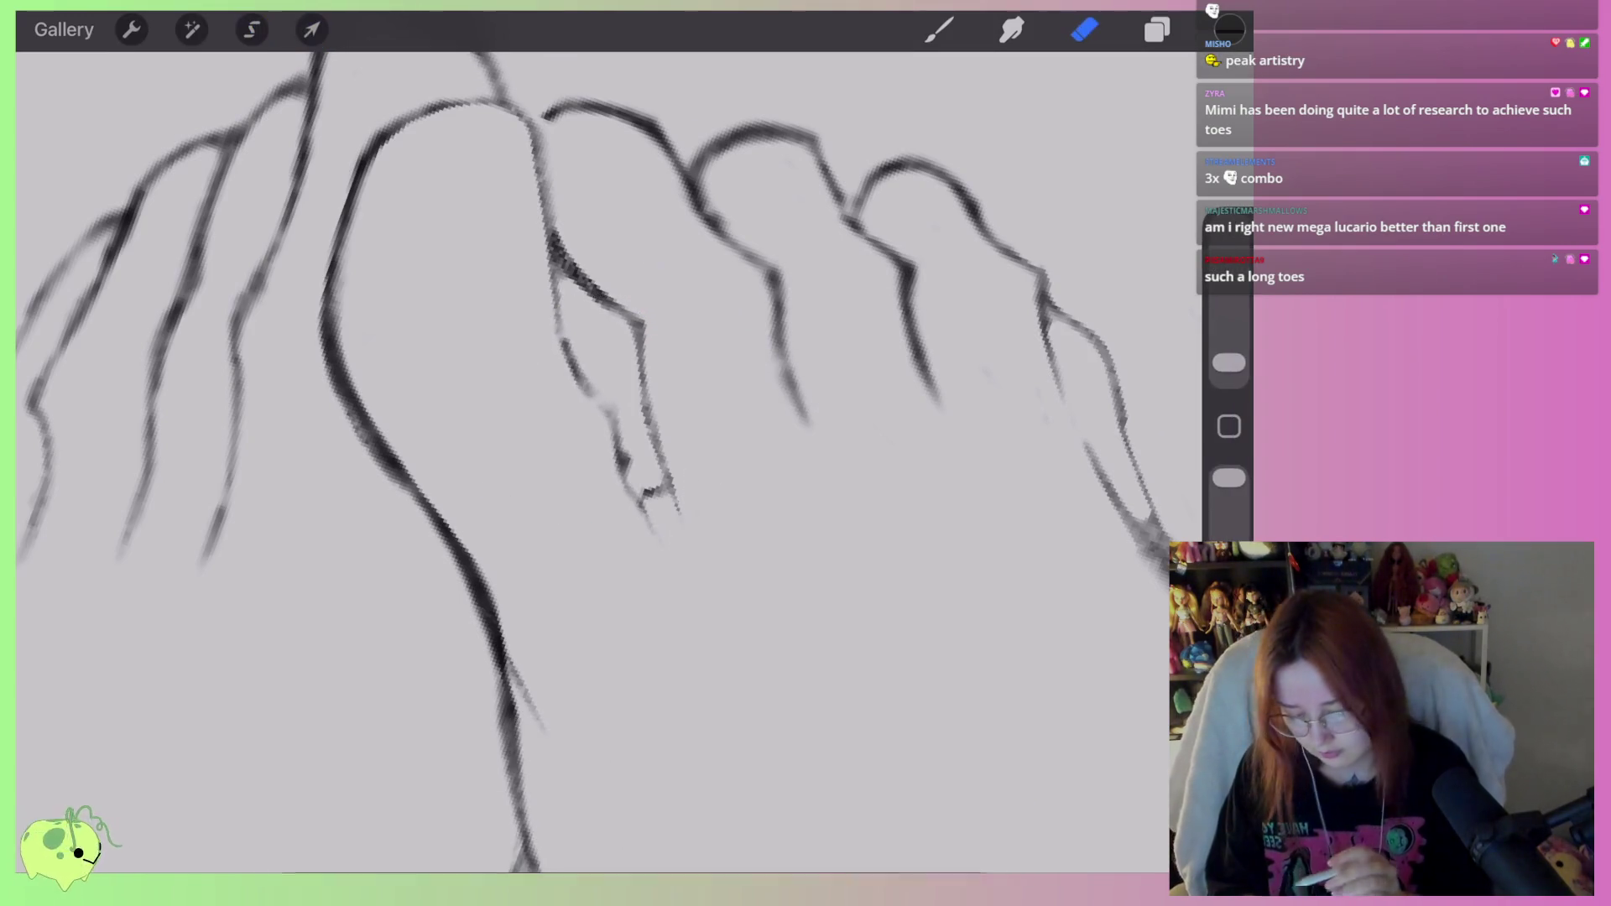
pyautogui.scroll(10, 604, 419)
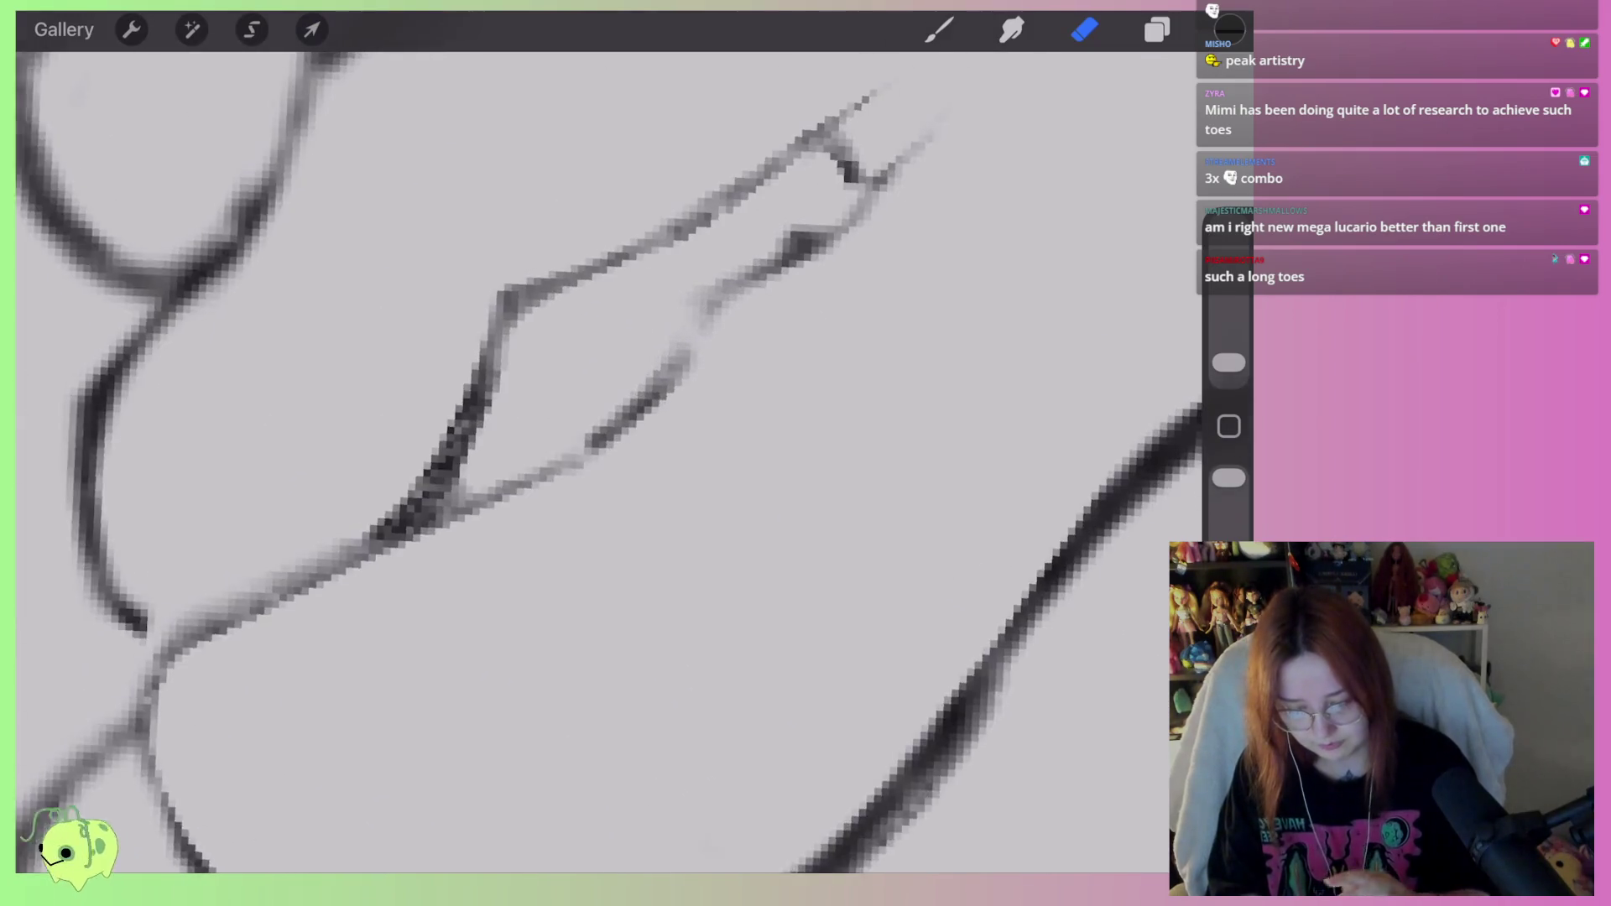
# Redraw a lighter pencil line along the toe's lower edge up to its tip.
pyautogui.moveTo(1229, 362); pyautogui.dragTo(1229, 324)
pyautogui.click(939, 29)
pyautogui.scroll(2, 604, 420)
pyautogui.moveTo(503, 552)
pyautogui.mouseDown()
pyautogui.moveTo(604, 497)
pyautogui.moveTo(713, 381)
pyautogui.mouseUp()
pyautogui.hotkey('ctrl', 'z')
pyautogui.moveTo(1228, 324); pyautogui.dragTo(1228, 338)
pyautogui.scroll(-1, 604, 420)
pyautogui.moveTo(546, 575)
pyautogui.mouseDown()
pyautogui.moveTo(755, 379)
pyautogui.moveTo(647, 431)
pyautogui.moveTo(537, 587)
pyautogui.mouseUp()
pyautogui.moveTo(805, 352); pyautogui.dragTo(919, 254)
pyautogui.moveTo(1229, 338); pyautogui.dragTo(1229, 363)
# Erase the excess dark shading along the toe's lower edge.
pyautogui.click(1084, 30)
pyautogui.moveTo(919, 256); pyautogui.dragTo(826, 357)
pyautogui.moveTo(1229, 363); pyautogui.dragTo(1228, 355)
pyautogui.moveTo(915, 261)
pyautogui.mouseDown()
pyautogui.moveTo(797, 378)
pyautogui.moveTo(672, 431)
pyautogui.moveTo(562, 579)
pyautogui.moveTo(709, 445)
pyautogui.mouseUp()
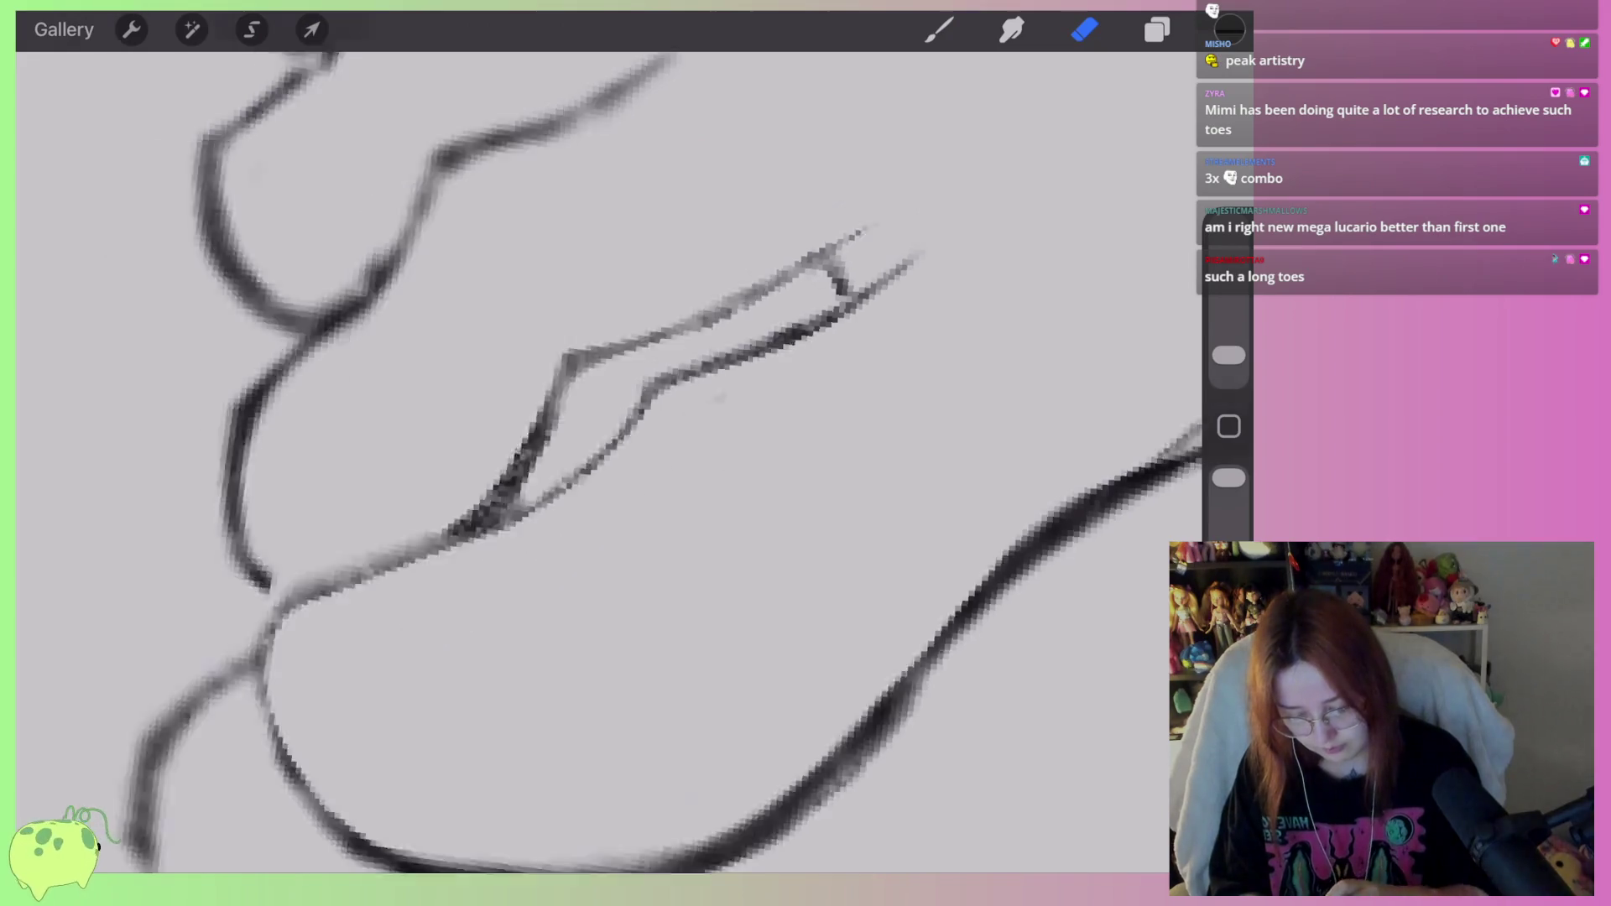
pyautogui.scroll(-5, 610, 462)
pyautogui.scroll(-8, 610, 462)
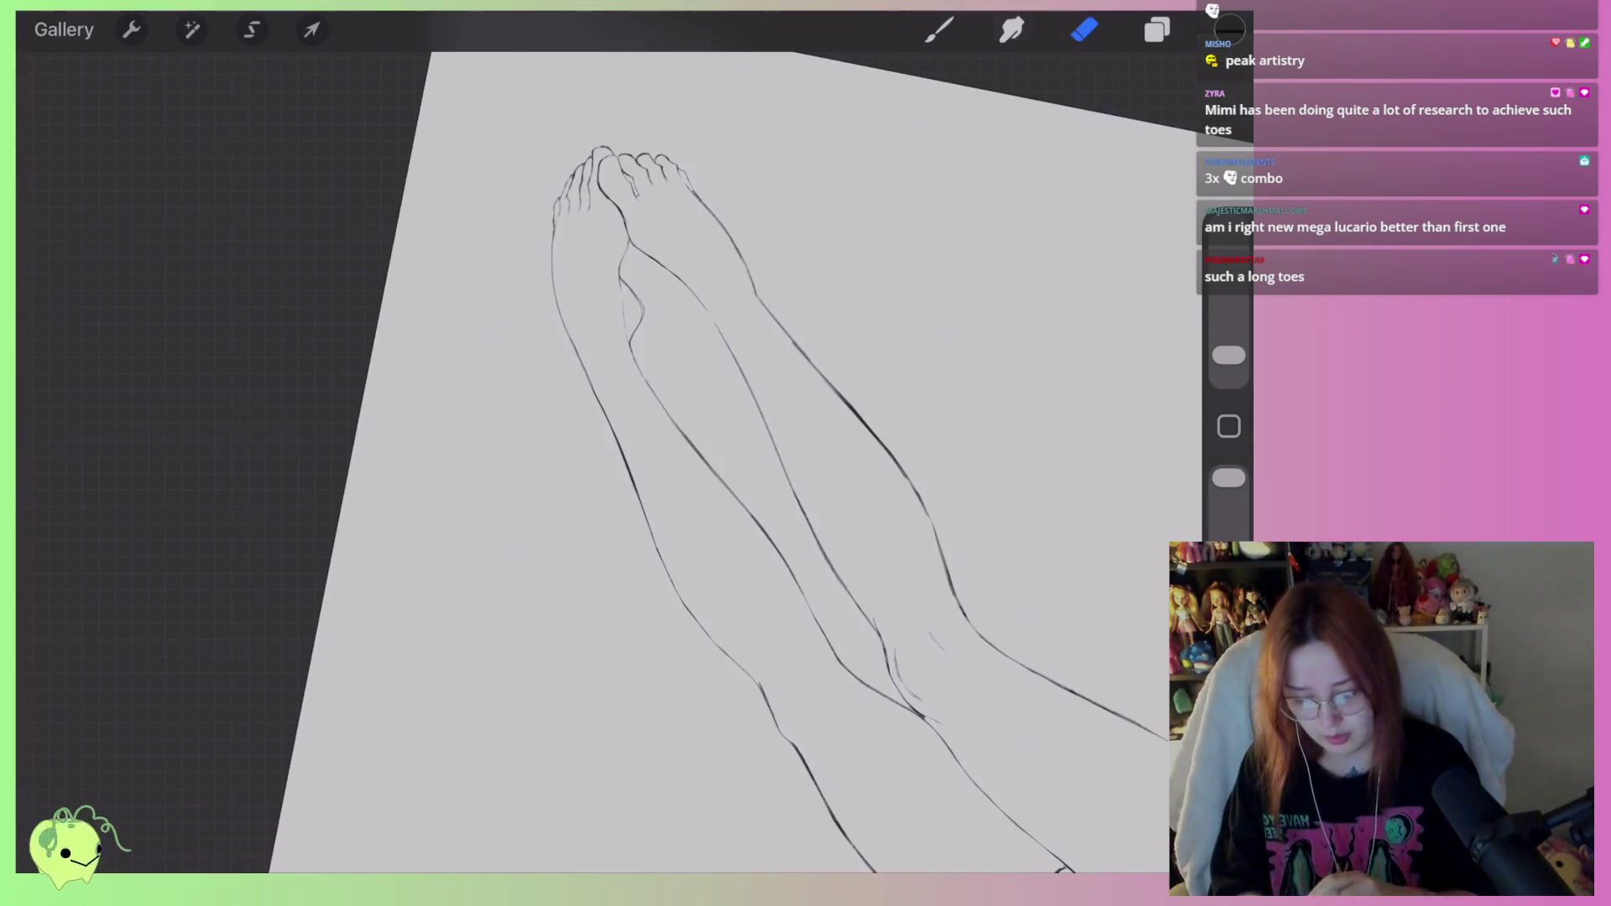
pyautogui.scroll(-6, 718, 426)
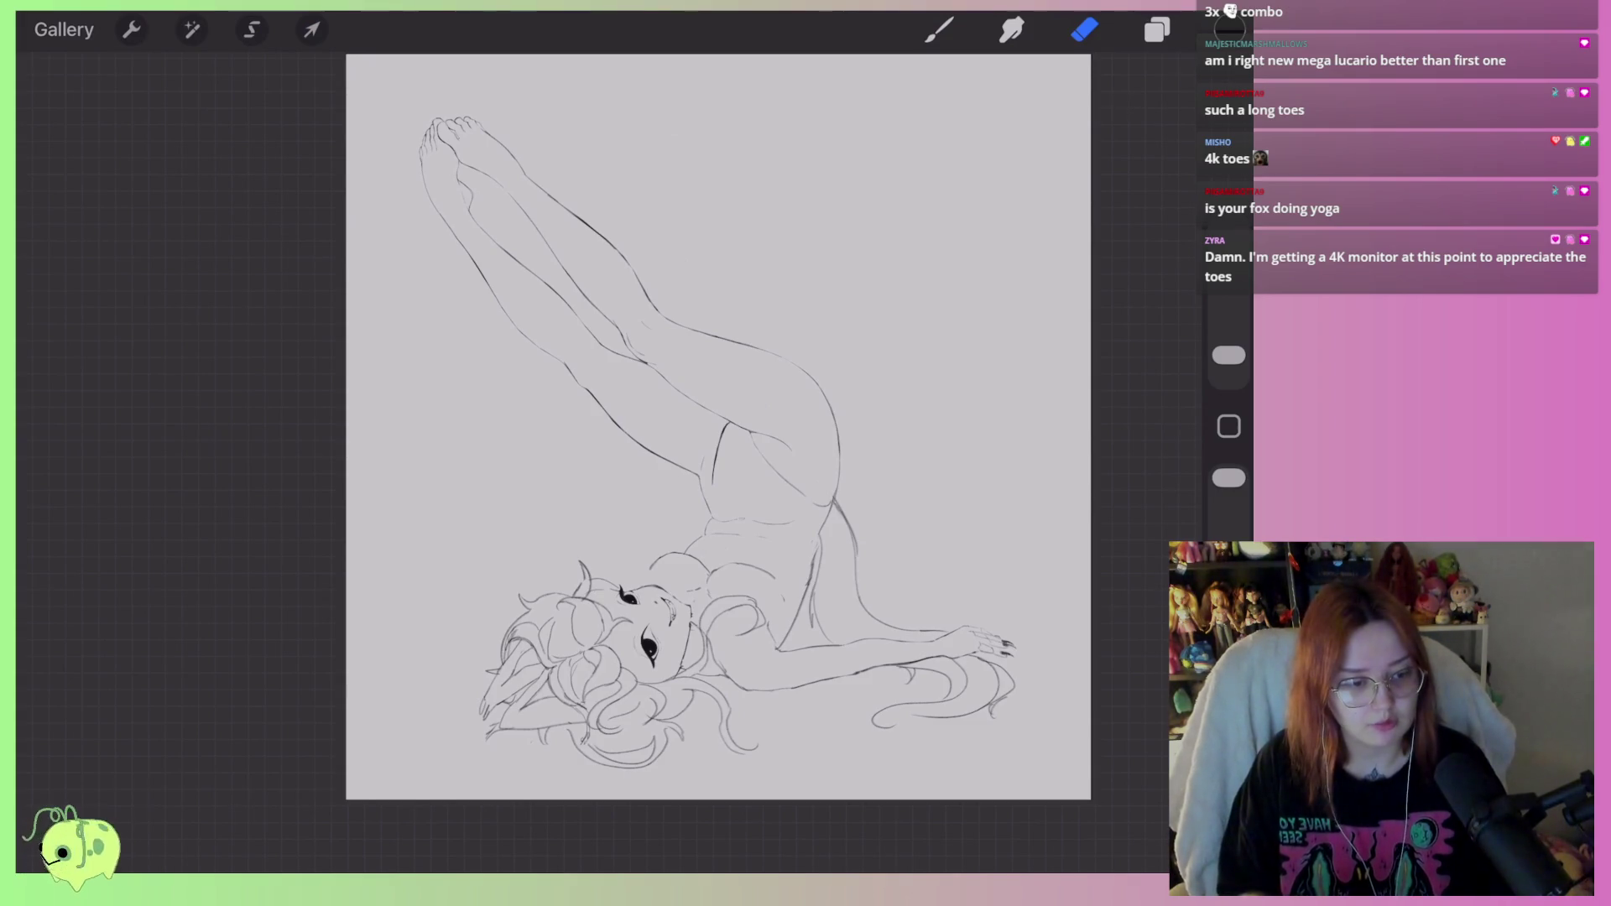
# Lasso a toenail and distort its corner upward into a sharp point.
pyautogui.scroll(5, 696, 504)
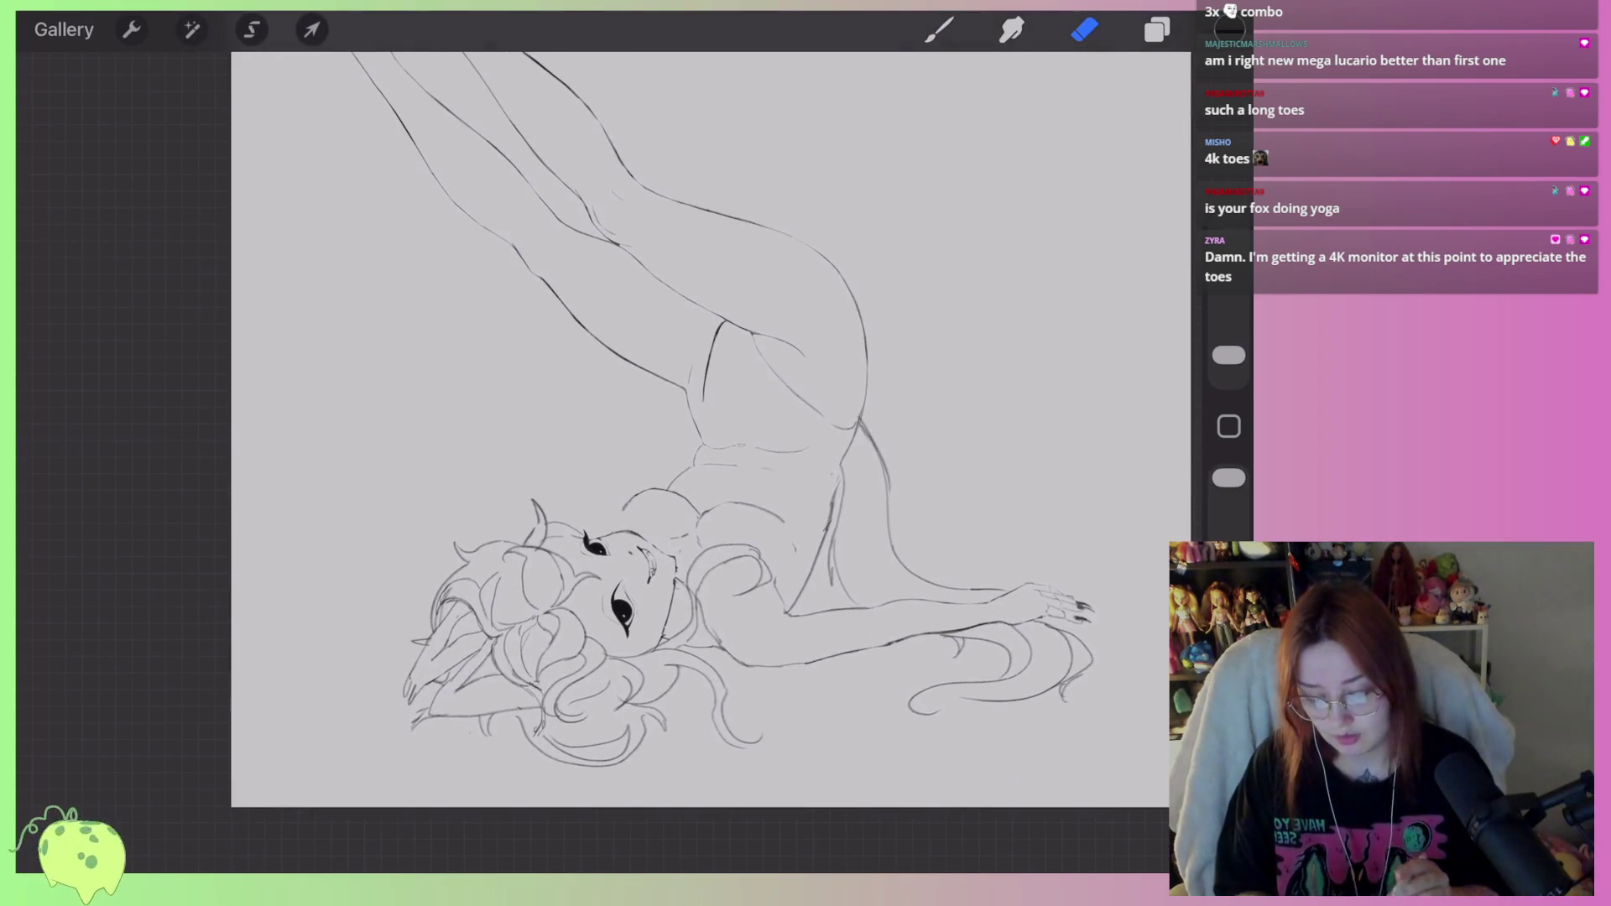
pyautogui.scroll(-5, 709, 436)
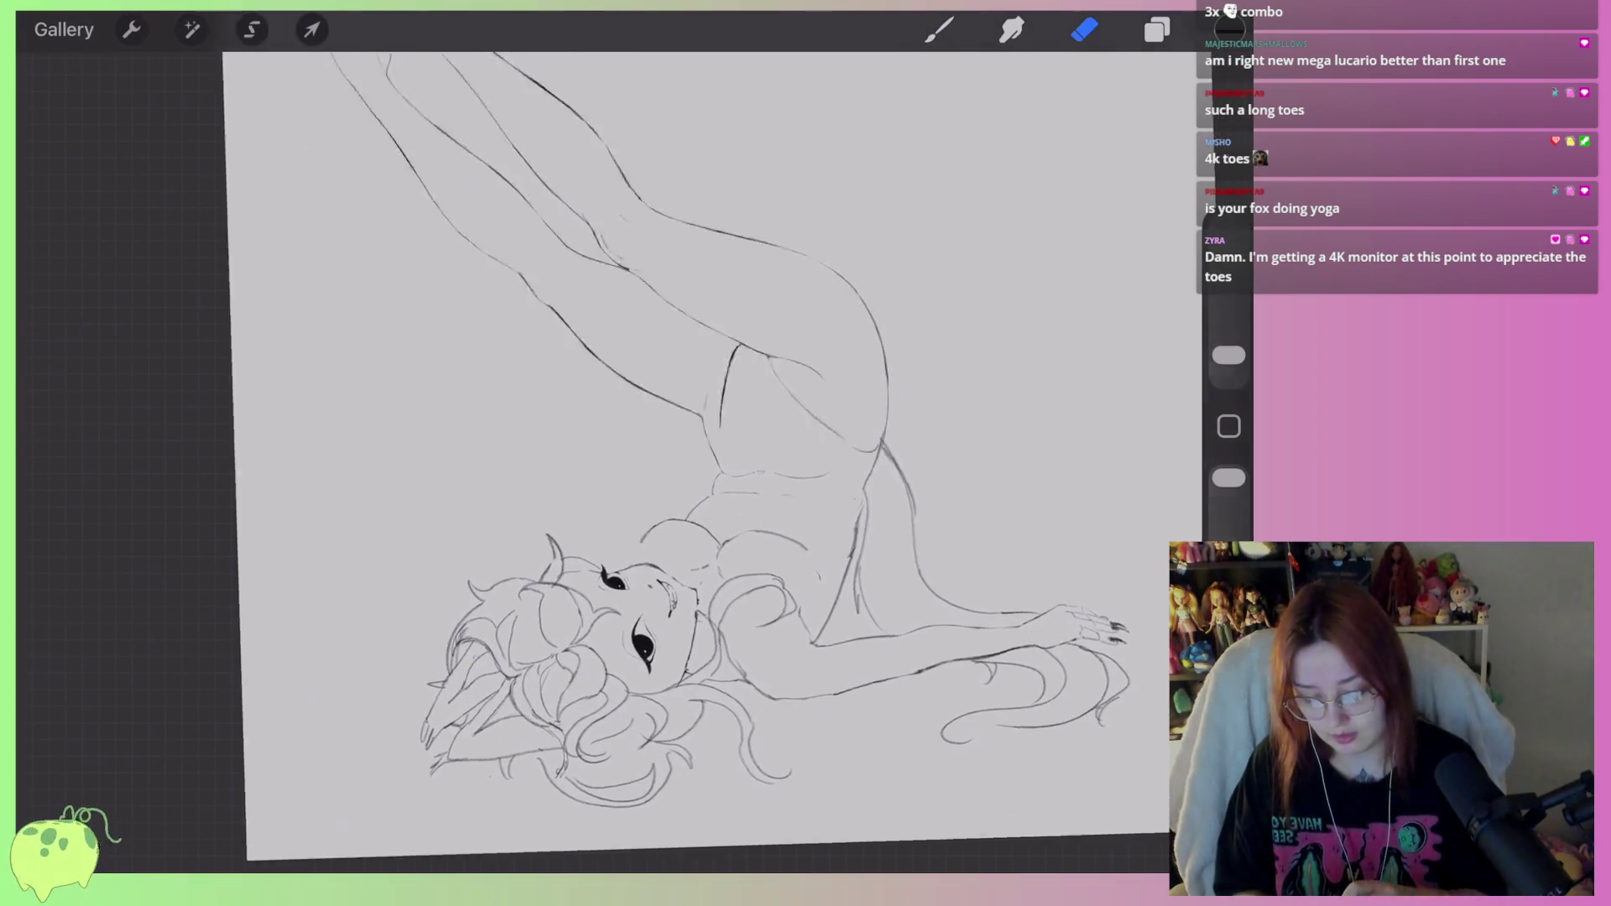
pyautogui.scroll(-2, 721, 437)
pyautogui.scroll(2, 739, 453)
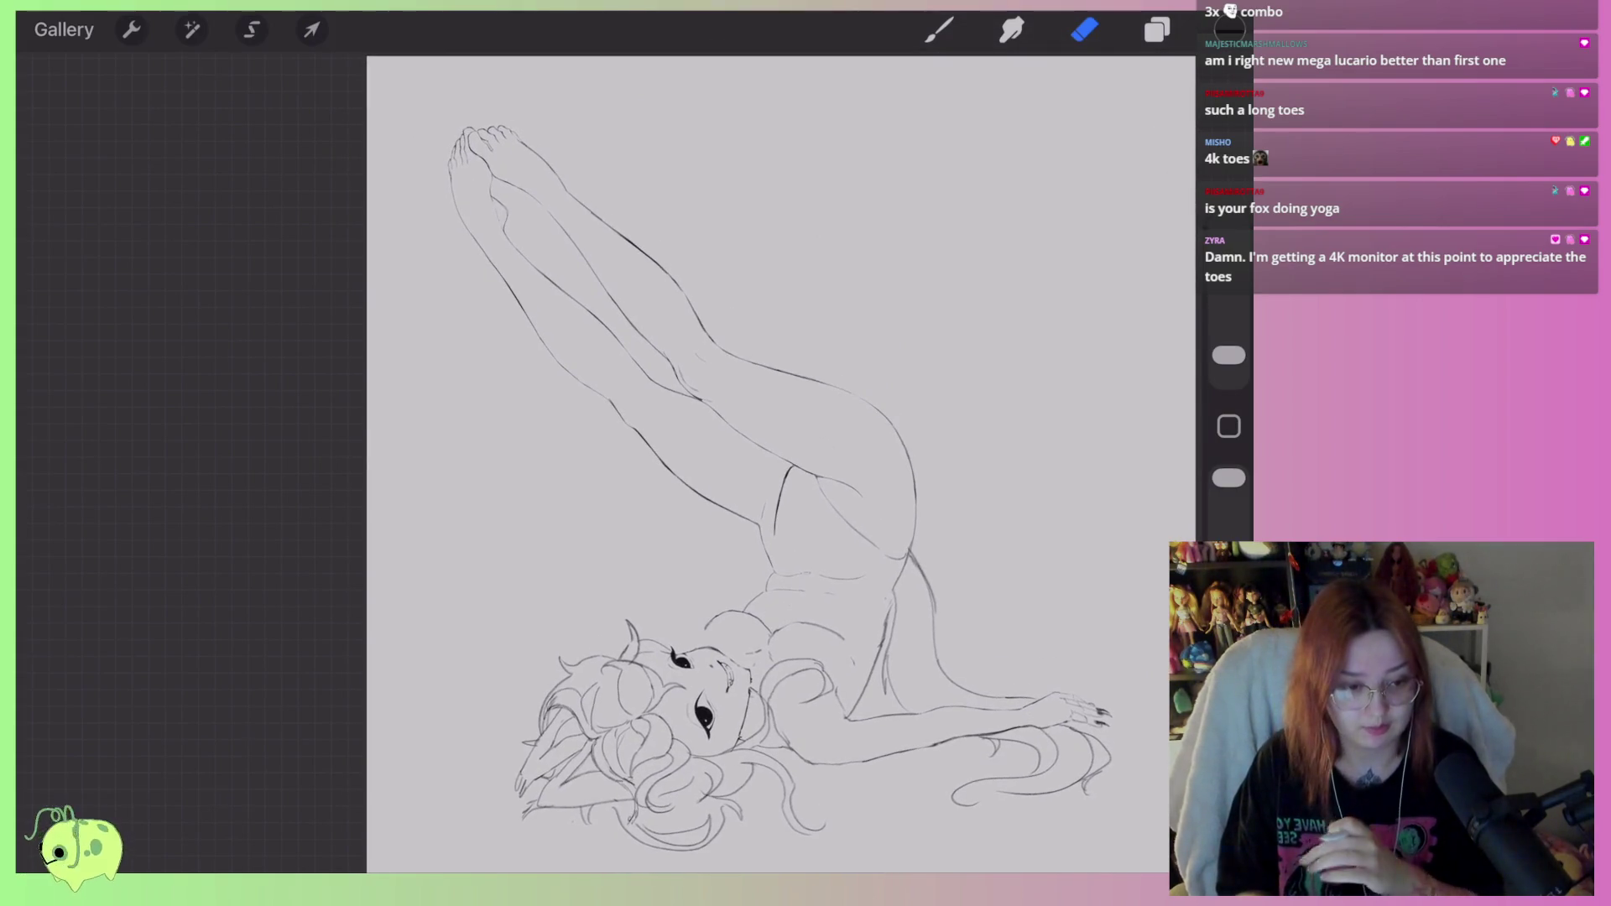
pyautogui.scroll(5, 571, 252)
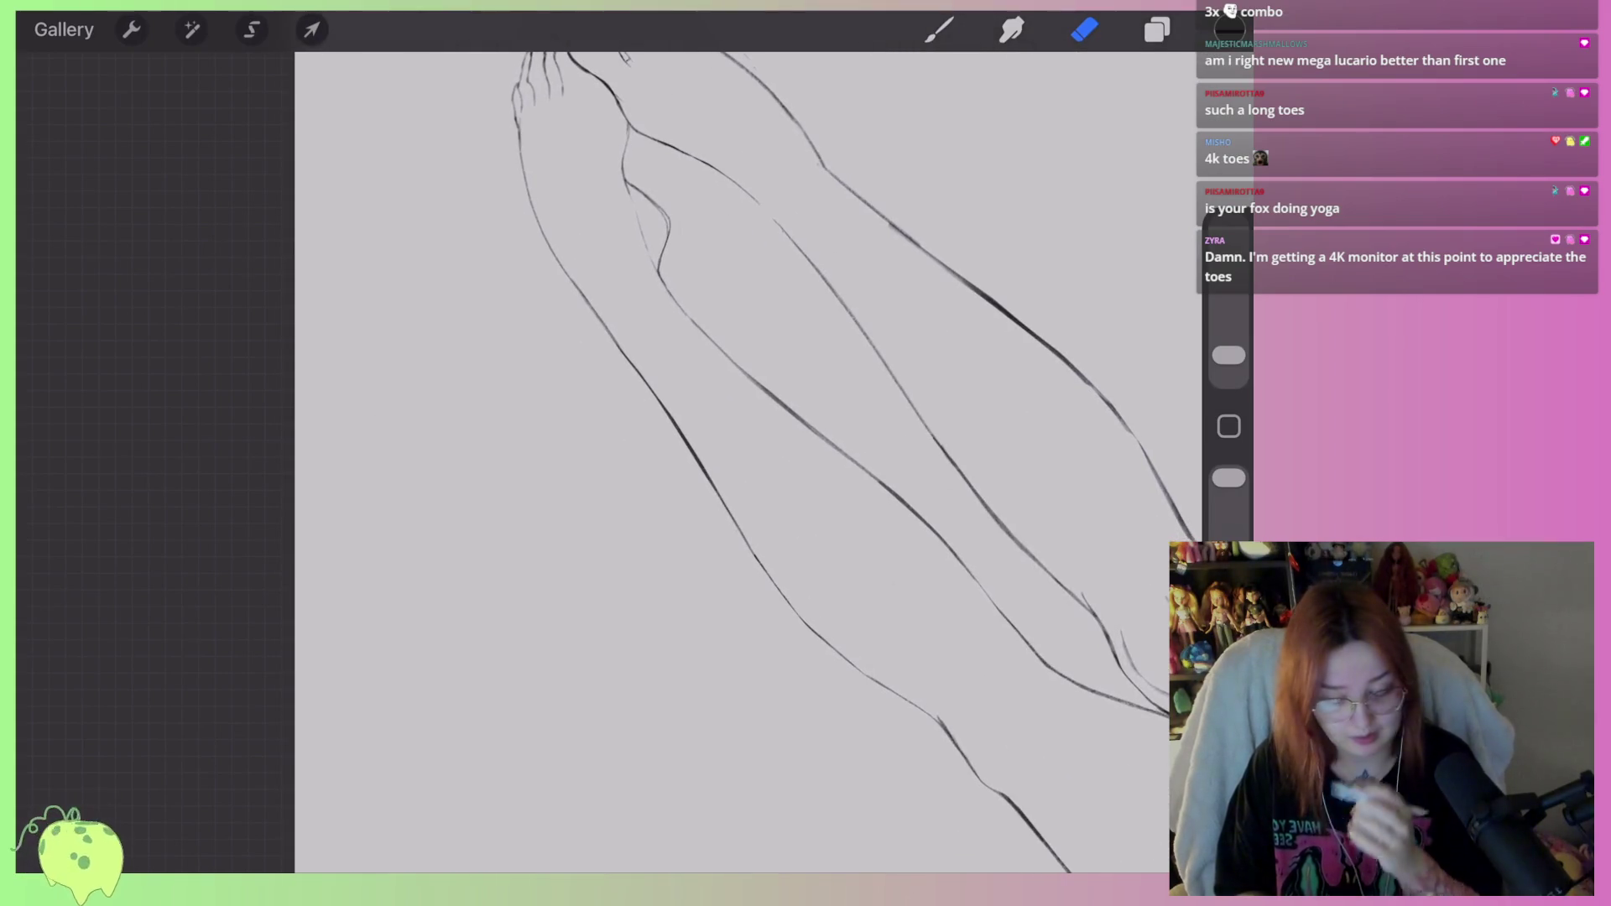
pyautogui.scroll(-3, 722, 453)
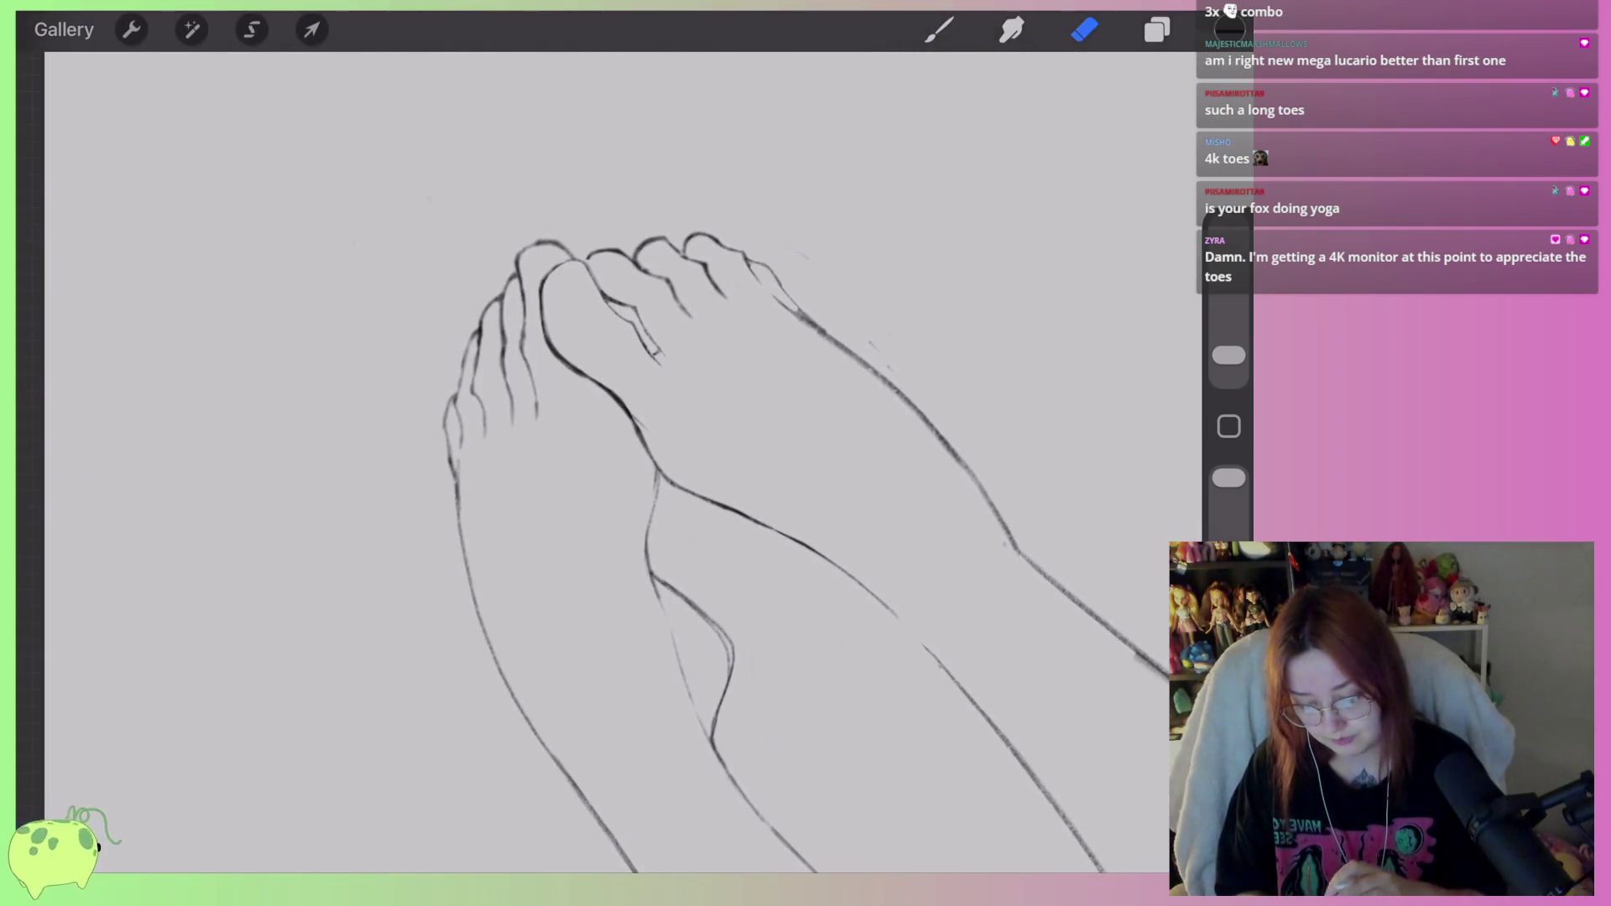
pyautogui.scroll(4, 705, 277)
pyautogui.click(250, 30)
pyautogui.moveTo(587, 428)
pyautogui.mouseDown()
pyautogui.moveTo(579, 445)
pyautogui.moveTo(613, 482)
pyautogui.mouseUp()
pyautogui.click(311, 29)
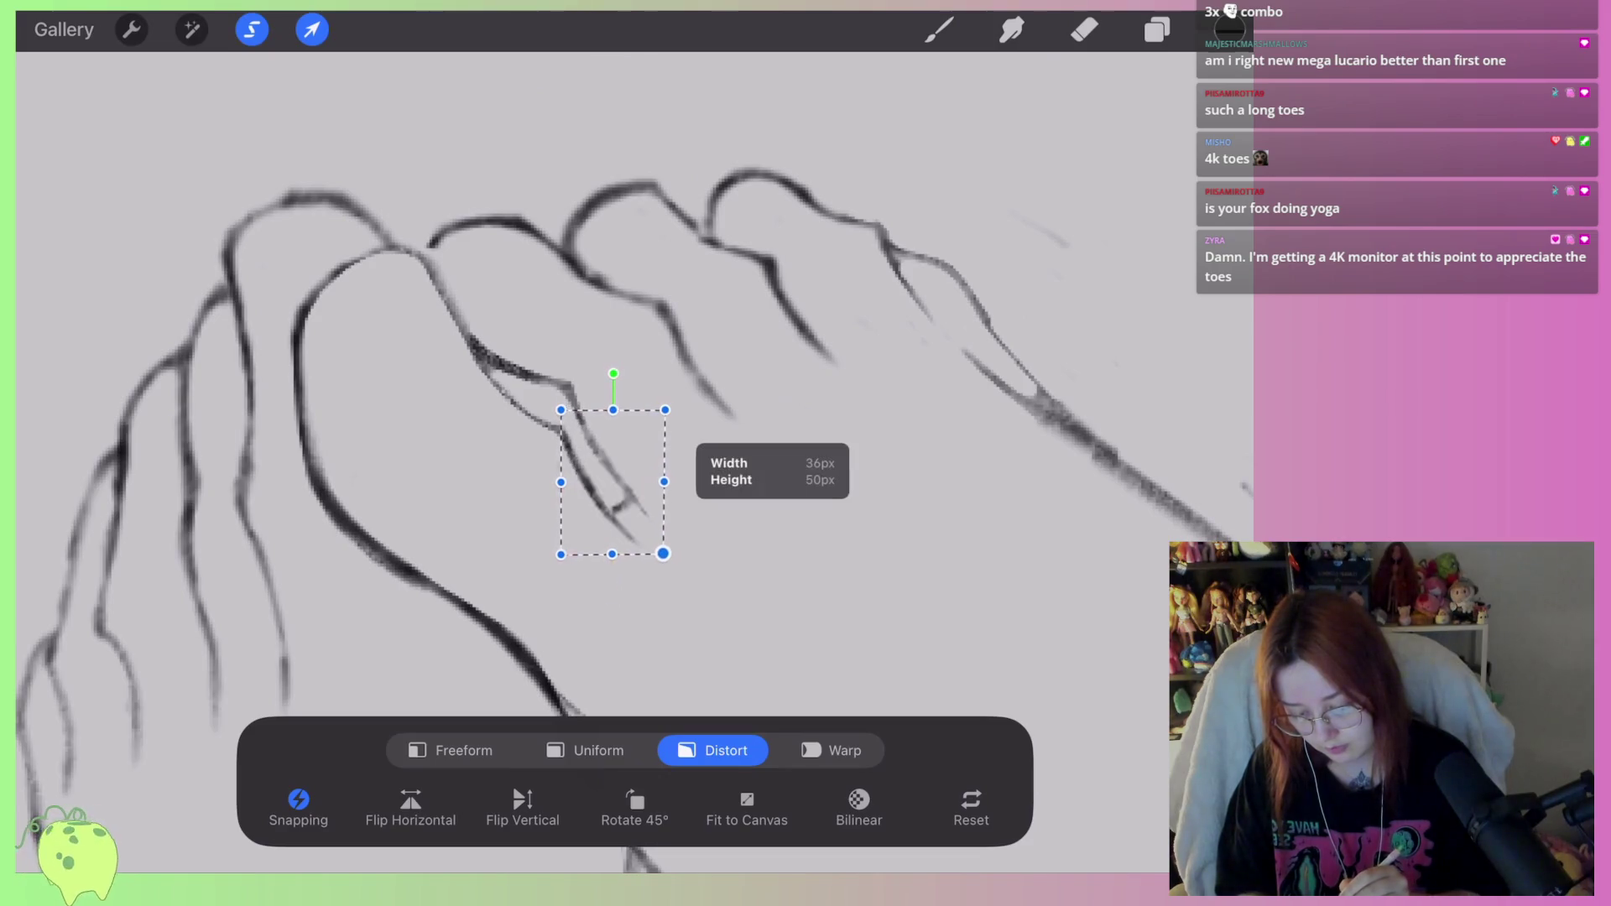
pyautogui.moveTo(663, 554); pyautogui.dragTo(665, 525)
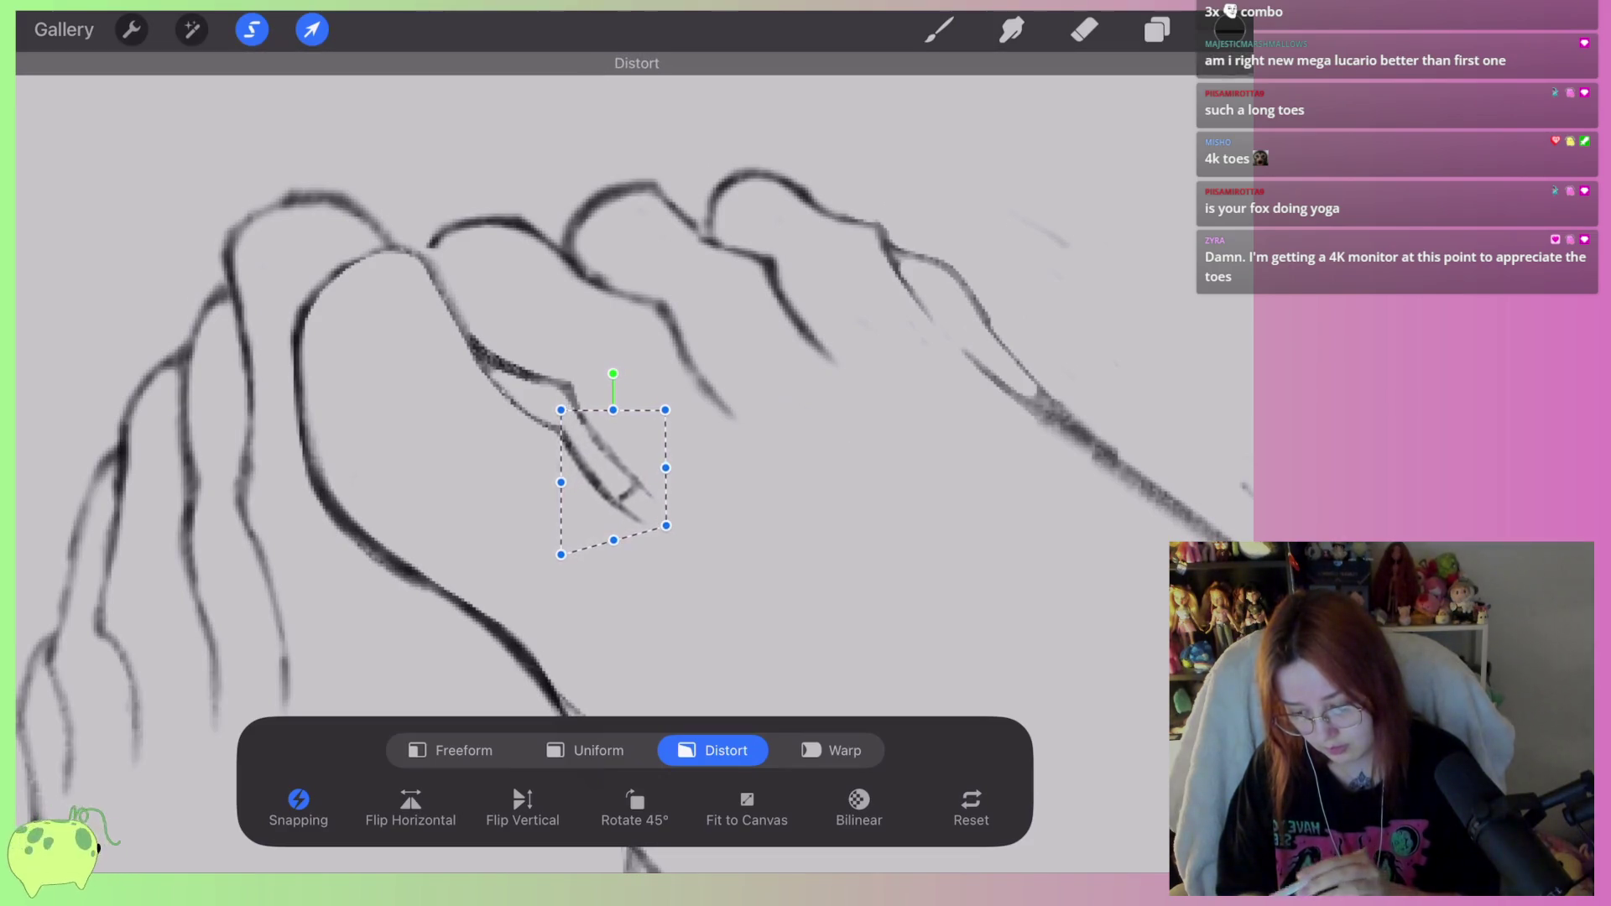
pyautogui.click(1084, 29)
pyautogui.scroll(-5, 587, 453)
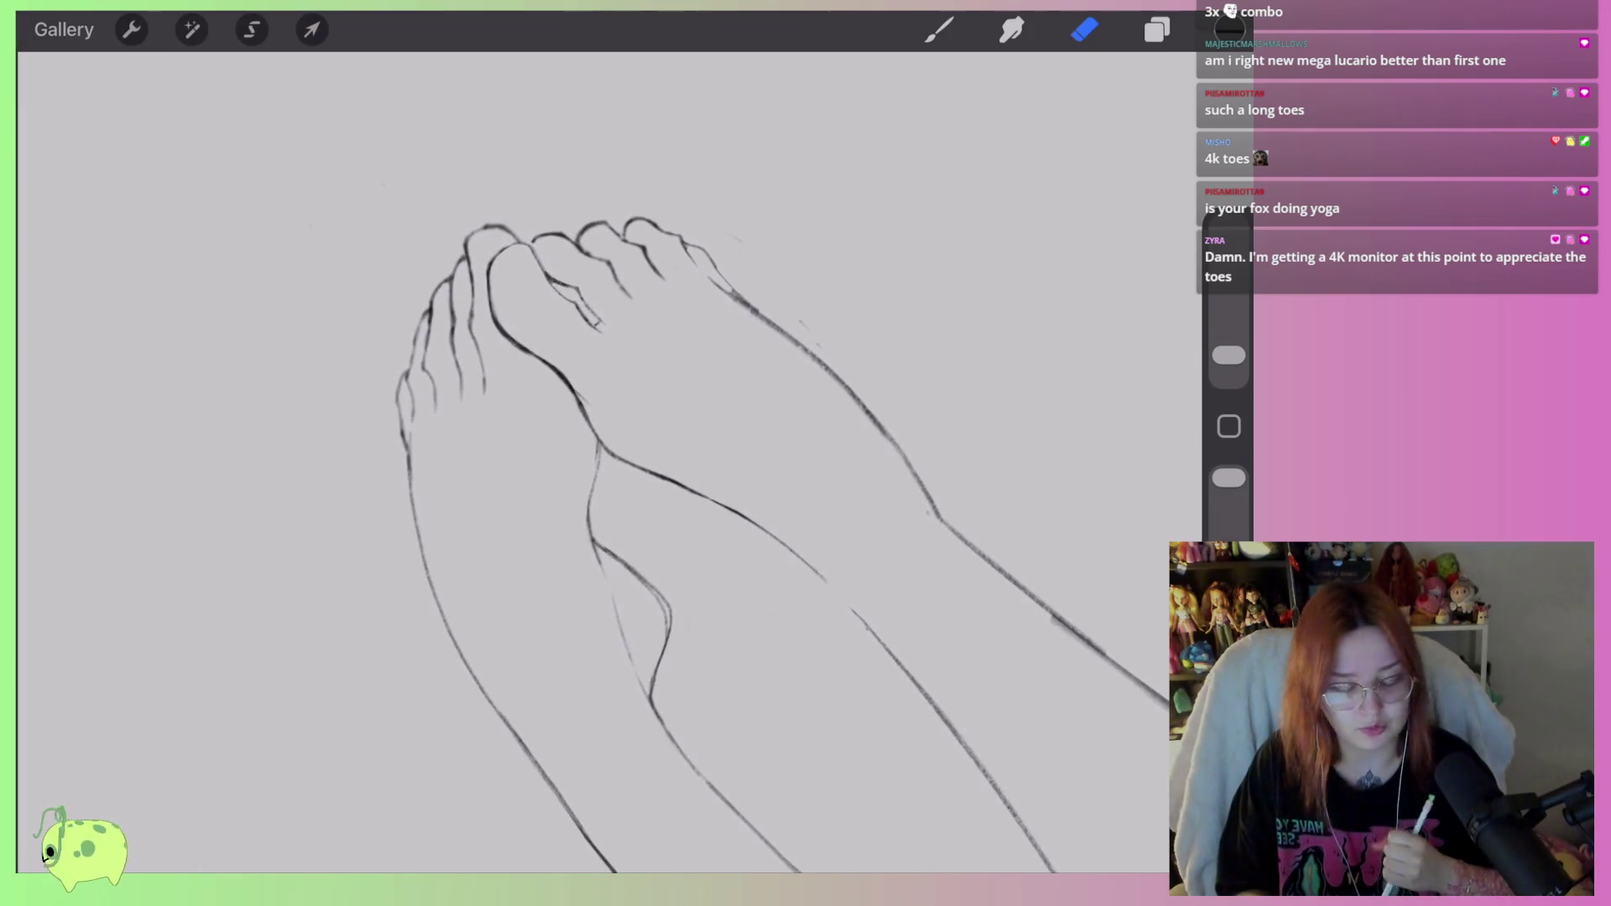
pyautogui.scroll(-5, 587, 453)
pyautogui.scroll(5, 588, 453)
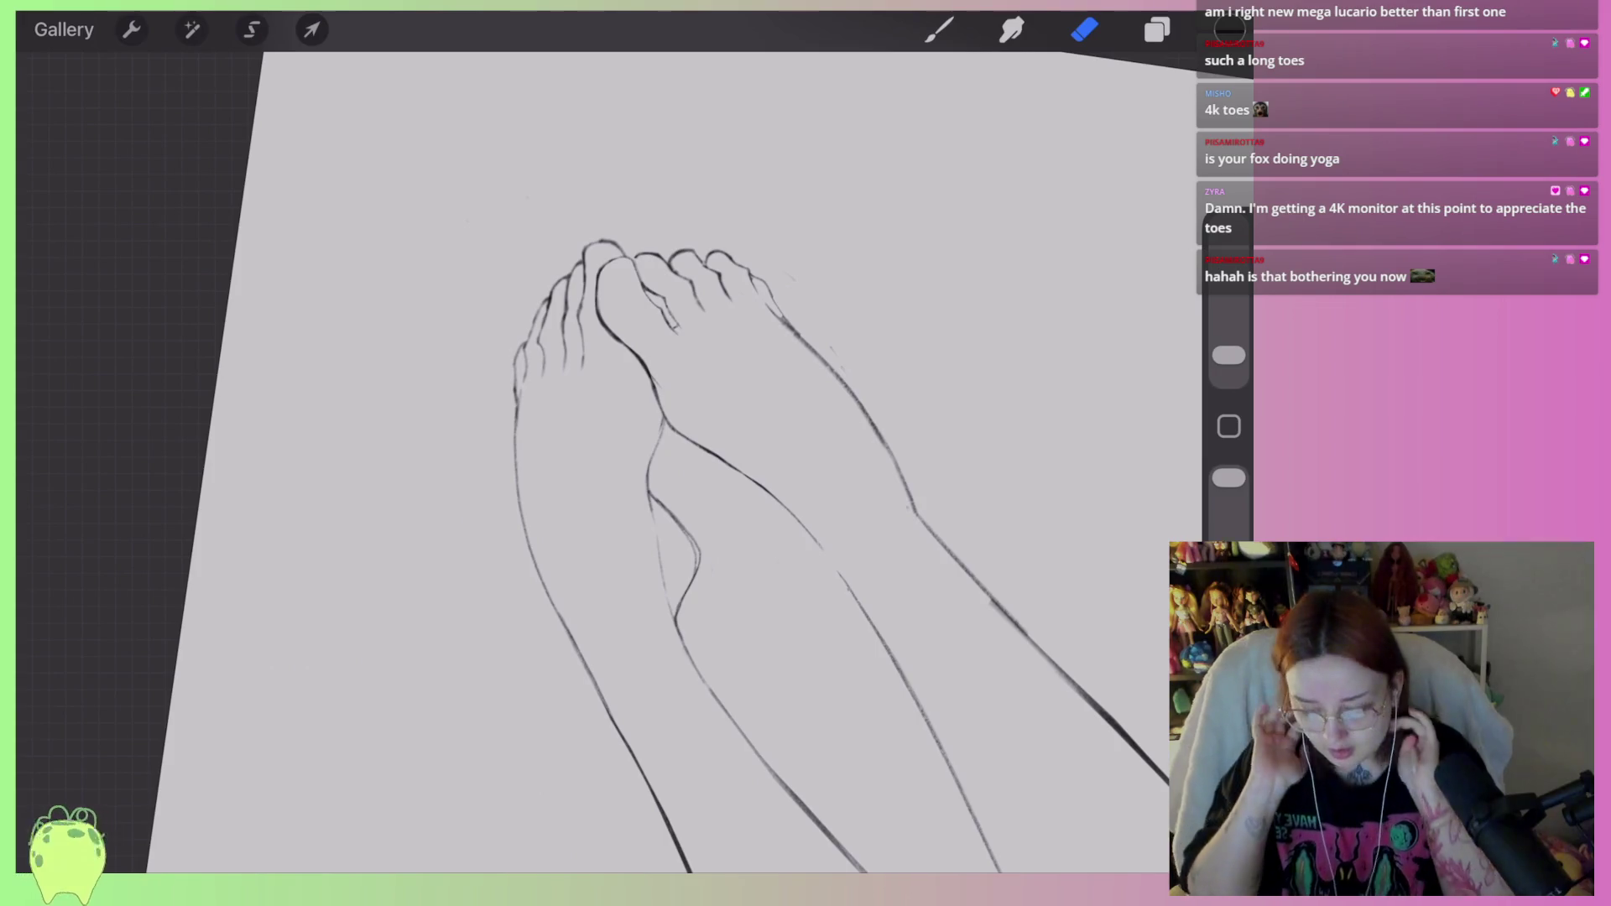
# Draw a new line along the raised leg and erase it thinner.
pyautogui.scroll(5, 601, 461)
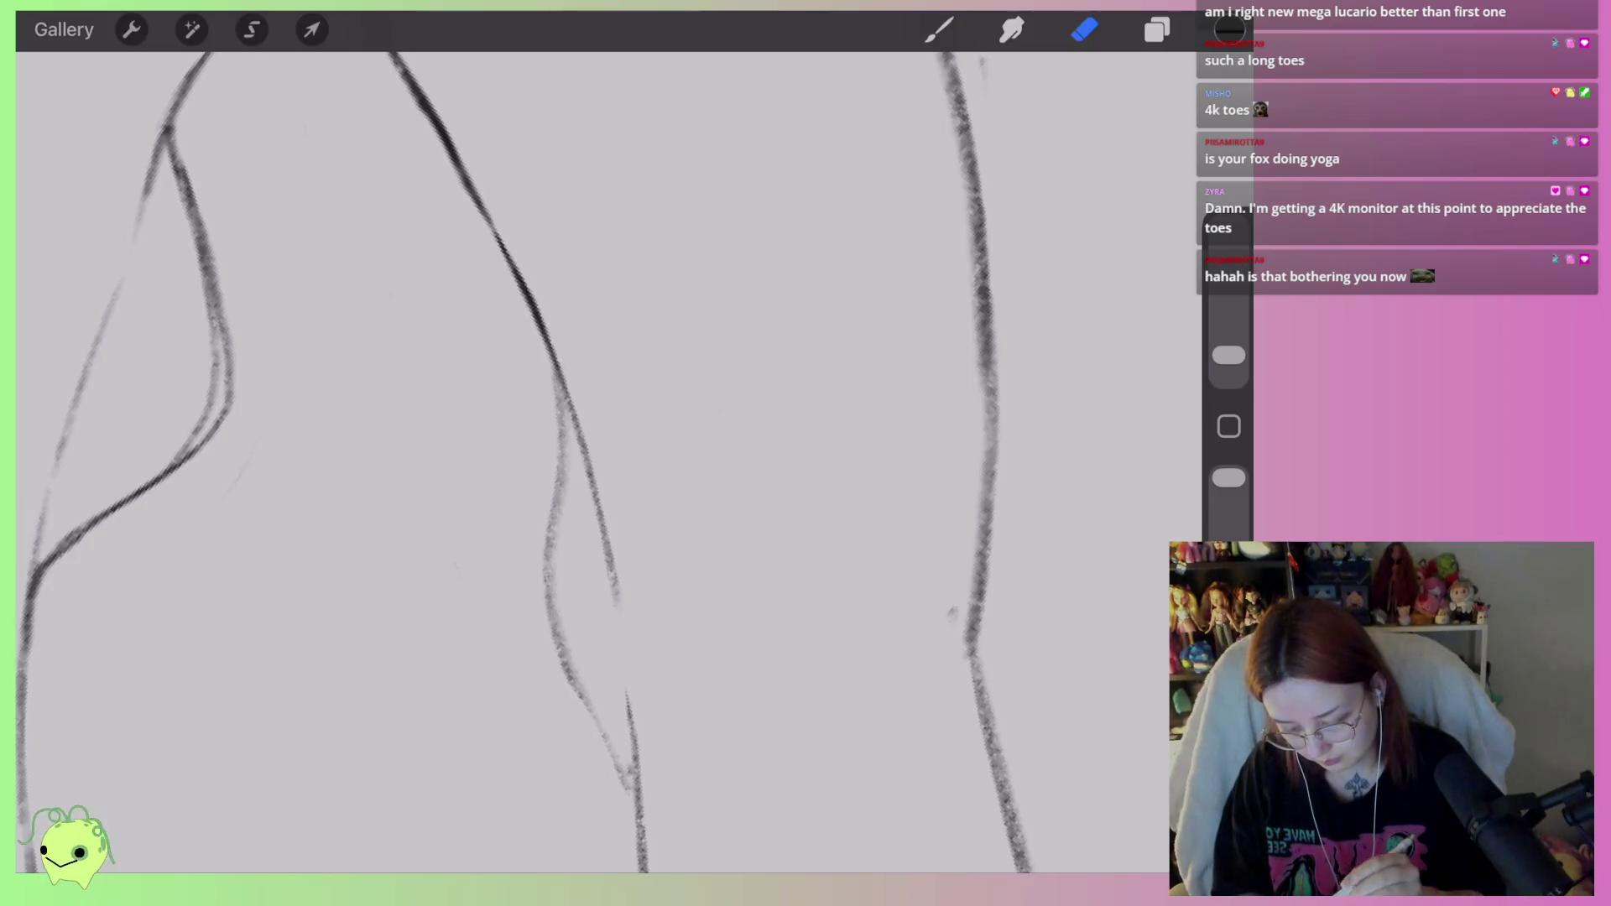
pyautogui.press('b')
pyautogui.scroll(2, 600, 462)
pyautogui.scroll(1, 601, 461)
pyautogui.moveTo(579, 560)
pyautogui.mouseDown()
pyautogui.moveTo(566, 583)
pyautogui.moveTo(708, 332)
pyautogui.moveTo(826, 216)
pyautogui.moveTo(755, 285)
pyautogui.mouseUp()
pyautogui.press('e')
pyautogui.moveTo(1229, 355); pyautogui.dragTo(1229, 341)
pyautogui.moveTo(789, 262); pyautogui.dragTo(663, 361)
pyautogui.moveTo(763, 310)
pyautogui.mouseDown()
pyautogui.moveTo(632, 453)
pyautogui.moveTo(575, 554)
pyautogui.mouseUp()
# Pinch the canvas closed to return to the artwork Gallery.
pyautogui.scroll(-5, 609, 453)
pyautogui.moveTo(609, 453)
pyautogui.mouseDown()
pyautogui.moveTo(579, 478)
pyautogui.moveTo(663, 361)
pyautogui.mouseUp()
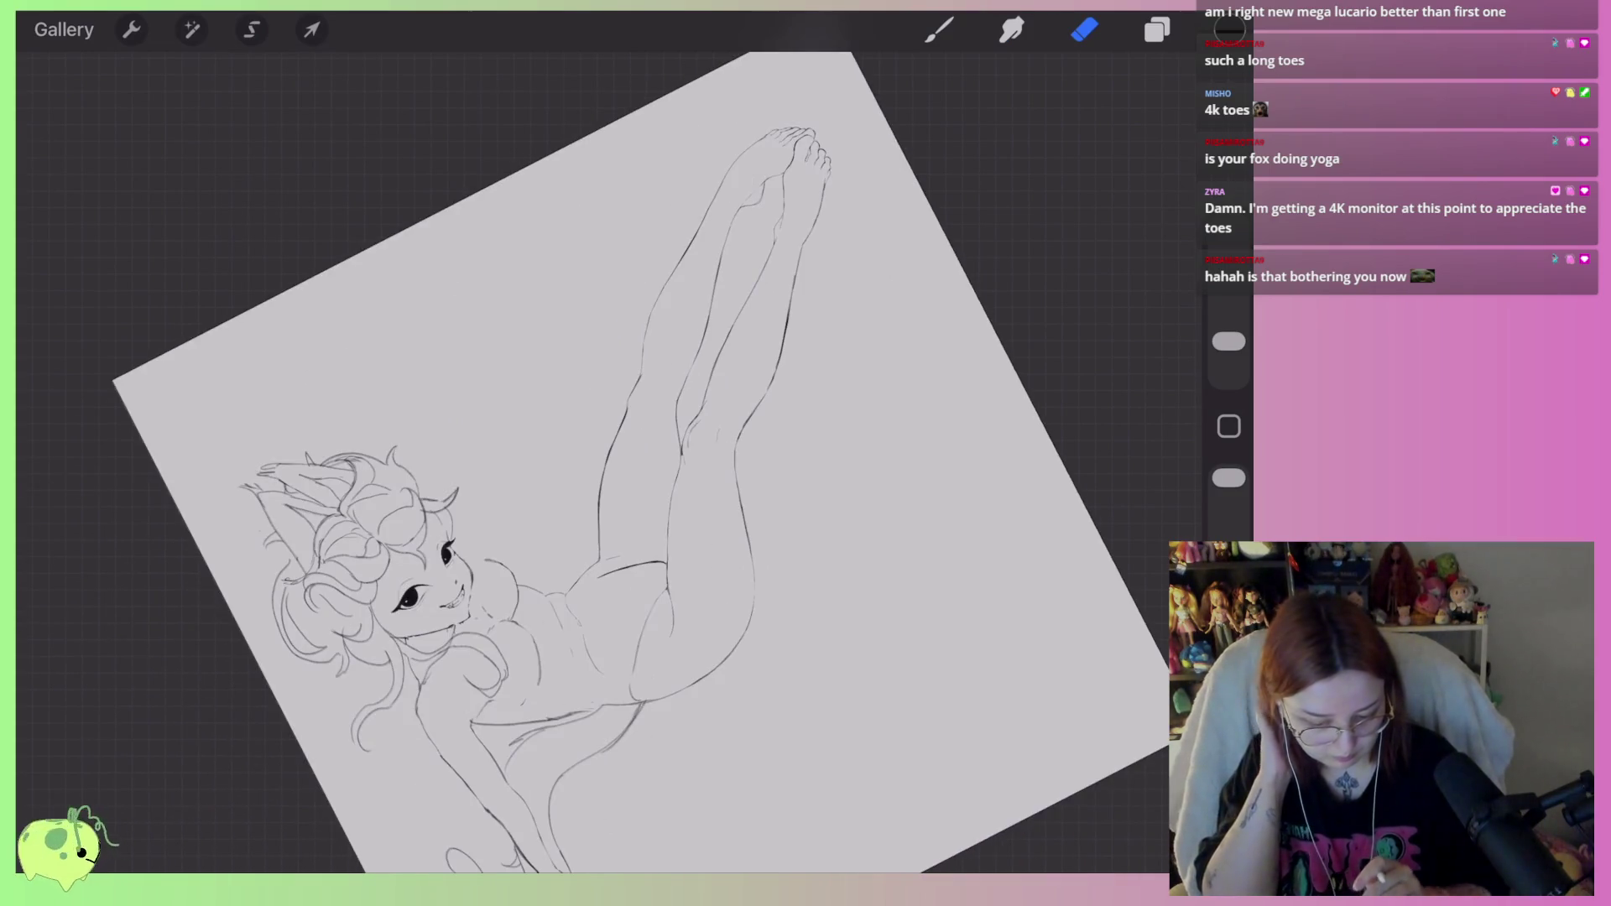
pyautogui.moveTo(638, 470)
pyautogui.mouseDown()
pyautogui.moveTo(621, 454)
pyautogui.moveTo(739, 520)
pyautogui.mouseUp()
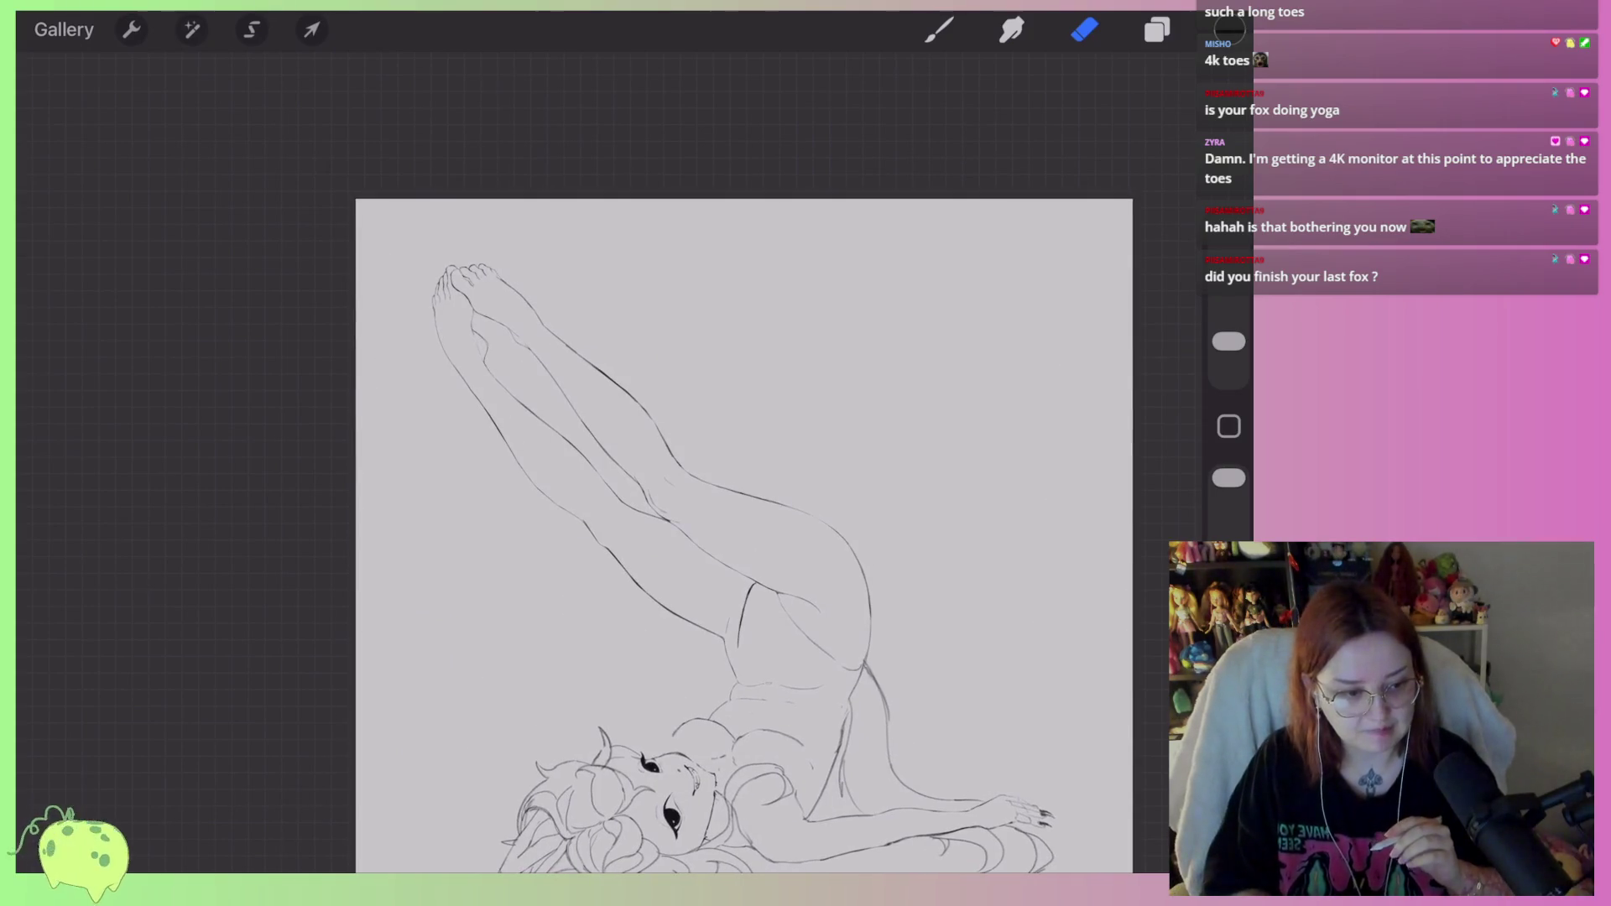
pyautogui.moveTo(744, 537); pyautogui.dragTo(692, 445)
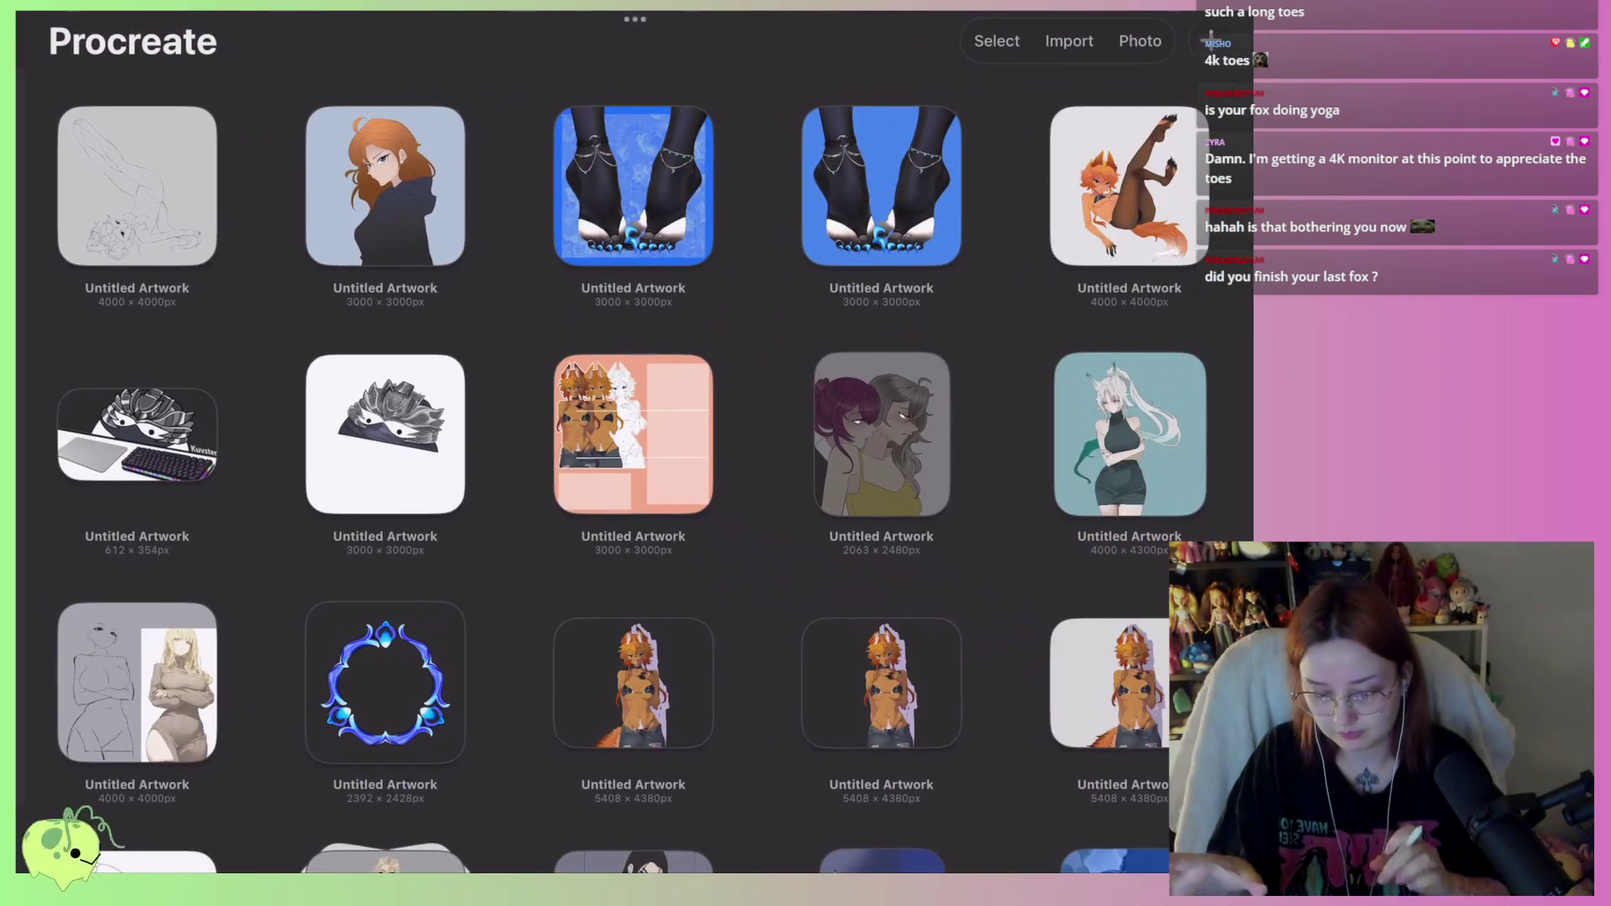
# Open the fox artwork and toggle its stockings layer, Layer 19, off and back on.
pyautogui.click(1130, 185)
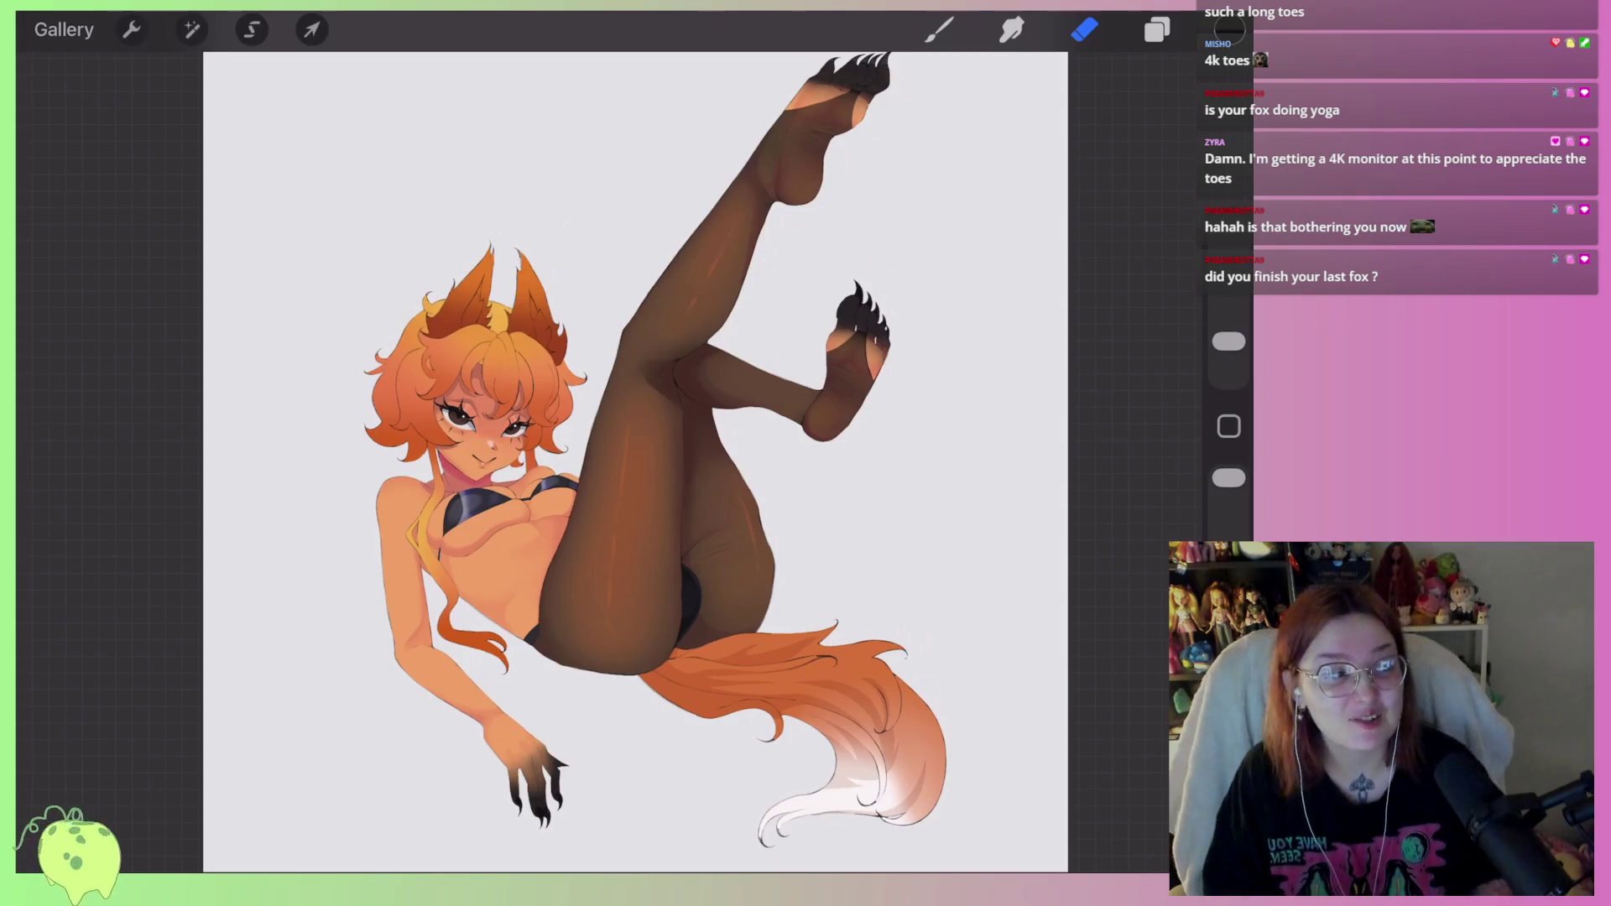
pyautogui.click(1158, 30)
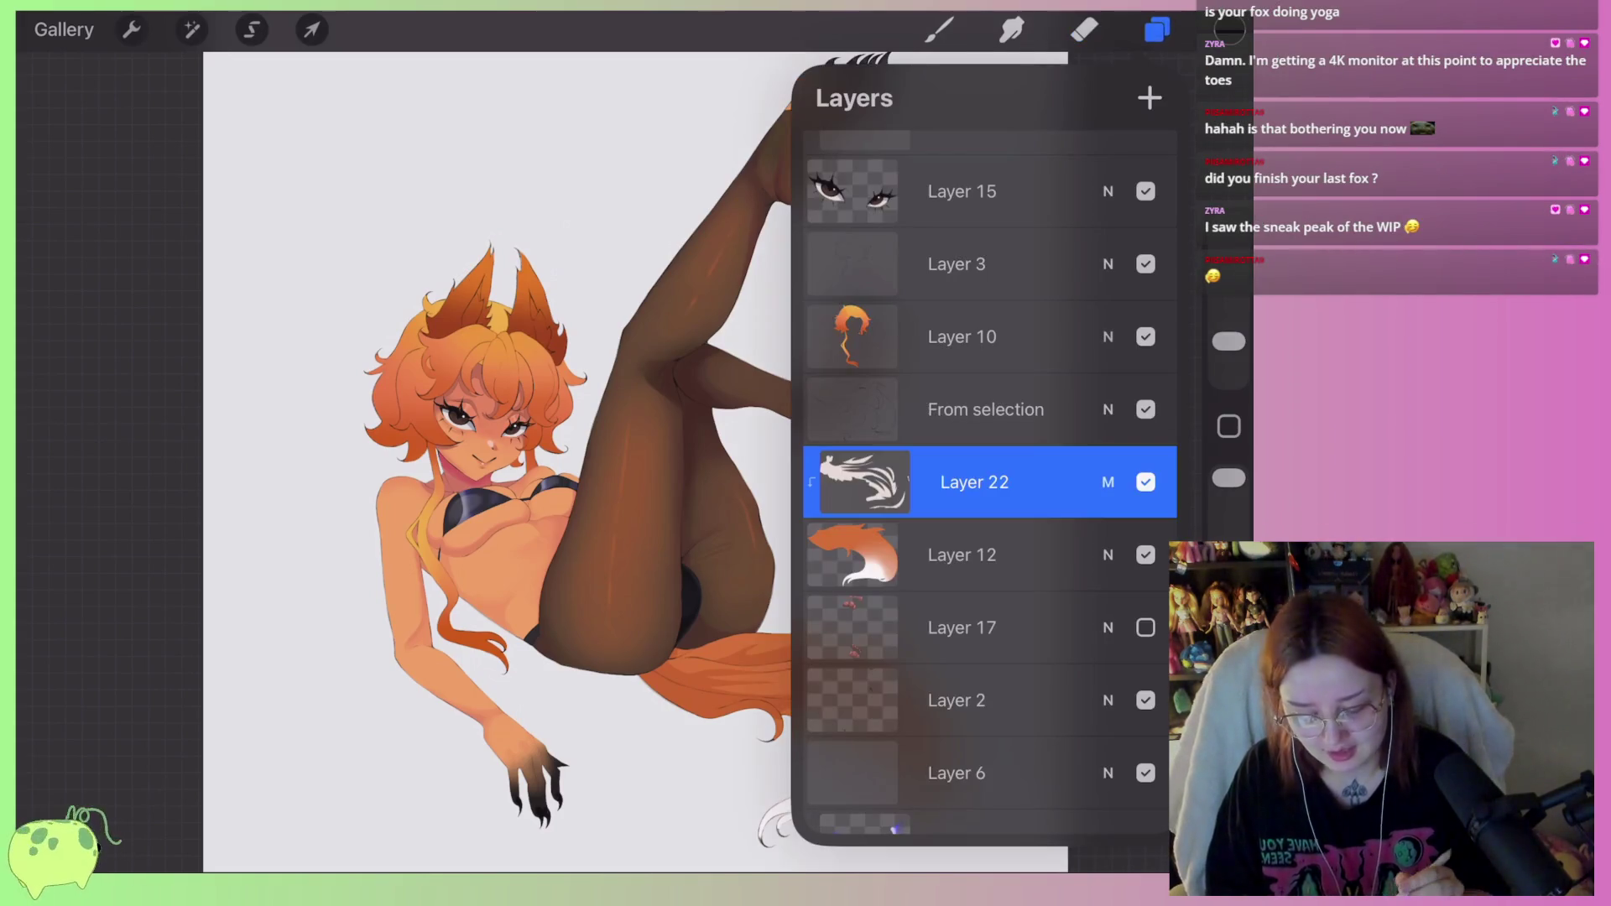
pyautogui.scroll(-5, 990, 483)
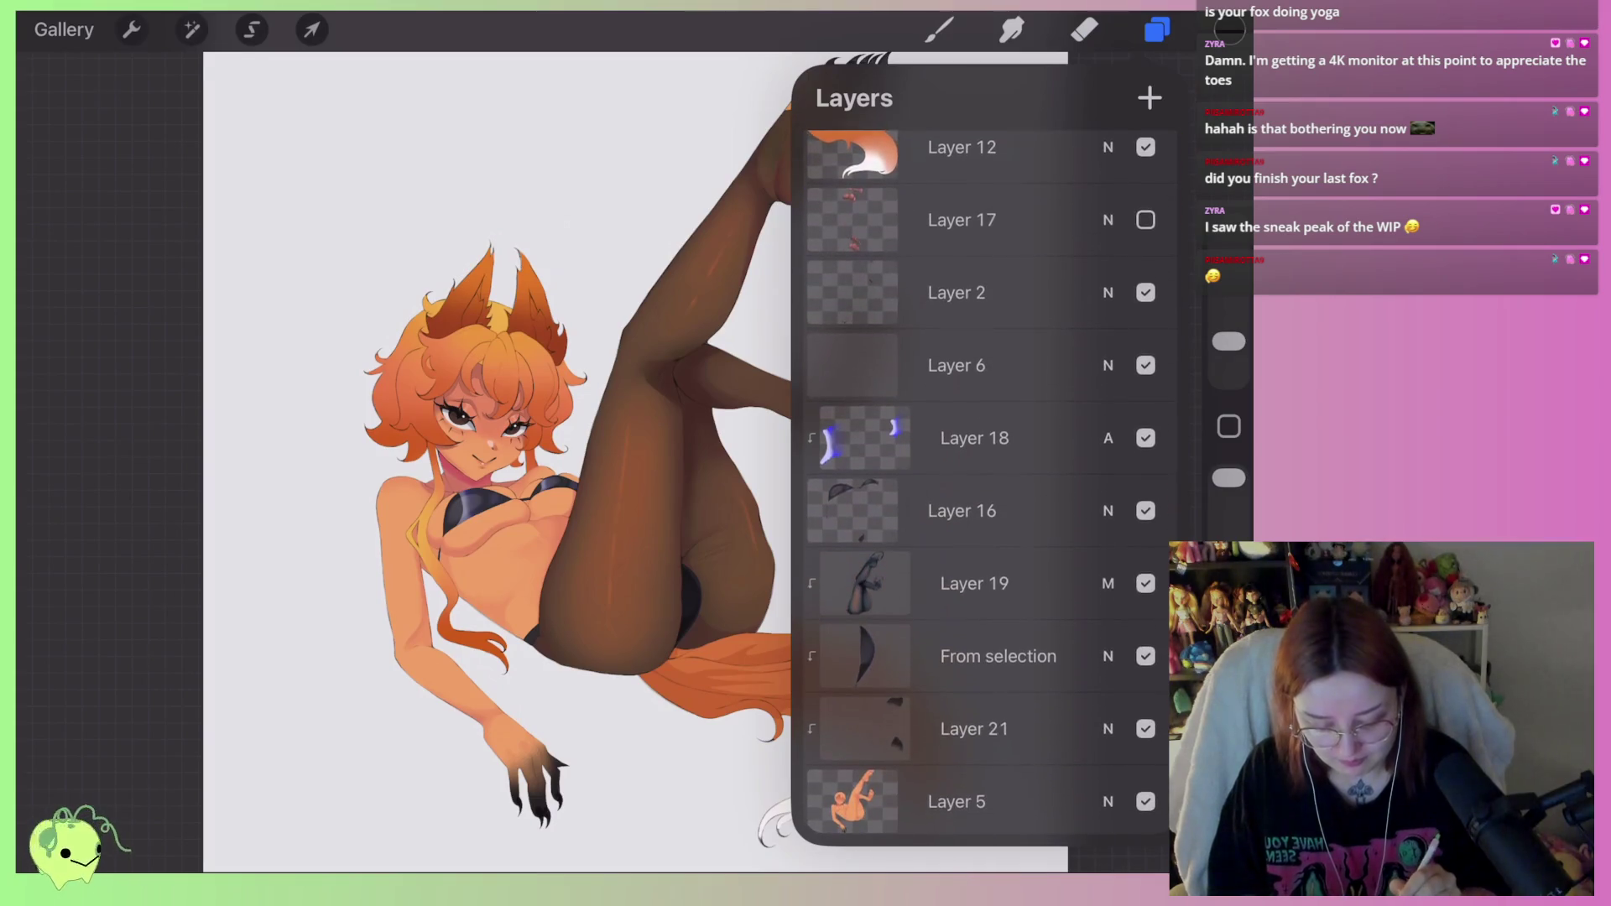
pyautogui.click(1146, 583)
pyautogui.scroll(-2, 503, 470)
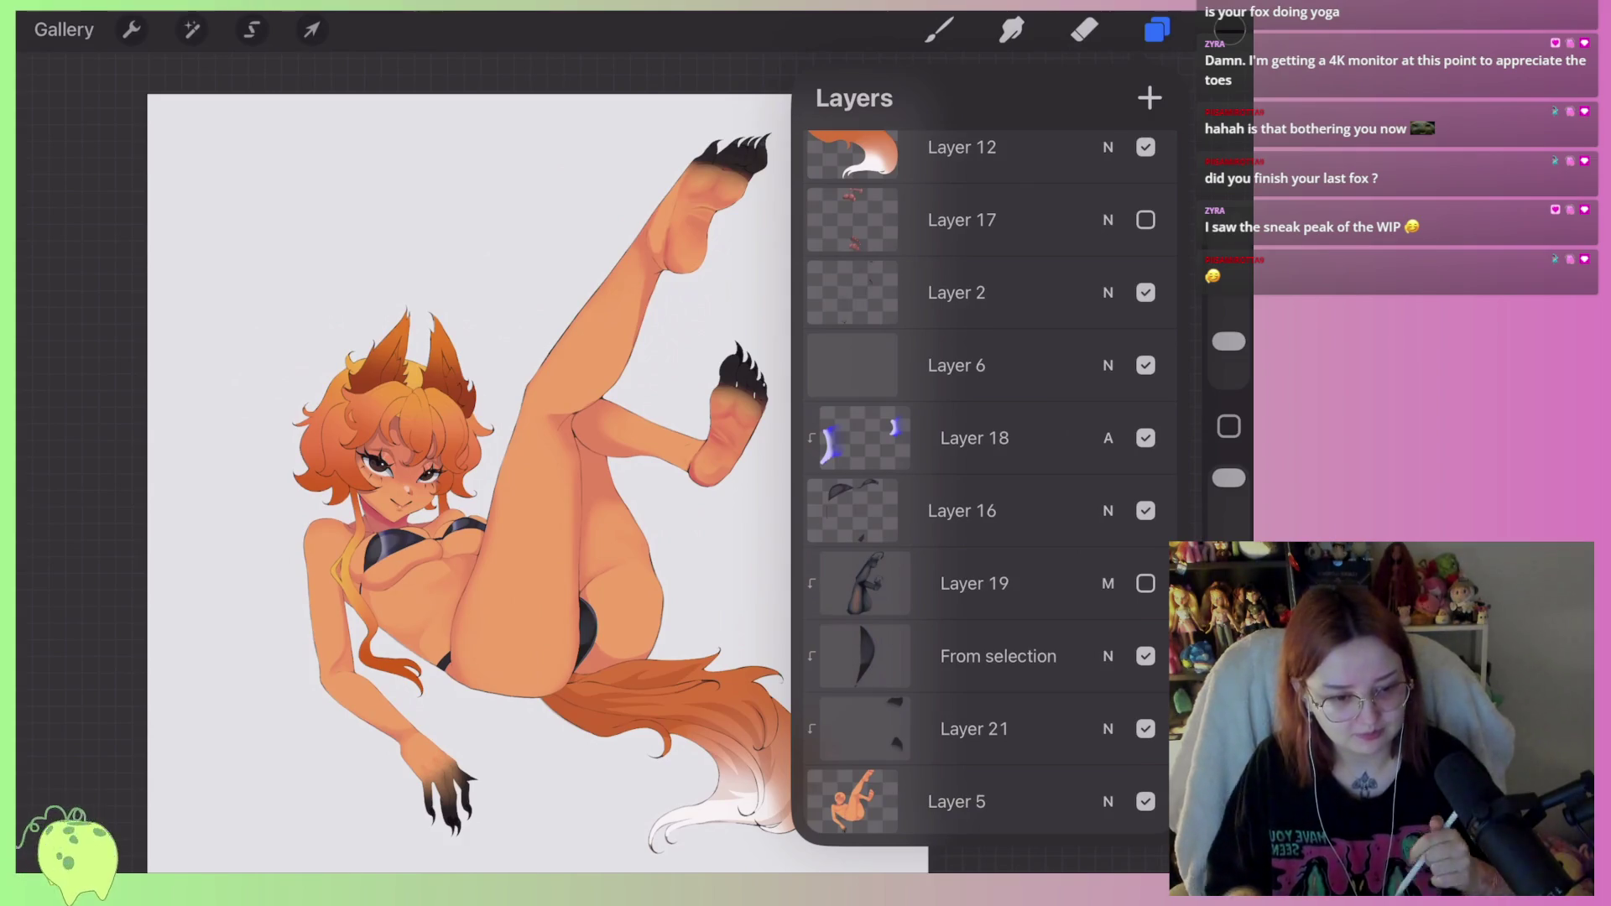
pyautogui.click(1146, 583)
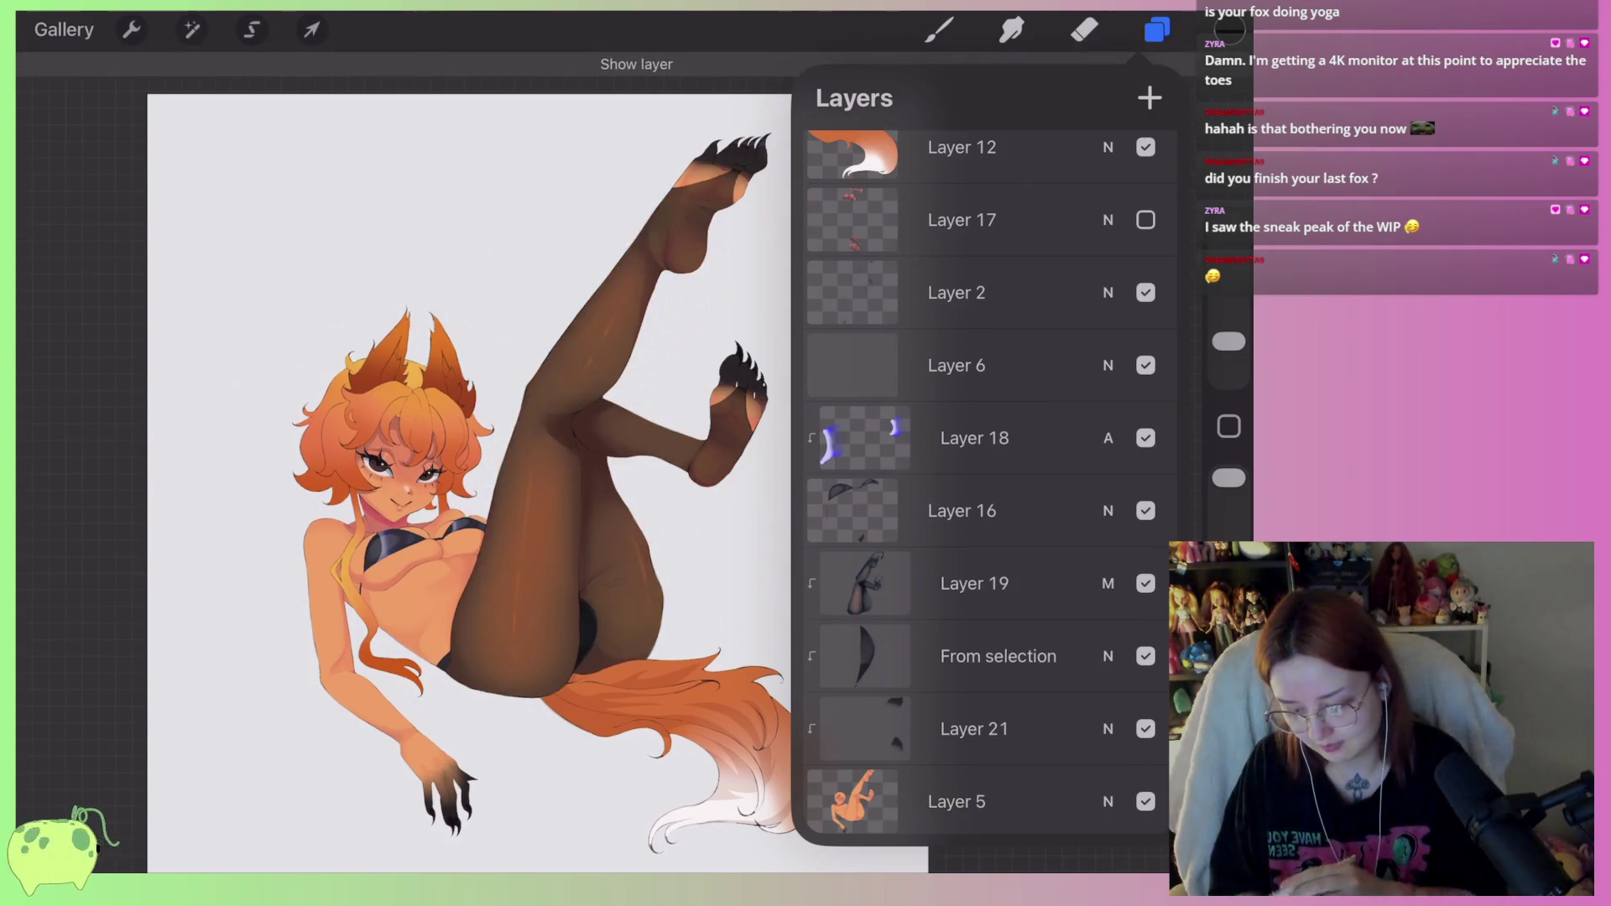
# Close the layer list and open the hooded orange-haired girl artwork from the Gallery.
pyautogui.click(1084, 29)
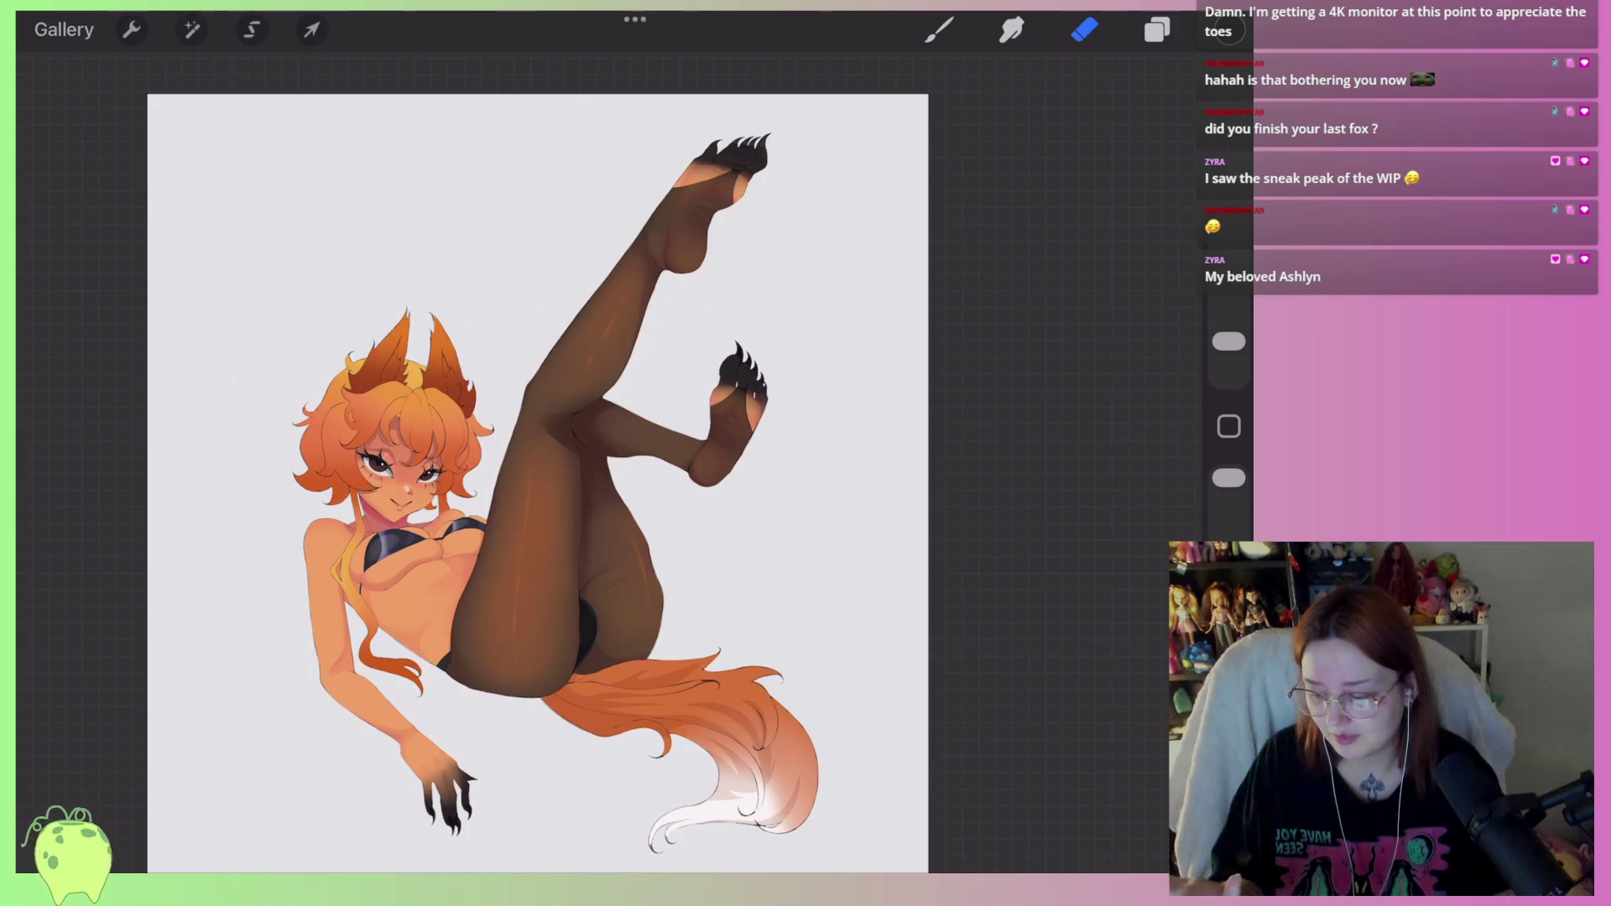
pyautogui.click(64, 29)
pyautogui.click(386, 186)
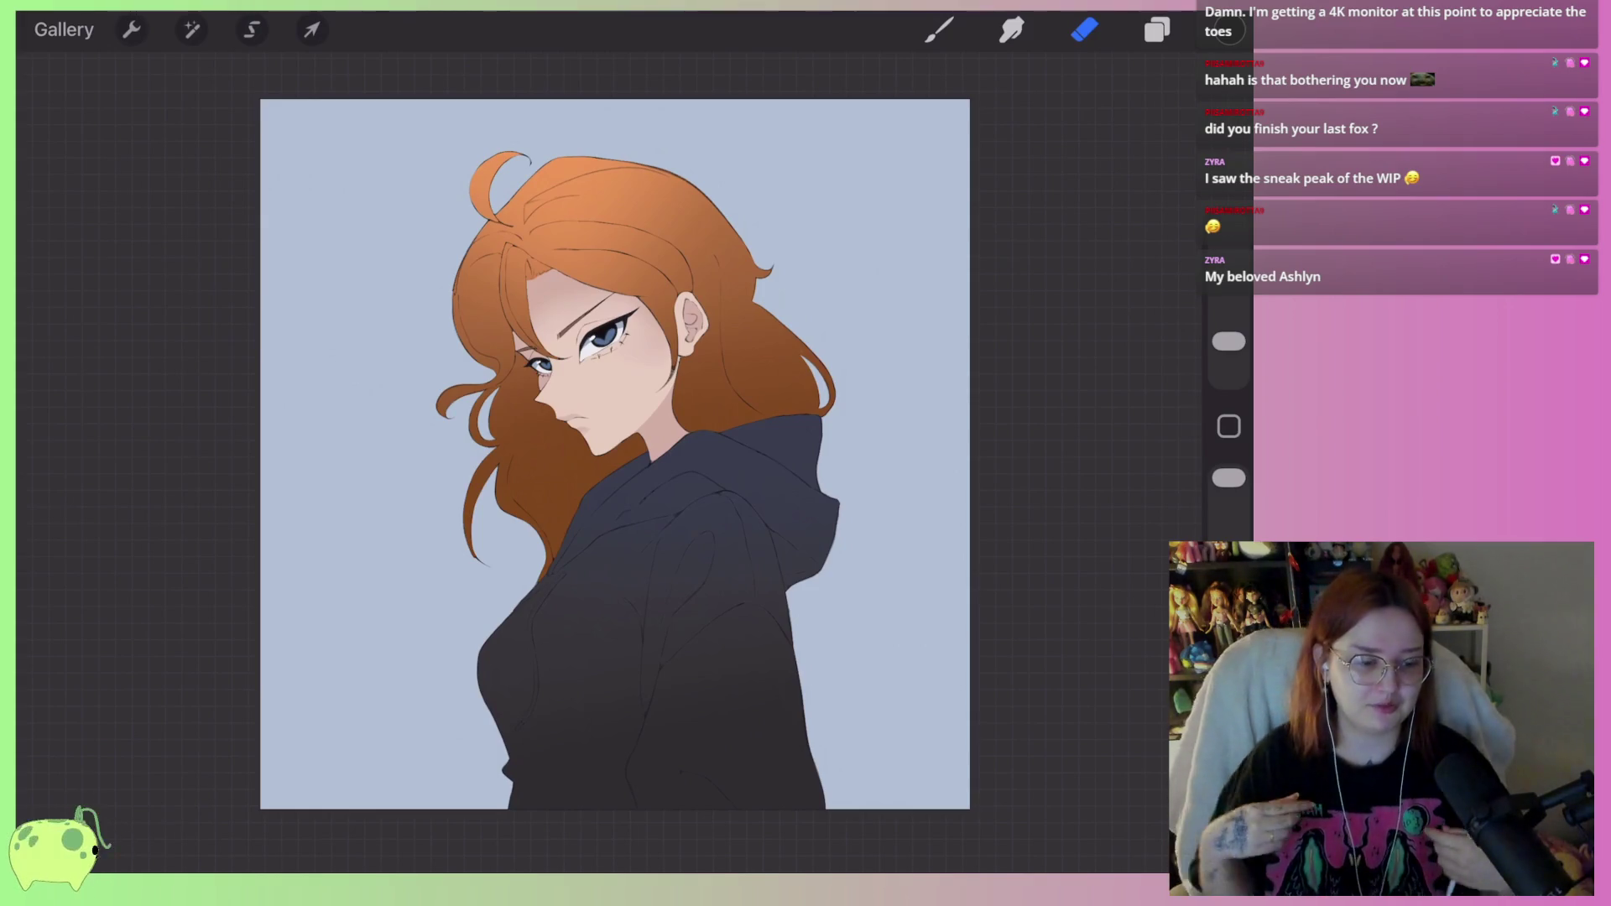
# View the blue clawed-feet artwork, then reopen the reclining-pose sketch from the Gallery.
pyautogui.click(64, 30)
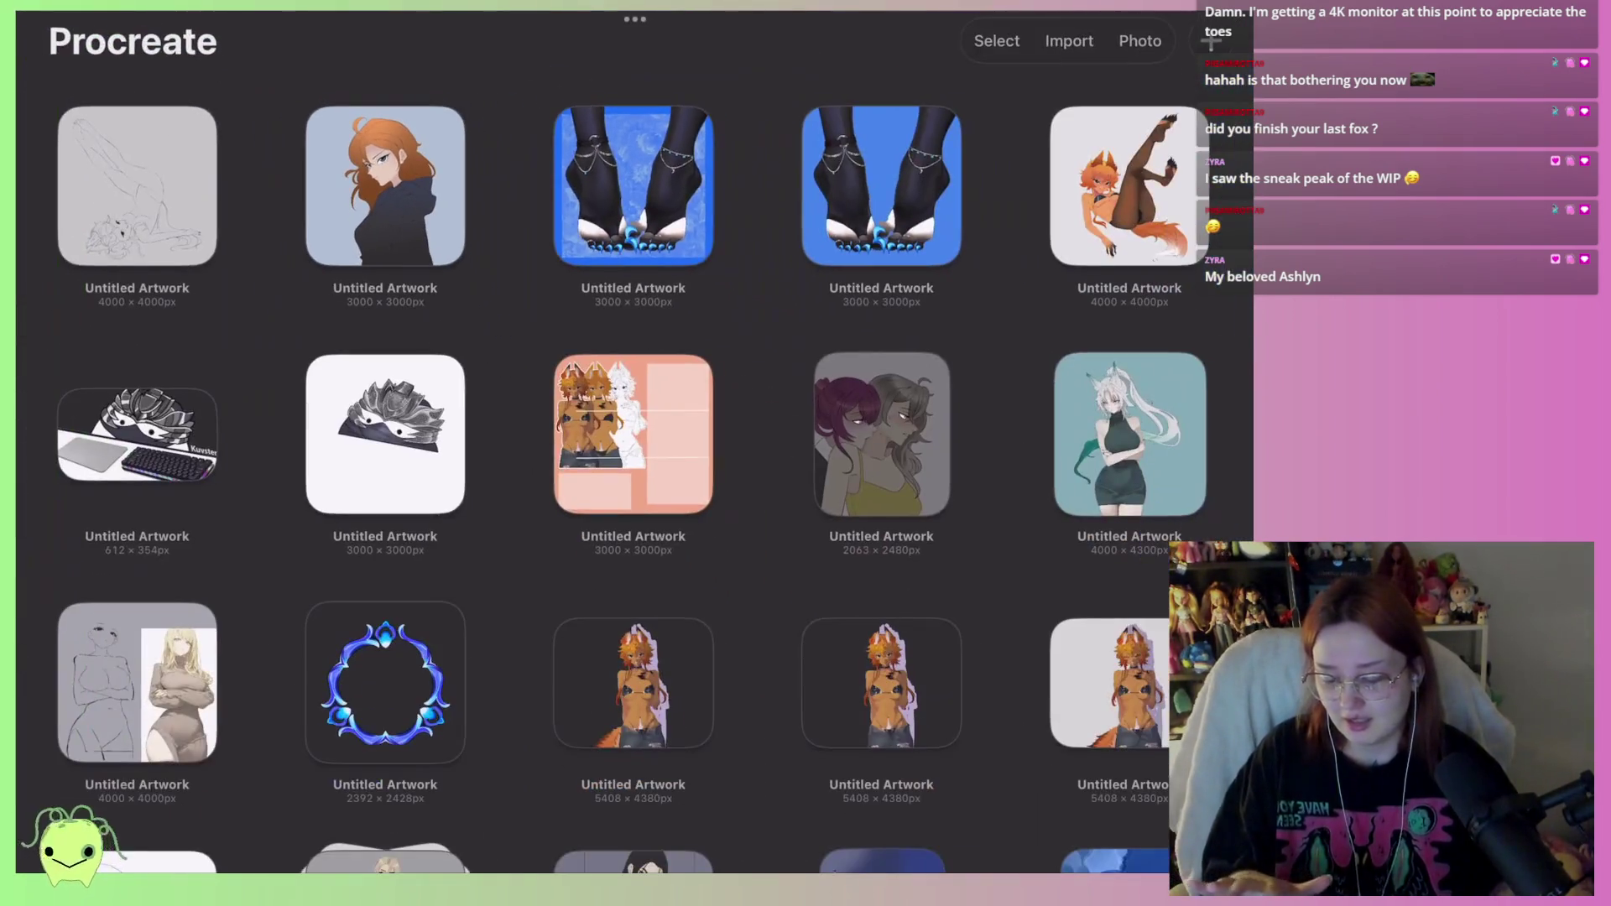
pyautogui.click(655, 201)
pyautogui.scroll(-3, 596, 465)
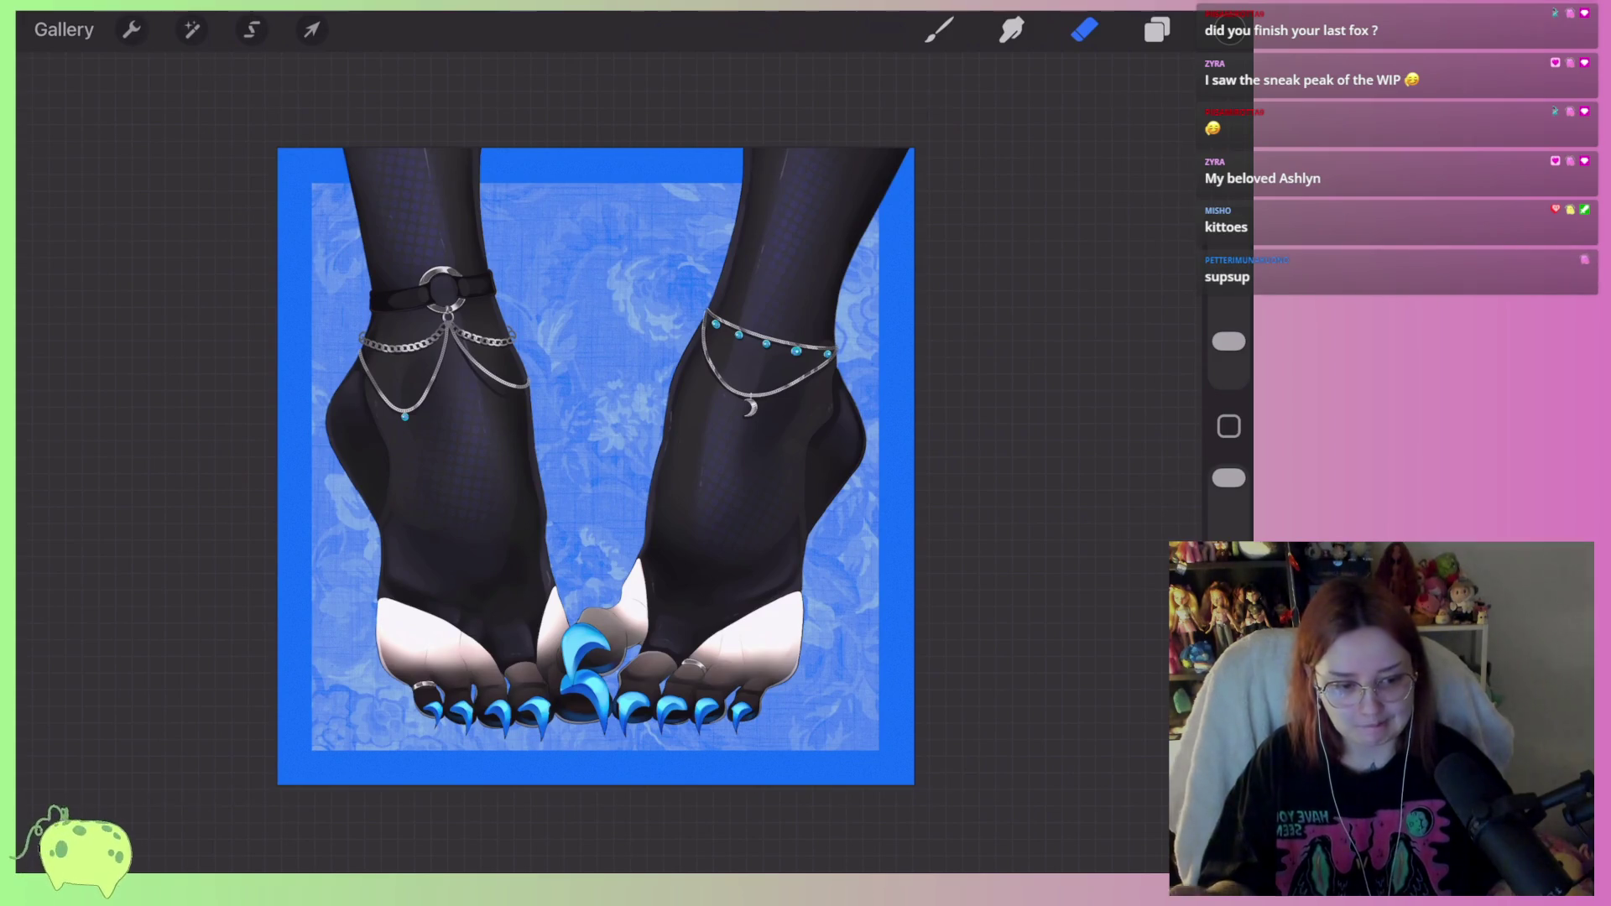
pyautogui.click(64, 30)
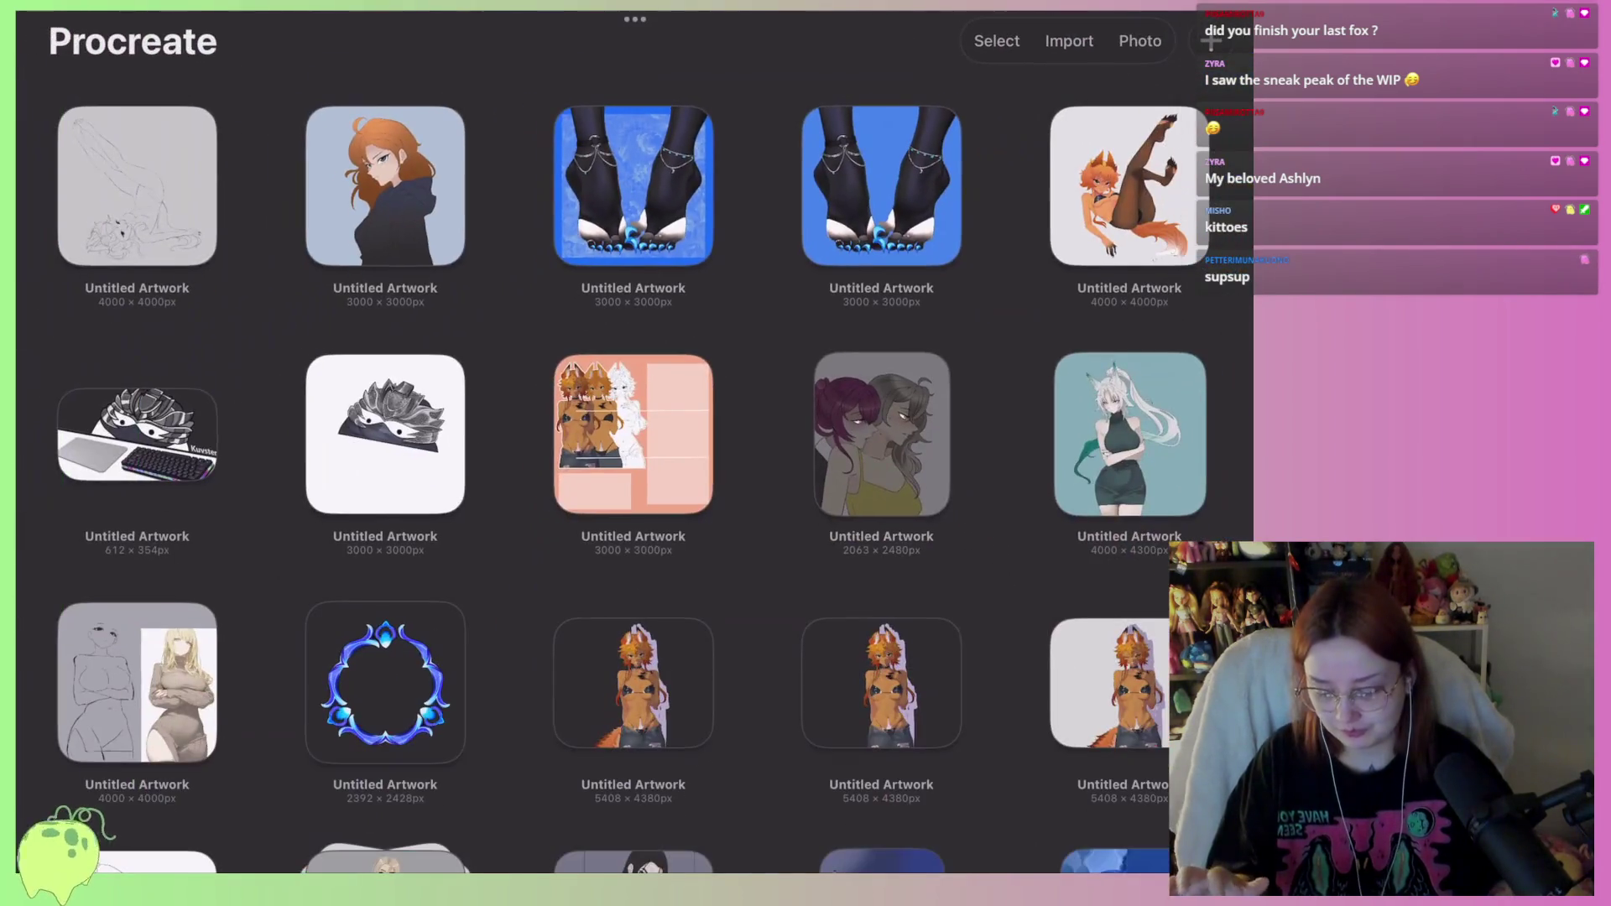
pyautogui.click(137, 185)
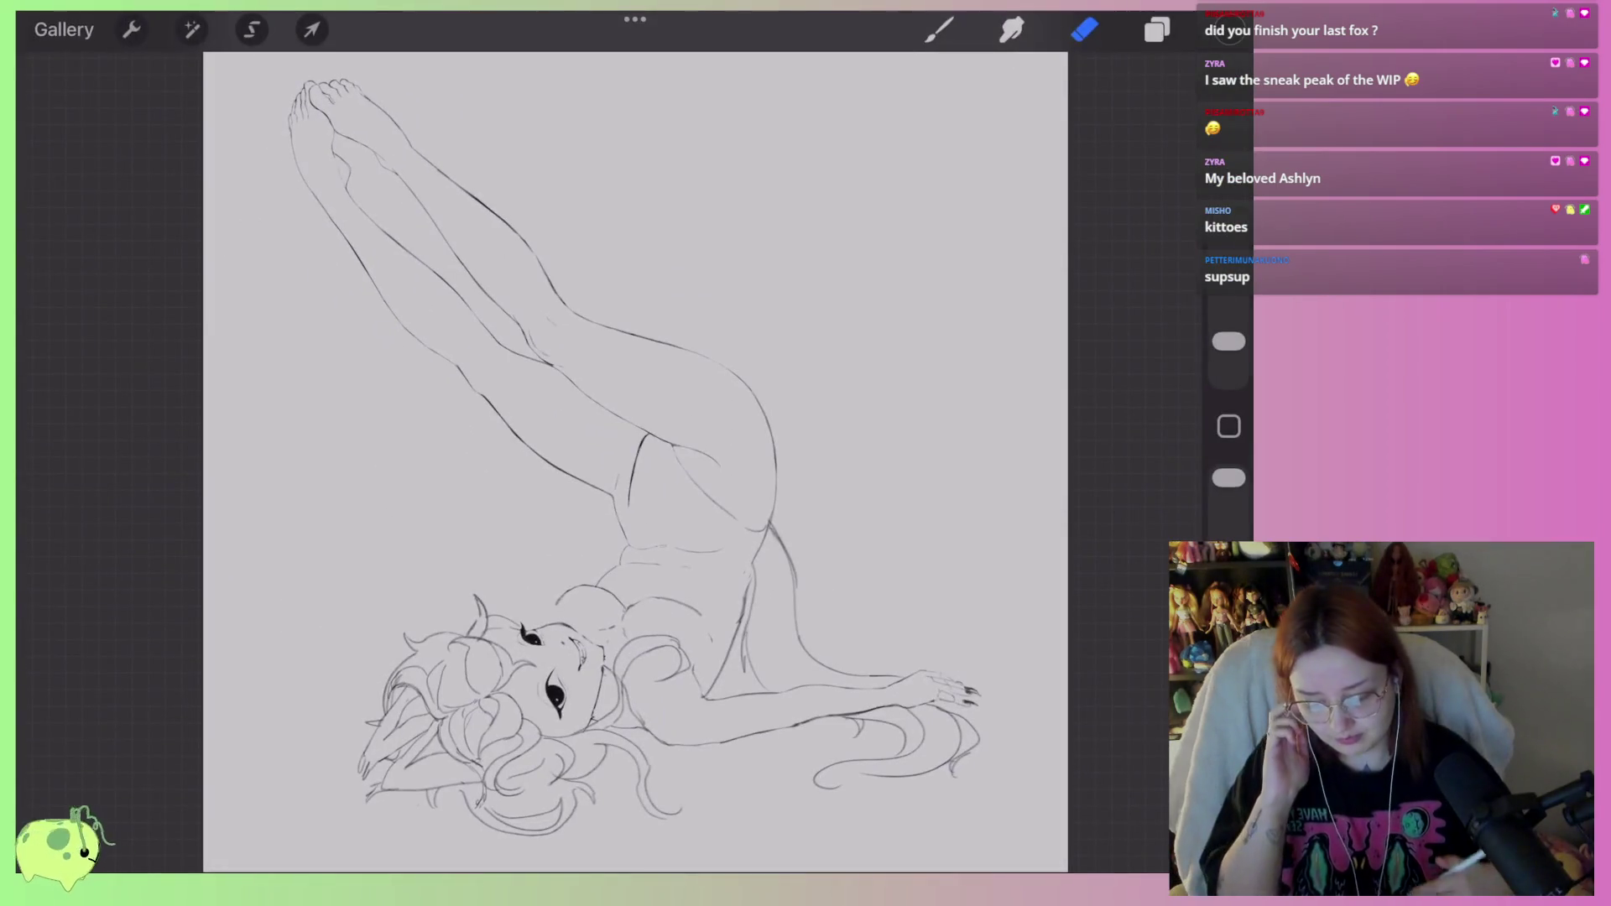
pyautogui.scroll(1, 663, 461)
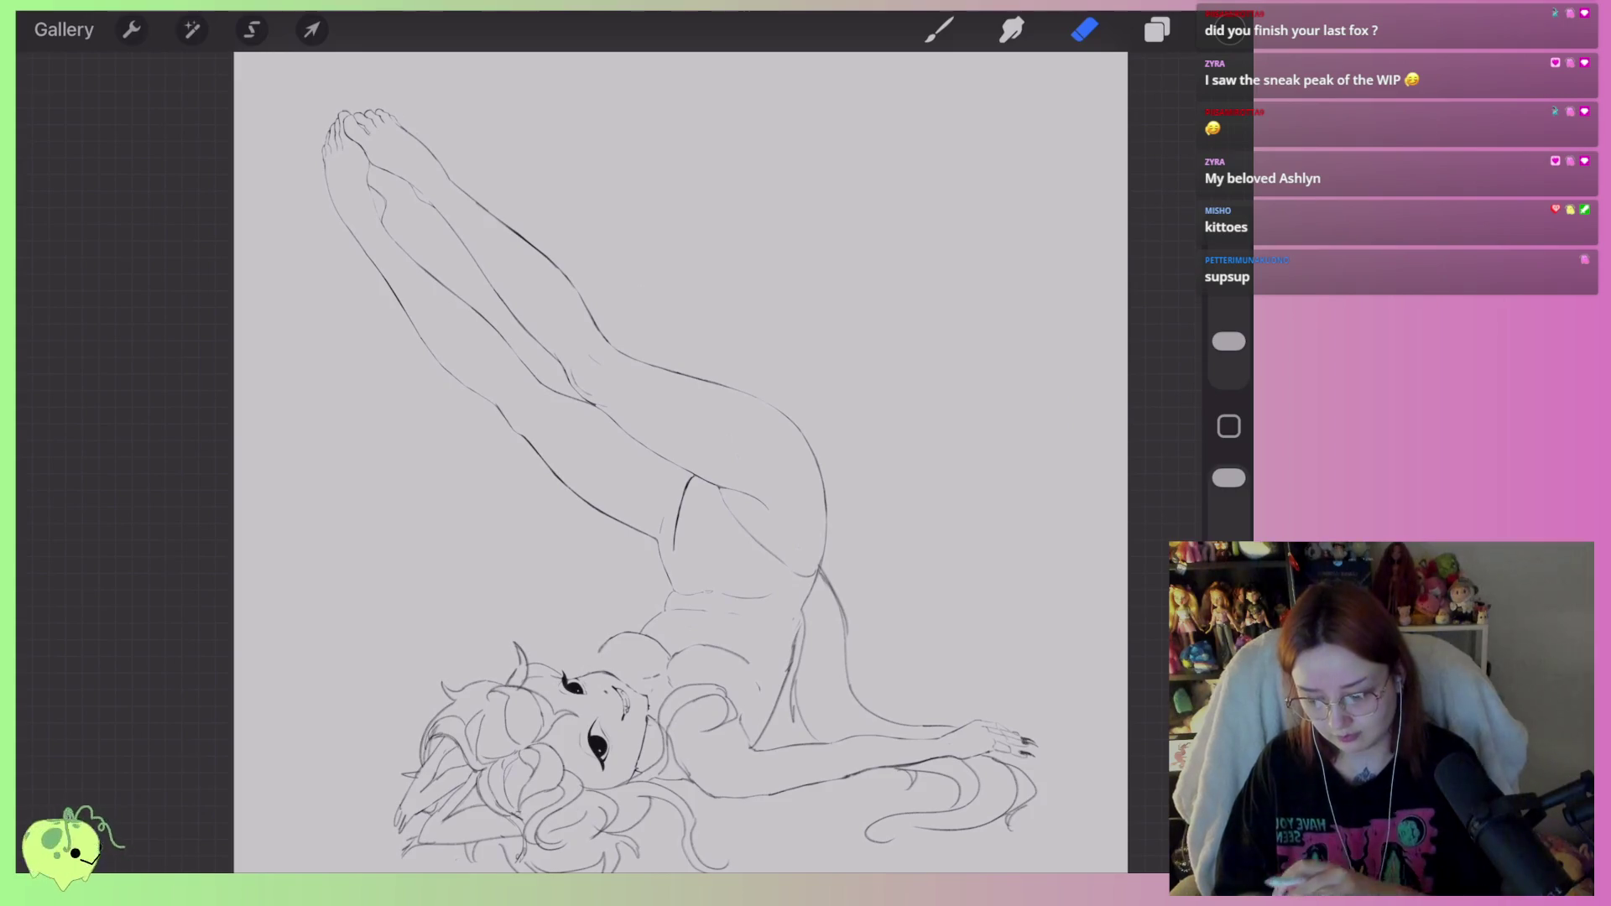
pyautogui.scroll(5, 369, 143)
pyautogui.click(1158, 29)
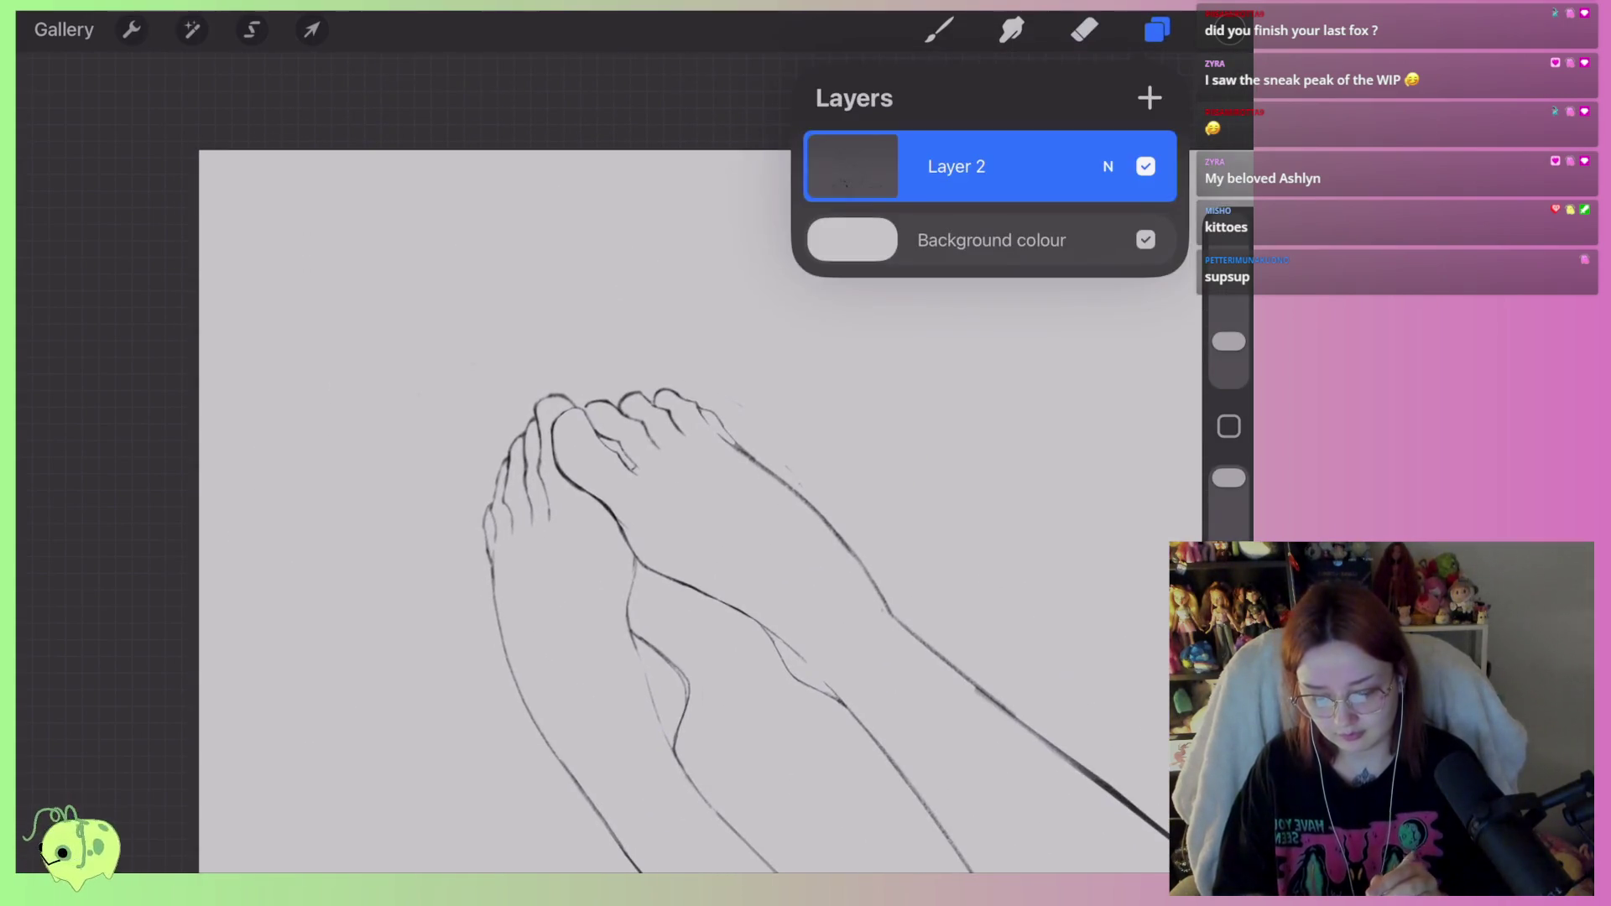
pyautogui.press('e')
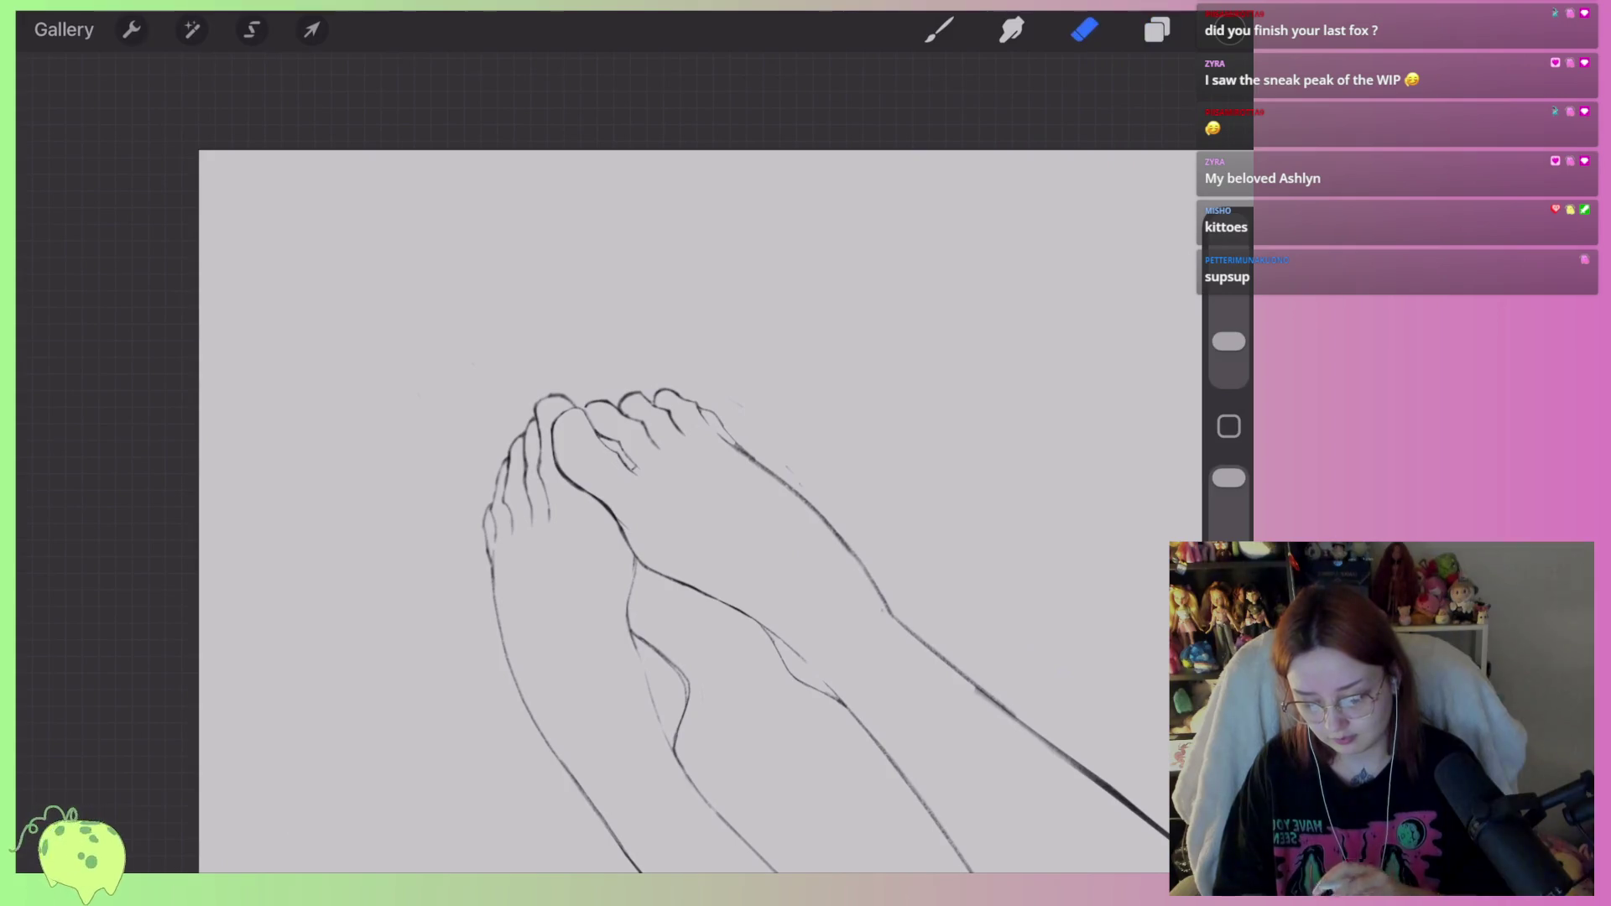
pyautogui.scroll(3, 672, 461)
pyautogui.scroll(3, 688, 545)
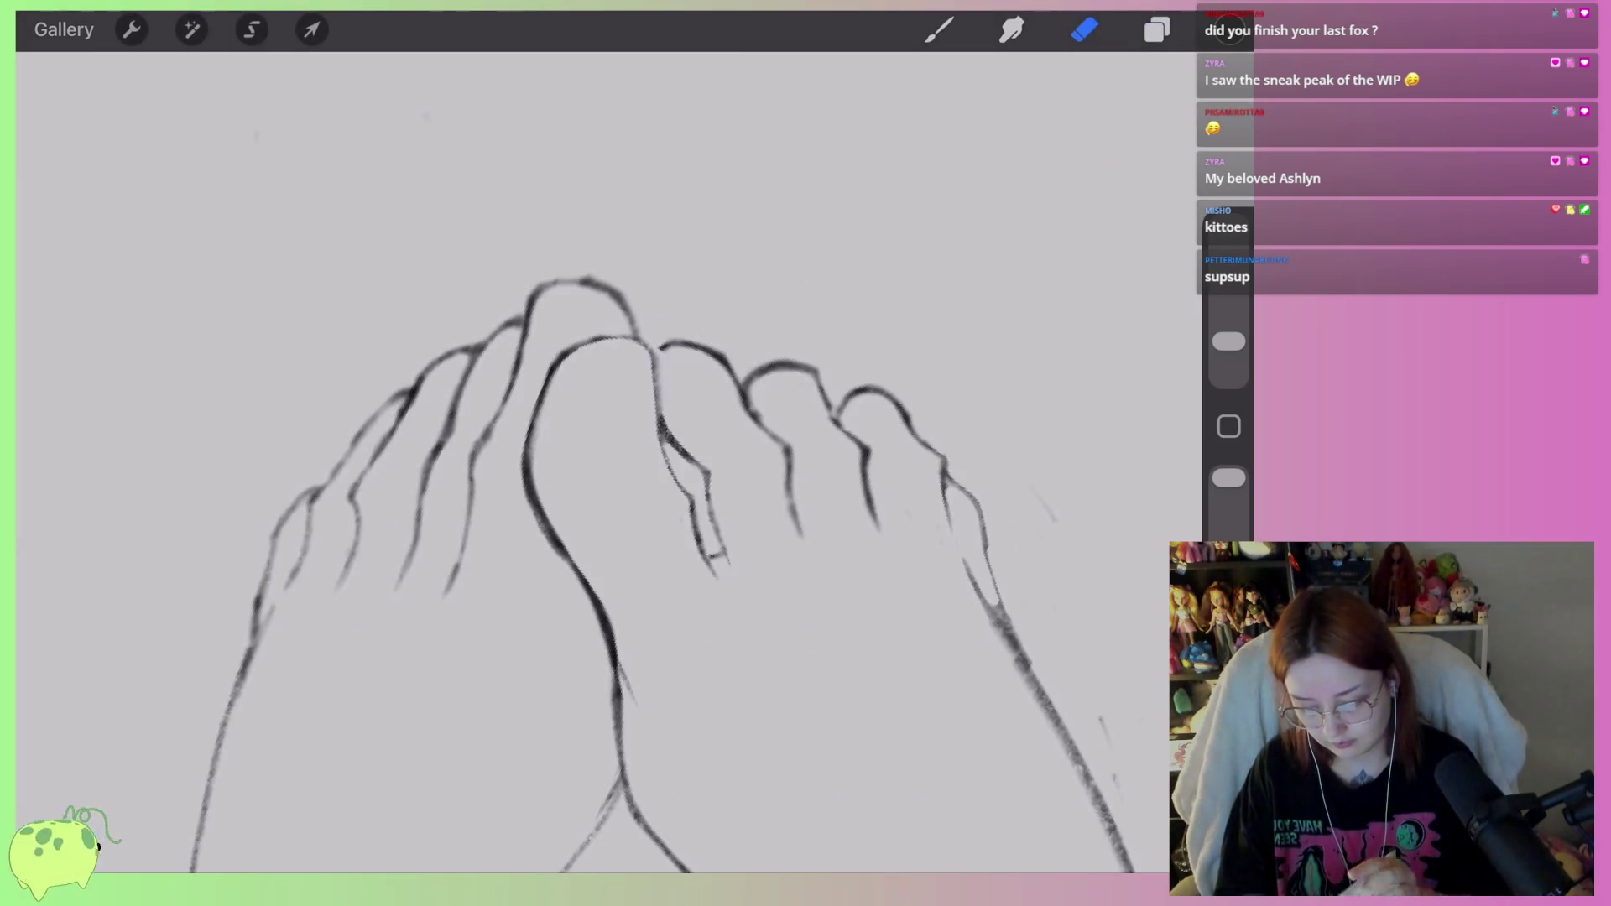
# Add a new blank layer for the claw sketch.
pyautogui.scroll(1, 588, 504)
pyautogui.click(1157, 29)
pyautogui.click(1147, 97)
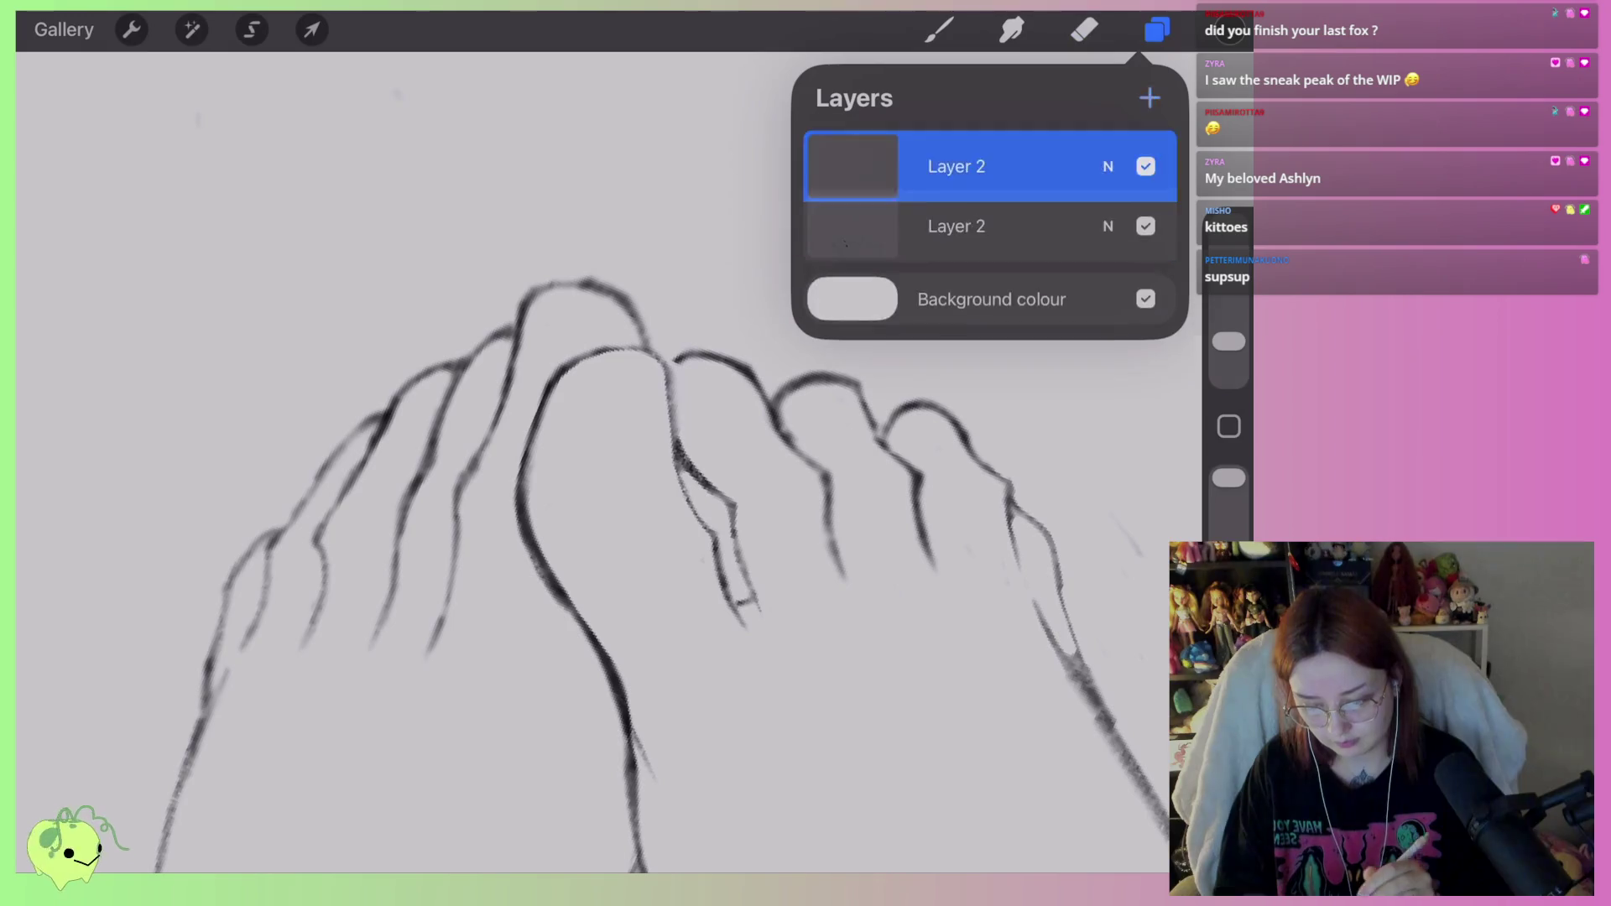
pyautogui.click(1157, 30)
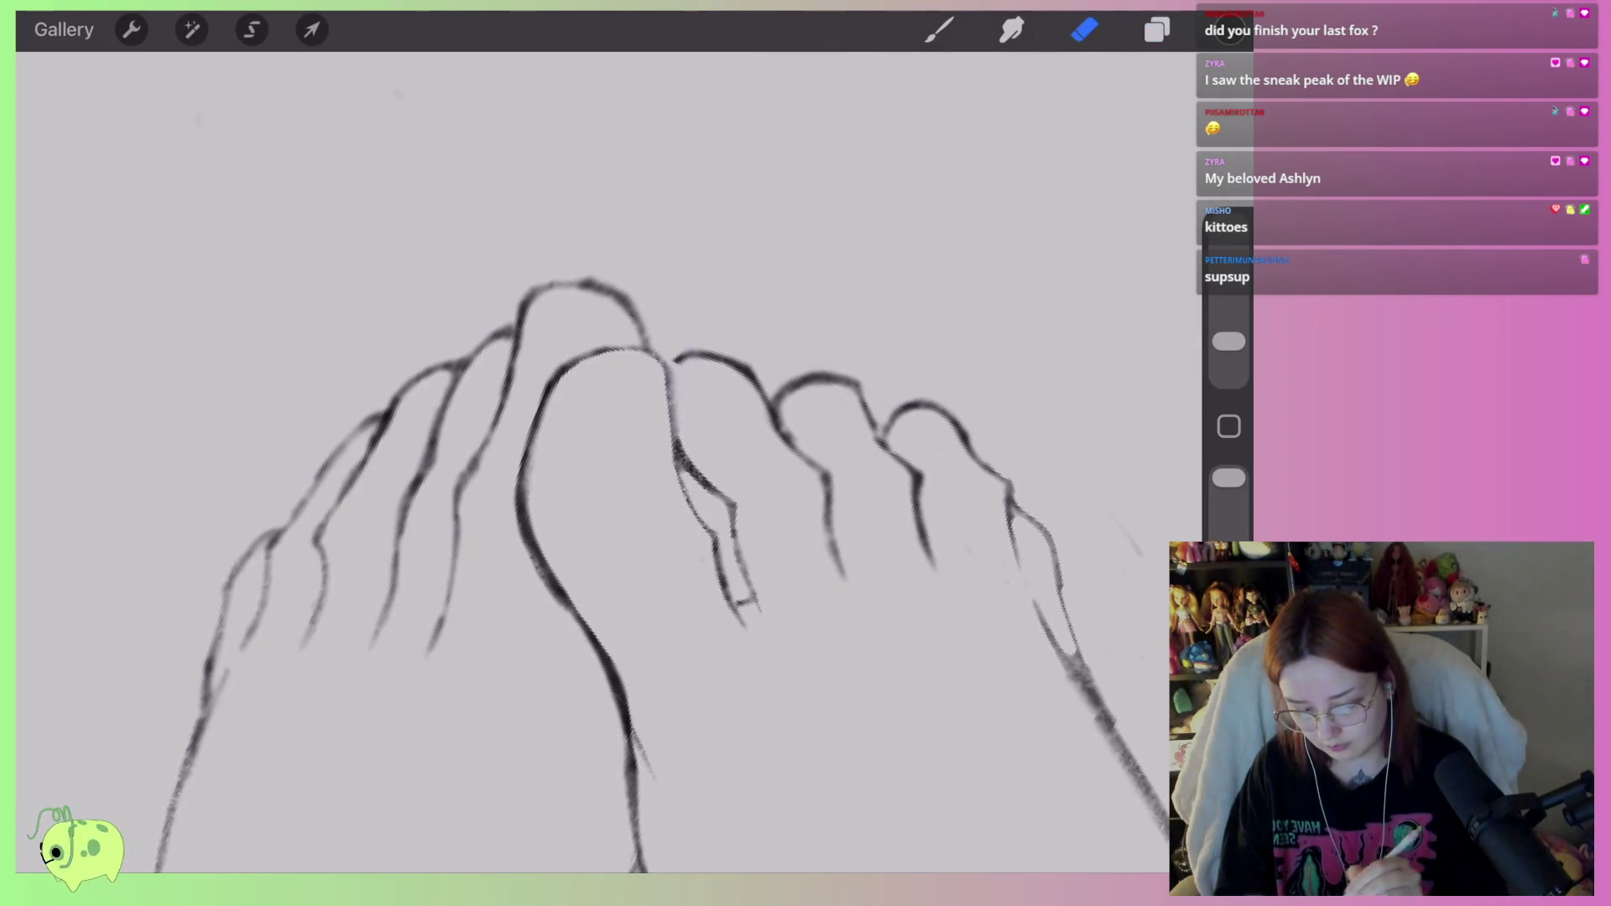
# Sketch the big toe's curved claw in pencil, undoing and redrawing the stroke until it fits.
pyautogui.press('b')
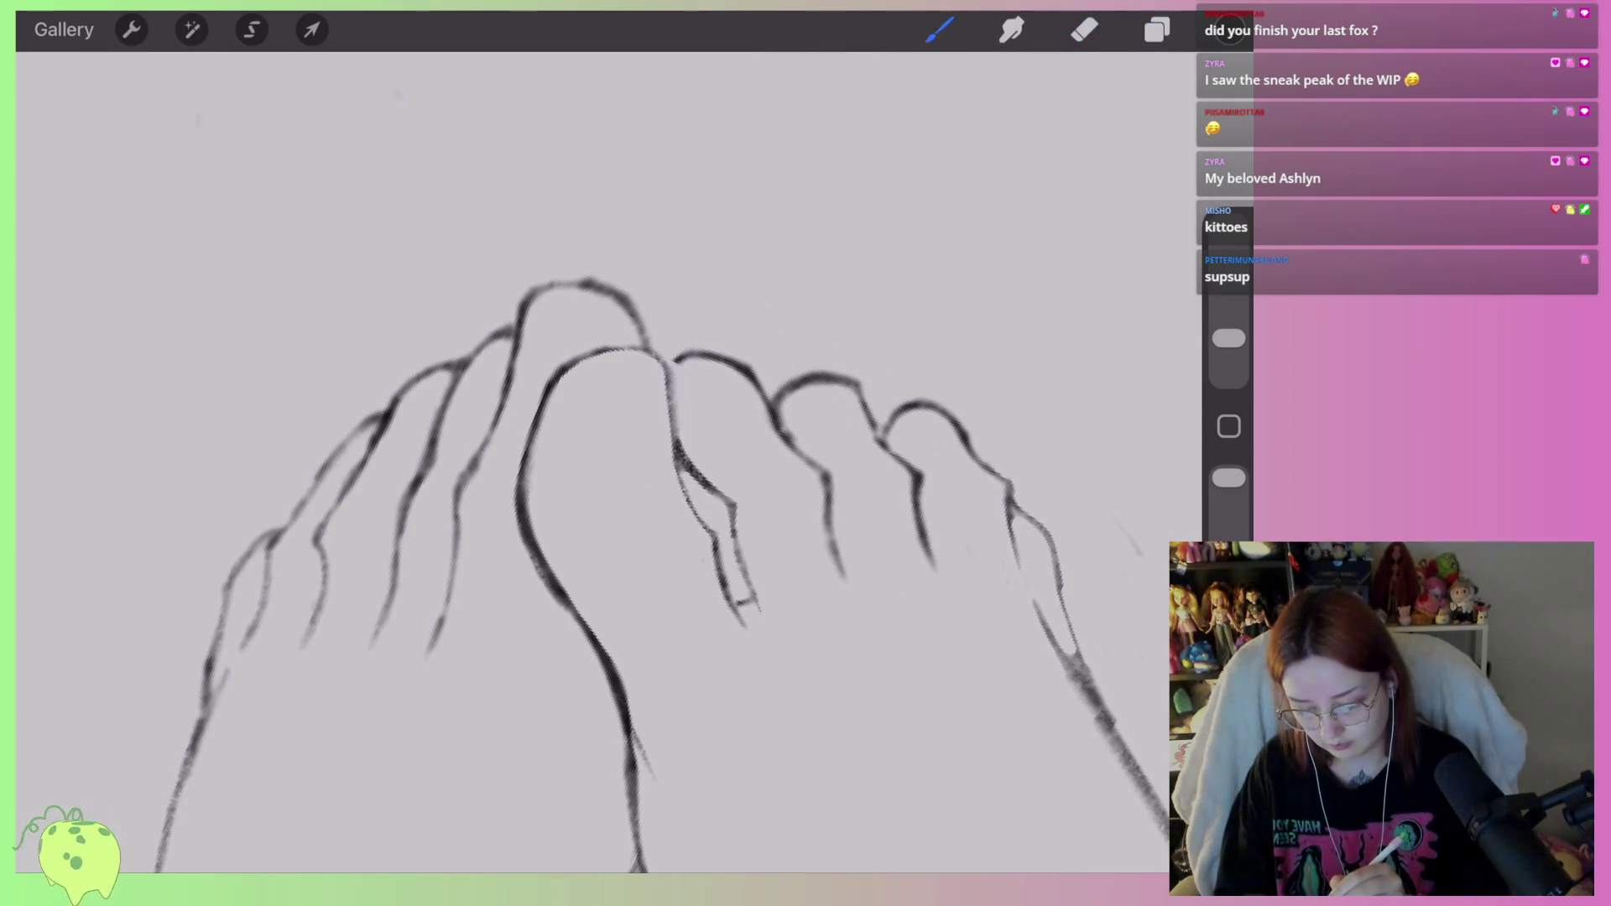
pyautogui.moveTo(577, 370)
pyautogui.mouseDown()
pyautogui.moveTo(588, 458)
pyautogui.moveTo(639, 458)
pyautogui.moveTo(630, 239)
pyautogui.mouseUp()
pyautogui.hotkey('ctrl', 'z')
pyautogui.moveTo(651, 453)
pyautogui.mouseDown()
pyautogui.moveTo(687, 298)
pyautogui.moveTo(616, 218)
pyautogui.mouseUp()
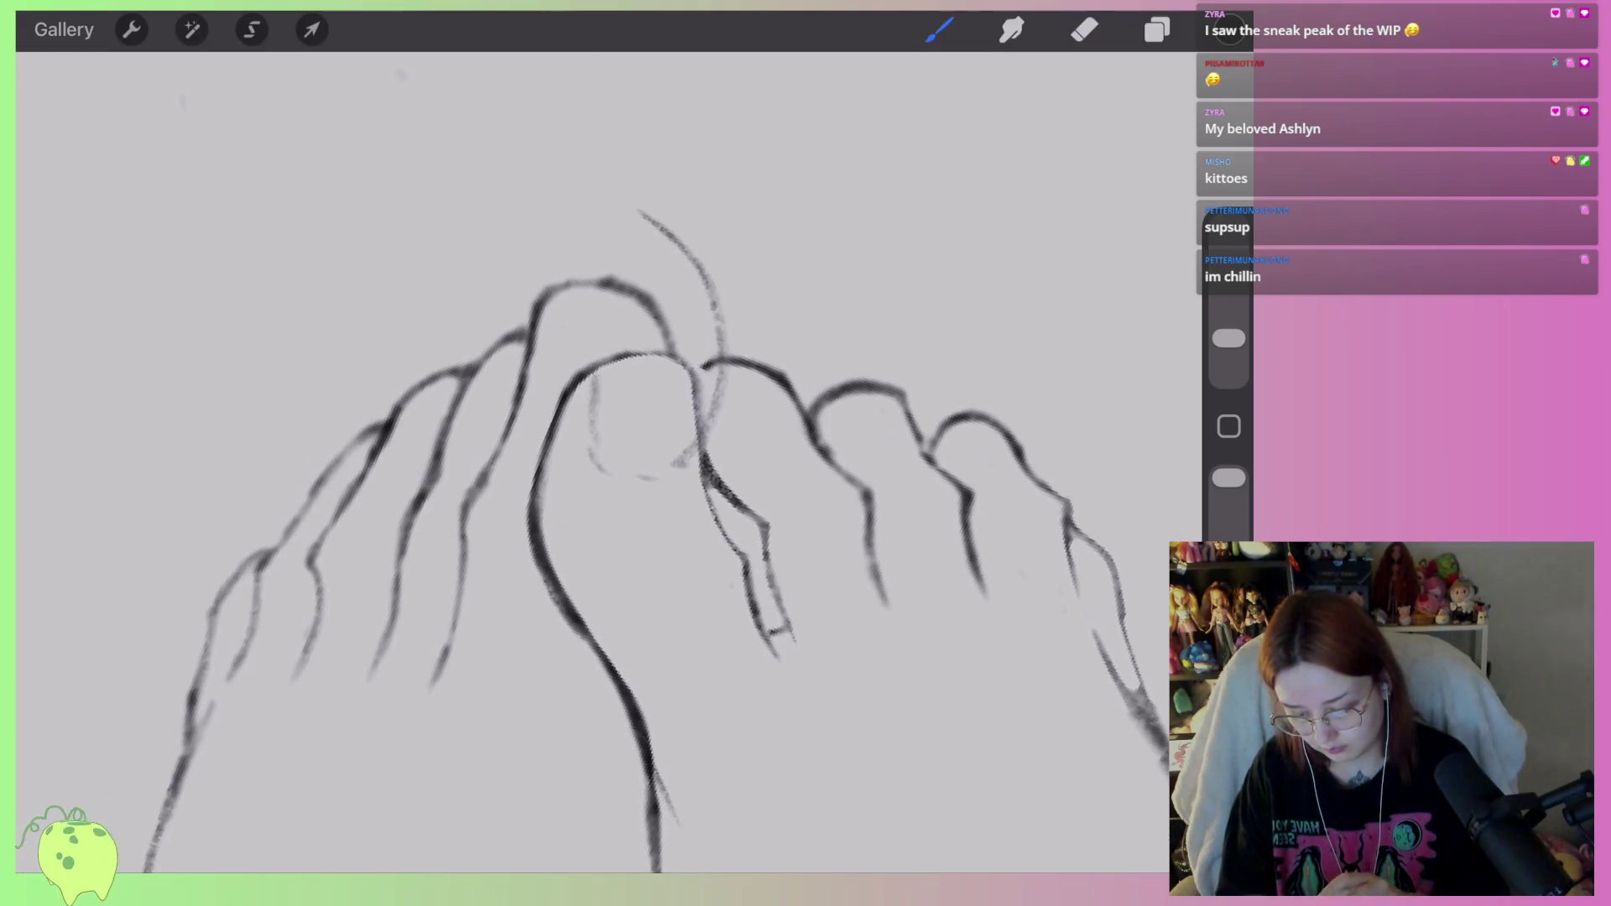
pyautogui.hotkey('ctrl', 'z')
pyautogui.moveTo(658, 472)
pyautogui.mouseDown()
pyautogui.moveTo(638, 223)
pyautogui.moveTo(704, 453)
pyautogui.mouseUp()
pyautogui.hotkey('ctrl', 'z')
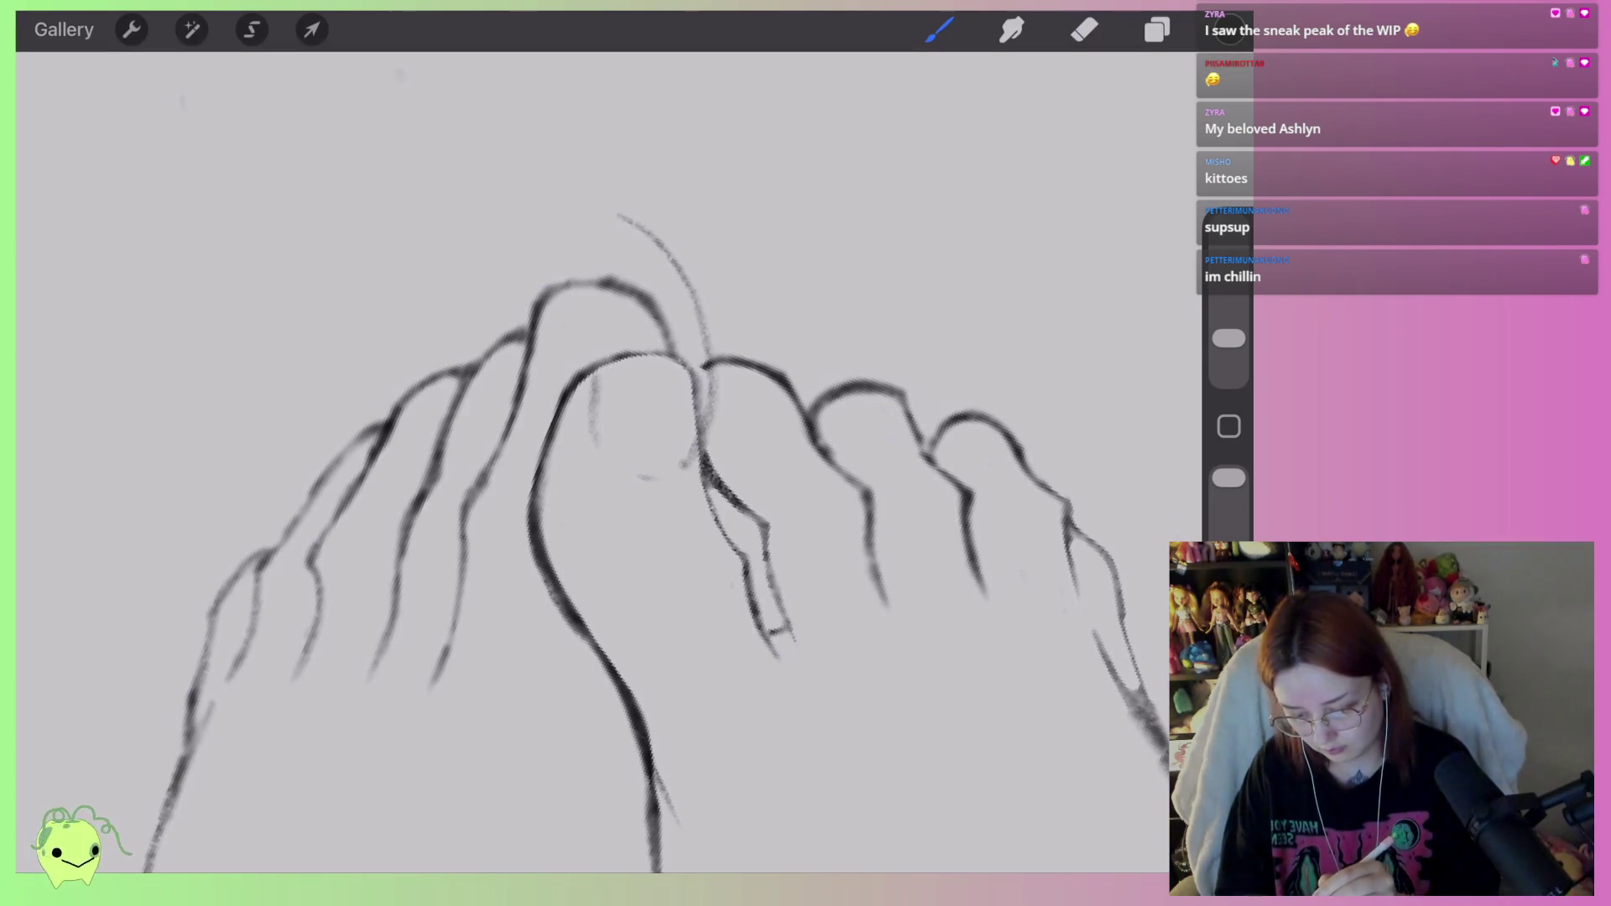
pyautogui.moveTo(650, 231)
pyautogui.mouseDown()
pyautogui.moveTo(663, 317)
pyautogui.moveTo(593, 427)
pyautogui.mouseUp()
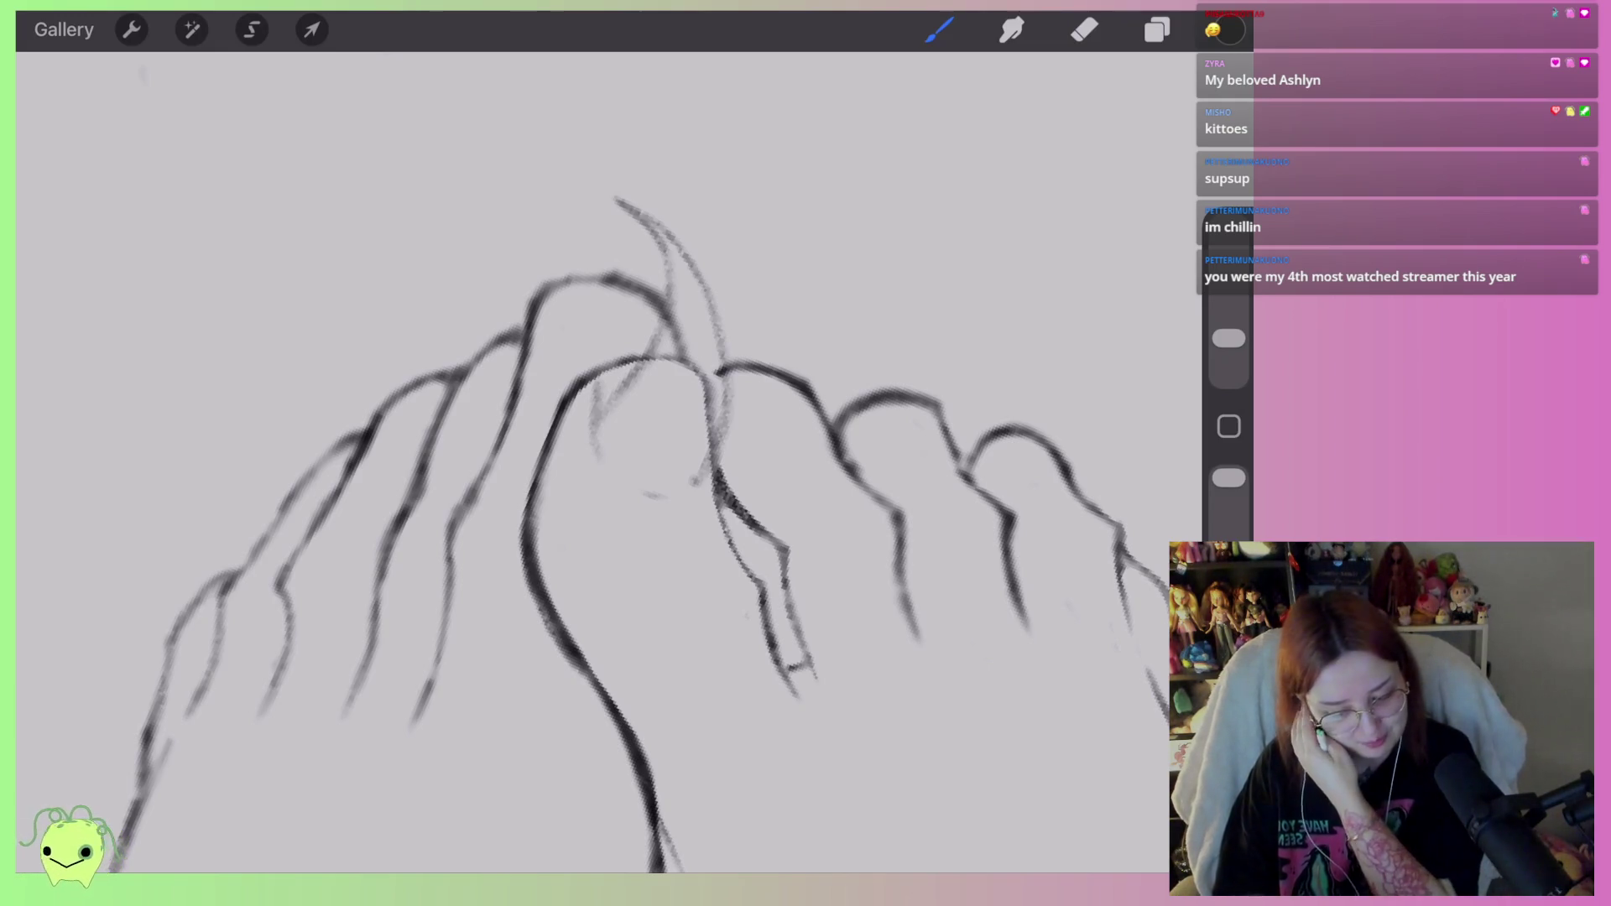
pyautogui.click(312, 30)
# Rotate the claw sketch counter-clockwise and lightly erase along the toe outline.
pyautogui.moveTo(723, 198); pyautogui.dragTo(675, 188)
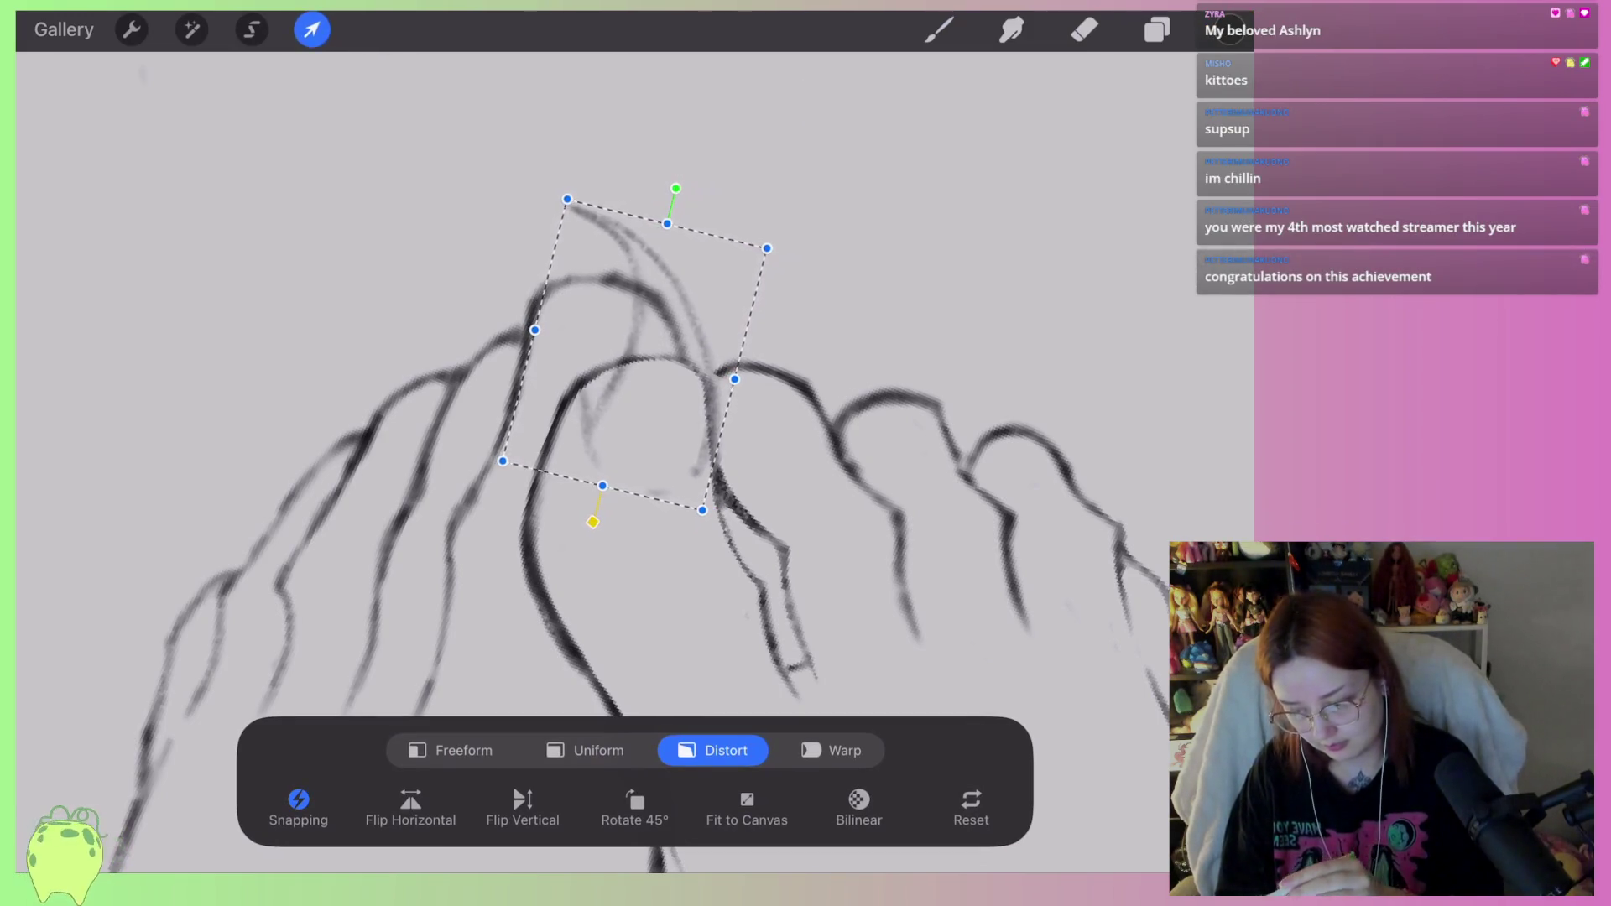
pyautogui.click(940, 29)
pyautogui.click(1084, 29)
pyautogui.moveTo(571, 410); pyautogui.dragTo(571, 428)
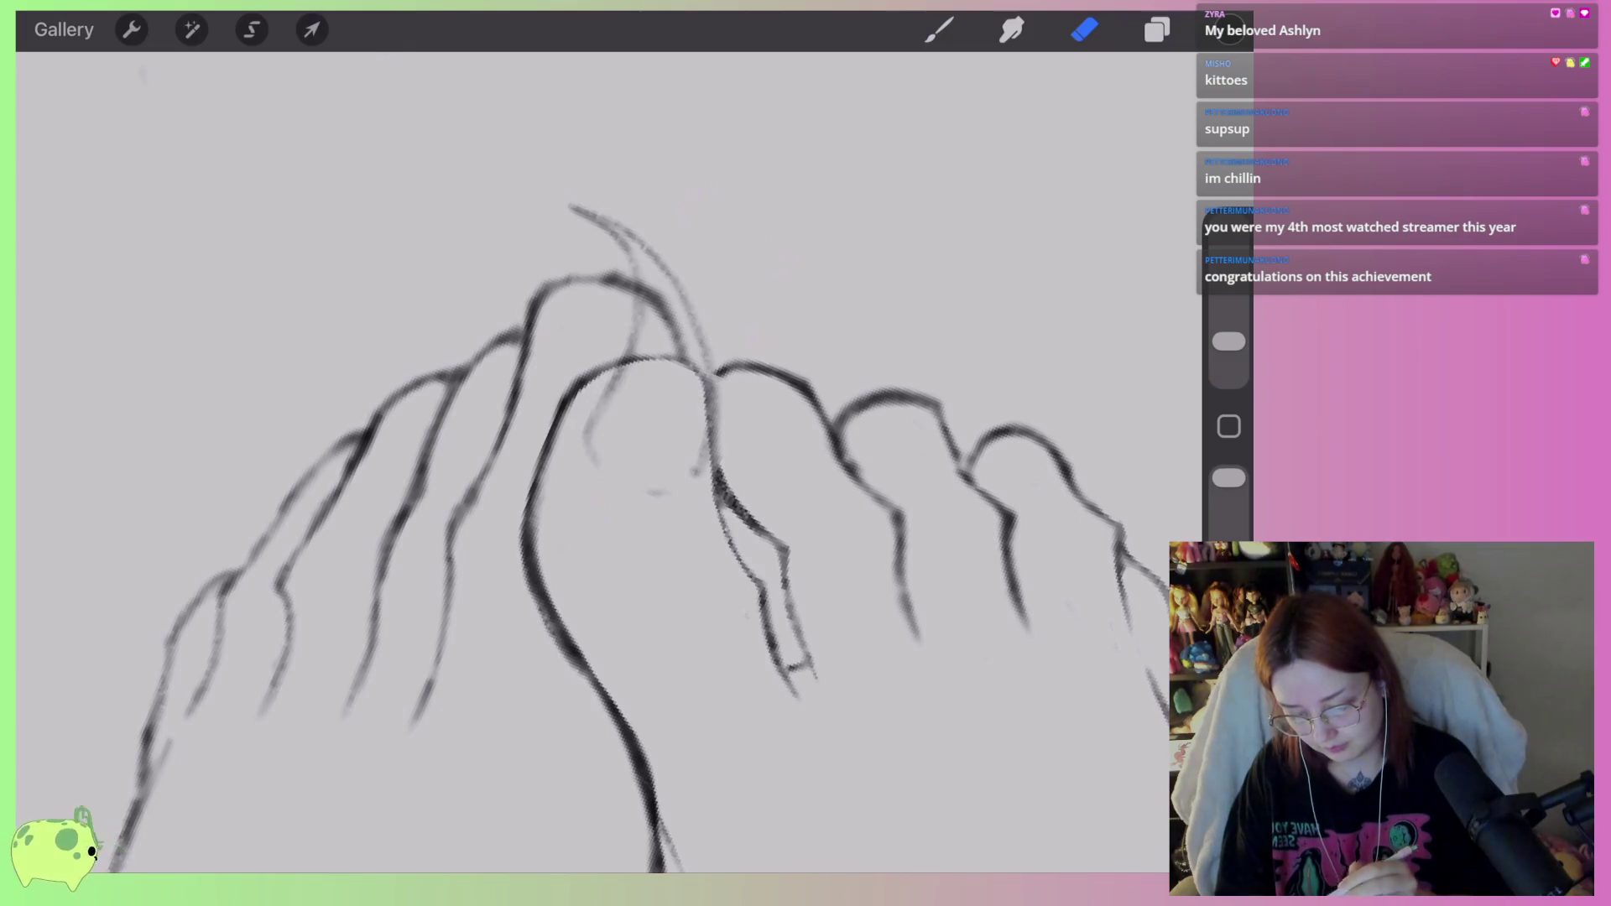
# Redraw the big toe's nail line and right edge up to a sharp claw tip.
pyautogui.click(940, 29)
pyautogui.moveTo(625, 368)
pyautogui.mouseDown()
pyautogui.moveTo(592, 469)
pyautogui.moveTo(634, 502)
pyautogui.moveTo(690, 502)
pyautogui.moveTo(707, 466)
pyautogui.moveTo(617, 504)
pyautogui.moveTo(594, 421)
pyautogui.moveTo(618, 372)
pyautogui.mouseUp()
pyautogui.moveTo(696, 491)
pyautogui.mouseDown()
pyautogui.moveTo(709, 378)
pyautogui.moveTo(634, 235)
pyautogui.moveTo(575, 202)
pyautogui.mouseUp()
pyautogui.scroll(5, 714, 378)
pyautogui.moveTo(687, 472)
pyautogui.mouseDown()
pyautogui.moveTo(795, 312)
pyautogui.moveTo(790, 285)
pyautogui.mouseUp()
# Erase the top of the big toe's claw stroke to trim its tip.
pyautogui.press('e')
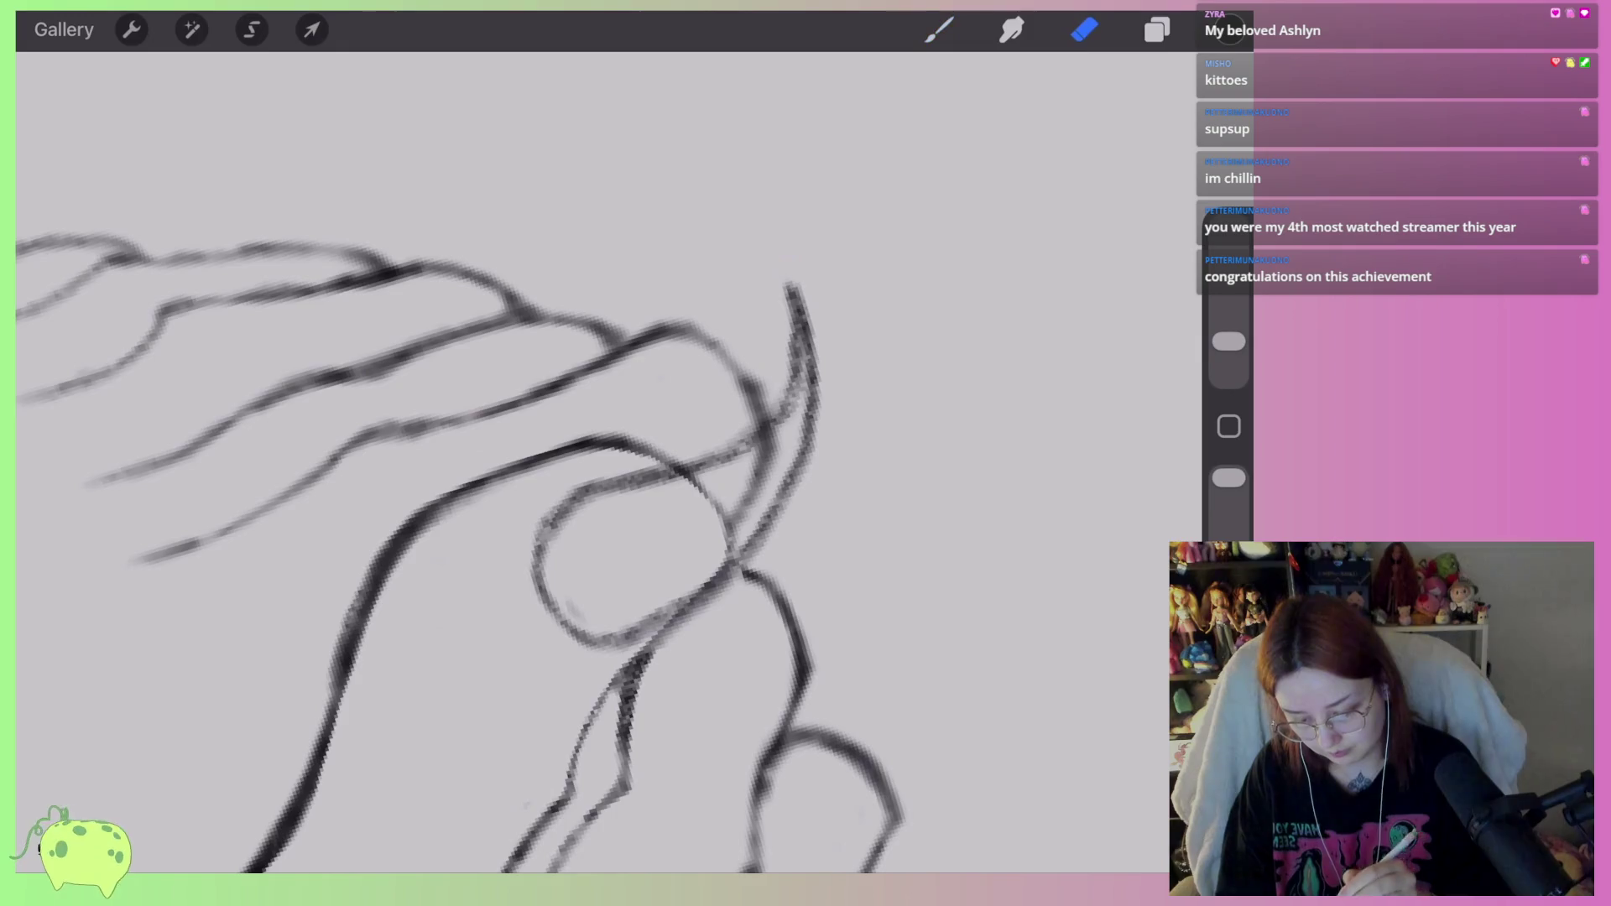
pyautogui.moveTo(763, 388); pyautogui.dragTo(793, 290)
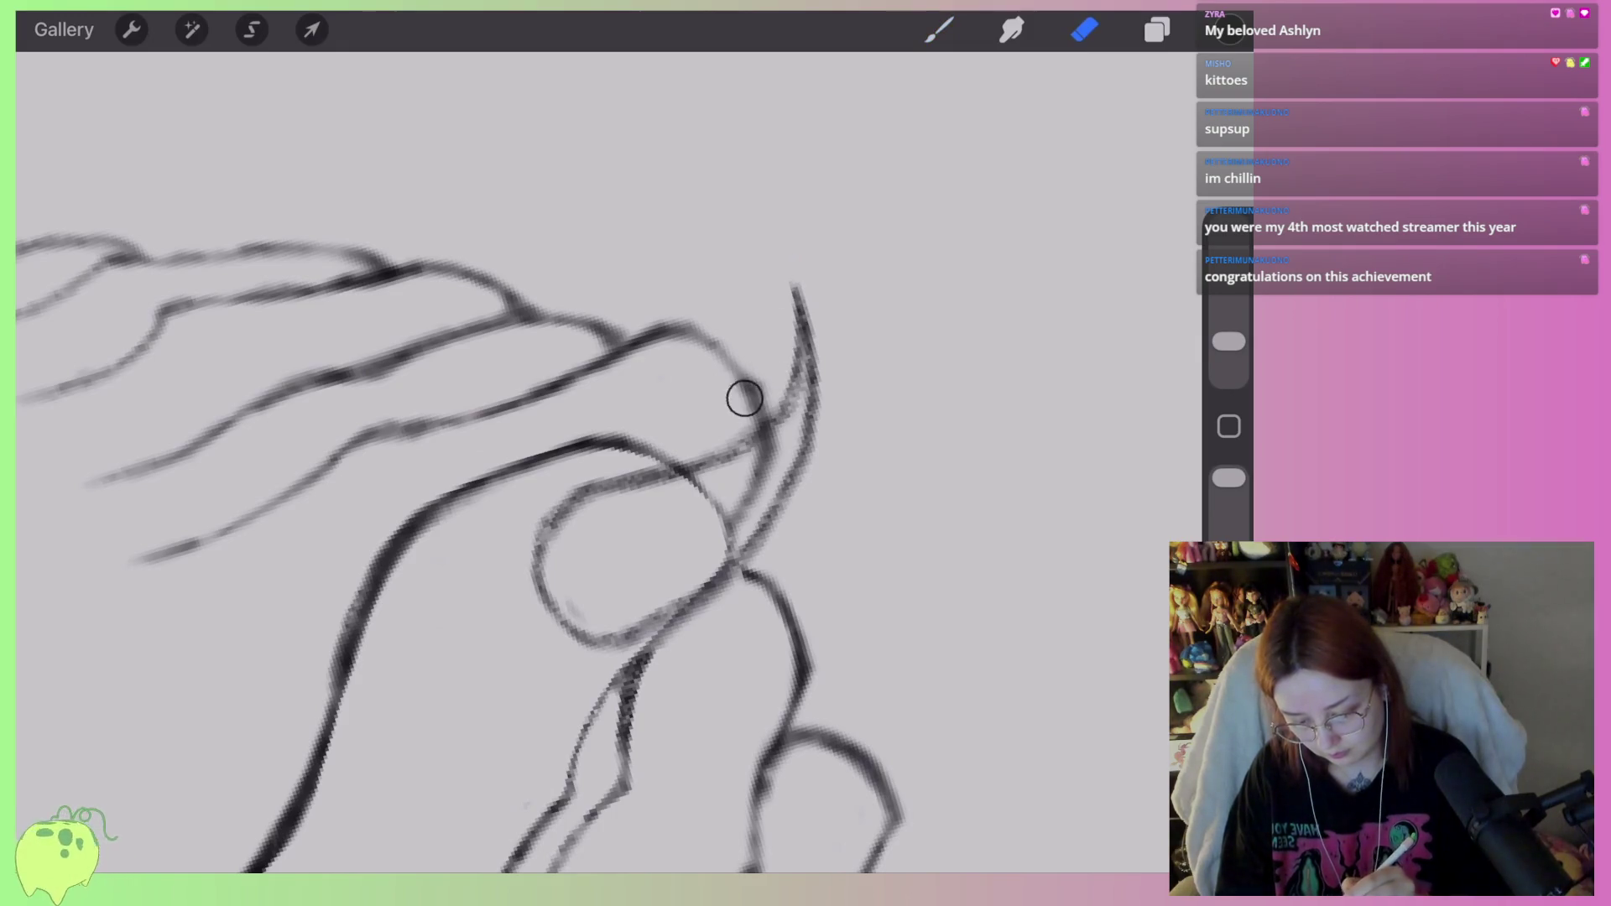
pyautogui.moveTo(741, 395); pyautogui.dragTo(798, 294)
pyautogui.scroll(-5, 588, 504)
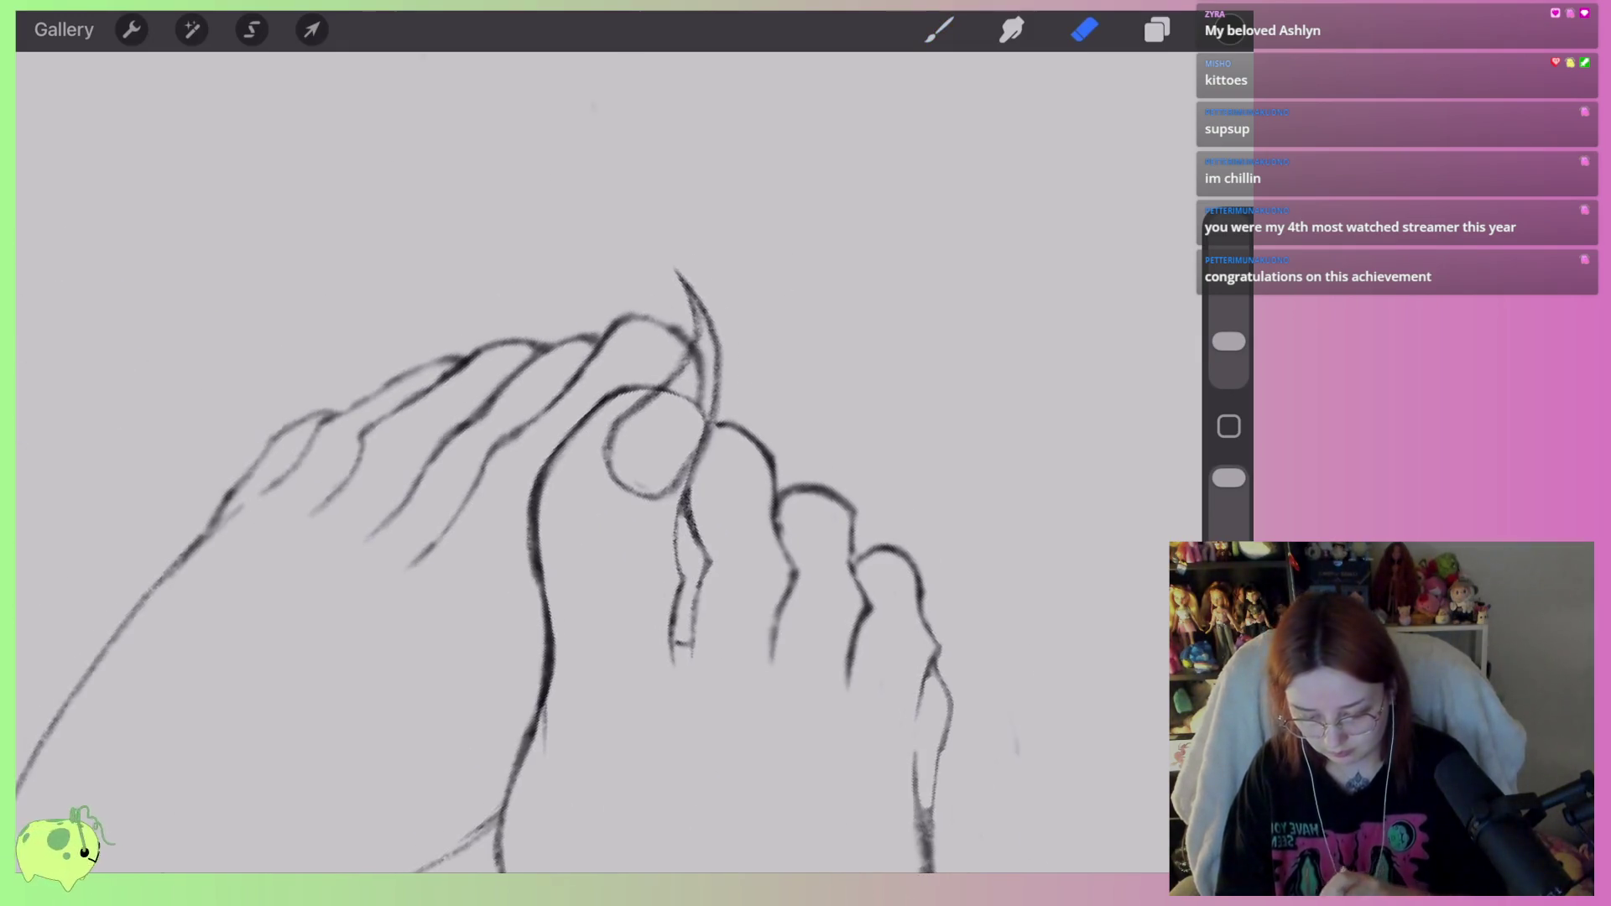
pyautogui.scroll(5, 671, 462)
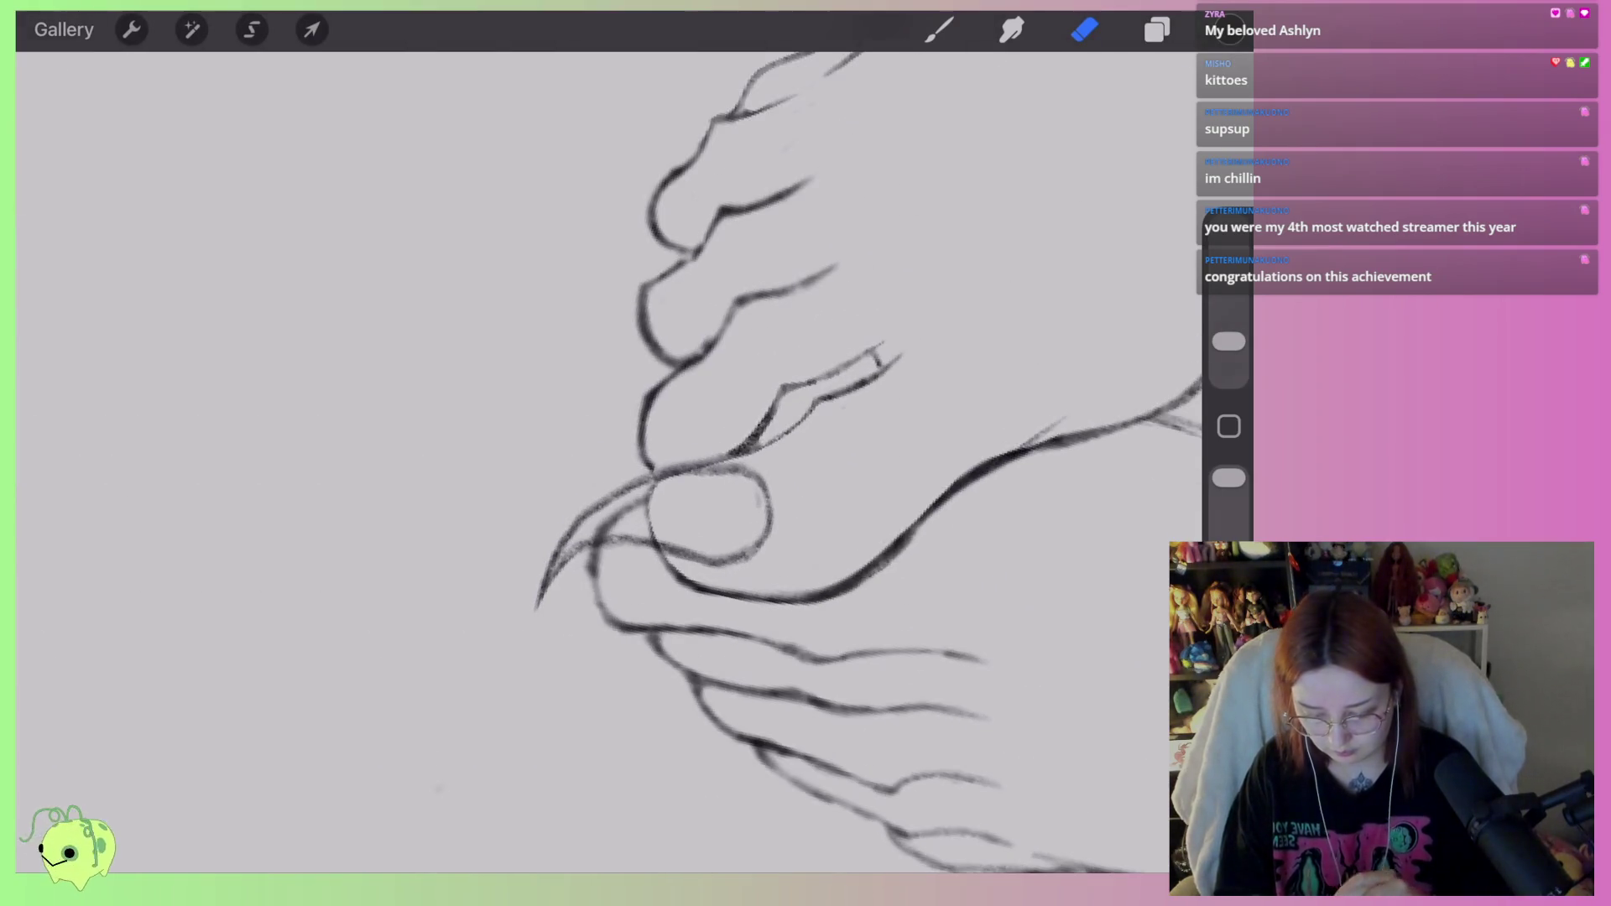
# Sketch and darken a rounded nail loop on the neighbouring toe.
pyautogui.click(940, 30)
pyautogui.scroll(3, 672, 462)
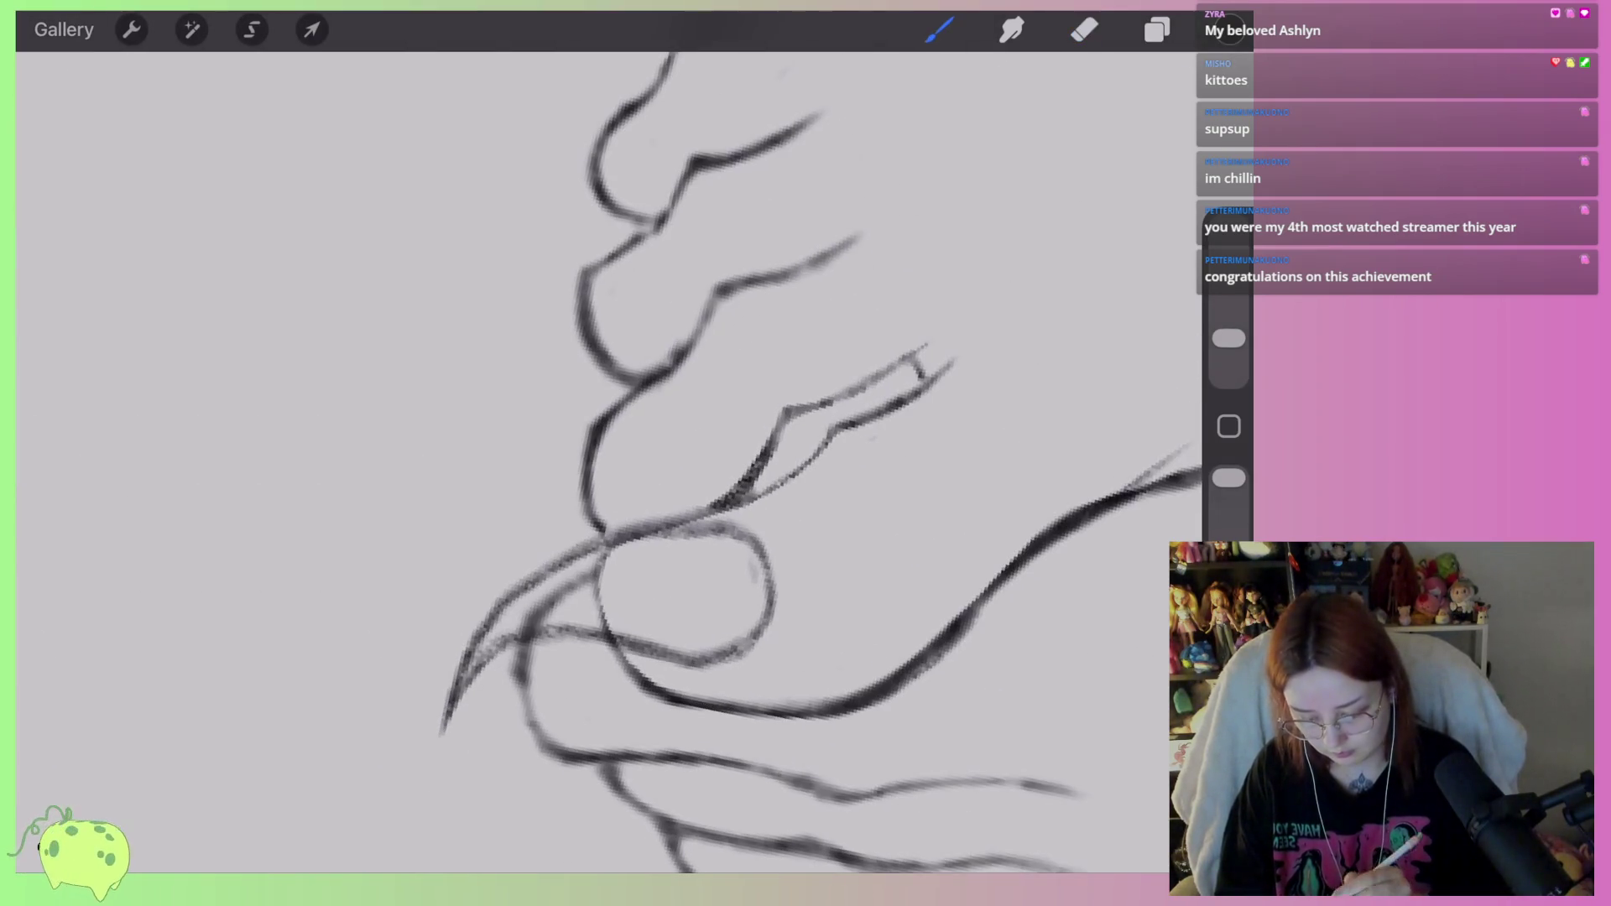
pyautogui.moveTo(638, 411); pyautogui.dragTo(678, 430)
pyautogui.moveTo(663, 514)
pyautogui.mouseDown()
pyautogui.moveTo(709, 462)
pyautogui.moveTo(672, 417)
pyautogui.moveTo(538, 512)
pyautogui.mouseUp()
pyautogui.moveTo(569, 449); pyautogui.dragTo(524, 564)
pyautogui.moveTo(549, 506)
pyautogui.mouseDown()
pyautogui.moveTo(521, 579)
pyautogui.moveTo(617, 400)
pyautogui.moveTo(672, 403)
pyautogui.mouseUp()
pyautogui.moveTo(696, 484)
pyautogui.mouseDown()
pyautogui.moveTo(594, 538)
pyautogui.moveTo(686, 495)
pyautogui.moveTo(714, 429)
pyautogui.moveTo(605, 407)
pyautogui.moveTo(528, 503)
pyautogui.mouseUp()
# Fade the stray lines around the nail loop with a smaller eraser.
pyautogui.click(1085, 30)
pyautogui.moveTo(642, 403)
pyautogui.mouseDown()
pyautogui.moveTo(576, 420)
pyautogui.moveTo(553, 454)
pyautogui.mouseUp()
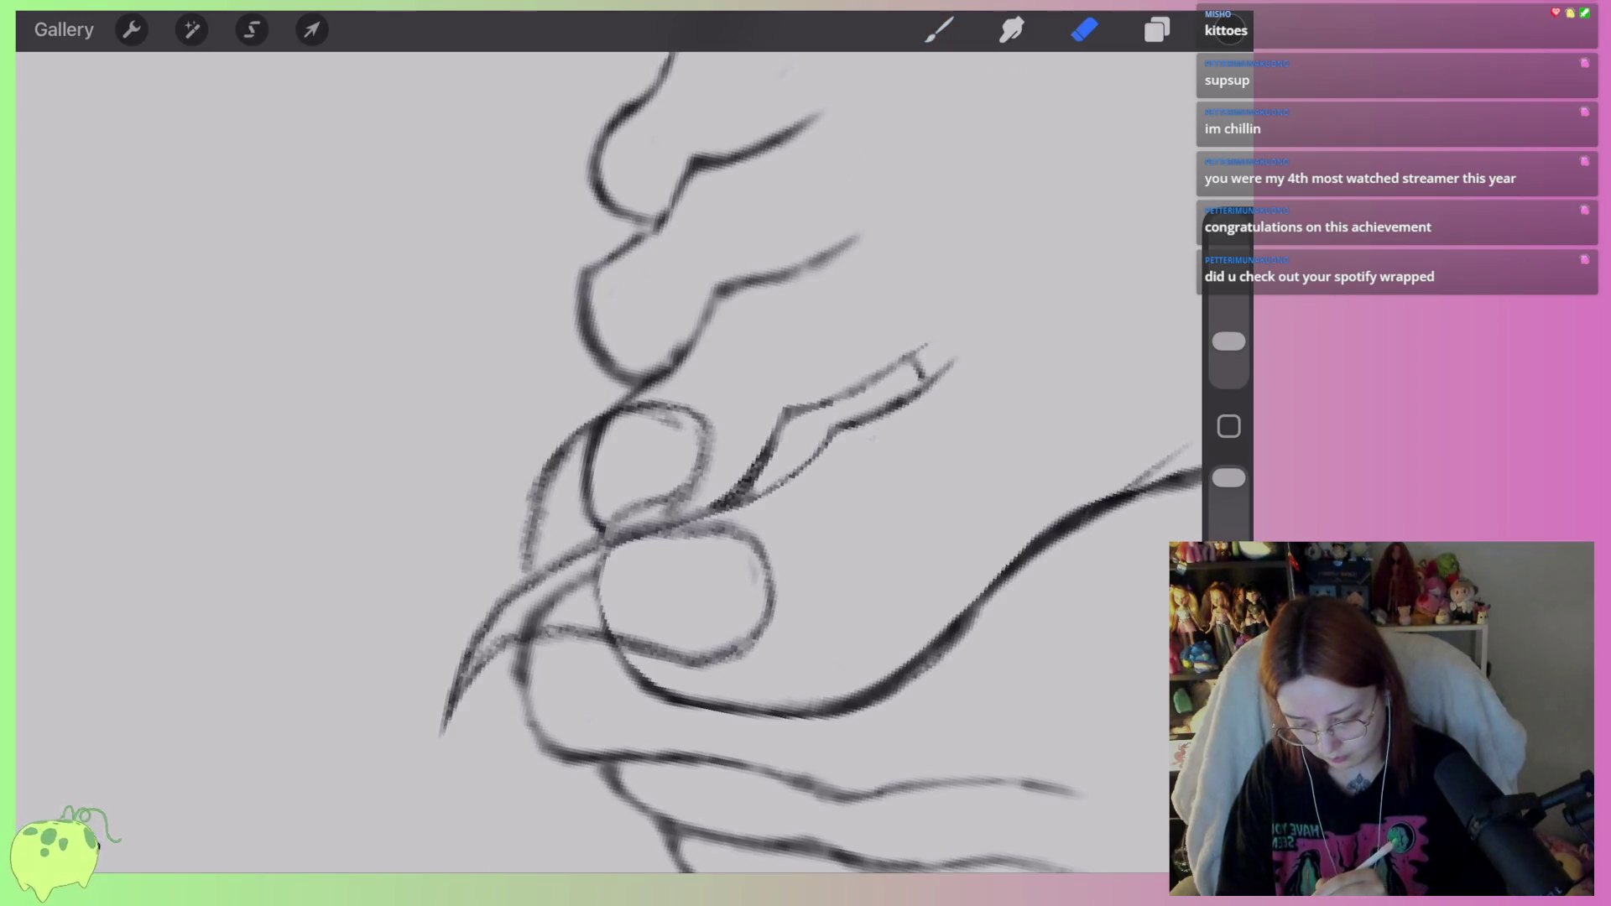
pyautogui.moveTo(592, 391); pyautogui.dragTo(530, 545)
pyautogui.moveTo(536, 451); pyautogui.dragTo(528, 562)
pyautogui.moveTo(632, 436); pyautogui.dragTo(678, 451)
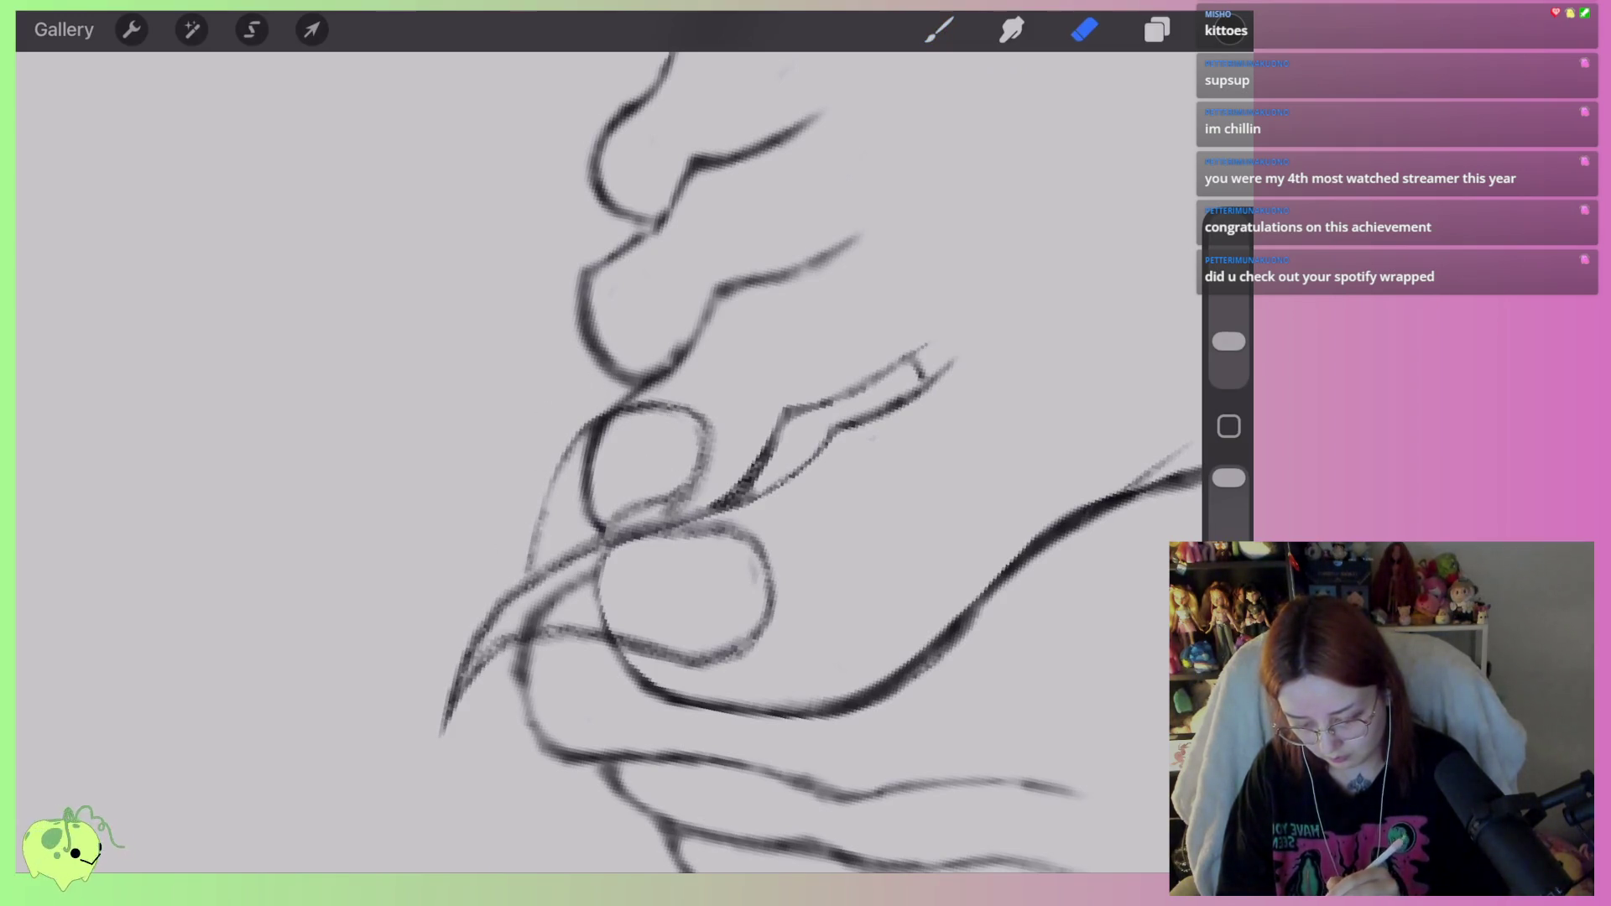
pyautogui.moveTo(1229, 341); pyautogui.dragTo(1229, 354)
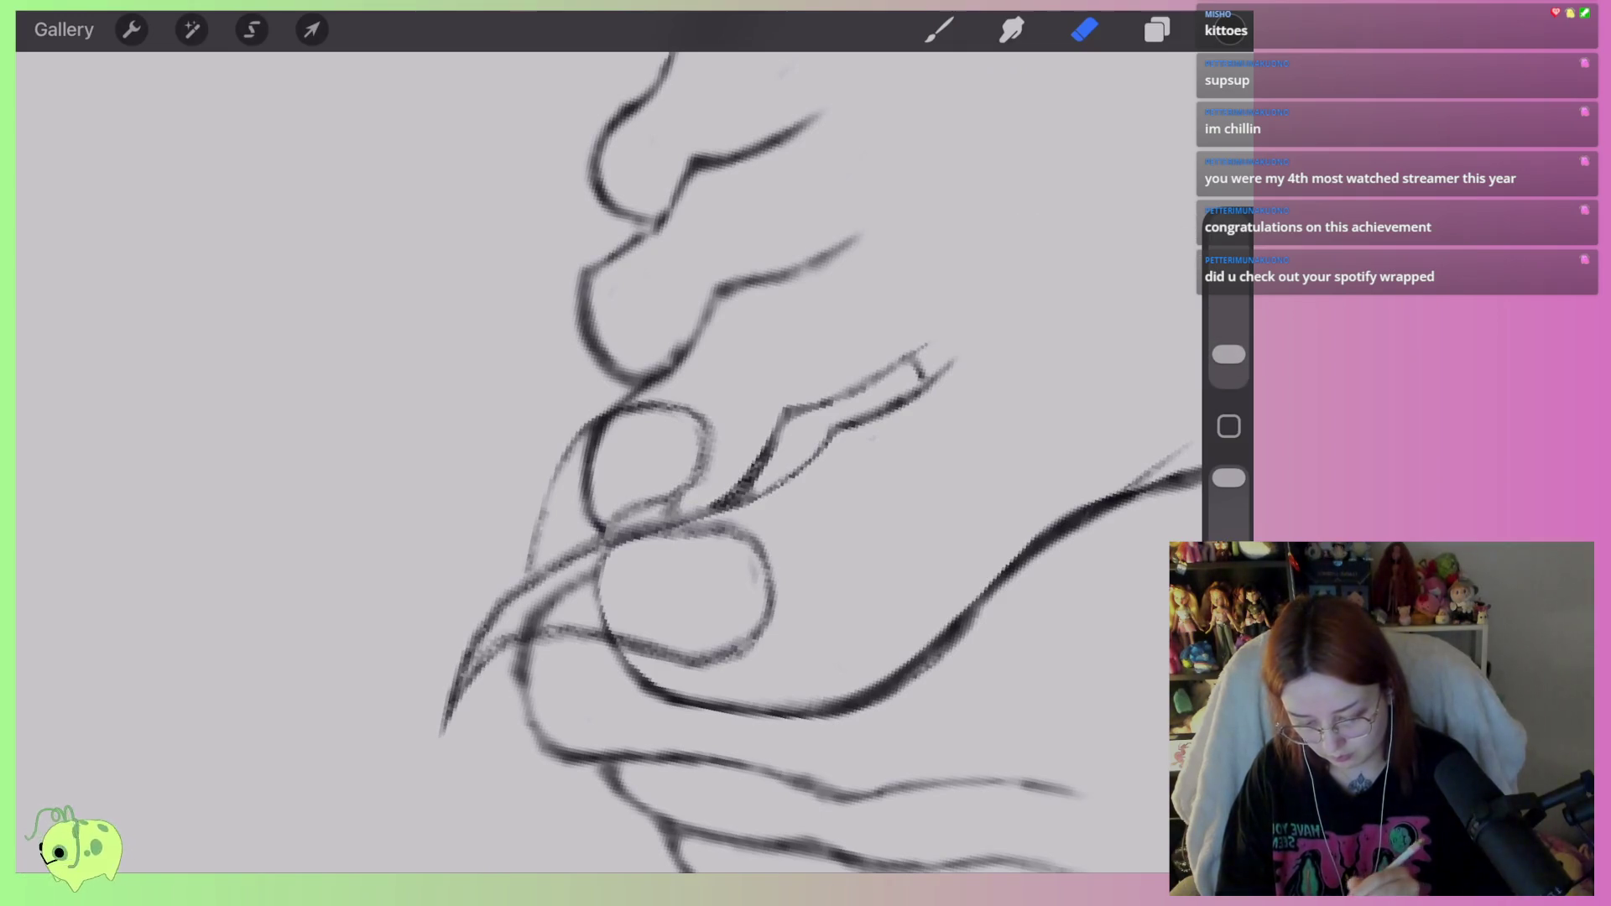
pyautogui.moveTo(637, 524)
pyautogui.mouseDown()
pyautogui.moveTo(687, 494)
pyautogui.moveTo(724, 439)
pyautogui.mouseUp()
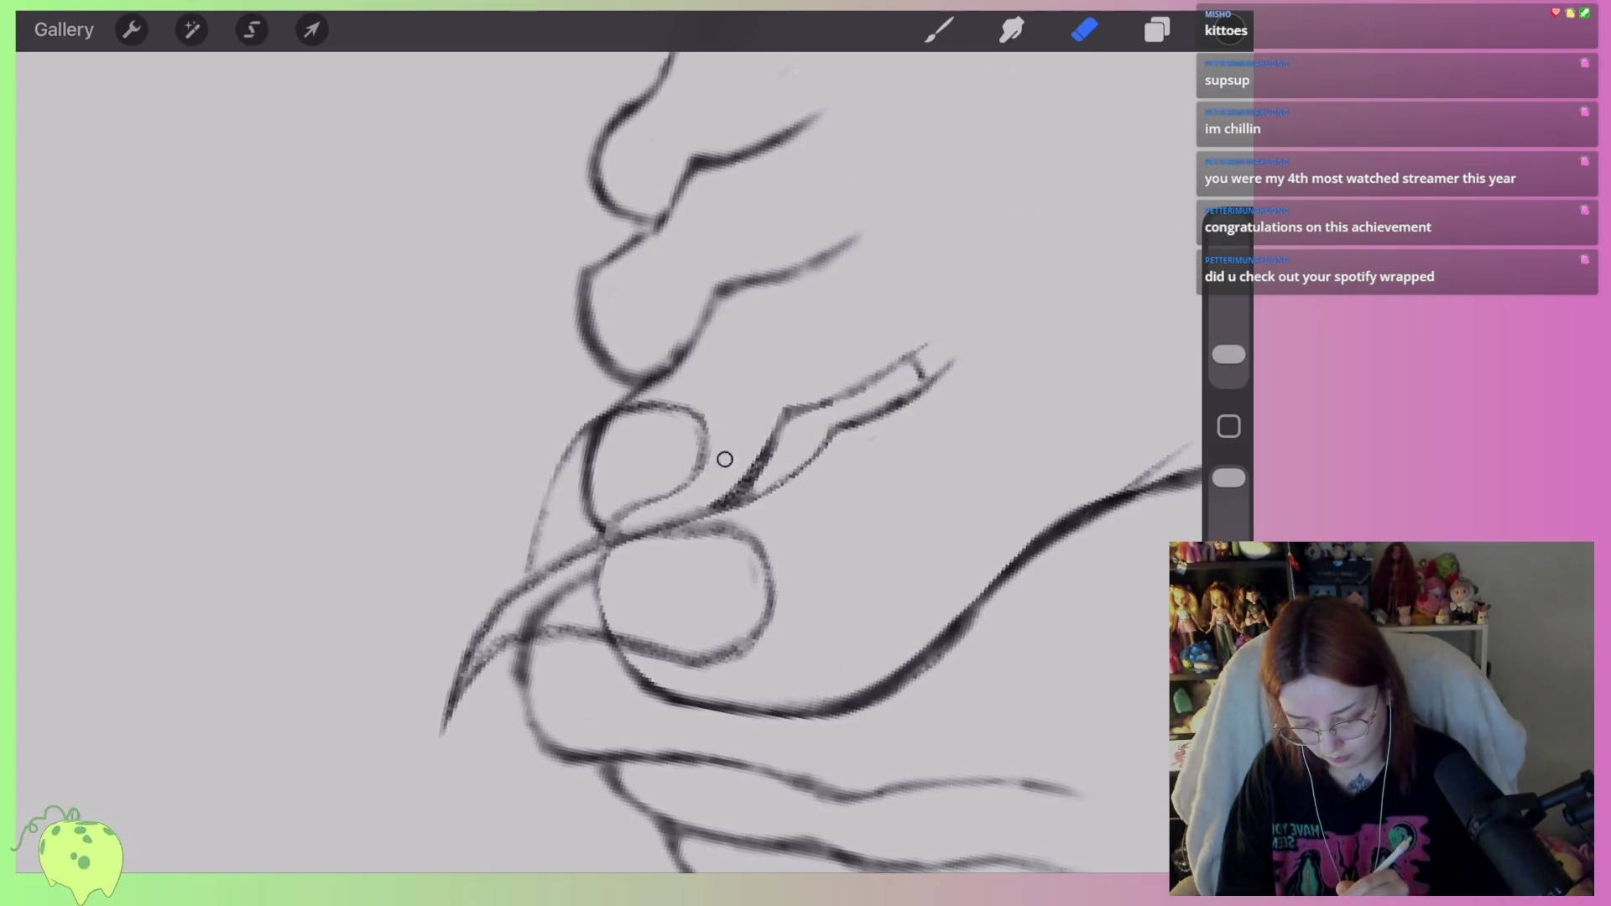
pyautogui.moveTo(734, 561)
pyautogui.mouseDown()
pyautogui.moveTo(687, 540)
pyautogui.moveTo(745, 562)
pyautogui.moveTo(548, 578)
pyautogui.moveTo(515, 605)
pyautogui.moveTo(723, 647)
pyautogui.moveTo(500, 639)
pyautogui.mouseUp()
pyautogui.scroll(-5, 638, 453)
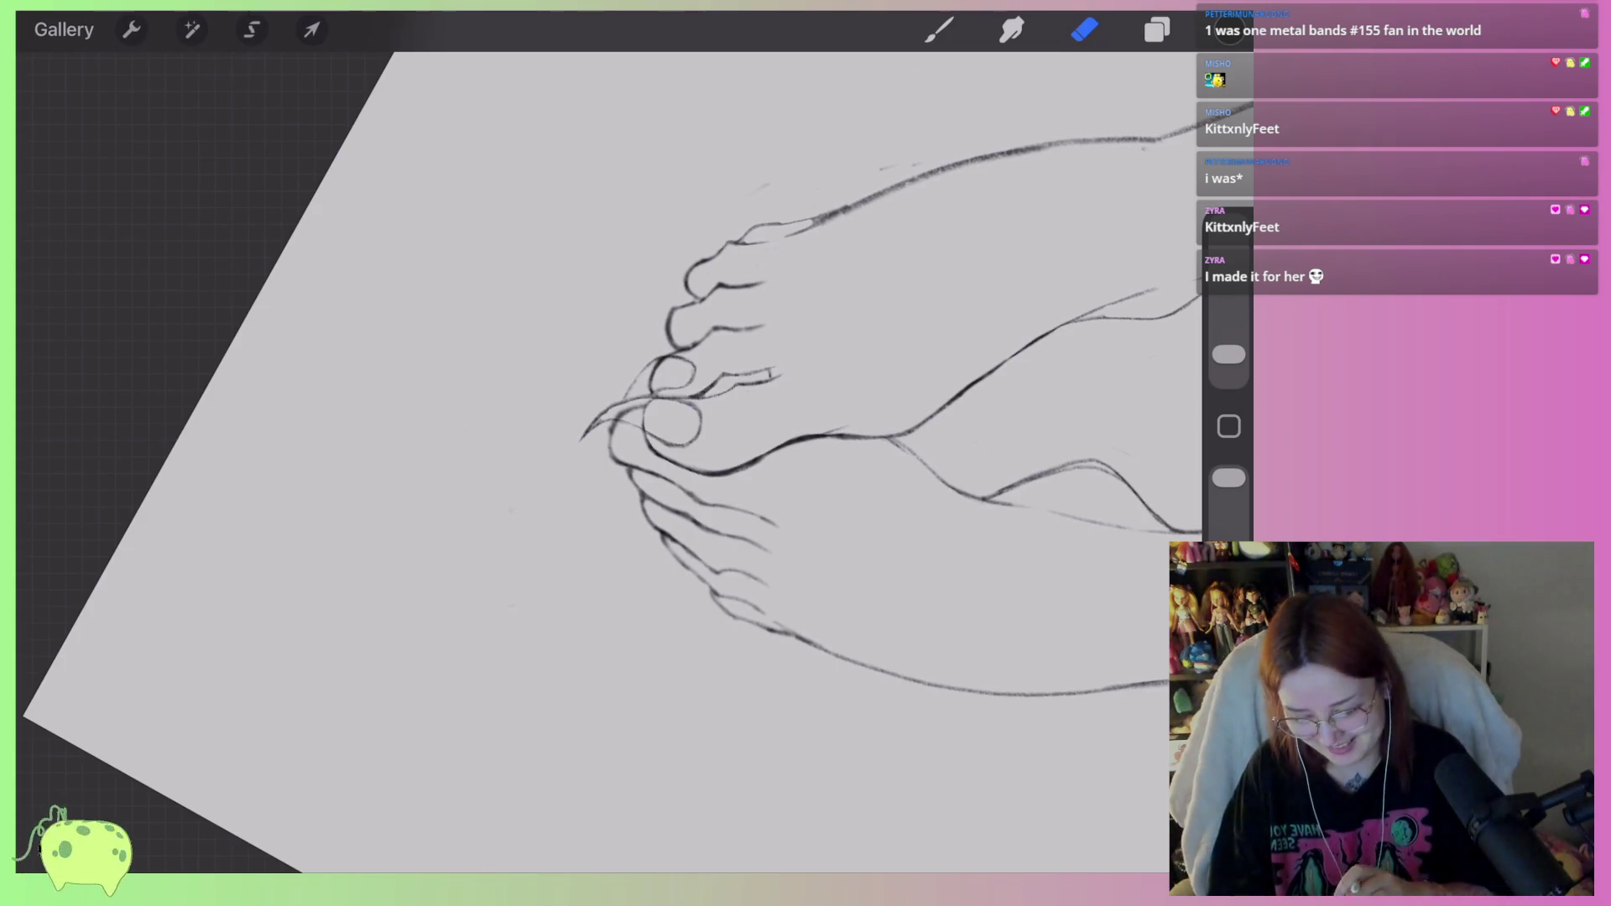
# Touch up the pencil strokes around the second toe's nail loop.
pyautogui.scroll(5, 671, 420)
pyautogui.click(939, 30)
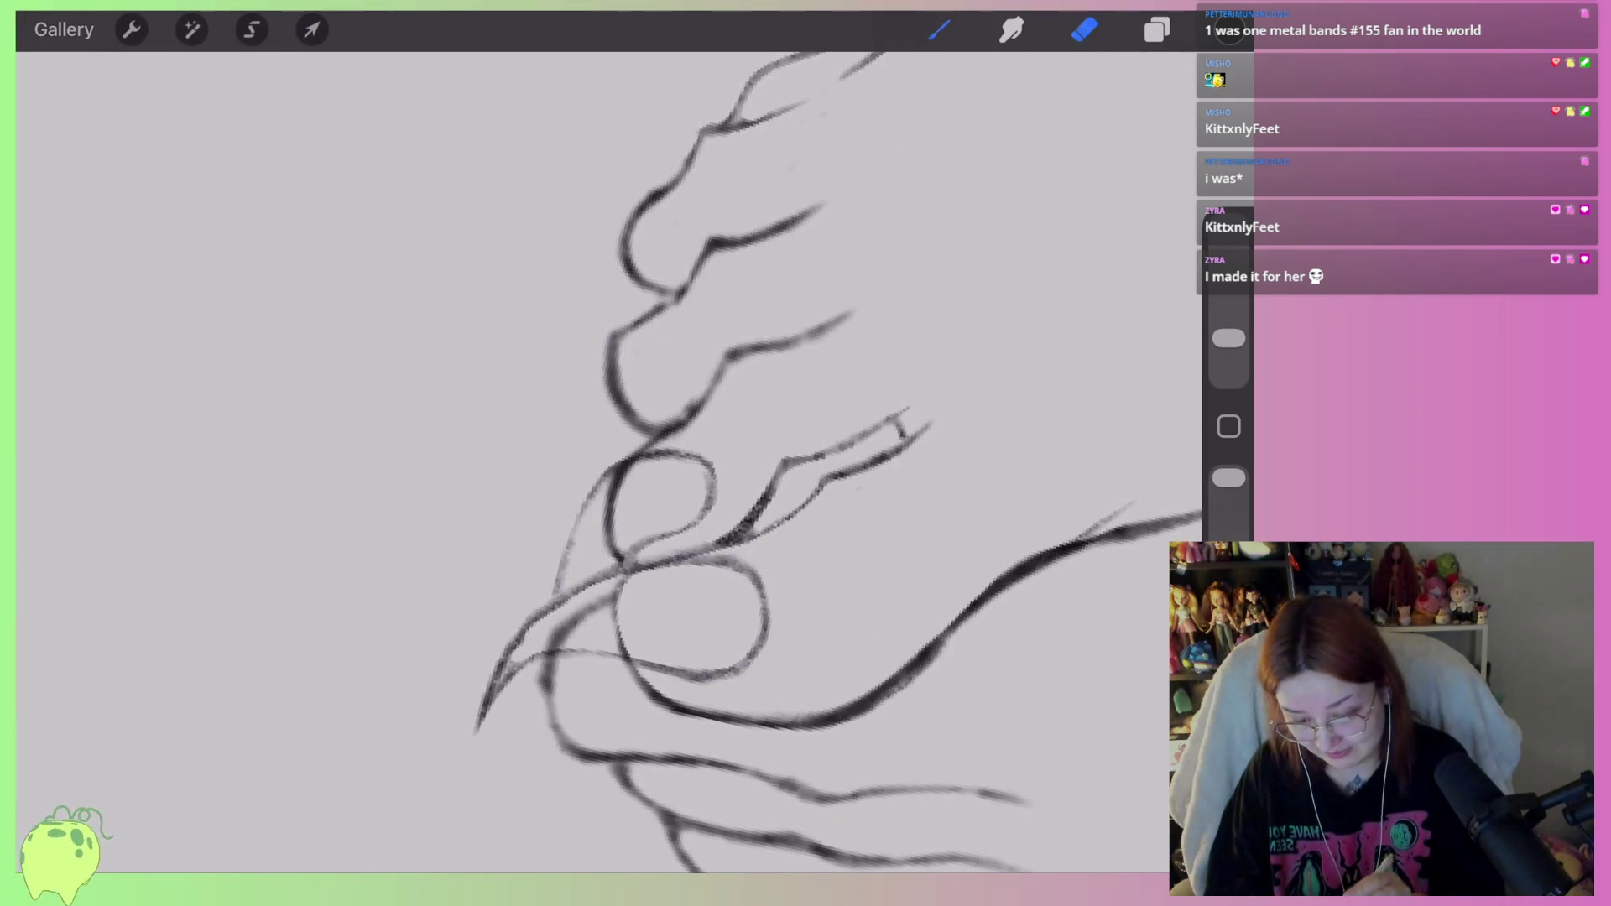
pyautogui.scroll(3, 755, 462)
pyautogui.moveTo(655, 474)
pyautogui.mouseDown()
pyautogui.moveTo(499, 604)
pyautogui.moveTo(655, 478)
pyautogui.mouseUp()
pyautogui.moveTo(542, 498); pyautogui.dragTo(679, 442)
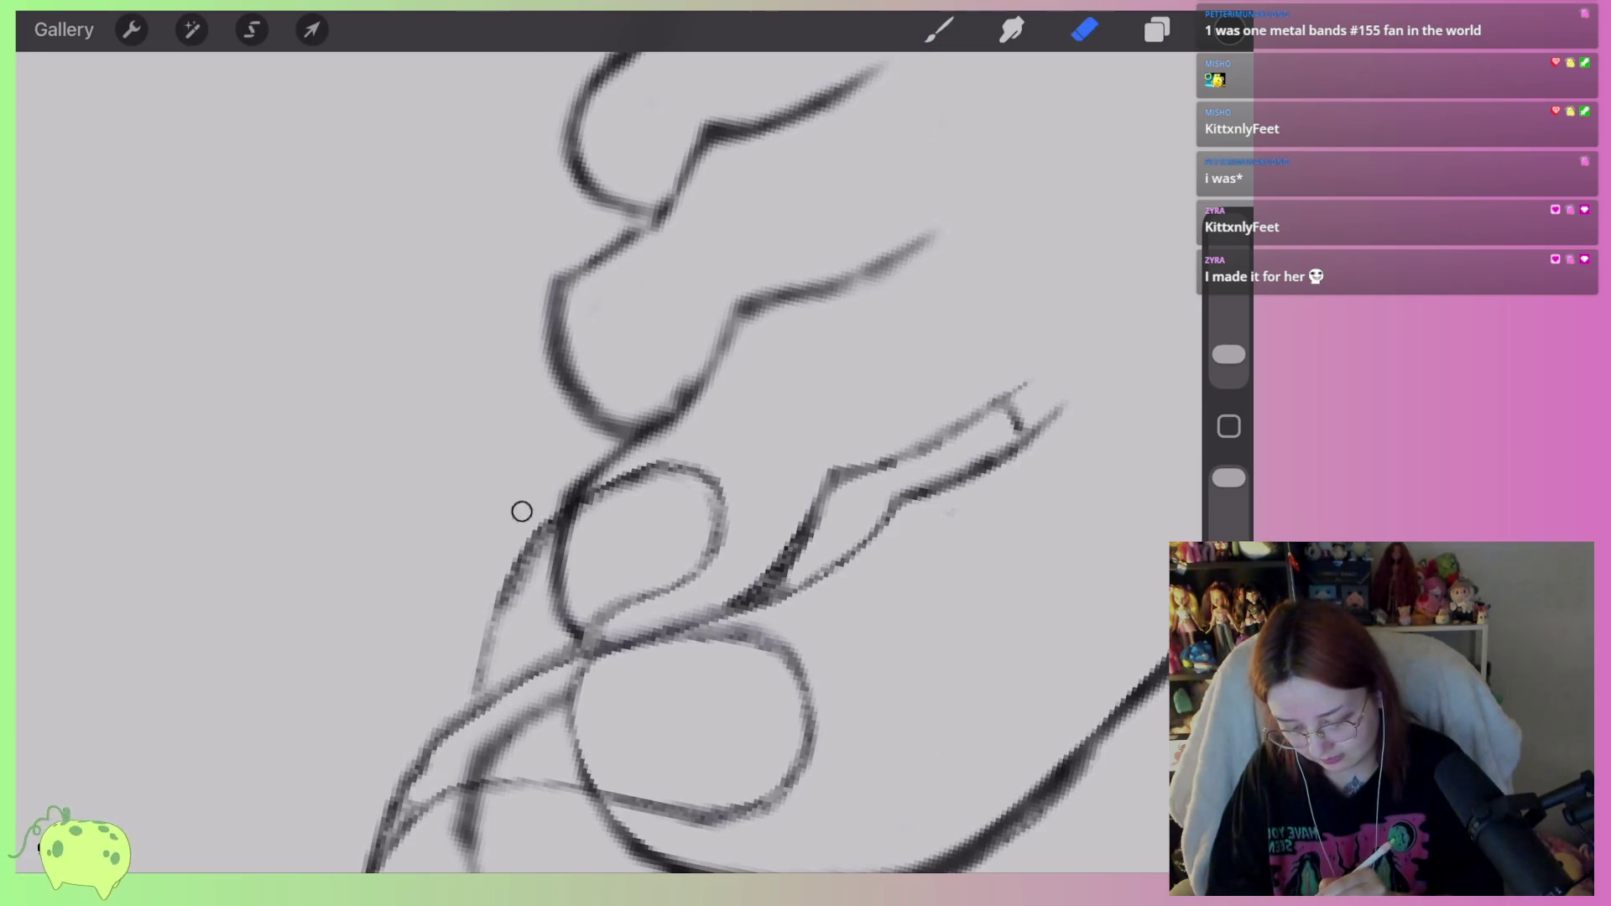
# Shade inside the nail and sketch a pointed claw curving out from it.
pyautogui.click(940, 30)
pyautogui.scroll(-3, 755, 462)
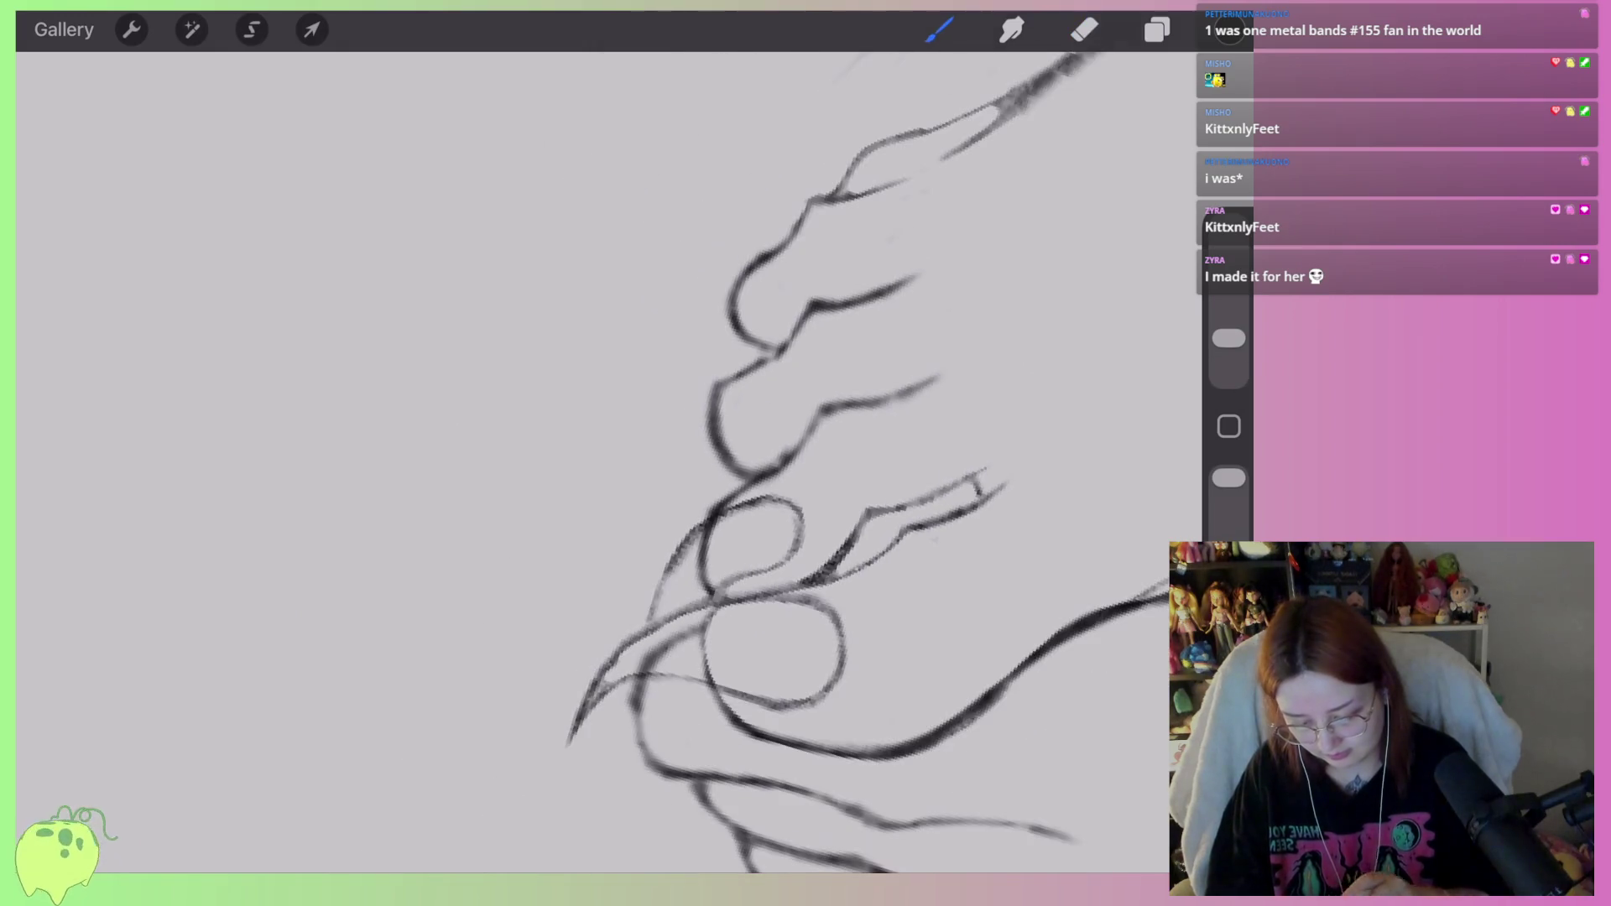
pyautogui.moveTo(758, 432)
pyautogui.mouseDown()
pyautogui.moveTo(720, 480)
pyautogui.moveTo(751, 445)
pyautogui.mouseUp()
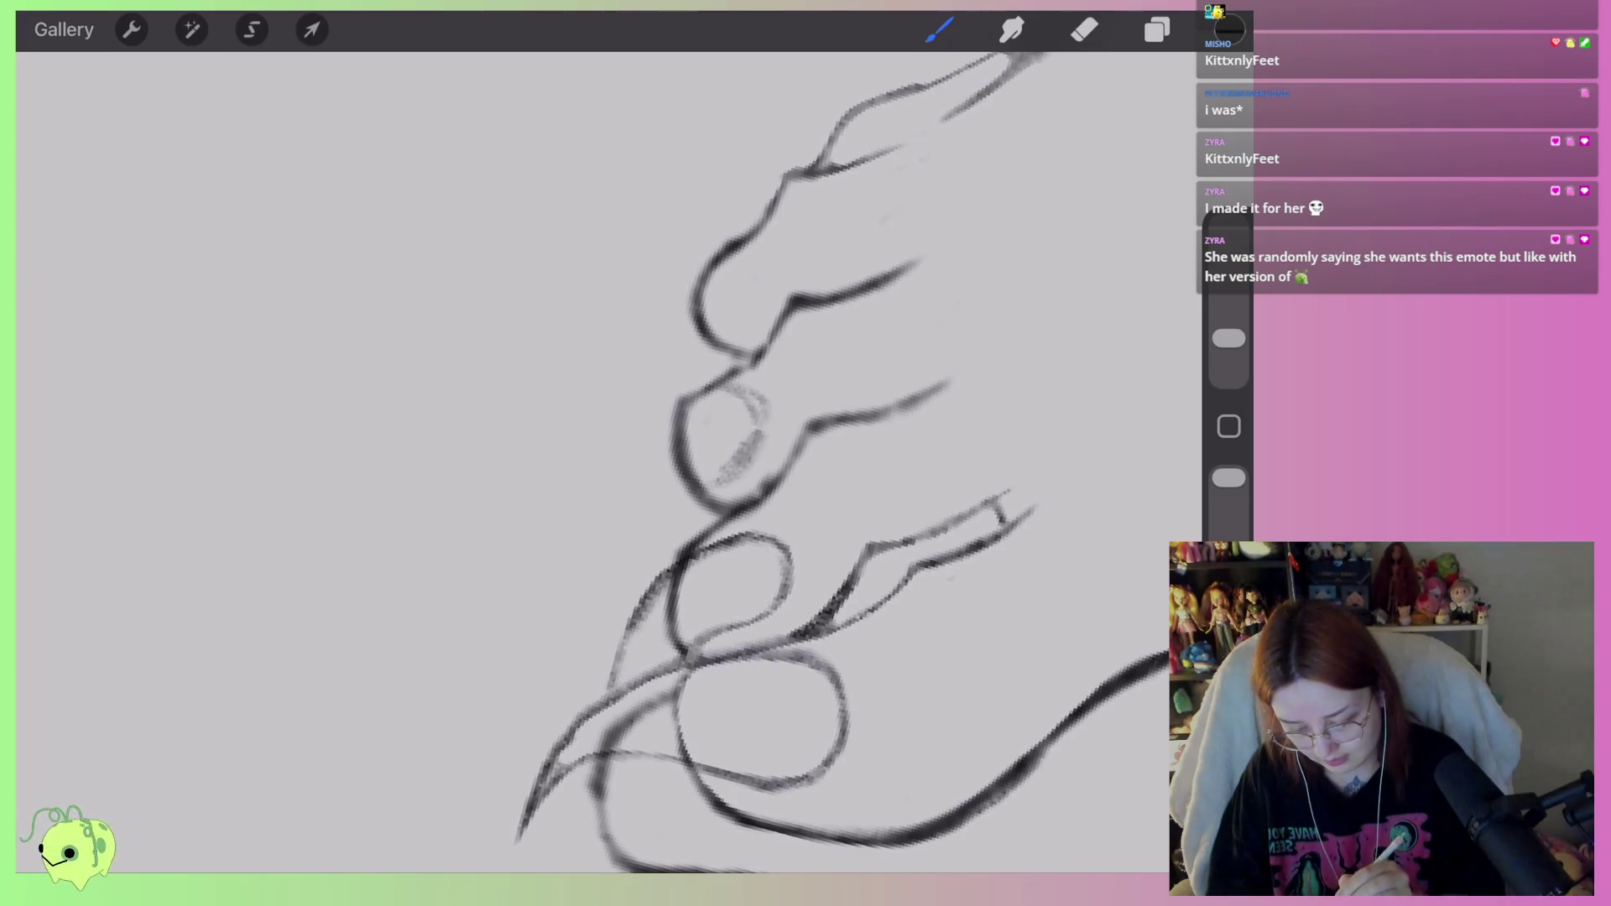
pyautogui.moveTo(690, 394)
pyautogui.mouseDown()
pyautogui.moveTo(592, 528)
pyautogui.moveTo(713, 487)
pyautogui.moveTo(747, 415)
pyautogui.moveTo(653, 407)
pyautogui.moveTo(590, 578)
pyautogui.moveTo(723, 476)
pyautogui.moveTo(612, 529)
pyautogui.moveTo(625, 539)
pyautogui.mouseUp()
# Erase the claw's fuzzy right edge into a lighter, cleaner curve.
pyautogui.click(1084, 29)
pyautogui.moveTo(758, 466); pyautogui.dragTo(743, 385)
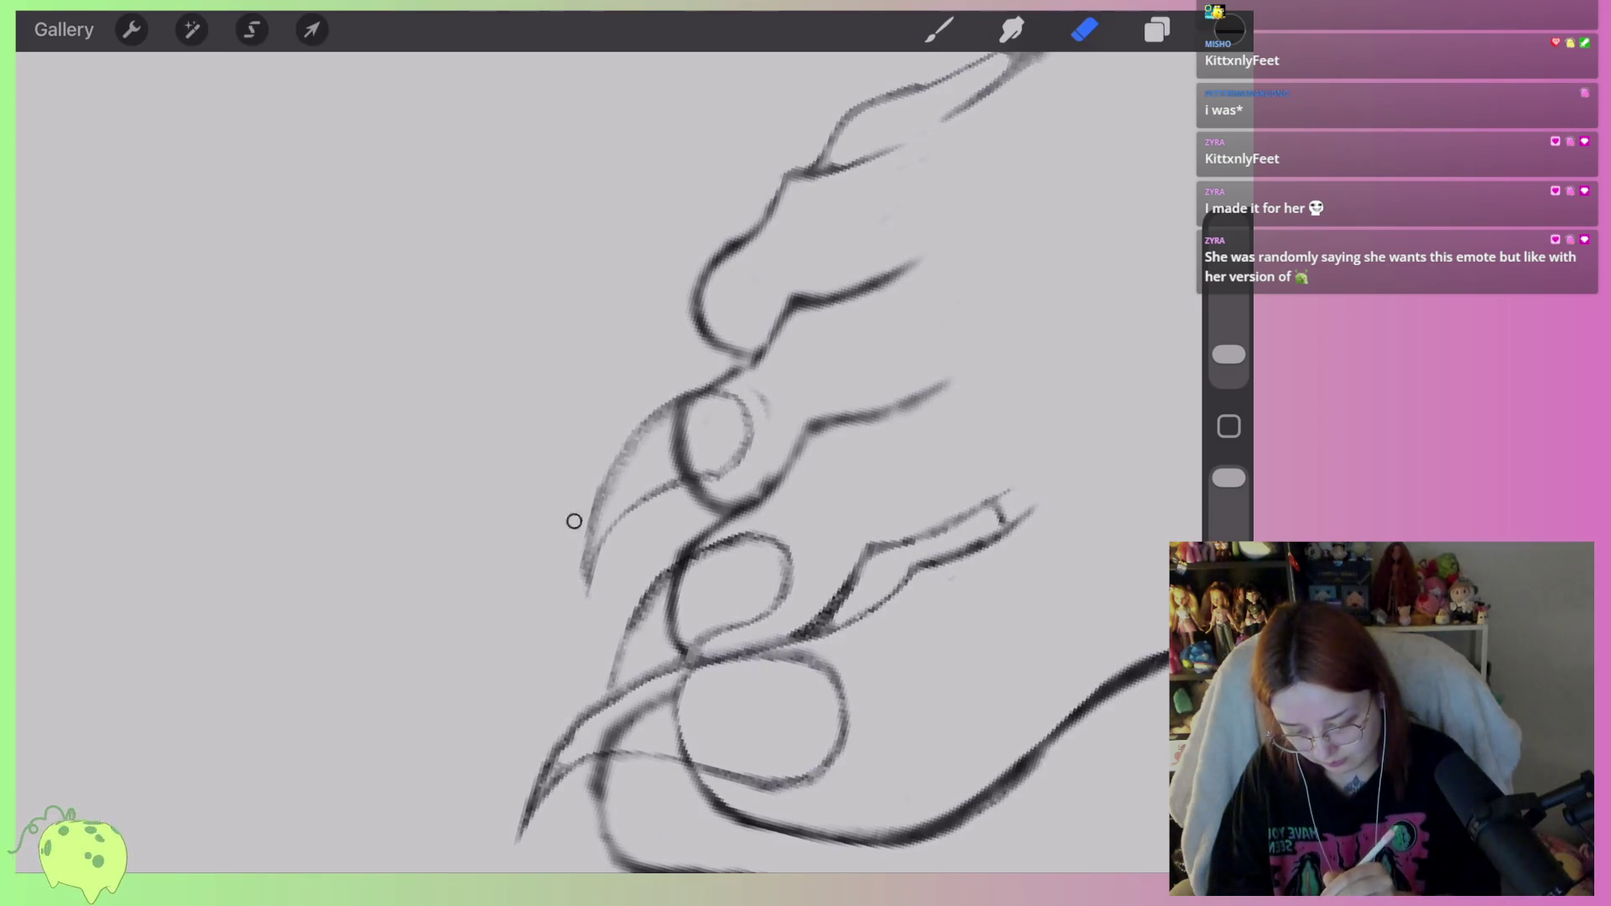
pyautogui.scroll(-5, 604, 453)
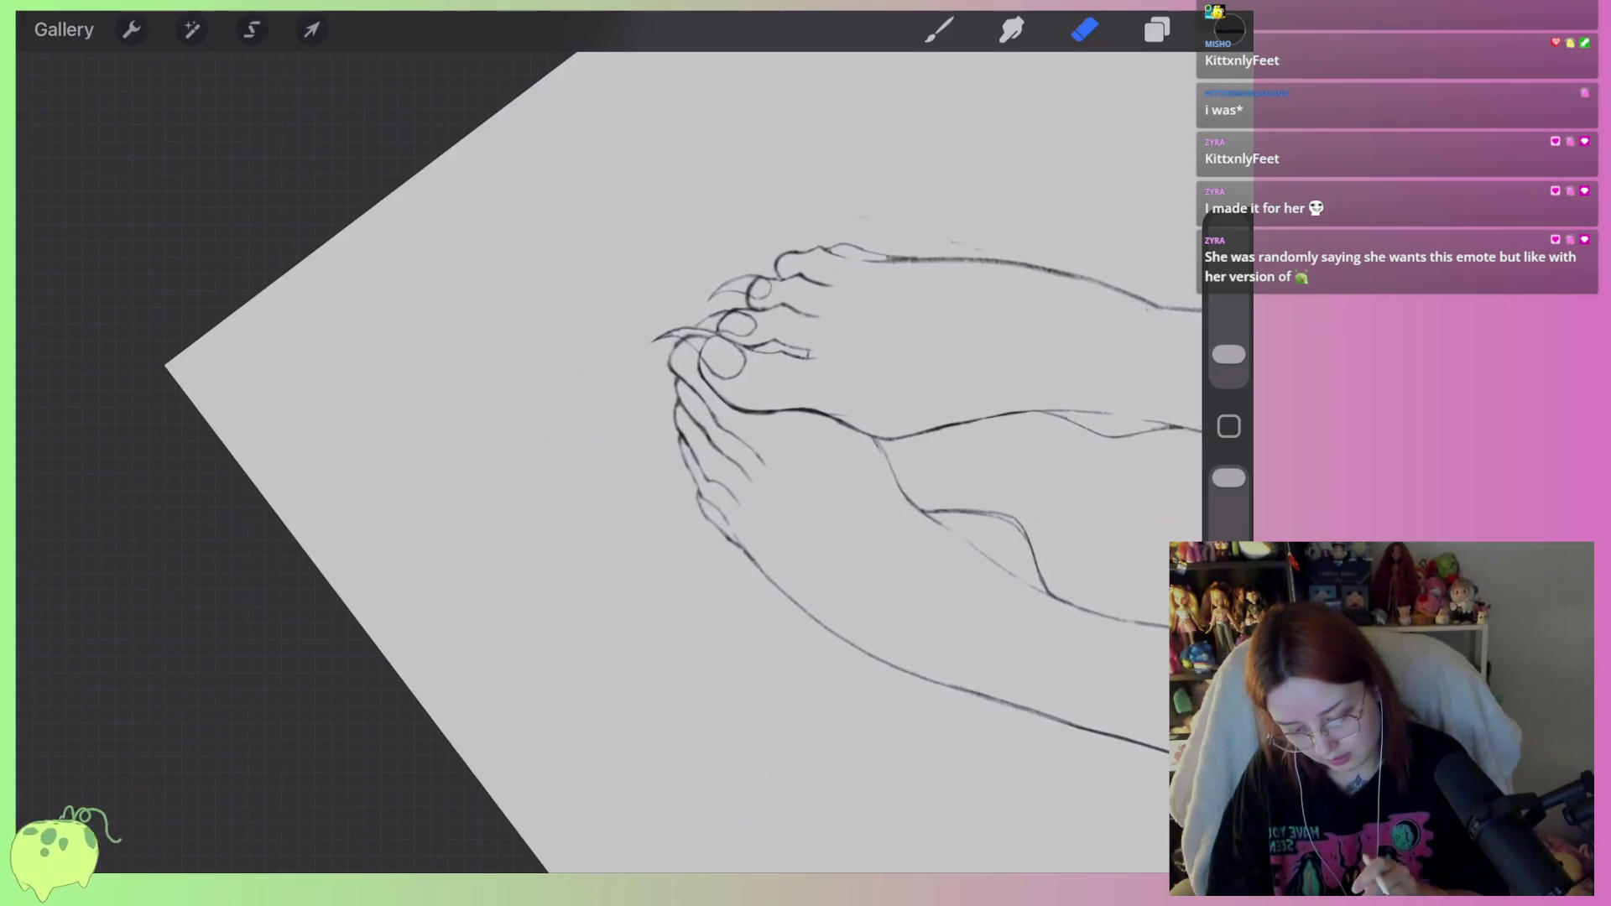
pyautogui.scroll(-3, 605, 453)
pyautogui.scroll(8, 671, 419)
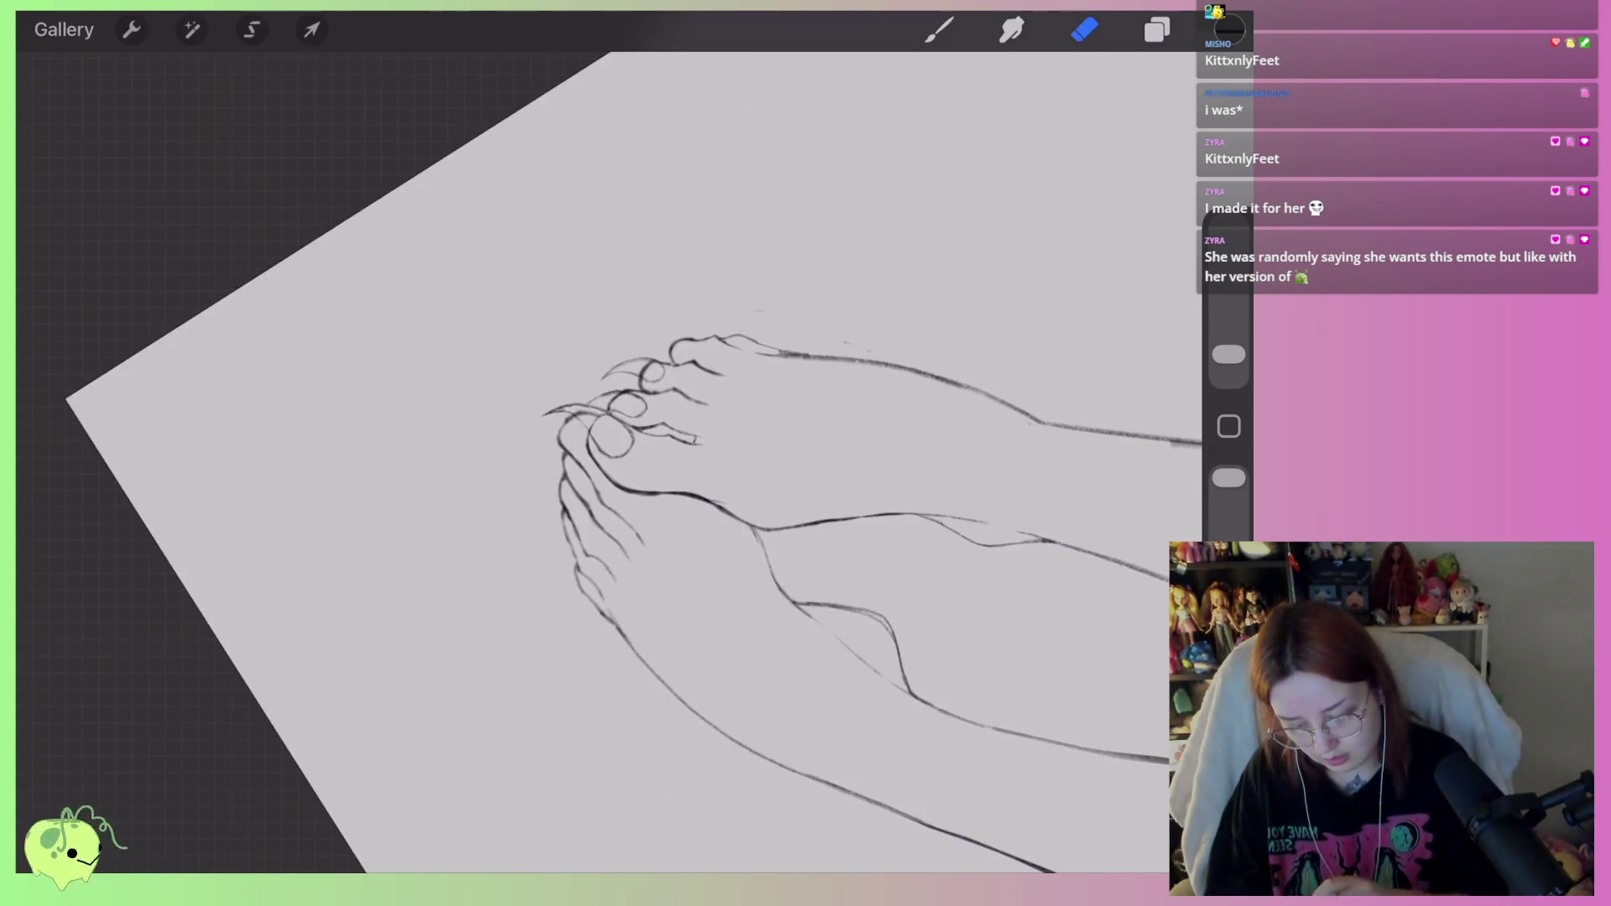
pyautogui.scroll(5, 755, 419)
pyautogui.click(252, 30)
# Lasso the second toe's claw and distort its left edge down and right.
pyautogui.moveTo(762, 318)
pyautogui.mouseDown()
pyautogui.moveTo(713, 469)
pyautogui.moveTo(453, 512)
pyautogui.moveTo(503, 336)
pyautogui.moveTo(671, 310)
pyautogui.mouseUp()
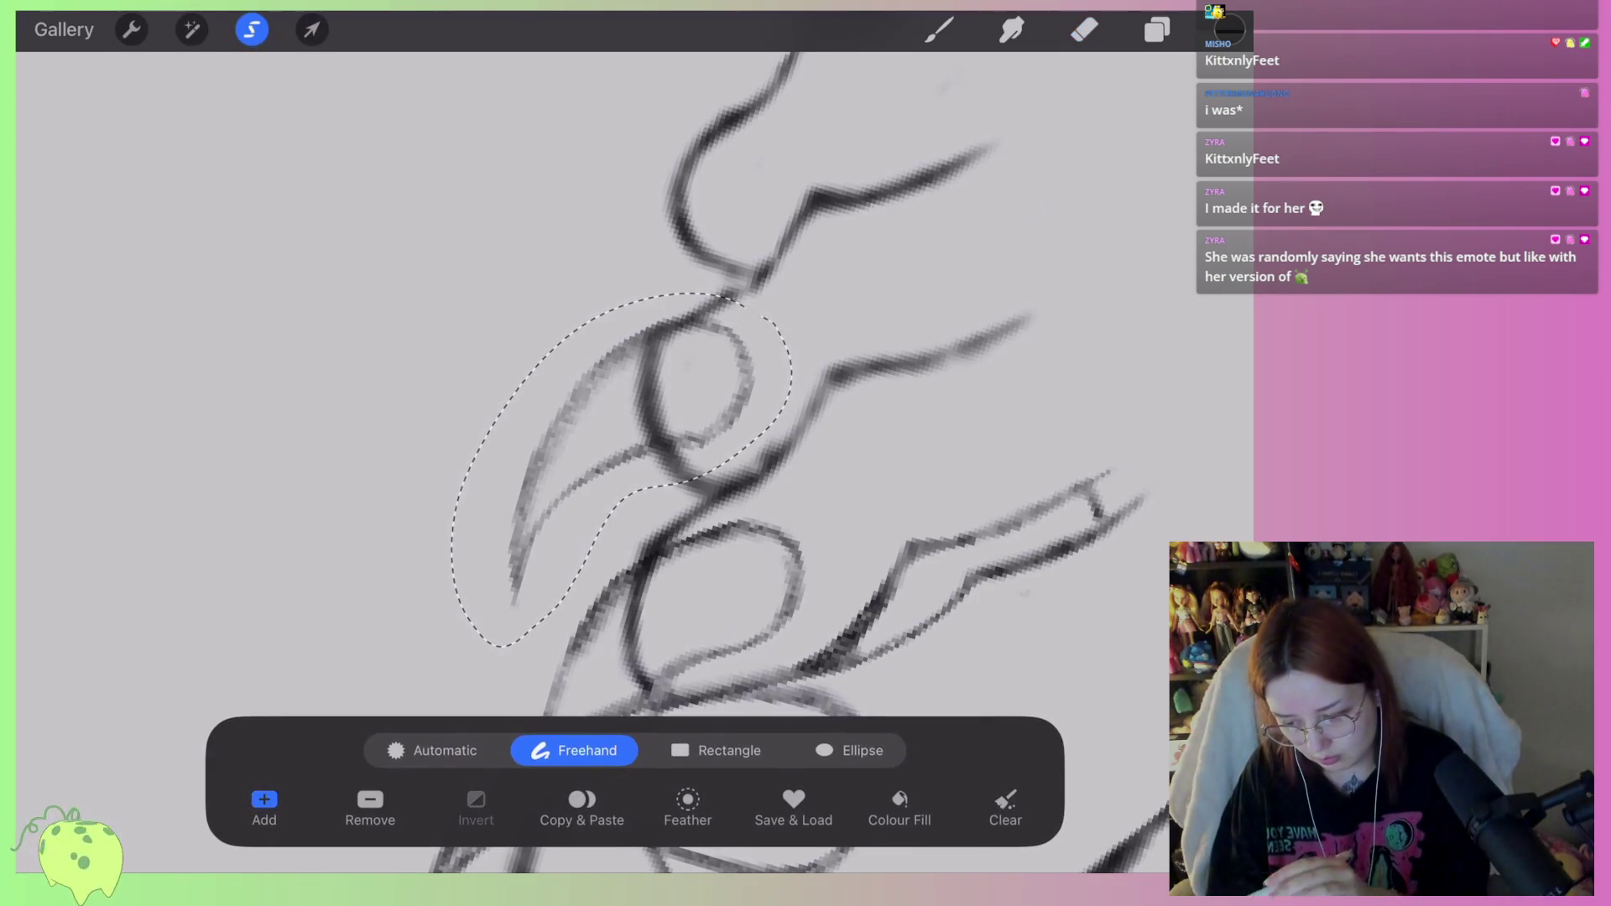
pyautogui.click(311, 30)
pyautogui.moveTo(537, 436); pyautogui.dragTo(546, 467)
pyautogui.click(1085, 29)
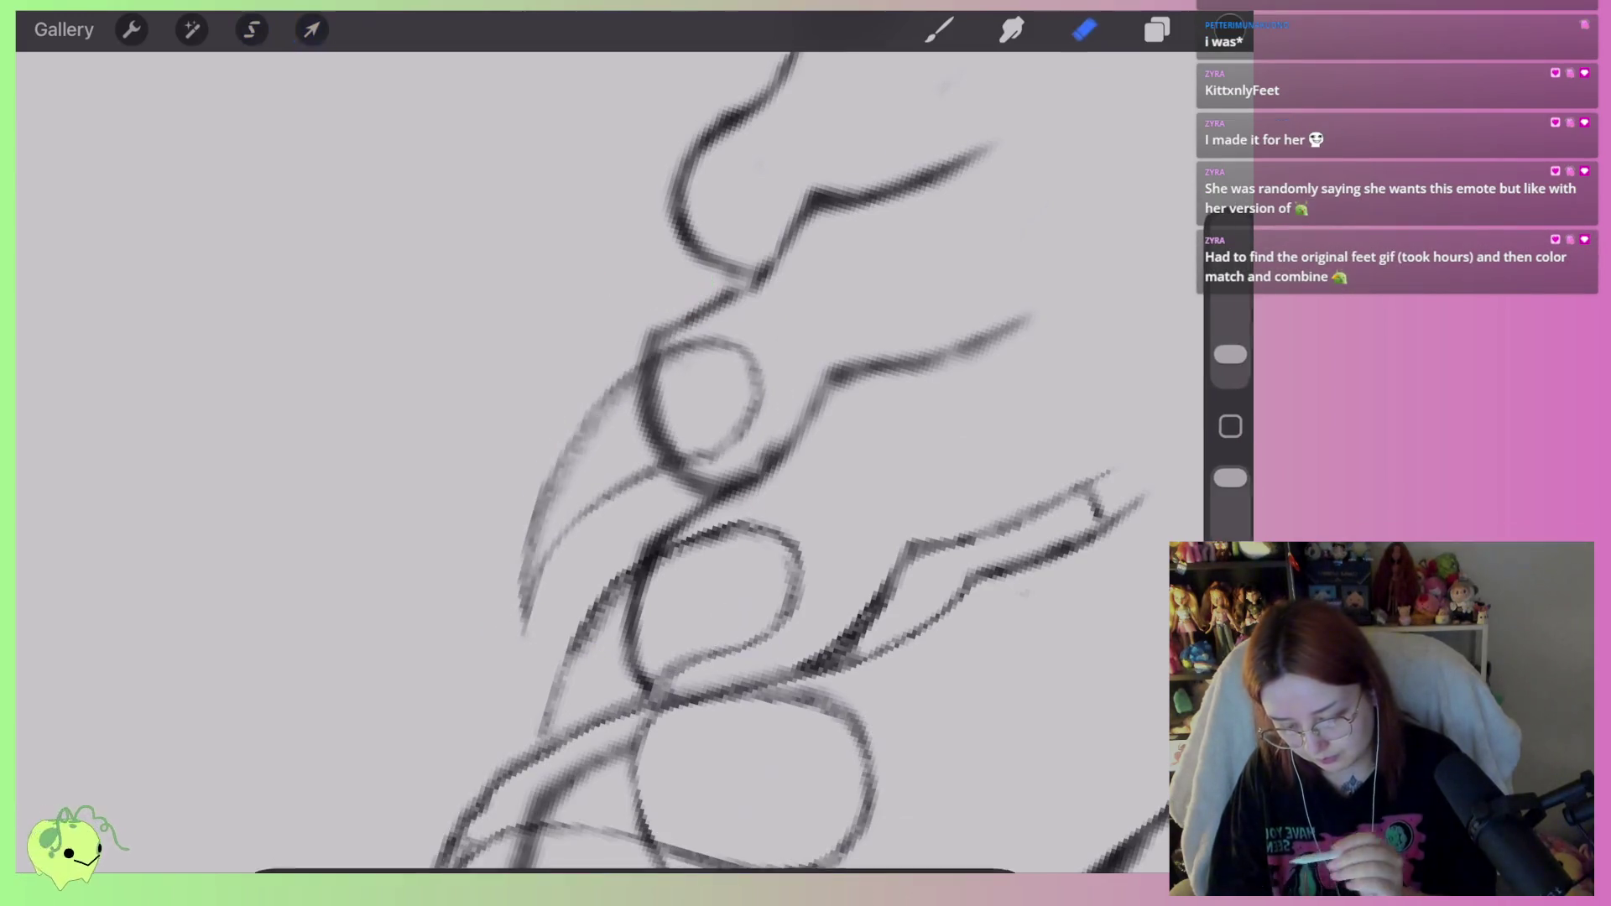
pyautogui.scroll(2, 755, 462)
pyautogui.scroll(2, 755, 462)
# Draw a nail loop with a pointed claw on the next toe, then lighten its sketchy lines.
pyautogui.press('b')
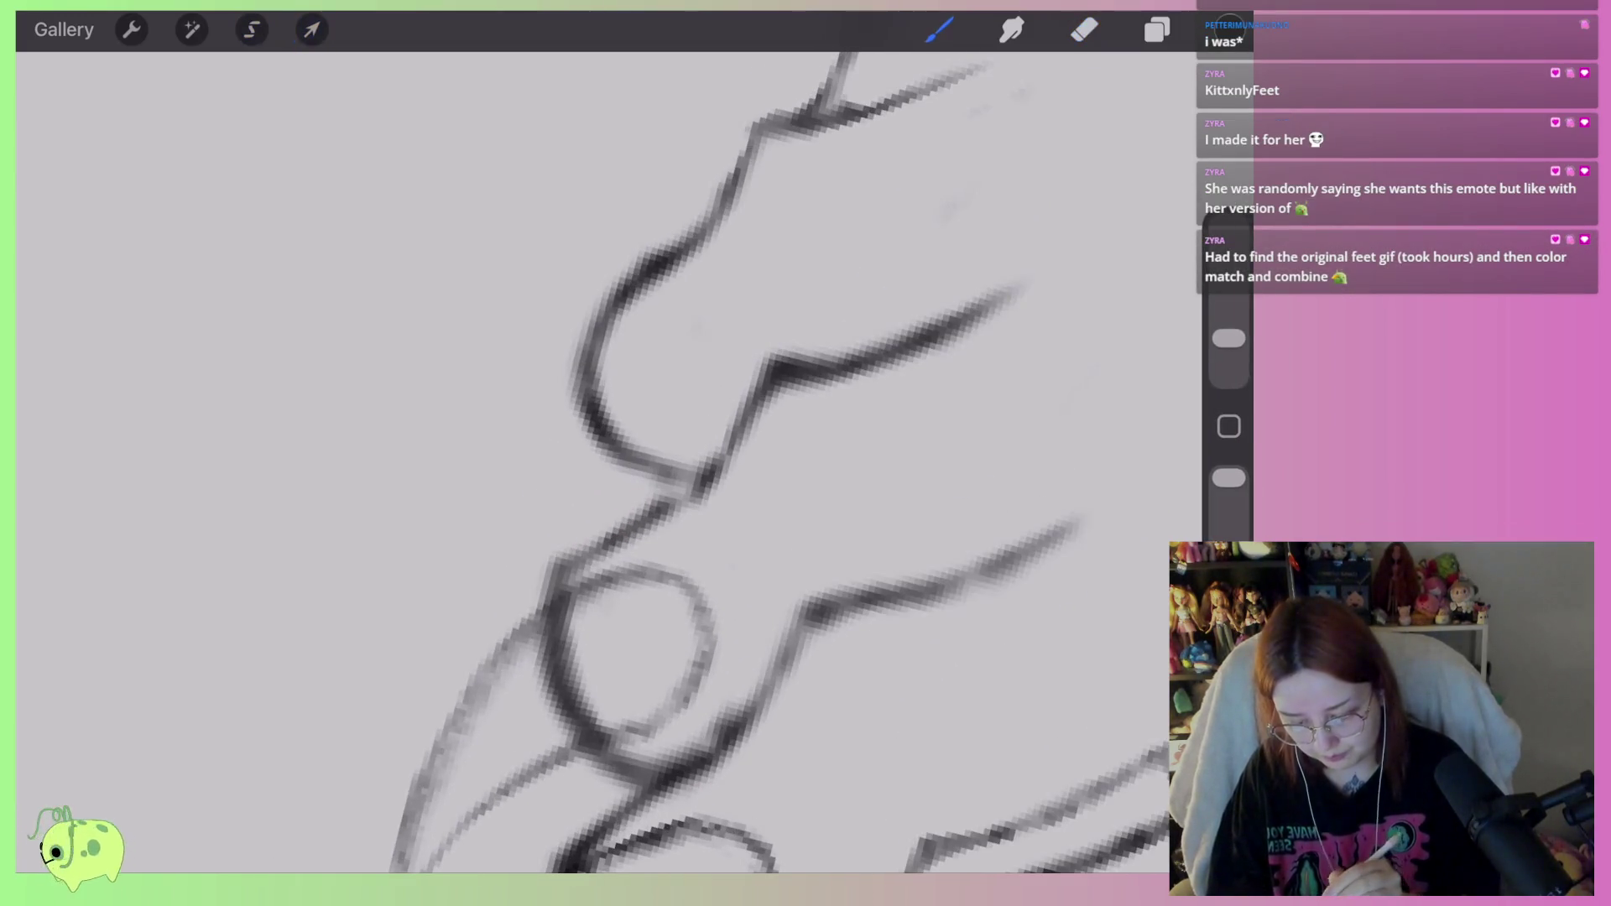
pyautogui.moveTo(642, 306)
pyautogui.mouseDown()
pyautogui.moveTo(713, 402)
pyautogui.moveTo(622, 439)
pyautogui.moveTo(542, 503)
pyautogui.moveTo(478, 629)
pyautogui.mouseUp()
pyautogui.moveTo(552, 386)
pyautogui.mouseDown()
pyautogui.moveTo(521, 436)
pyautogui.moveTo(485, 575)
pyautogui.moveTo(640, 439)
pyautogui.moveTo(640, 323)
pyautogui.moveTo(467, 532)
pyautogui.moveTo(479, 618)
pyautogui.moveTo(638, 443)
pyautogui.mouseUp()
pyautogui.press('e')
pyautogui.moveTo(647, 331)
pyautogui.mouseDown()
pyautogui.moveTo(576, 370)
pyautogui.moveTo(500, 515)
pyautogui.moveTo(705, 380)
pyautogui.moveTo(637, 336)
pyautogui.mouseUp()
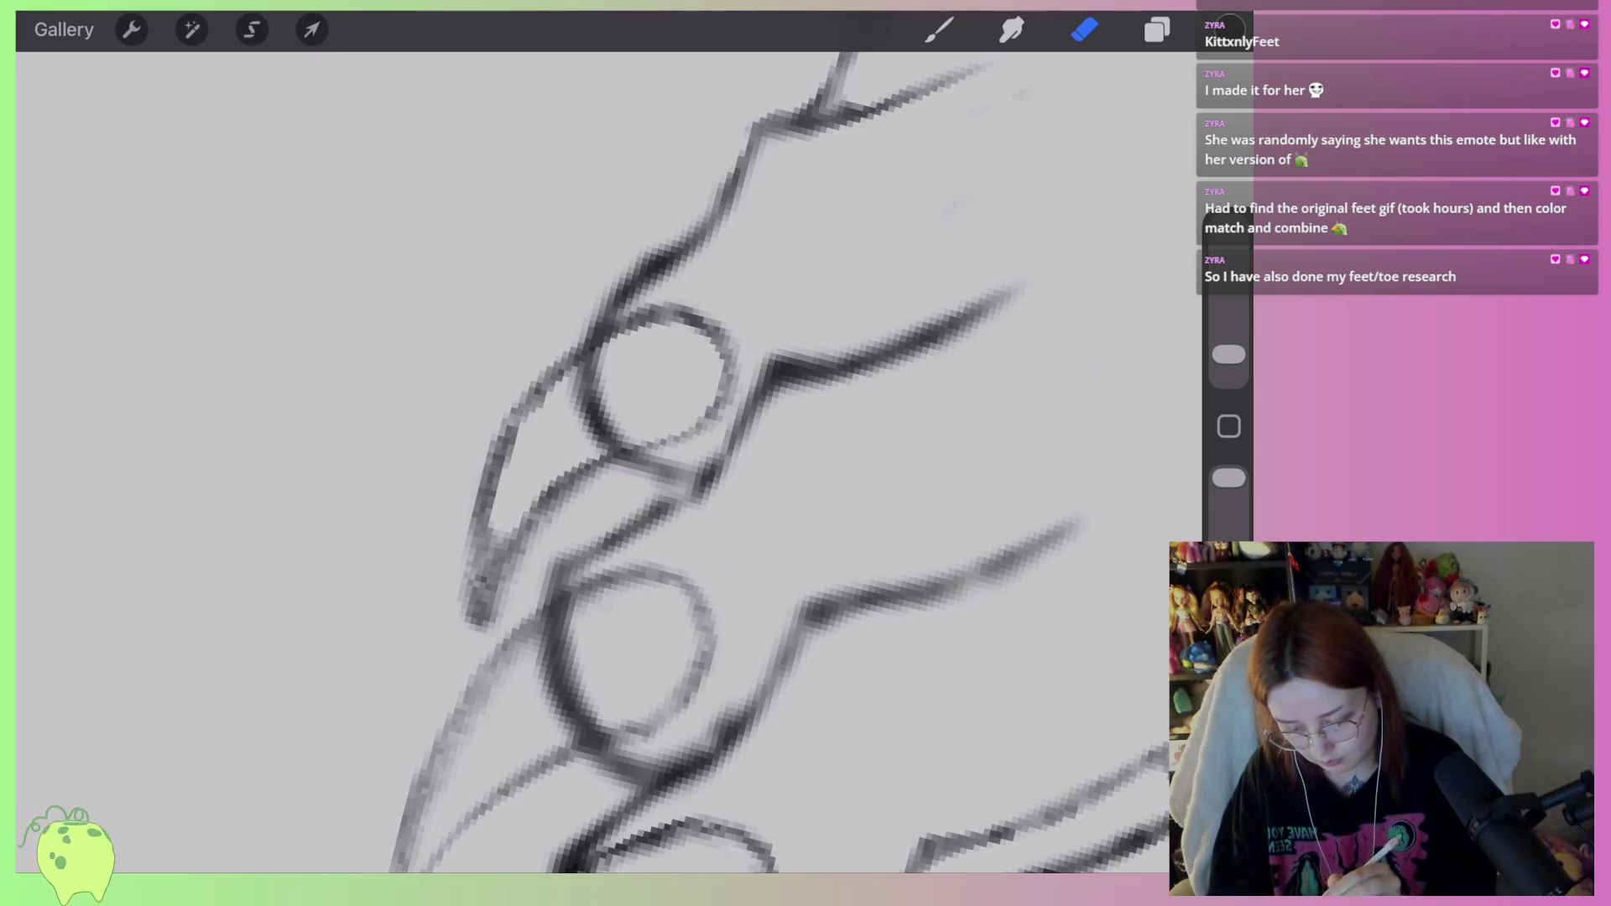
pyautogui.moveTo(471, 479)
pyautogui.mouseDown()
pyautogui.moveTo(450, 576)
pyautogui.moveTo(495, 591)
pyautogui.moveTo(645, 466)
pyautogui.mouseUp()
pyautogui.moveTo(571, 504)
pyautogui.mouseDown()
pyautogui.moveTo(731, 422)
pyautogui.moveTo(735, 369)
pyautogui.mouseUp()
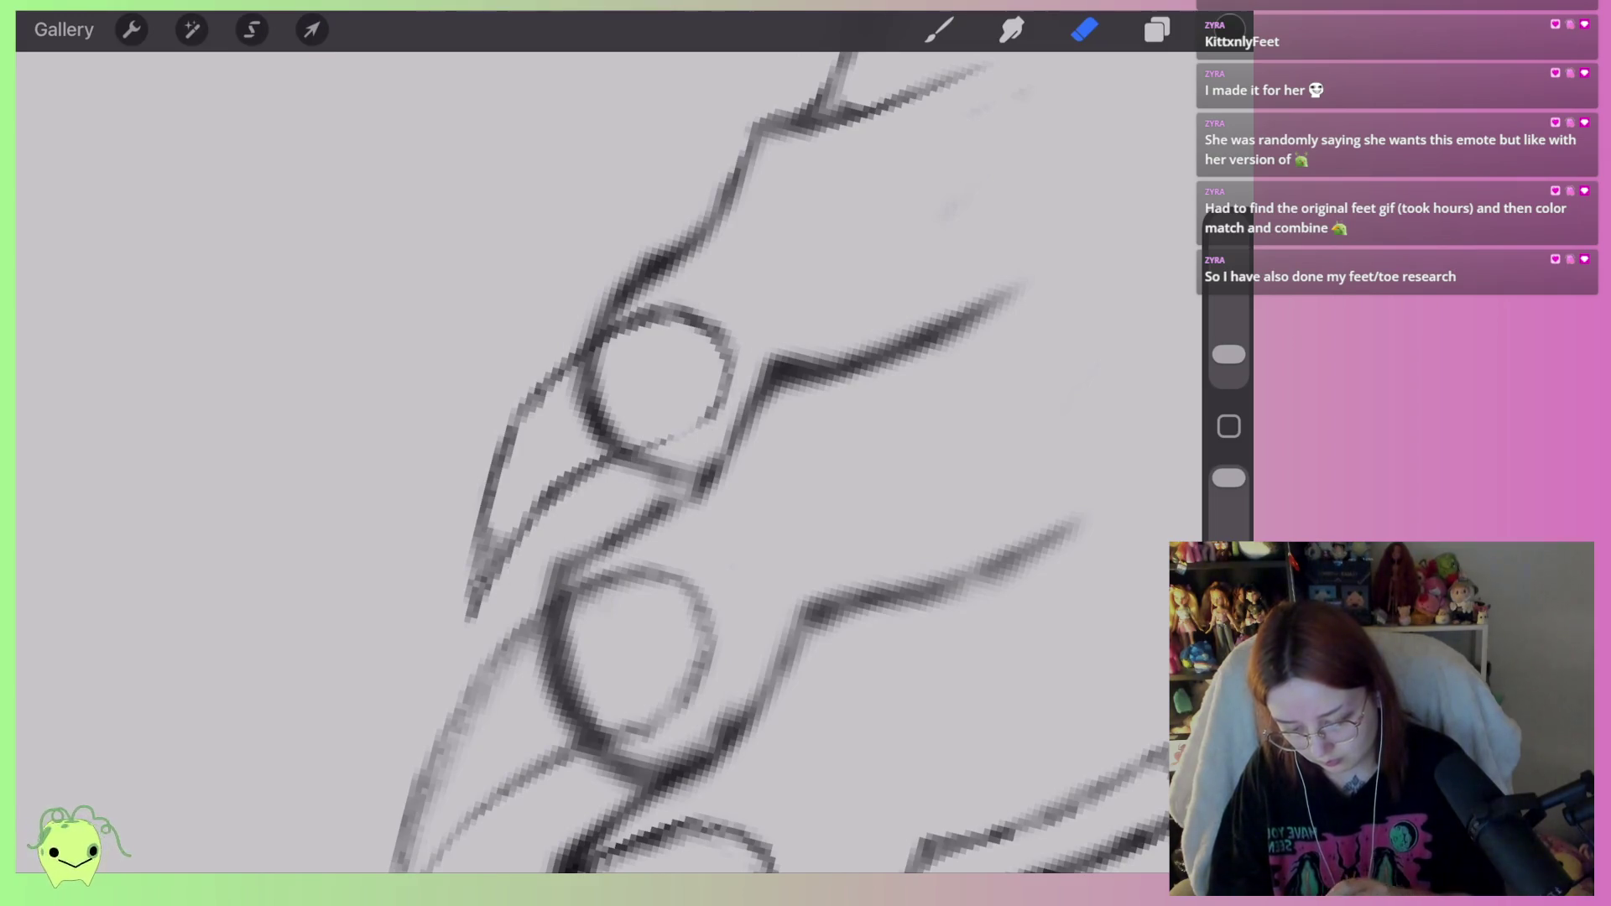
pyautogui.scroll(-5, 613, 462)
pyautogui.scroll(-5, 613, 462)
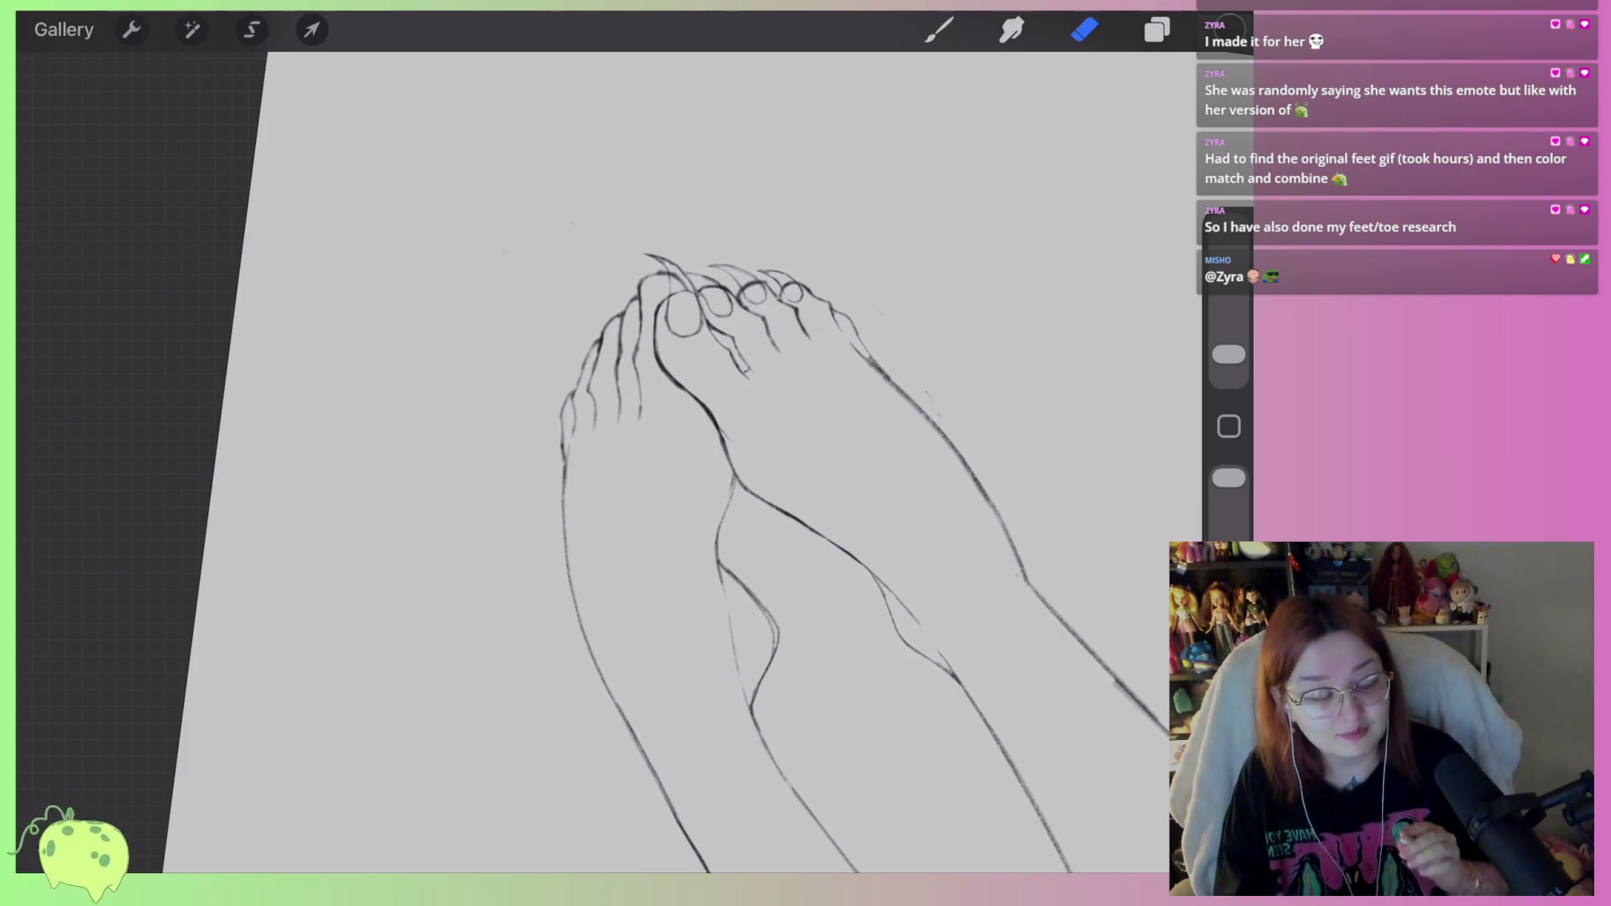
# Redraw the big toe's top curve in pencil and erase the stray toe strokes.
pyautogui.scroll(5, 714, 462)
pyautogui.press('b')
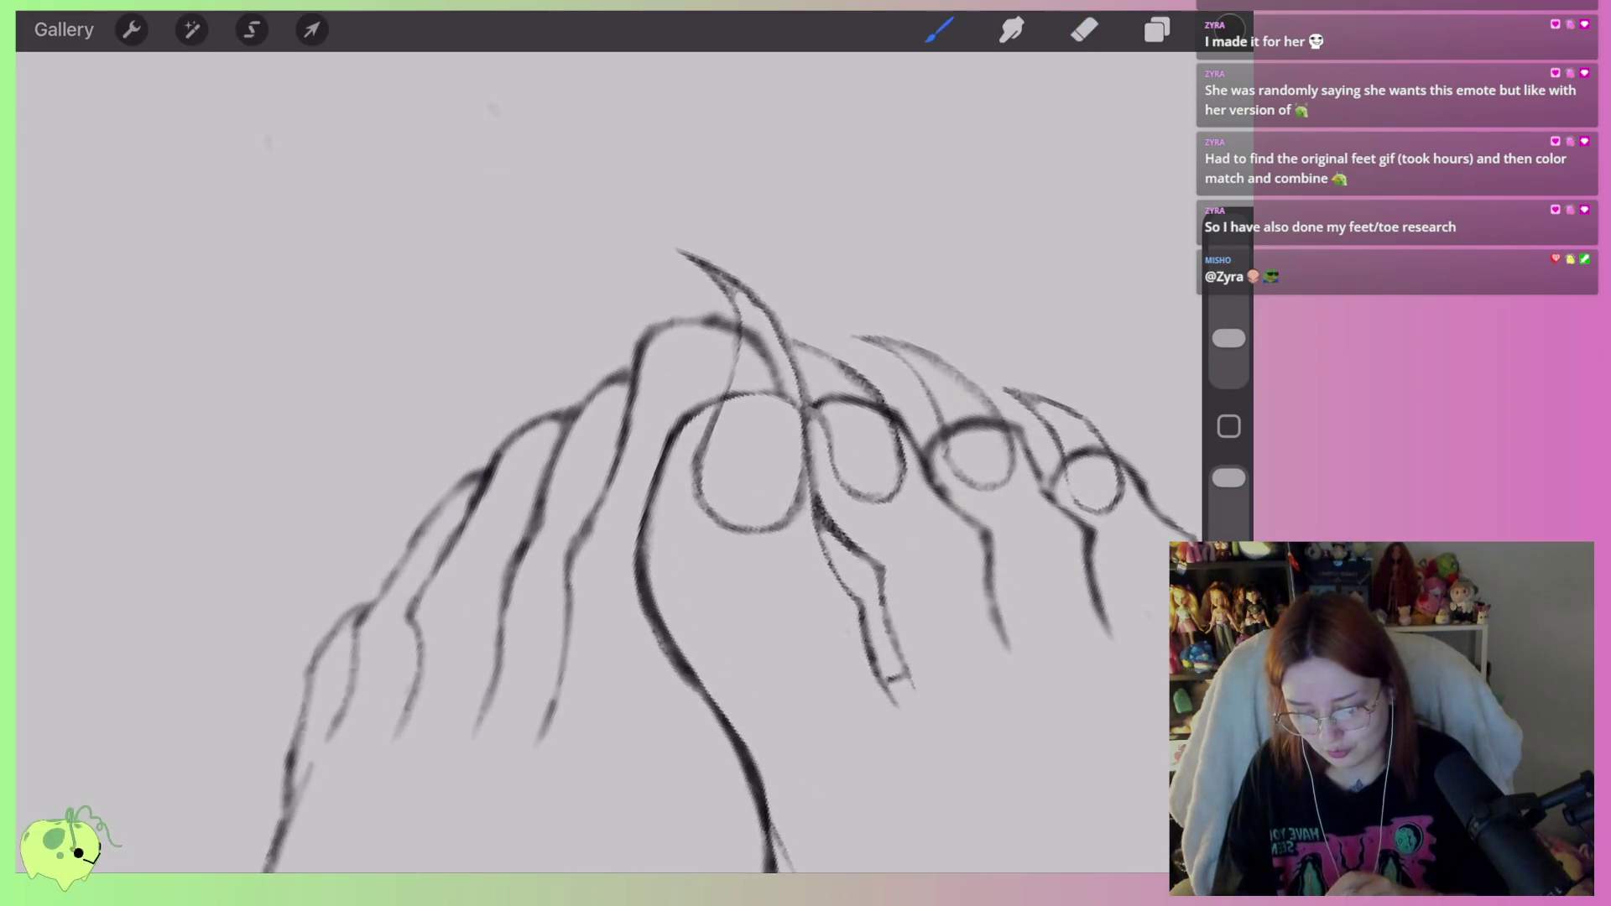
pyautogui.scroll(2, 671, 545)
pyautogui.moveTo(592, 453)
pyautogui.mouseDown()
pyautogui.moveTo(598, 300)
pyautogui.moveTo(666, 209)
pyautogui.moveTo(797, 157)
pyautogui.mouseUp()
pyautogui.hscroll(2, 587, 545)
pyautogui.moveTo(709, 251)
pyautogui.mouseDown()
pyautogui.moveTo(715, 403)
pyautogui.moveTo(692, 190)
pyautogui.moveTo(598, 448)
pyautogui.mouseUp()
pyautogui.click(1084, 29)
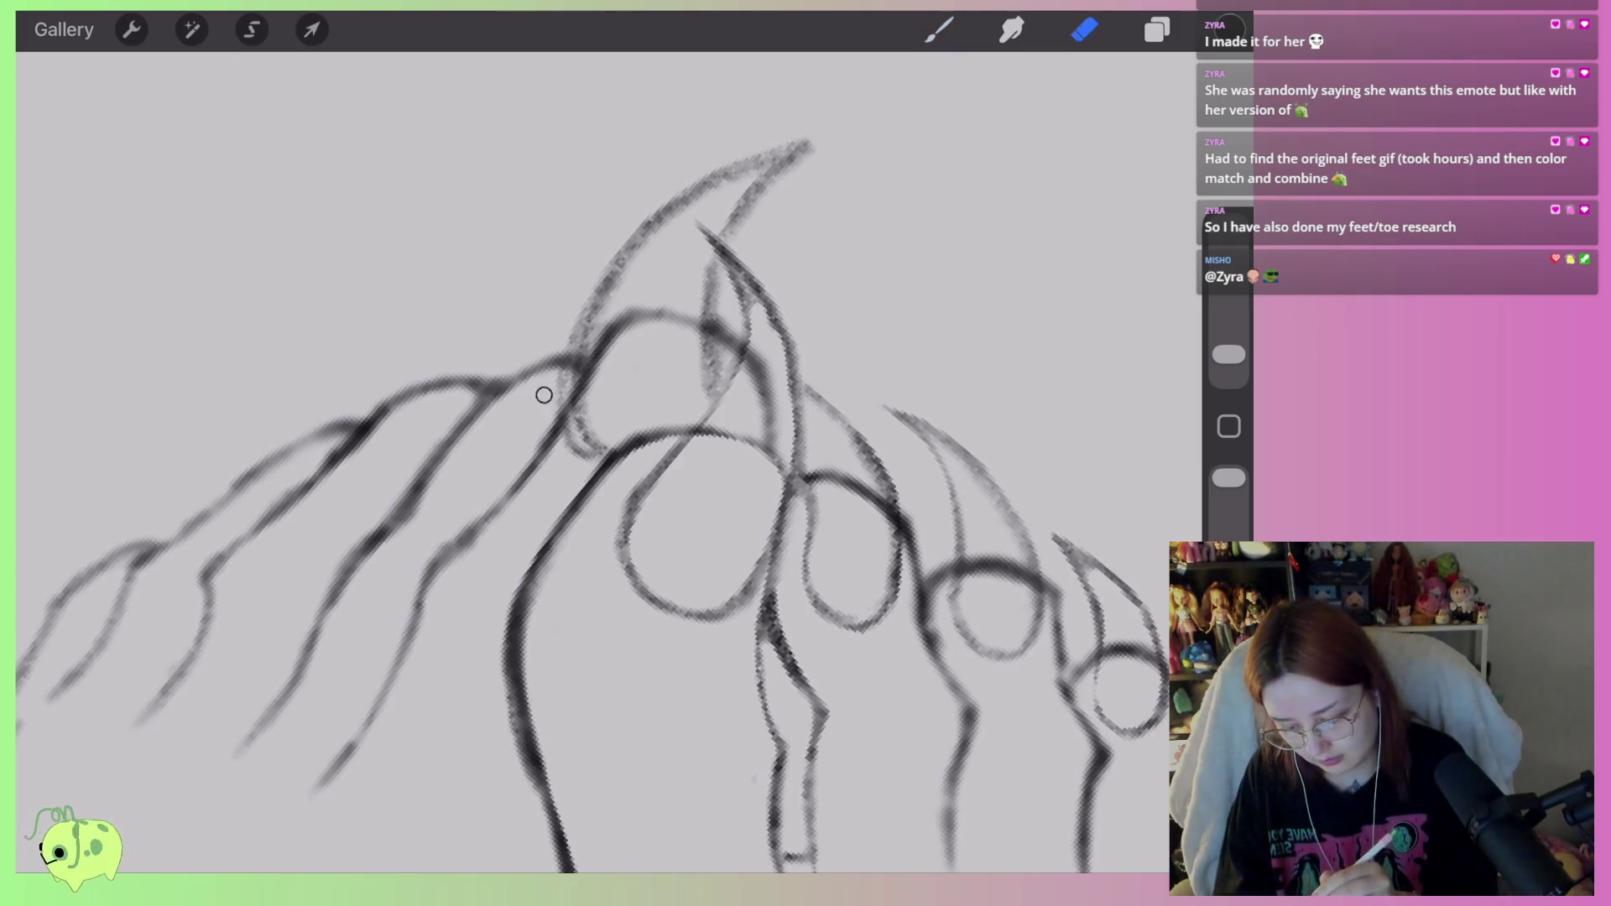
pyautogui.moveTo(595, 466)
pyautogui.mouseDown()
pyautogui.moveTo(574, 327)
pyautogui.moveTo(806, 145)
pyautogui.mouseUp()
pyautogui.moveTo(723, 281)
pyautogui.mouseDown()
pyautogui.moveTo(719, 360)
pyautogui.moveTo(713, 261)
pyautogui.mouseUp()
pyautogui.scroll(-3, 592, 508)
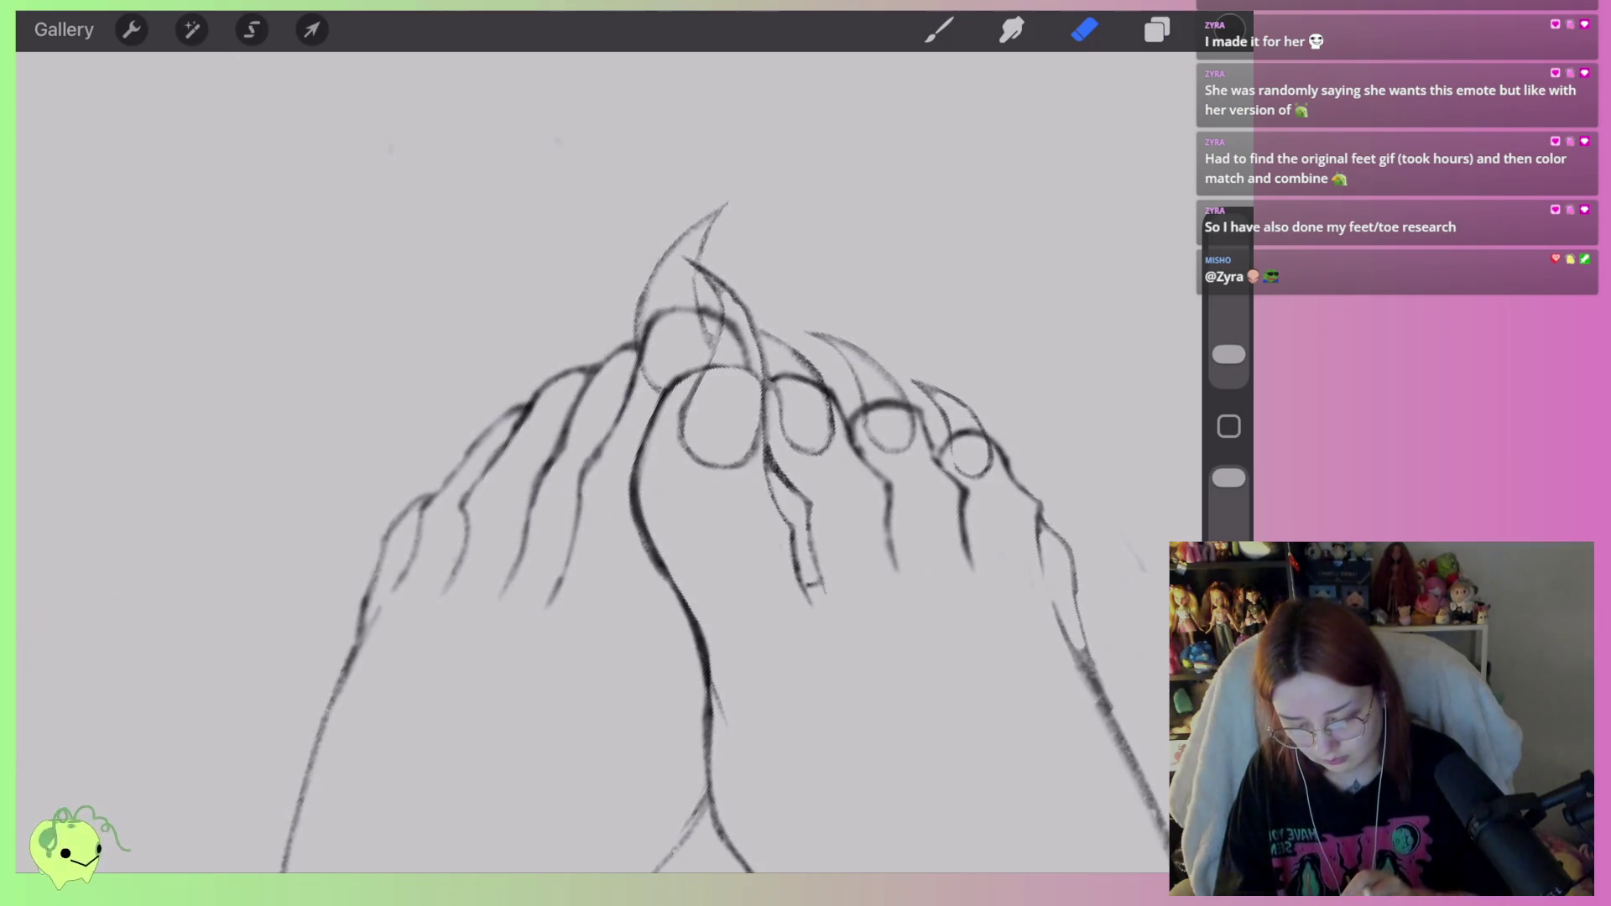
pyautogui.scroll(-3, 593, 453)
pyautogui.scroll(6, 593, 453)
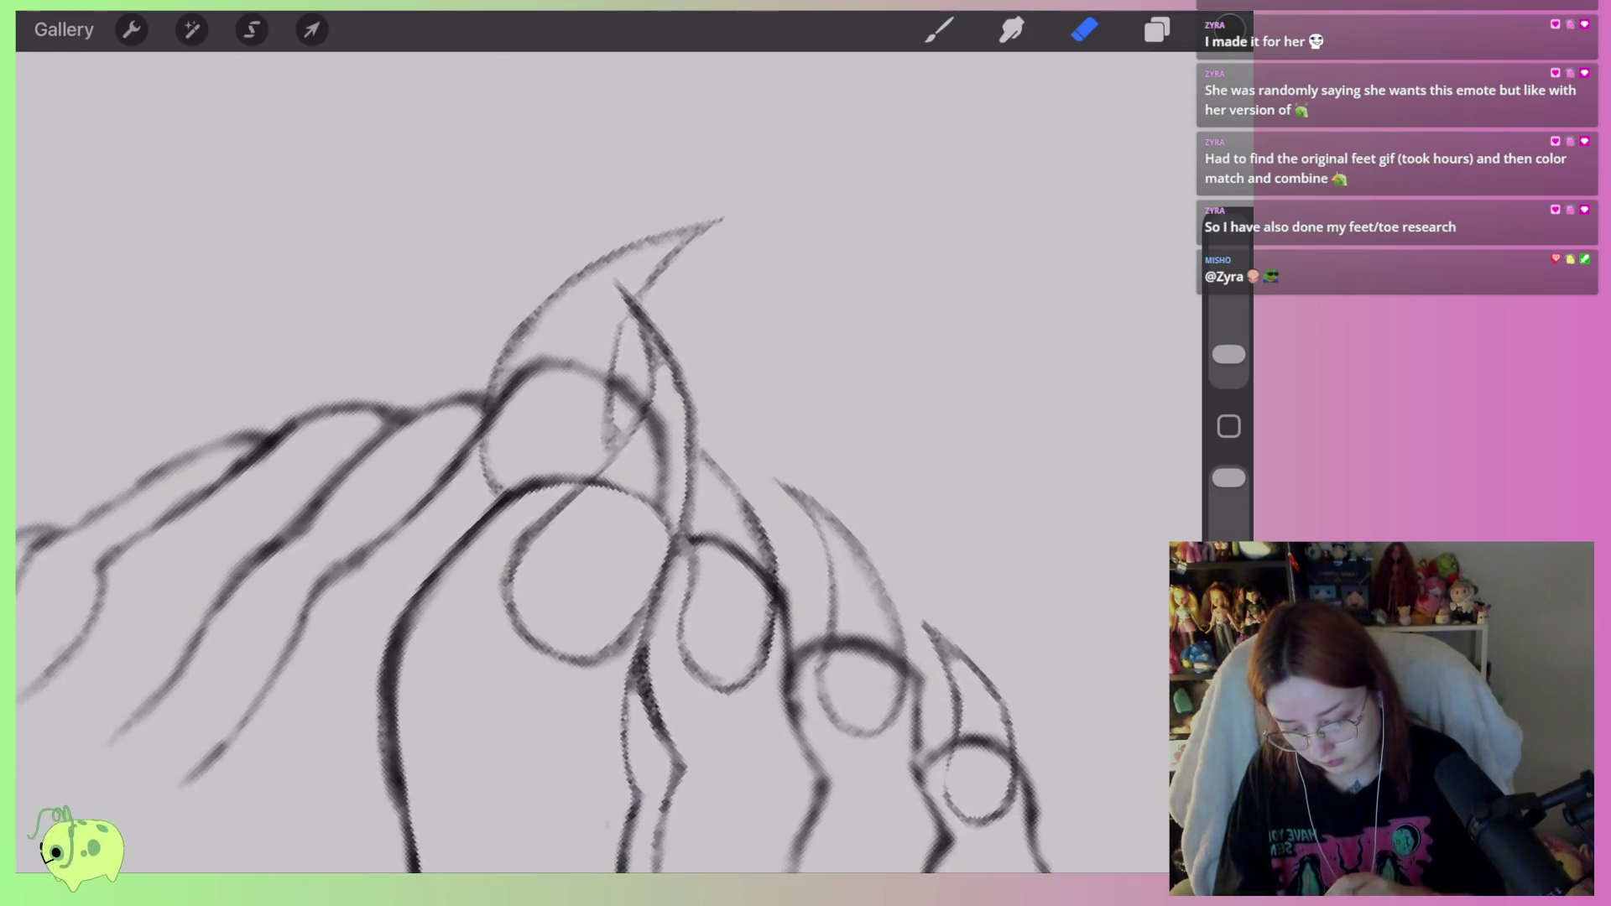
# Lasso the big toe's claw and rotate, nudge and skew it with a distort transform.
pyautogui.click(252, 29)
pyautogui.moveTo(619, 395)
pyautogui.mouseDown()
pyautogui.moveTo(623, 420)
pyautogui.moveTo(452, 348)
pyautogui.moveTo(639, 349)
pyautogui.moveTo(619, 395)
pyautogui.mouseUp()
pyautogui.click(311, 29)
pyautogui.moveTo(529, 259); pyautogui.dragTo(545, 254)
pyautogui.moveTo(609, 350); pyautogui.dragTo(625, 359)
pyautogui.moveTo(780, 255); pyautogui.dragTo(782, 256)
pyautogui.moveTo(512, 531); pyautogui.dragTo(514, 538)
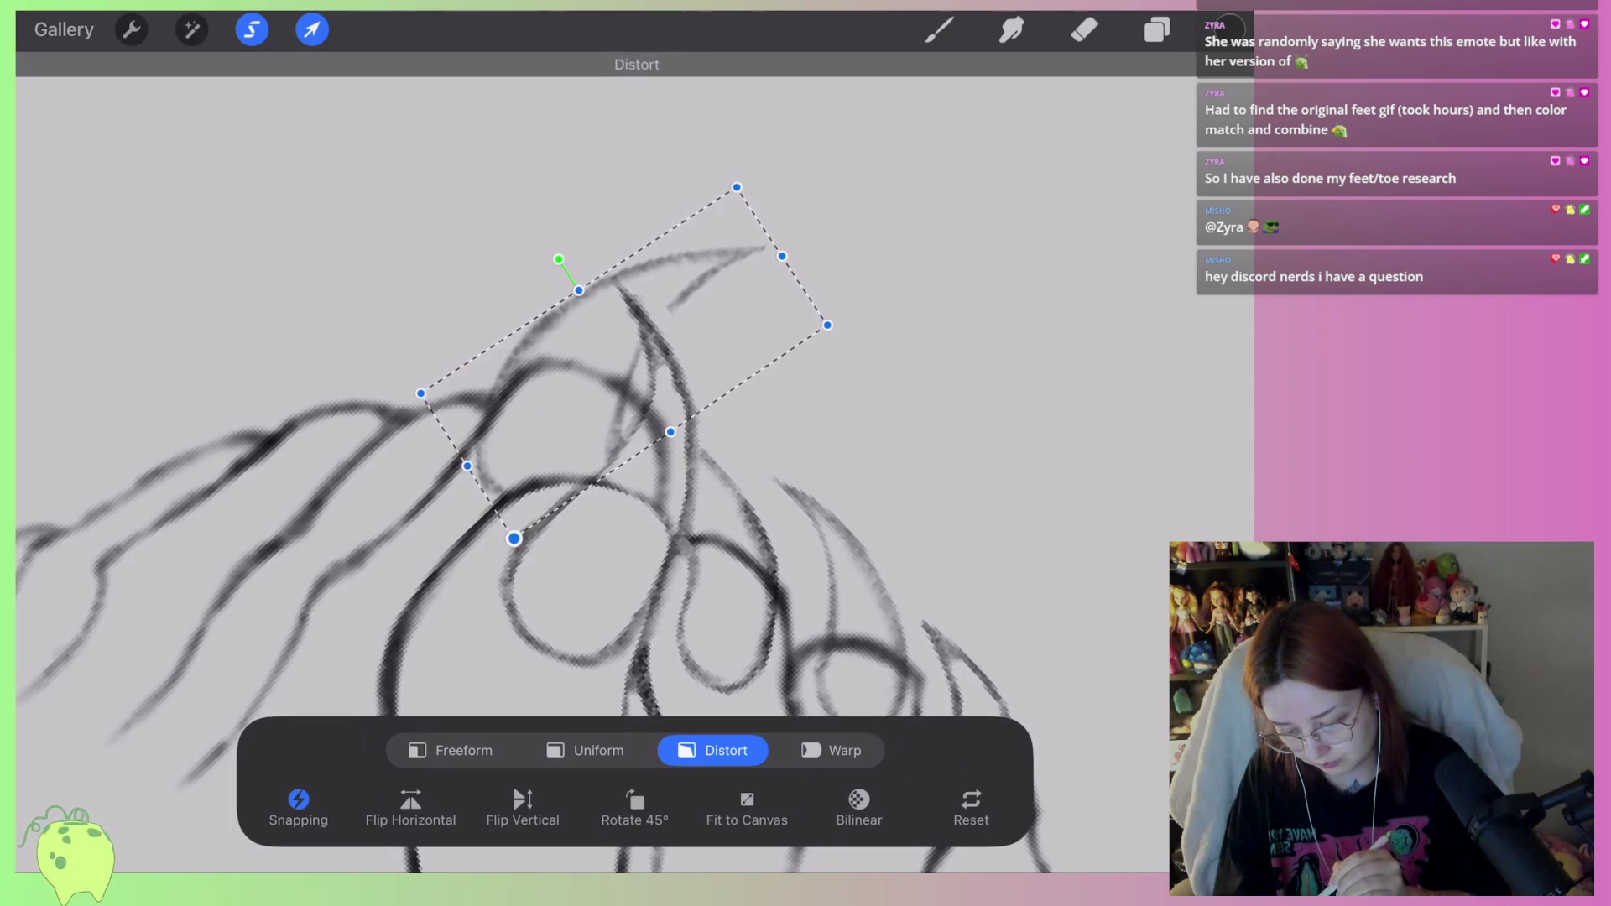
# Apply the claw reshape and draw the first left-foot toenail outline, redoing it twice.
pyautogui.click(1085, 29)
pyautogui.scroll(-5, 587, 503)
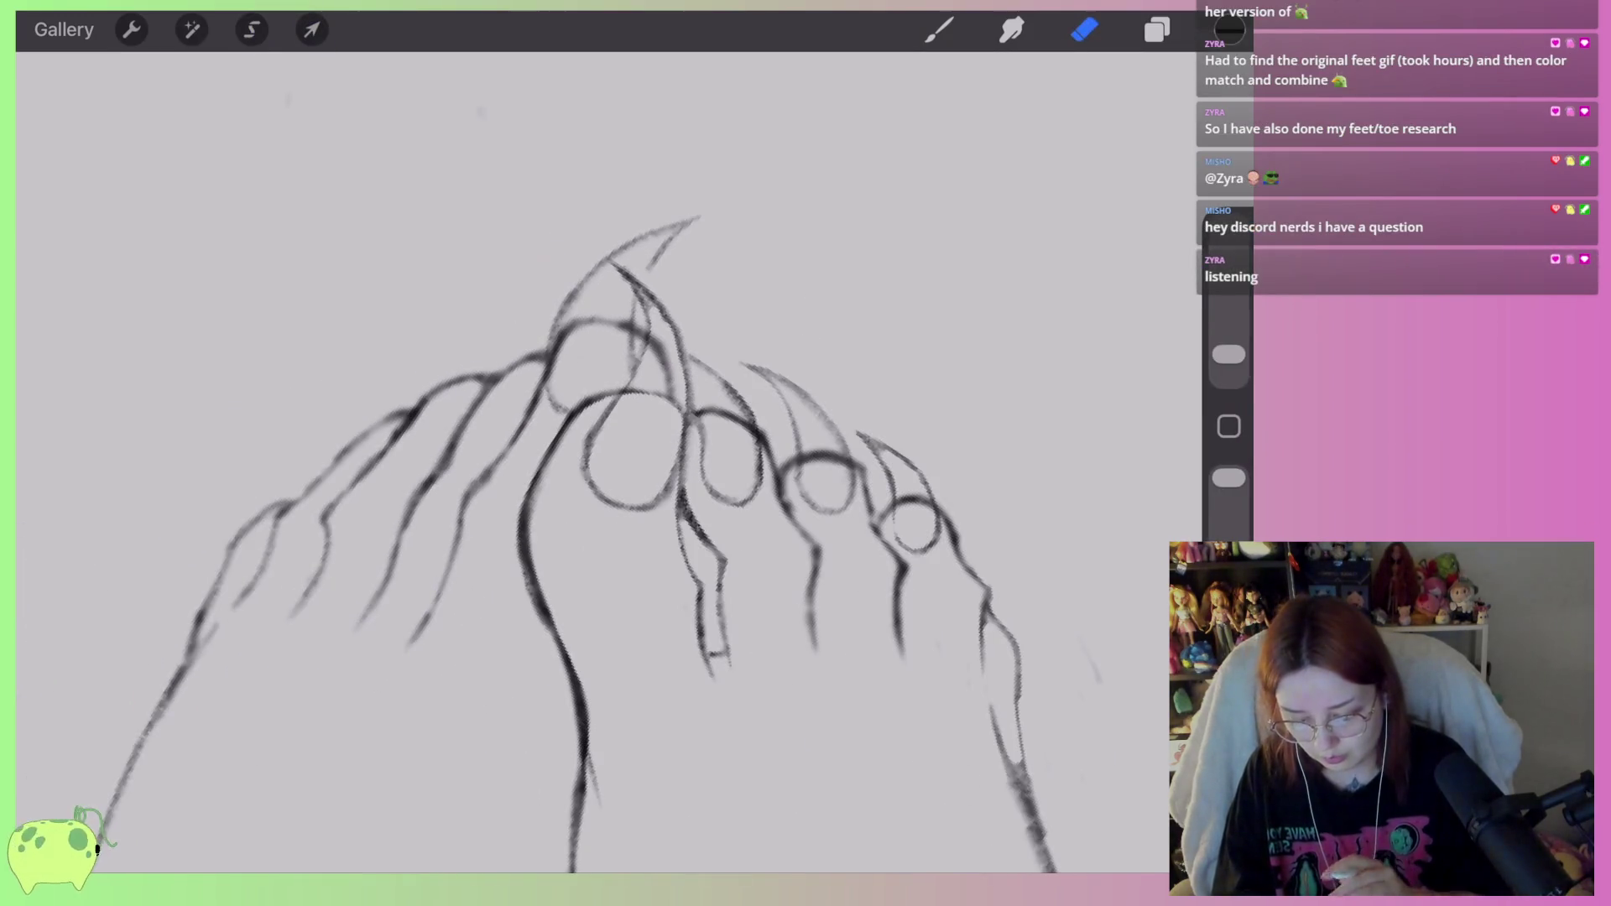
pyautogui.scroll(5, 587, 503)
pyautogui.click(939, 29)
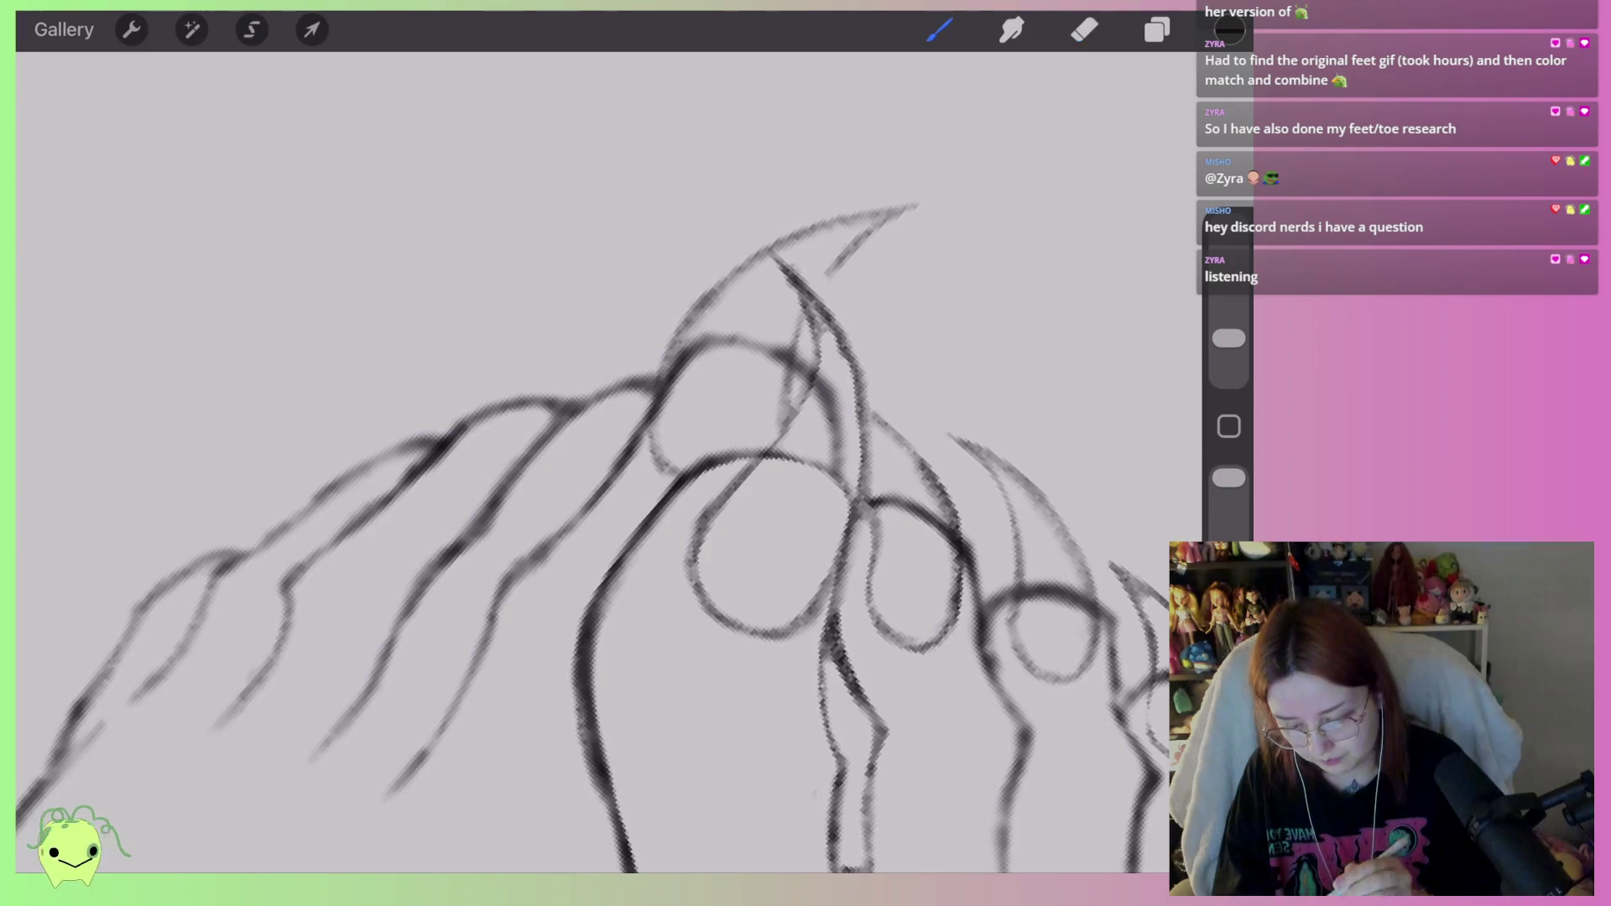
pyautogui.moveTo(607, 452); pyautogui.dragTo(665, 321)
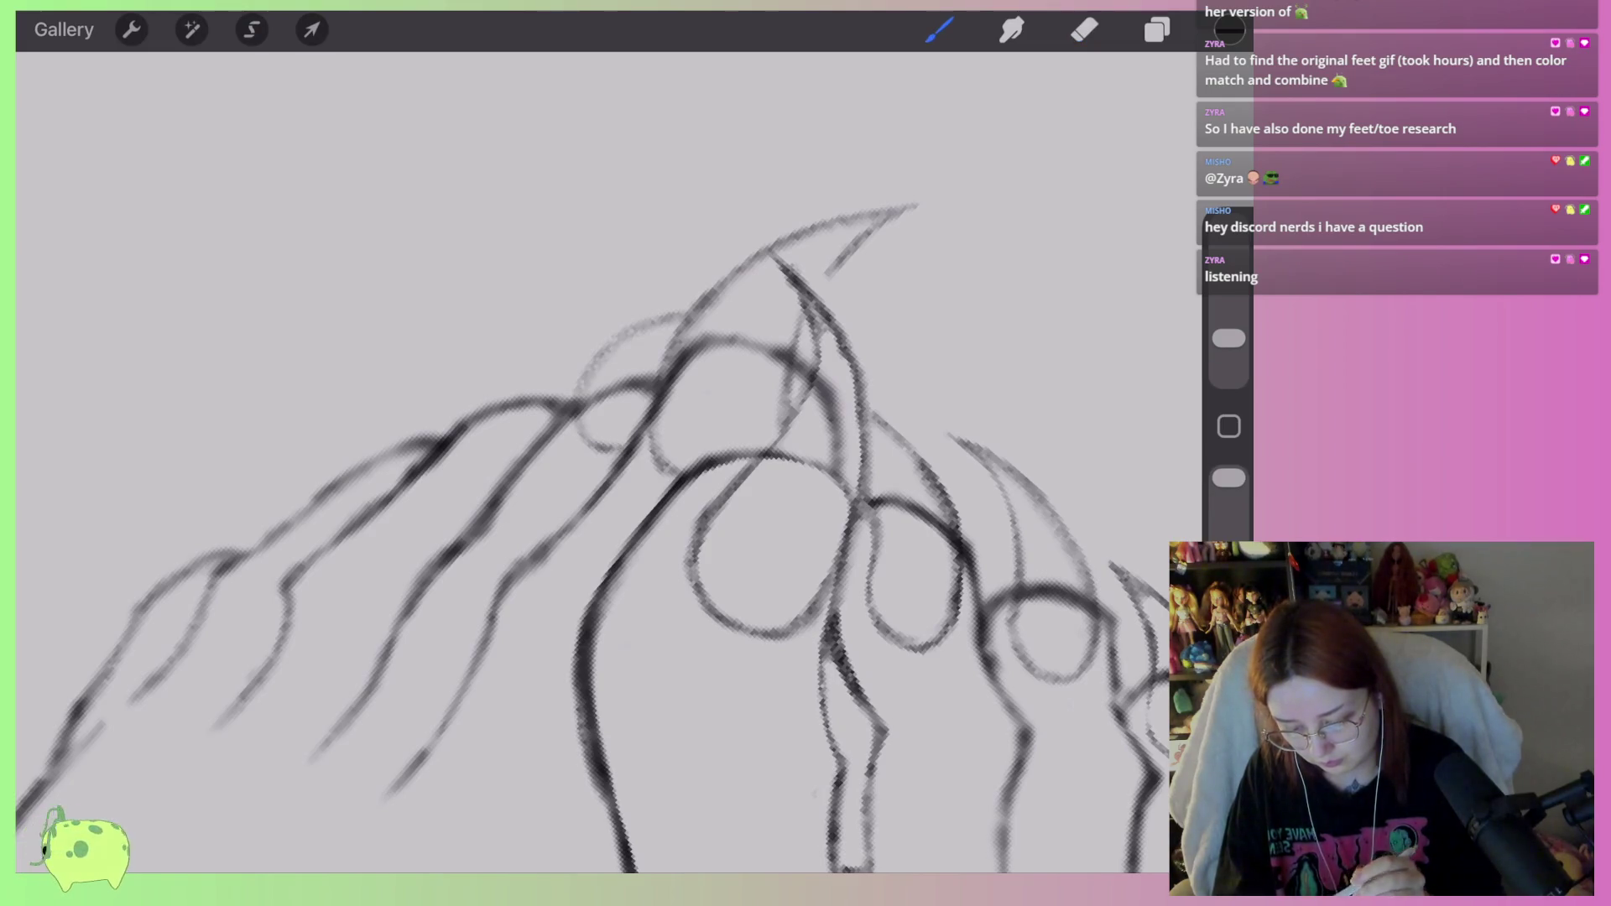
pyautogui.hotkey('ctrl', 'z')
pyautogui.moveTo(596, 449)
pyautogui.mouseDown()
pyautogui.moveTo(682, 312)
pyautogui.moveTo(592, 457)
pyautogui.moveTo(629, 443)
pyautogui.moveTo(664, 319)
pyautogui.mouseUp()
pyautogui.hotkey('ctrl', 'z')
pyautogui.hotkey('ctrl', 'z')
pyautogui.hotkey('ctrl', 'z')
pyautogui.moveTo(595, 449); pyautogui.dragTo(684, 321)
# Outline the next toenails along the left foot, redrawing the small one.
pyautogui.moveTo(498, 465); pyautogui.dragTo(594, 366)
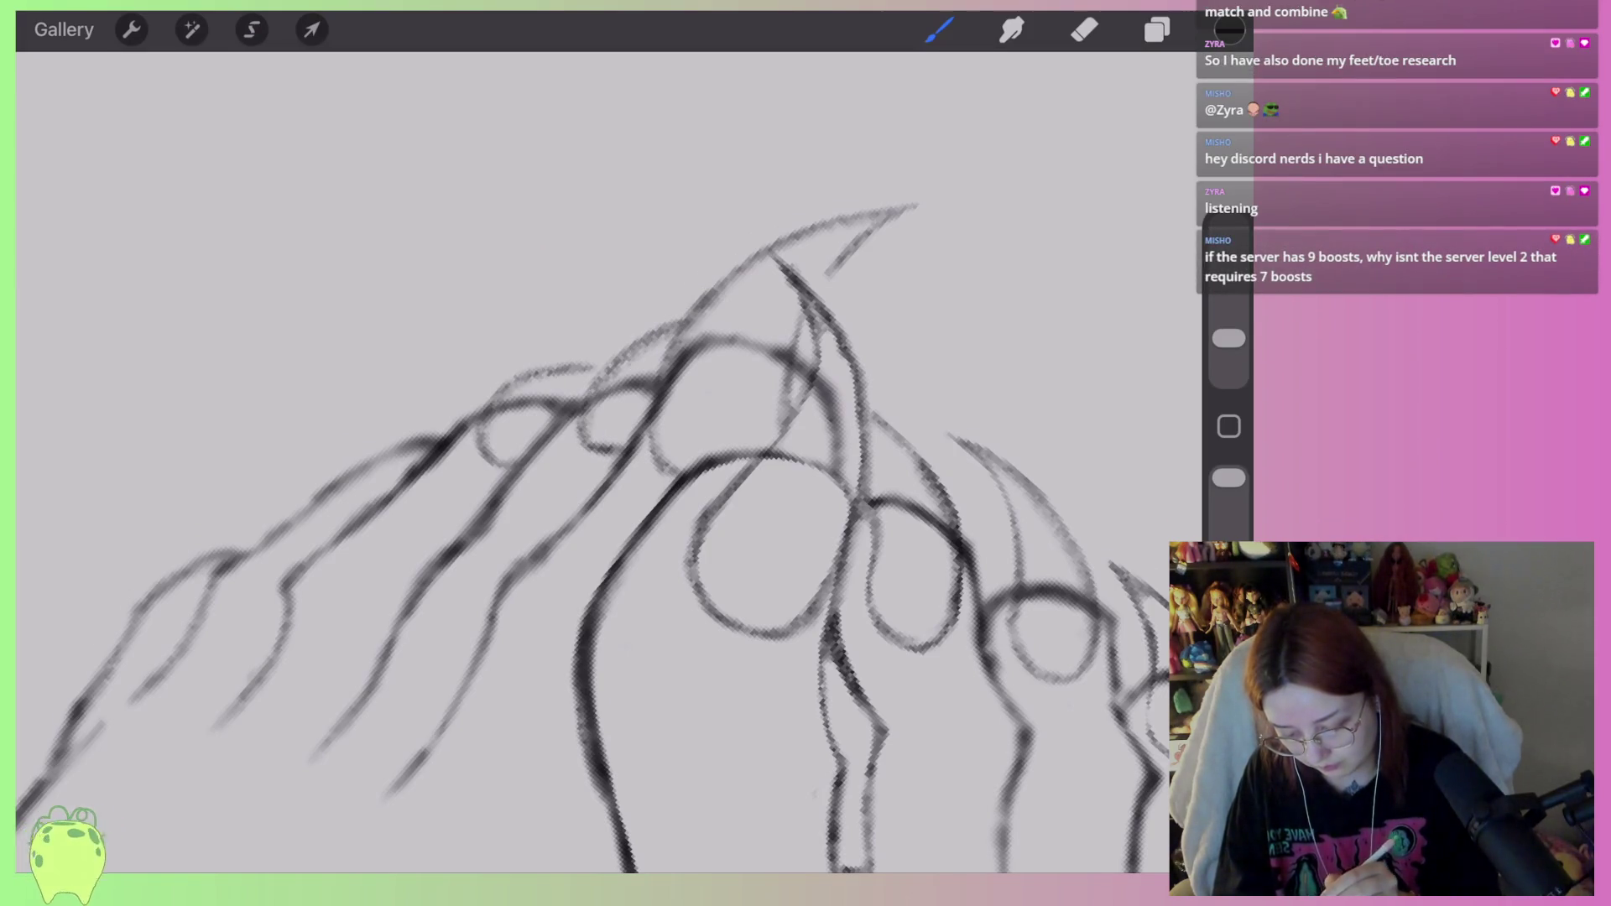
pyautogui.moveTo(390, 491); pyautogui.dragTo(422, 423)
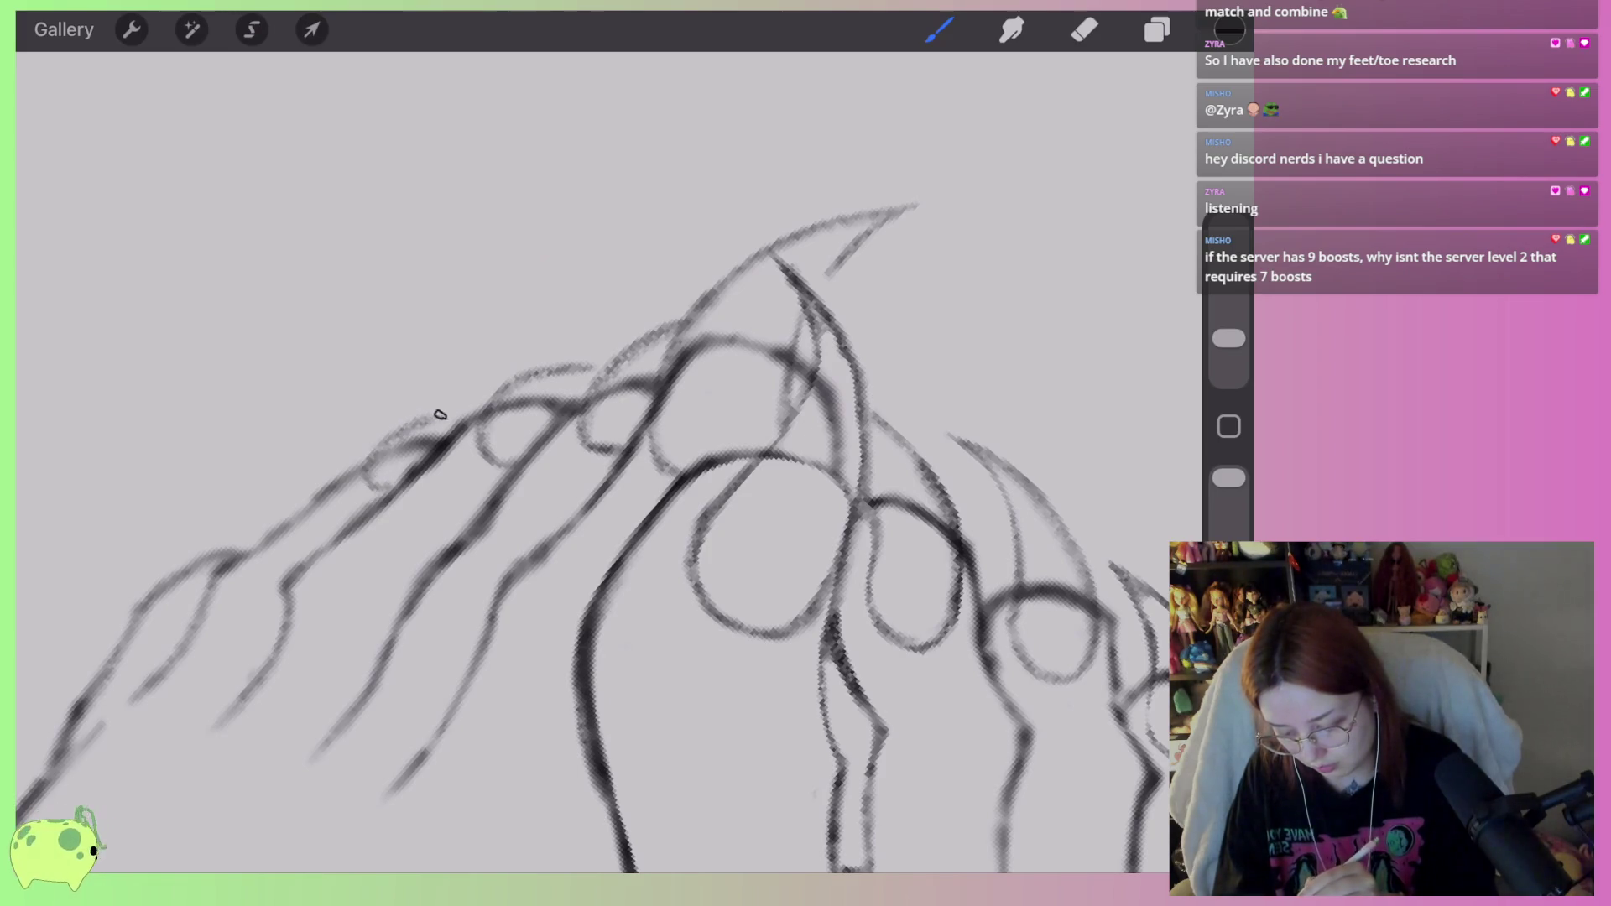
pyautogui.scroll(-3, 603, 538)
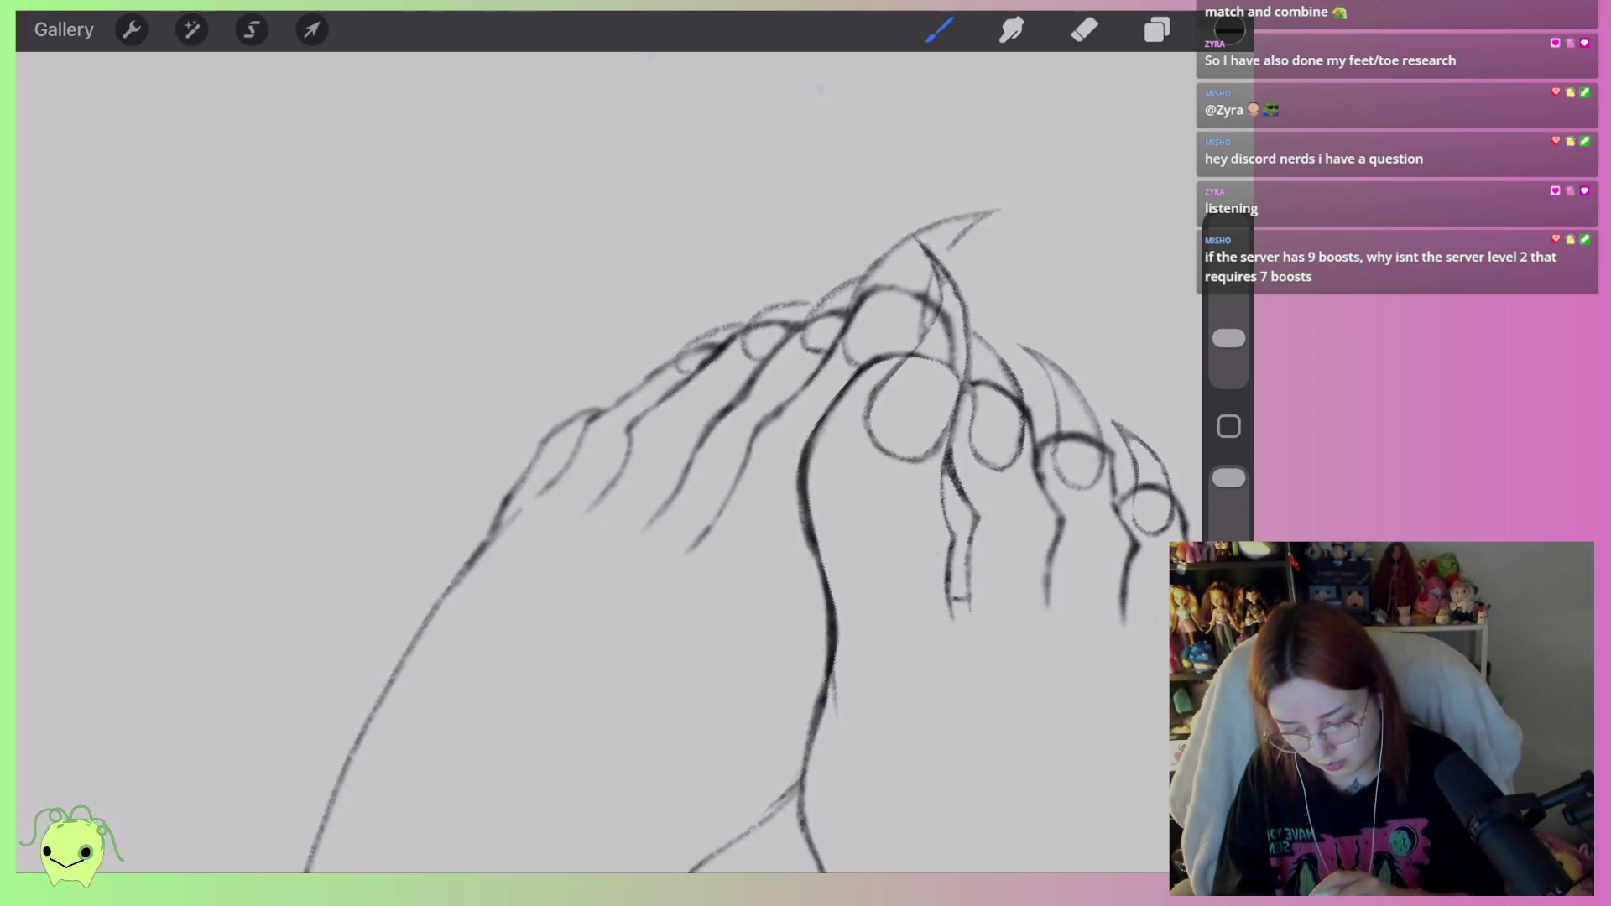
pyautogui.scroll(3, 603, 462)
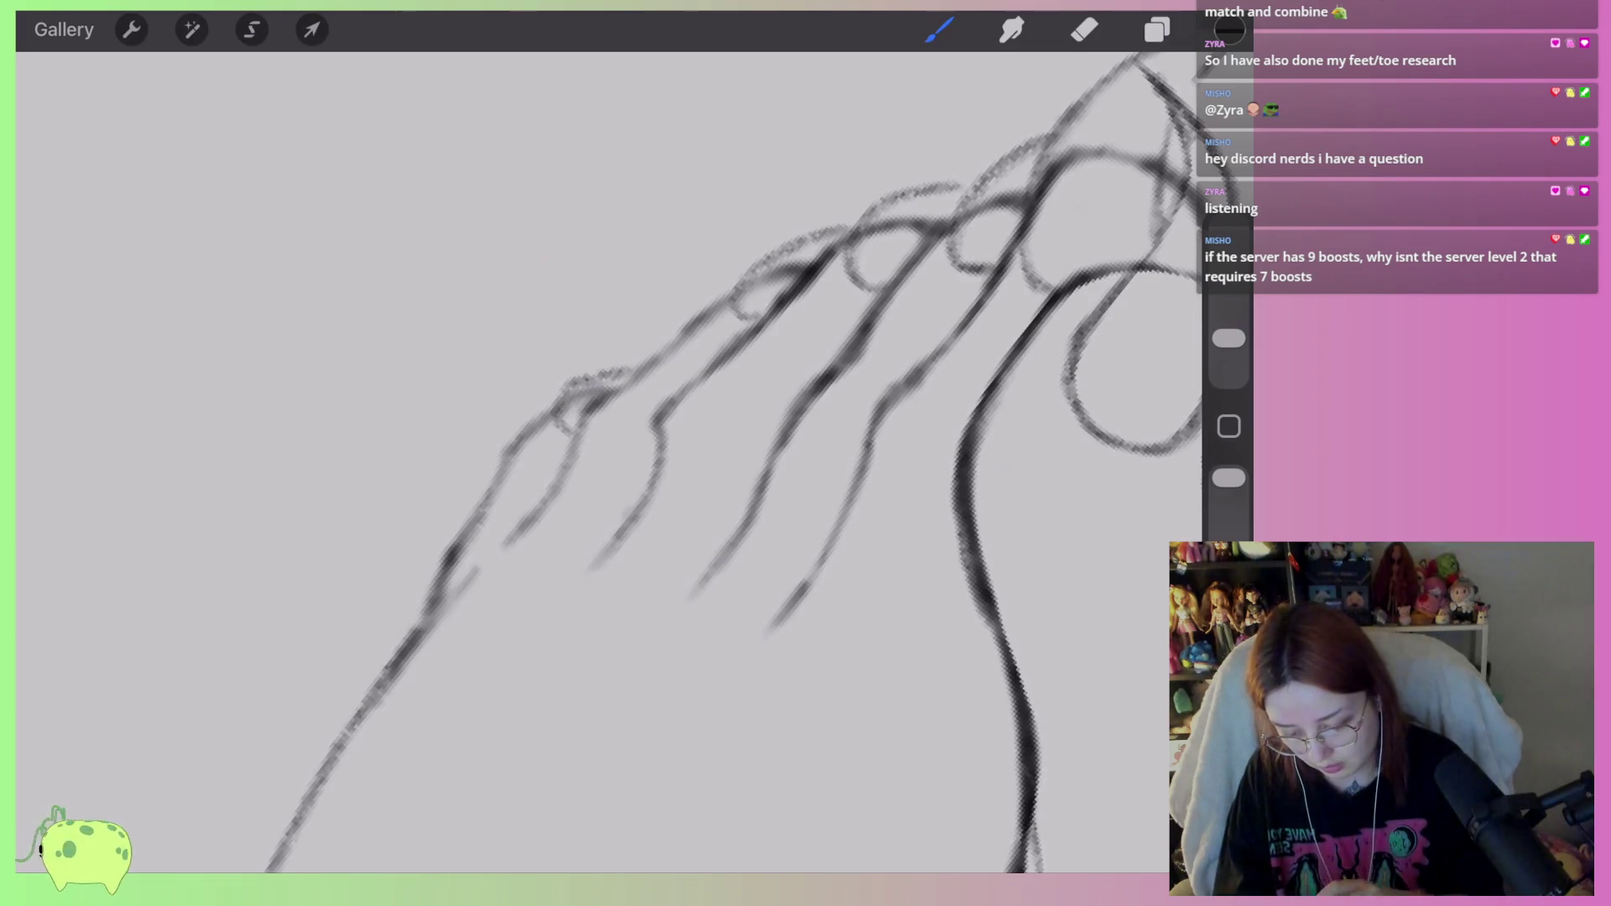
pyautogui.scroll(2, 603, 462)
pyautogui.hotkey('ctrl', 'z')
pyautogui.moveTo(558, 449); pyautogui.dragTo(660, 361)
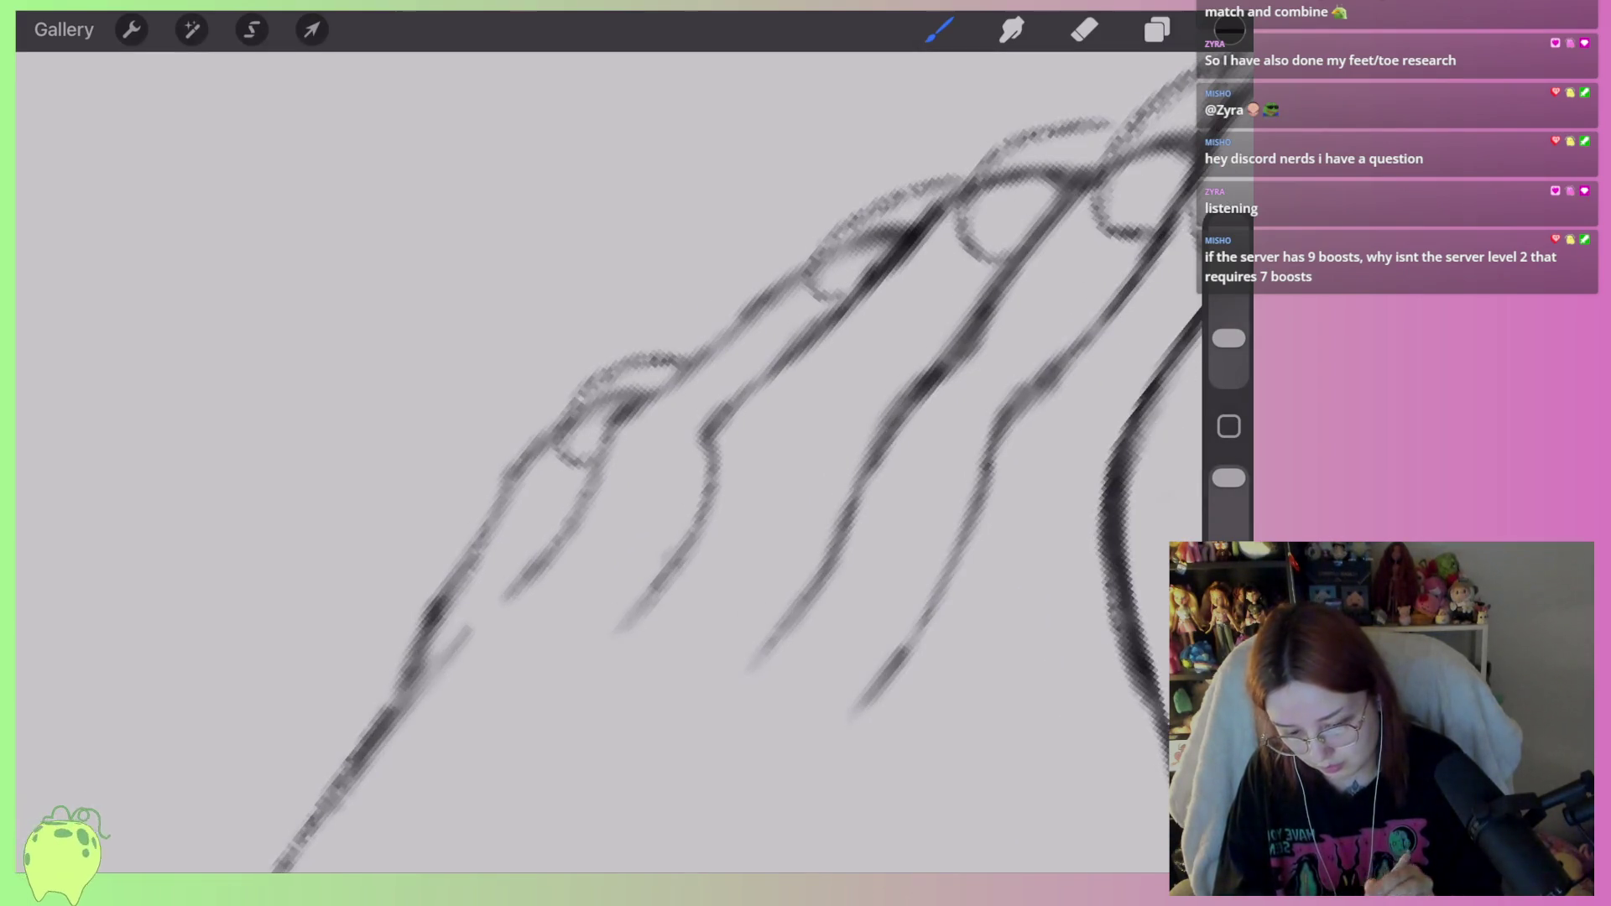
# Lighten the rough toe outlines and lines near the toe tip with the eraser.
pyautogui.press('e')
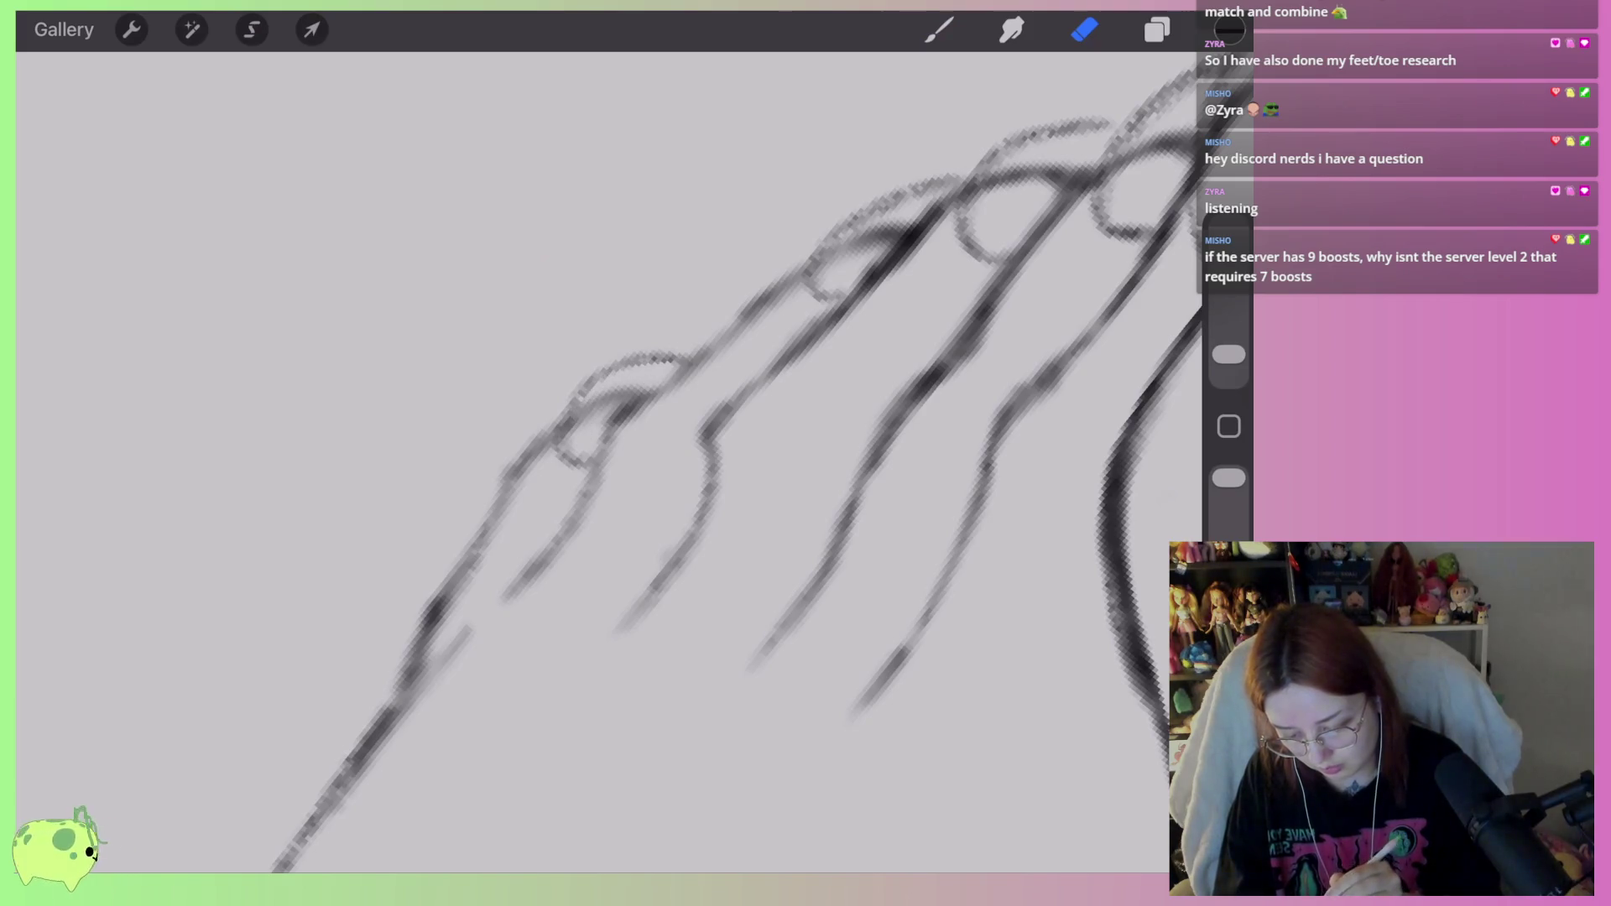
pyautogui.hscroll(3, 603, 461)
pyautogui.moveTo(666, 403); pyautogui.dragTo(768, 300)
pyautogui.scroll(3, 603, 462)
pyautogui.moveTo(663, 363); pyautogui.dragTo(759, 329)
pyautogui.hscroll(2, 602, 462)
pyautogui.moveTo(677, 496); pyautogui.dragTo(780, 316)
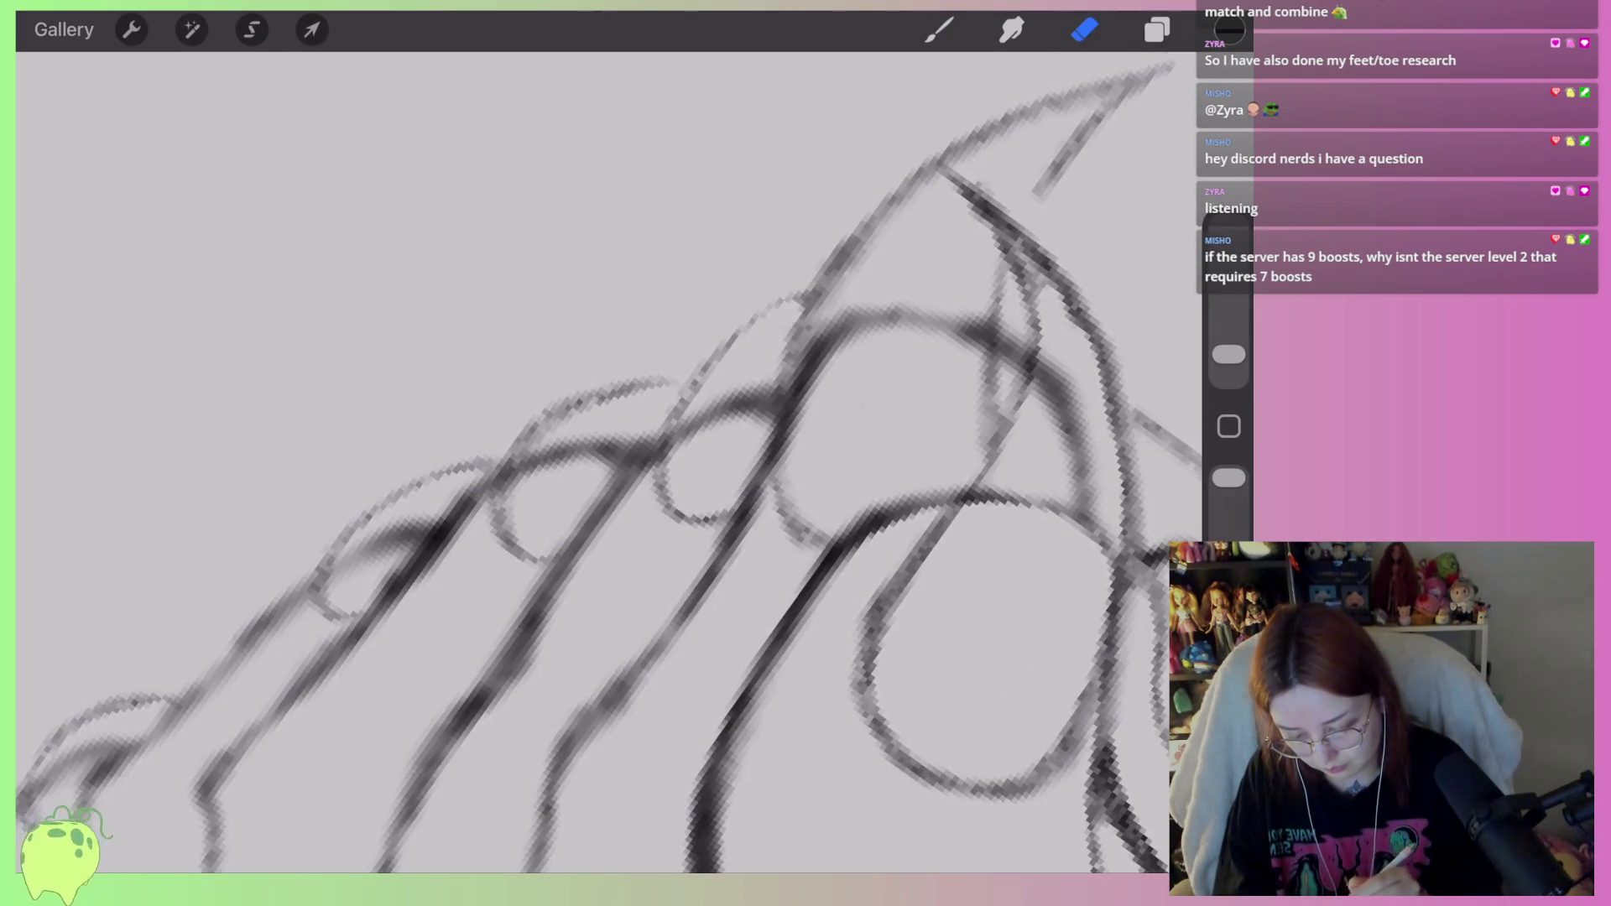
pyautogui.moveTo(805, 387); pyautogui.dragTo(898, 209)
pyautogui.scroll(-5, 609, 467)
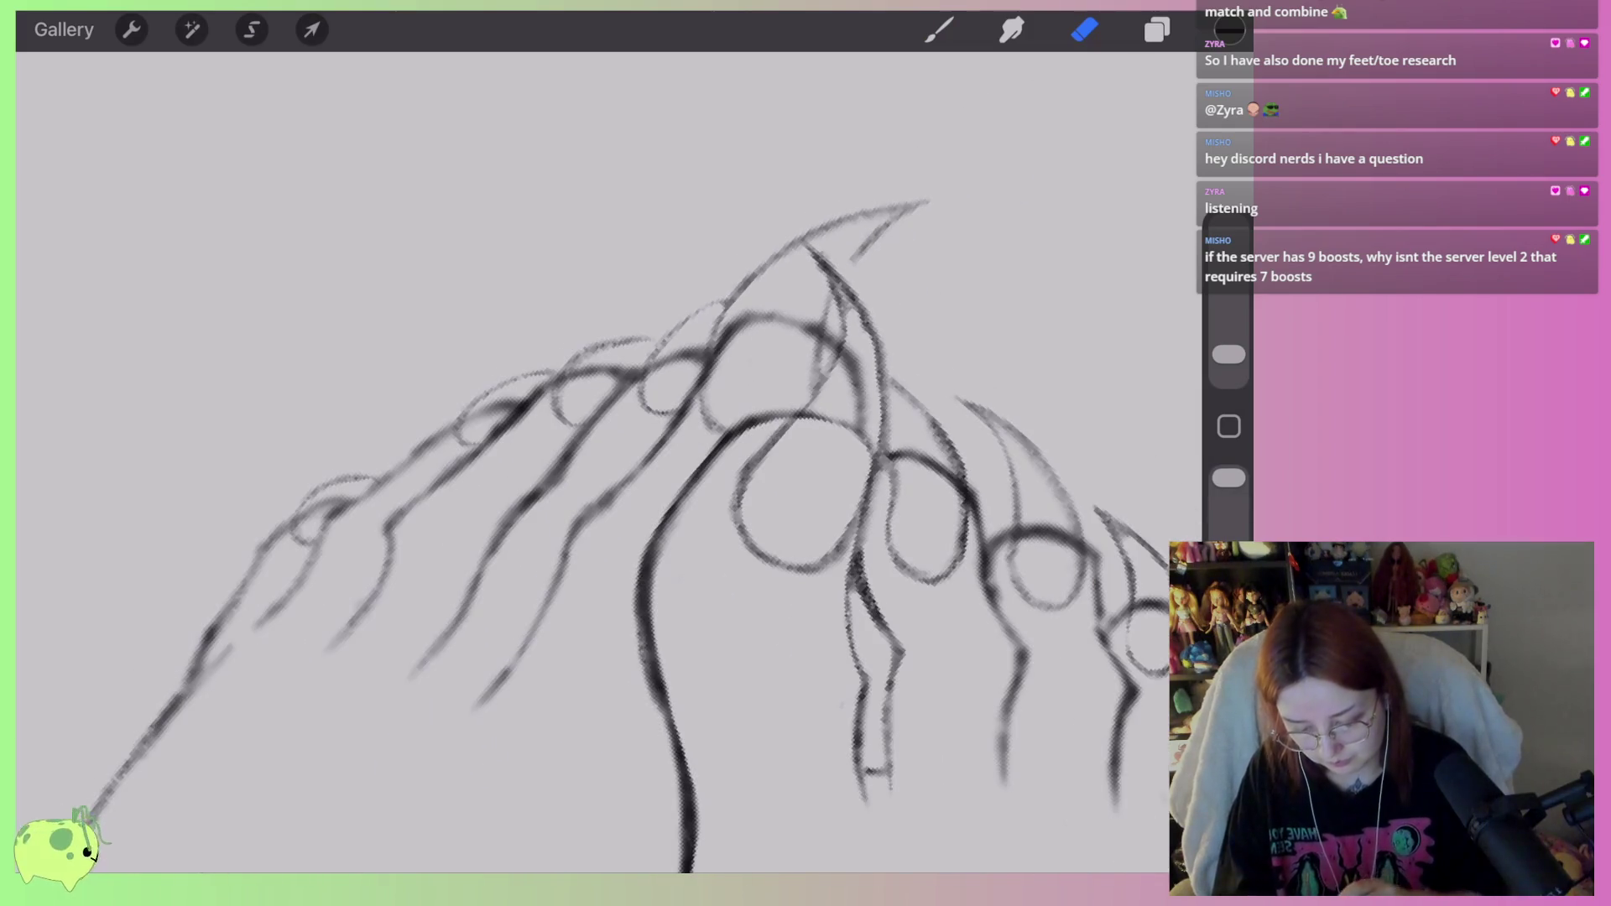
pyautogui.scroll(-2, 610, 466)
pyautogui.click(1157, 30)
# Duplicate Layer 2 and merge the copy back down to darken the foot sketch.
pyautogui.click(852, 166)
pyautogui.moveTo(1049, 166); pyautogui.dragTo(923, 167)
pyautogui.click(1086, 162)
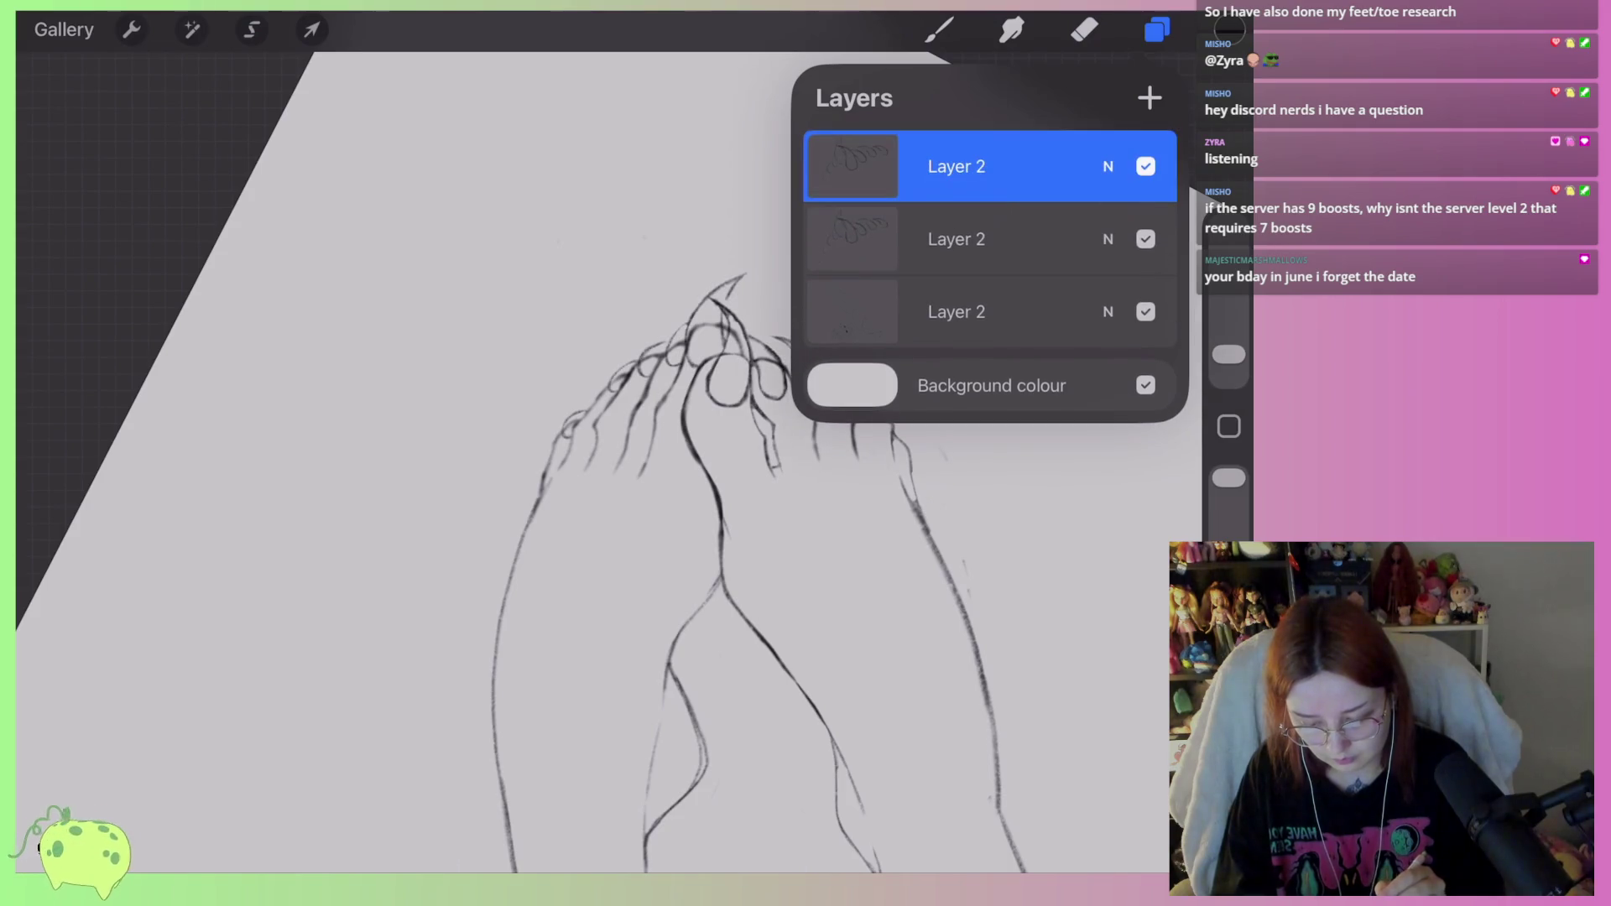
pyautogui.click(852, 166)
pyautogui.click(663, 491)
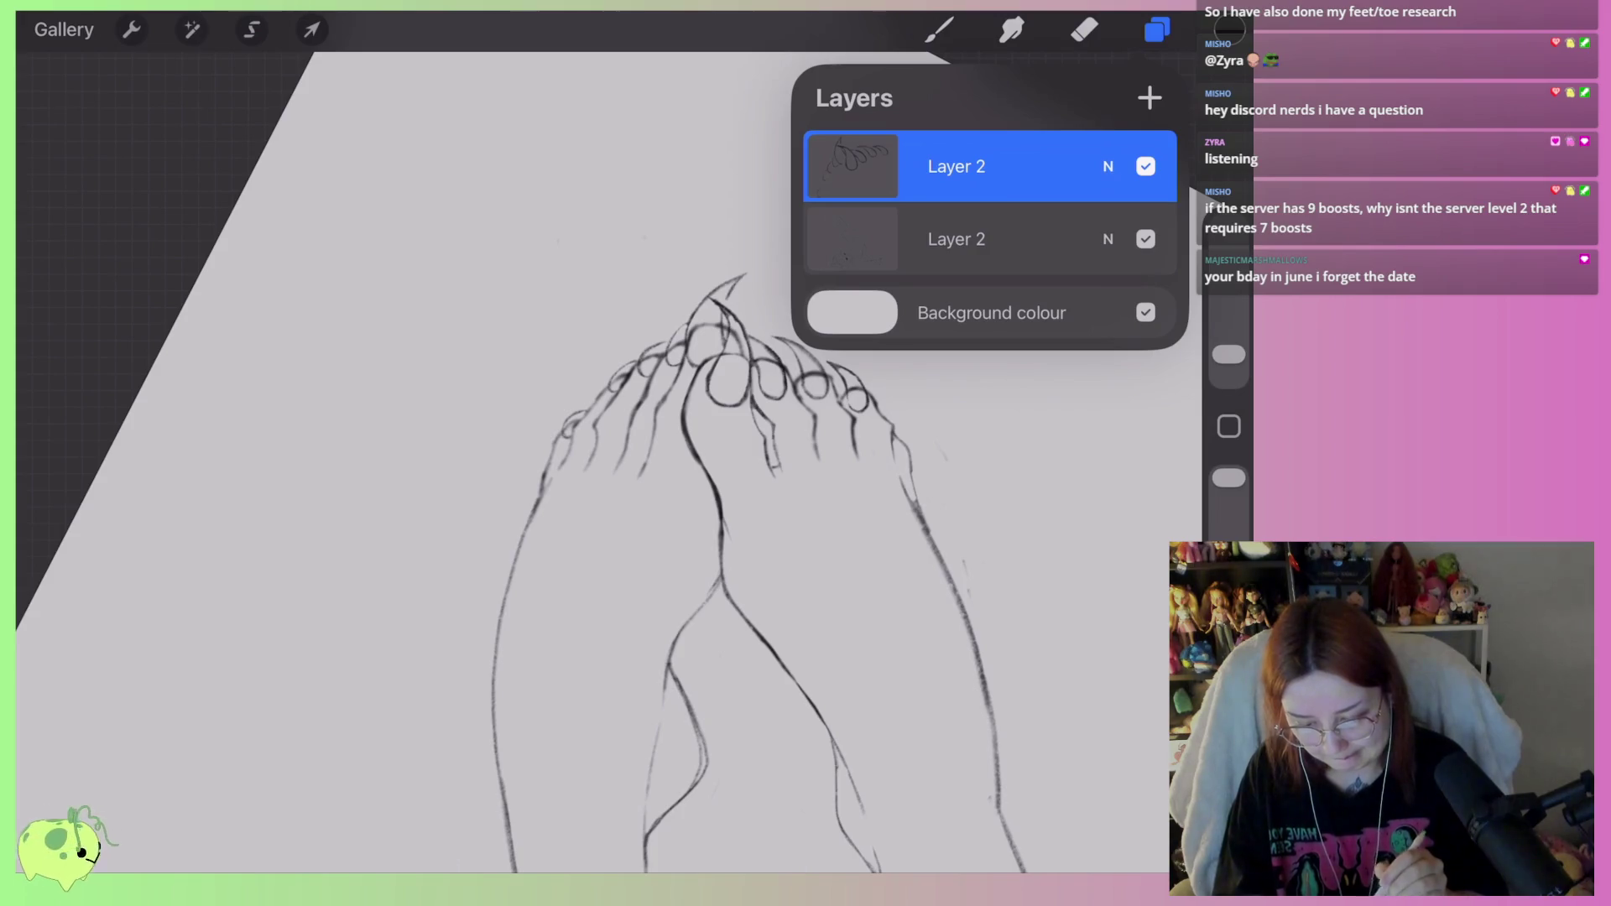
# Choose the Monoline brush at 9% size and place a test dot on the toe.
pyautogui.press('e')
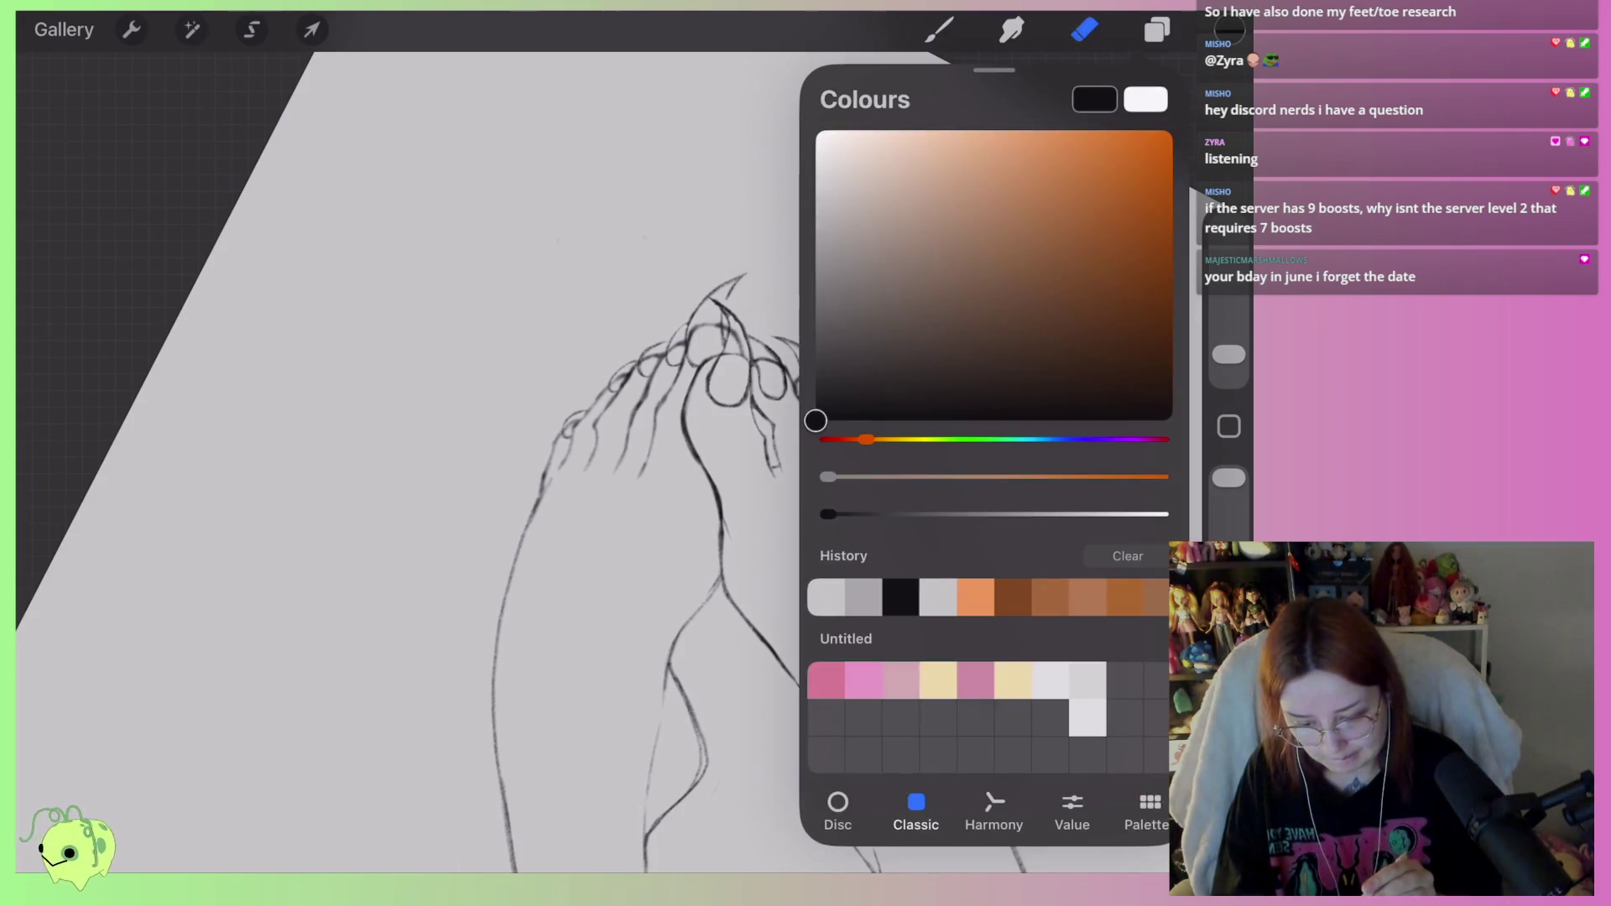
pyautogui.press('b')
pyautogui.click(940, 29)
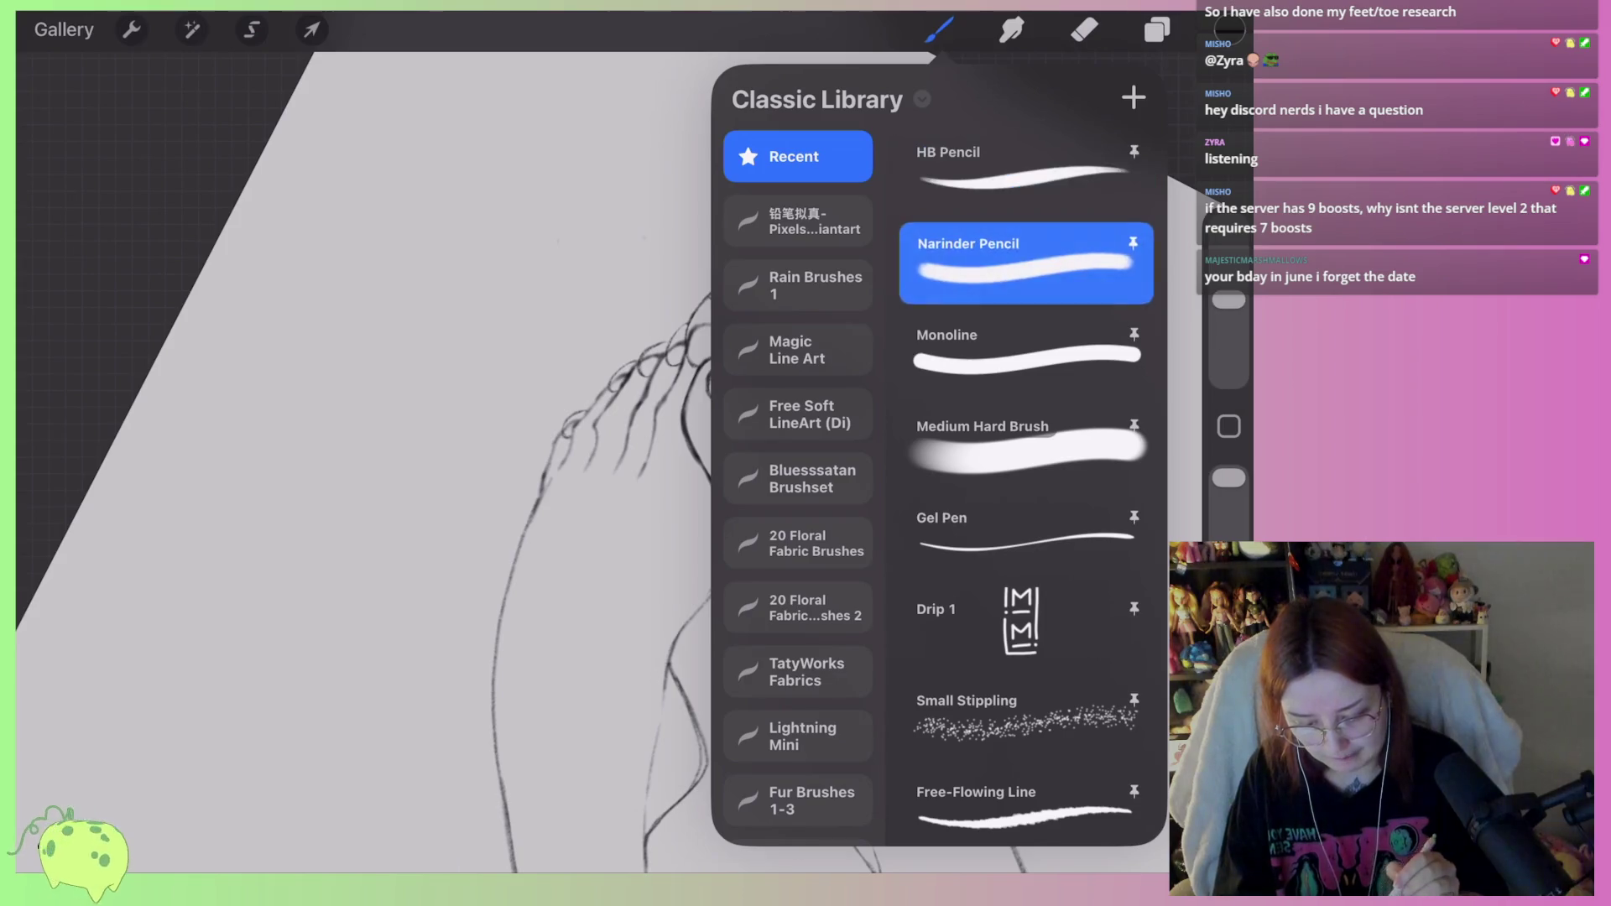
pyautogui.click(1026, 353)
pyautogui.moveTo(1229, 240); pyautogui.dragTo(1229, 328)
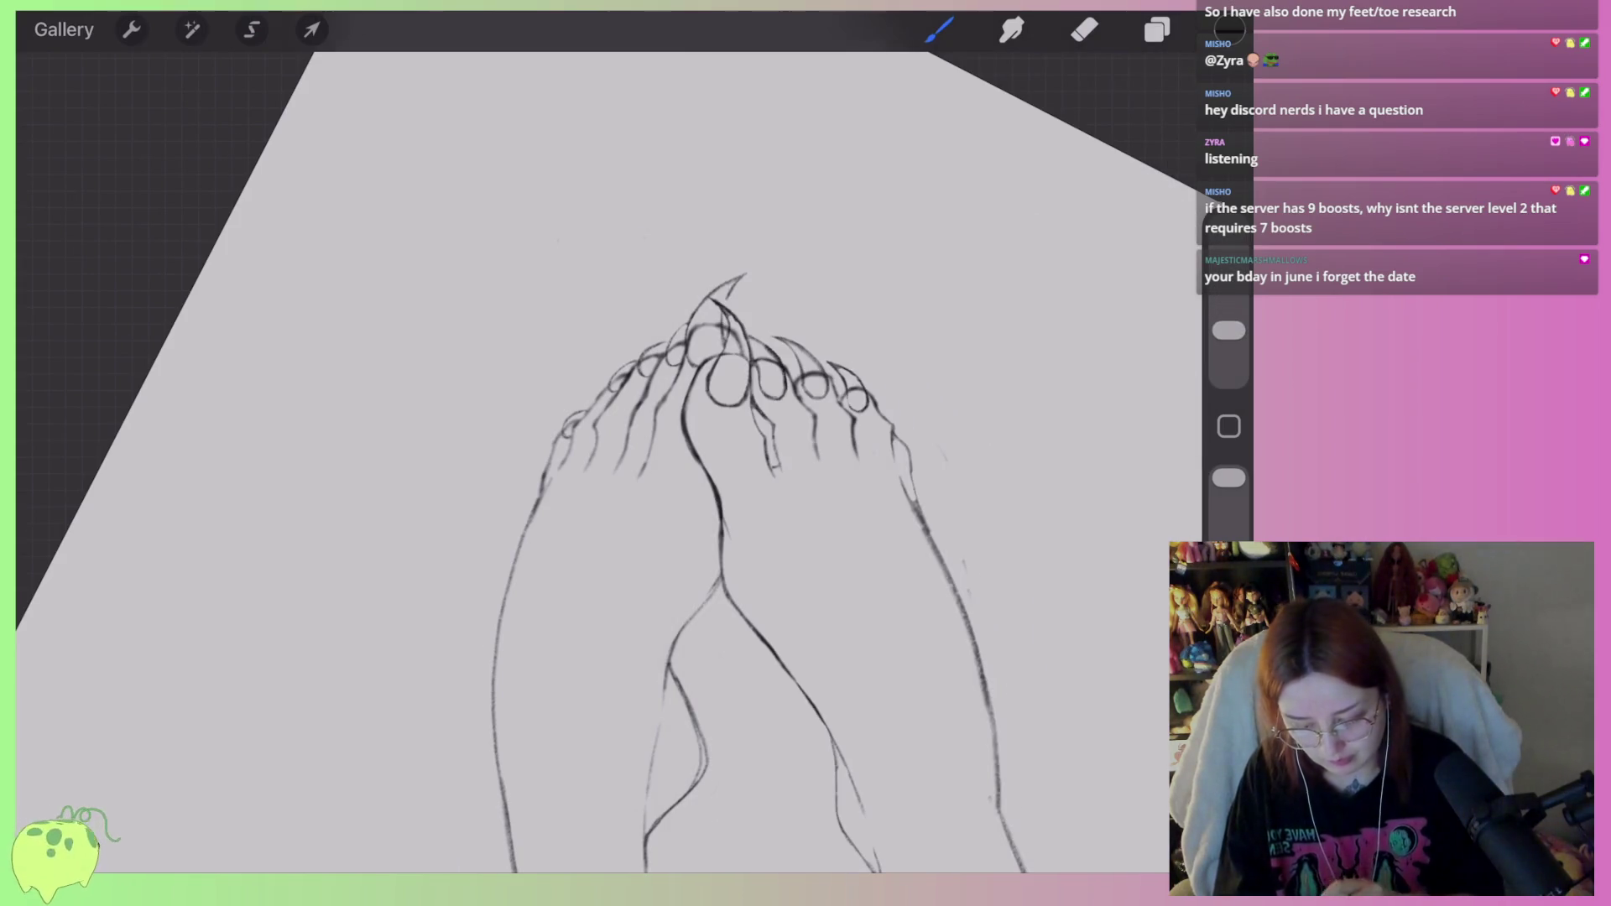
pyautogui.scroll(10, 755, 420)
pyautogui.click(539, 521)
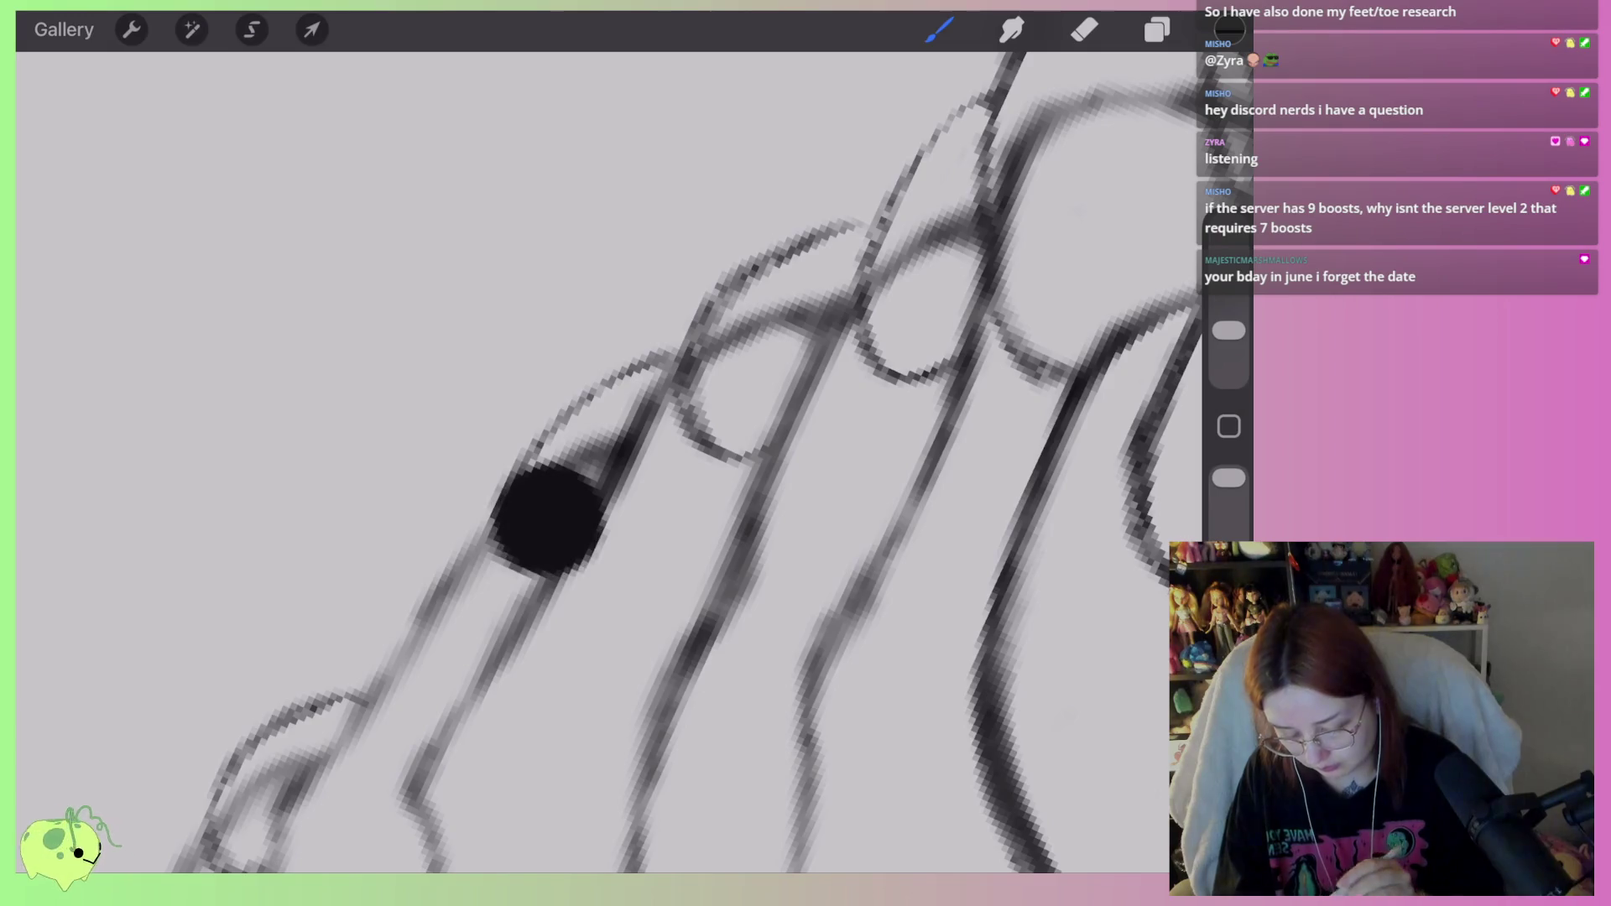
# Shrink the brush and fill the small toe's and next toe's nails as solid black points.
pyautogui.hotkey('ctrl', 'z')
pyautogui.moveTo(1230, 330); pyautogui.dragTo(1230, 358)
pyautogui.moveTo(542, 547)
pyautogui.mouseDown()
pyautogui.moveTo(577, 513)
pyautogui.moveTo(555, 541)
pyautogui.moveTo(508, 534)
pyautogui.moveTo(617, 387)
pyautogui.moveTo(550, 537)
pyautogui.mouseUp()
pyautogui.hotkey('ctrl', 'z')
pyautogui.moveTo(617, 407); pyautogui.dragTo(529, 529)
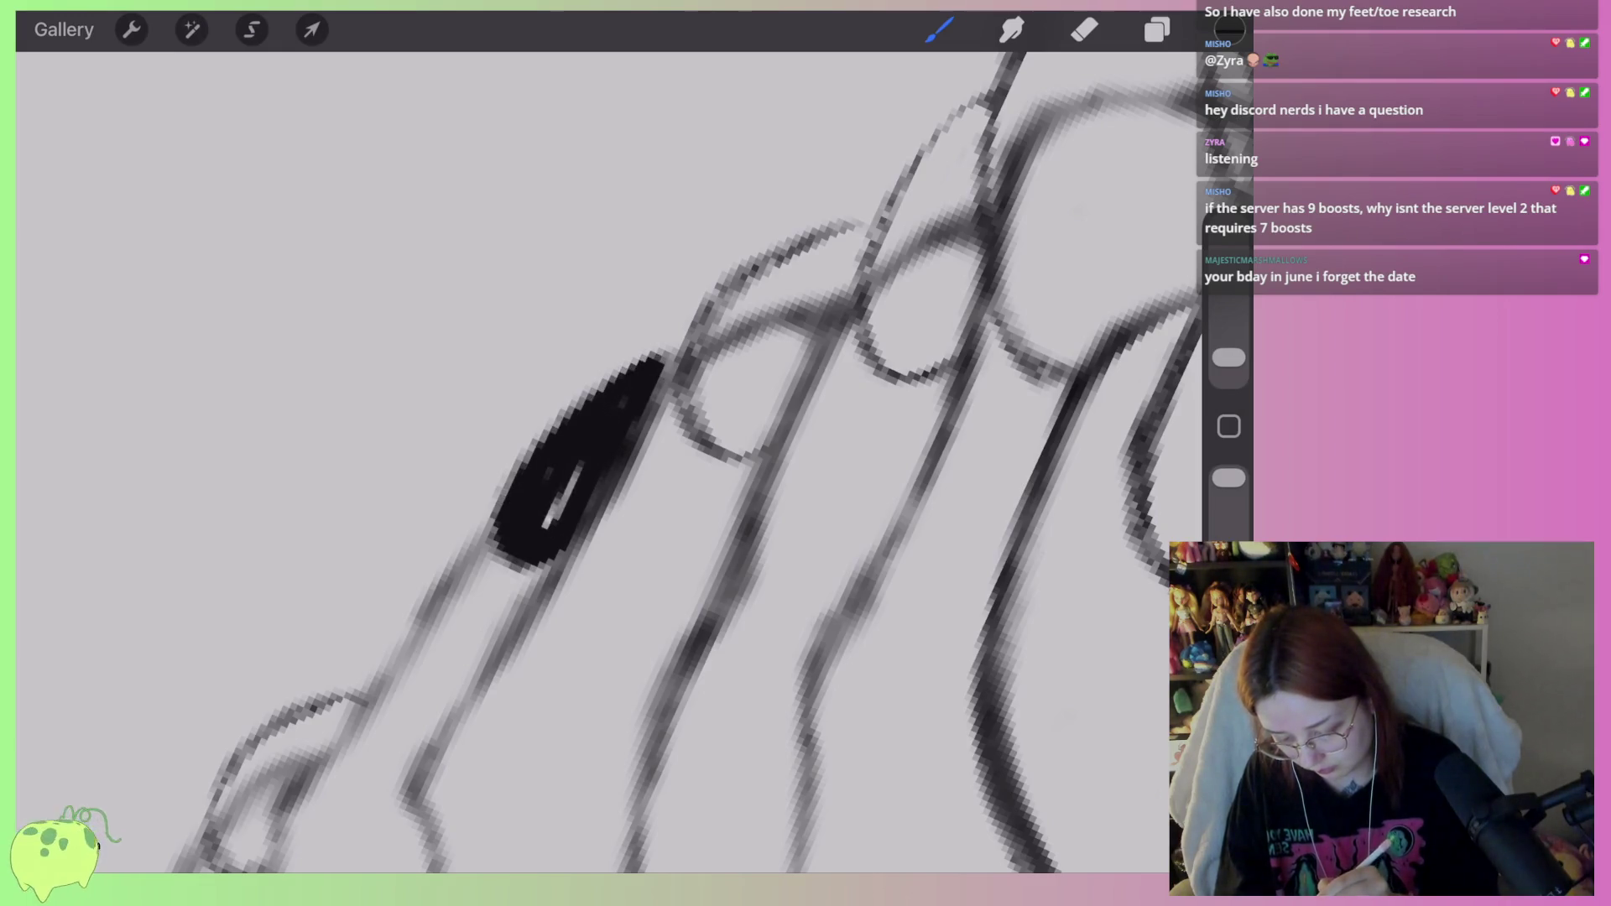
pyautogui.moveTo(720, 485)
pyautogui.mouseDown()
pyautogui.moveTo(671, 514)
pyautogui.moveTo(734, 336)
pyautogui.moveTo(768, 398)
pyautogui.moveTo(671, 445)
pyautogui.moveTo(810, 286)
pyautogui.moveTo(717, 460)
pyautogui.mouseUp()
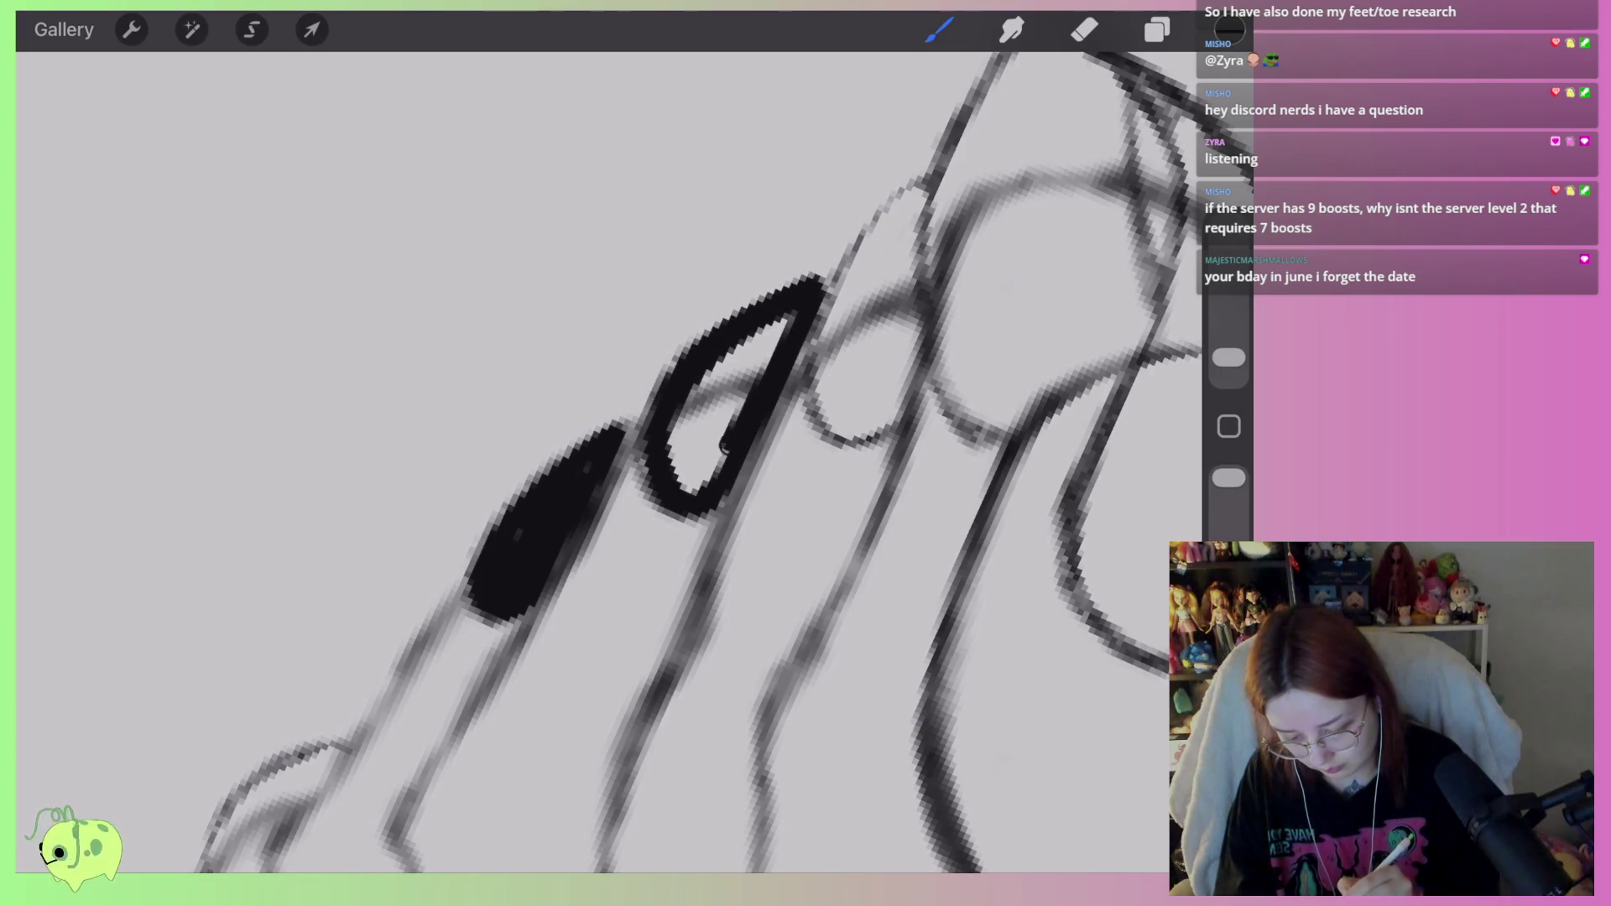
pyautogui.moveTo(756, 336)
pyautogui.mouseDown()
pyautogui.moveTo(688, 470)
pyautogui.moveTo(781, 324)
pyautogui.moveTo(709, 478)
pyautogui.mouseUp()
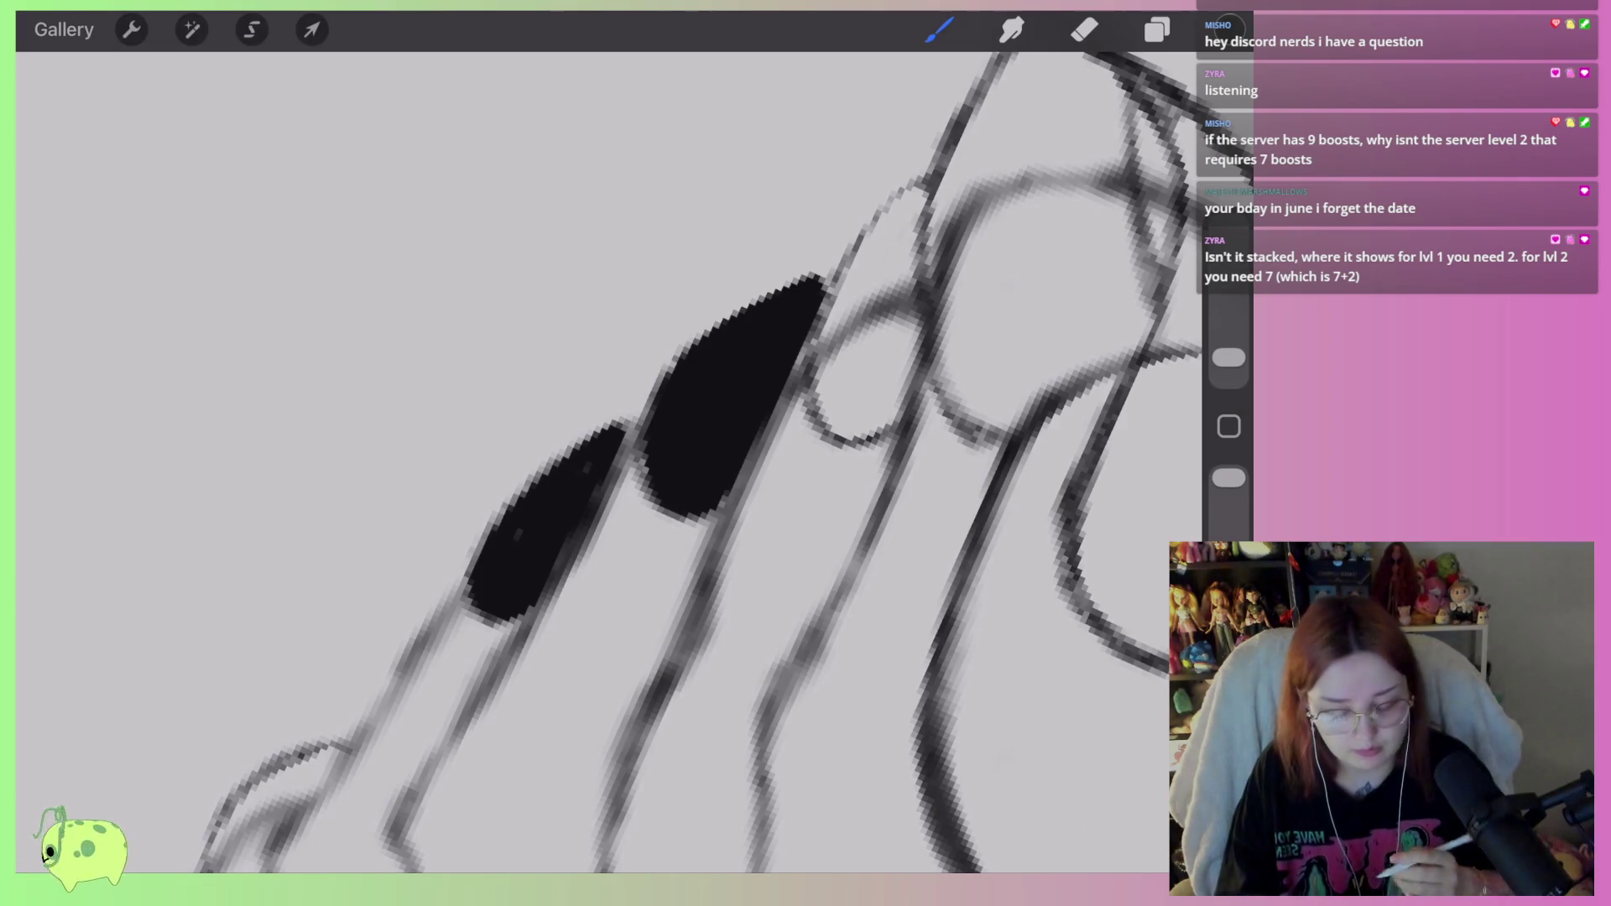
# Outline and fill a pointed black nail on the next toe along.
pyautogui.moveTo(587, 504); pyautogui.dragTo(764, 411)
pyautogui.scroll(2, 756, 428)
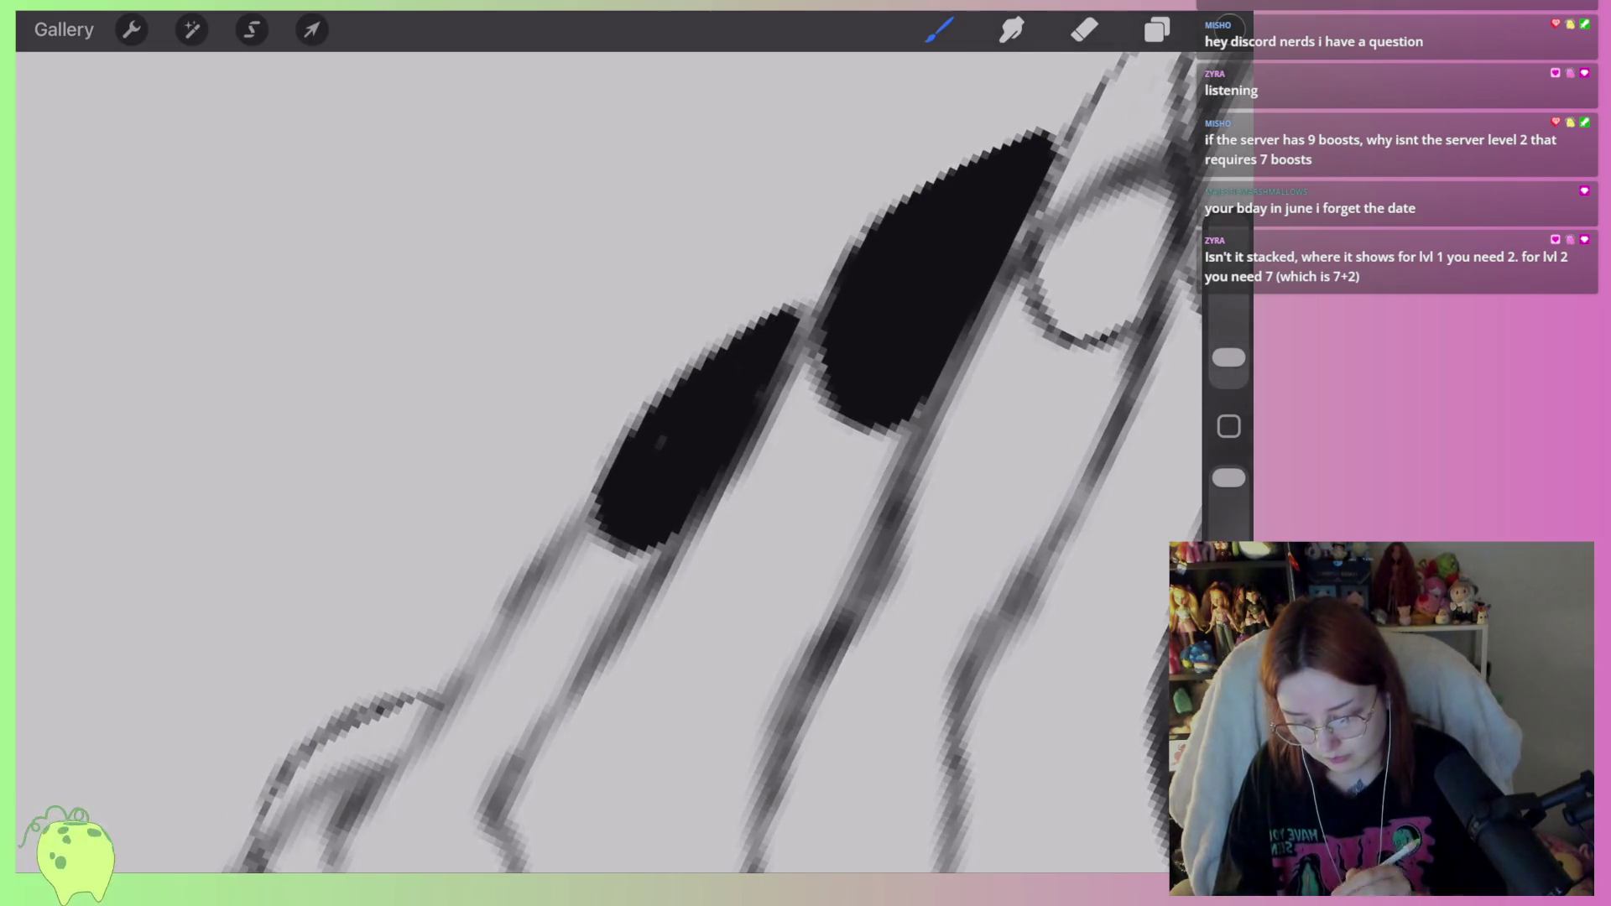
pyautogui.scroll(-3, 587, 420)
pyautogui.scroll(2, 755, 419)
pyautogui.moveTo(570, 659)
pyautogui.mouseDown()
pyautogui.moveTo(504, 562)
pyautogui.moveTo(721, 433)
pyautogui.moveTo(579, 579)
pyautogui.moveTo(550, 642)
pyautogui.mouseUp()
pyautogui.moveTo(672, 470)
pyautogui.mouseDown()
pyautogui.moveTo(512, 655)
pyautogui.moveTo(621, 504)
pyautogui.moveTo(763, 432)
pyautogui.moveTo(654, 548)
pyautogui.mouseUp()
# Tidy the new nail's lower edge and the middle black nail's edges with the Eraser.
pyautogui.click(1084, 29)
pyautogui.moveTo(579, 629); pyautogui.dragTo(550, 713)
pyautogui.scroll(-3, 588, 462)
pyautogui.scroll(3, 588, 461)
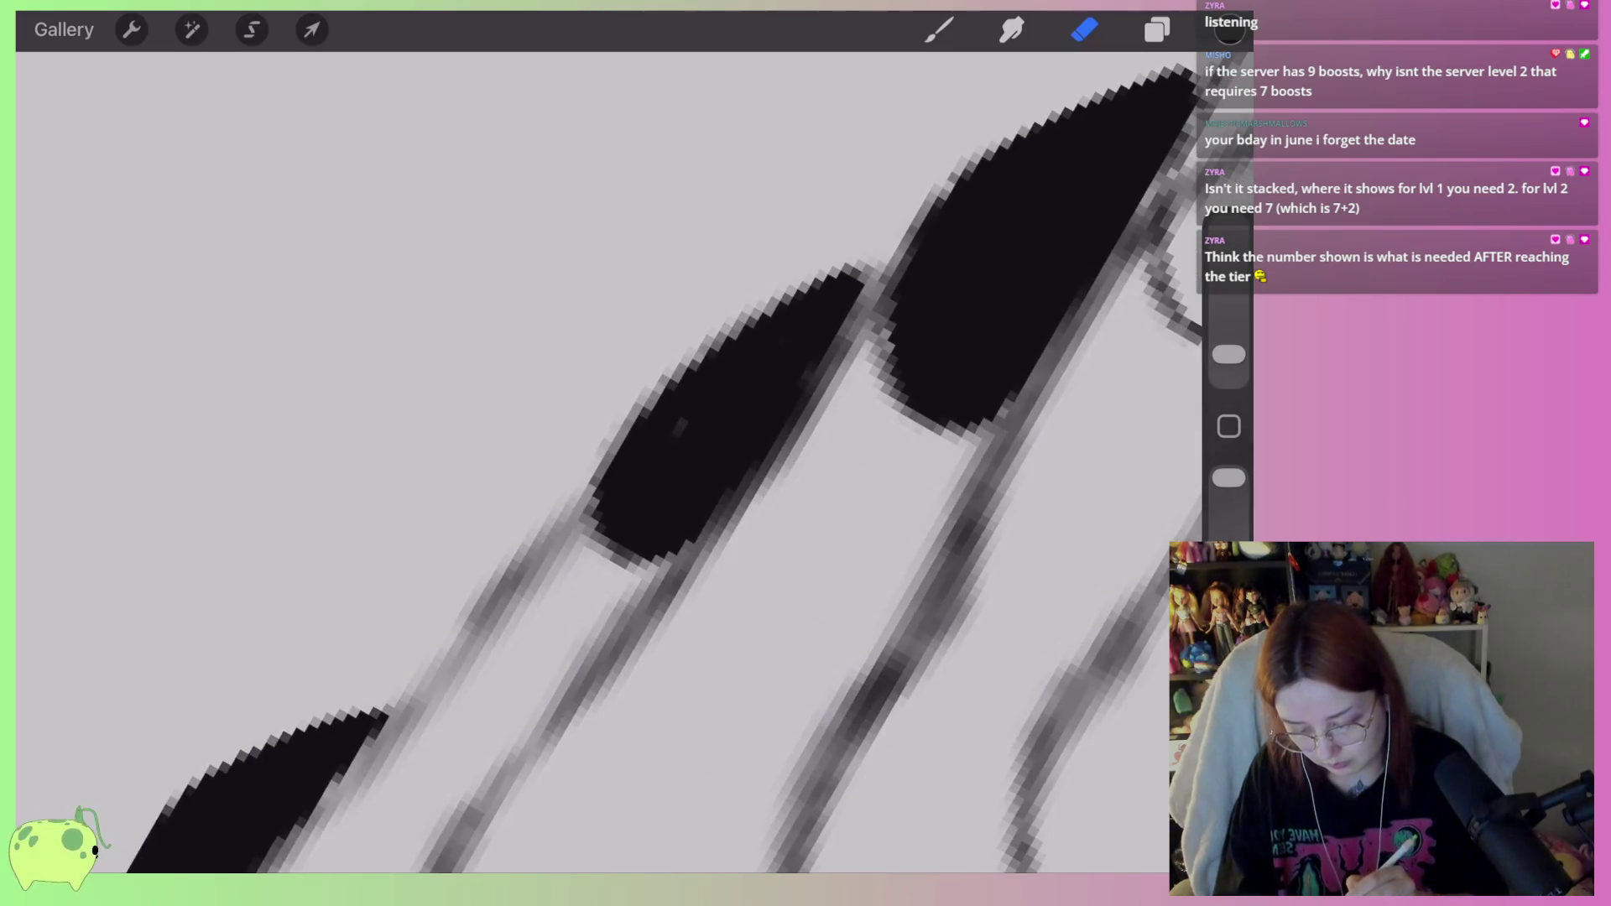
pyautogui.moveTo(856, 357)
pyautogui.mouseDown()
pyautogui.moveTo(820, 377)
pyautogui.moveTo(813, 360)
pyautogui.moveTo(755, 453)
pyautogui.mouseUp()
pyautogui.moveTo(810, 349); pyautogui.dragTo(777, 427)
pyautogui.moveTo(848, 327); pyautogui.dragTo(806, 363)
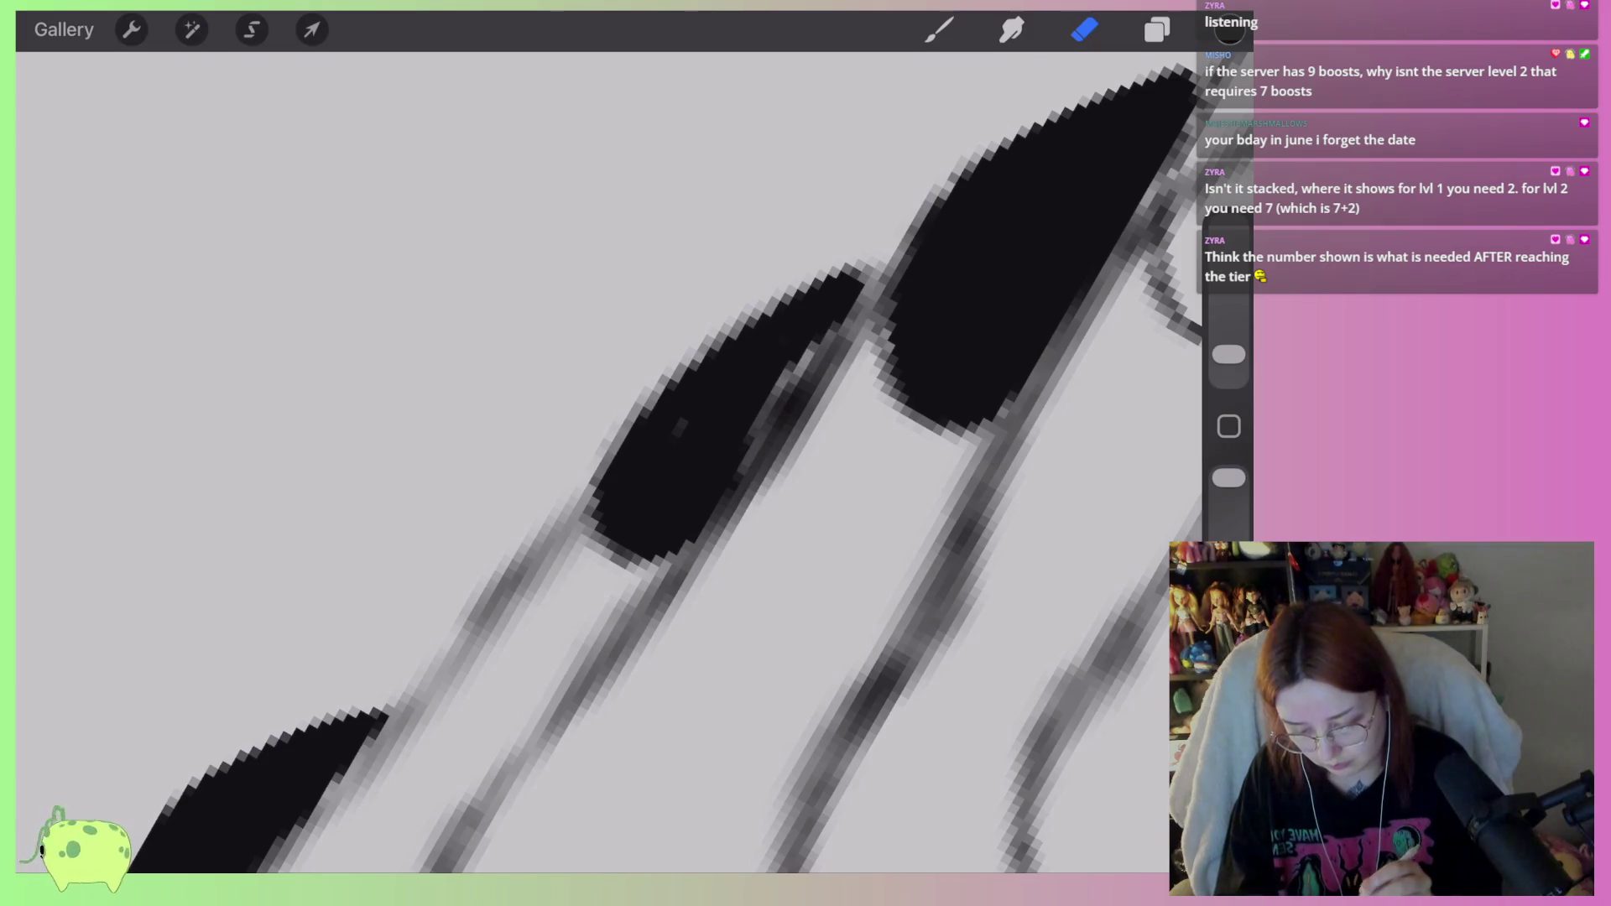
pyautogui.hotkey('ctrl', 'z')
pyautogui.hotkey('ctrl', 'z')
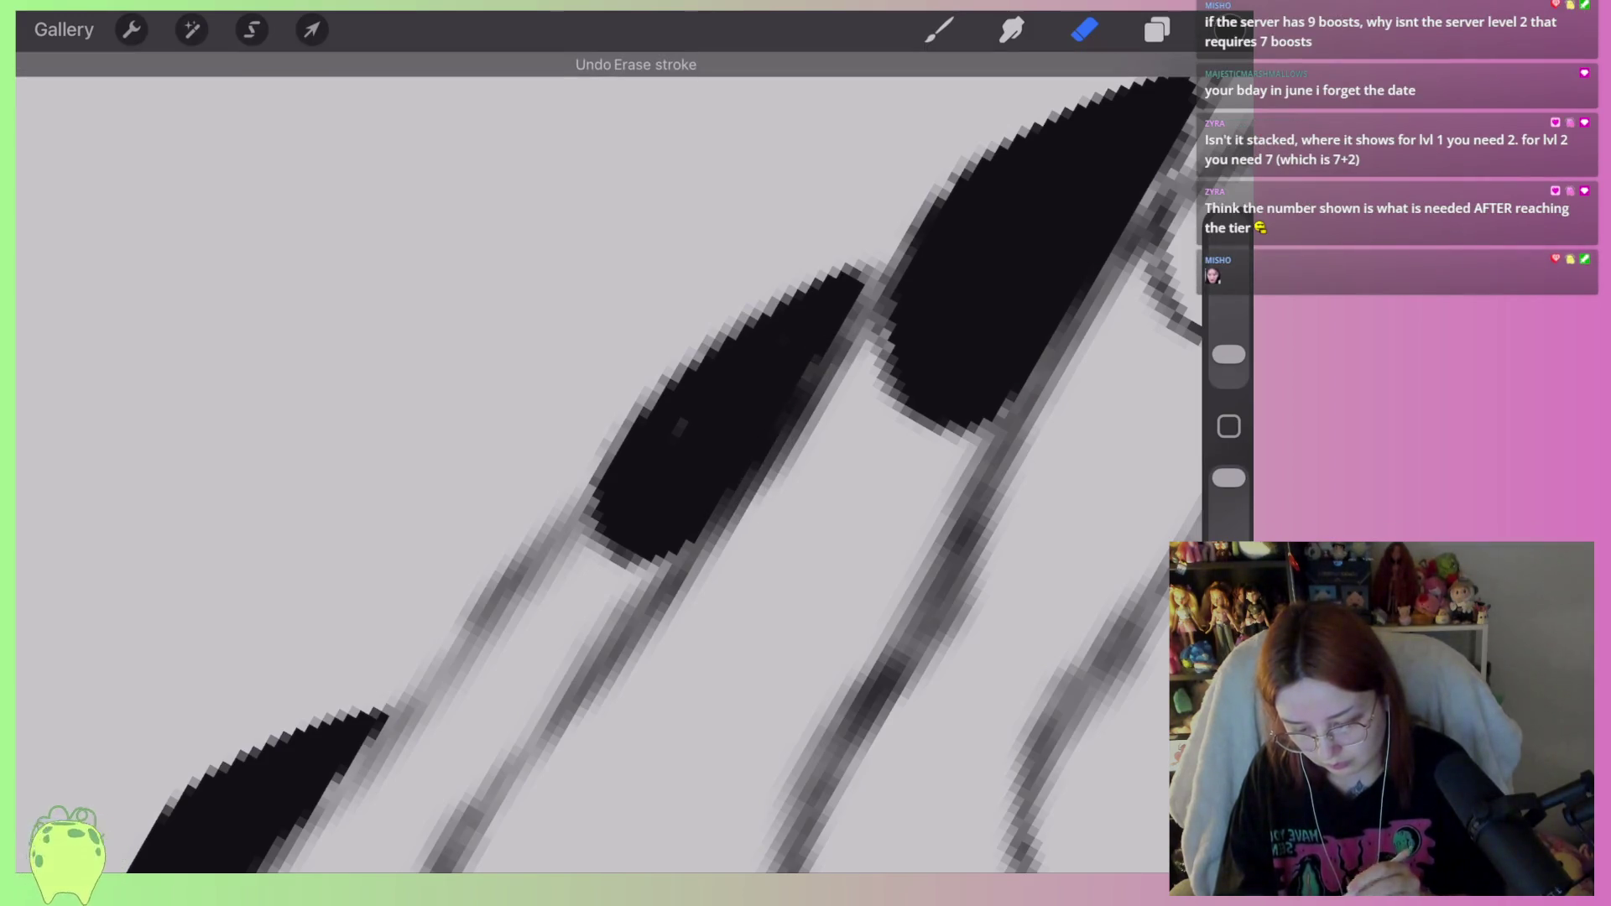
pyautogui.press('b')
pyautogui.scroll(-5, 608, 462)
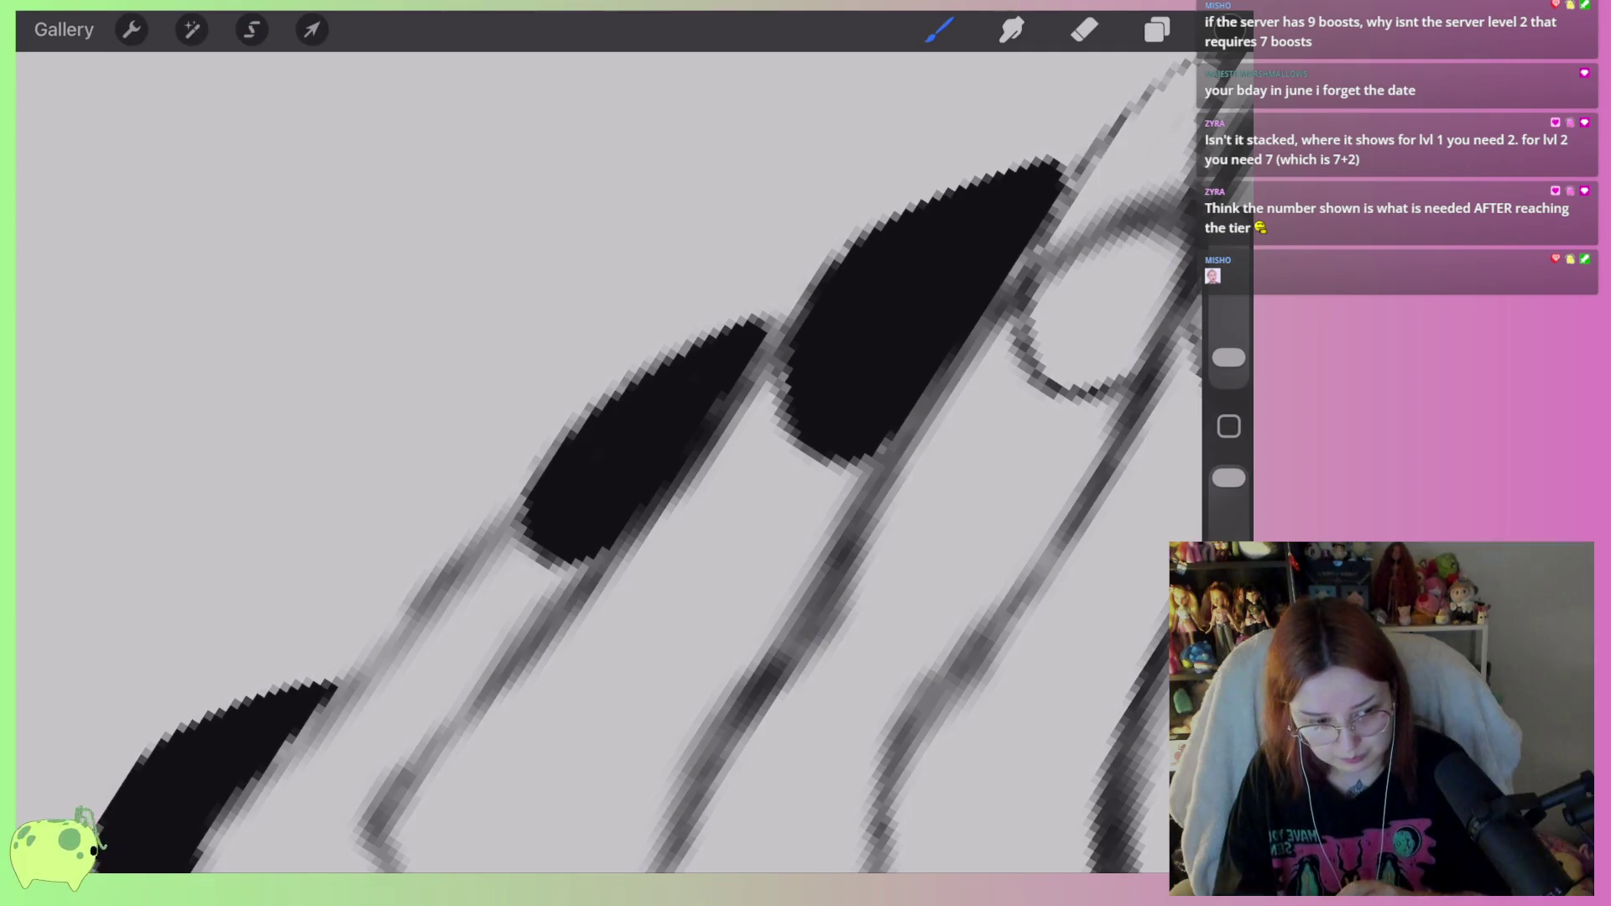
pyautogui.scroll(5, 609, 462)
pyautogui.press('e')
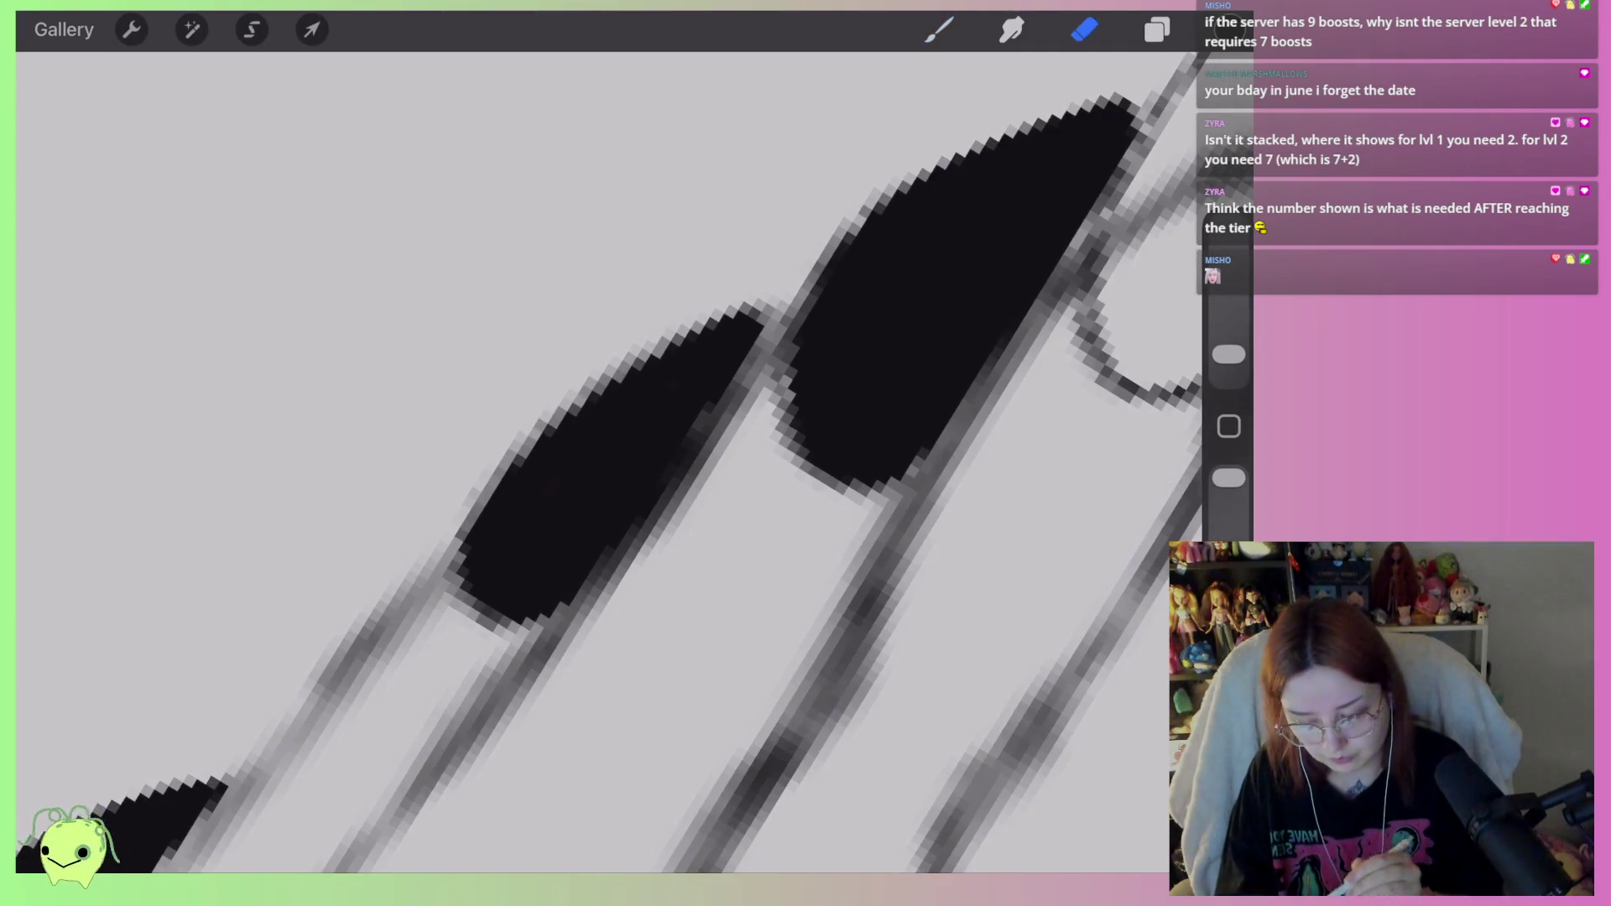
pyautogui.press('b')
pyautogui.scroll(-5, 608, 462)
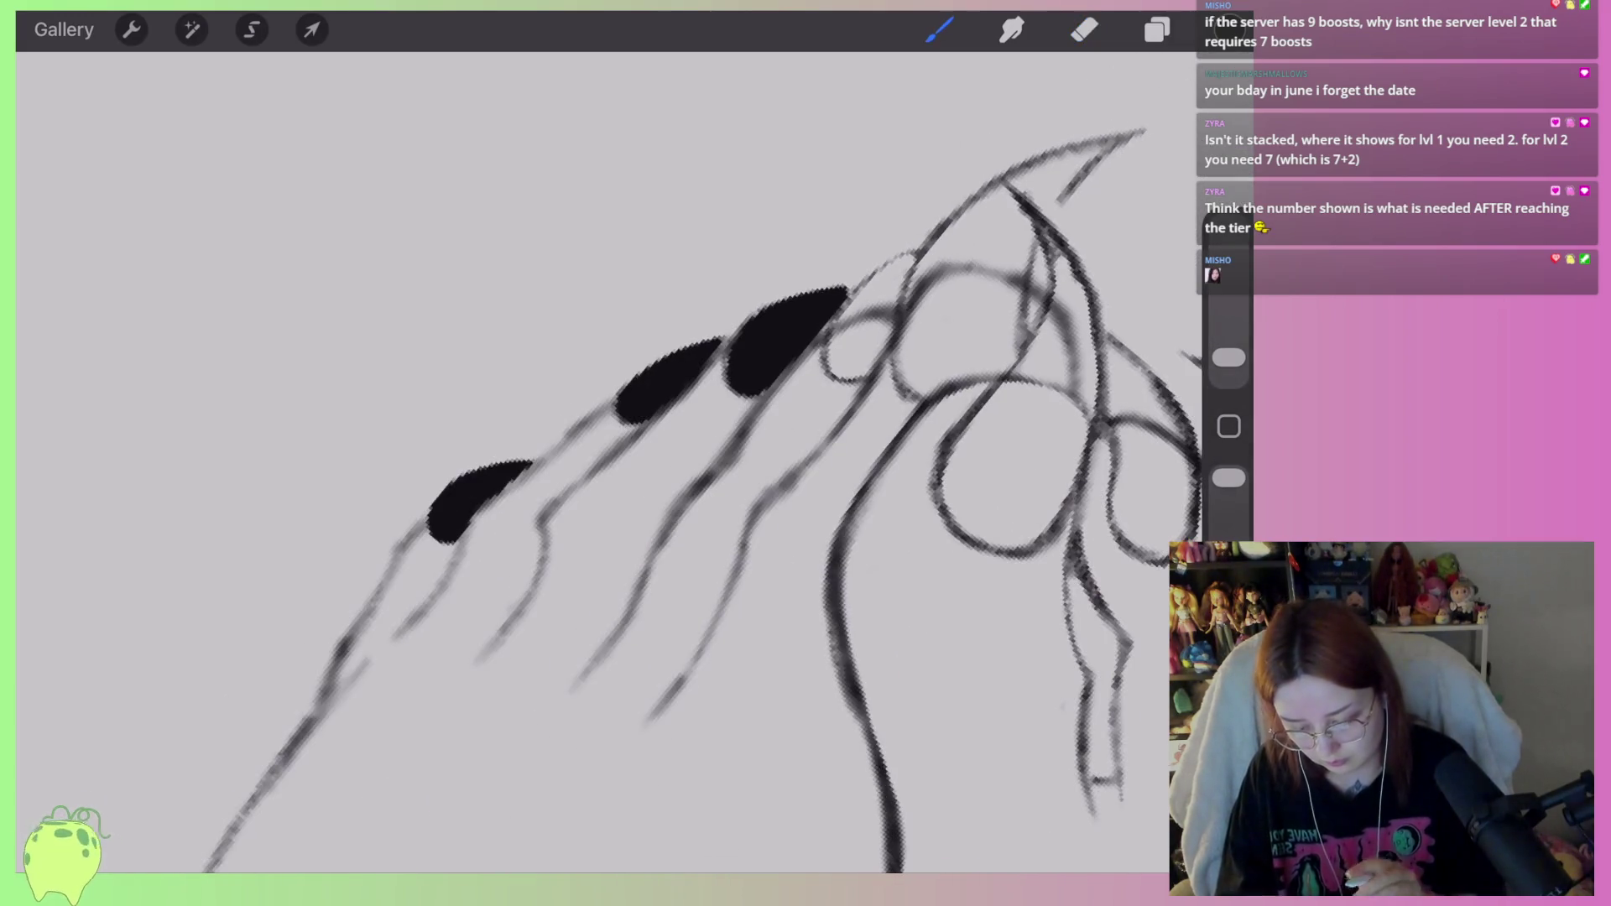
# Outline the next pointed nail in black and fill the gap between two black nails.
pyautogui.scroll(3, 609, 462)
pyautogui.scroll(3, 608, 462)
pyautogui.moveTo(705, 453)
pyautogui.mouseDown()
pyautogui.moveTo(722, 395)
pyautogui.moveTo(793, 298)
pyautogui.moveTo(826, 386)
pyautogui.moveTo(823, 437)
pyautogui.moveTo(714, 499)
pyautogui.moveTo(755, 353)
pyautogui.moveTo(831, 290)
pyautogui.moveTo(730, 498)
pyautogui.moveTo(801, 352)
pyautogui.moveTo(730, 487)
pyautogui.moveTo(776, 451)
pyautogui.mouseUp()
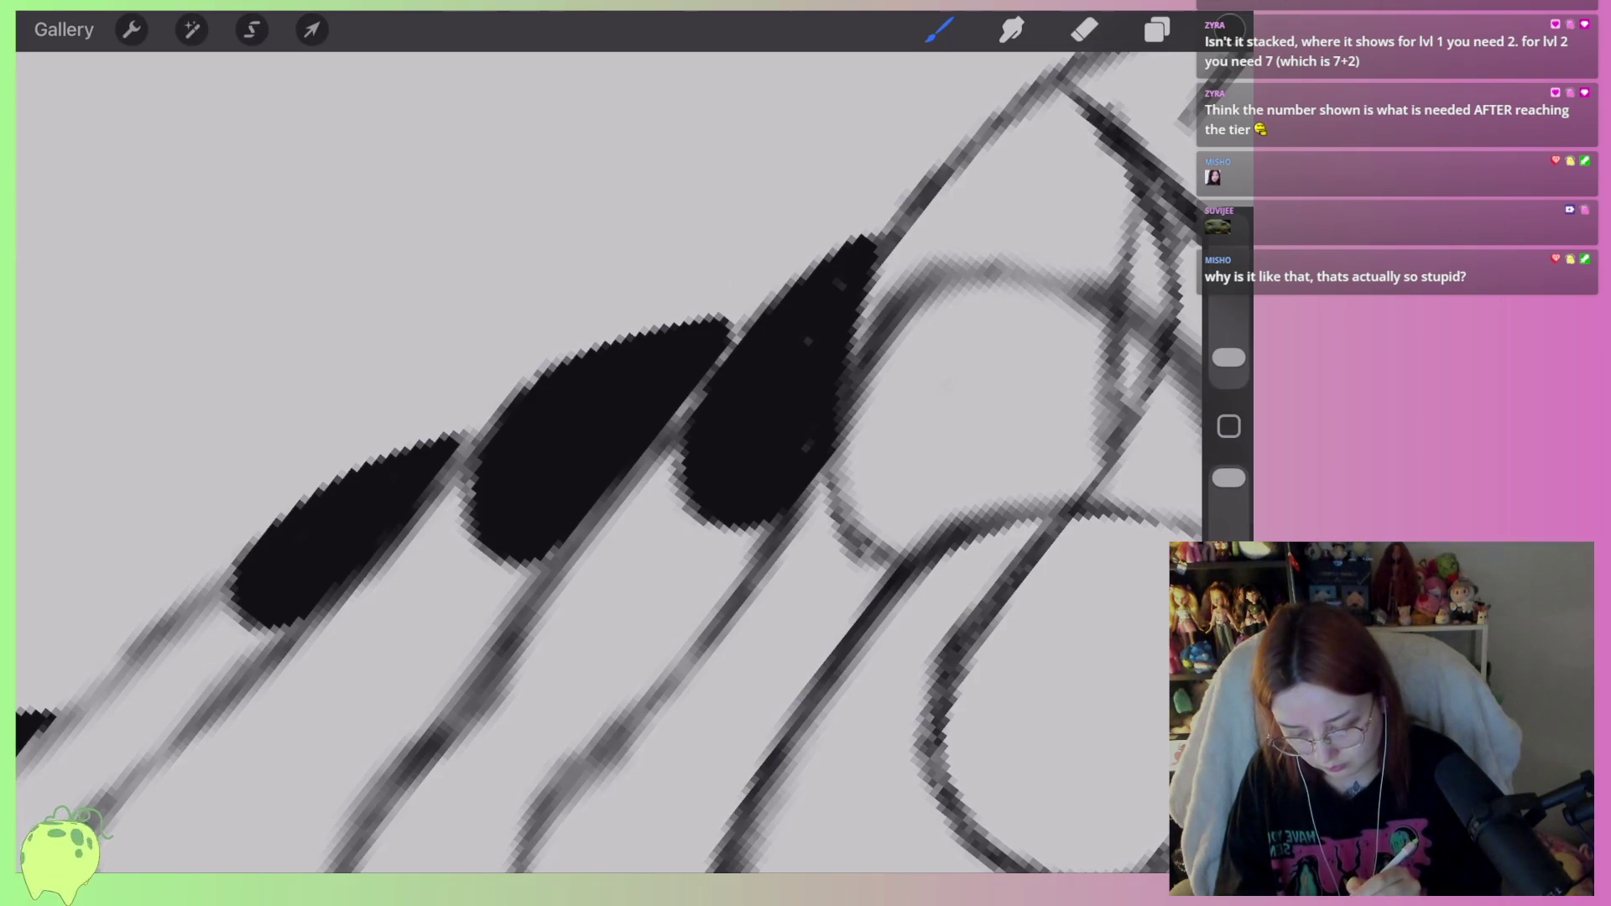
pyautogui.moveTo(726, 352); pyautogui.dragTo(682, 466)
pyautogui.scroll(-5, 609, 462)
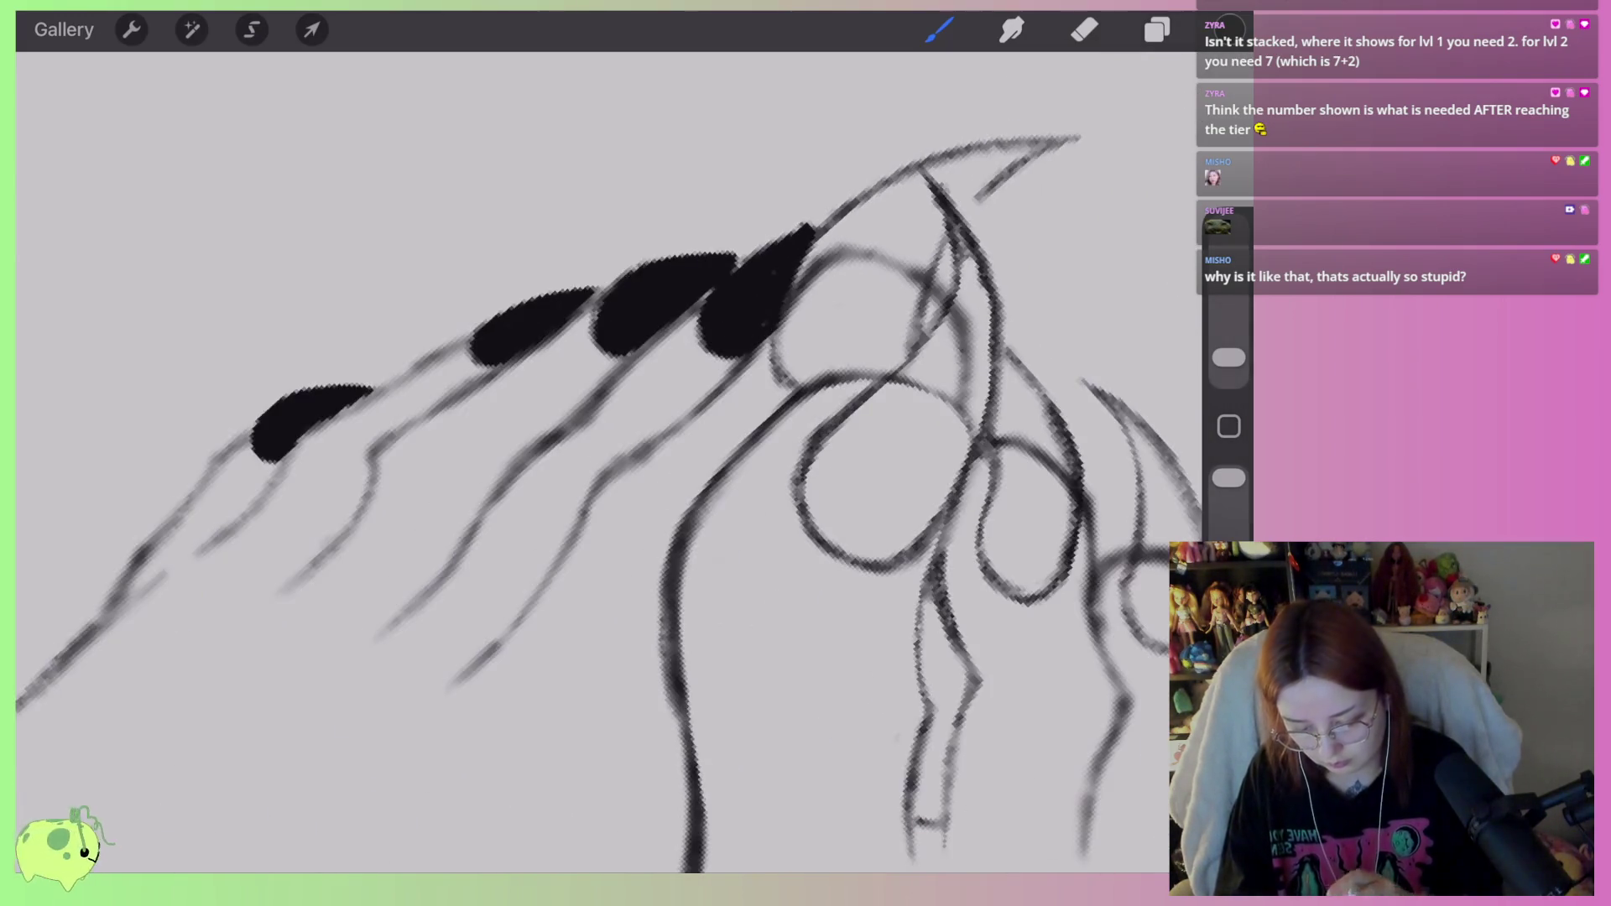
pyautogui.scroll(10, 655, 335)
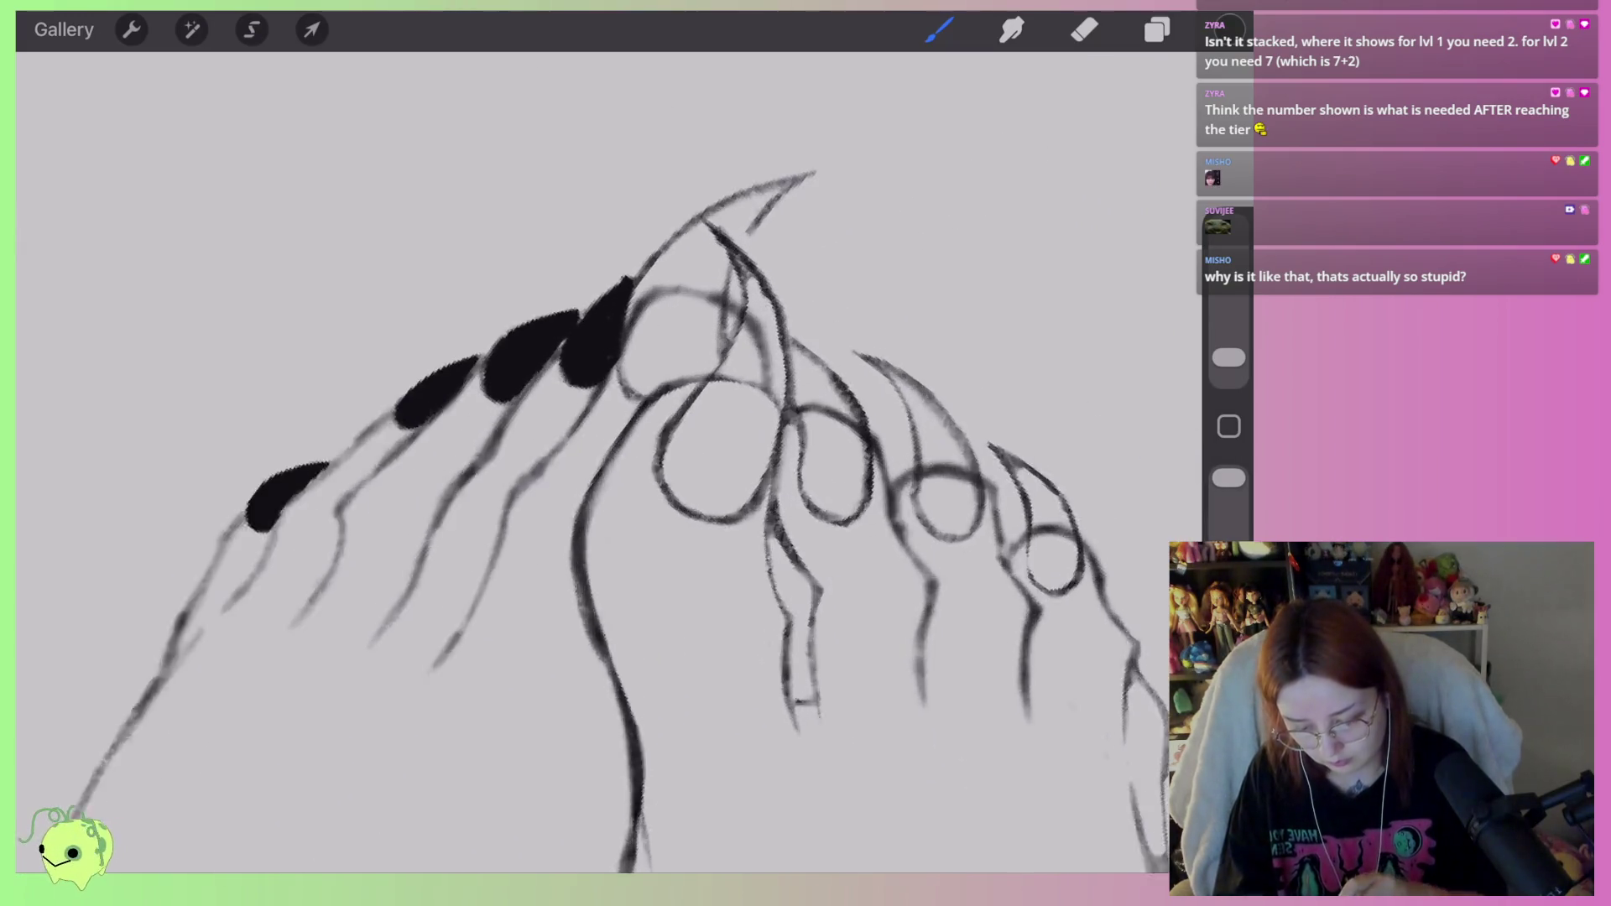
pyautogui.press('e')
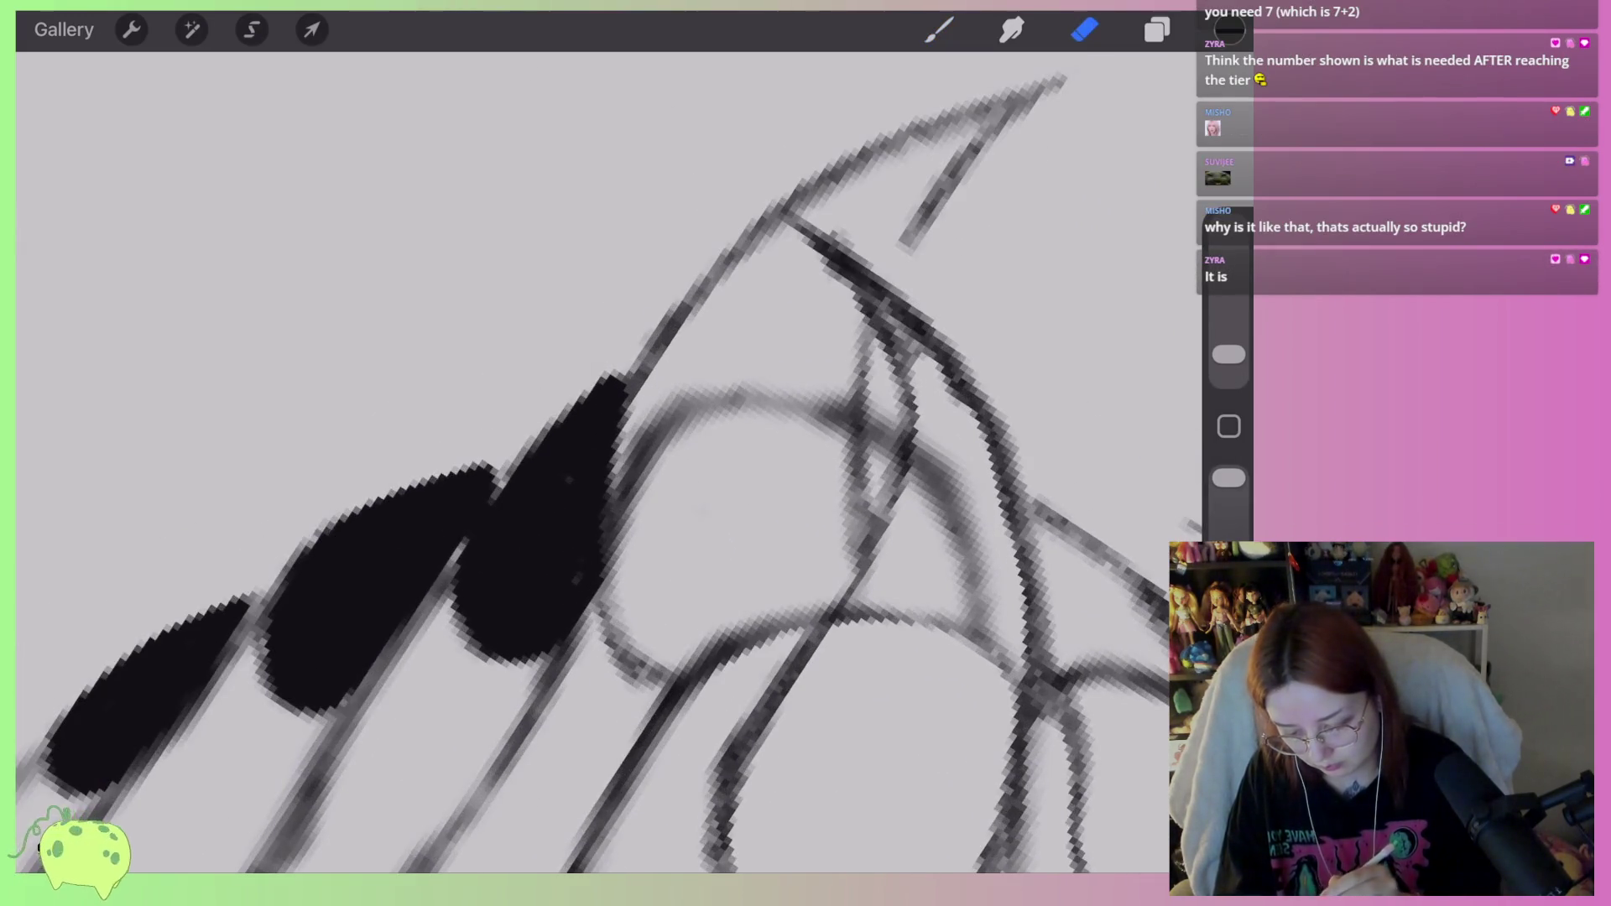
pyautogui.press('b')
pyautogui.scroll(-5, 593, 462)
pyautogui.scroll(5, 592, 462)
# Outline a tall claw over the big toe, ColorDrop it black, and cover leftover gaps.
pyautogui.moveTo(742, 564)
pyautogui.mouseDown()
pyautogui.moveTo(799, 329)
pyautogui.moveTo(965, 142)
pyautogui.moveTo(1047, 106)
pyautogui.moveTo(684, 214)
pyautogui.moveTo(494, 437)
pyautogui.moveTo(465, 646)
pyautogui.moveTo(659, 610)
pyautogui.moveTo(911, 168)
pyautogui.moveTo(946, 138)
pyautogui.mouseUp()
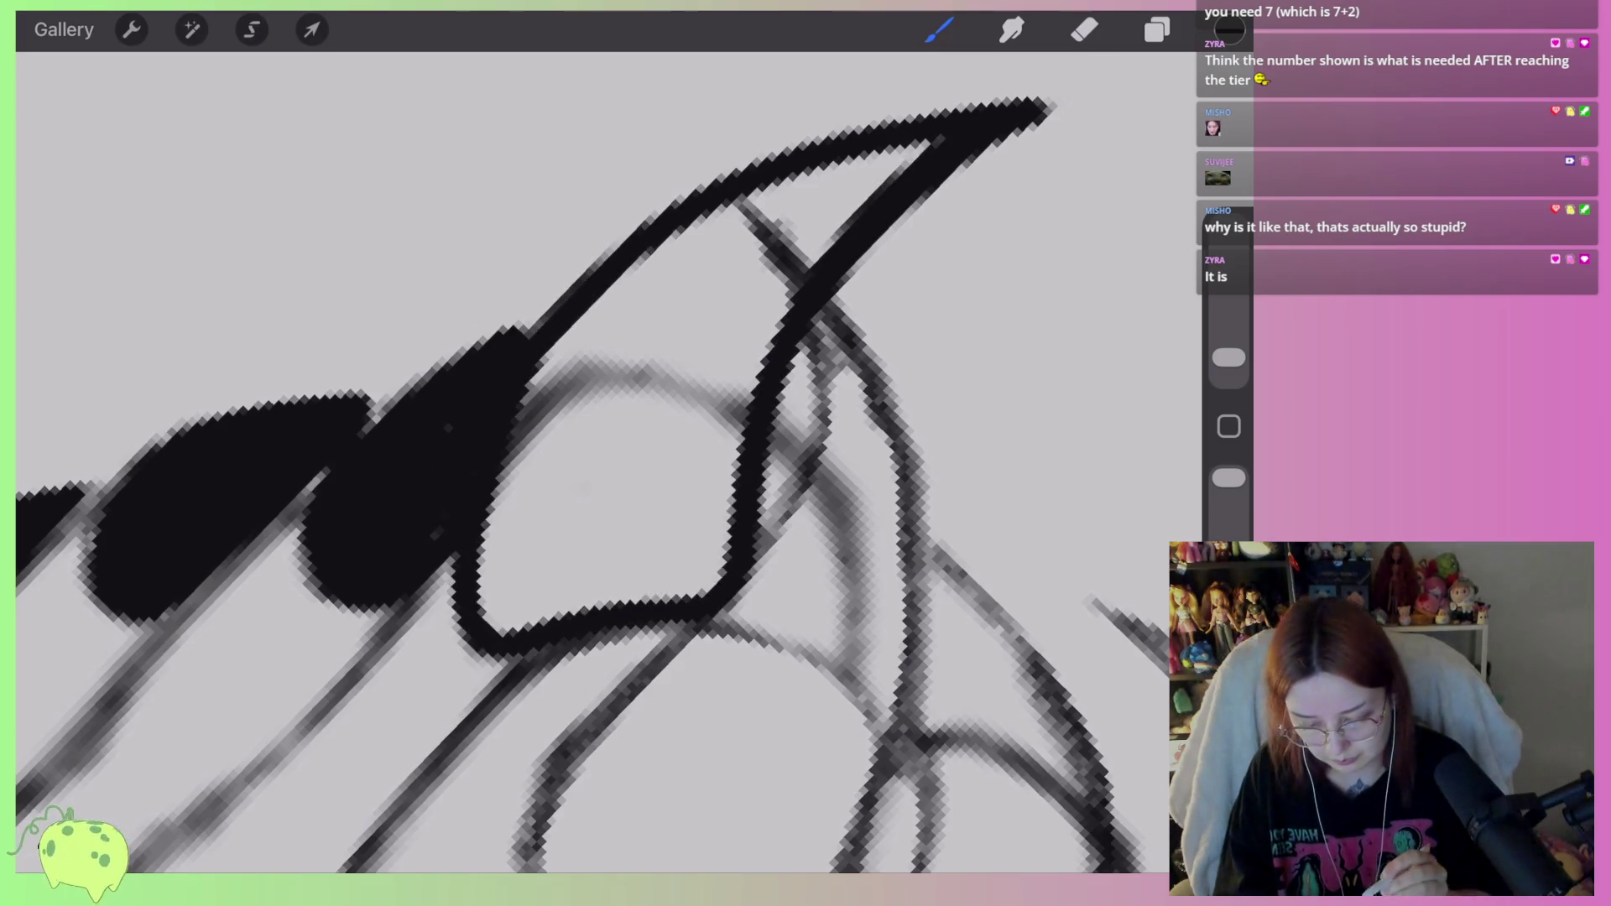
pyautogui.moveTo(1229, 30); pyautogui.dragTo(665, 342)
pyautogui.moveTo(747, 201)
pyautogui.mouseDown()
pyautogui.moveTo(927, 143)
pyautogui.moveTo(781, 244)
pyautogui.moveTo(873, 193)
pyautogui.moveTo(793, 235)
pyautogui.mouseUp()
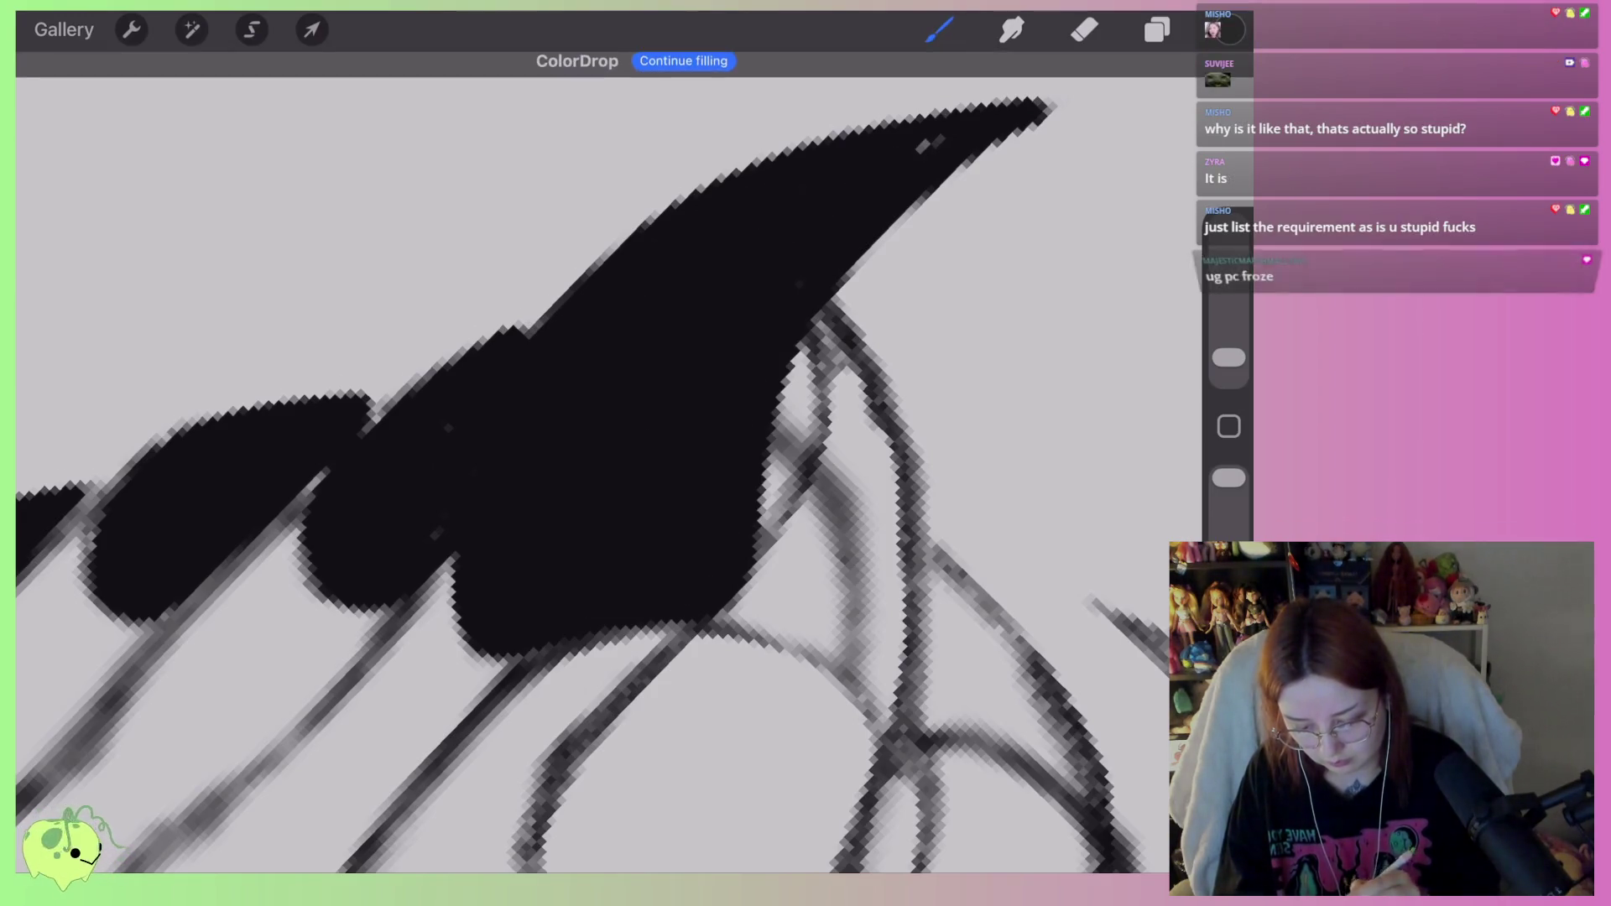
pyautogui.moveTo(919, 149); pyautogui.dragTo(938, 139)
pyautogui.scroll(-10, 592, 478)
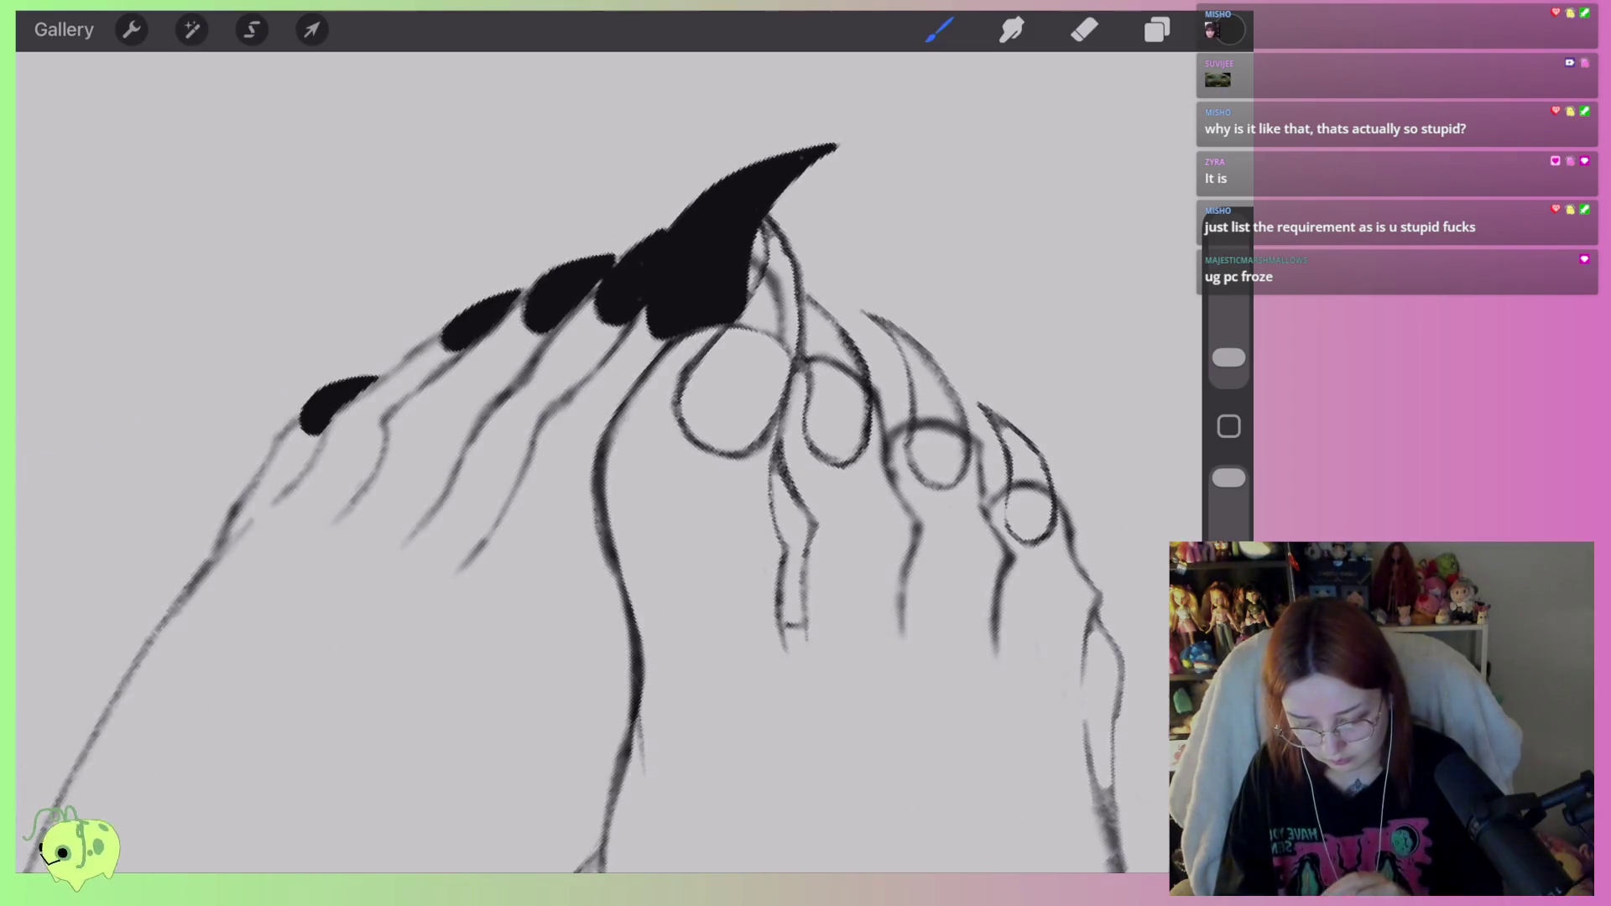
pyautogui.scroll(10, 713, 335)
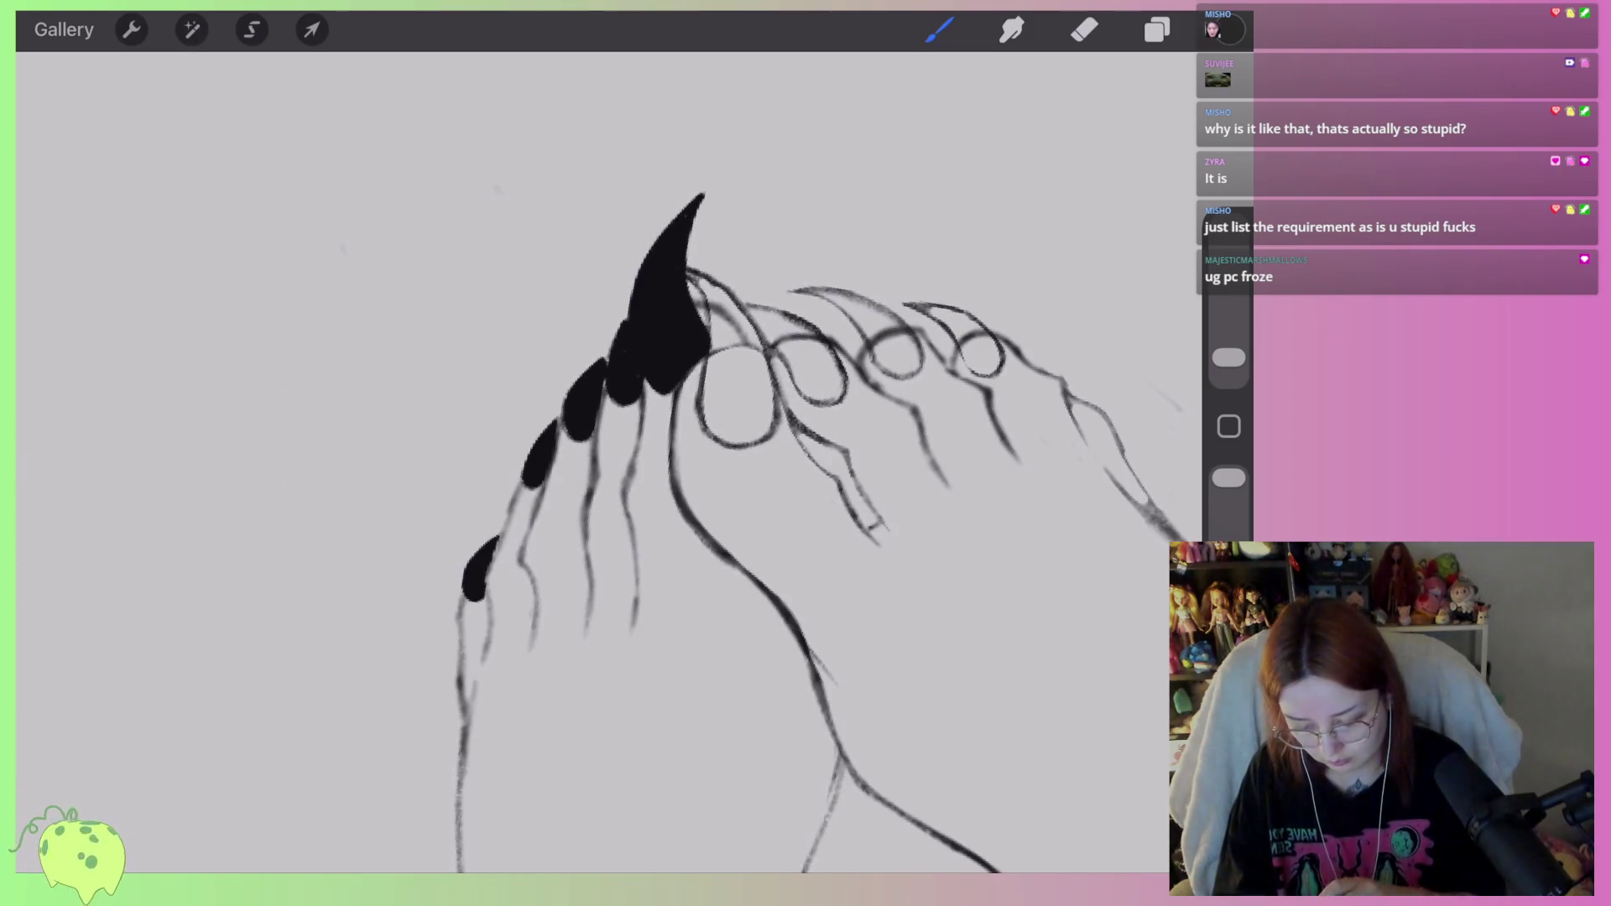
# Outline three toenail claws and ColorDrop-fill each one solid black.
pyautogui.moveTo(717, 628)
pyautogui.mouseDown()
pyautogui.moveTo(621, 602)
pyautogui.moveTo(592, 445)
pyautogui.moveTo(598, 285)
pyautogui.moveTo(506, 186)
pyautogui.moveTo(655, 239)
pyautogui.moveTo(780, 402)
pyautogui.moveTo(776, 609)
pyautogui.moveTo(705, 629)
pyautogui.mouseUp()
pyautogui.moveTo(1230, 30); pyautogui.dragTo(697, 436)
pyautogui.scroll(3, 587, 420)
pyautogui.scroll(-3, 587, 419)
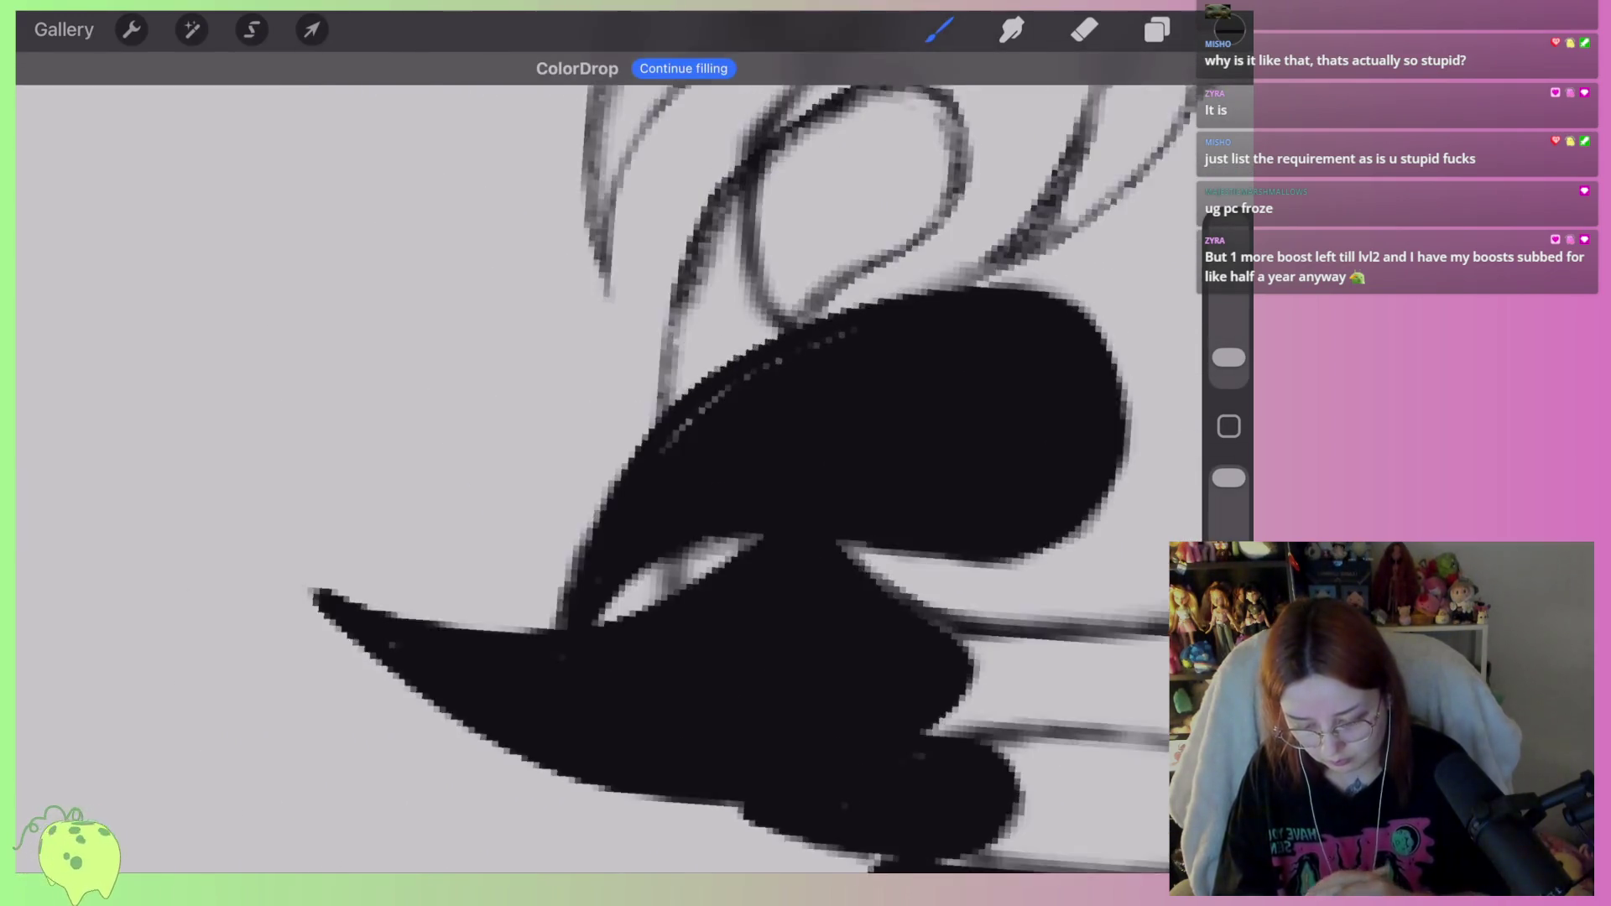
pyautogui.scroll(-2, 587, 462)
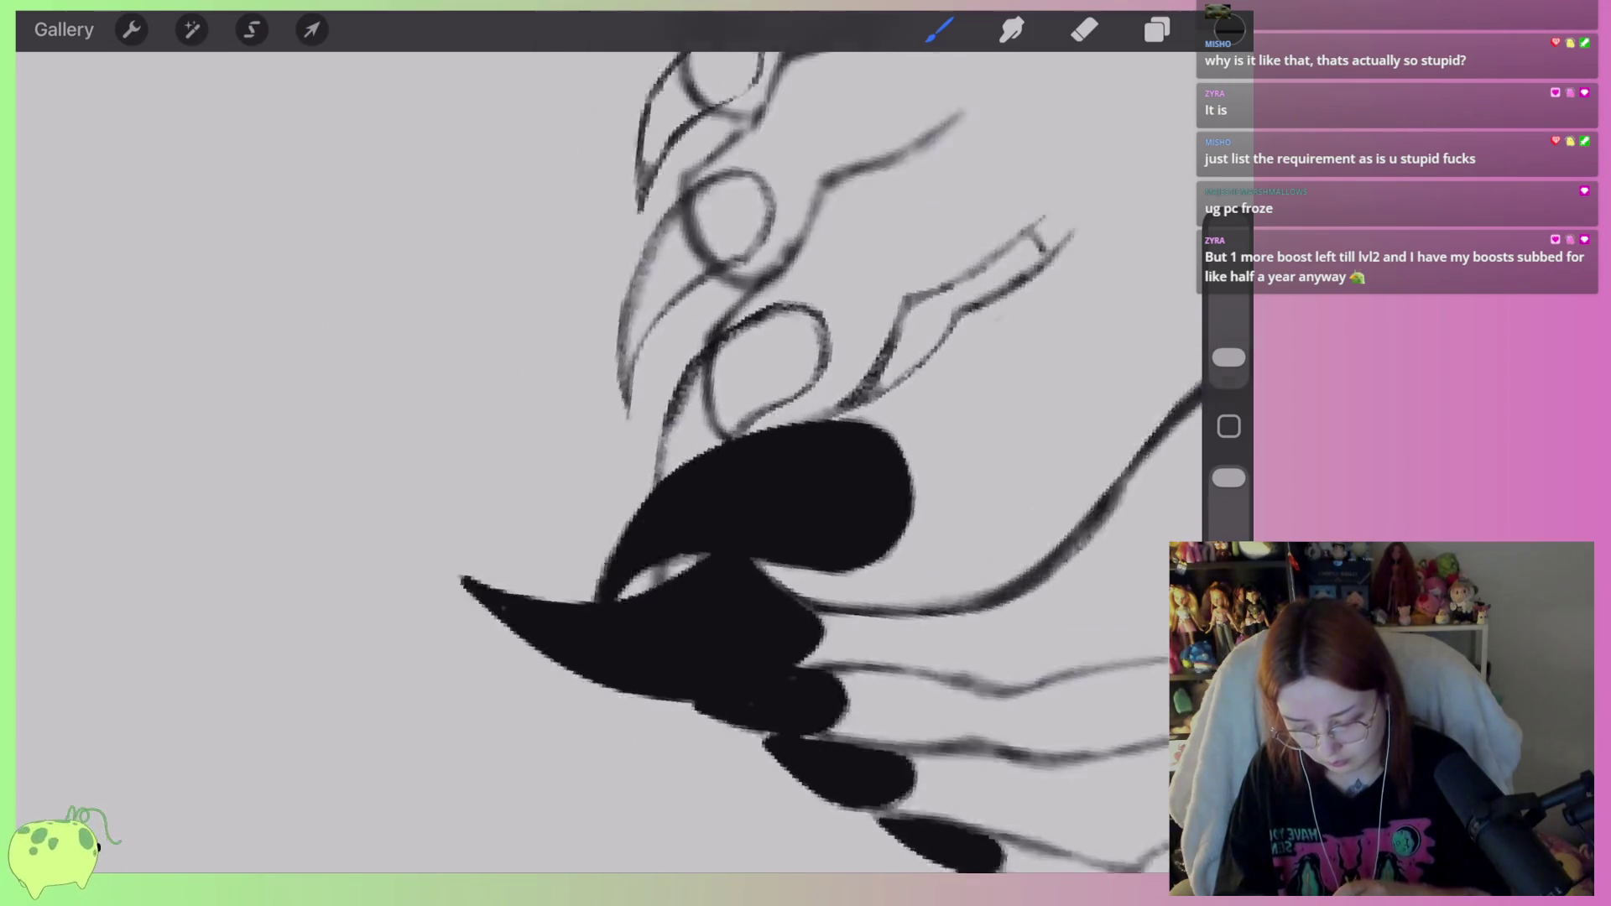
pyautogui.moveTo(593, 550)
pyautogui.mouseDown()
pyautogui.moveTo(598, 428)
pyautogui.moveTo(776, 273)
pyautogui.moveTo(760, 403)
pyautogui.moveTo(700, 458)
pyautogui.mouseUp()
pyautogui.moveTo(1228, 30); pyautogui.dragTo(738, 353)
pyautogui.scroll(3, 588, 462)
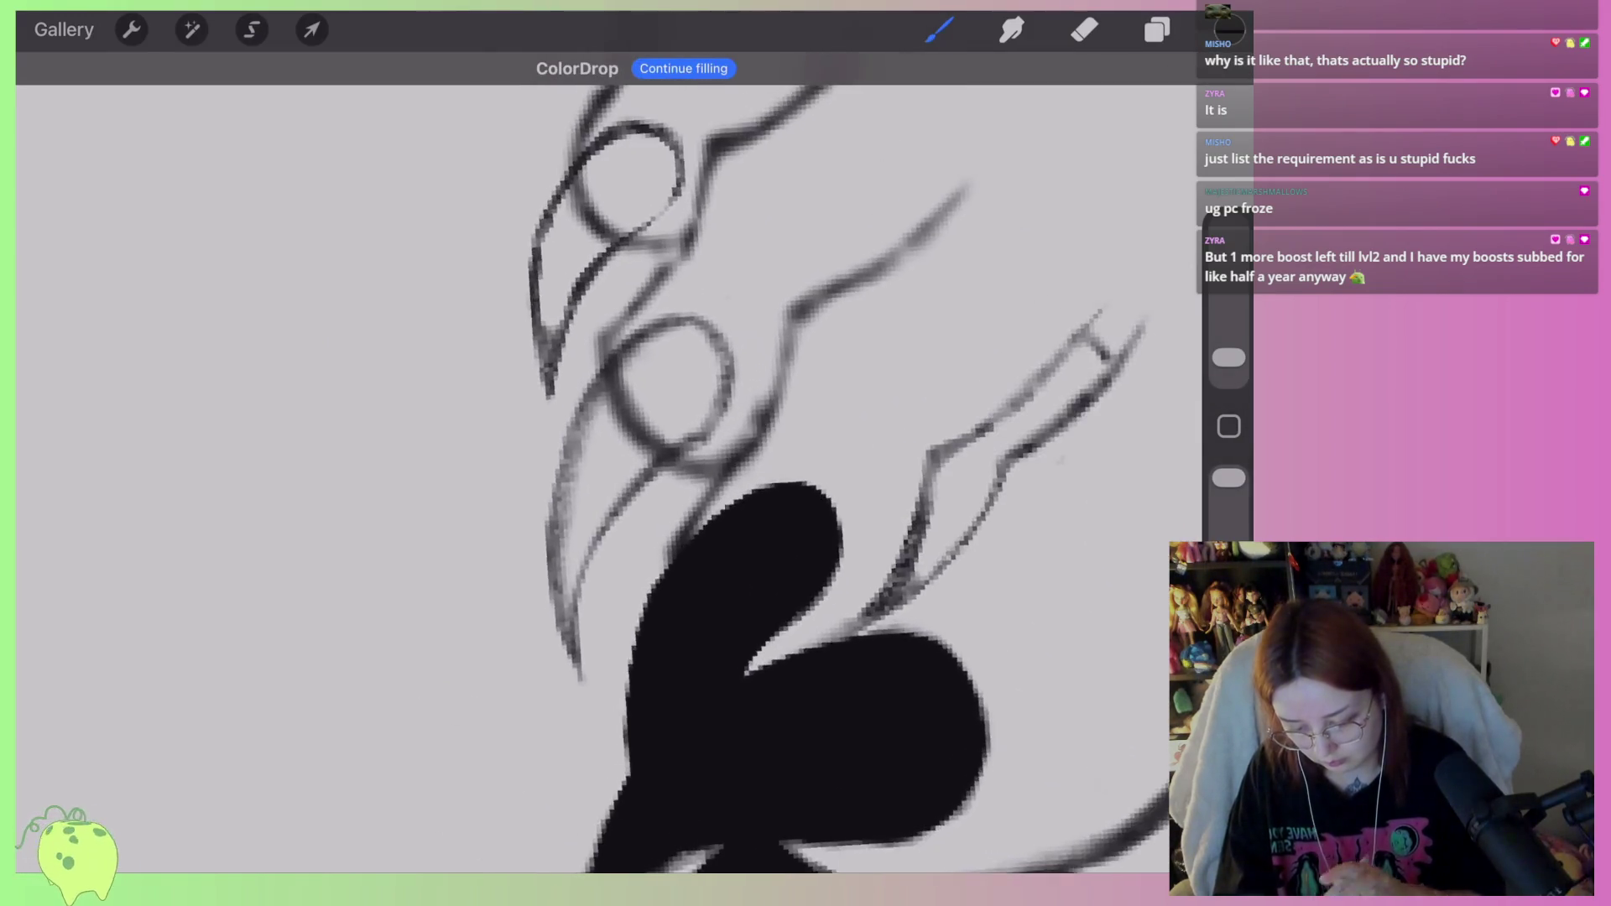
pyautogui.moveTo(561, 667)
pyautogui.mouseDown()
pyautogui.moveTo(543, 579)
pyautogui.moveTo(642, 329)
pyautogui.moveTo(690, 449)
pyautogui.moveTo(577, 625)
pyautogui.moveTo(564, 684)
pyautogui.mouseUp()
pyautogui.moveTo(1228, 29)
pyautogui.mouseDown()
pyautogui.moveTo(655, 395)
pyautogui.moveTo(646, 289)
pyautogui.moveTo(653, 398)
pyautogui.moveTo(541, 562)
pyautogui.moveTo(558, 382)
pyautogui.mouseUp()
pyautogui.scroll(3, 637, 419)
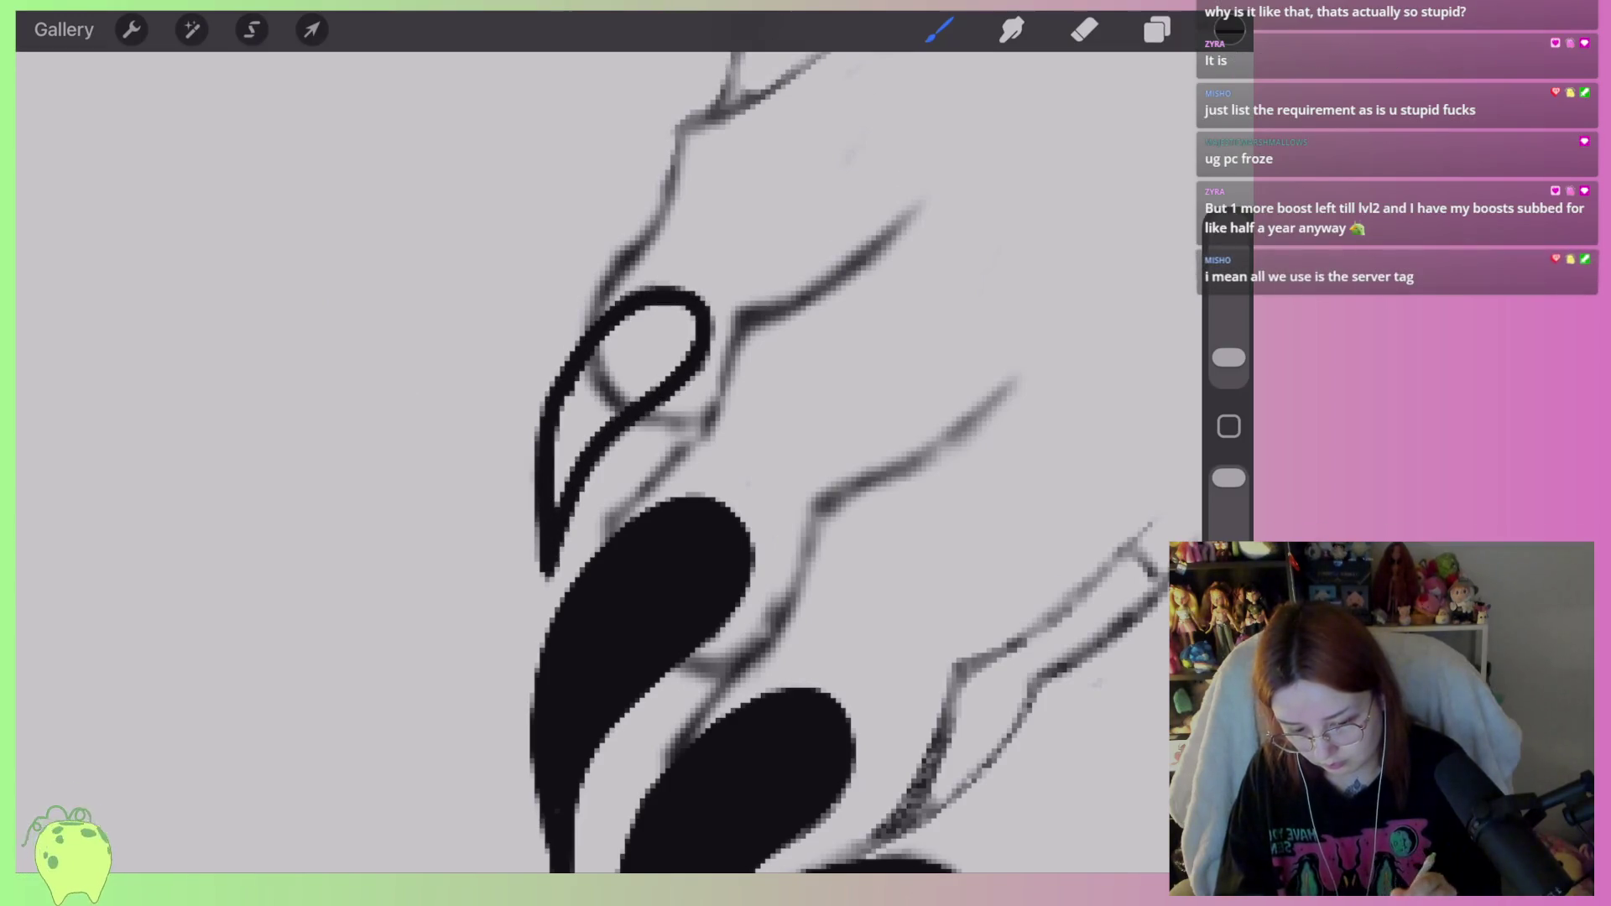
pyautogui.click(588, 436)
# Sharpen the teardrop claw's tip and edges with the Eraser.
pyautogui.click(1085, 29)
pyautogui.moveTo(588, 496); pyautogui.dragTo(549, 594)
pyautogui.moveTo(537, 432); pyautogui.dragTo(527, 574)
pyautogui.scroll(-3, 638, 420)
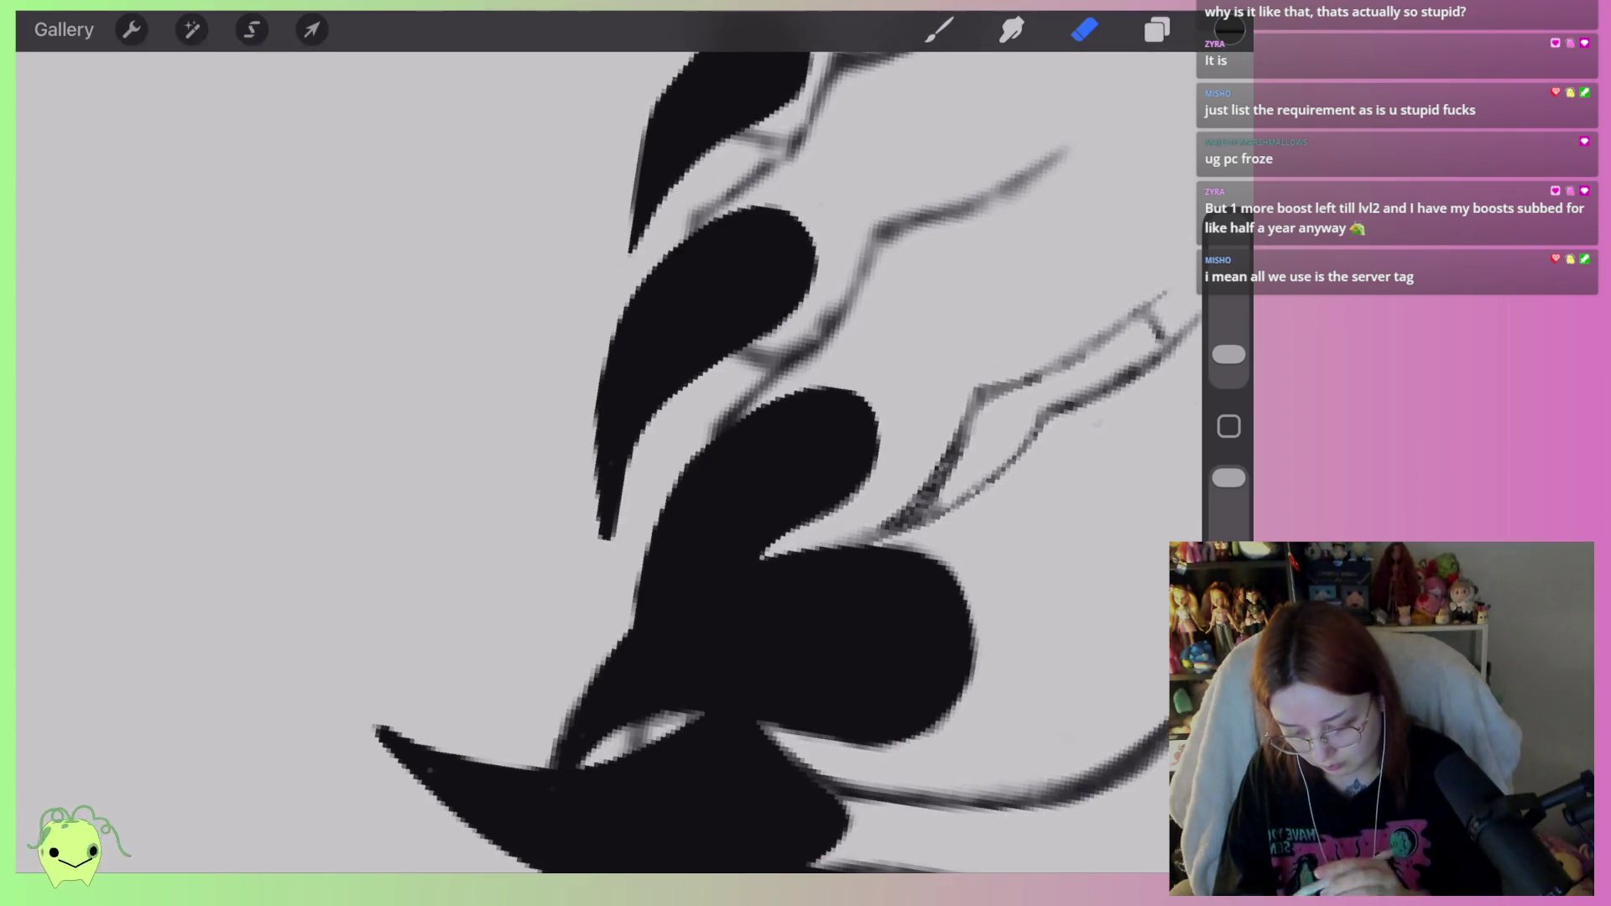
pyautogui.moveTo(601, 437); pyautogui.dragTo(602, 537)
pyautogui.moveTo(616, 480); pyautogui.dragTo(617, 541)
pyautogui.scroll(-5, 638, 454)
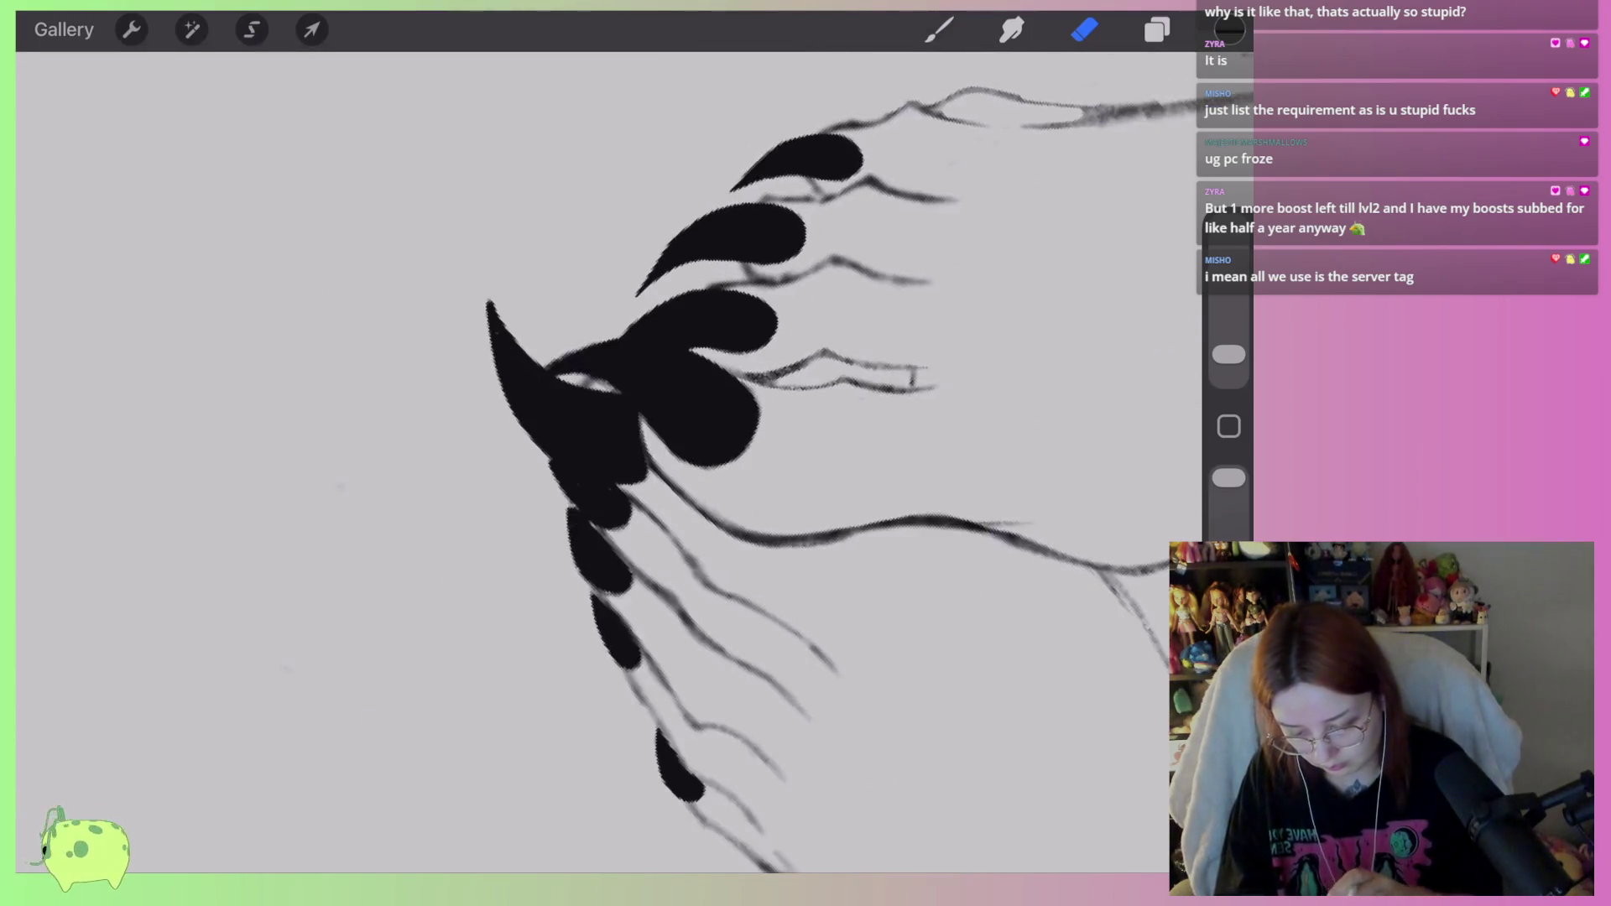
pyautogui.scroll(-5, 638, 453)
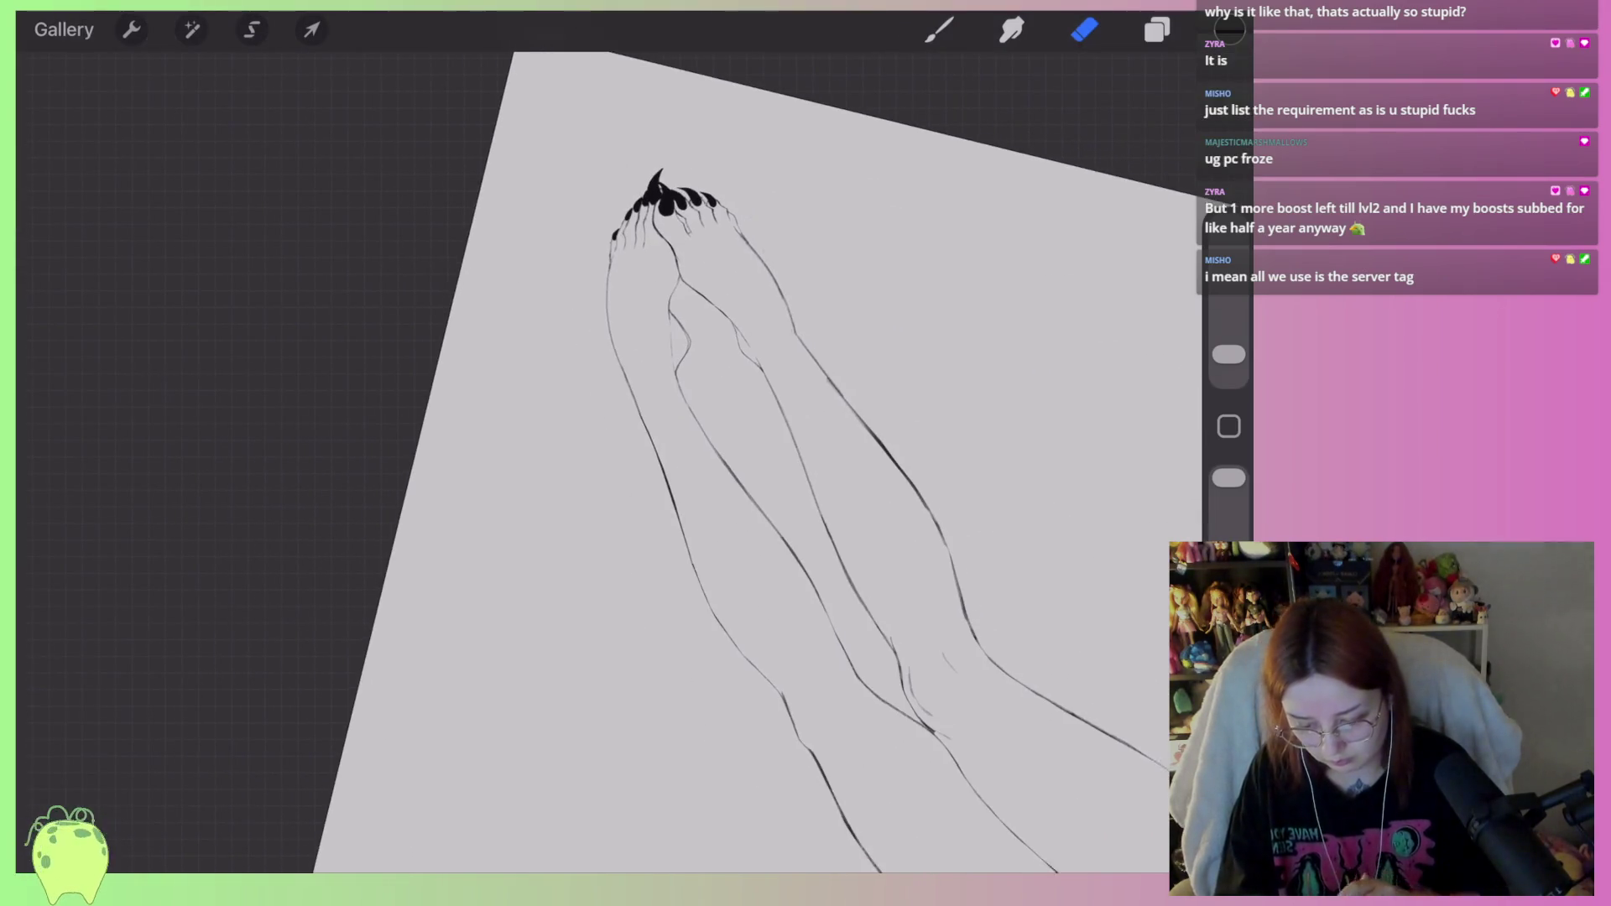
# Enlarge the Eraser to 7% and erase the top of the tall claw.
pyautogui.scroll(2, 638, 453)
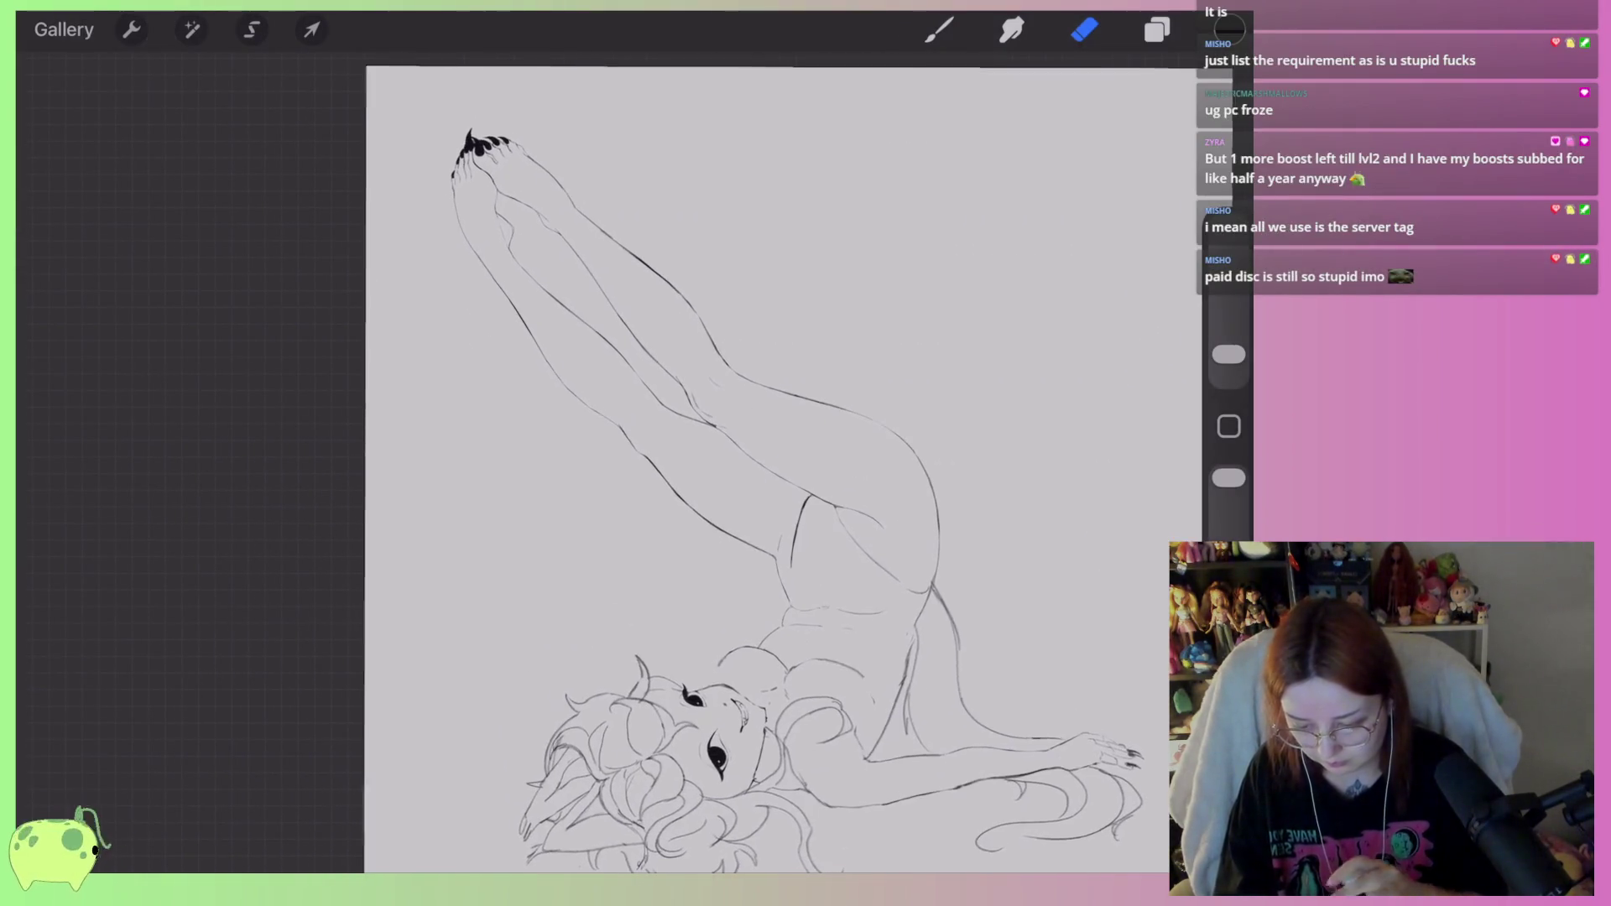
pyautogui.scroll(5, 503, 210)
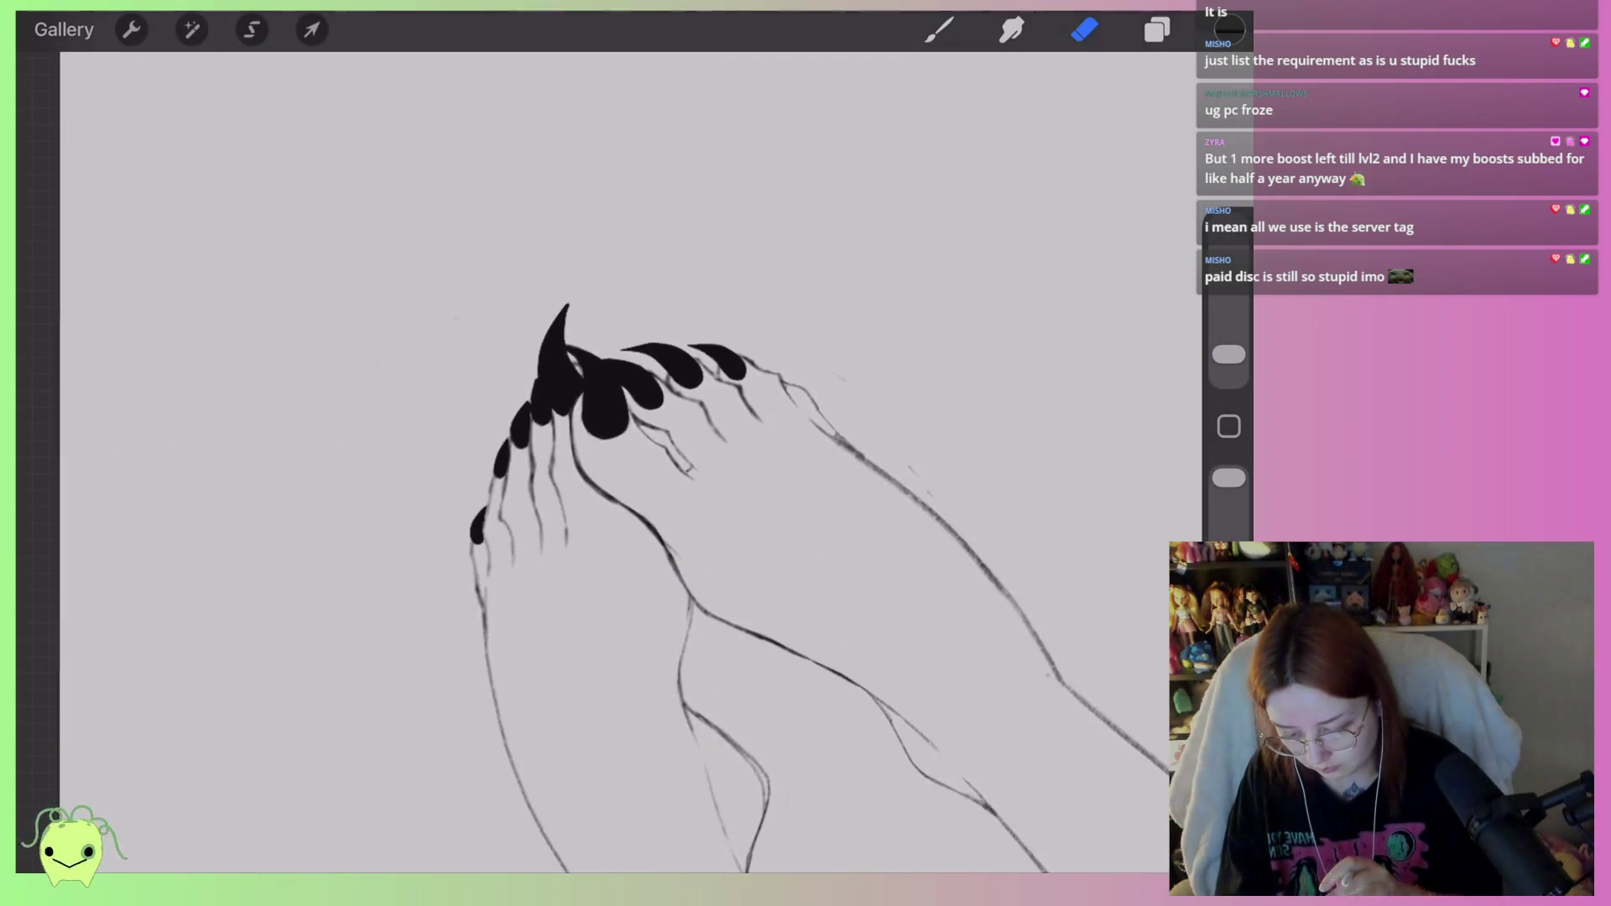
pyautogui.scroll(3, 638, 453)
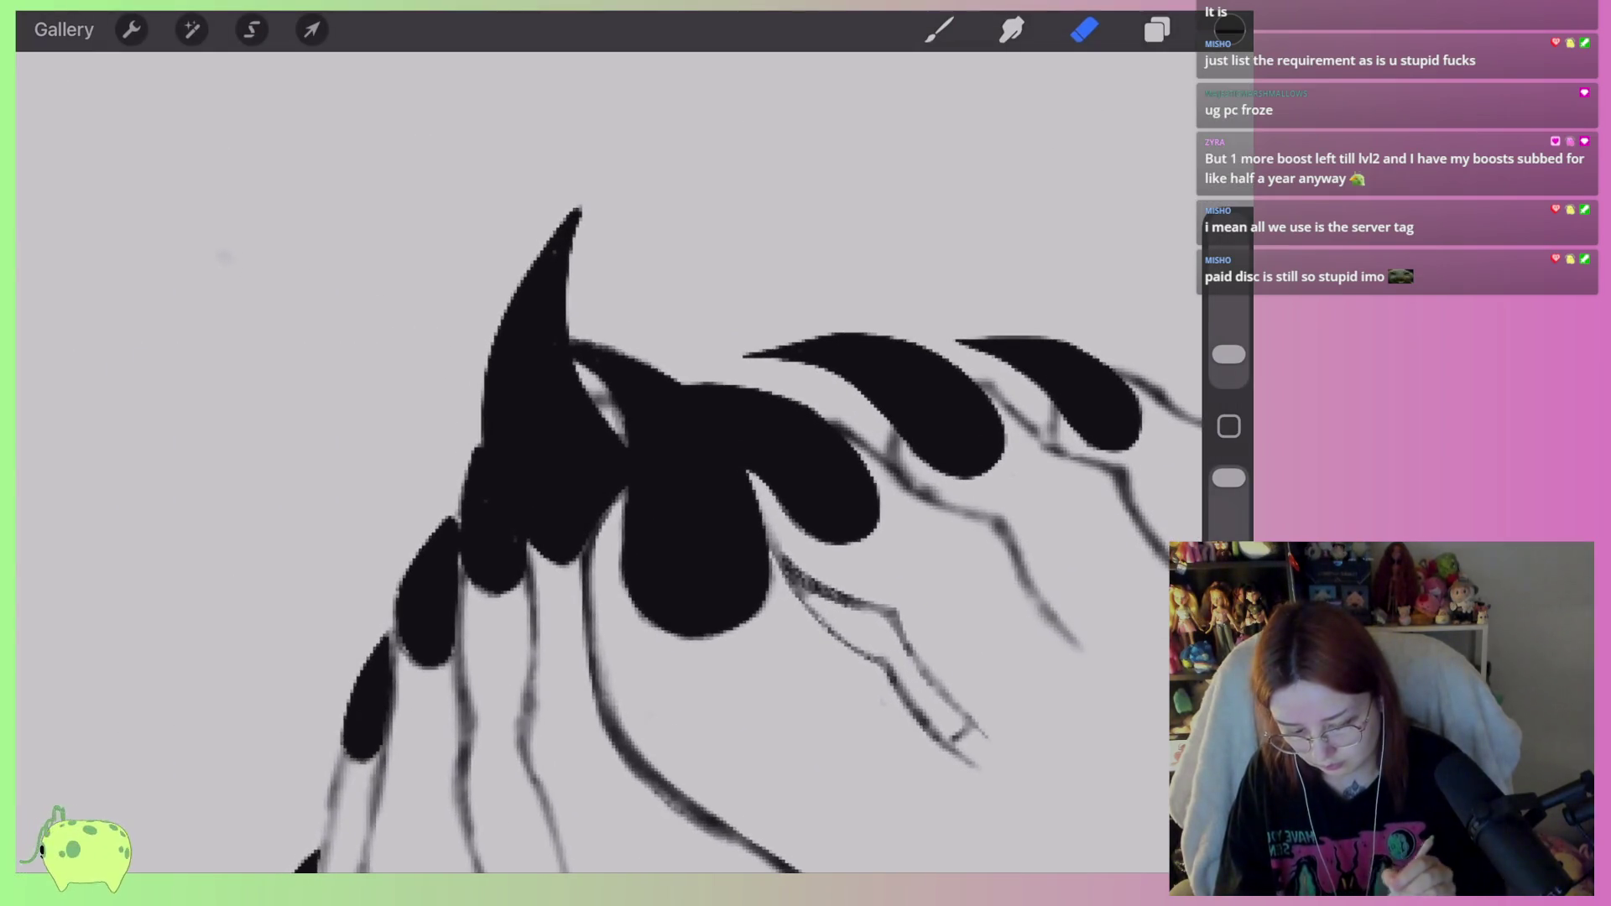
pyautogui.moveTo(1228, 354); pyautogui.dragTo(1228, 335)
pyautogui.moveTo(562, 231)
pyautogui.mouseDown()
pyautogui.moveTo(572, 209)
pyautogui.moveTo(537, 302)
pyautogui.moveTo(485, 370)
pyautogui.moveTo(504, 486)
pyautogui.moveTo(558, 486)
pyautogui.moveTo(586, 532)
pyautogui.moveTo(602, 438)
pyautogui.moveTo(528, 335)
pyautogui.moveTo(587, 302)
pyautogui.moveTo(540, 320)
pyautogui.moveTo(550, 463)
pyautogui.moveTo(587, 470)
pyautogui.mouseUp()
# Draw thin curves forming the claw's new hooked tip up its left side.
pyautogui.press('b')
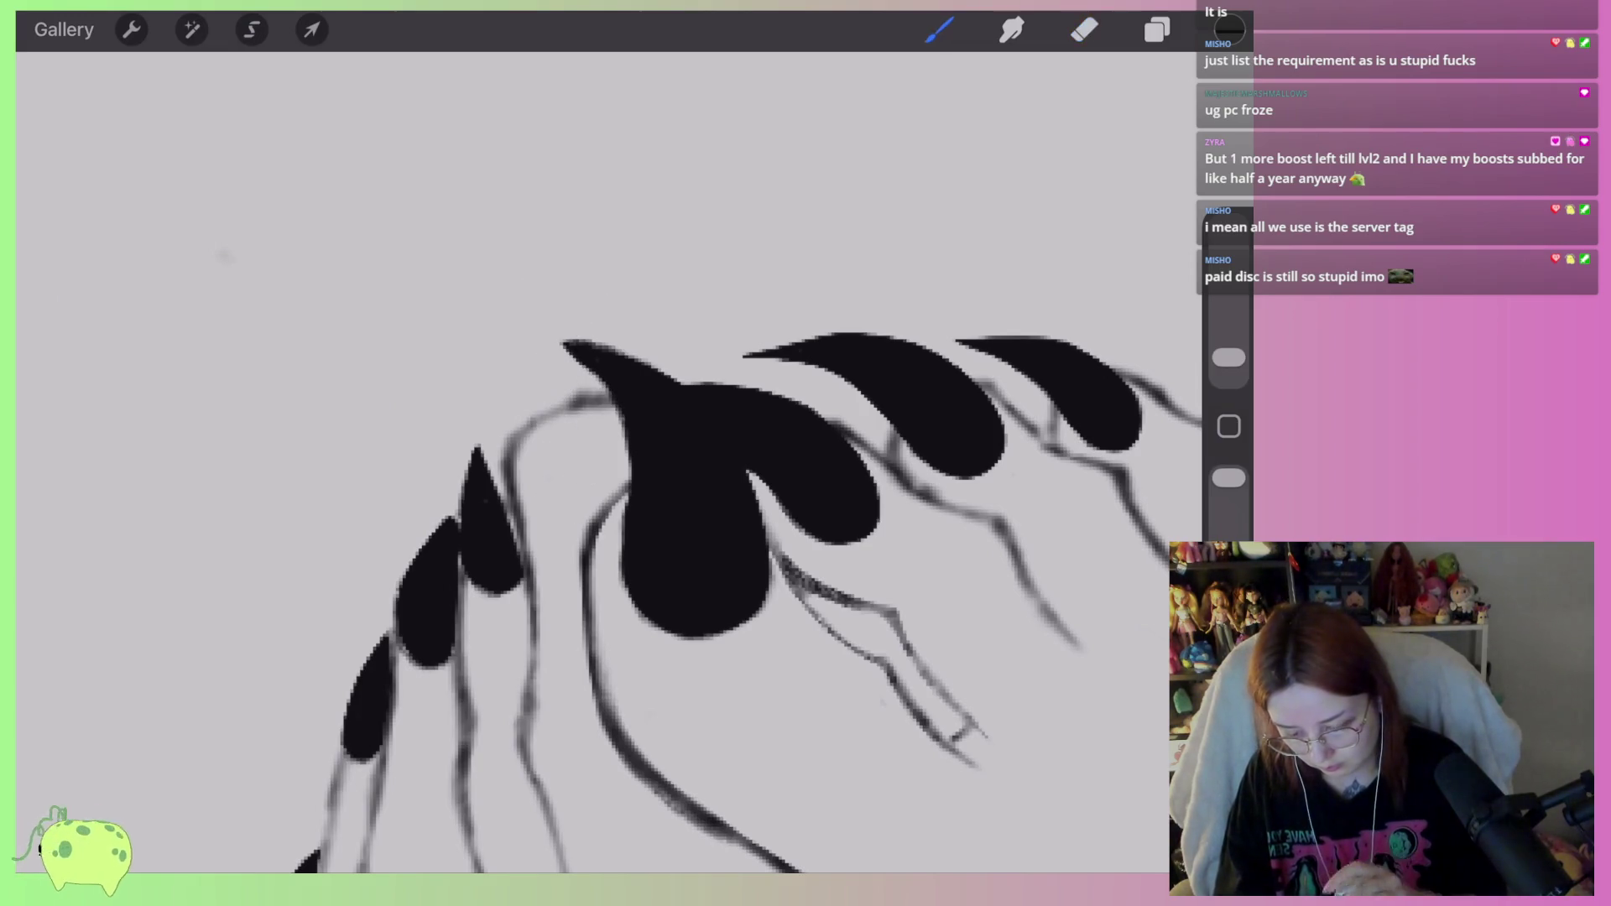
pyautogui.scroll(-2, 671, 504)
pyautogui.scroll(2, 638, 470)
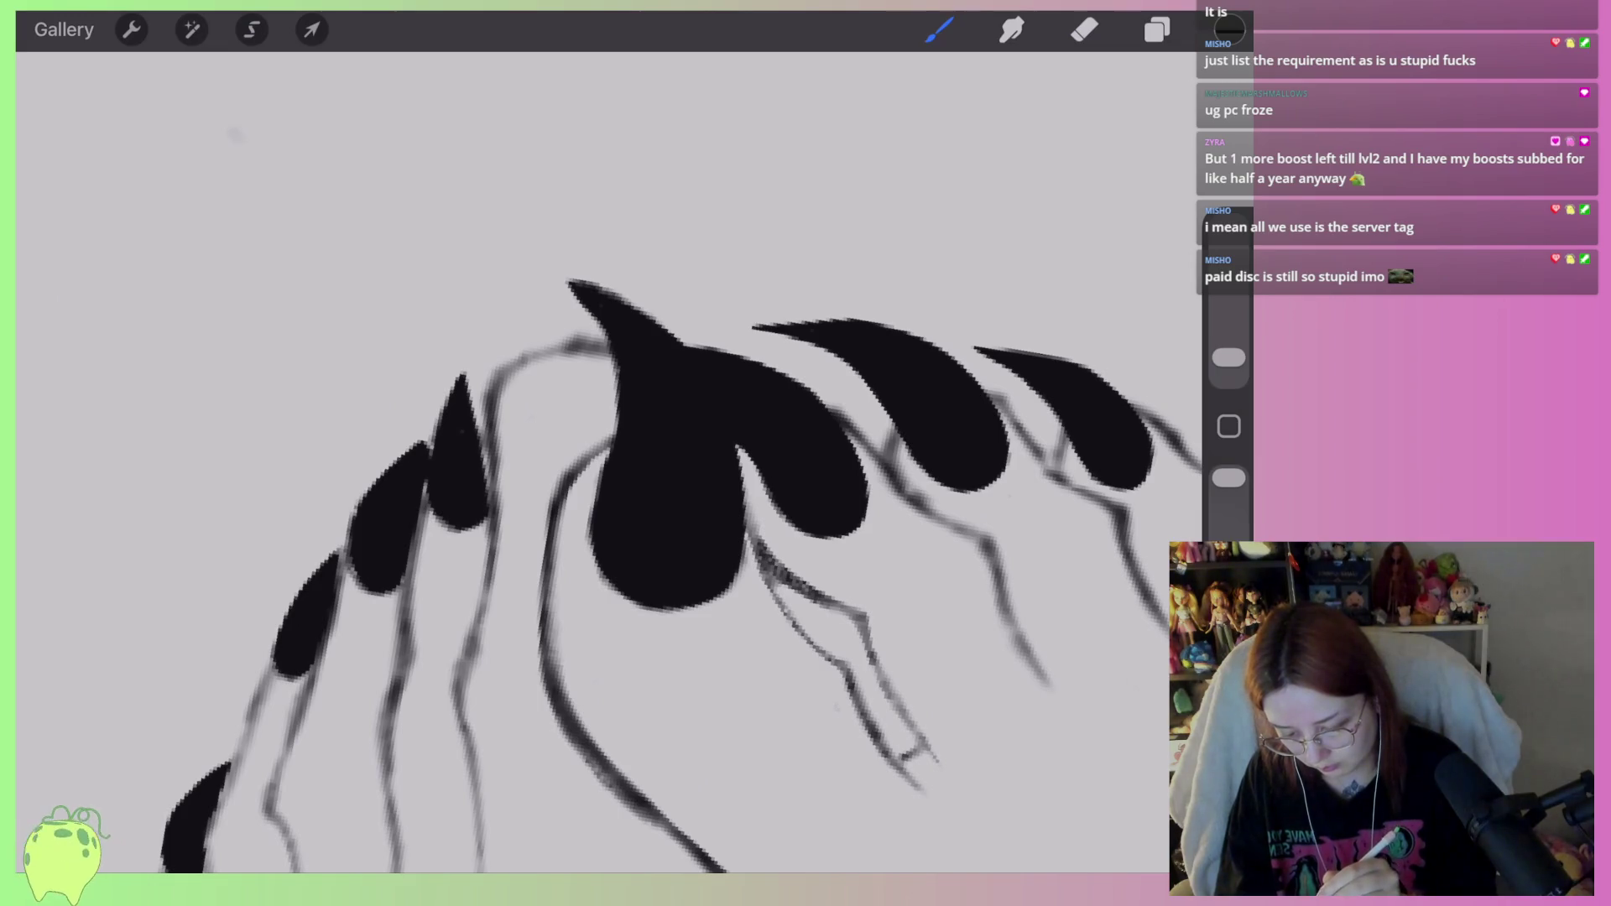
pyautogui.moveTo(646, 220); pyautogui.dragTo(617, 300)
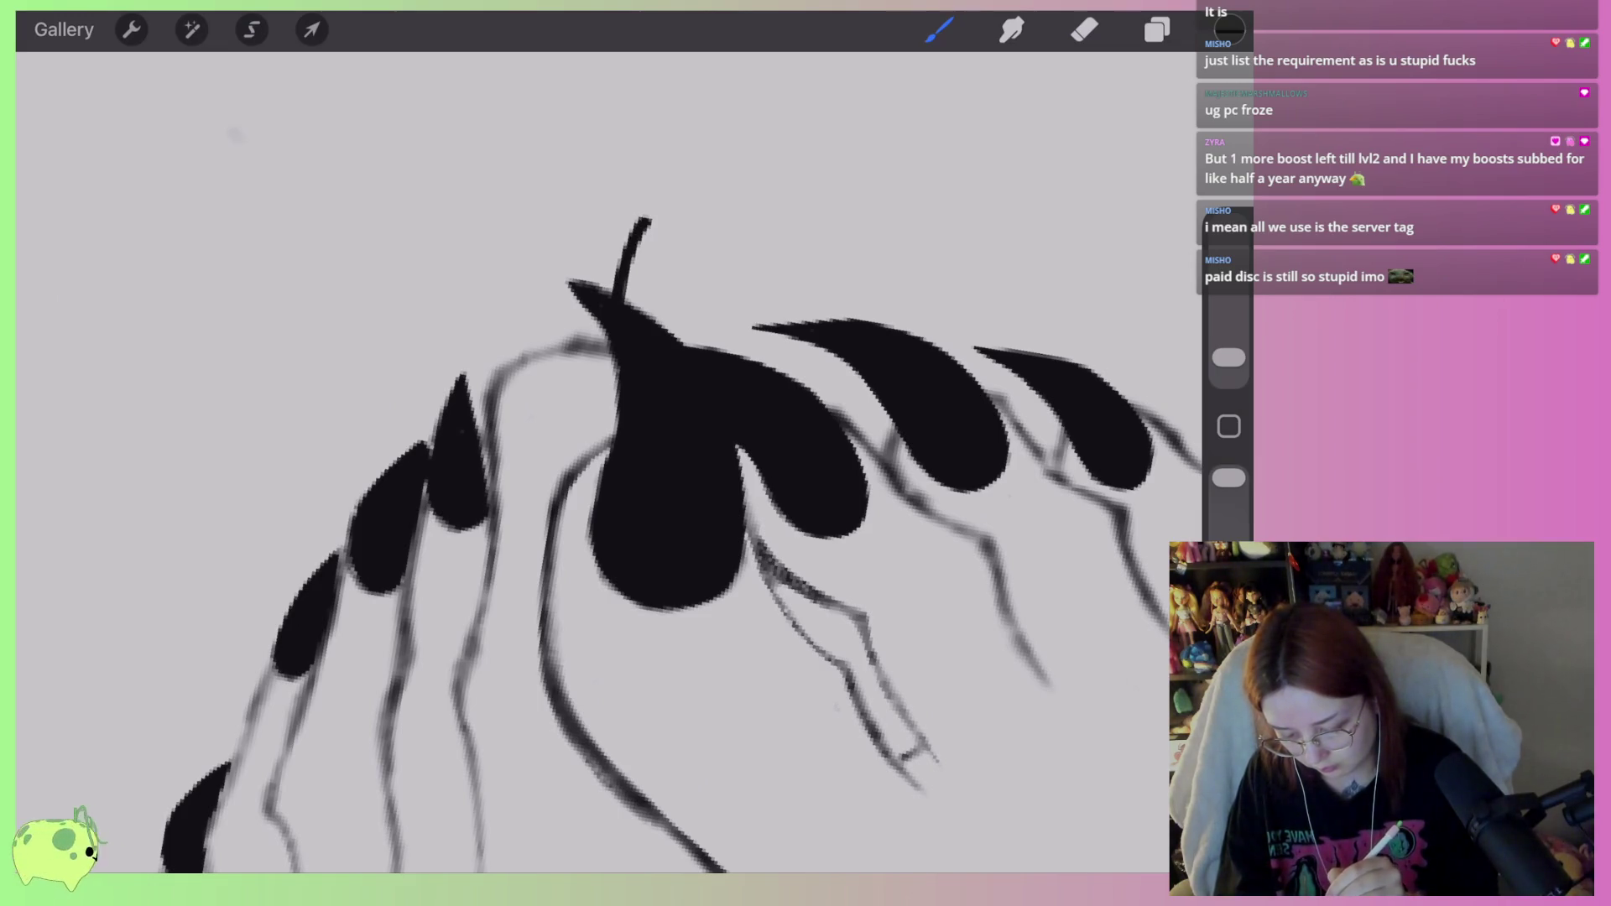
pyautogui.moveTo(577, 502)
pyautogui.mouseDown()
pyautogui.moveTo(507, 428)
pyautogui.moveTo(587, 206)
pyautogui.moveTo(667, 174)
pyautogui.mouseUp()
pyautogui.hotkey('ctrl', 'z')
pyautogui.moveTo(596, 505)
pyautogui.mouseDown()
pyautogui.moveTo(550, 508)
pyautogui.moveTo(530, 273)
pyautogui.moveTo(558, 220)
pyautogui.moveTo(636, 178)
pyautogui.moveTo(491, 361)
pyautogui.moveTo(537, 491)
pyautogui.moveTo(491, 454)
pyautogui.moveTo(591, 189)
pyautogui.moveTo(634, 166)
pyautogui.moveTo(621, 243)
pyautogui.moveTo(643, 345)
pyautogui.moveTo(625, 382)
pyautogui.moveTo(588, 273)
pyautogui.mouseUp()
pyautogui.scroll(2, 608, 461)
# Erase the duplicate inner line and thicken the arc into a pointed tip.
pyautogui.click(1084, 30)
pyautogui.moveTo(510, 413)
pyautogui.mouseDown()
pyautogui.moveTo(551, 576)
pyautogui.moveTo(576, 587)
pyautogui.moveTo(554, 591)
pyautogui.moveTo(500, 551)
pyautogui.moveTo(514, 387)
pyautogui.mouseUp()
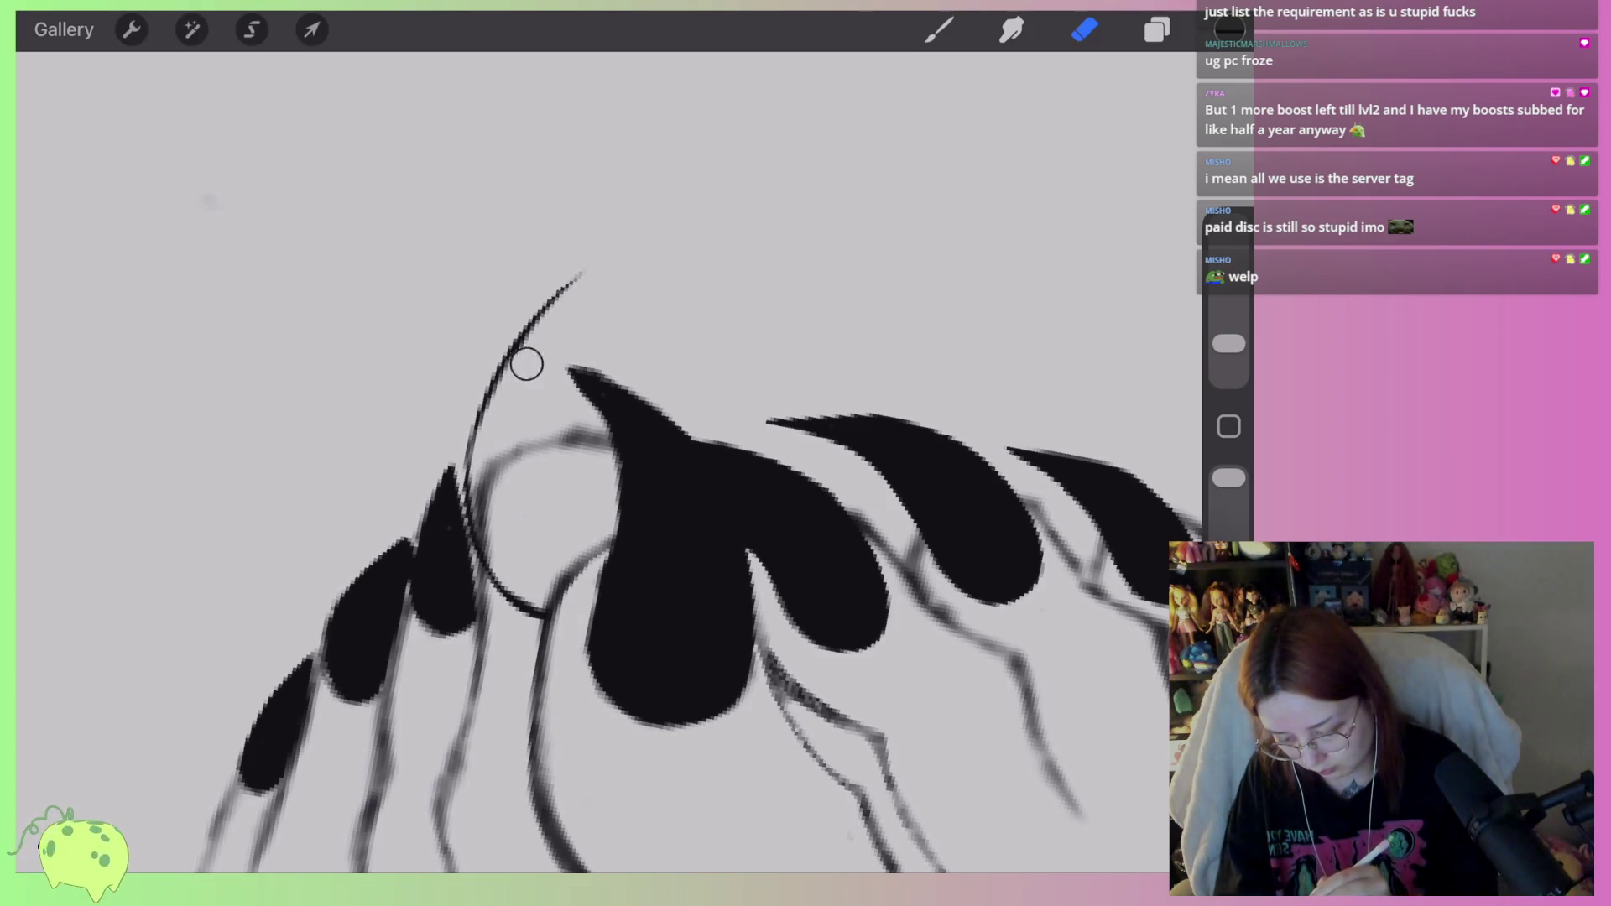
pyautogui.press('b')
pyautogui.moveTo(466, 466)
pyautogui.mouseDown()
pyautogui.moveTo(594, 244)
pyautogui.moveTo(570, 325)
pyautogui.moveTo(587, 369)
pyautogui.mouseUp()
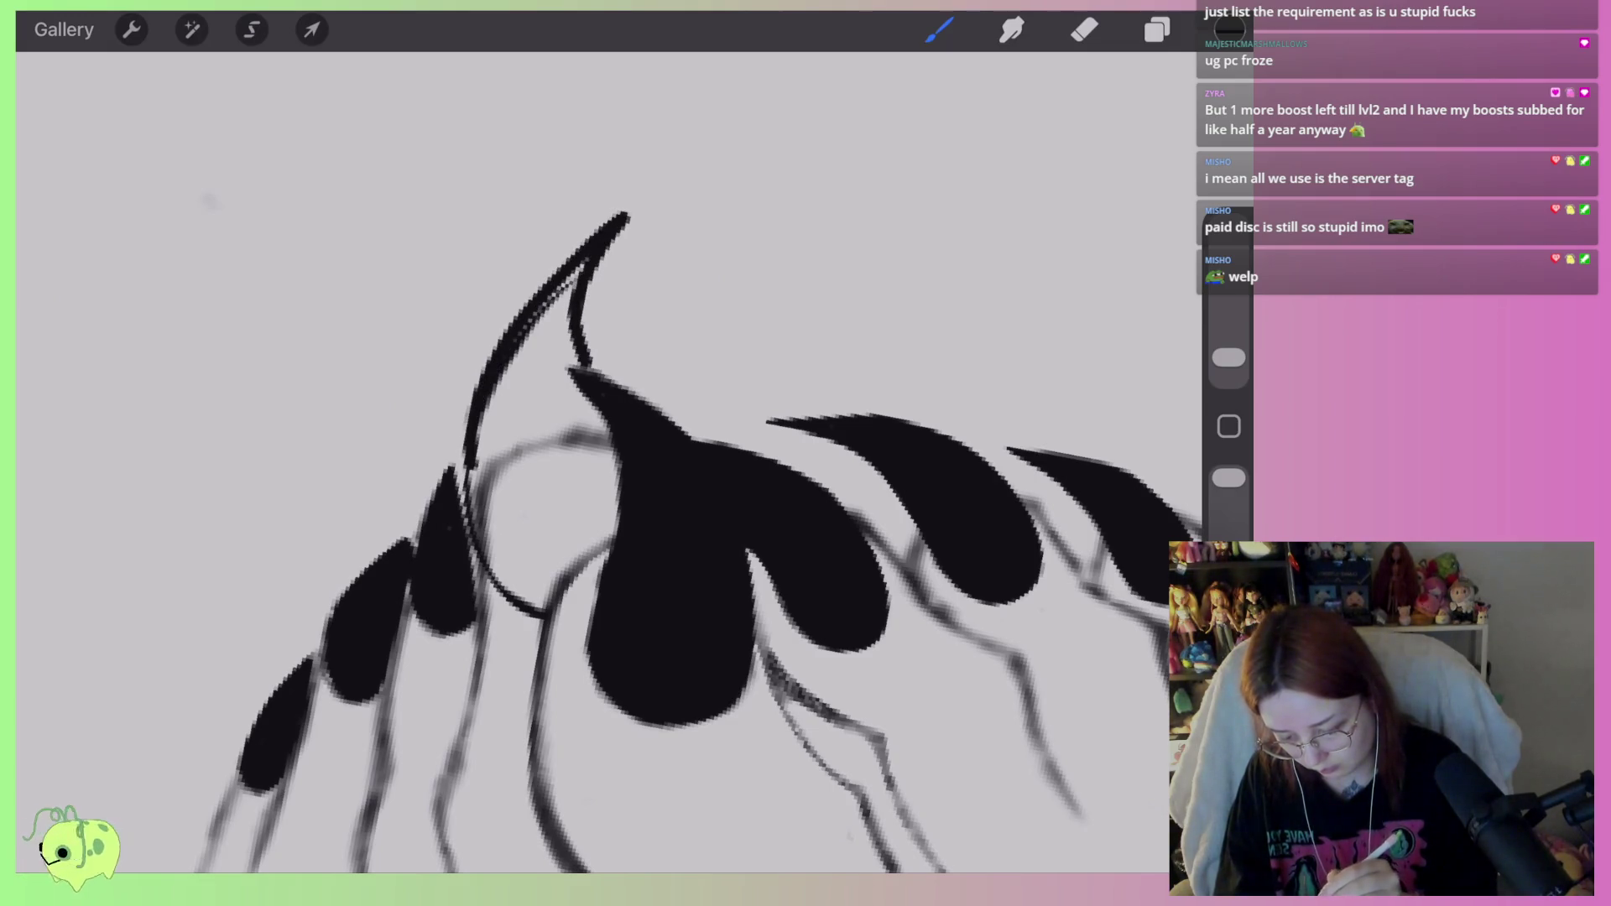
pyautogui.scroll(-10, 587, 461)
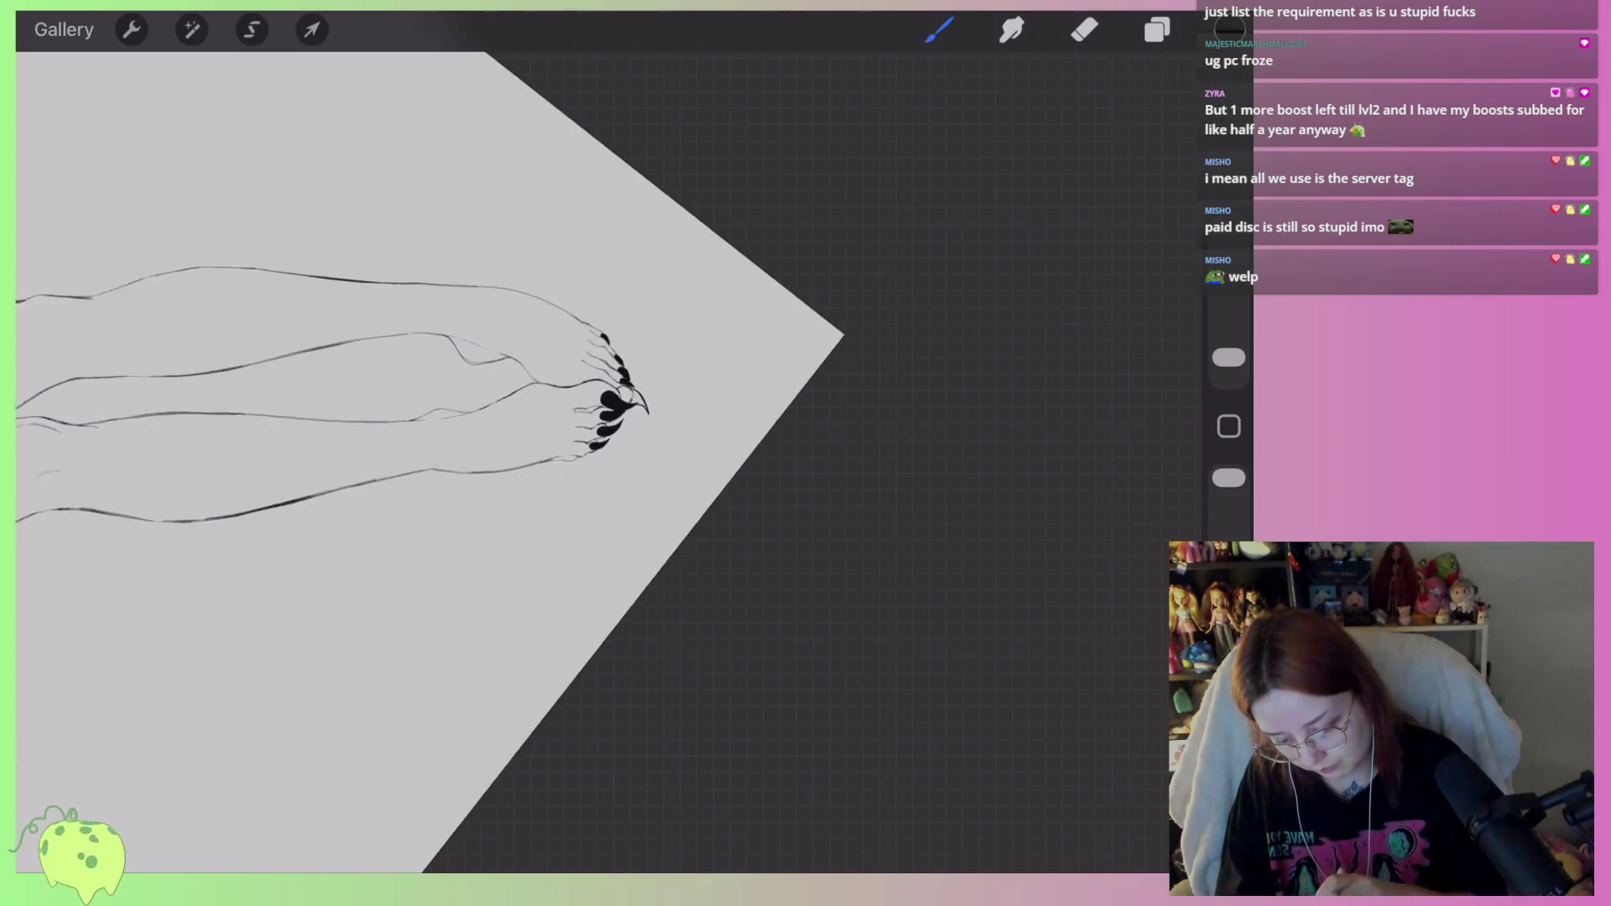
# Erase the old claw-tip line and paint a new solid black claw tip below the nail.
pyautogui.scroll(10, 612, 402)
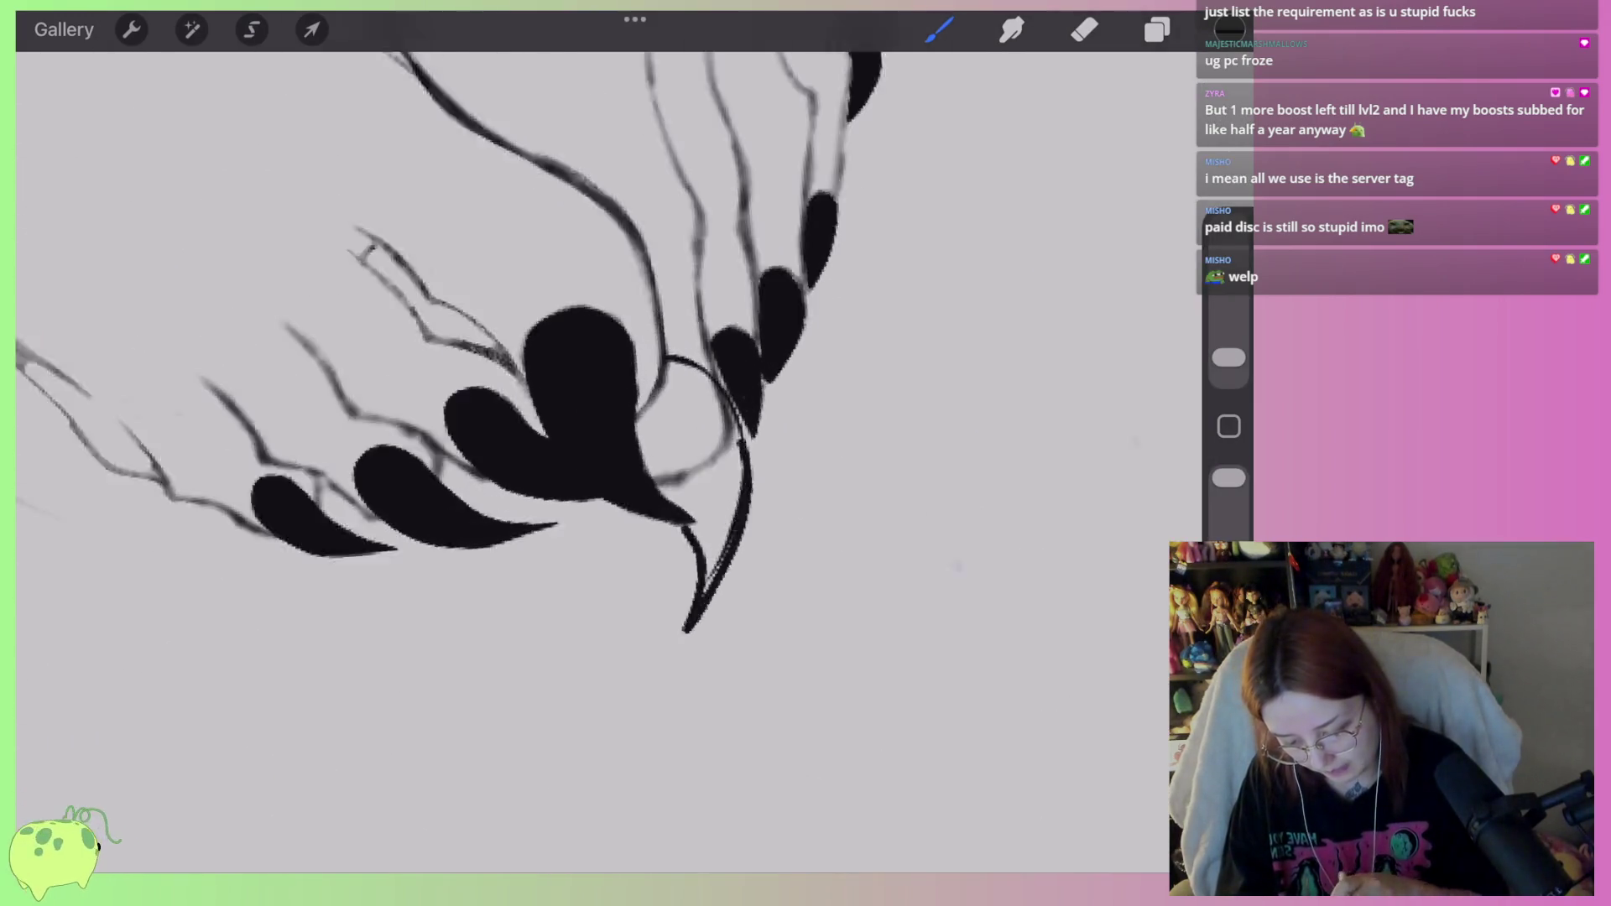
pyautogui.scroll(3, 588, 403)
pyautogui.press('e')
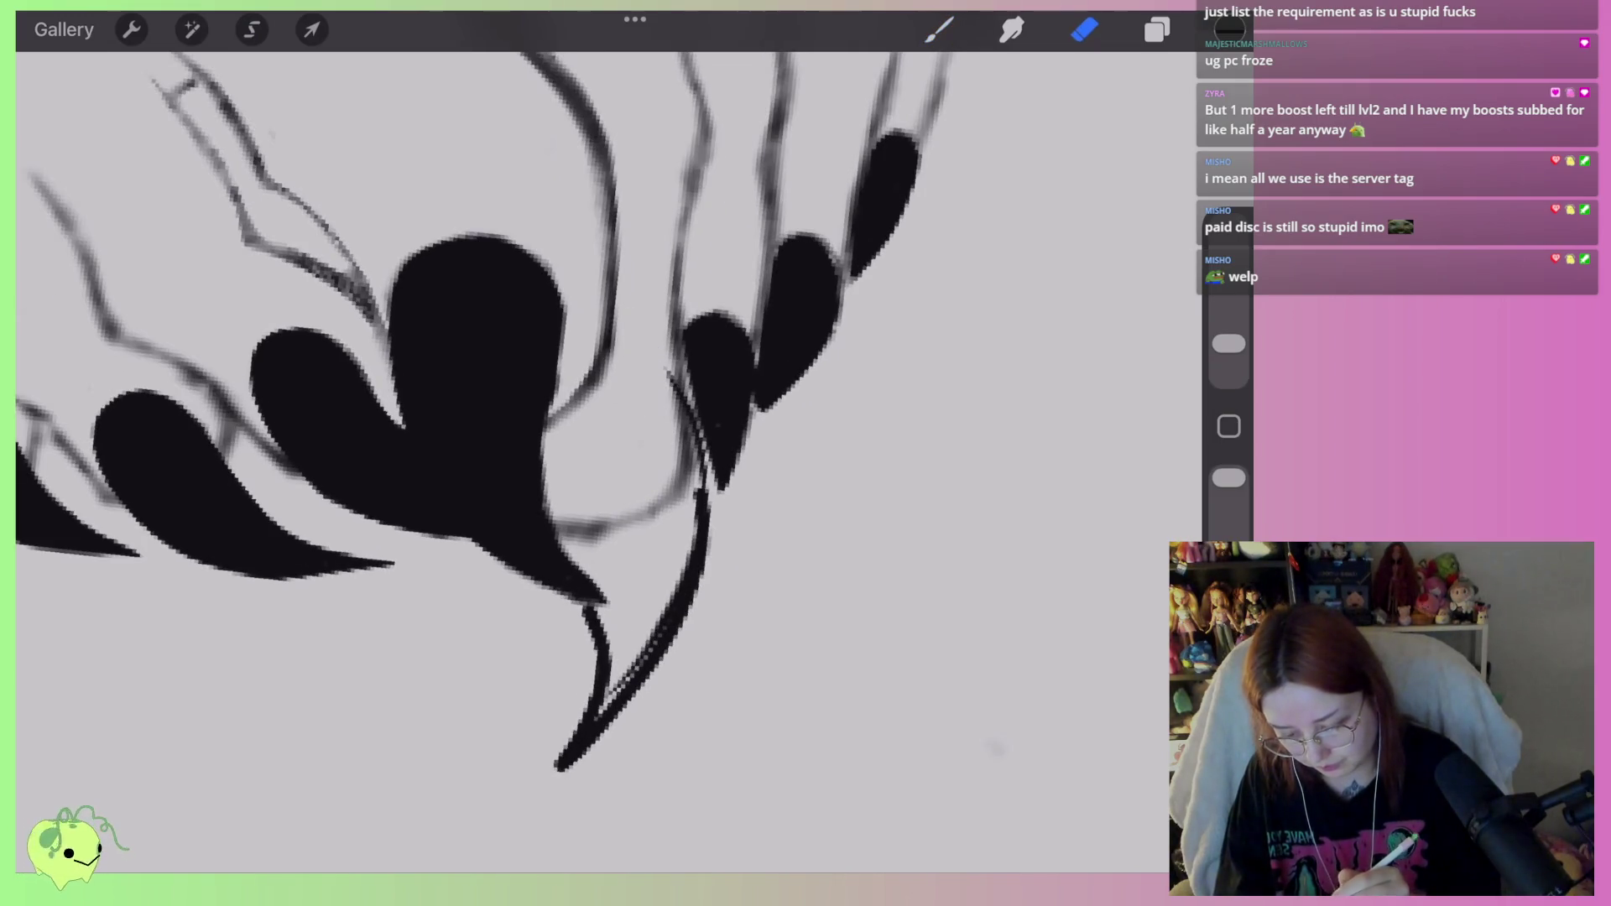
pyautogui.moveTo(705, 394)
pyautogui.mouseDown()
pyautogui.moveTo(694, 540)
pyautogui.moveTo(633, 697)
pyautogui.moveTo(543, 622)
pyautogui.moveTo(651, 658)
pyautogui.moveTo(571, 759)
pyautogui.mouseUp()
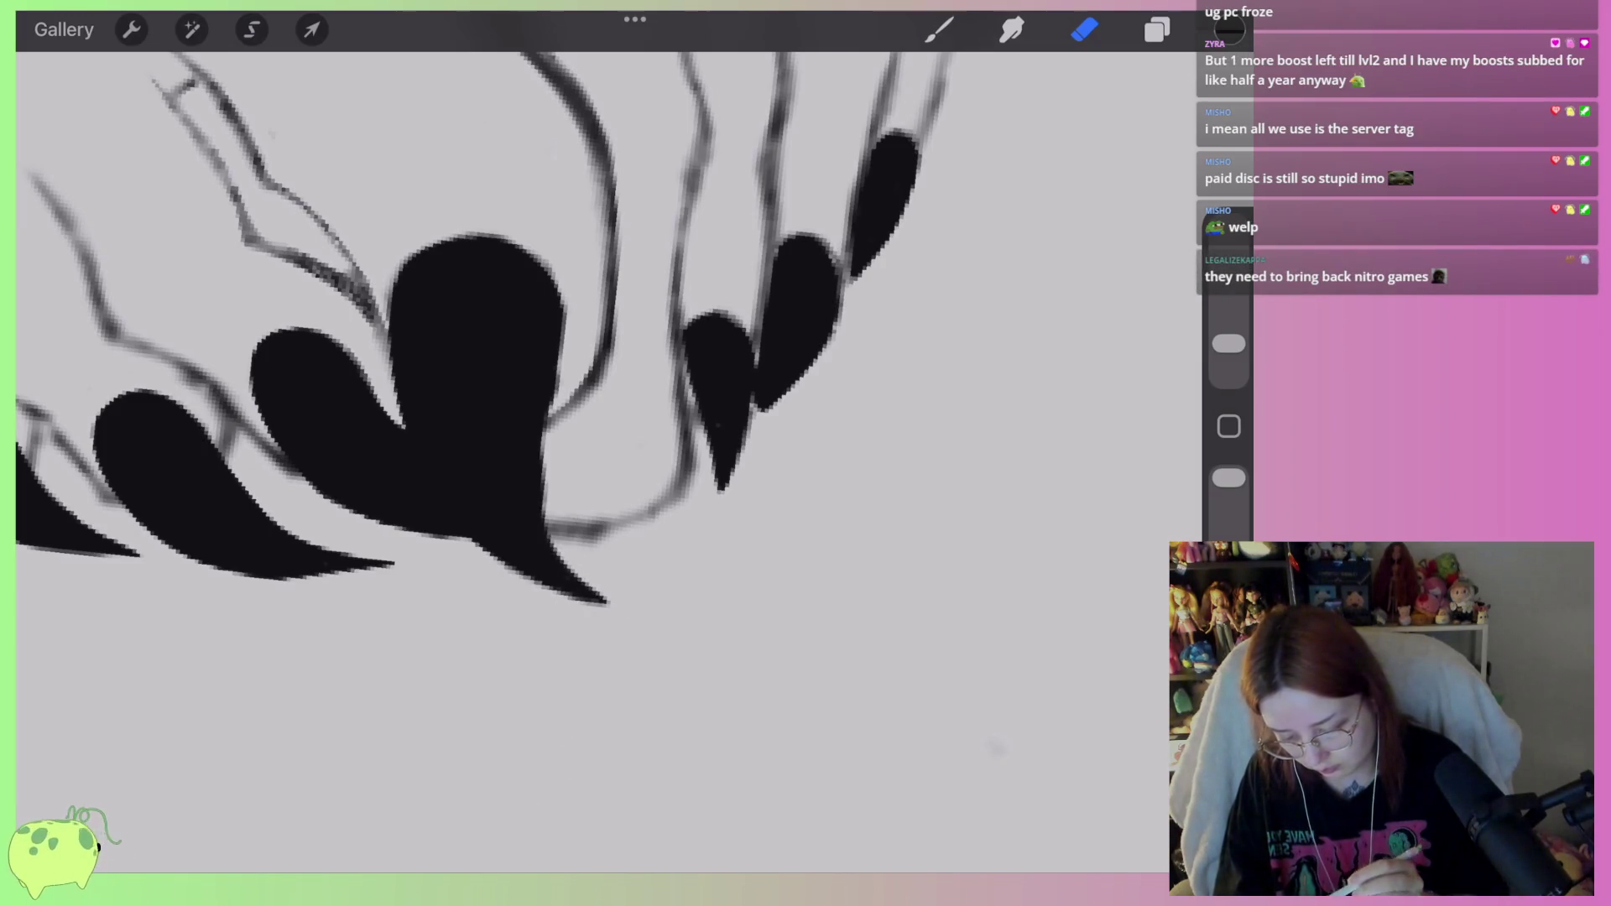
pyautogui.click(940, 30)
pyautogui.scroll(2, 588, 378)
pyautogui.moveTo(729, 503); pyautogui.dragTo(709, 590)
pyautogui.moveTo(738, 537)
pyautogui.mouseDown()
pyautogui.moveTo(709, 596)
pyautogui.moveTo(727, 577)
pyautogui.mouseUp()
pyautogui.moveTo(720, 474); pyautogui.dragTo(703, 591)
# Trim the new claw tip's point and edges with the Eraser for a sharper taper.
pyautogui.click(1084, 29)
pyautogui.moveTo(745, 499)
pyautogui.mouseDown()
pyautogui.moveTo(748, 550)
pyautogui.moveTo(709, 596)
pyautogui.mouseUp()
pyautogui.moveTo(709, 441); pyautogui.dragTo(703, 587)
pyautogui.moveTo(850, 349)
pyautogui.mouseDown()
pyautogui.moveTo(788, 460)
pyautogui.moveTo(765, 467)
pyautogui.mouseUp()
pyautogui.scroll(-5, 588, 377)
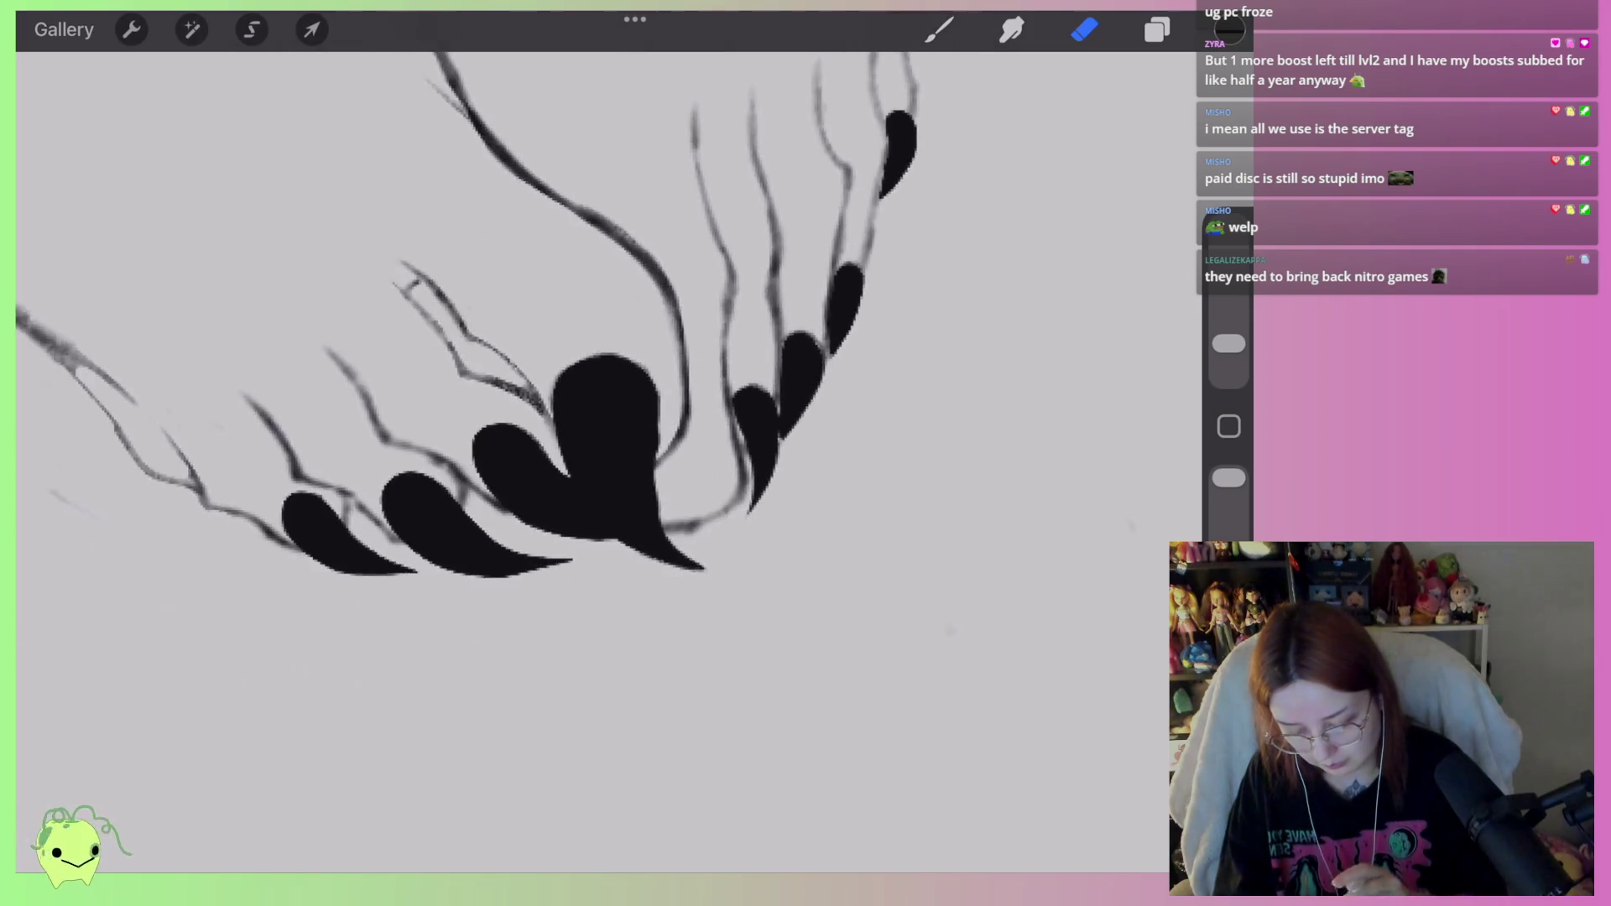
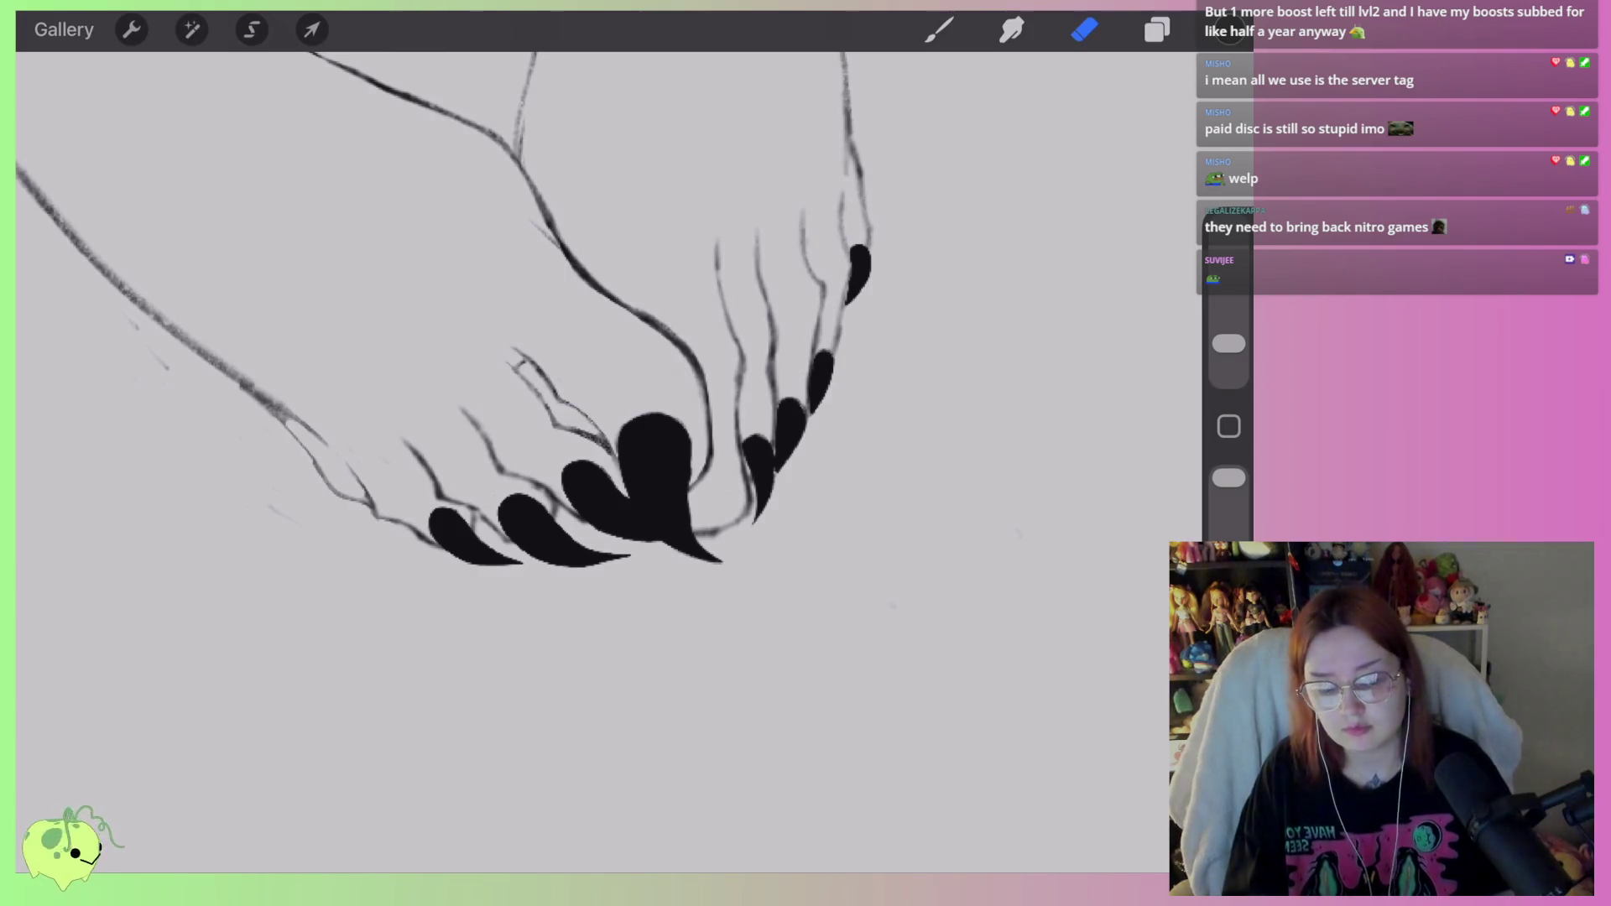
# Draw a new claw outline on the raised foot's toes and fill it solid black.
pyautogui.scroll(5, 714, 503)
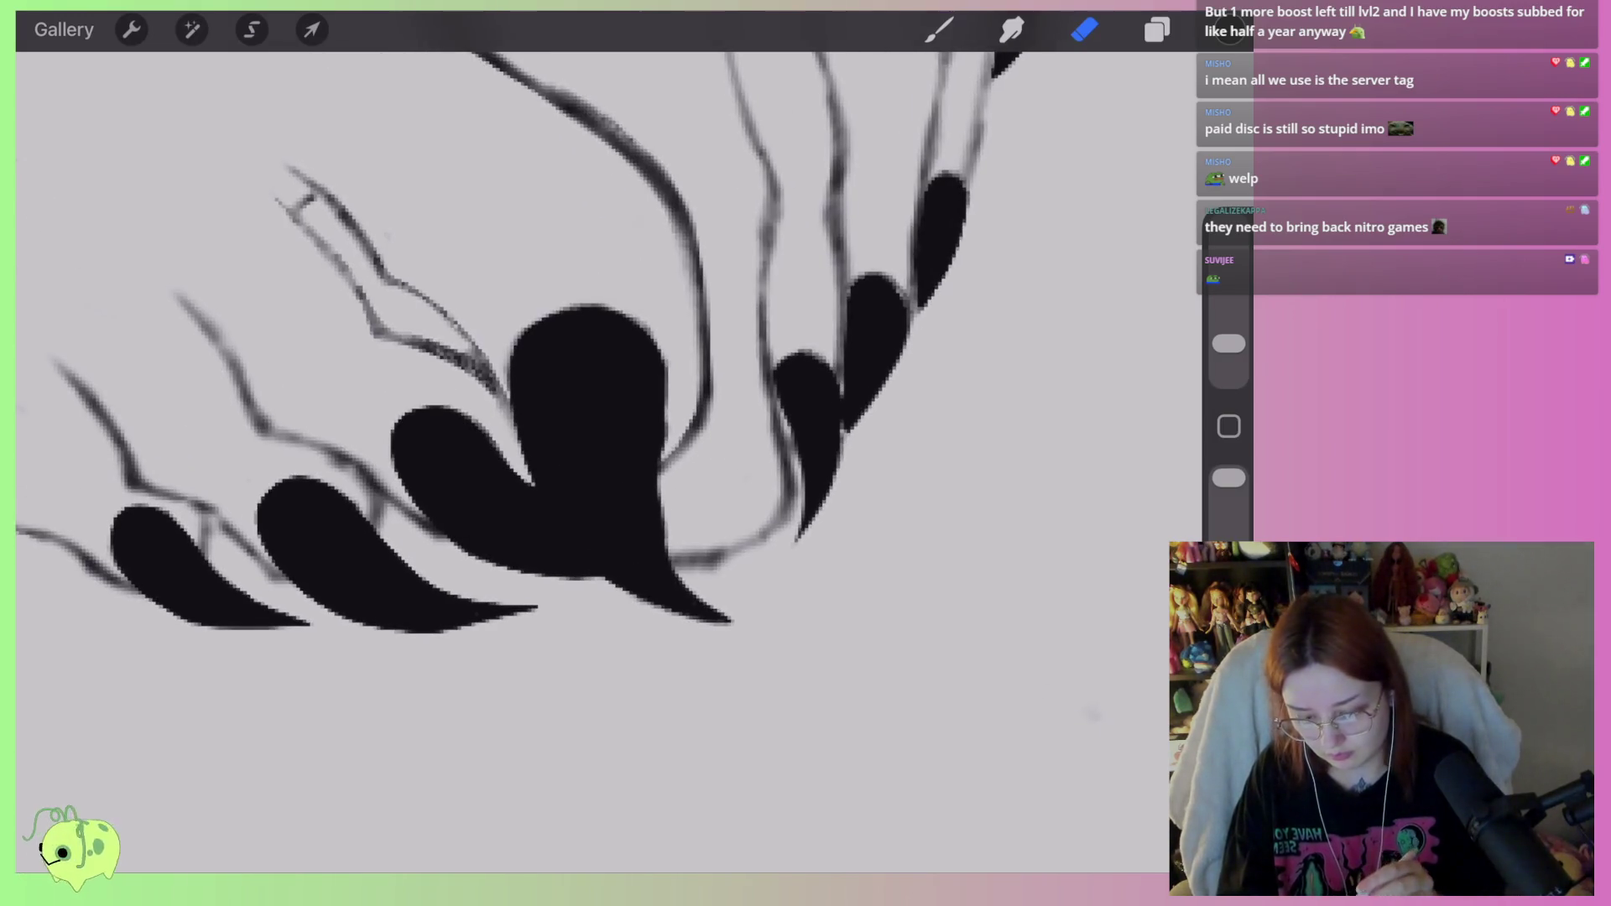
pyautogui.press('b')
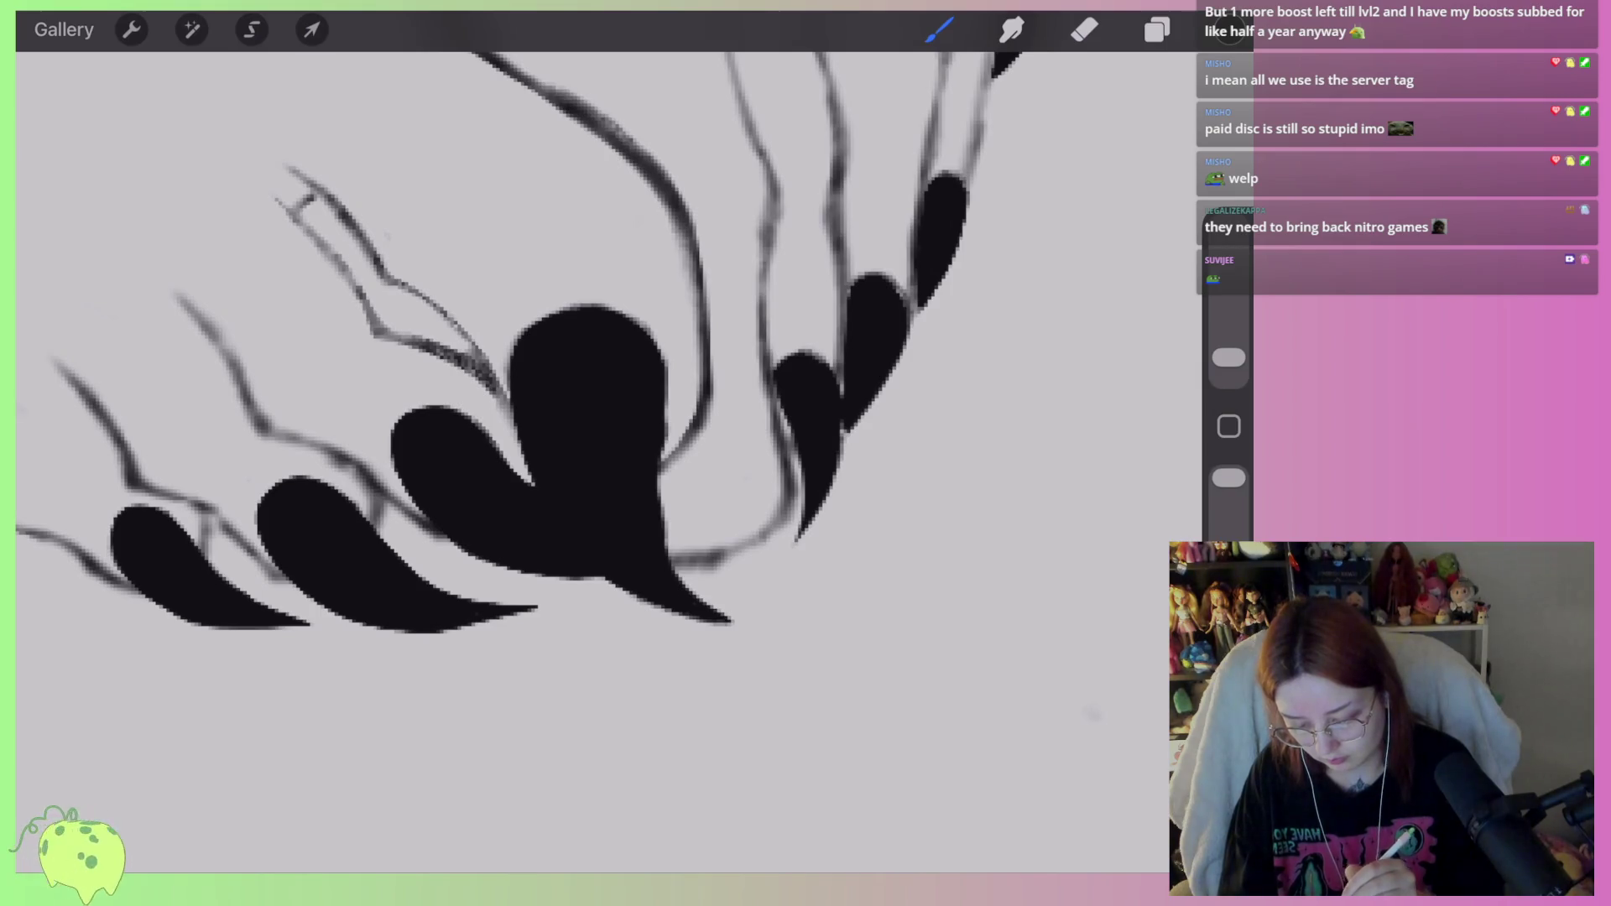
pyautogui.moveTo(712, 379)
pyautogui.mouseDown()
pyautogui.moveTo(766, 415)
pyautogui.moveTo(789, 598)
pyautogui.moveTo(672, 746)
pyautogui.moveTo(729, 607)
pyautogui.moveTo(665, 453)
pyautogui.moveTo(713, 384)
pyautogui.mouseUp()
pyautogui.moveTo(1229, 30); pyautogui.dragTo(738, 504)
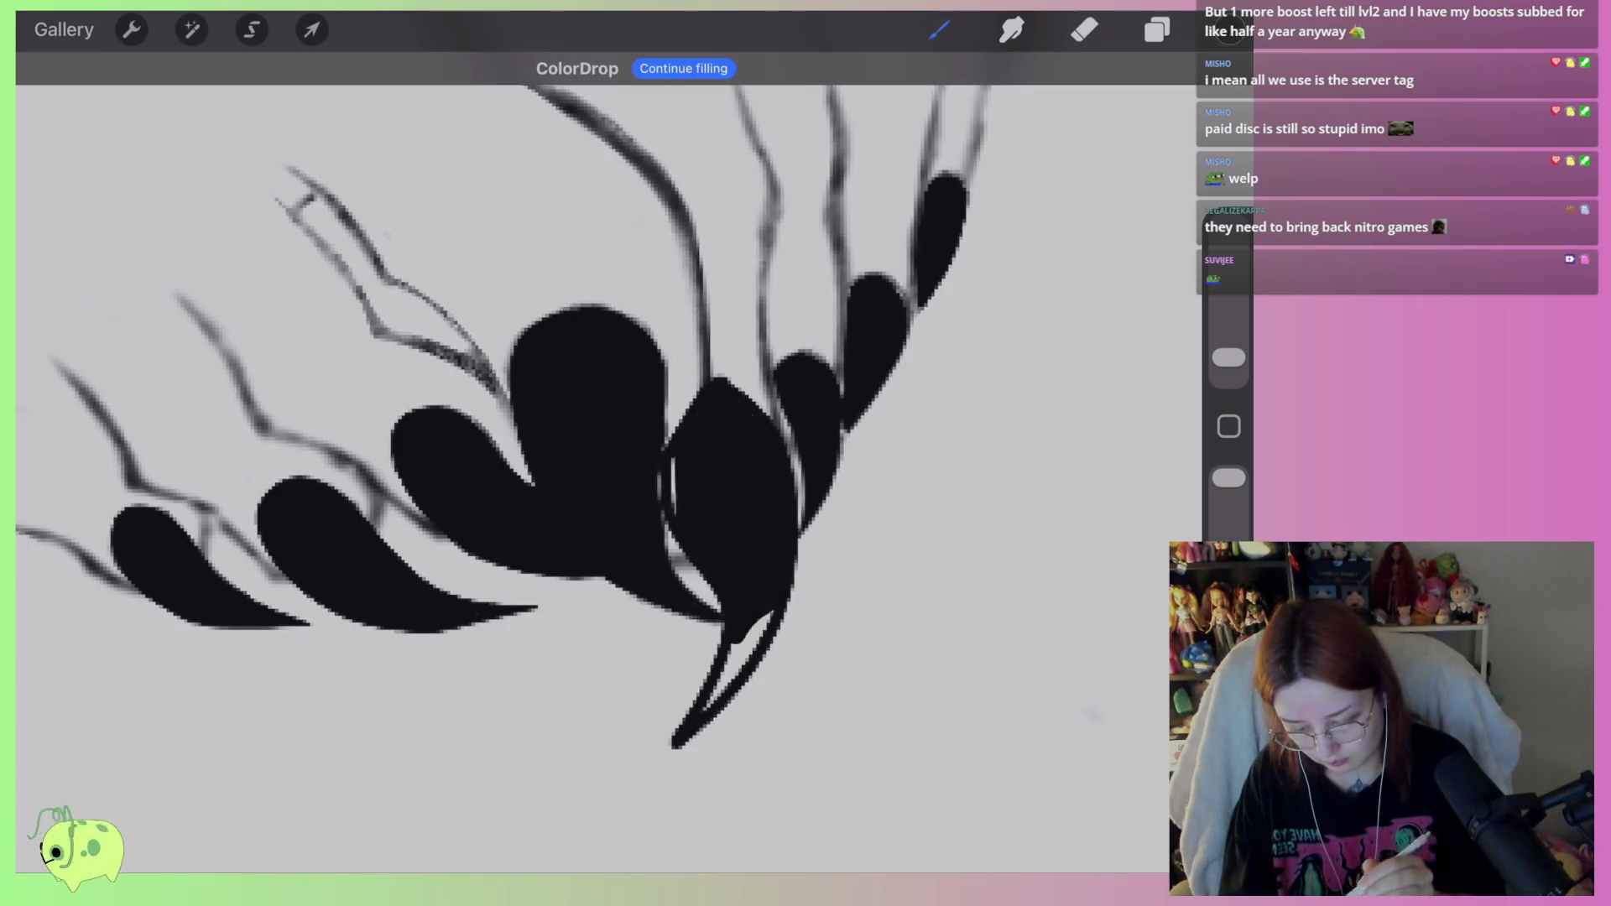
# Erase along the new claw's left edge with a slightly larger eraser.
pyautogui.click(1085, 30)
pyautogui.moveTo(1229, 358); pyautogui.dragTo(1228, 343)
pyautogui.moveTo(695, 350); pyautogui.dragTo(676, 457)
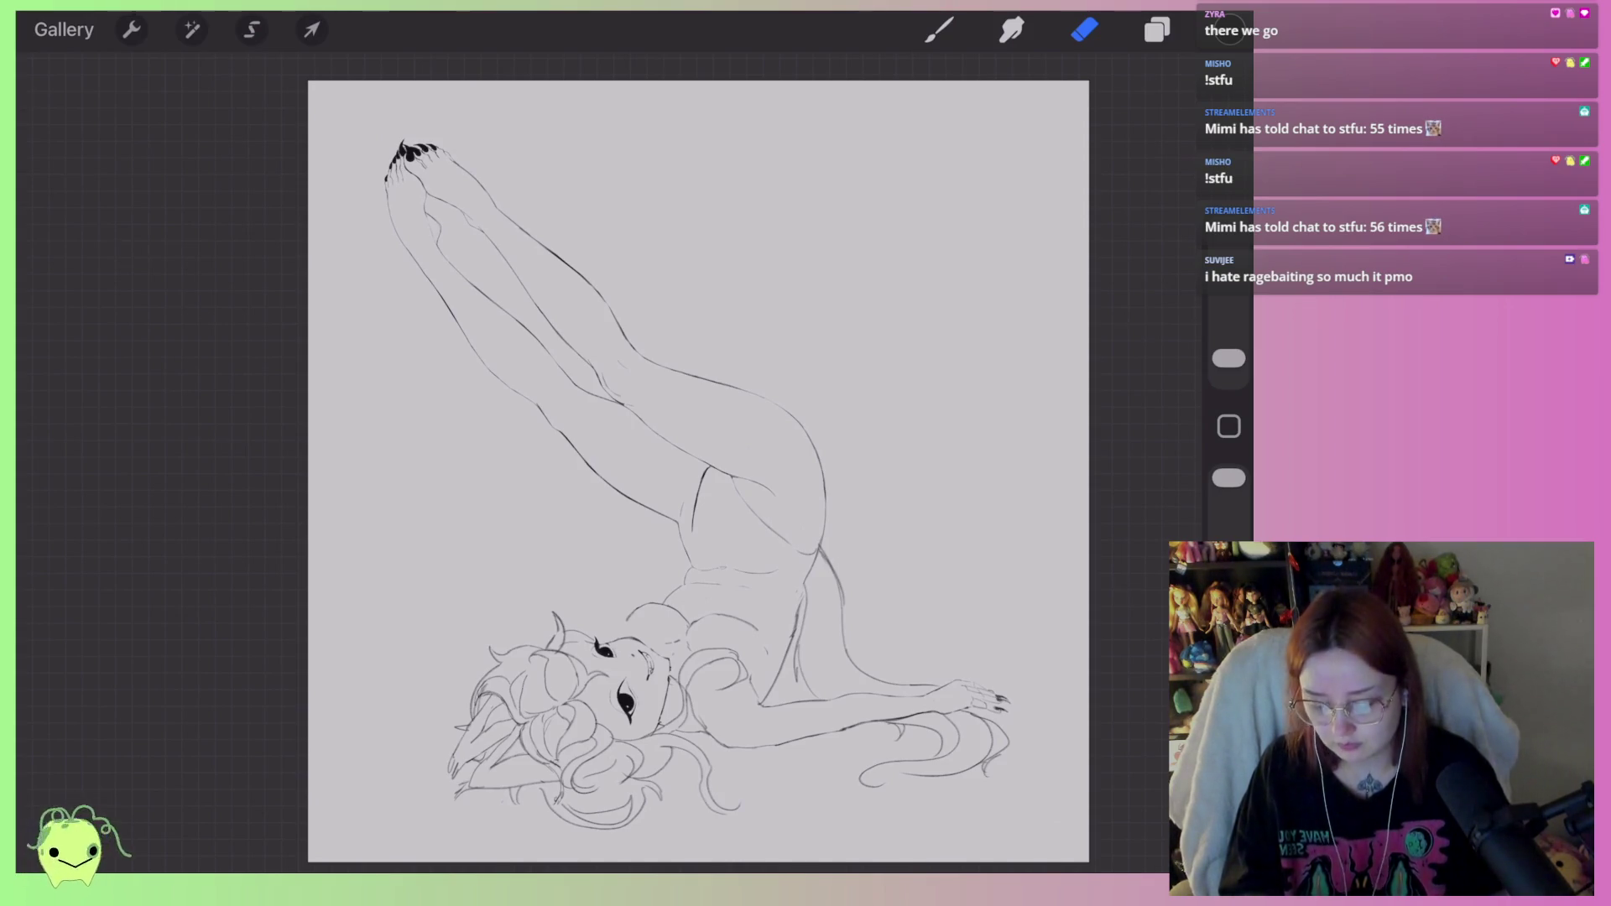
# Merge the top layer into Layer 2, duplicate it, and fade it to 21% opacity.
pyautogui.click(1157, 29)
pyautogui.click(856, 165)
pyautogui.click(666, 486)
pyautogui.moveTo(1049, 166); pyautogui.dragTo(881, 166)
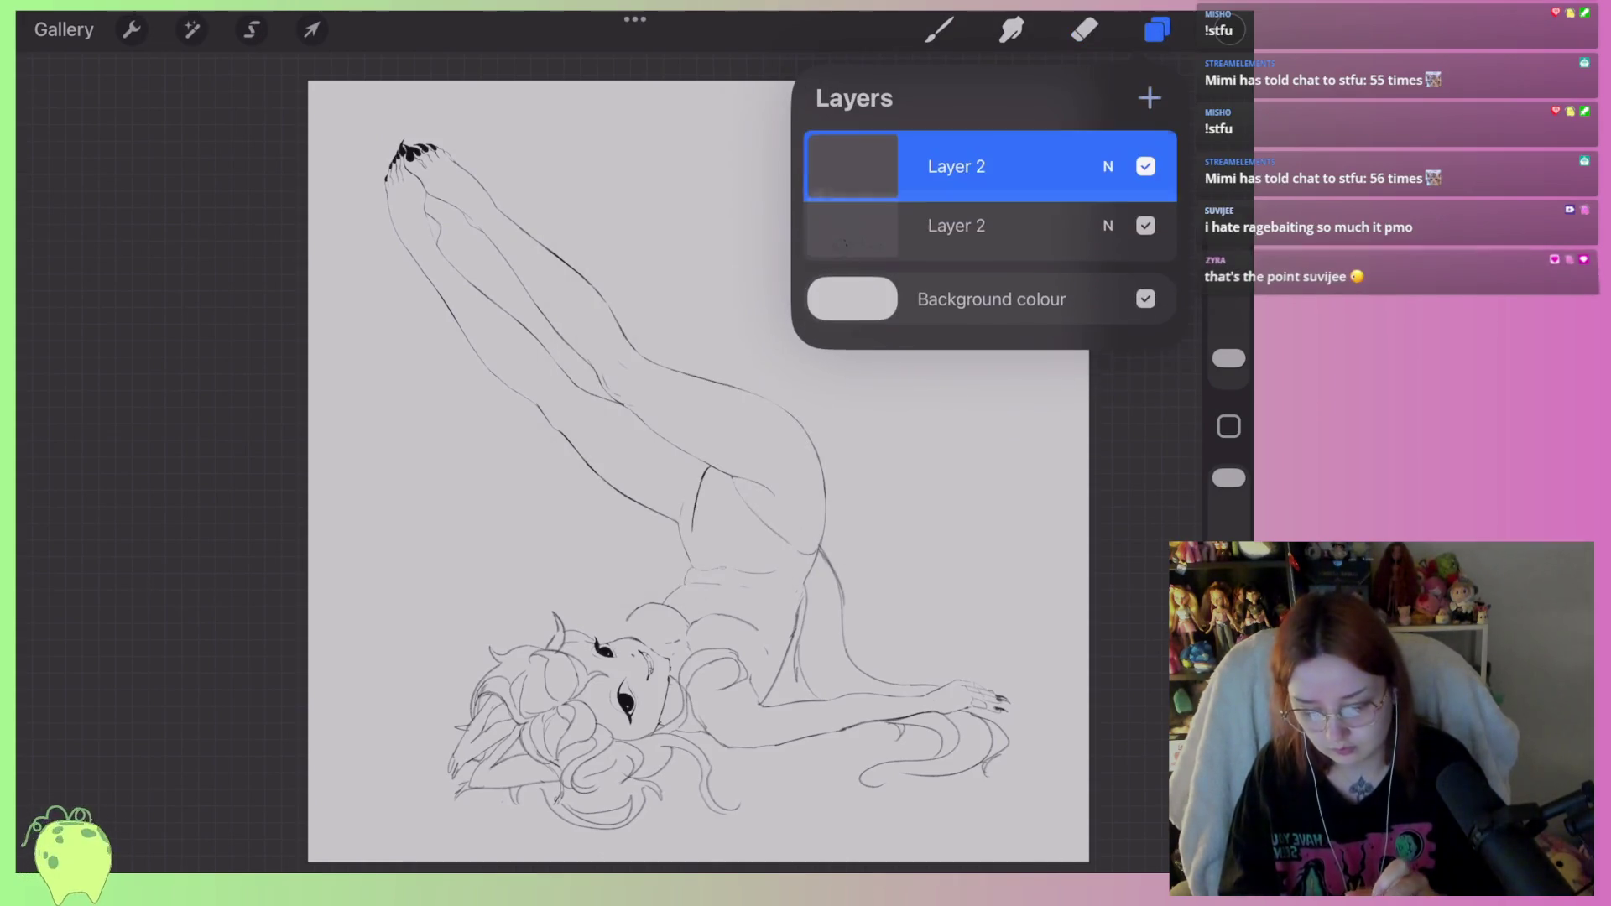
pyautogui.click(1107, 166)
pyautogui.moveTo(1158, 326); pyautogui.dragTo(891, 326)
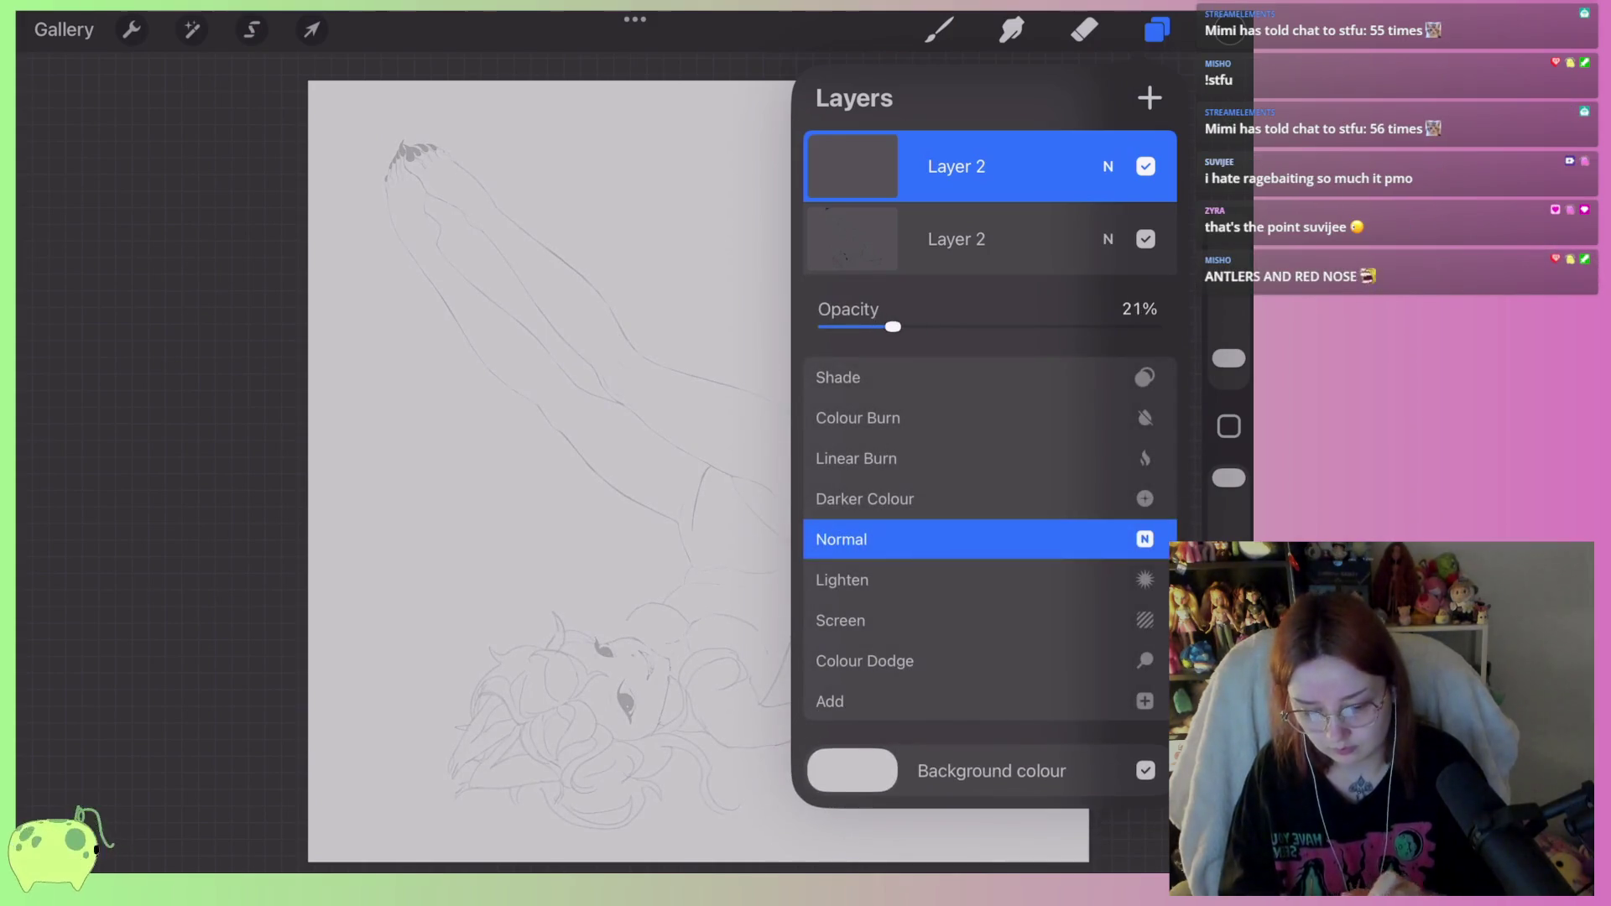
pyautogui.click(1108, 167)
# Choose a dark red painting colour.
pyautogui.click(1229, 29)
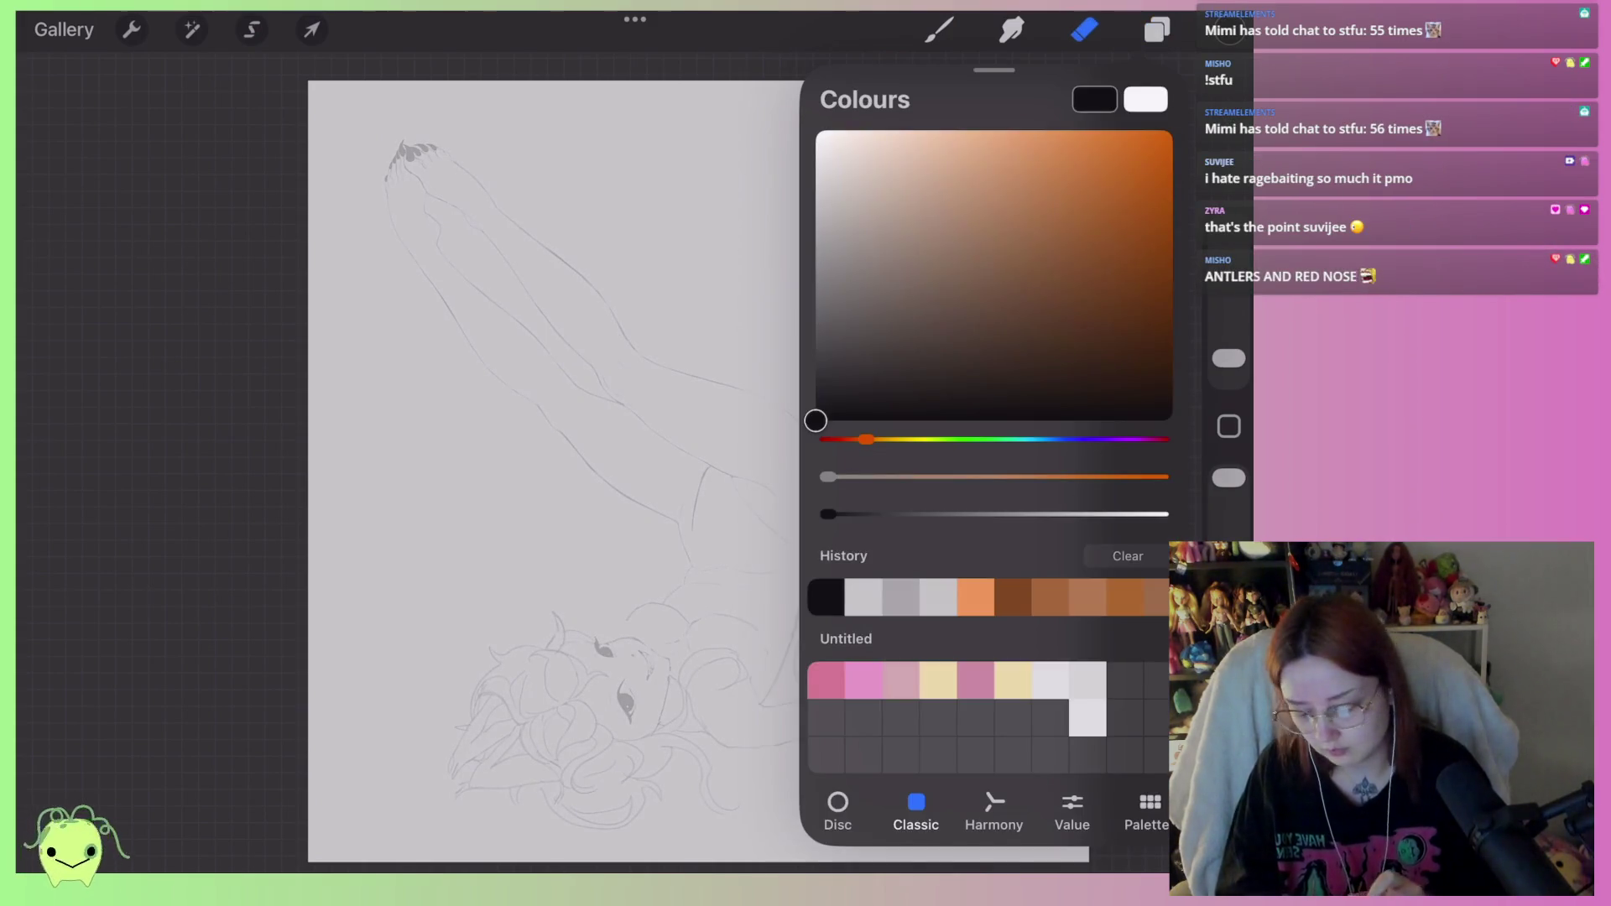
pyautogui.moveTo(865, 439); pyautogui.dragTo(828, 439)
pyautogui.moveTo(1085, 275)
pyautogui.mouseDown()
pyautogui.moveTo(1127, 271)
pyautogui.moveTo(1134, 289)
pyautogui.mouseUp()
pyautogui.click(940, 30)
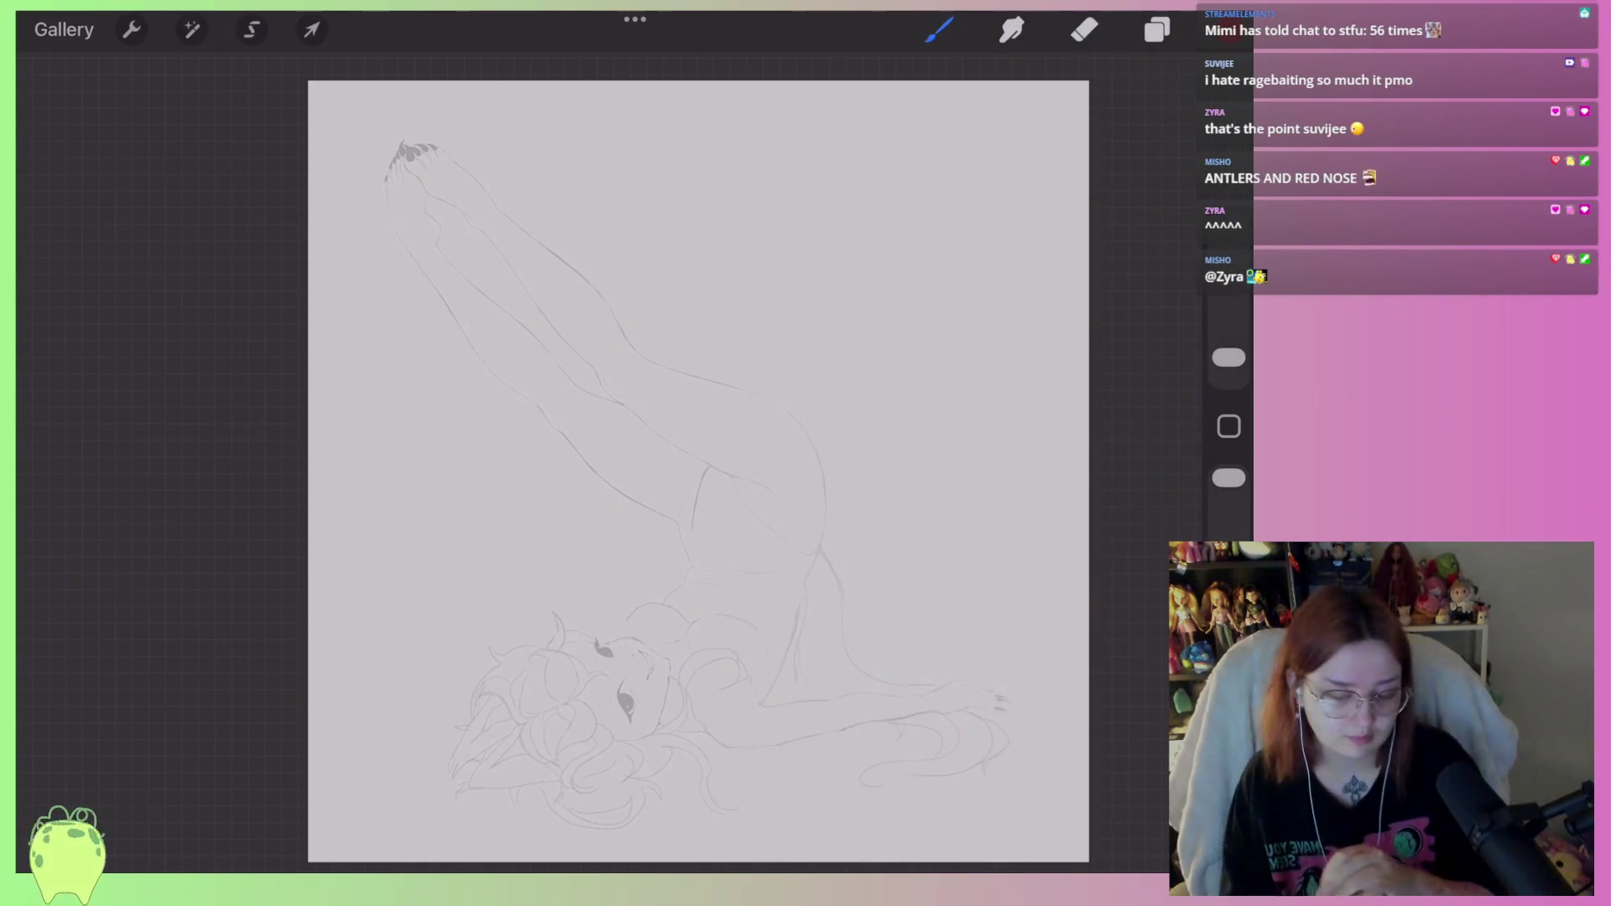
# Select the HB Pencil brush at a slightly larger size.
pyautogui.click(940, 29)
pyautogui.click(1007, 167)
pyautogui.click(939, 30)
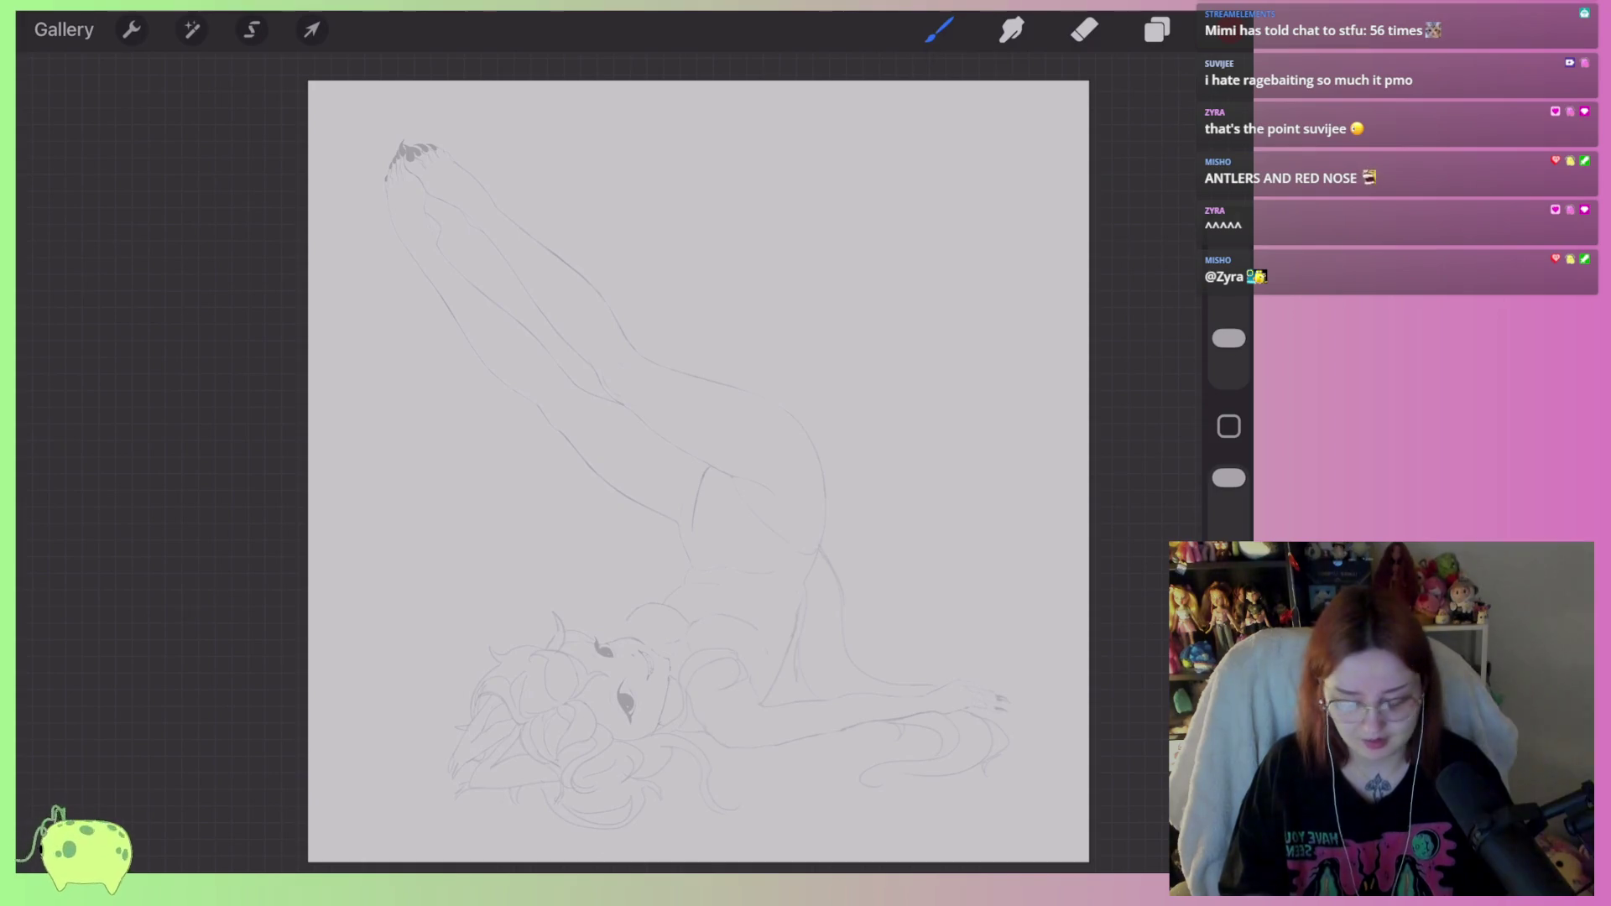
# Draw red contour loops around the lower-left side of the hair.
pyautogui.scroll(3, 697, 470)
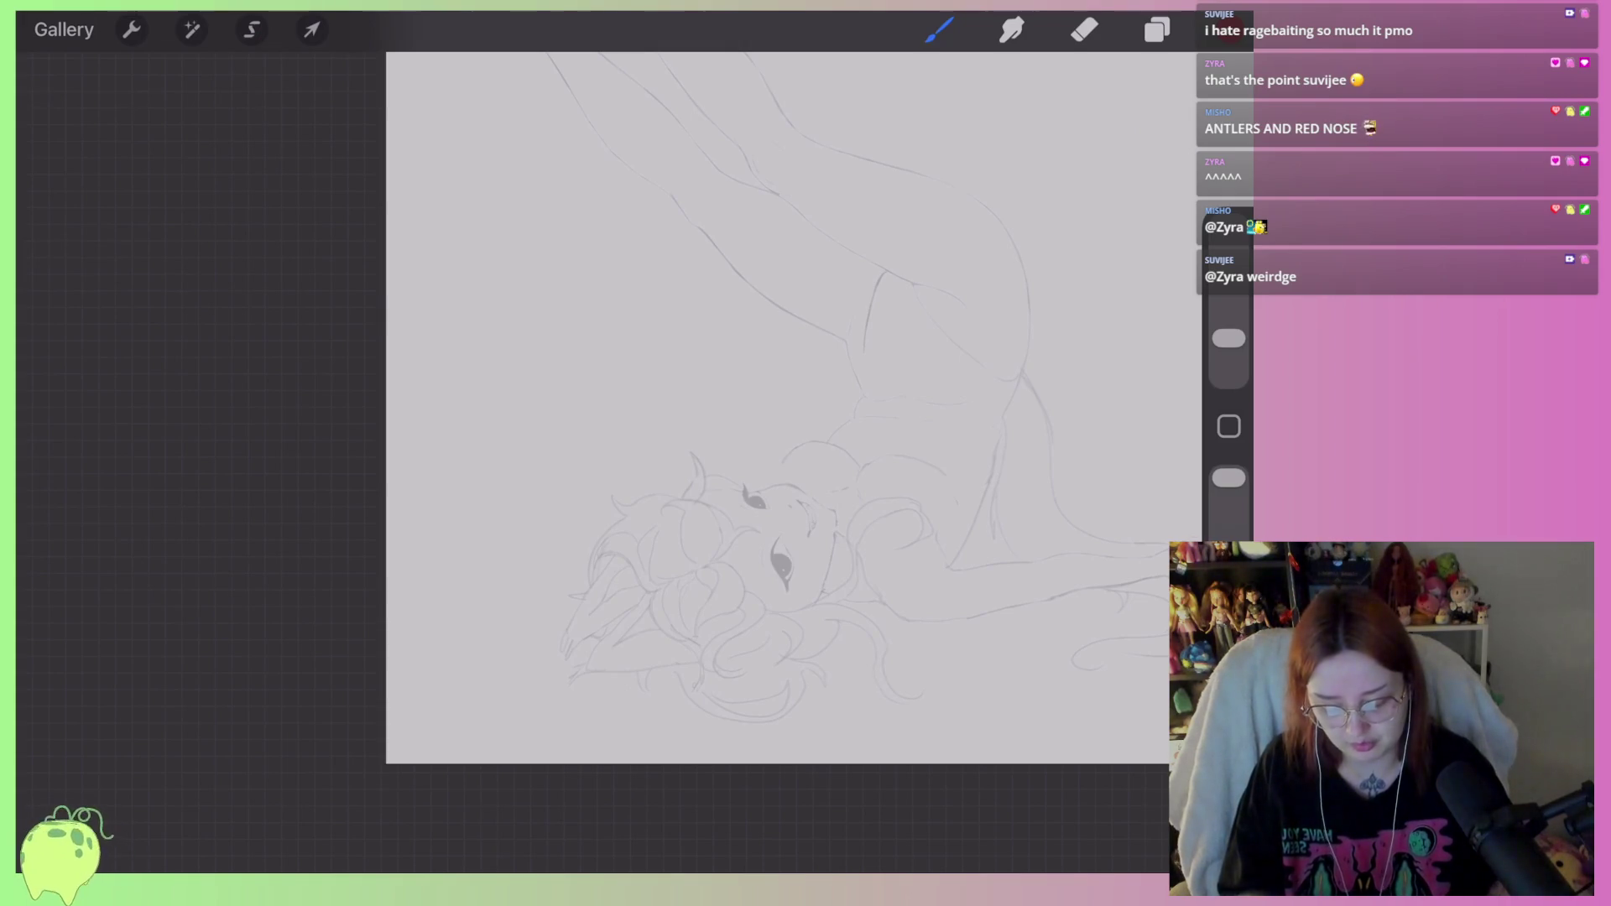
pyautogui.scroll(5, 755, 546)
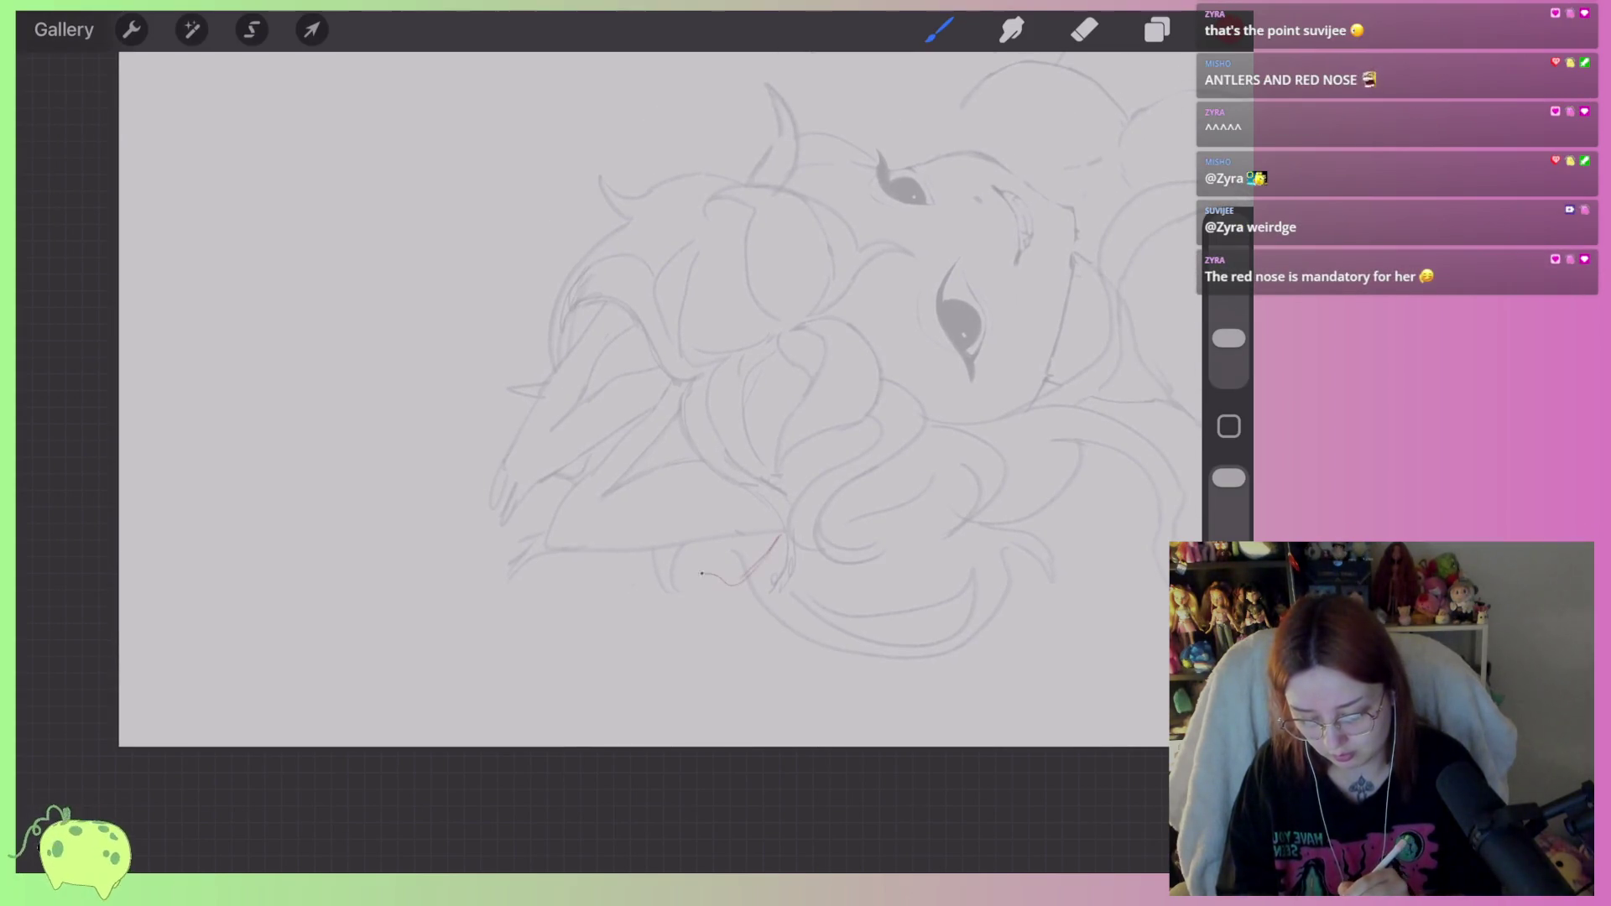
pyautogui.moveTo(684, 614)
pyautogui.mouseDown()
pyautogui.moveTo(508, 580)
pyautogui.moveTo(743, 642)
pyautogui.moveTo(827, 550)
pyautogui.mouseUp()
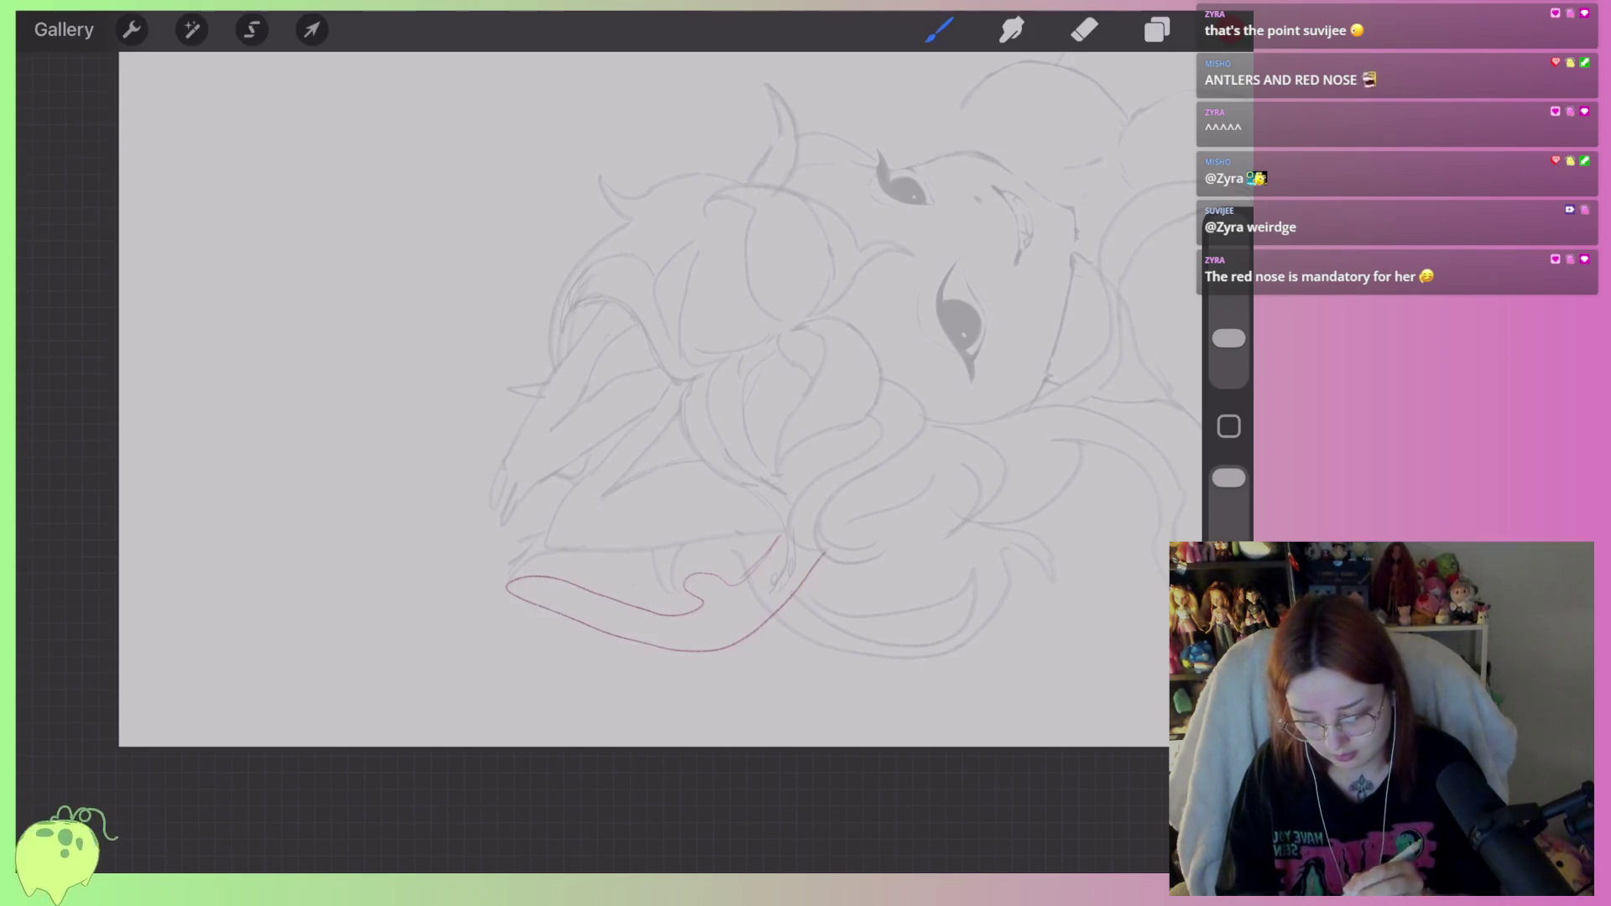
pyautogui.moveTo(574, 344)
pyautogui.mouseDown()
pyautogui.moveTo(493, 437)
pyautogui.moveTo(485, 564)
pyautogui.moveTo(575, 309)
pyautogui.mouseUp()
# Dot a small red nose on the face.
pyautogui.scroll(-5, 638, 395)
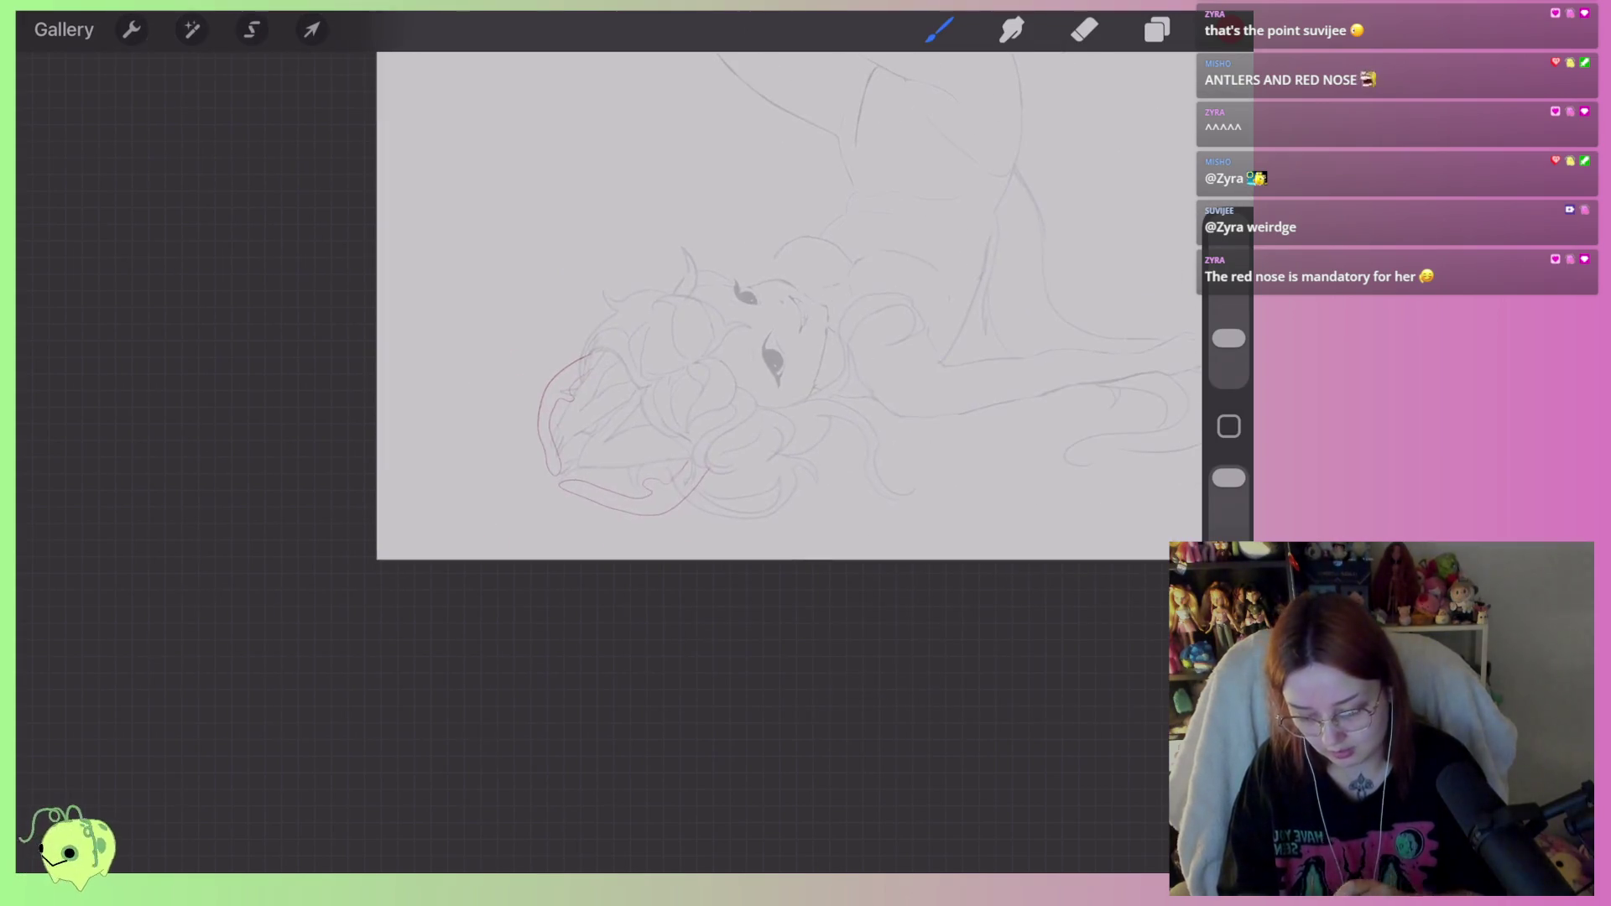
pyautogui.scroll(5, 638, 437)
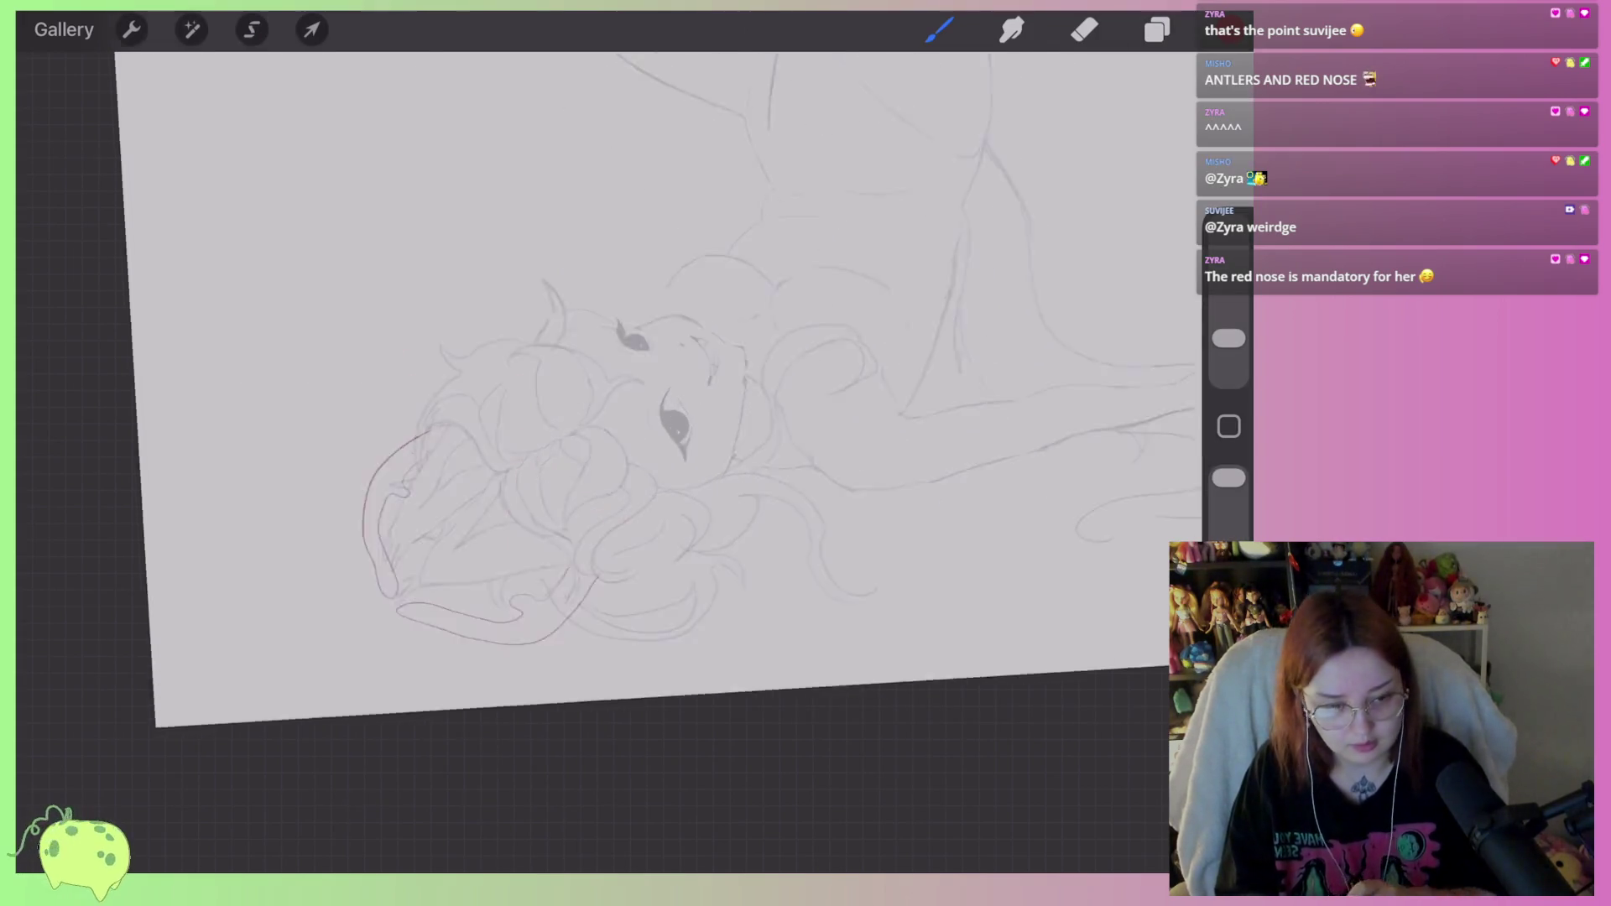
pyautogui.scroll(4, 638, 403)
pyautogui.moveTo(759, 411); pyautogui.dragTo(762, 415)
pyautogui.scroll(-3, 872, 203)
pyautogui.scroll(-5, 679, 470)
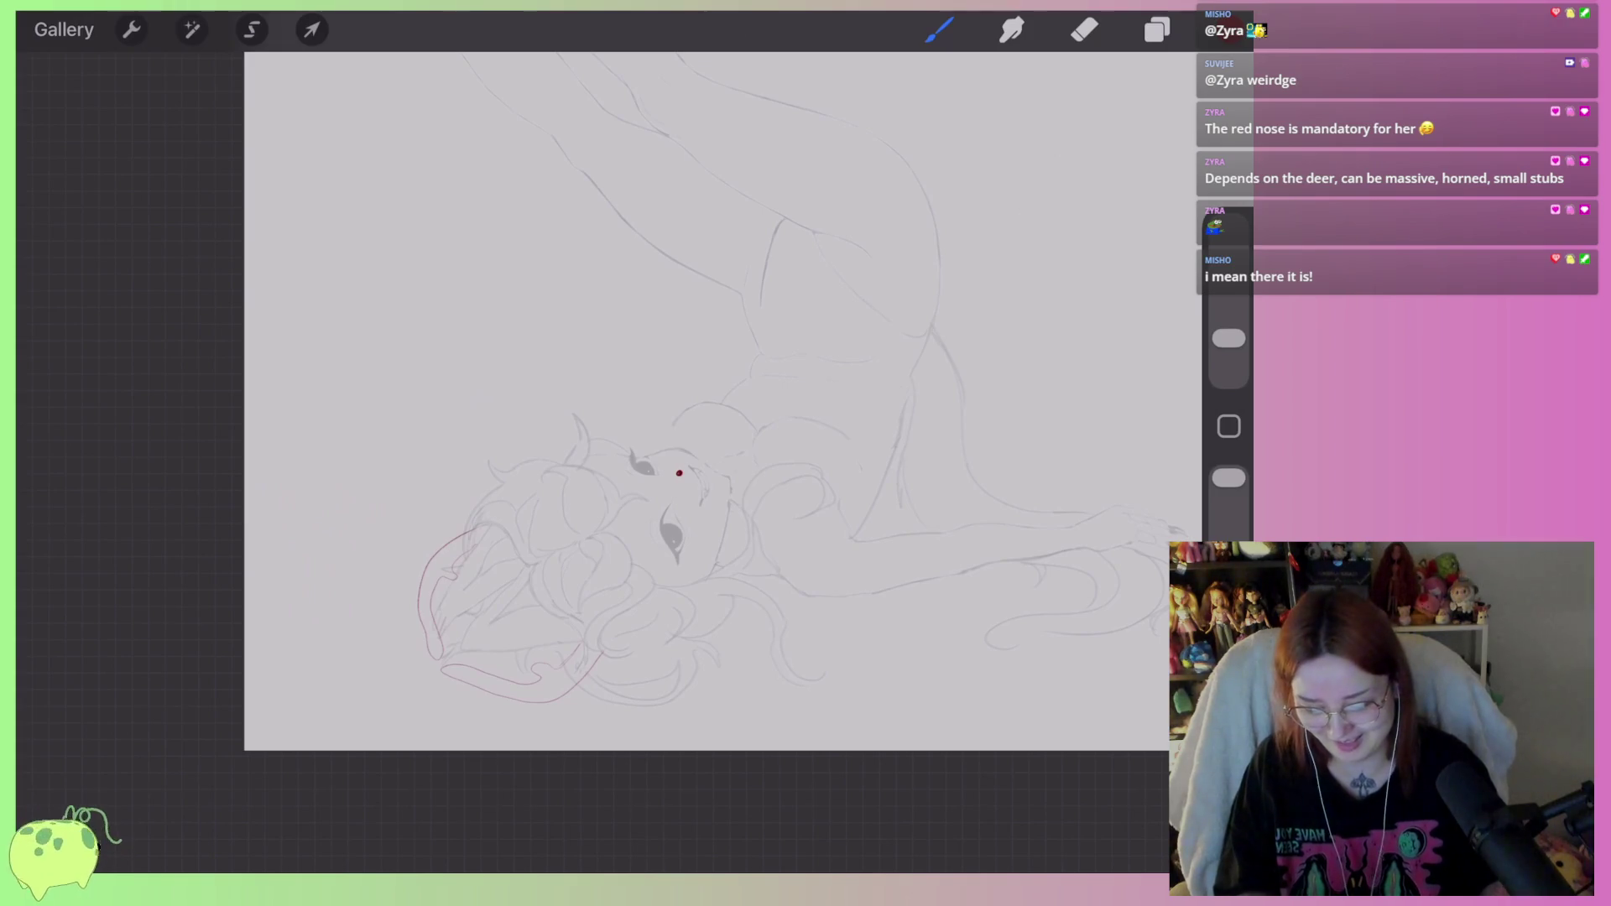
# Draw a long wavy red contour across the shoulders and back.
pyautogui.scroll(3, 594, 449)
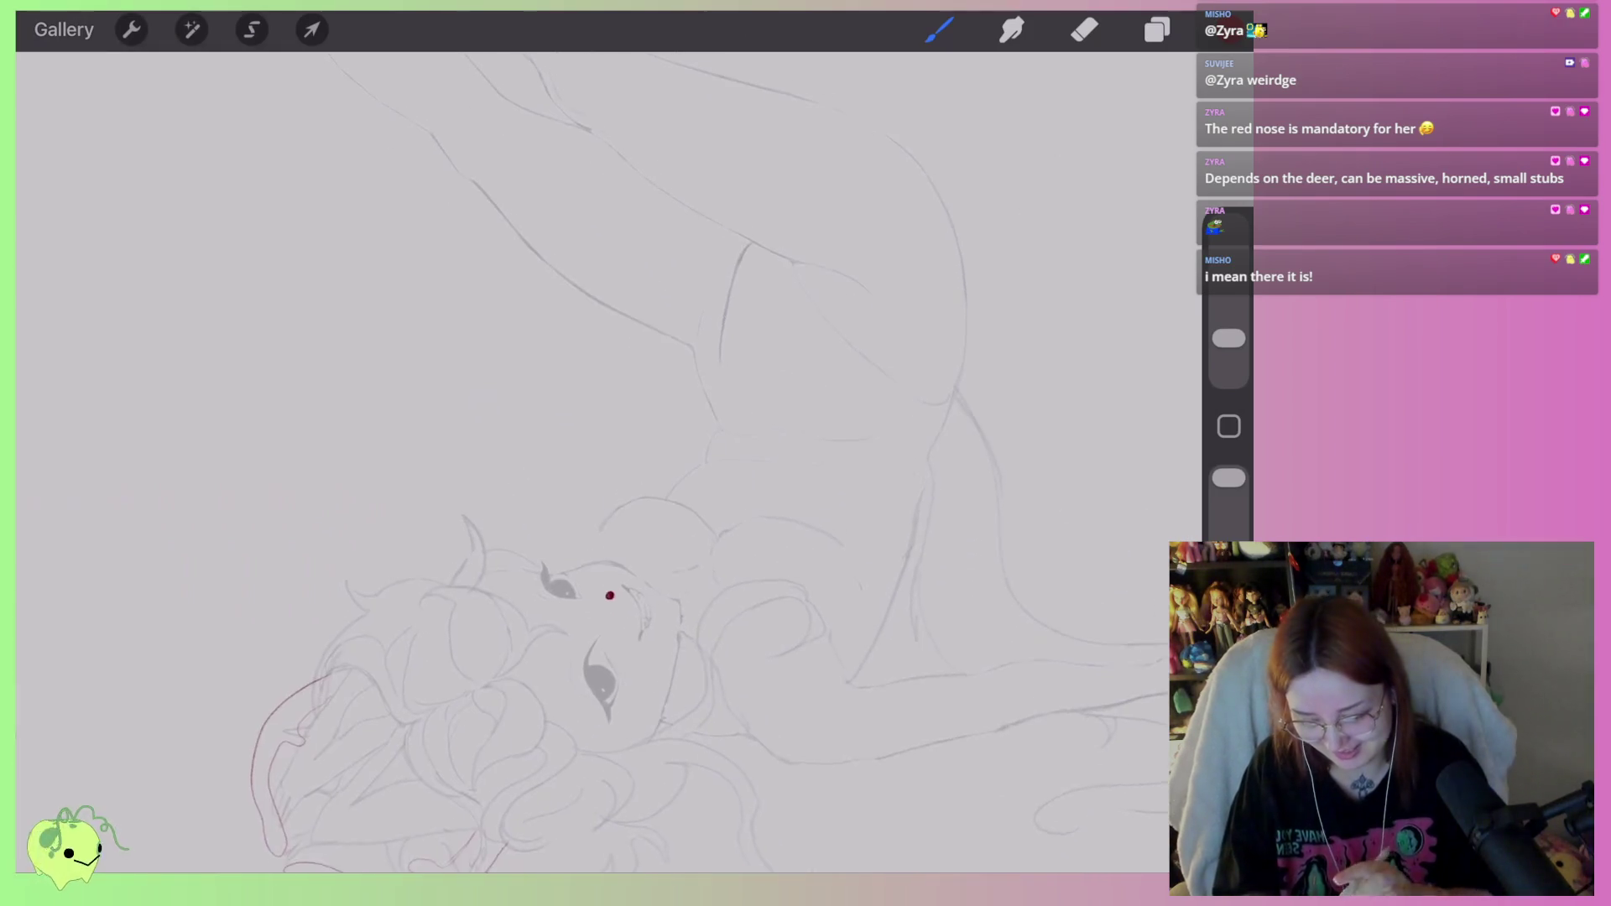
pyautogui.moveTo(579, 528)
pyautogui.mouseDown()
pyautogui.moveTo(703, 502)
pyautogui.moveTo(814, 541)
pyautogui.moveTo(1007, 329)
pyautogui.mouseUp()
pyautogui.scroll(-5, 594, 449)
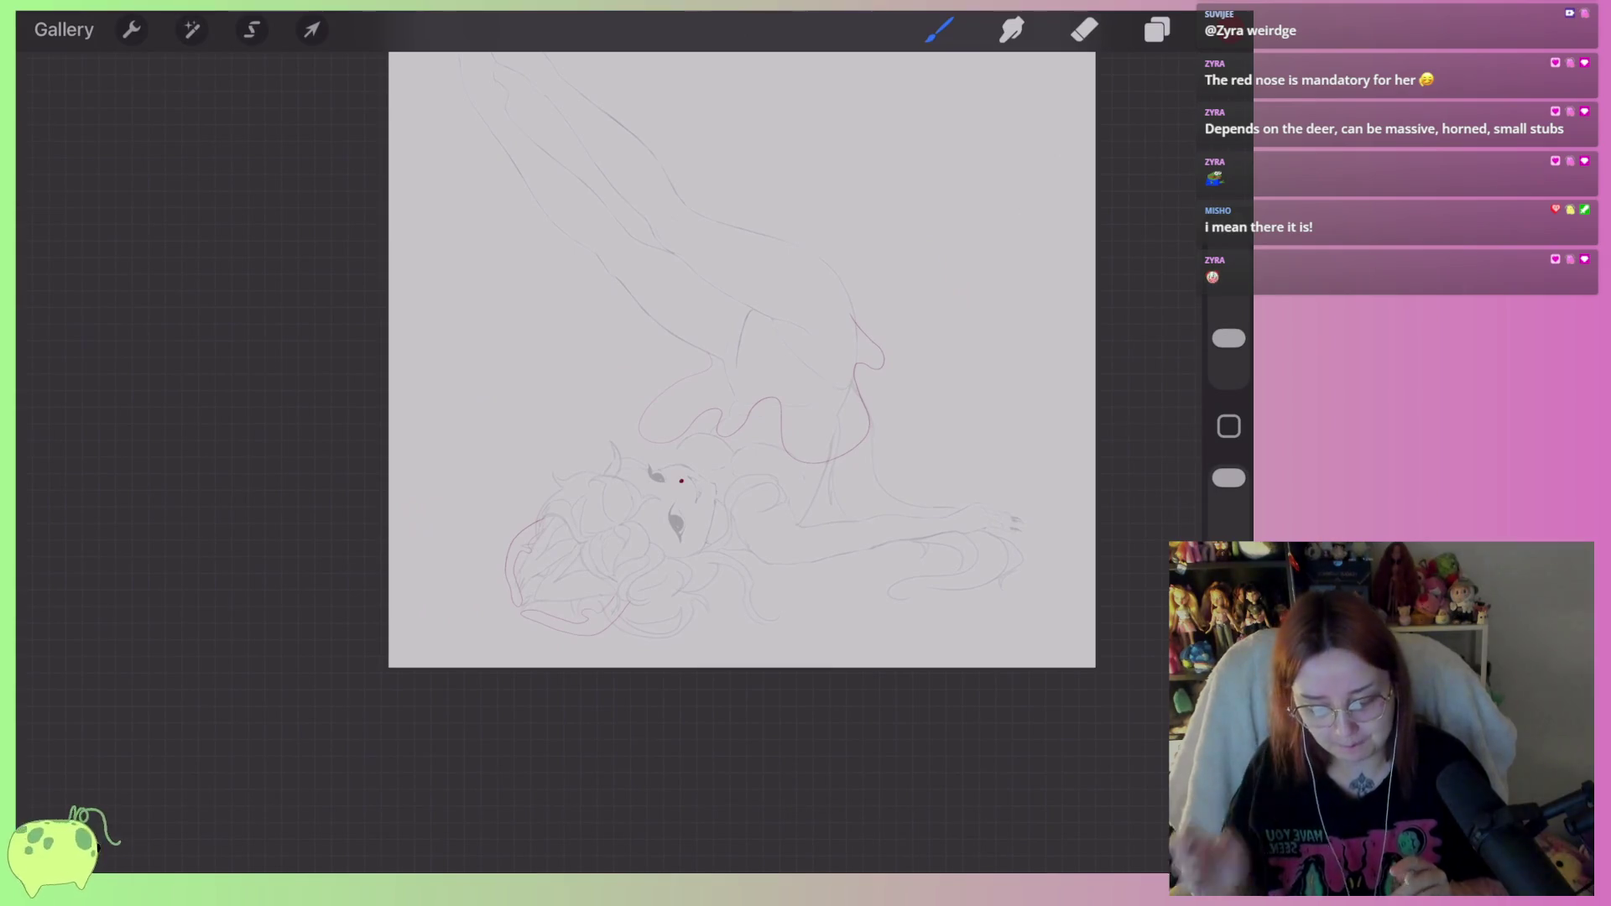
# Build up a round red nose and paint a light pink highlight on it.
pyautogui.scroll(3, 701, 365)
pyautogui.scroll(6, 703, 359)
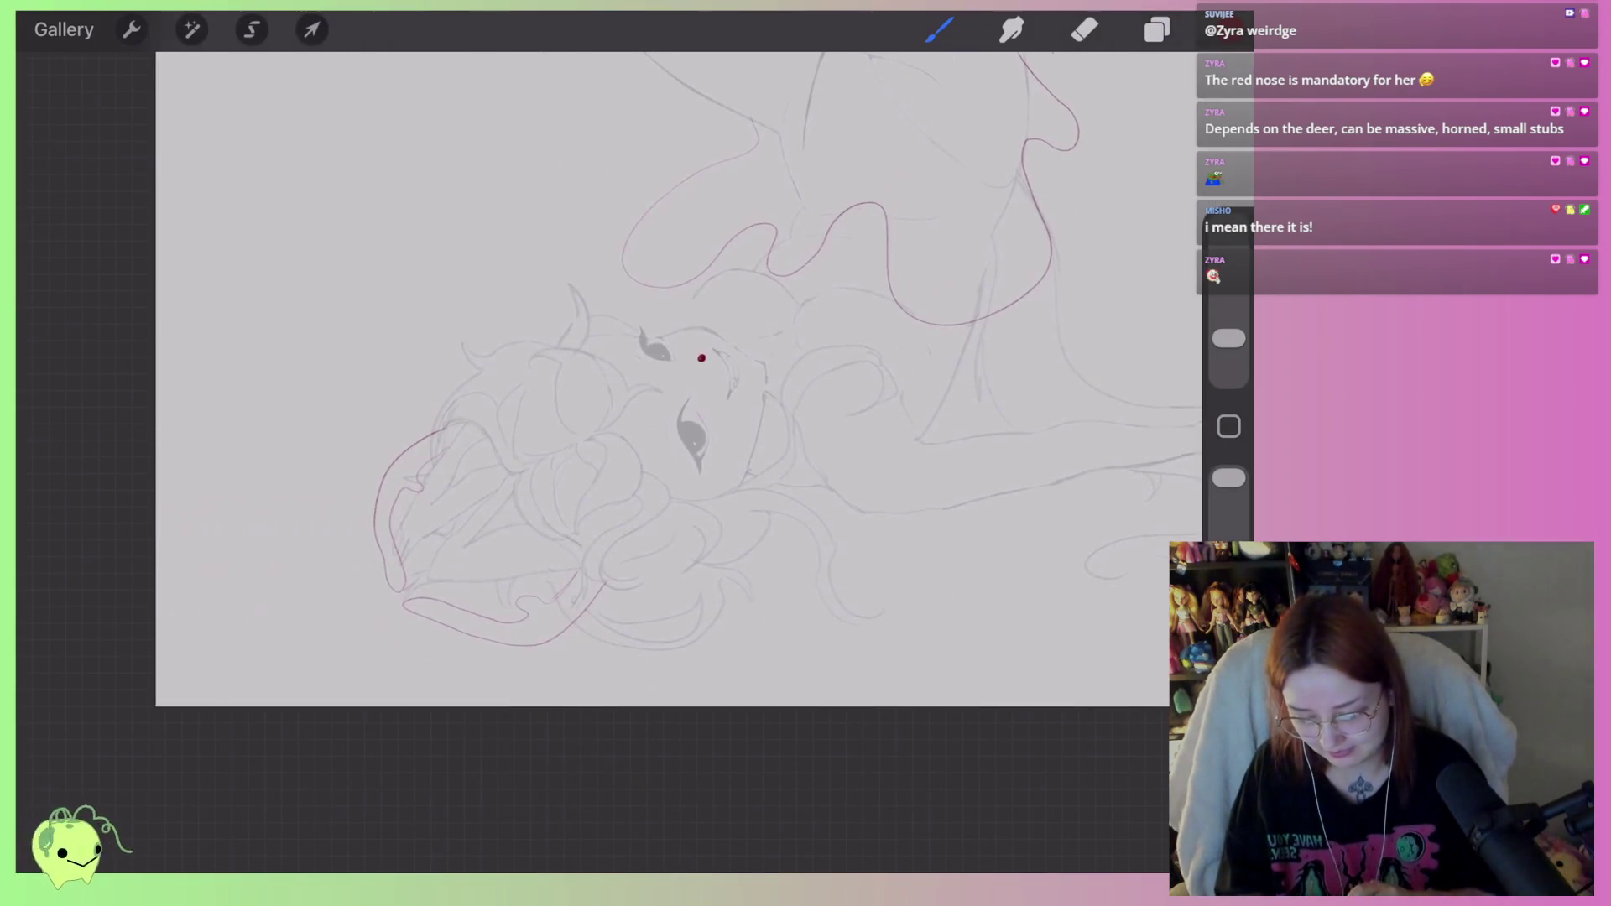
pyautogui.moveTo(697, 483)
pyautogui.mouseDown()
pyautogui.moveTo(655, 503)
pyautogui.moveTo(693, 470)
pyautogui.moveTo(646, 466)
pyautogui.moveTo(646, 504)
pyautogui.moveTo(675, 474)
pyautogui.moveTo(638, 503)
pyautogui.moveTo(680, 462)
pyautogui.moveTo(659, 503)
pyautogui.mouseUp()
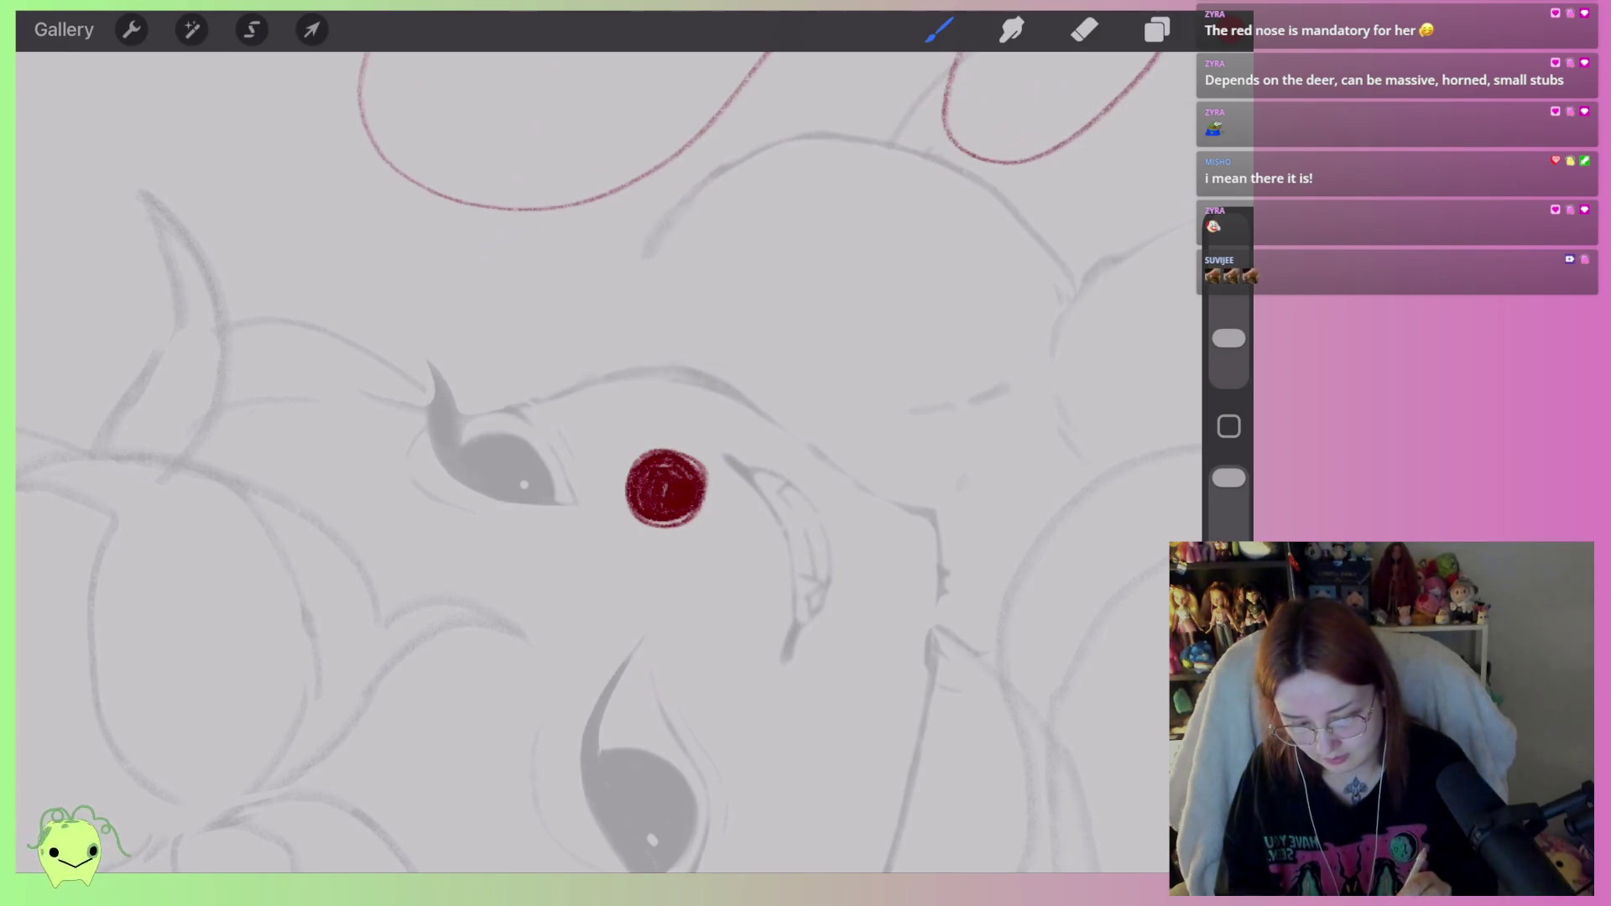
pyautogui.click(1230, 30)
pyautogui.click(1007, 135)
pyautogui.click(1229, 30)
pyautogui.scroll(3, 671, 545)
pyautogui.moveTo(658, 505)
pyautogui.mouseDown()
pyautogui.moveTo(621, 574)
pyautogui.moveTo(640, 575)
pyautogui.mouseUp()
pyautogui.scroll(-5, 671, 470)
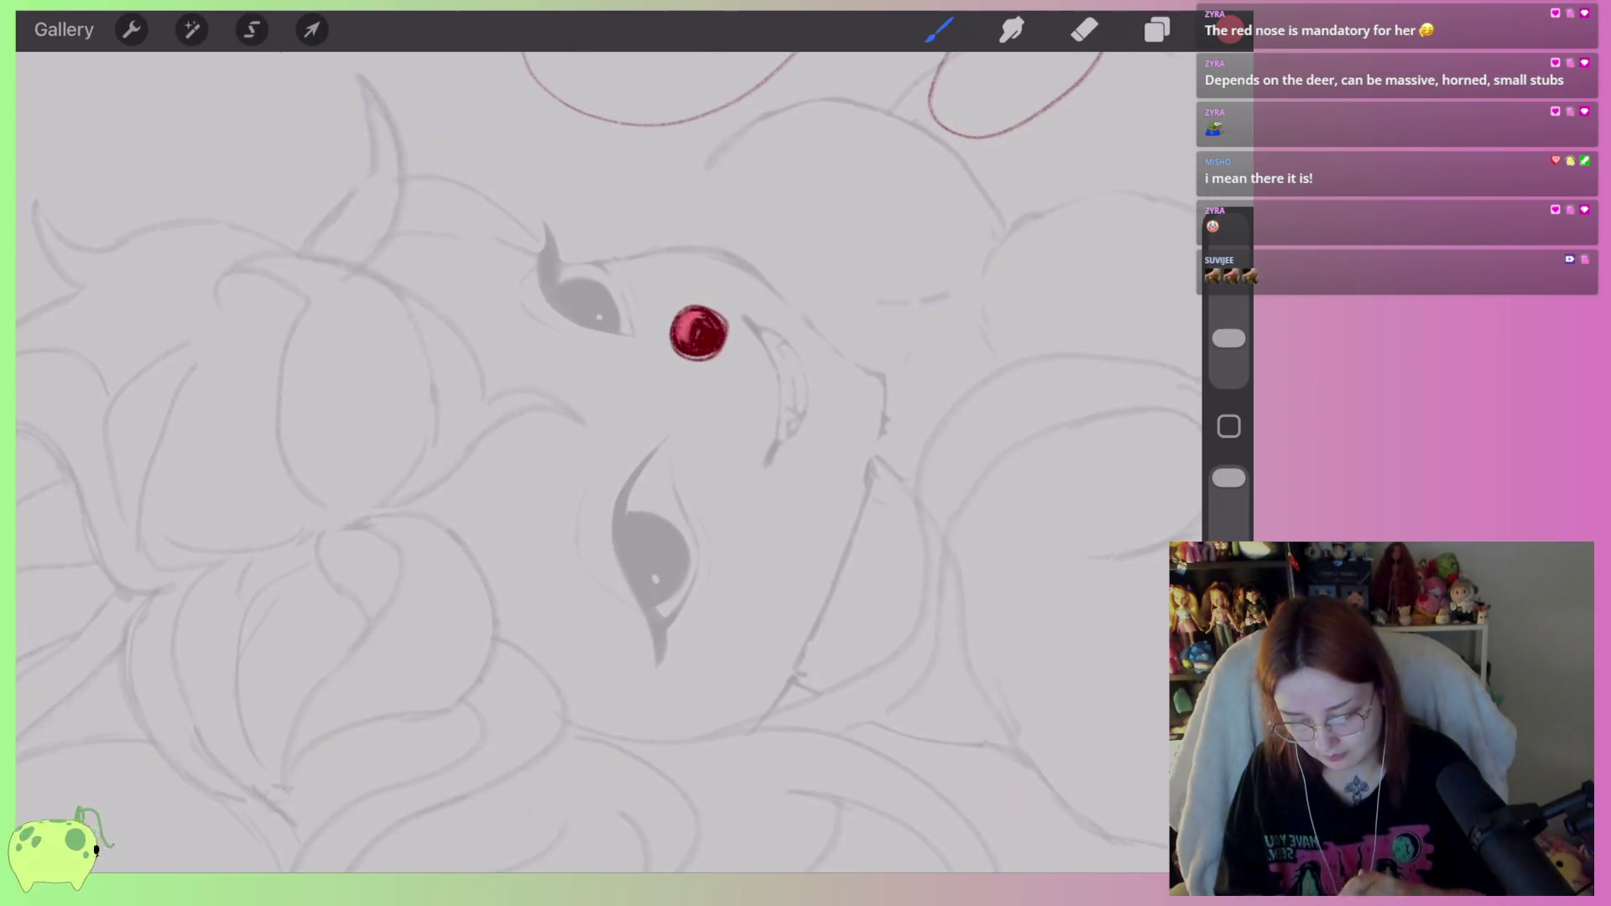
pyautogui.scroll(-2, 671, 403)
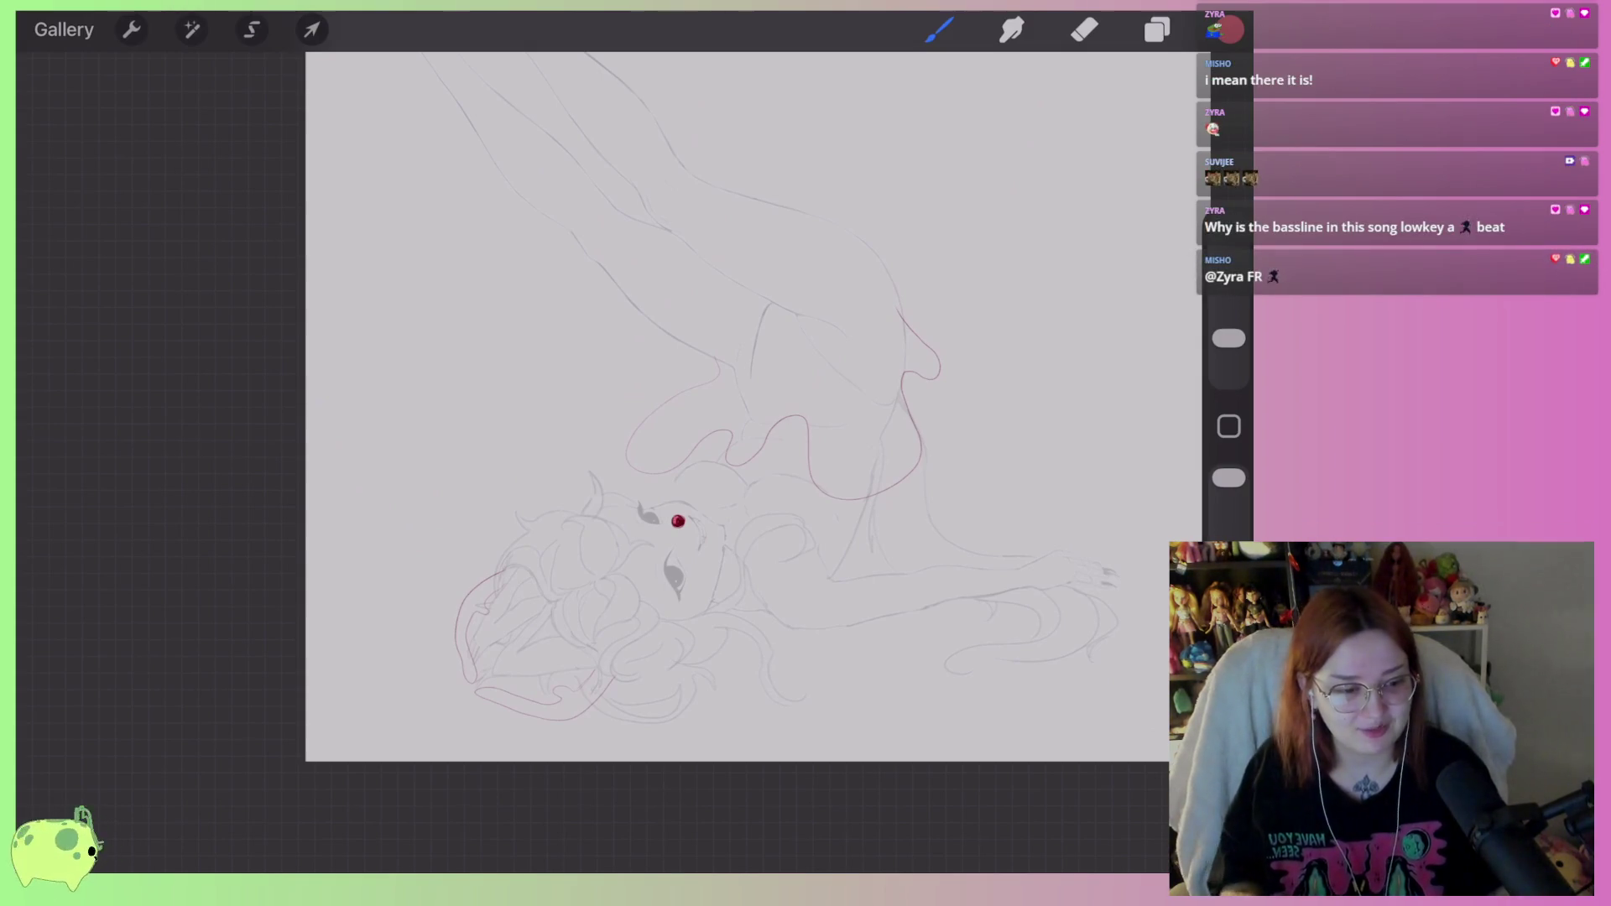
# Switch to a darker red and draw a shallow red line below the wavy contour.
pyautogui.scroll(5, 794, 443)
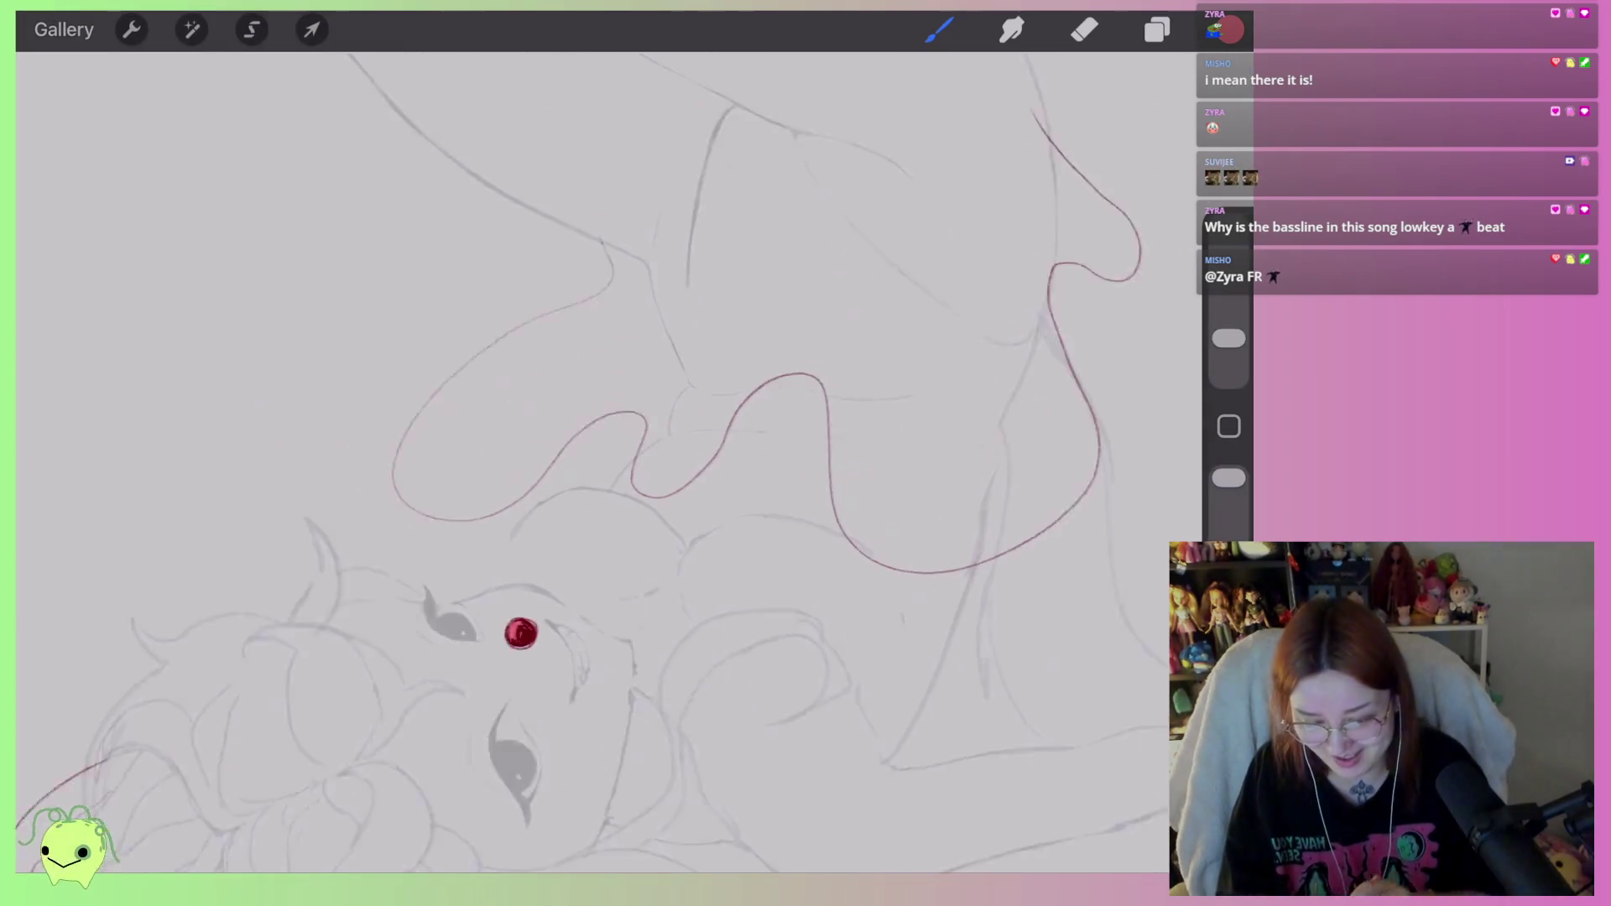
pyautogui.click(1230, 30)
pyautogui.click(1127, 298)
pyautogui.click(1230, 29)
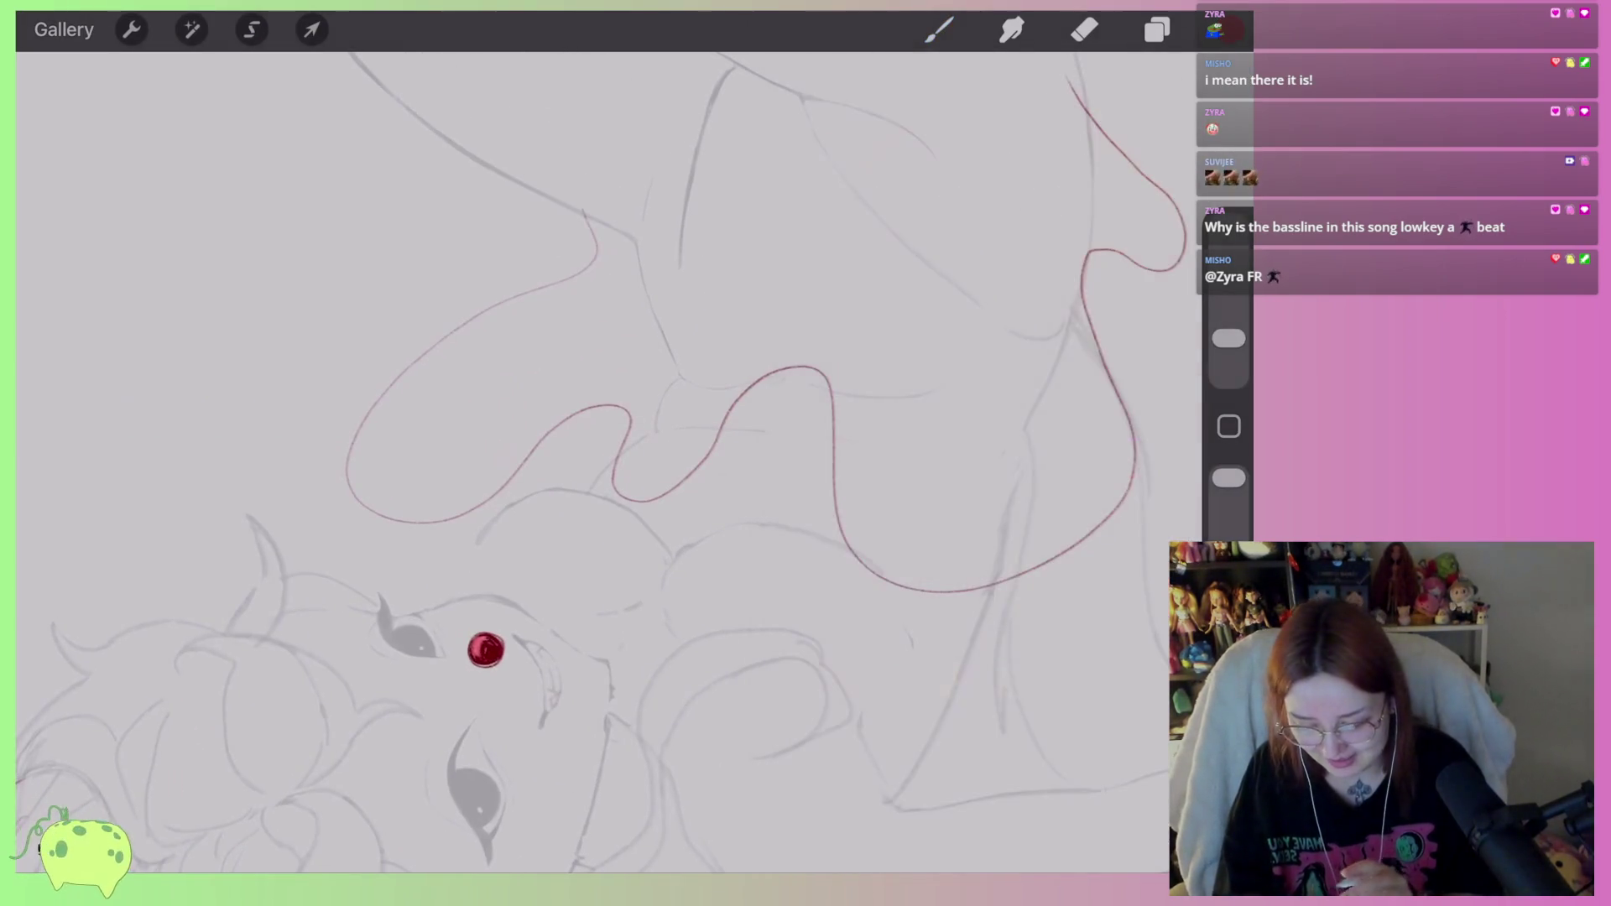
pyautogui.scroll(2, 587, 453)
pyautogui.scroll(1, 588, 453)
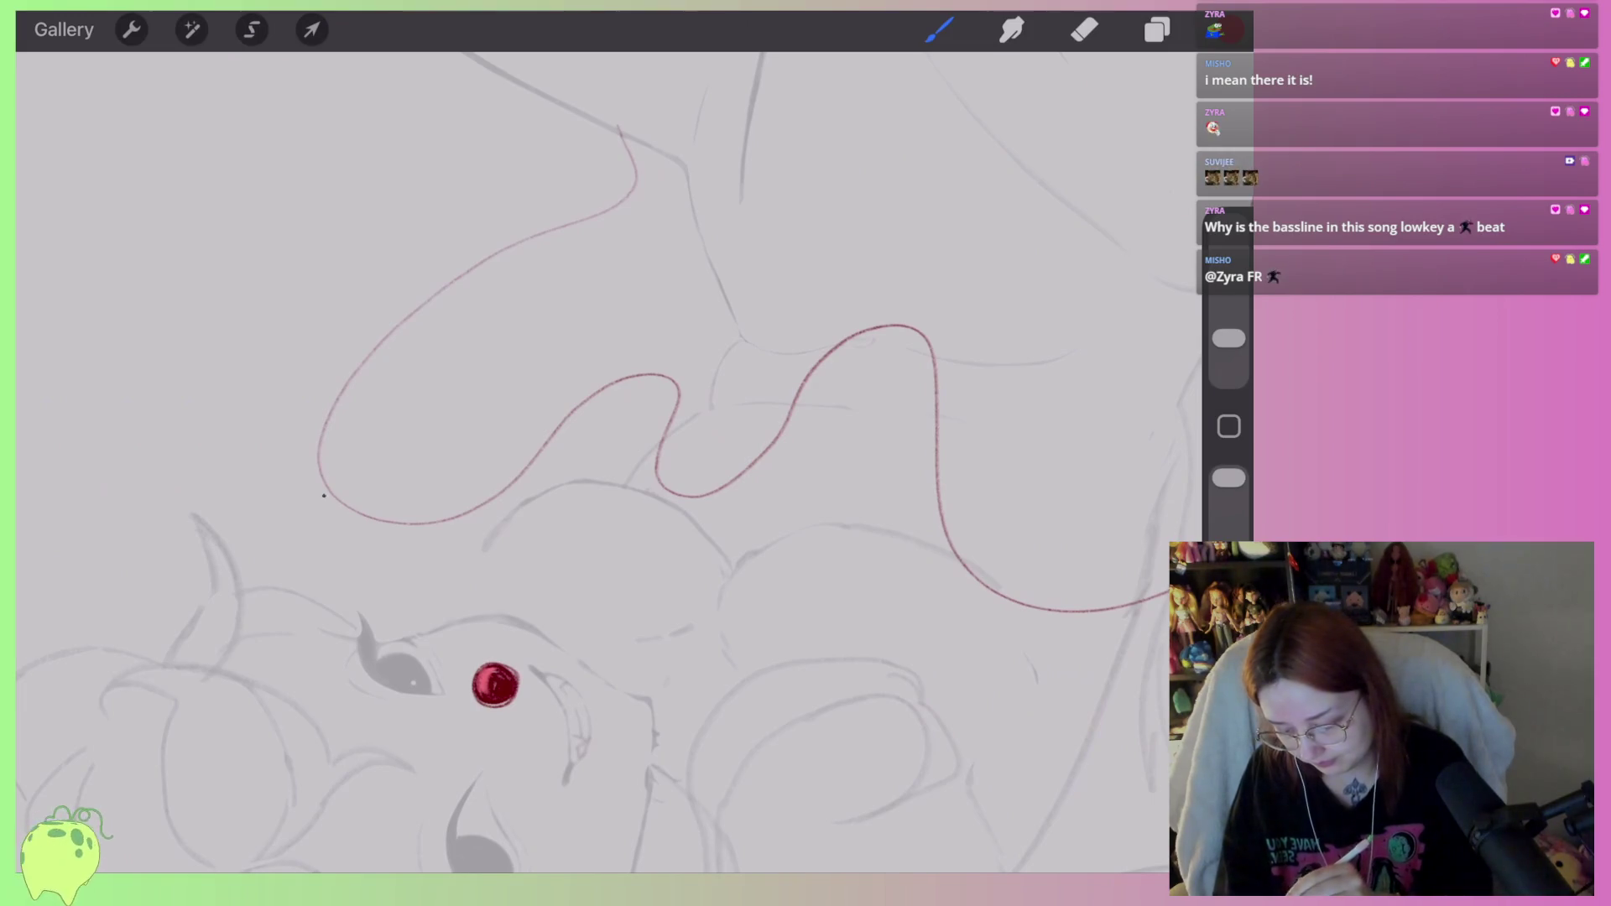
pyautogui.moveTo(324, 497); pyautogui.dragTo(460, 617)
pyautogui.hotkey('ctrl', 'z')
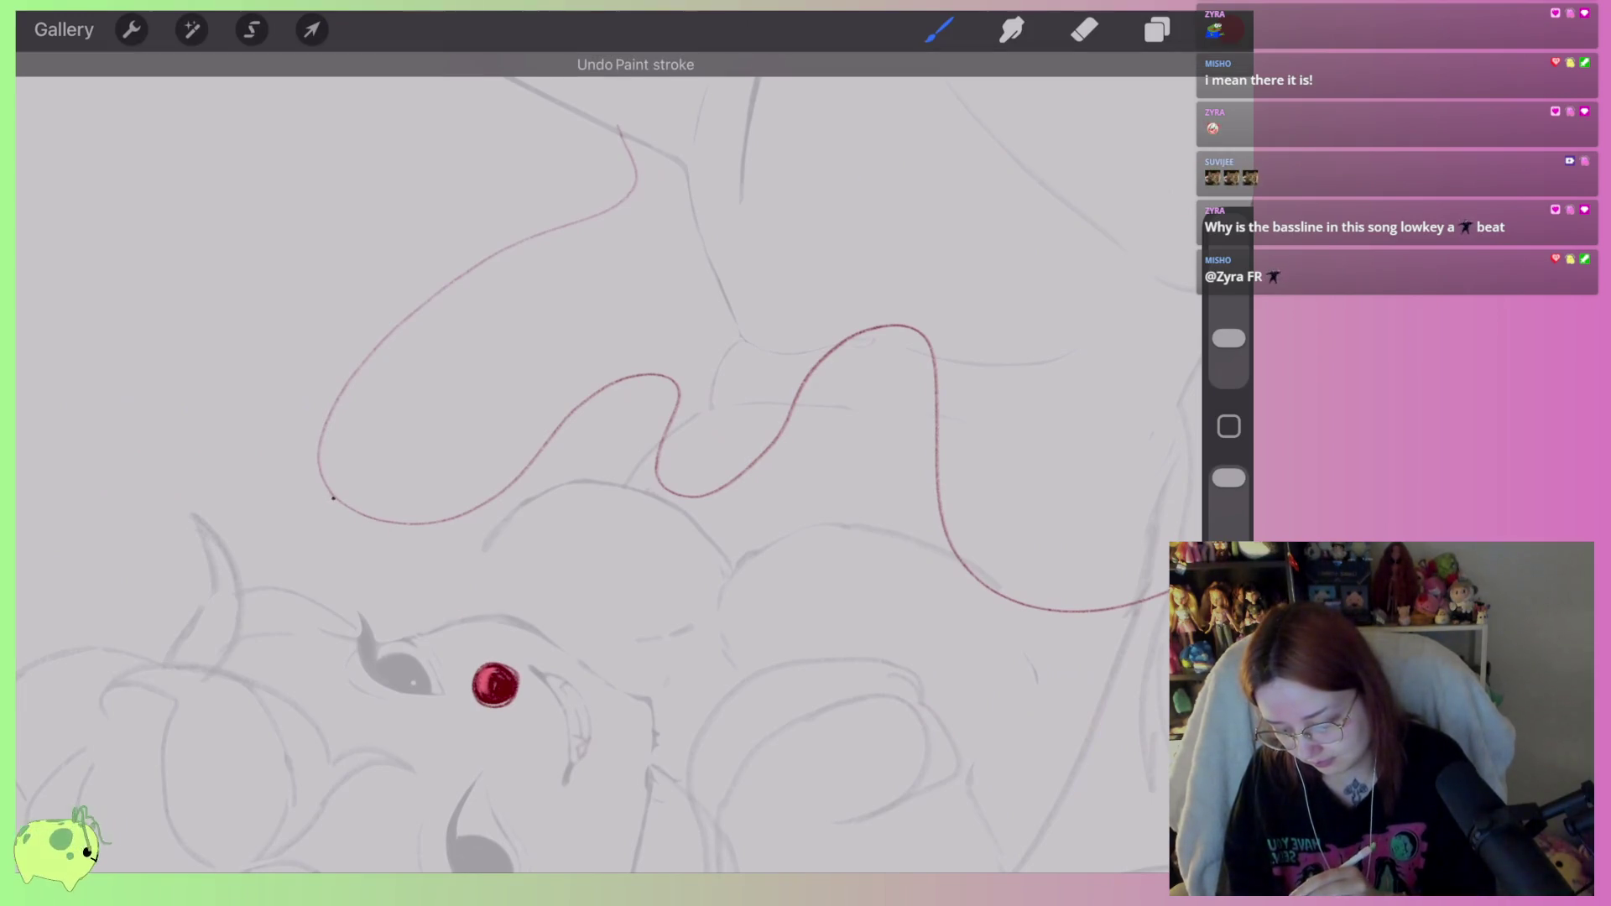
pyautogui.moveTo(330, 504); pyautogui.dragTo(468, 593)
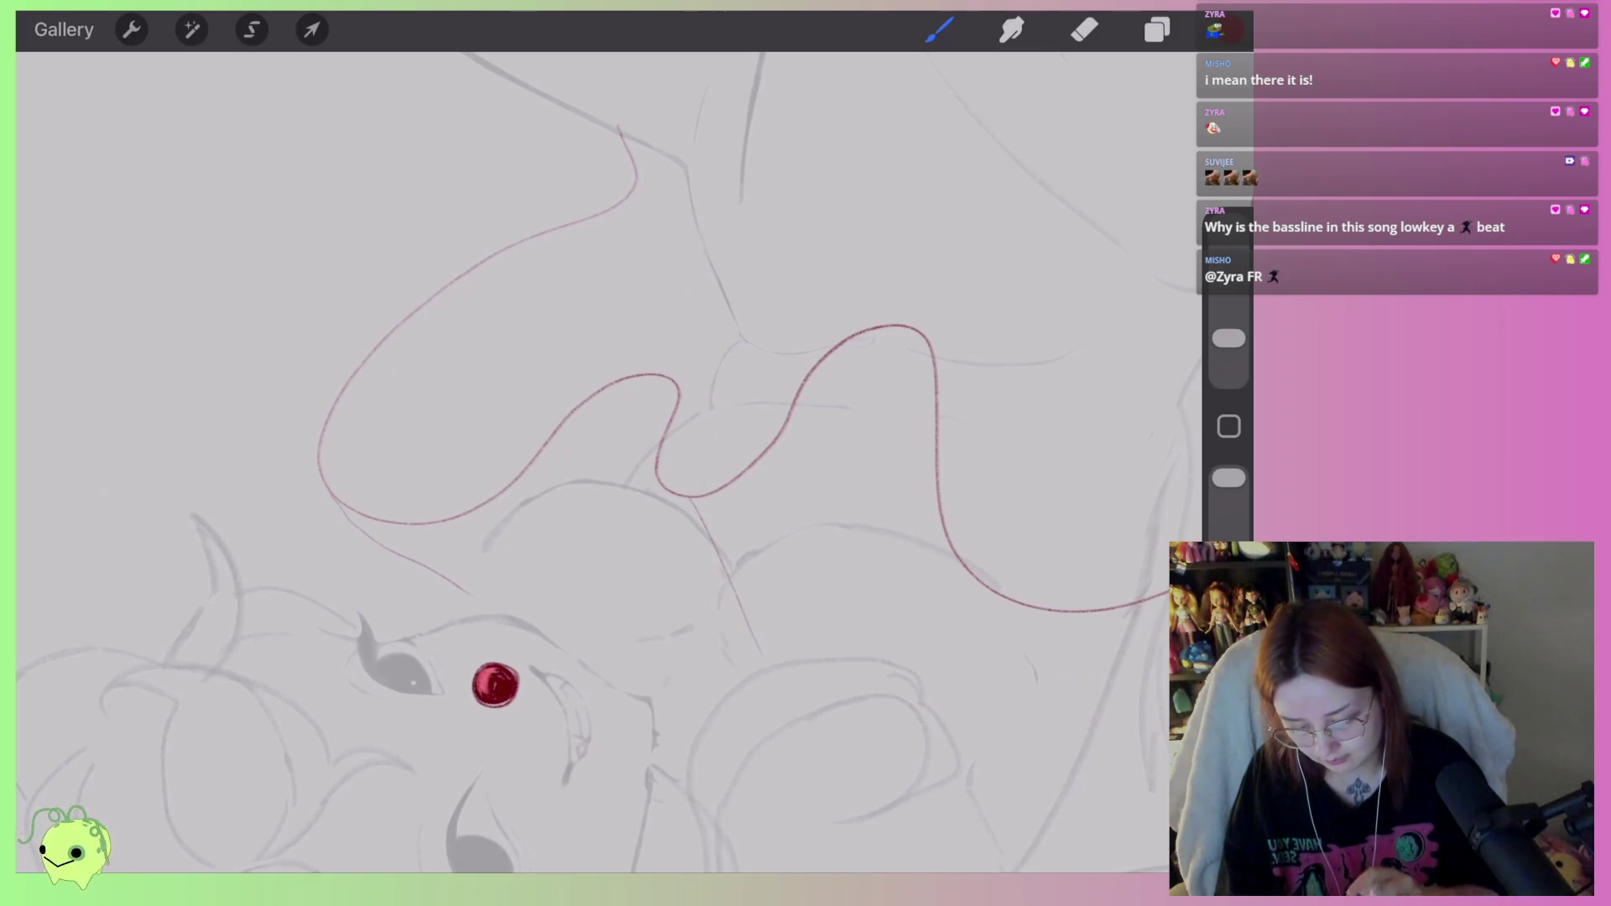
# Lasso the red drape lines with a Freehand selection.
pyautogui.scroll(-3, 587, 453)
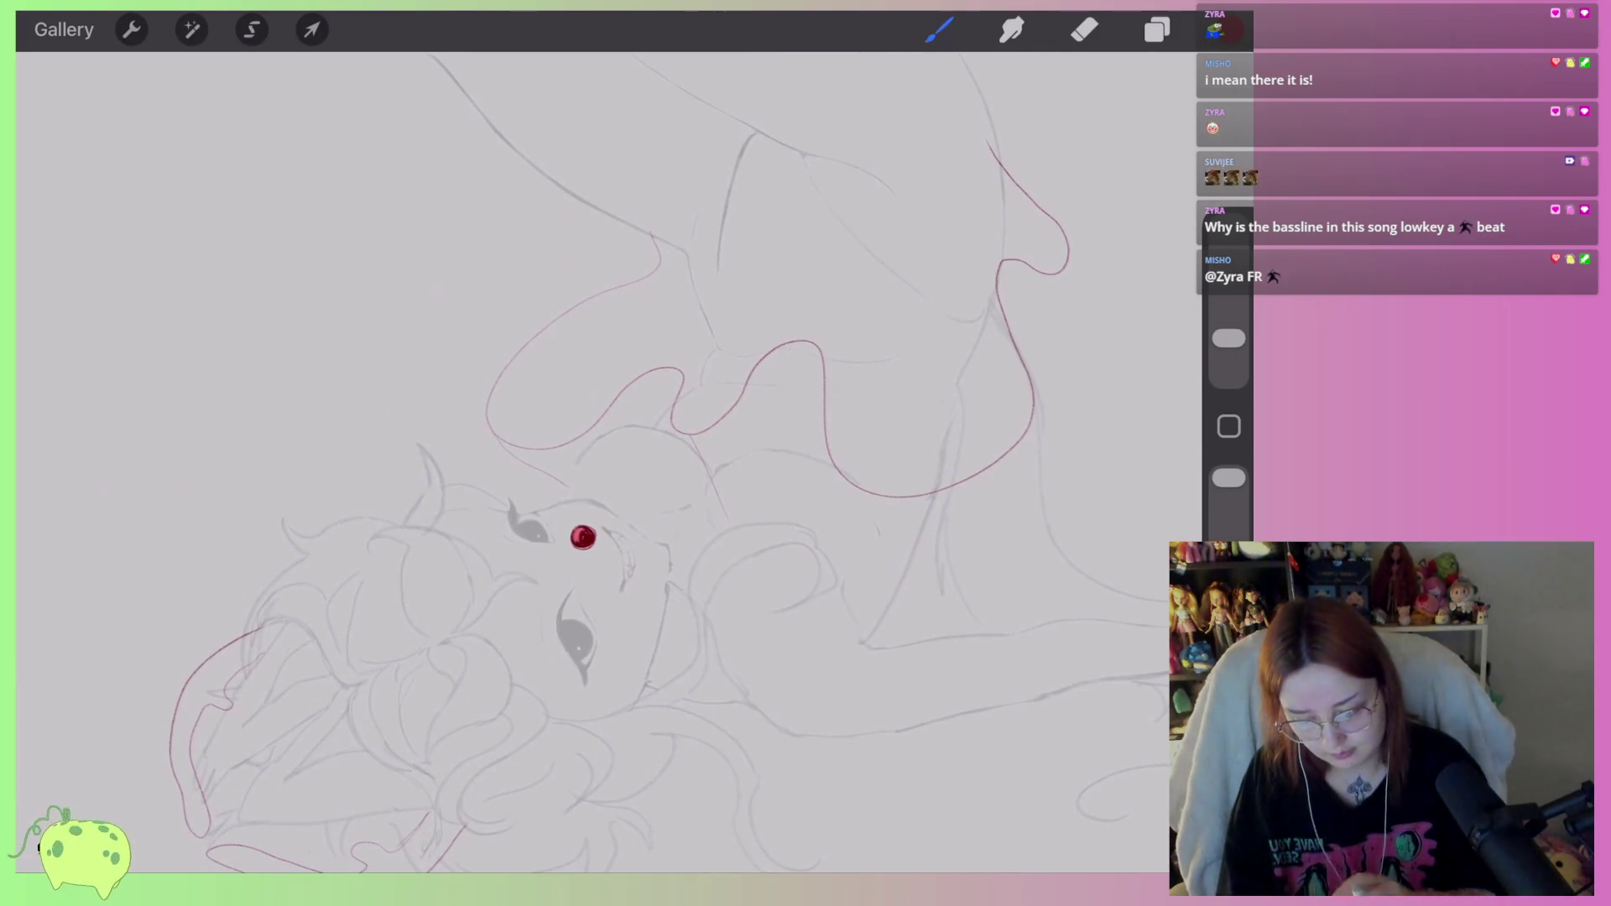
pyautogui.scroll(-3, 588, 453)
pyautogui.scroll(3, 588, 453)
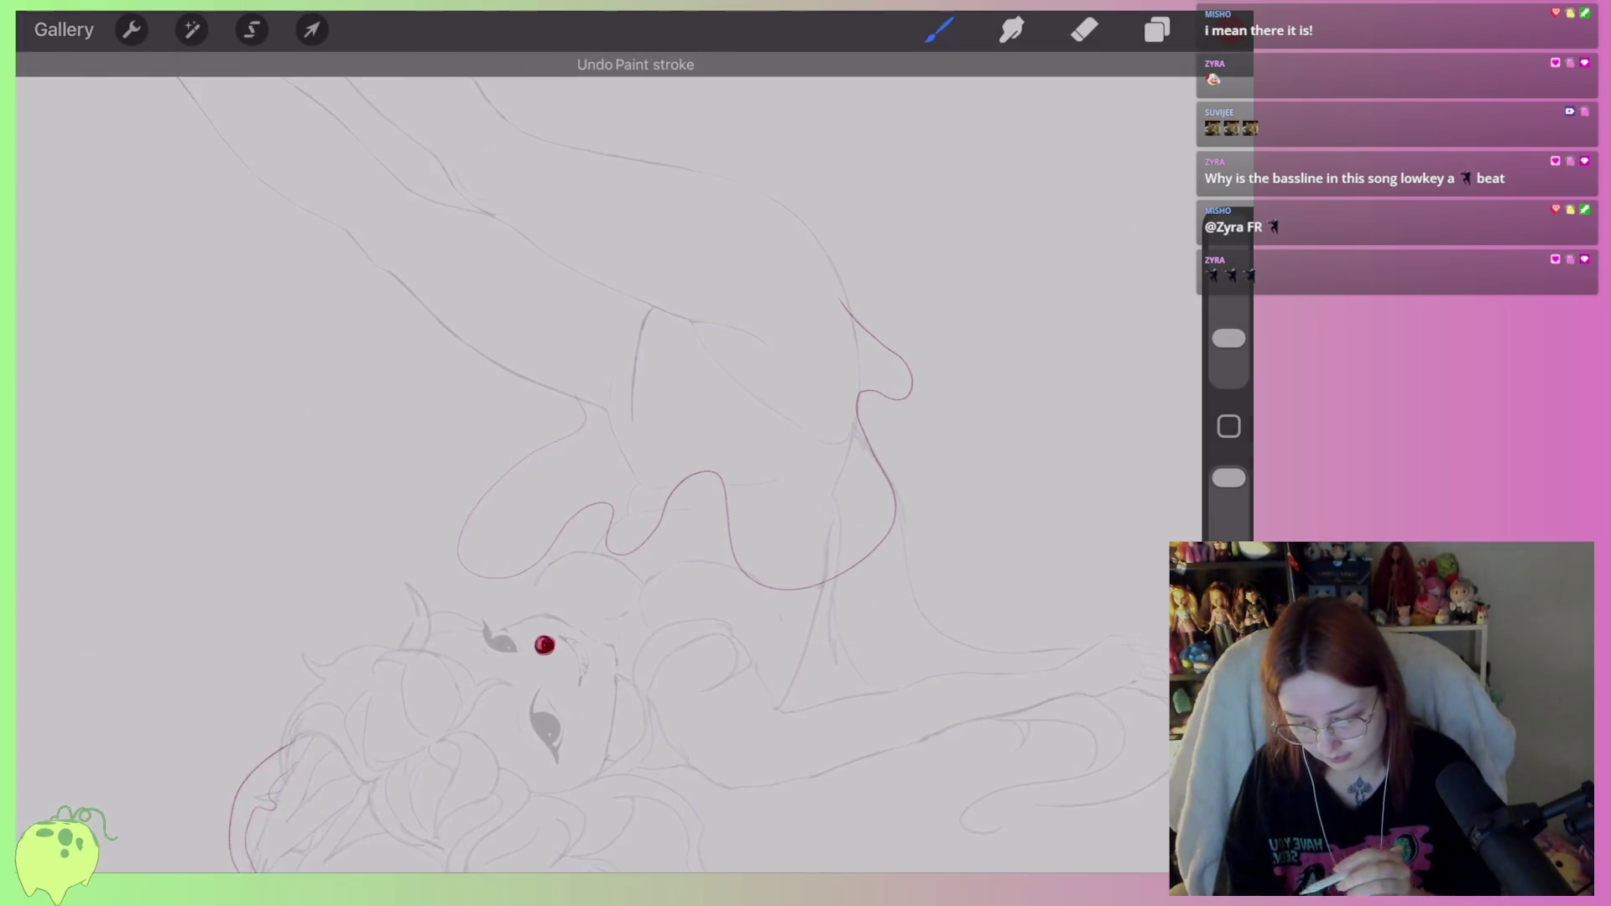
pyautogui.click(252, 29)
pyautogui.moveTo(601, 365)
pyautogui.mouseDown()
pyautogui.moveTo(433, 537)
pyautogui.moveTo(512, 596)
pyautogui.moveTo(831, 273)
pyautogui.moveTo(601, 346)
pyautogui.mouseUp()
# Distort the selected red contour by dragging its corner handles to skew it.
pyautogui.click(312, 29)
pyautogui.scroll(-2, 671, 377)
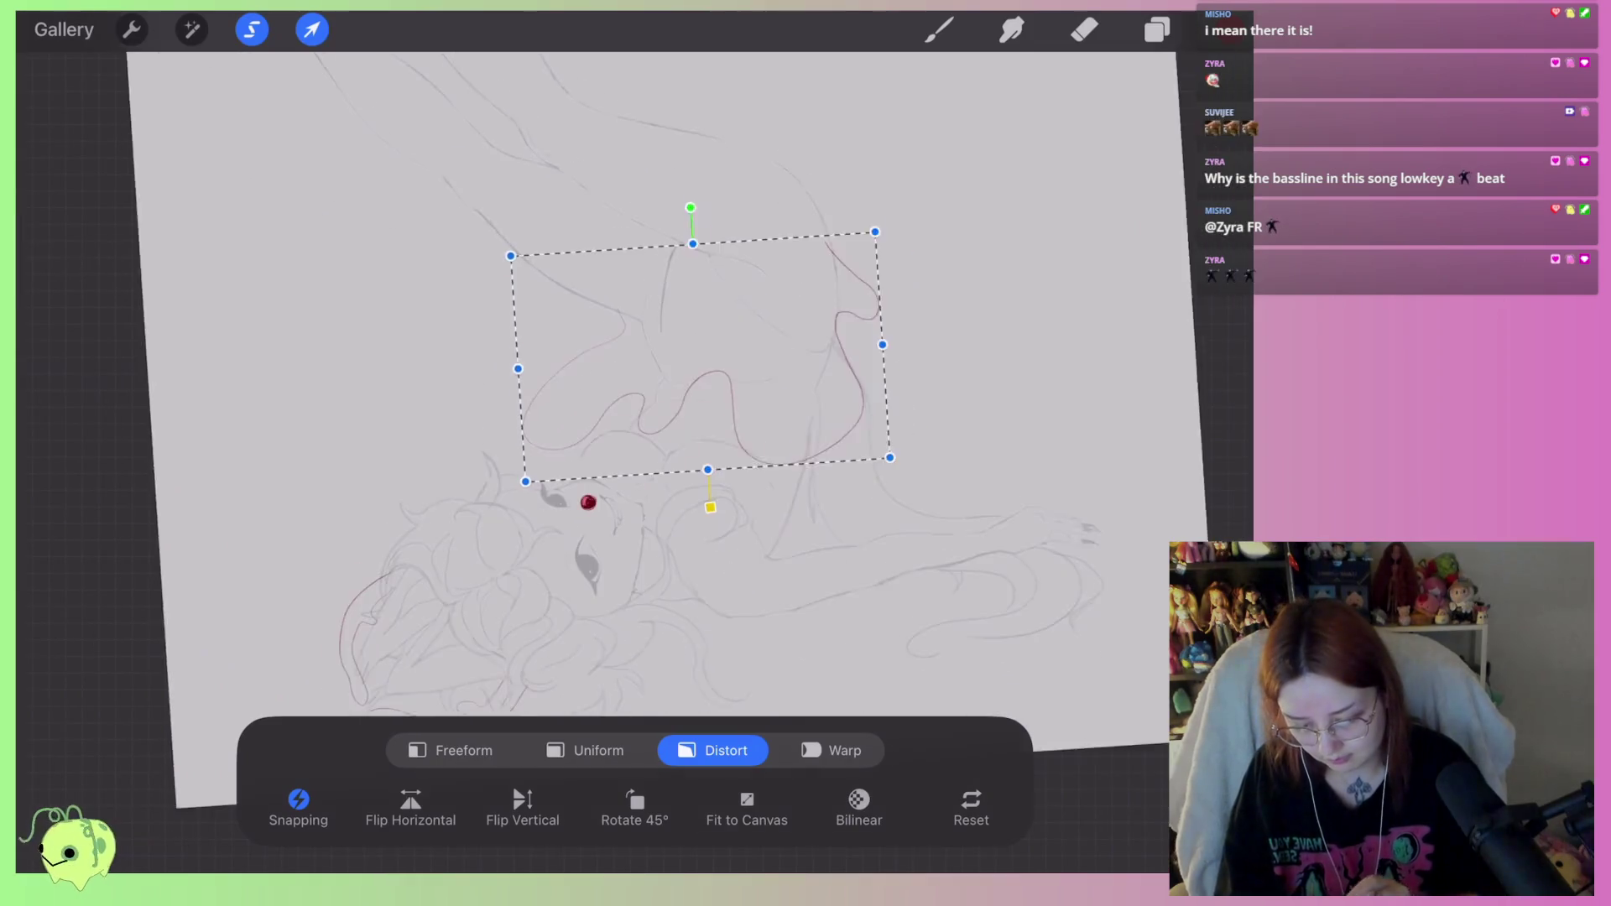
pyautogui.scroll(3, 621, 411)
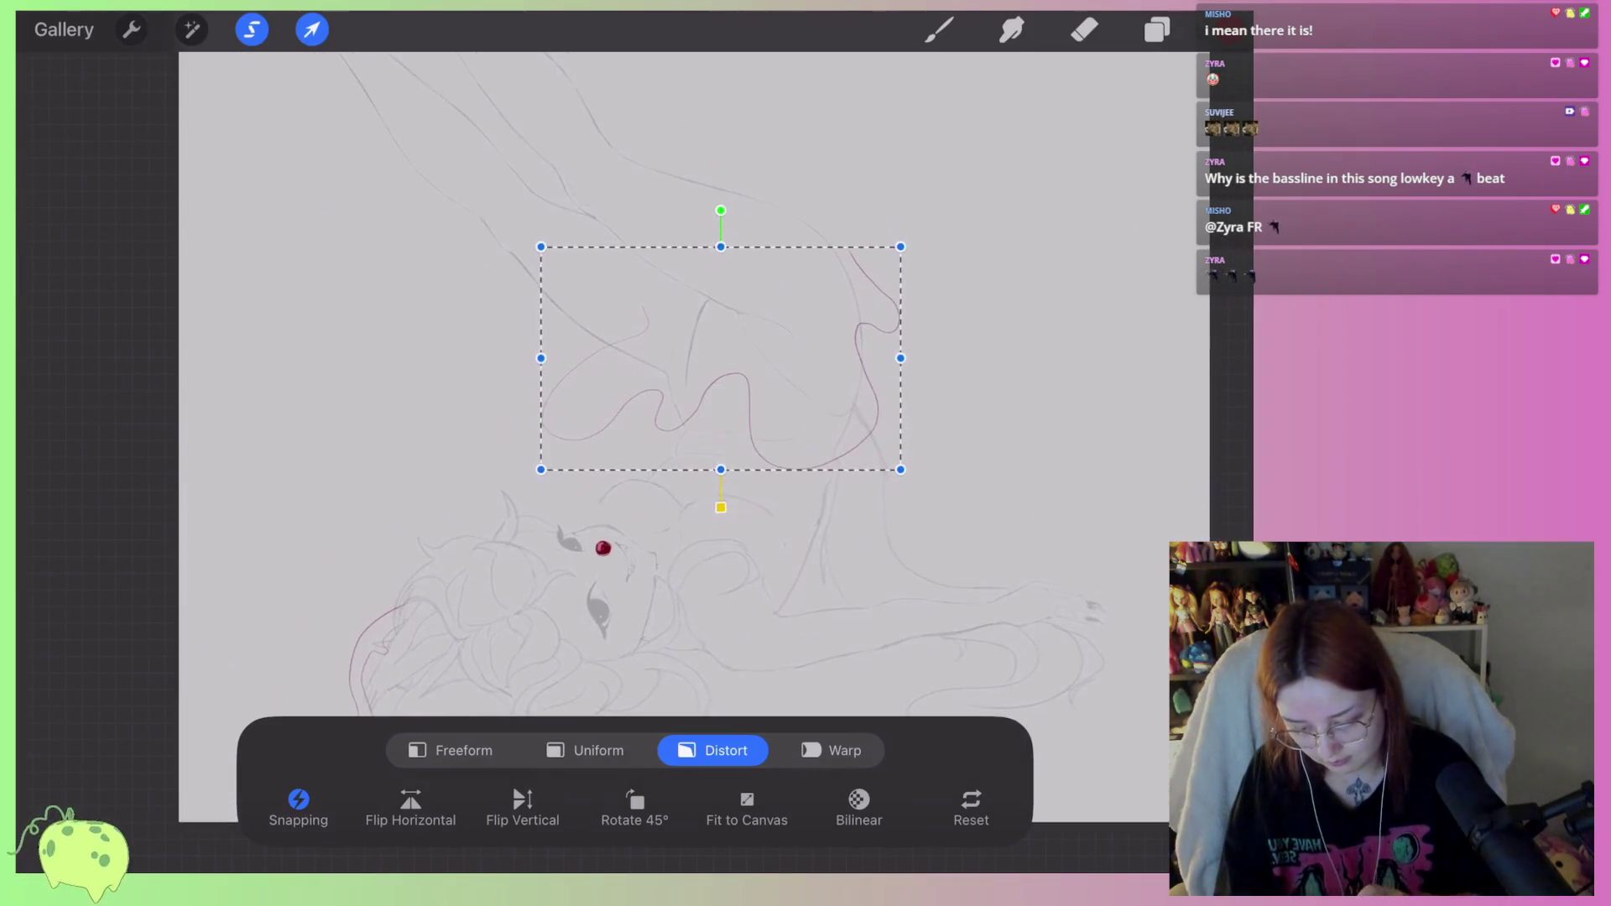
pyautogui.moveTo(357, 582); pyautogui.dragTo(397, 550)
pyautogui.moveTo(890, 585); pyautogui.dragTo(961, 558)
pyautogui.click(358, 255)
pyautogui.moveTo(358, 255); pyautogui.dragTo(351, 309)
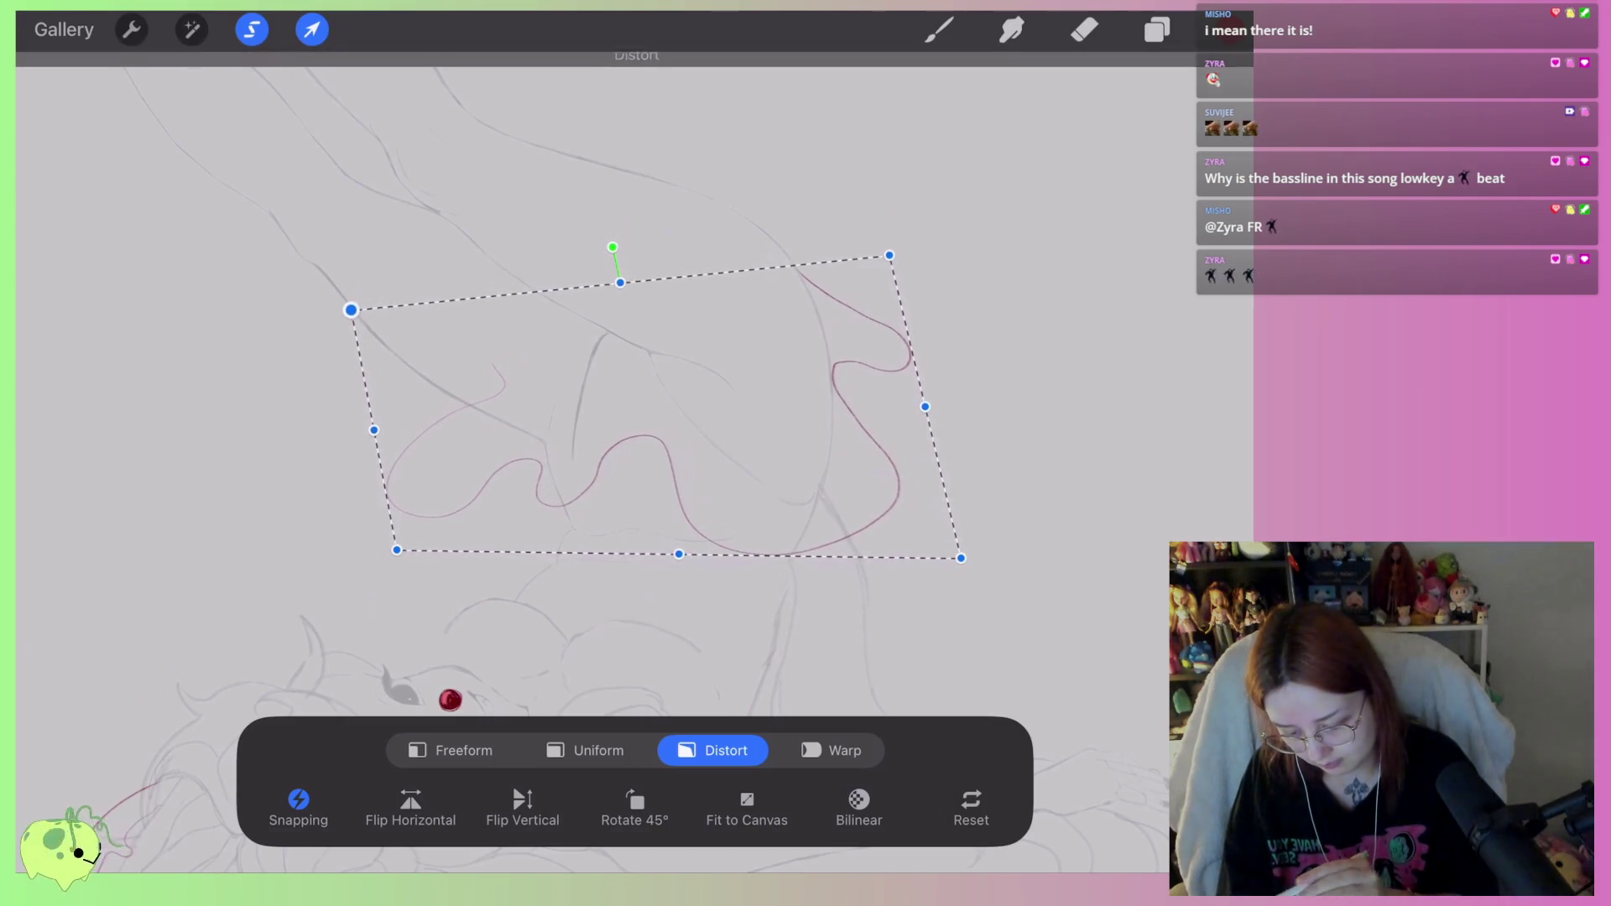
pyautogui.moveTo(397, 550); pyautogui.dragTo(401, 562)
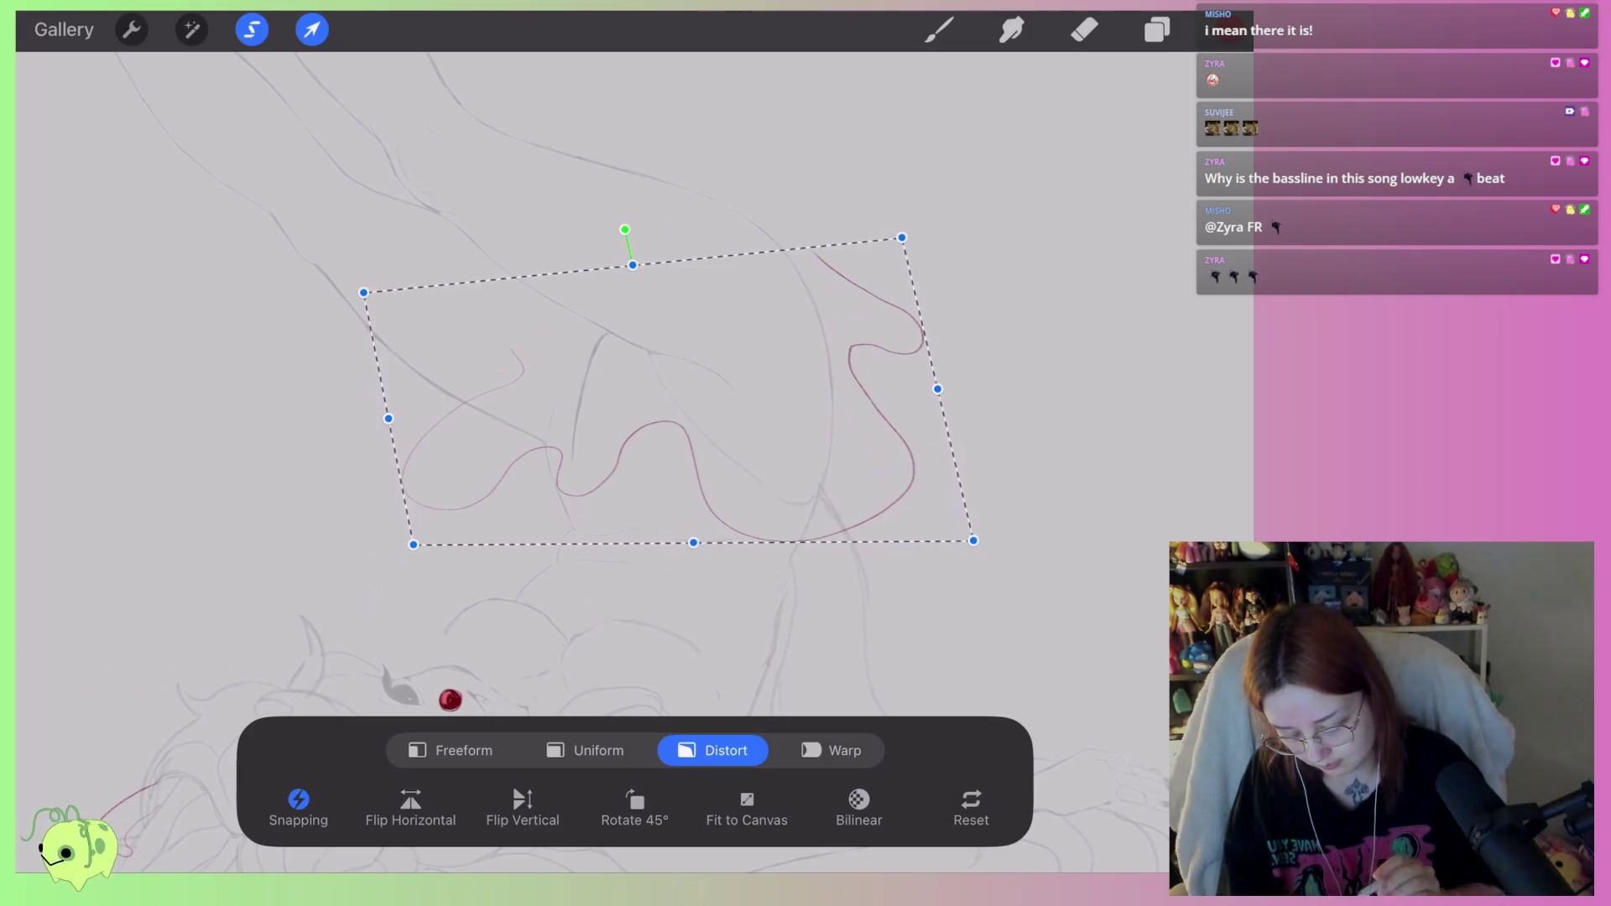
# Rotate the red contour about 20° clockwise and commit the transform.
pyautogui.scroll(-3, 638, 403)
pyautogui.scroll(2, 613, 419)
pyautogui.moveTo(626, 252); pyautogui.dragTo(593, 260)
pyautogui.click(939, 30)
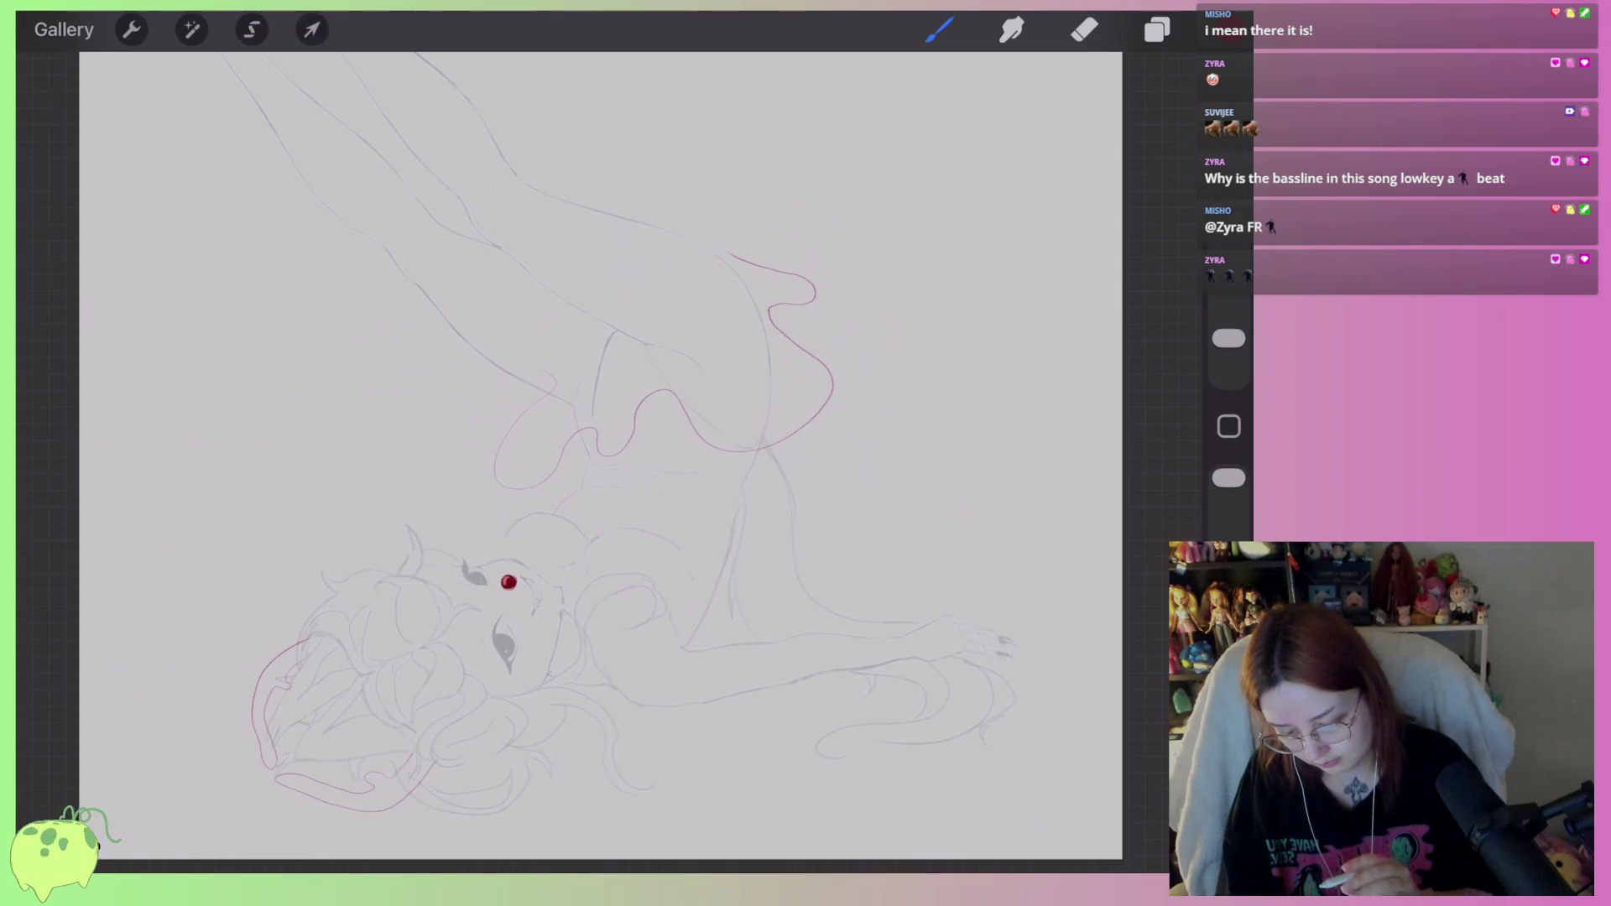
# Undo the stray grey stroke and draw a red stroke along the back contour.
pyautogui.scroll(-3, 601, 456)
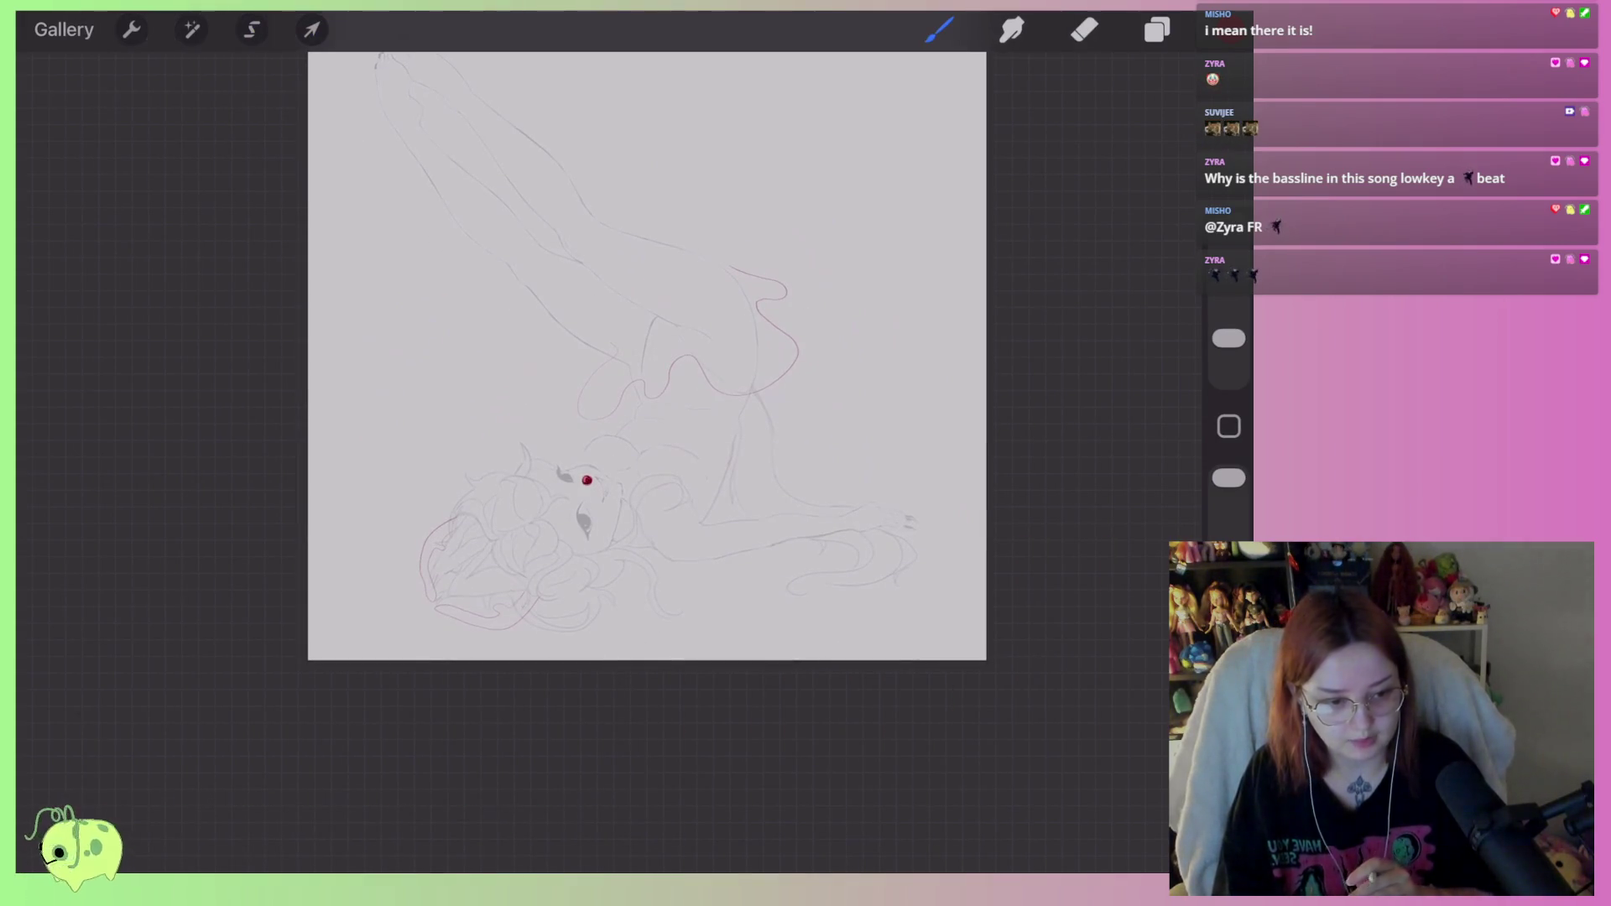
pyautogui.scroll(5, 780, 365)
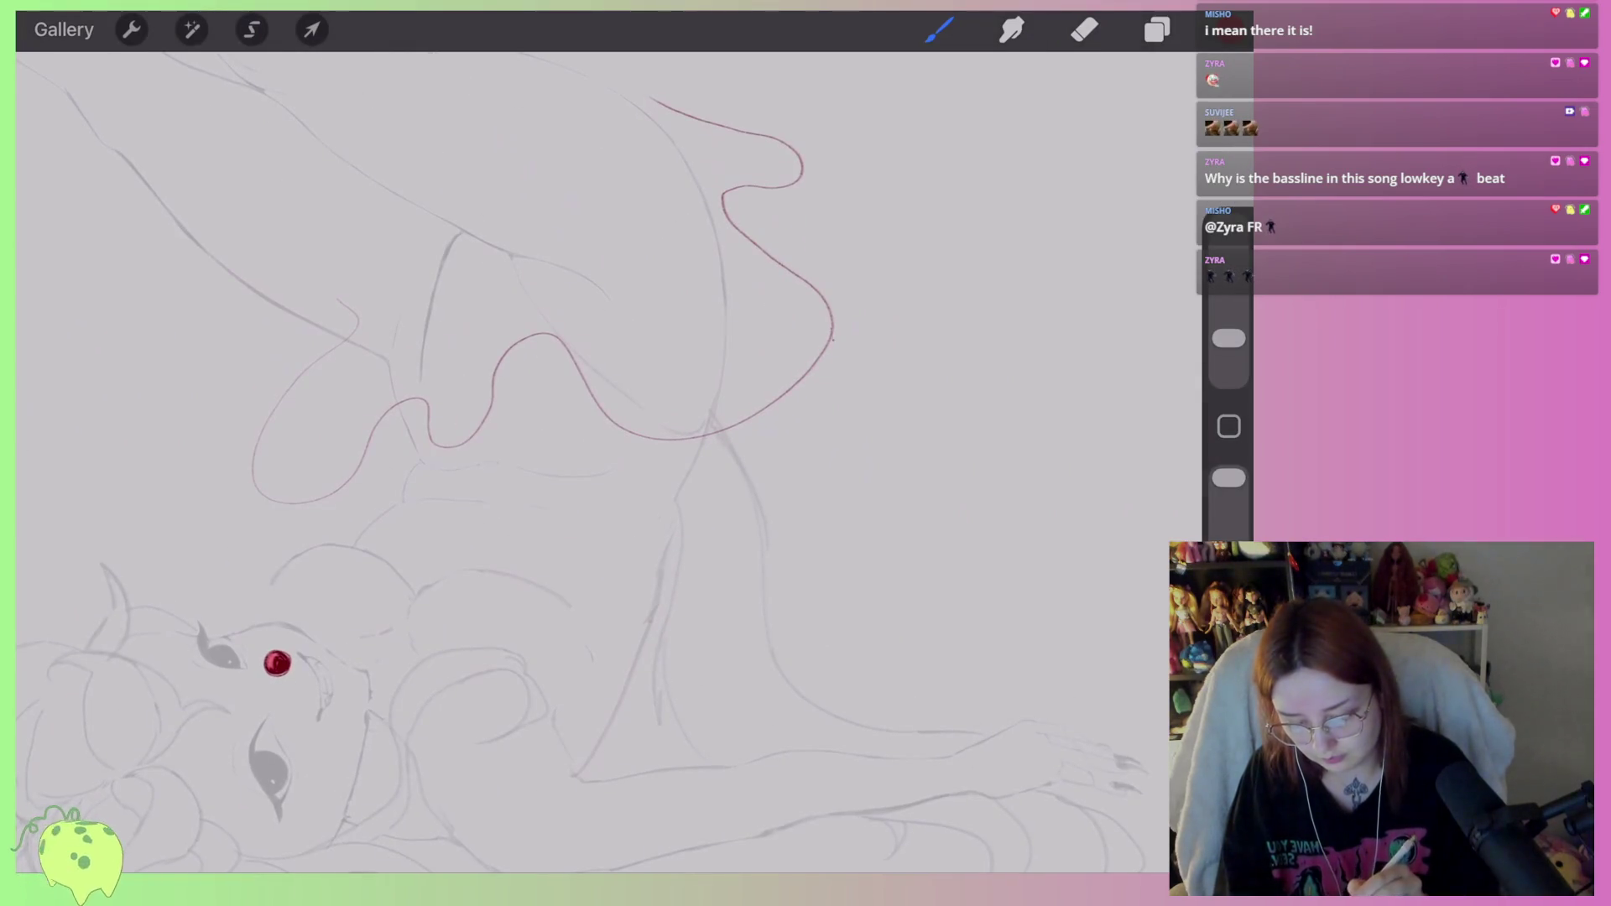
pyautogui.hotkey('ctrl', 'z')
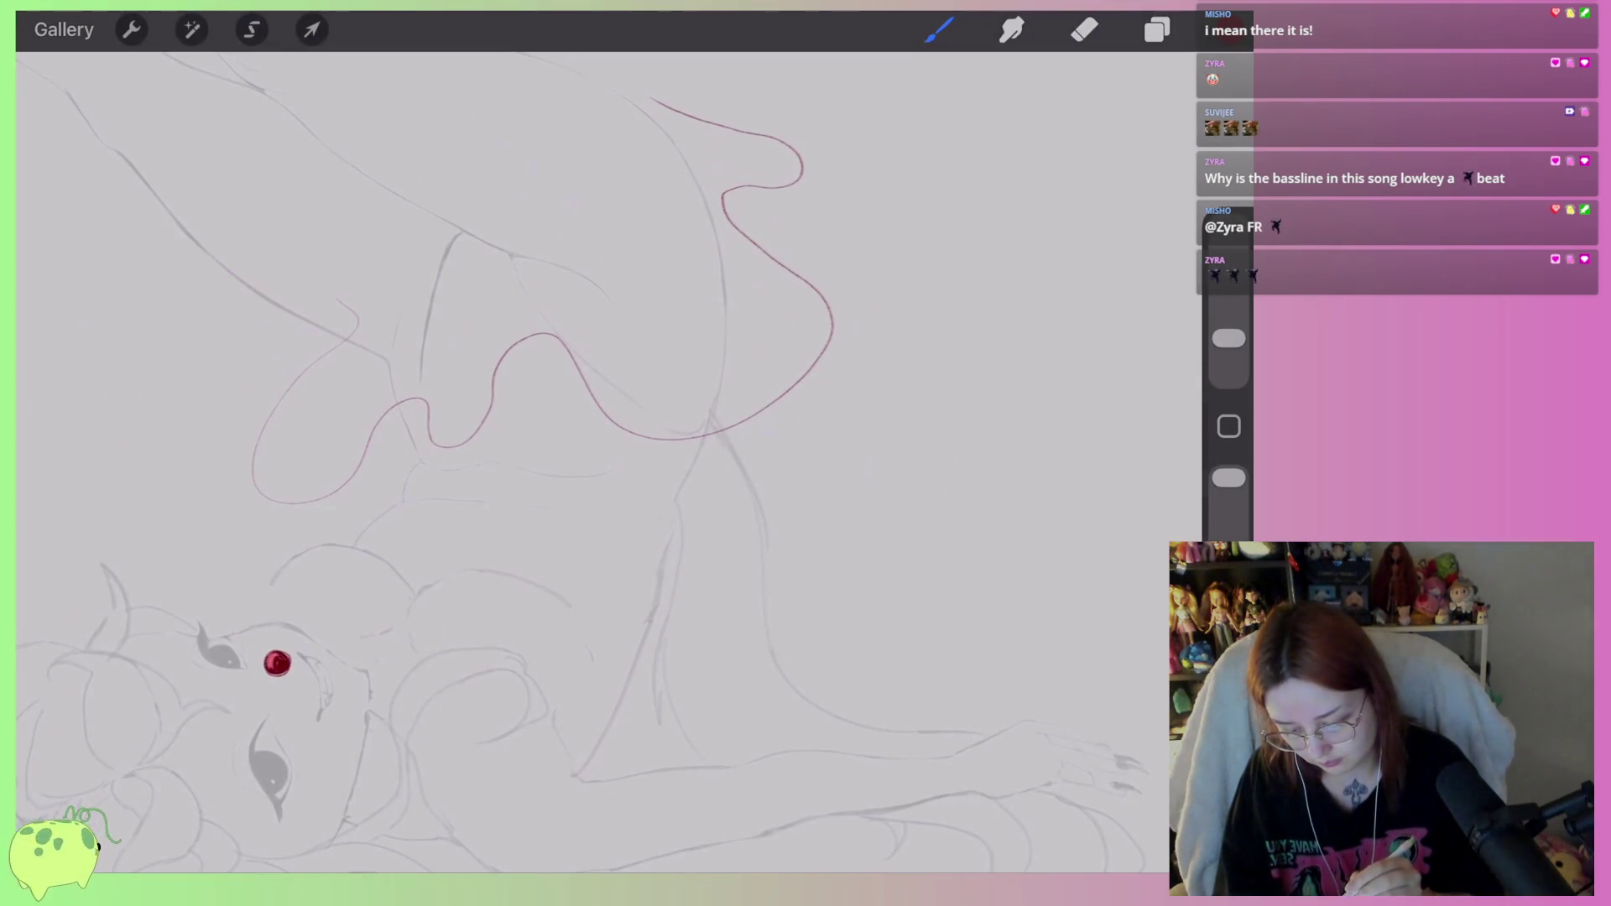
pyautogui.scroll(5, 503, 335)
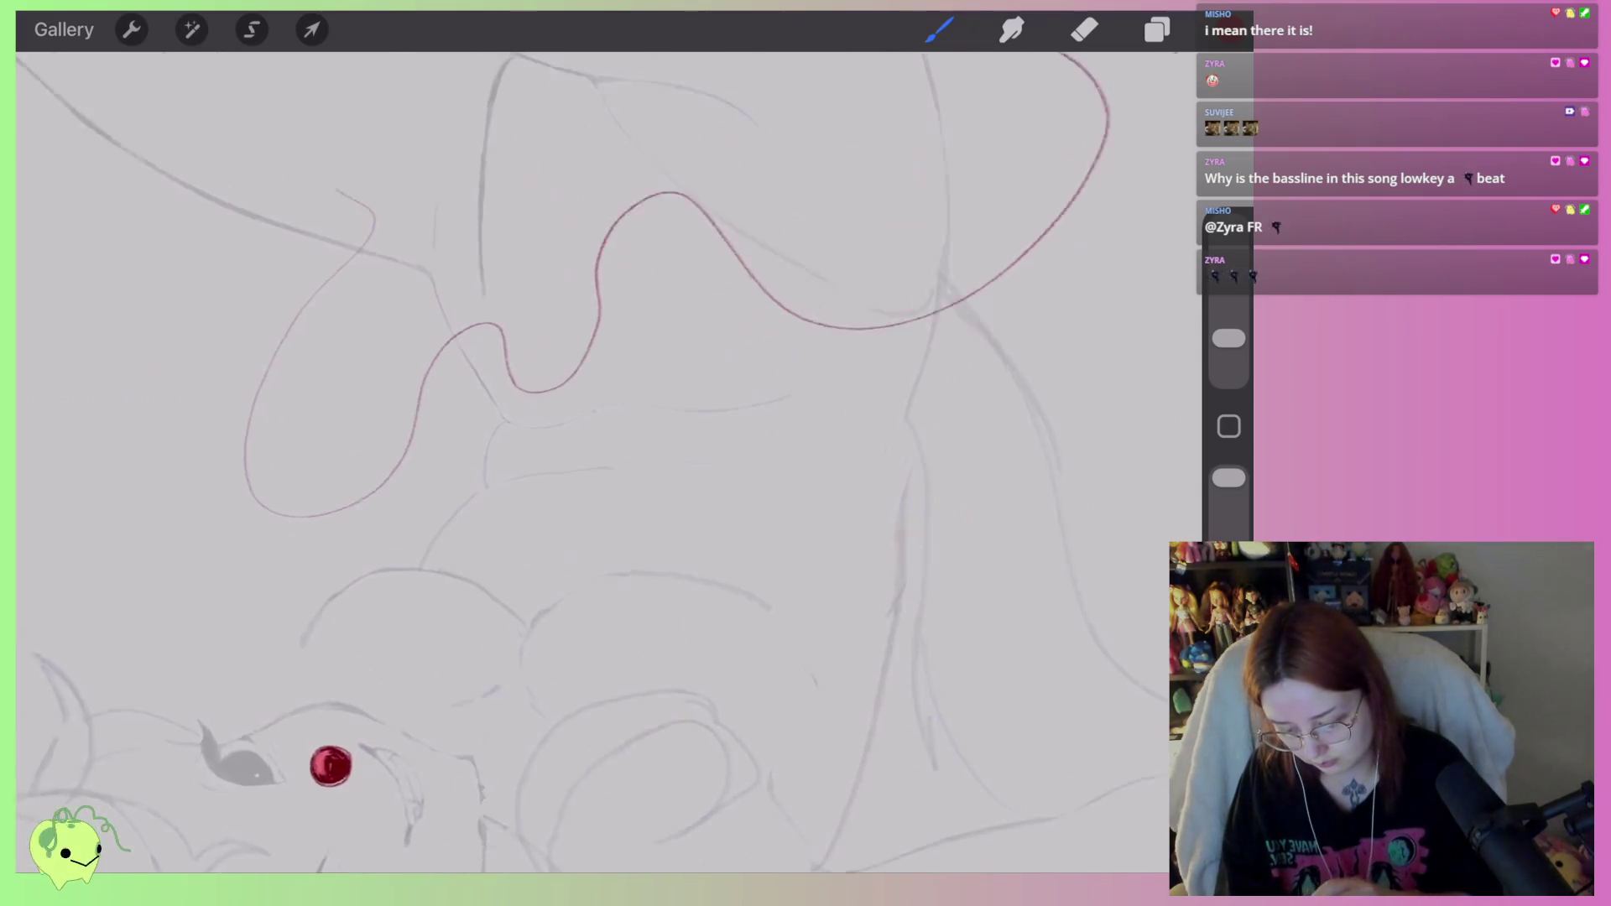
pyautogui.moveTo(506, 487); pyautogui.dragTo(865, 409)
pyautogui.scroll(-2, 587, 419)
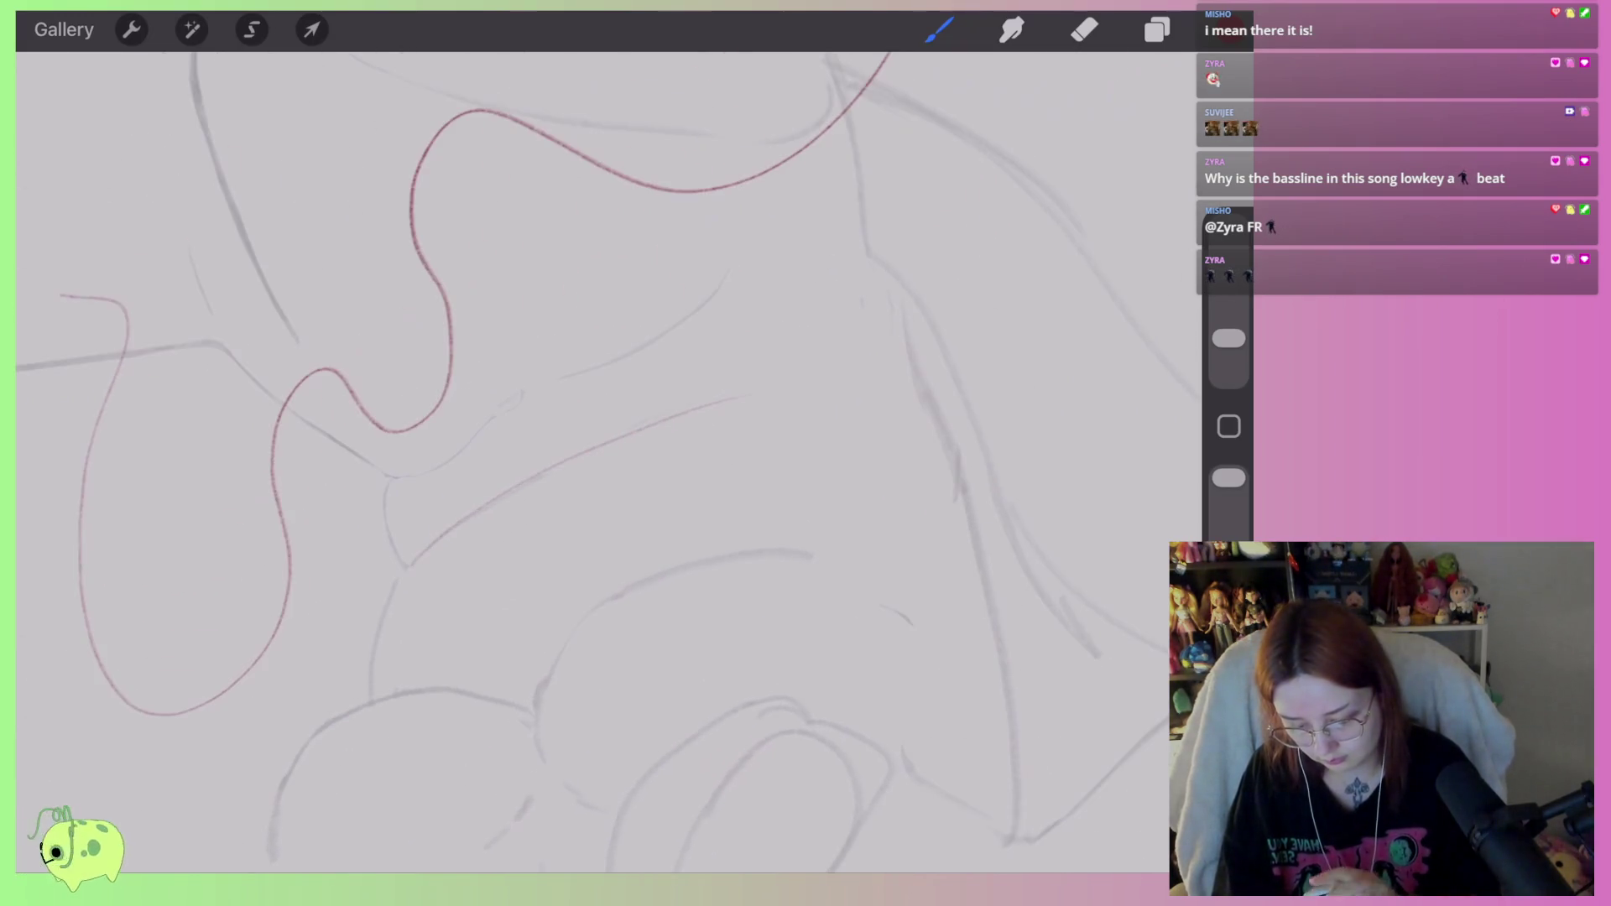
pyautogui.click(1158, 29)
pyautogui.click(1157, 30)
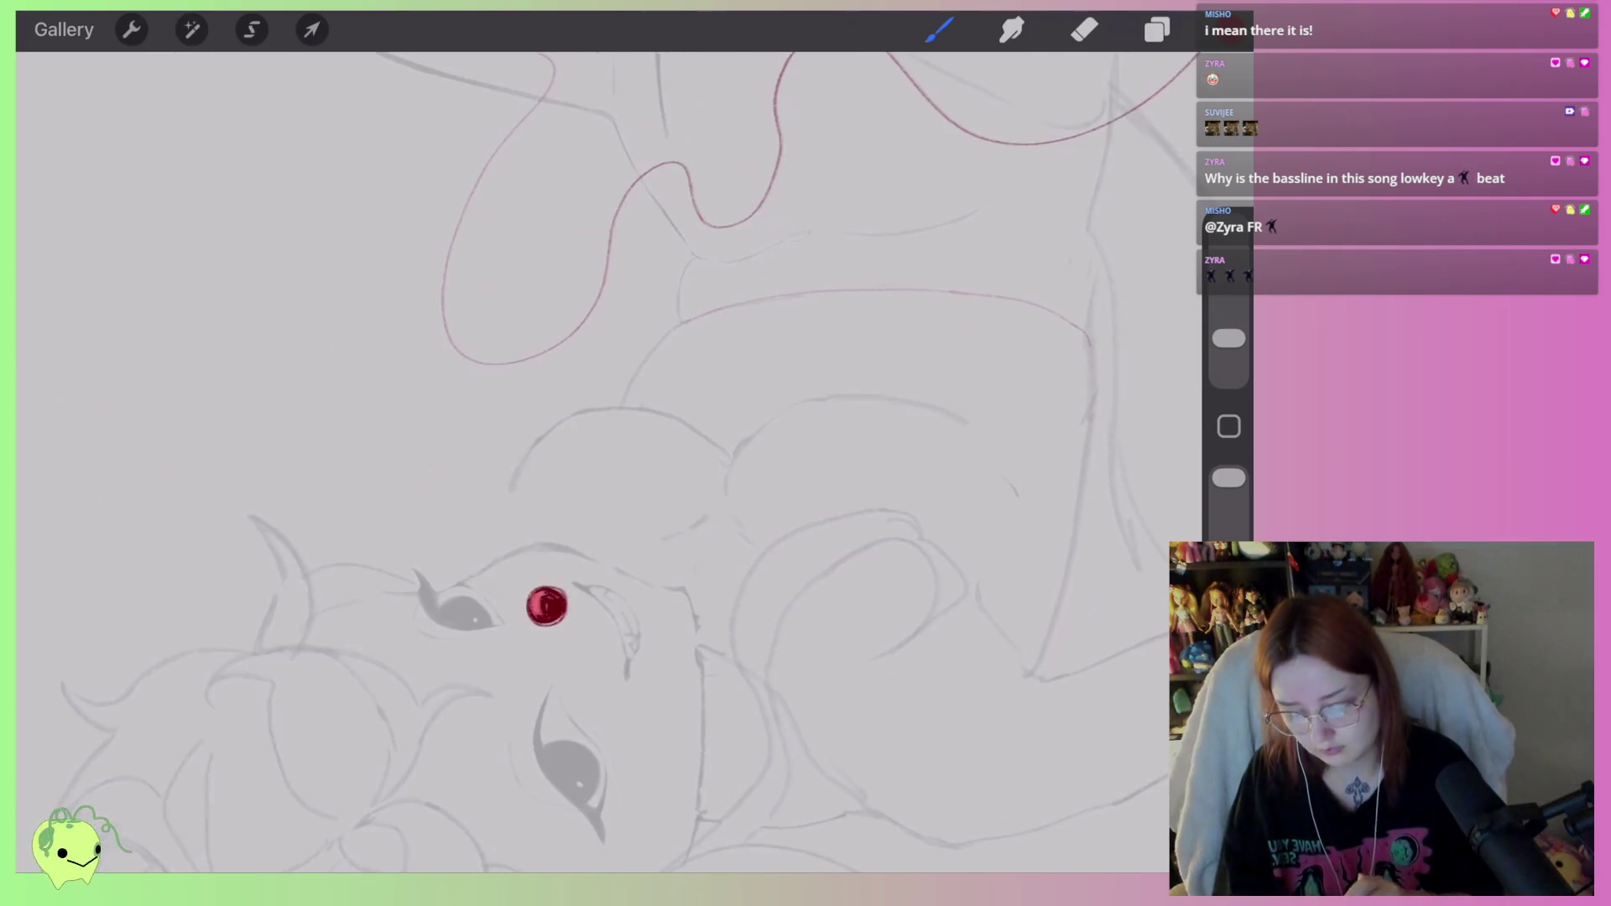
# Extend the red contour line up toward the right.
pyautogui.scroll(3, 588, 462)
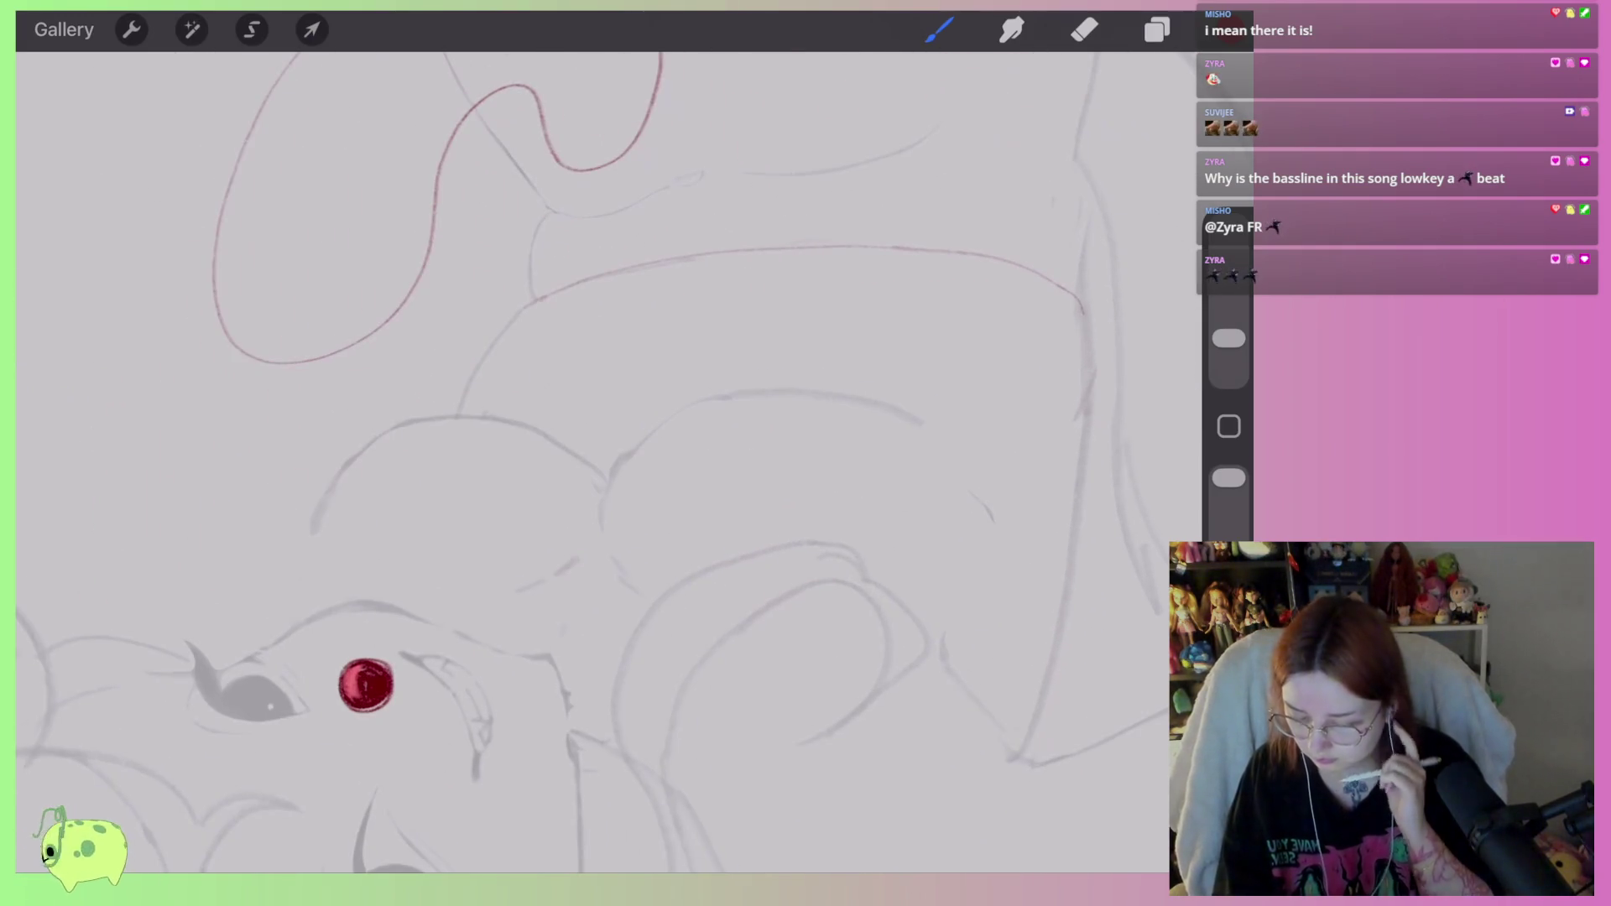
pyautogui.scroll(-3, 587, 462)
pyautogui.scroll(1, 587, 462)
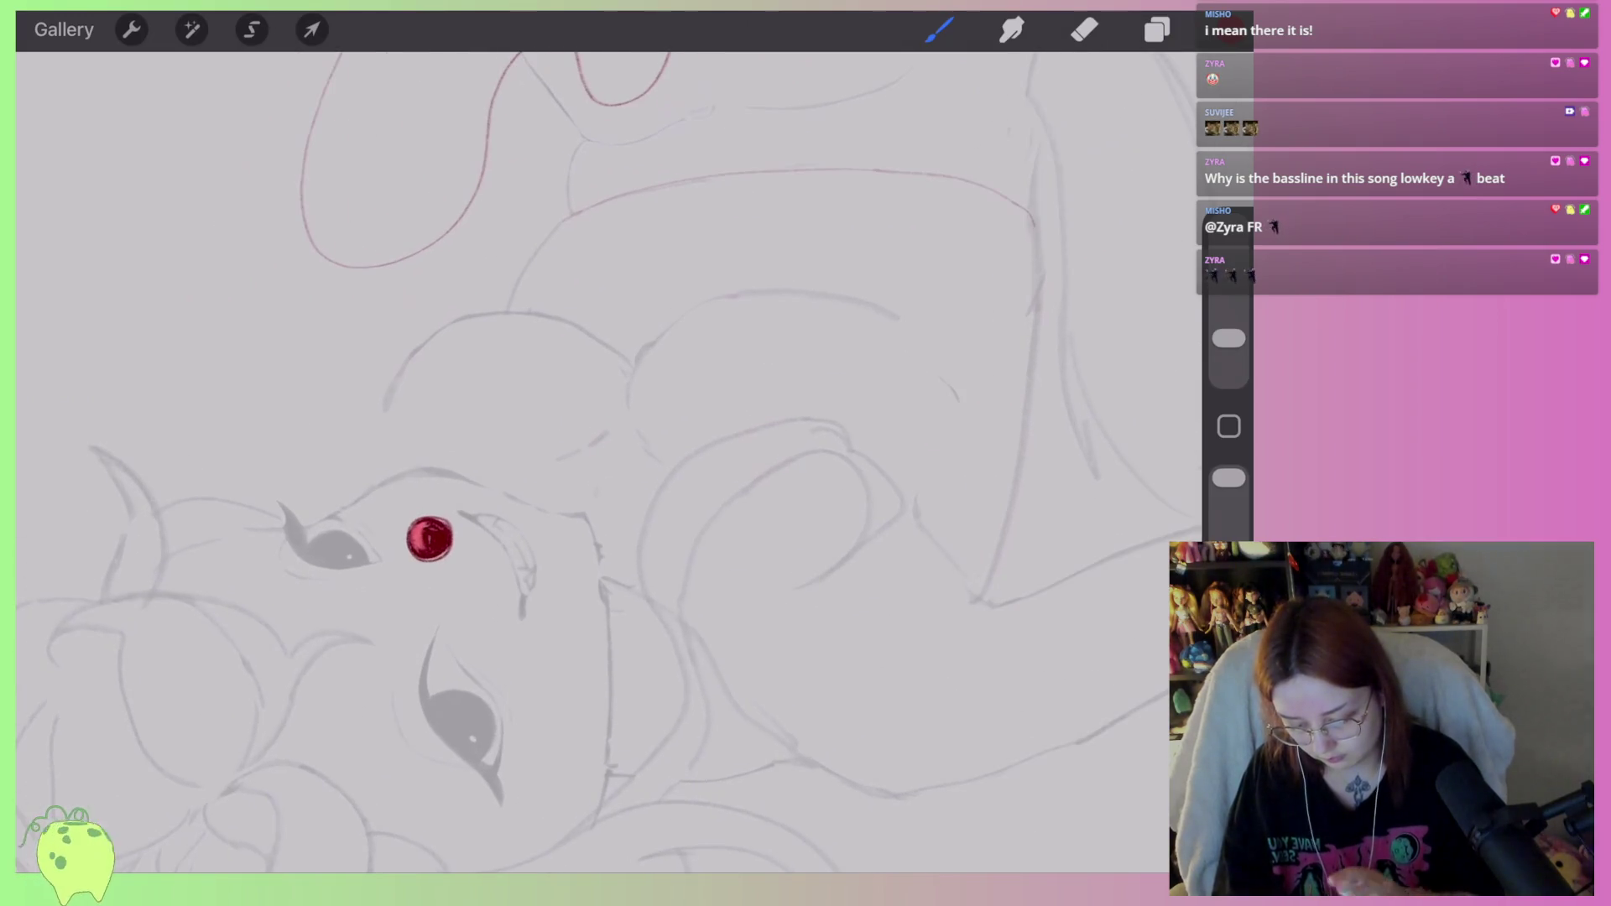
pyautogui.scroll(-1, 587, 461)
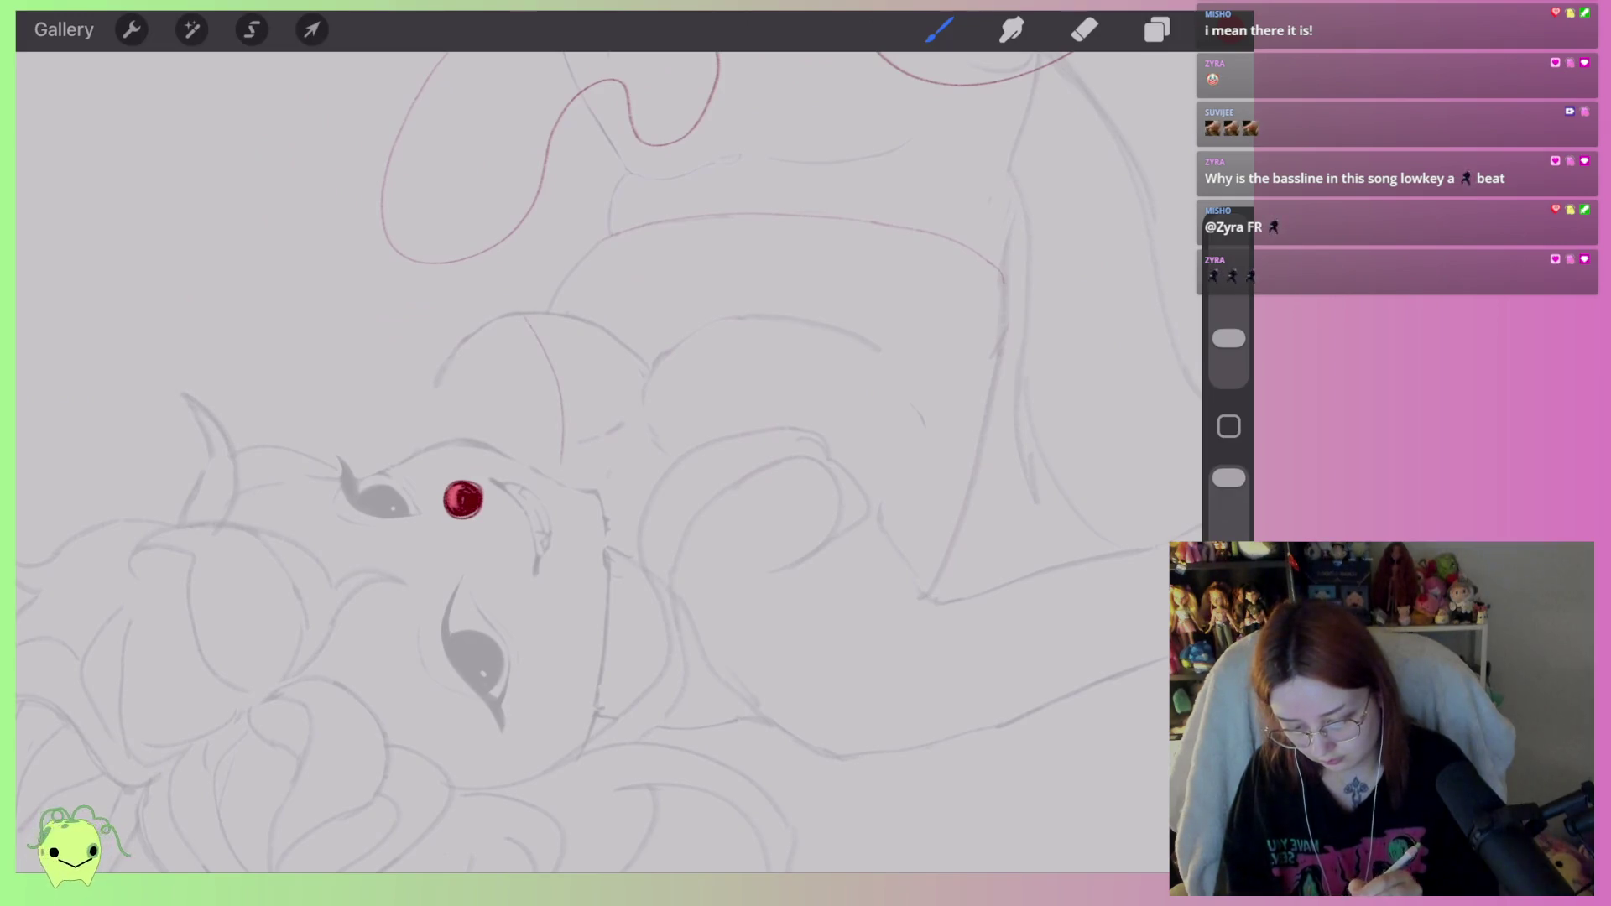
pyautogui.scroll(2, 587, 462)
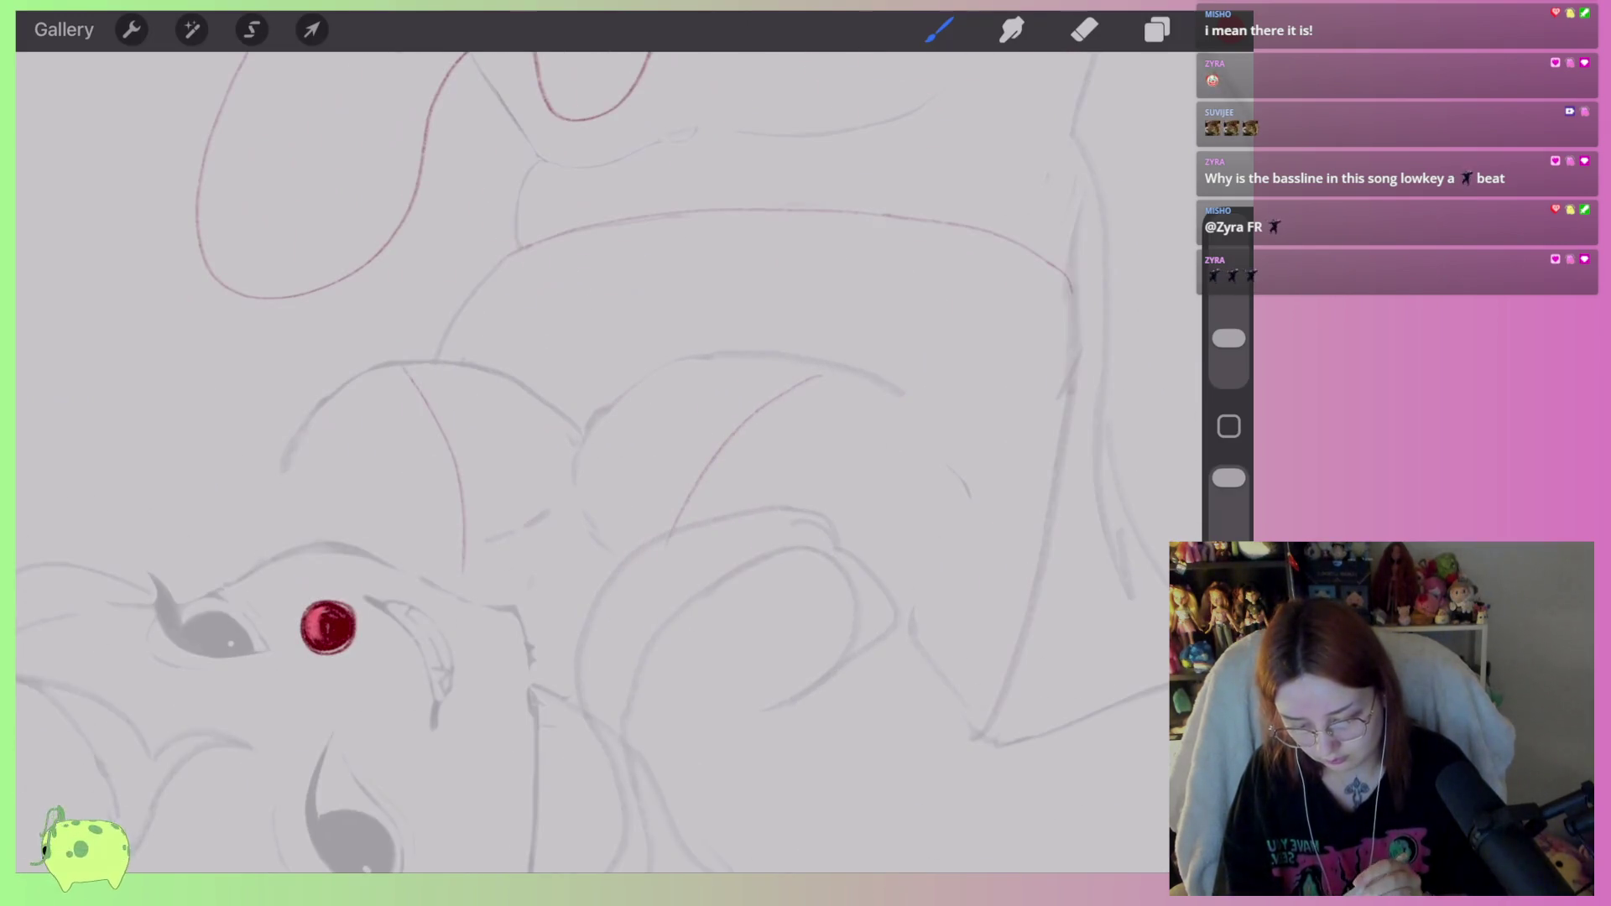
pyautogui.scroll(3, 588, 461)
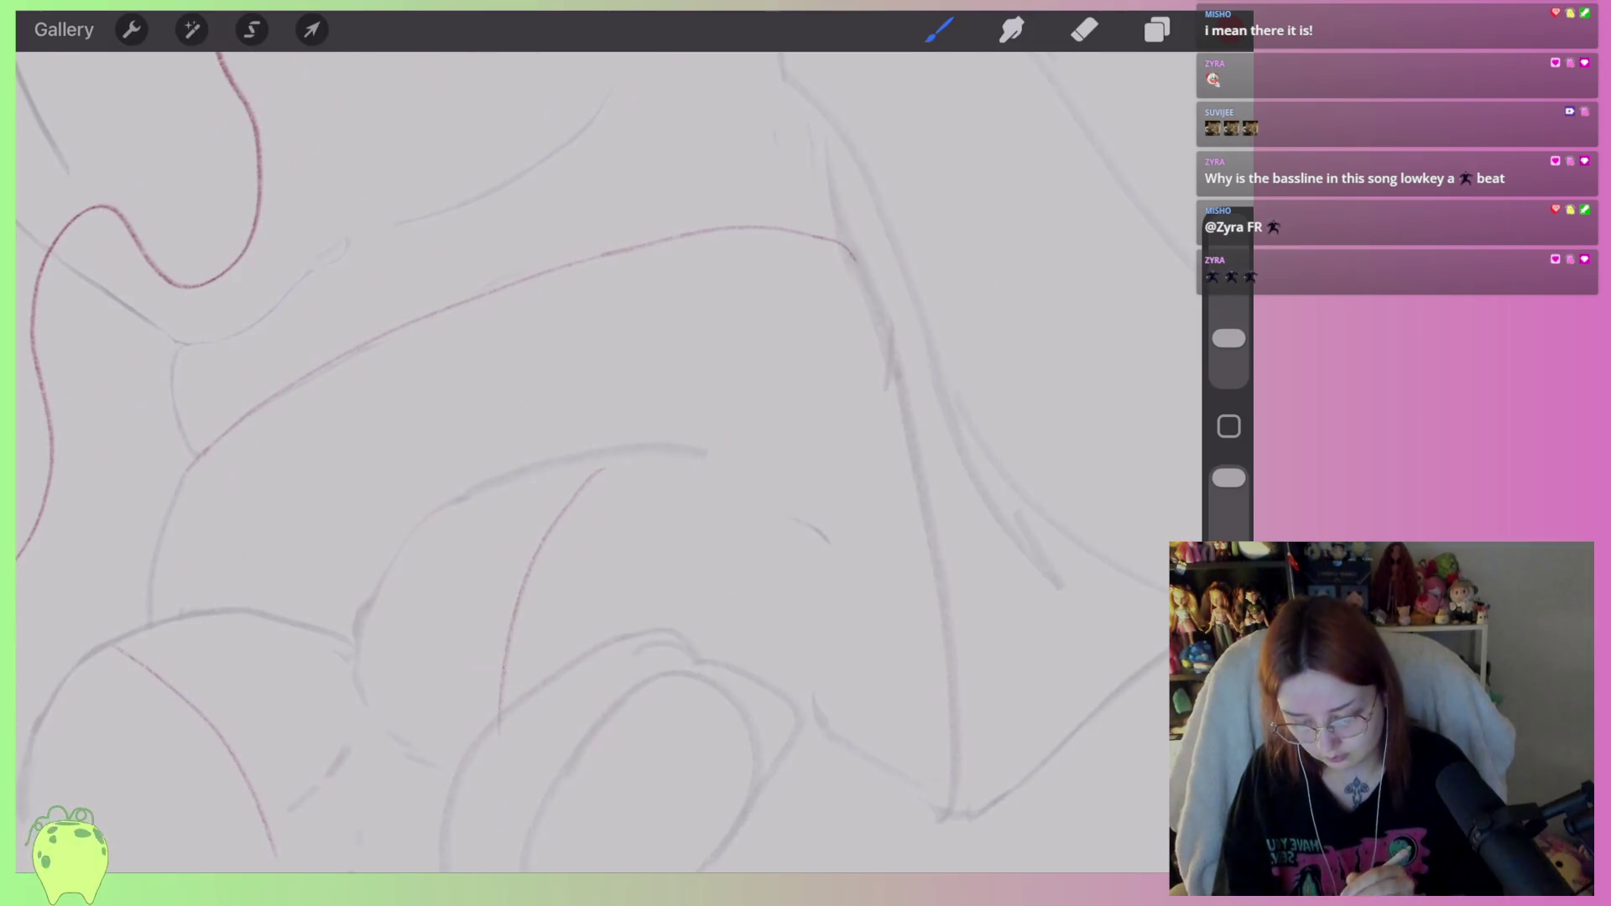
pyautogui.moveTo(603, 471)
pyautogui.mouseDown()
pyautogui.moveTo(650, 451)
pyautogui.moveTo(446, 496)
pyautogui.moveTo(361, 688)
pyautogui.mouseUp()
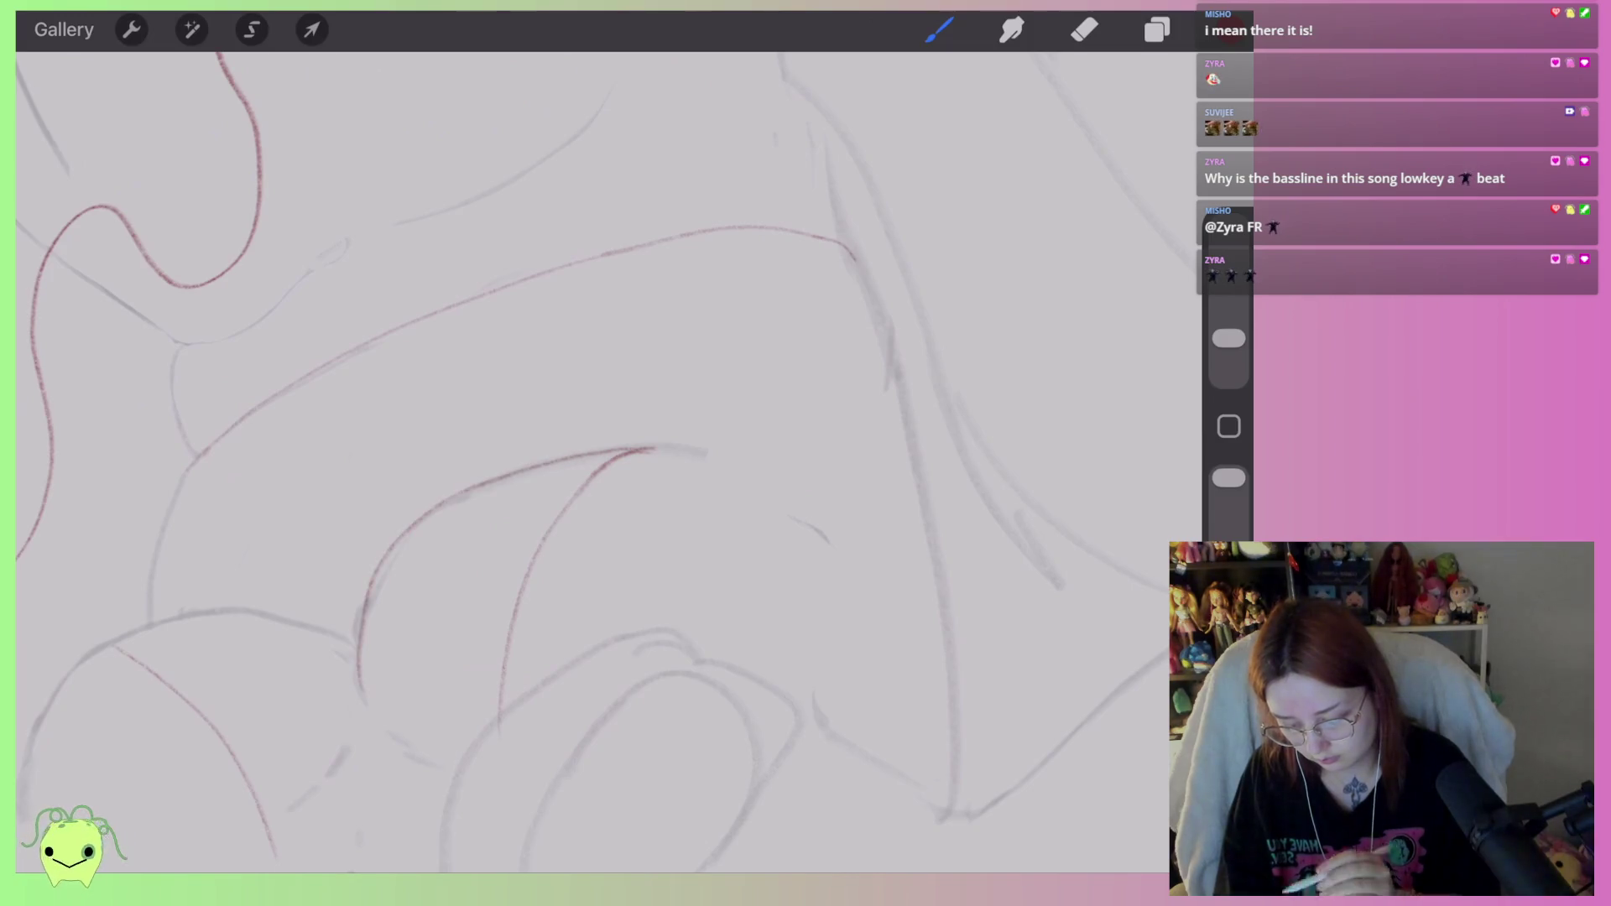
# Trace the shoulder arc and downward curve in red, reinforcing the long arc.
pyautogui.scroll(-3, 587, 461)
pyautogui.scroll(3, 588, 462)
pyautogui.moveTo(684, 449)
pyautogui.mouseDown()
pyautogui.moveTo(512, 357)
pyautogui.moveTo(466, 359)
pyautogui.moveTo(304, 561)
pyautogui.mouseUp()
pyautogui.scroll(2, 588, 462)
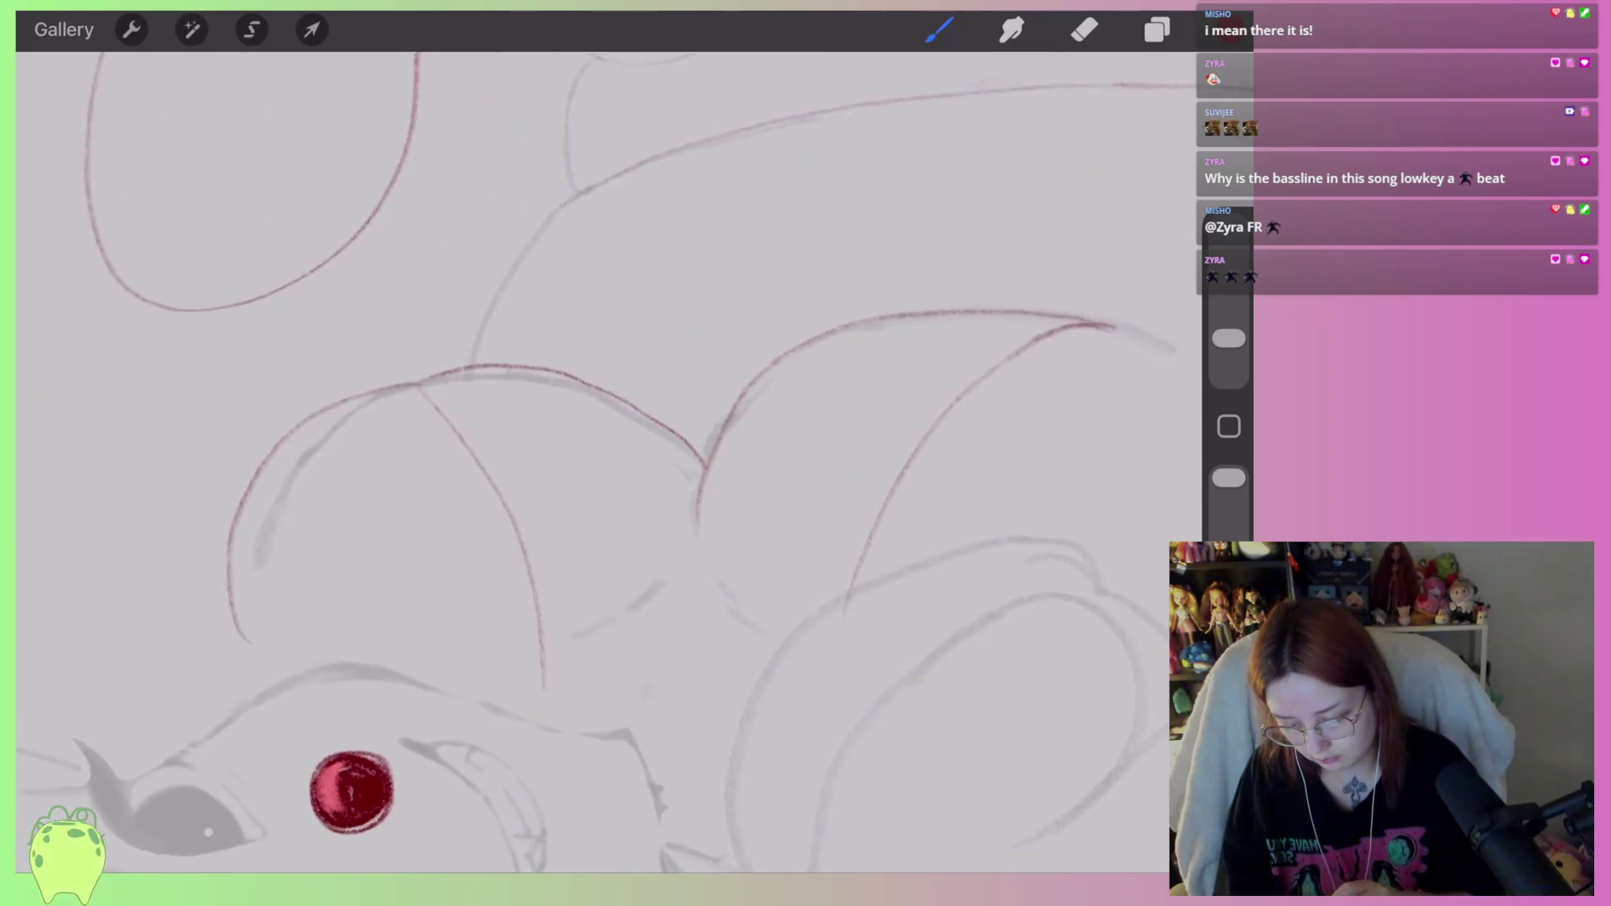
pyautogui.hotkey('ctrl', 'z')
pyautogui.moveTo(464, 392)
pyautogui.mouseDown()
pyautogui.moveTo(538, 483)
pyautogui.moveTo(577, 678)
pyautogui.mouseUp()
pyautogui.scroll(-3, 587, 461)
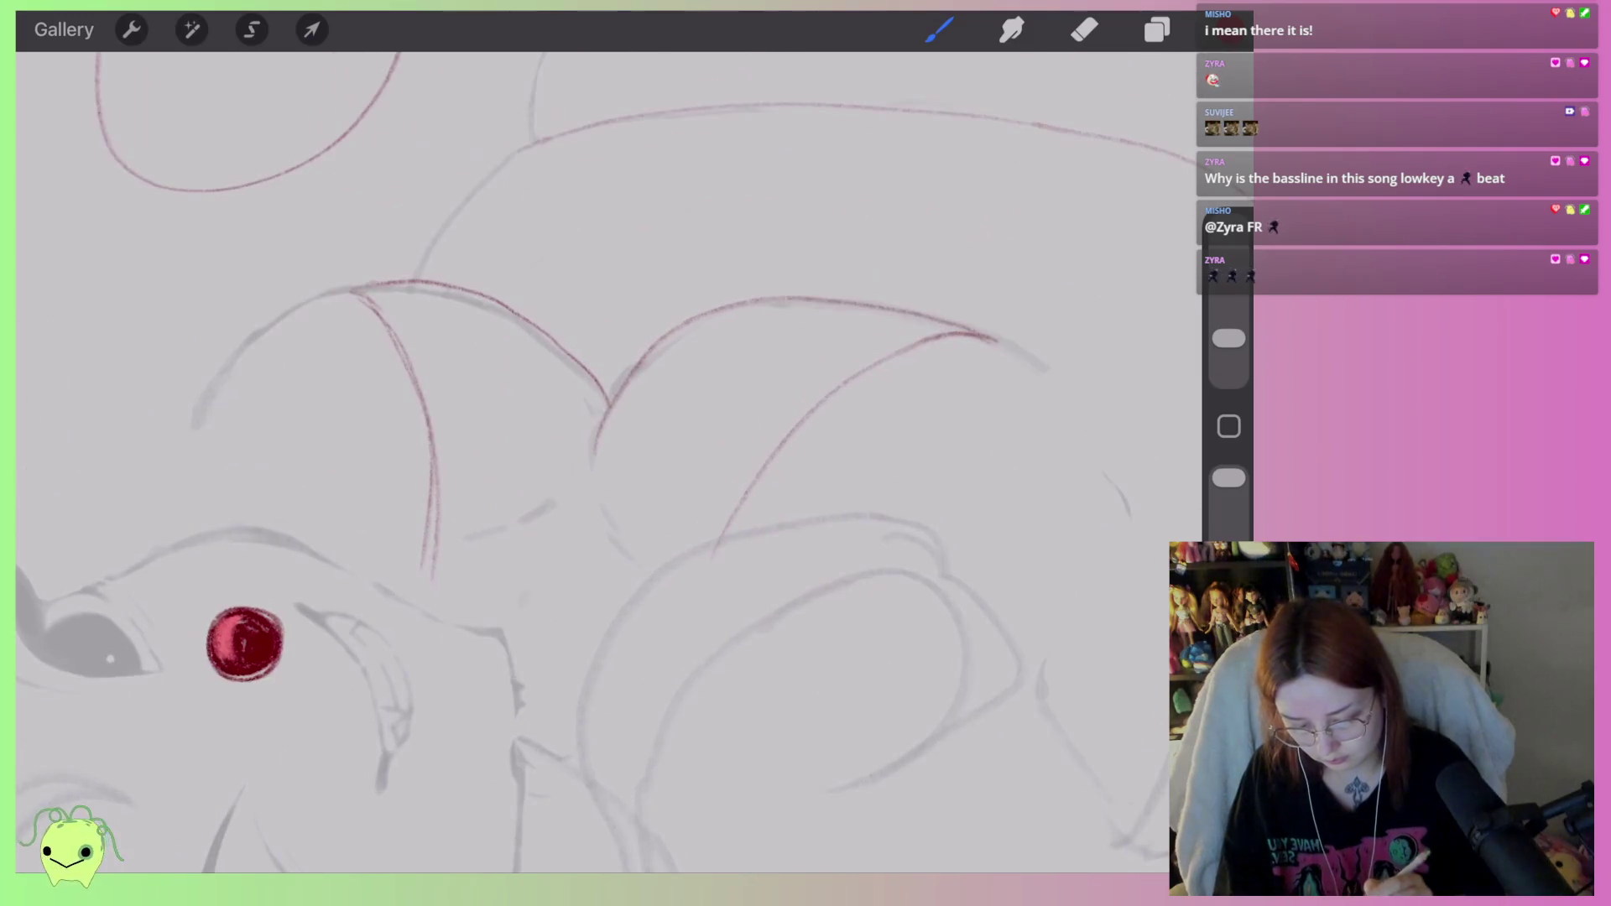
pyautogui.moveTo(960, 339); pyautogui.dragTo(687, 599)
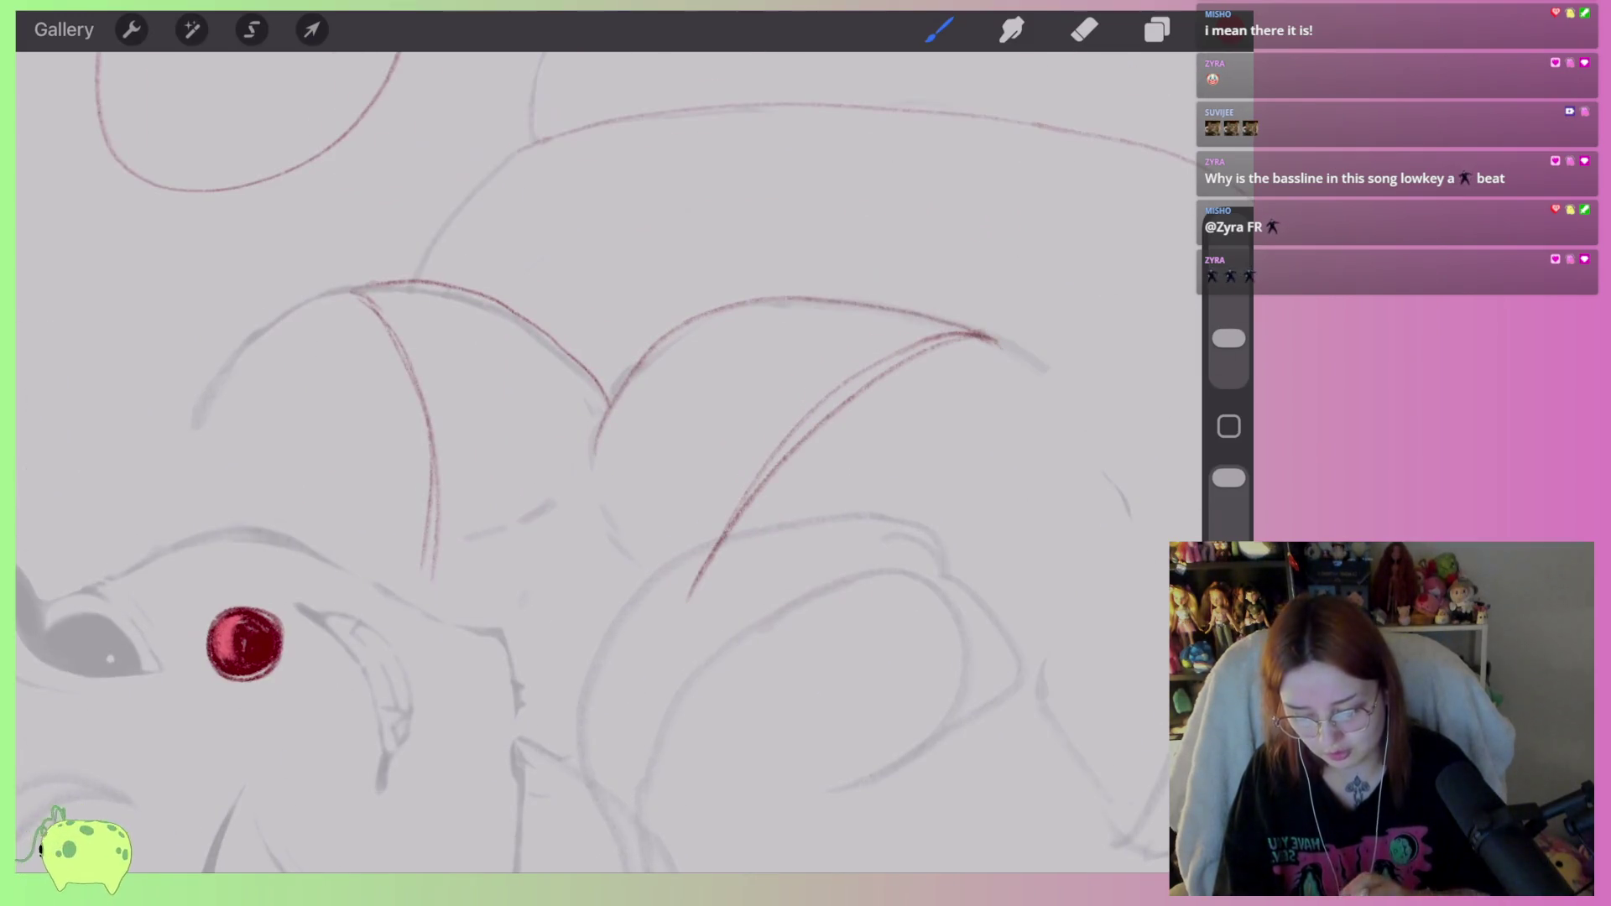
# Erase the red overshoot below the V with a larger eraser.
pyautogui.click(1084, 29)
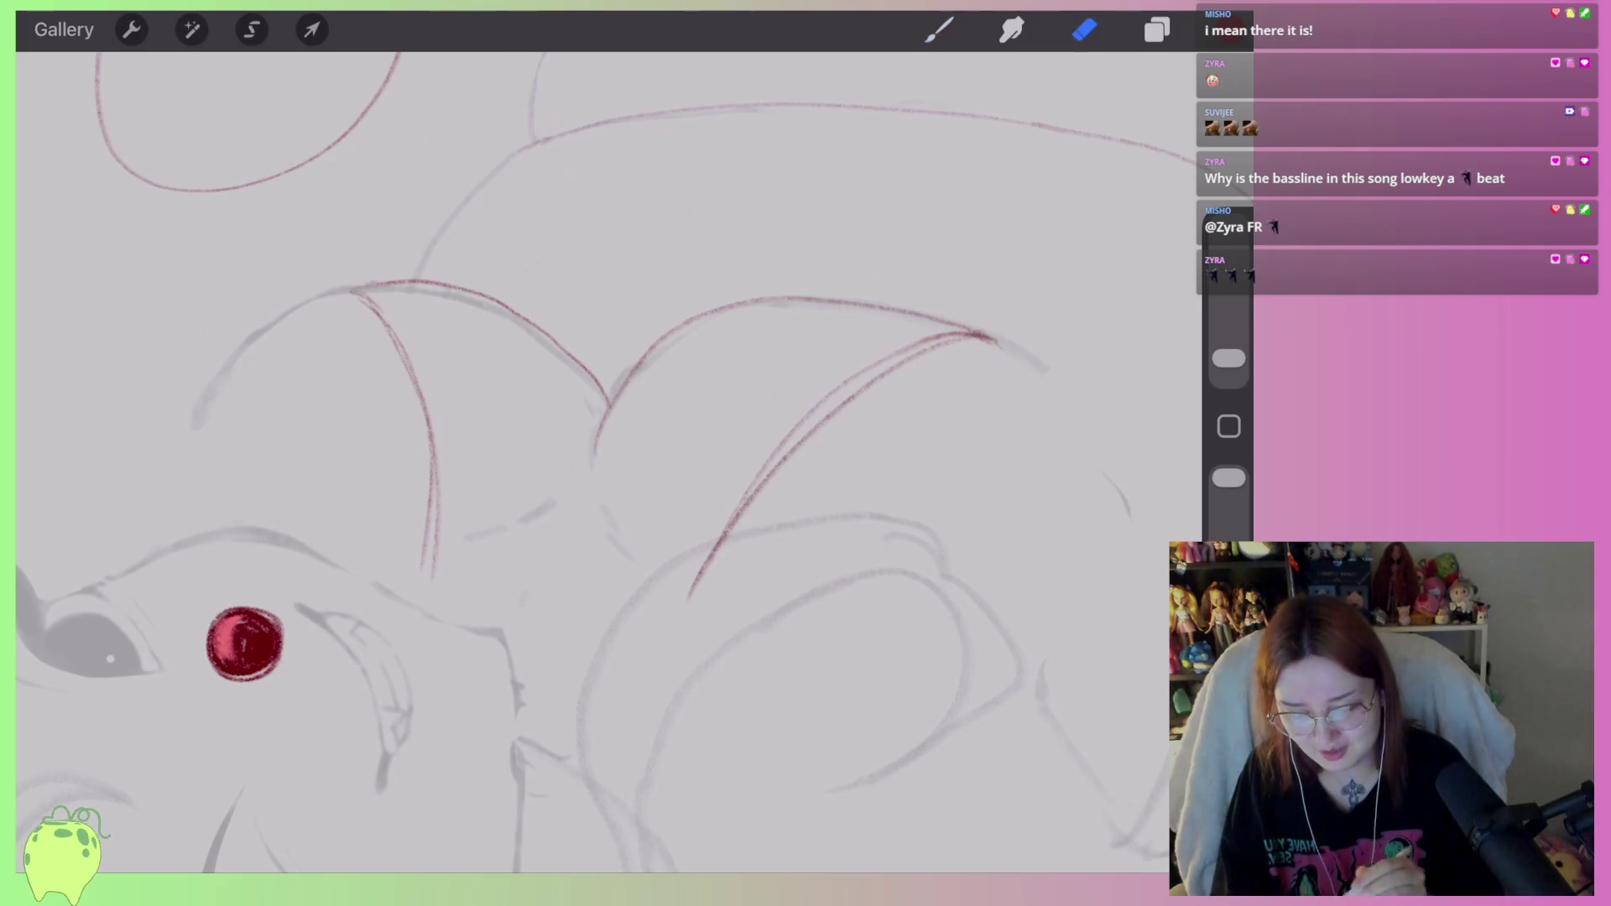
pyautogui.moveTo(1229, 358); pyautogui.dragTo(1229, 338)
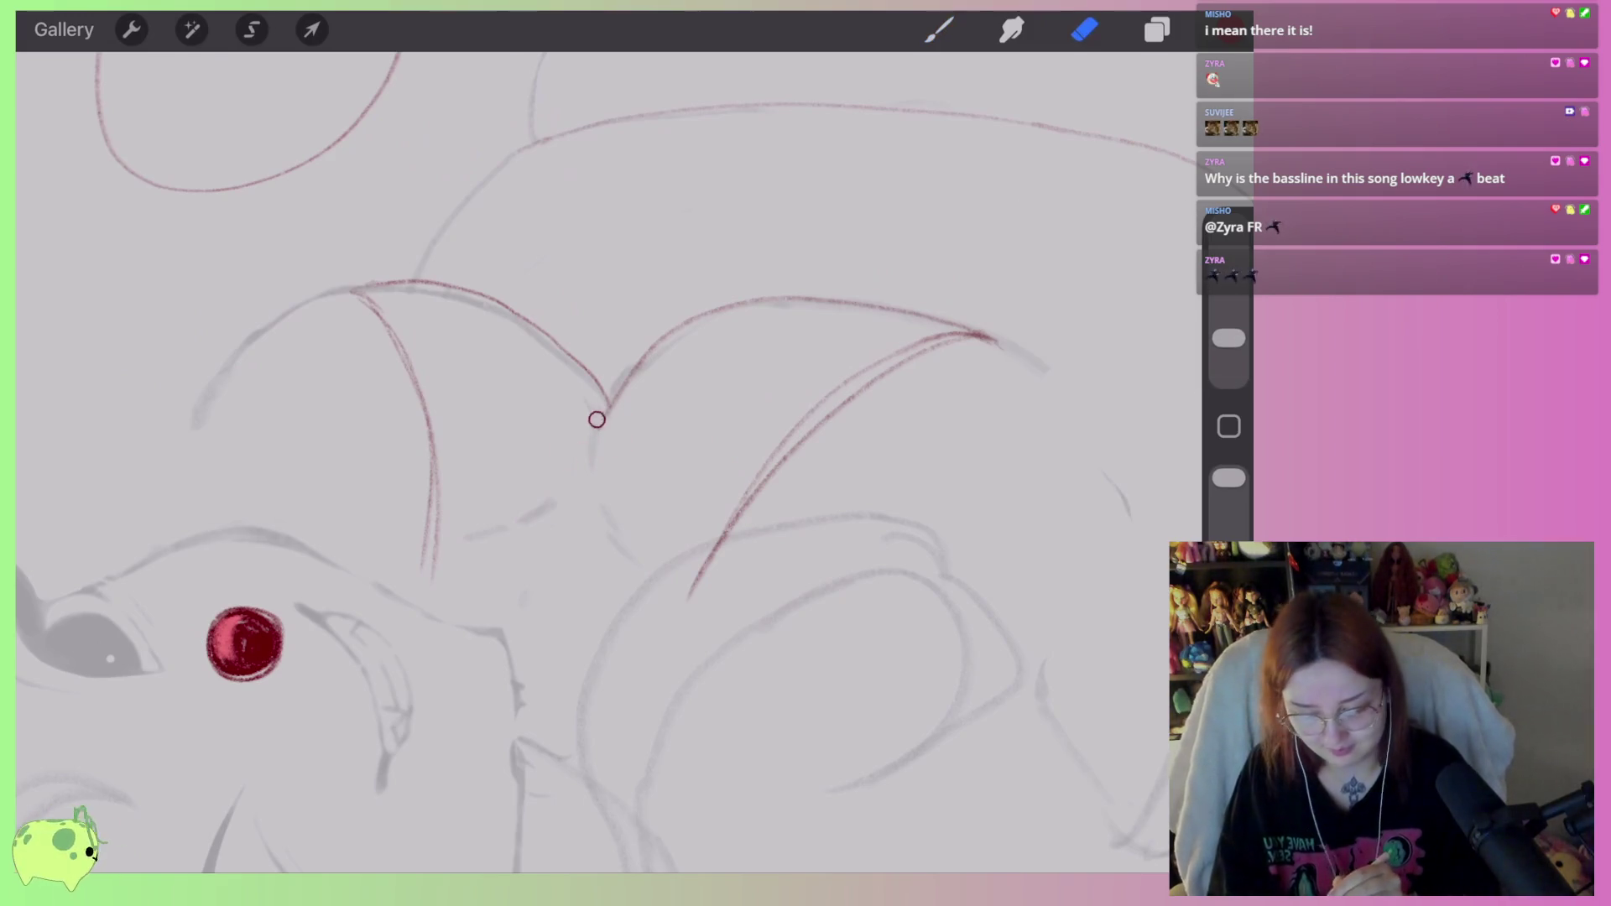
pyautogui.moveTo(612, 431); pyautogui.dragTo(608, 411)
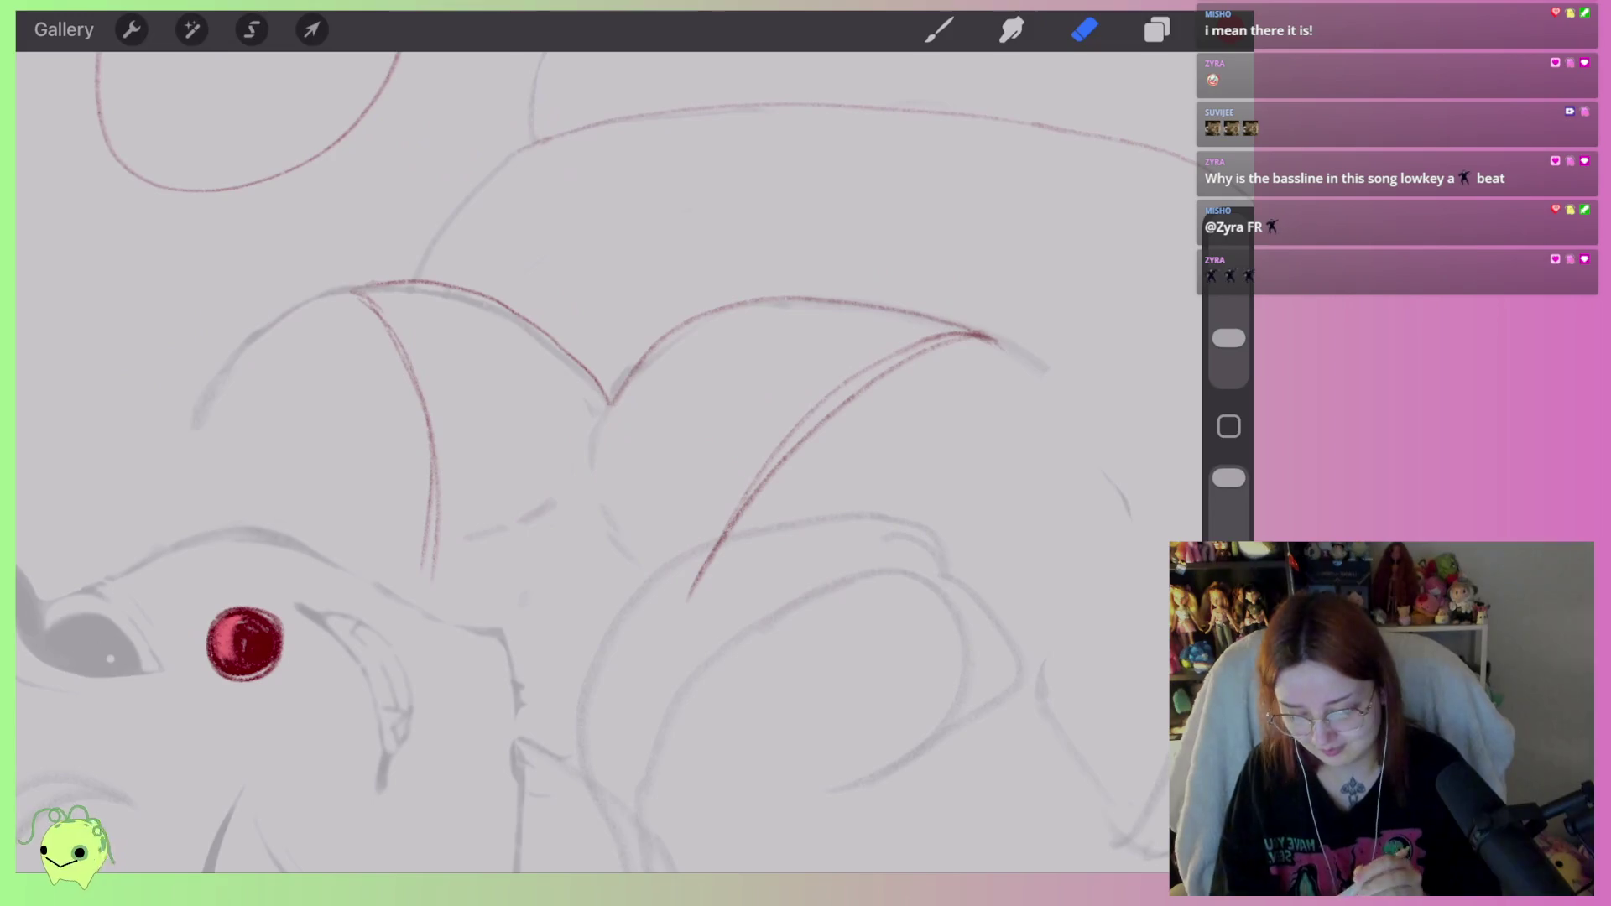
pyautogui.click(939, 29)
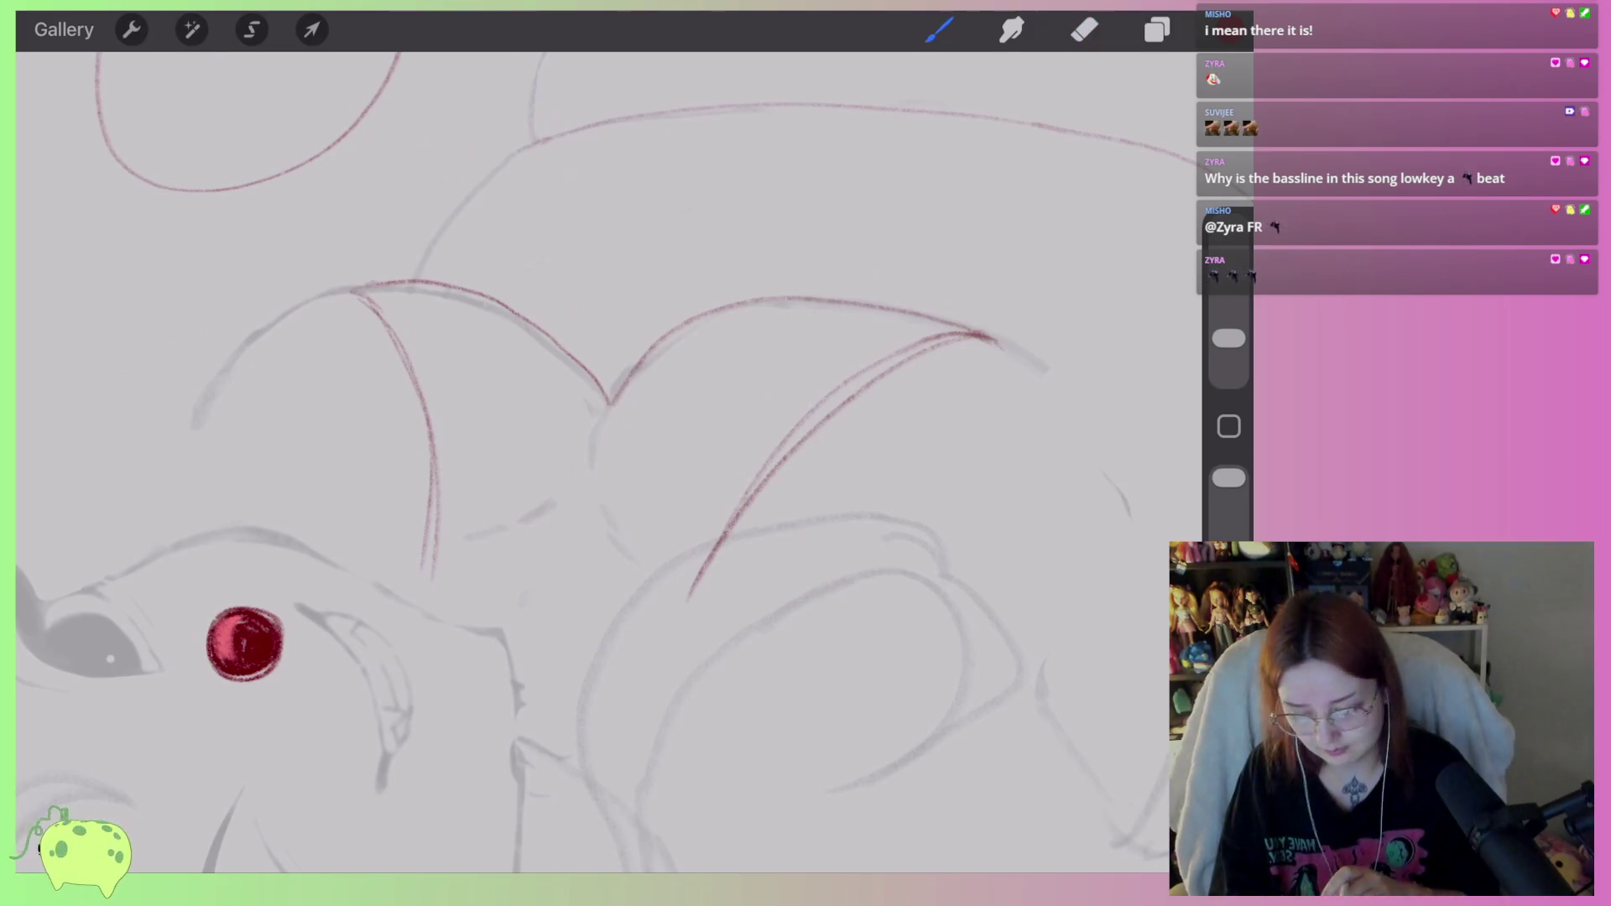
pyautogui.scroll(-3, 587, 336)
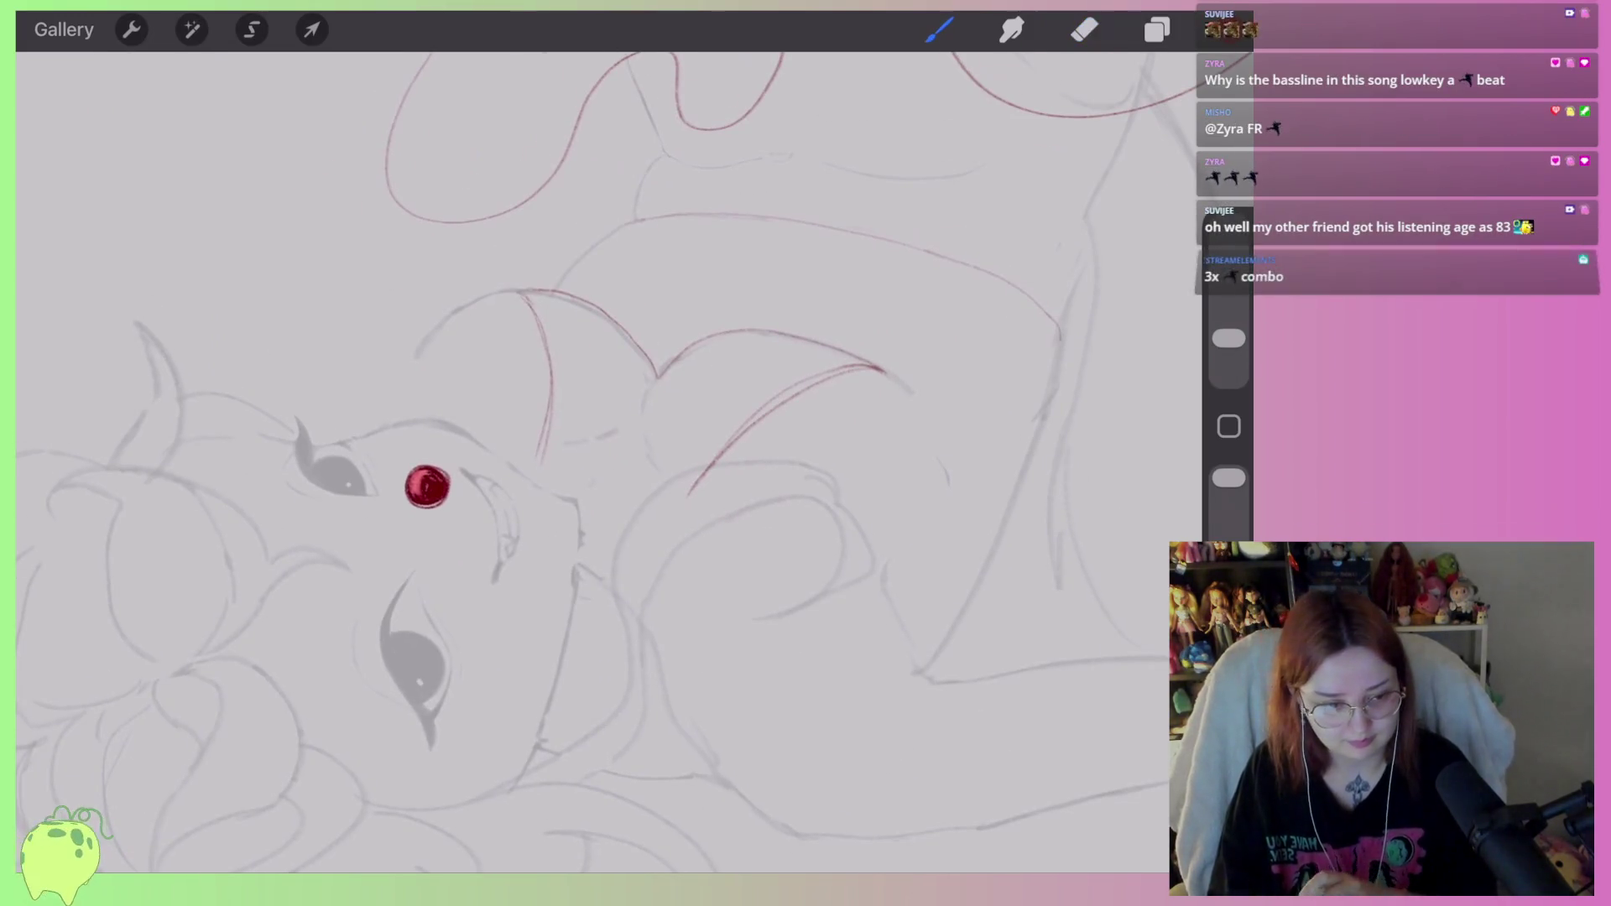
pyautogui.scroll(3, 588, 420)
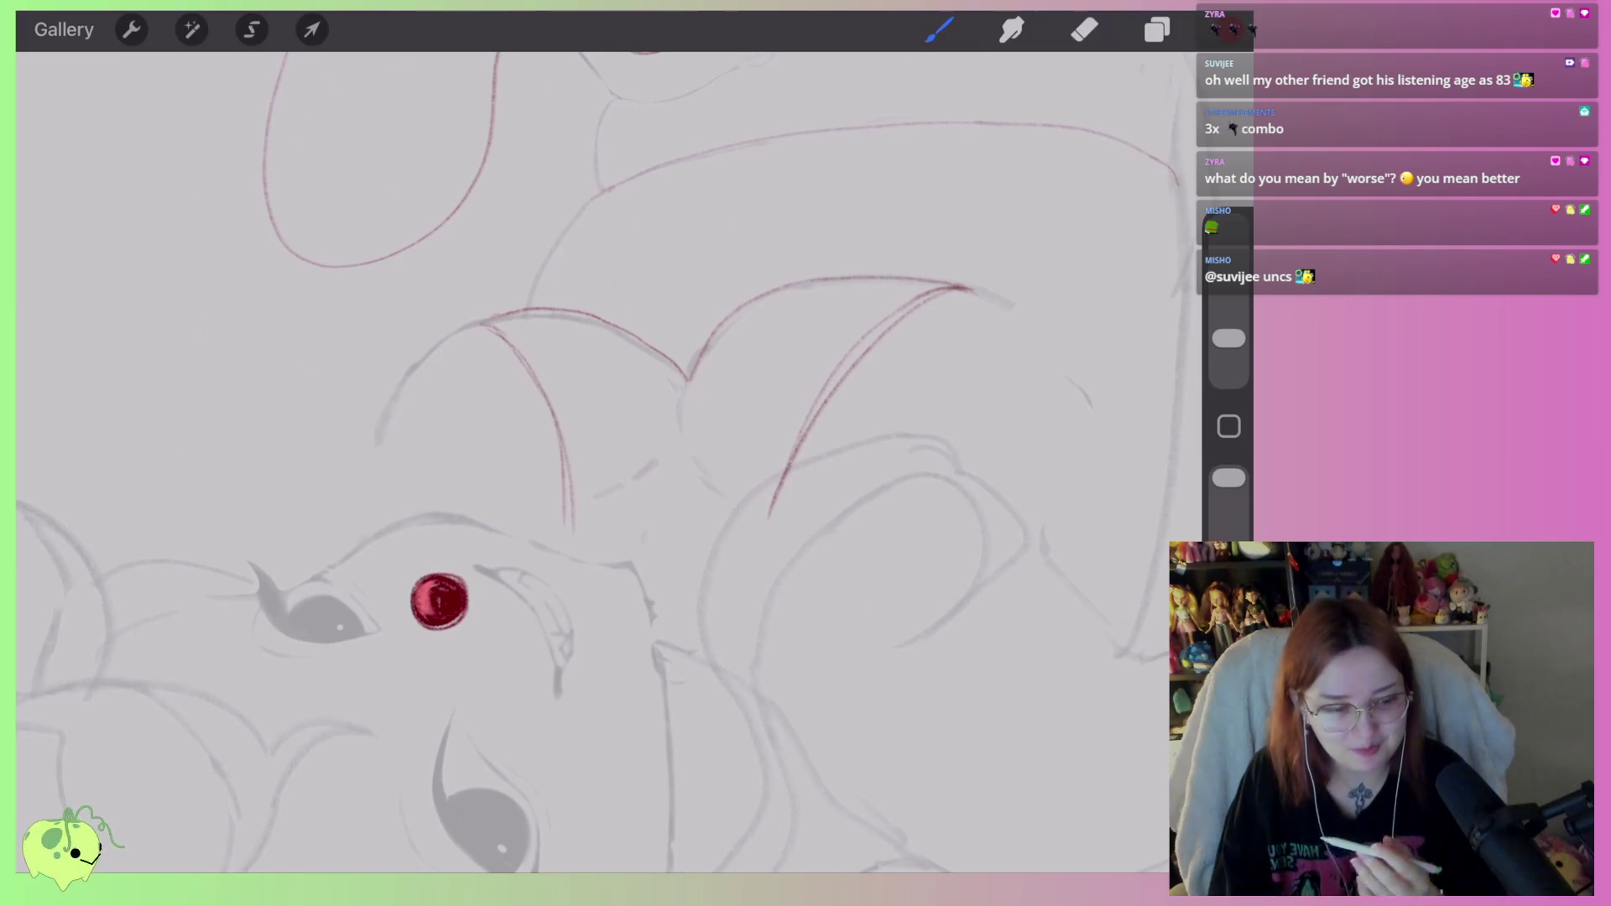
pyautogui.scroll(5, 687, 378)
pyautogui.click(939, 29)
pyautogui.click(693, 289)
pyautogui.moveTo(694, 289); pyautogui.dragTo(508, 382)
pyautogui.moveTo(576, 371); pyautogui.dragTo(485, 384)
pyautogui.moveTo(663, 314)
pyautogui.mouseDown()
pyautogui.moveTo(540, 442)
pyautogui.moveTo(625, 429)
pyautogui.mouseUp()
pyautogui.moveTo(684, 426)
pyautogui.mouseDown()
pyautogui.moveTo(587, 504)
pyautogui.moveTo(699, 460)
pyautogui.moveTo(621, 438)
pyautogui.mouseUp()
pyautogui.click(1085, 29)
pyautogui.moveTo(663, 369)
pyautogui.mouseDown()
pyautogui.moveTo(579, 432)
pyautogui.moveTo(545, 399)
pyautogui.mouseUp()
pyautogui.moveTo(676, 310); pyautogui.dragTo(537, 435)
pyautogui.moveTo(615, 360)
pyautogui.mouseDown()
pyautogui.moveTo(513, 402)
pyautogui.moveTo(677, 320)
pyautogui.mouseUp()
pyautogui.scroll(-5, 588, 419)
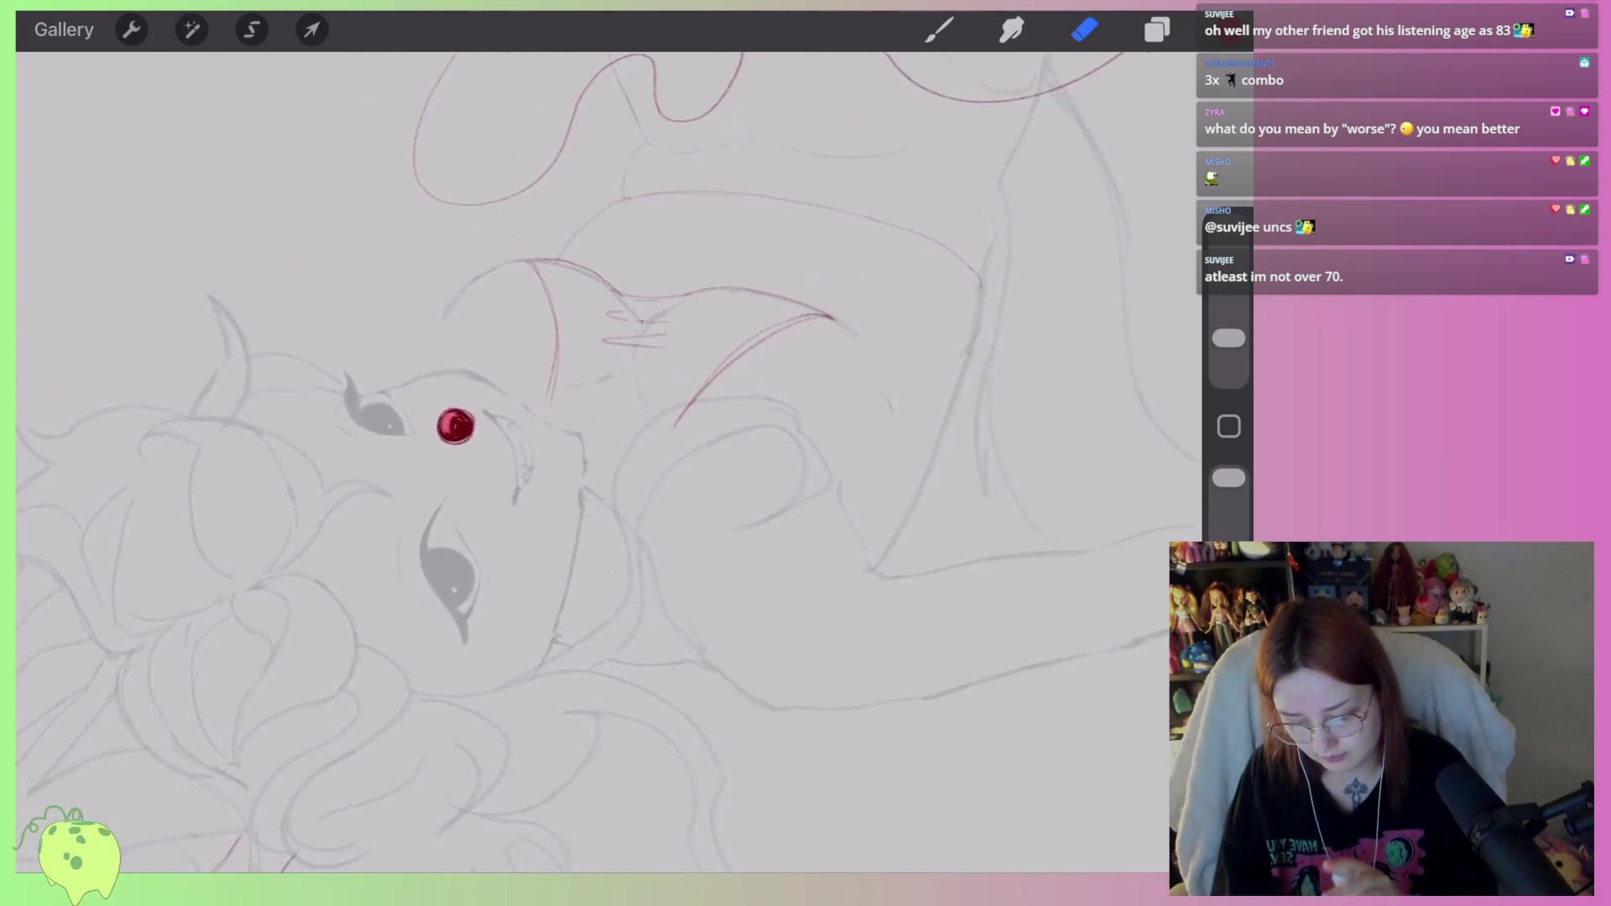
pyautogui.scroll(-3, 591, 468)
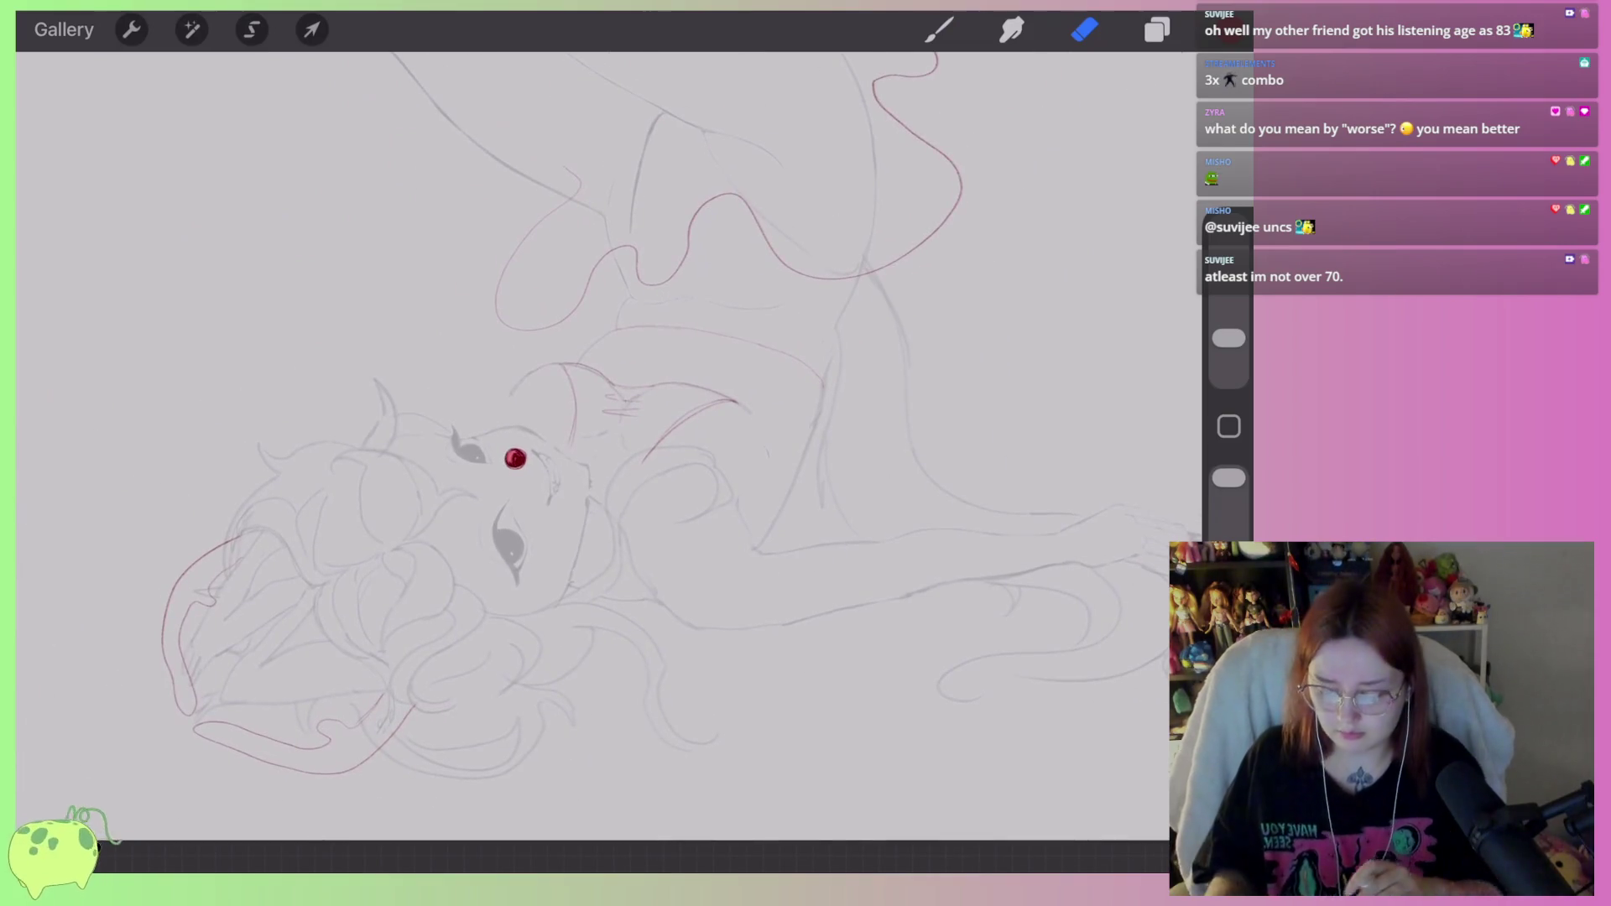
pyautogui.scroll(-5, 588, 420)
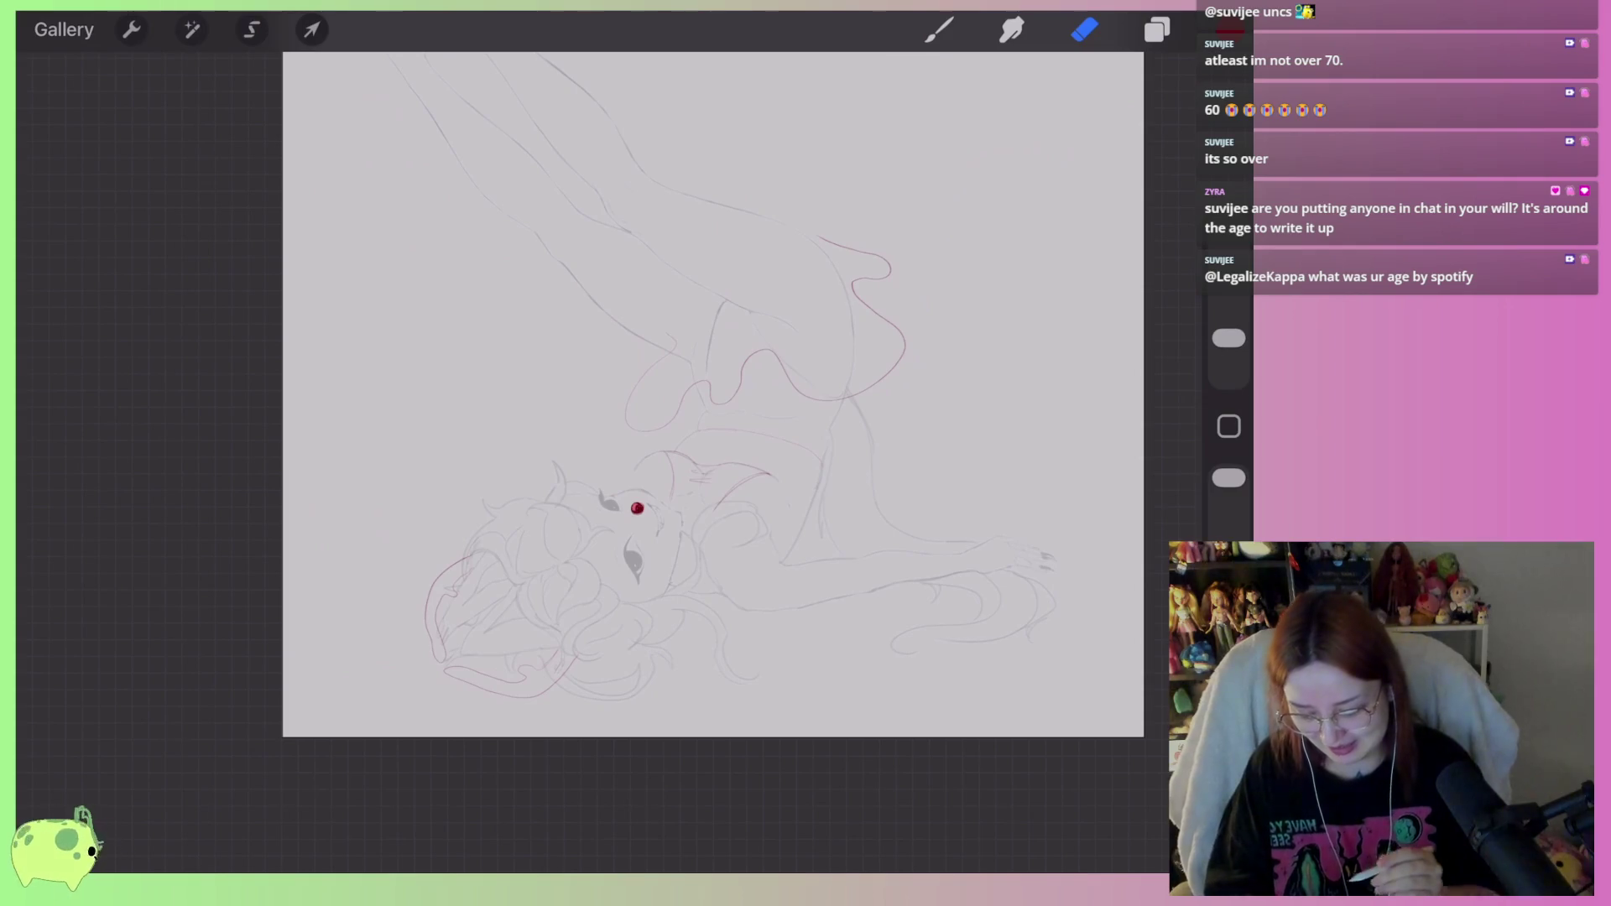
# In HB Pencil's Brush Studio, raise minimum opacity from 47% to Max.
pyautogui.scroll(5, 600, 638)
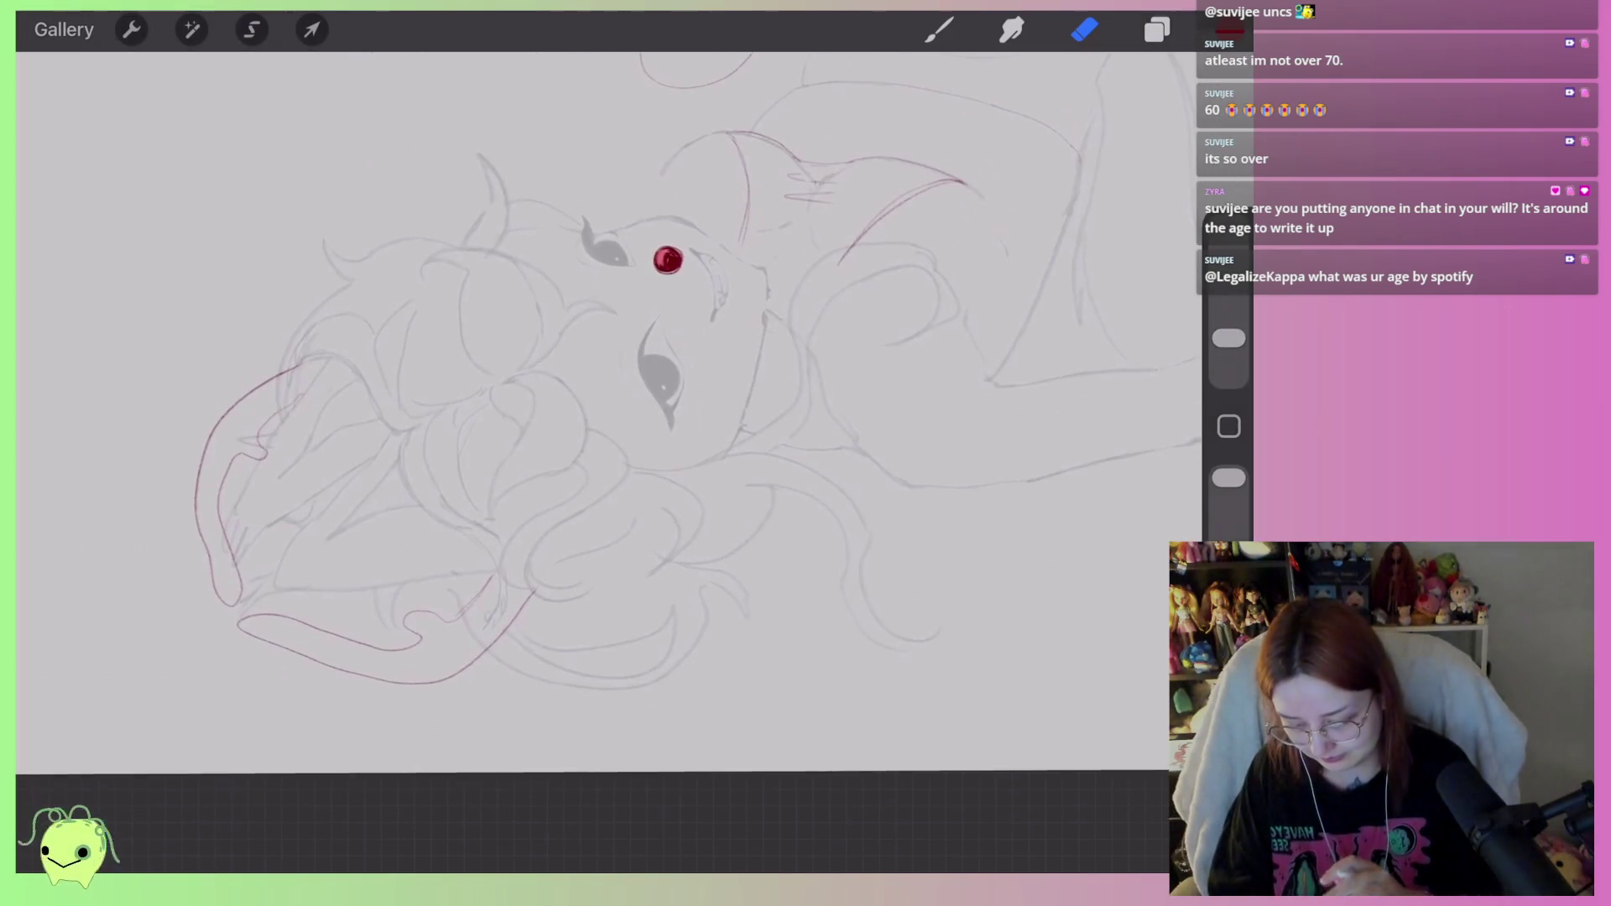
pyautogui.scroll(2, 600, 420)
pyautogui.click(1085, 29)
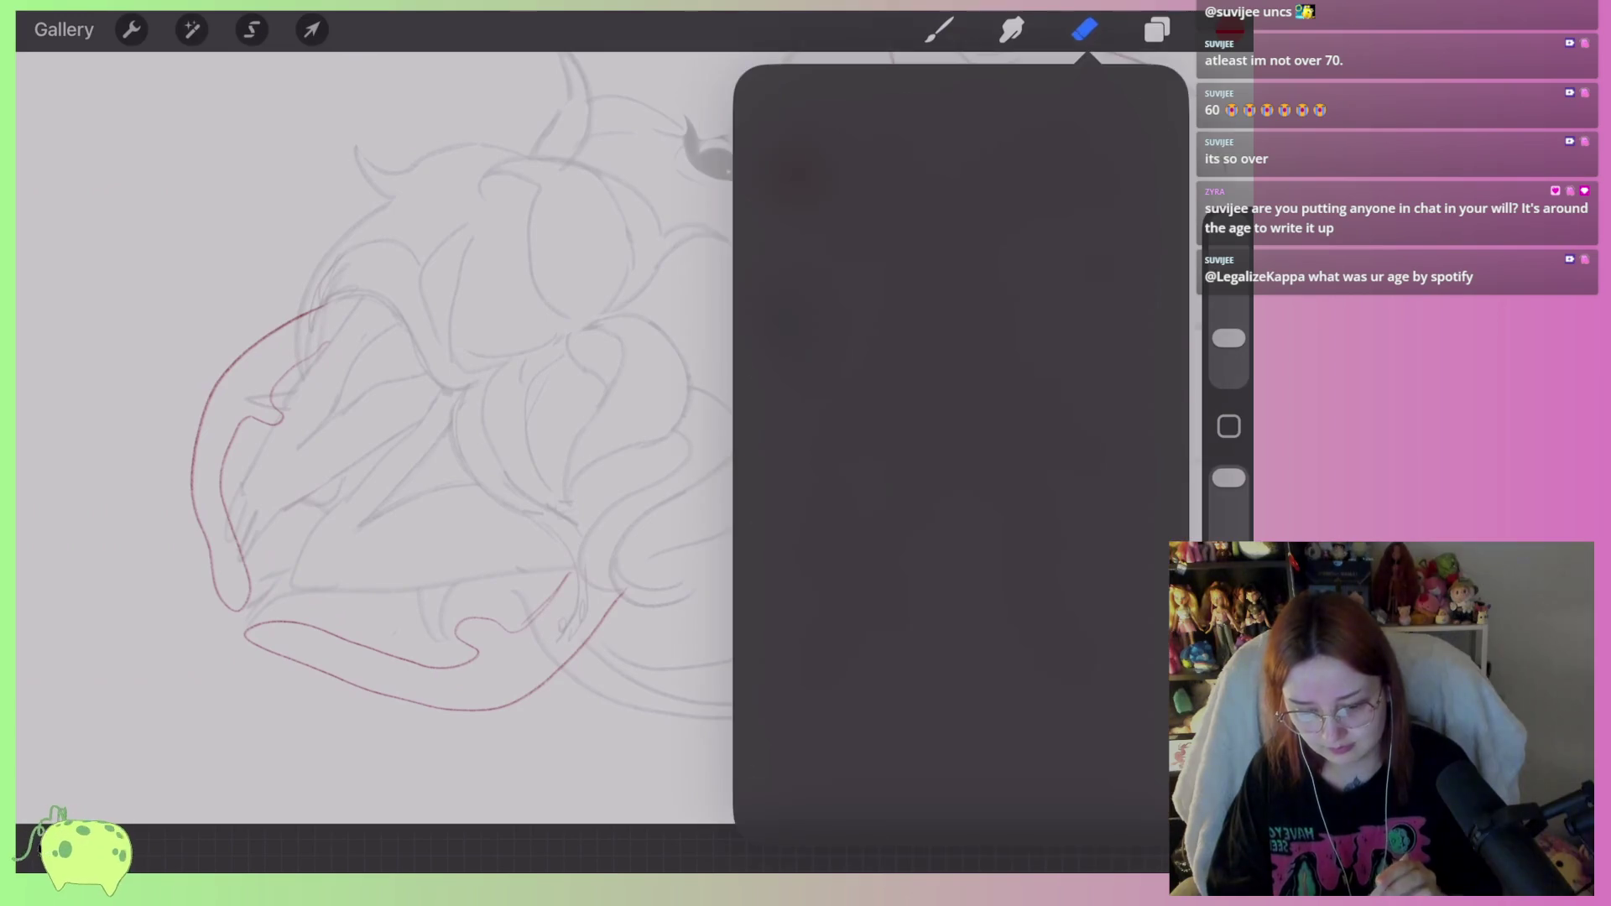
pyautogui.click(938, 30)
pyautogui.click(938, 29)
pyautogui.click(1026, 172)
pyautogui.moveTo(826, 428); pyautogui.dragTo(1116, 721)
pyautogui.moveTo(601, 546); pyautogui.dragTo(691, 546)
pyautogui.click(1211, 50)
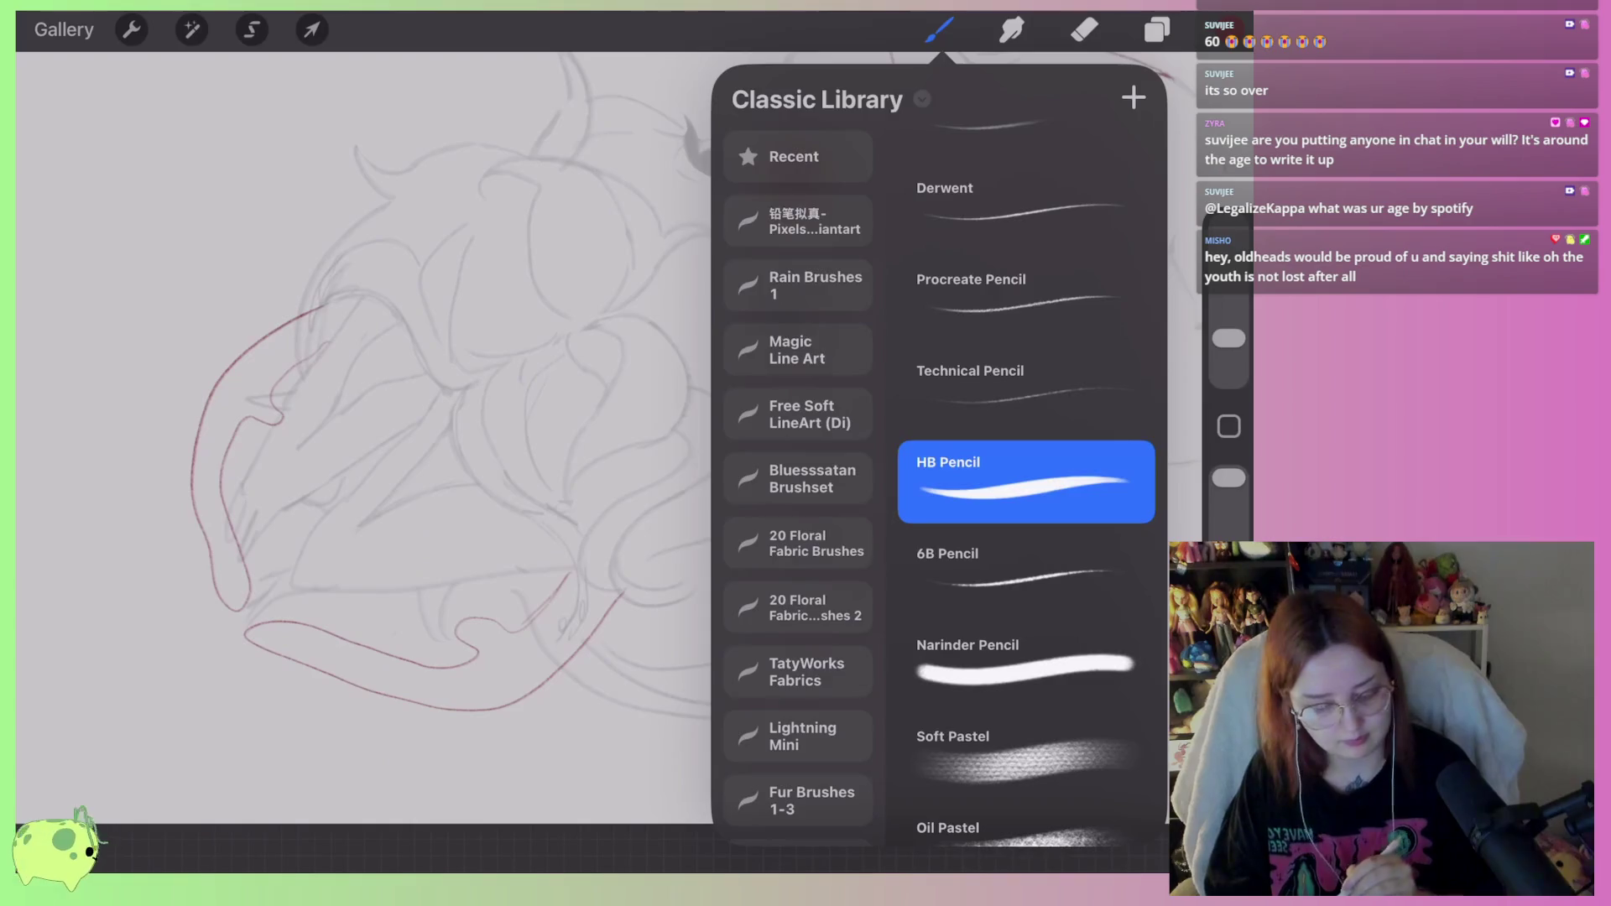
pyautogui.click(663, 519)
# Draw a red test stroke, undo it, and return to the brush.
pyautogui.moveTo(693, 486); pyautogui.dragTo(743, 553)
pyautogui.hotkey('ctrl', 'z')
pyautogui.hotkey('ctrl', 'z')
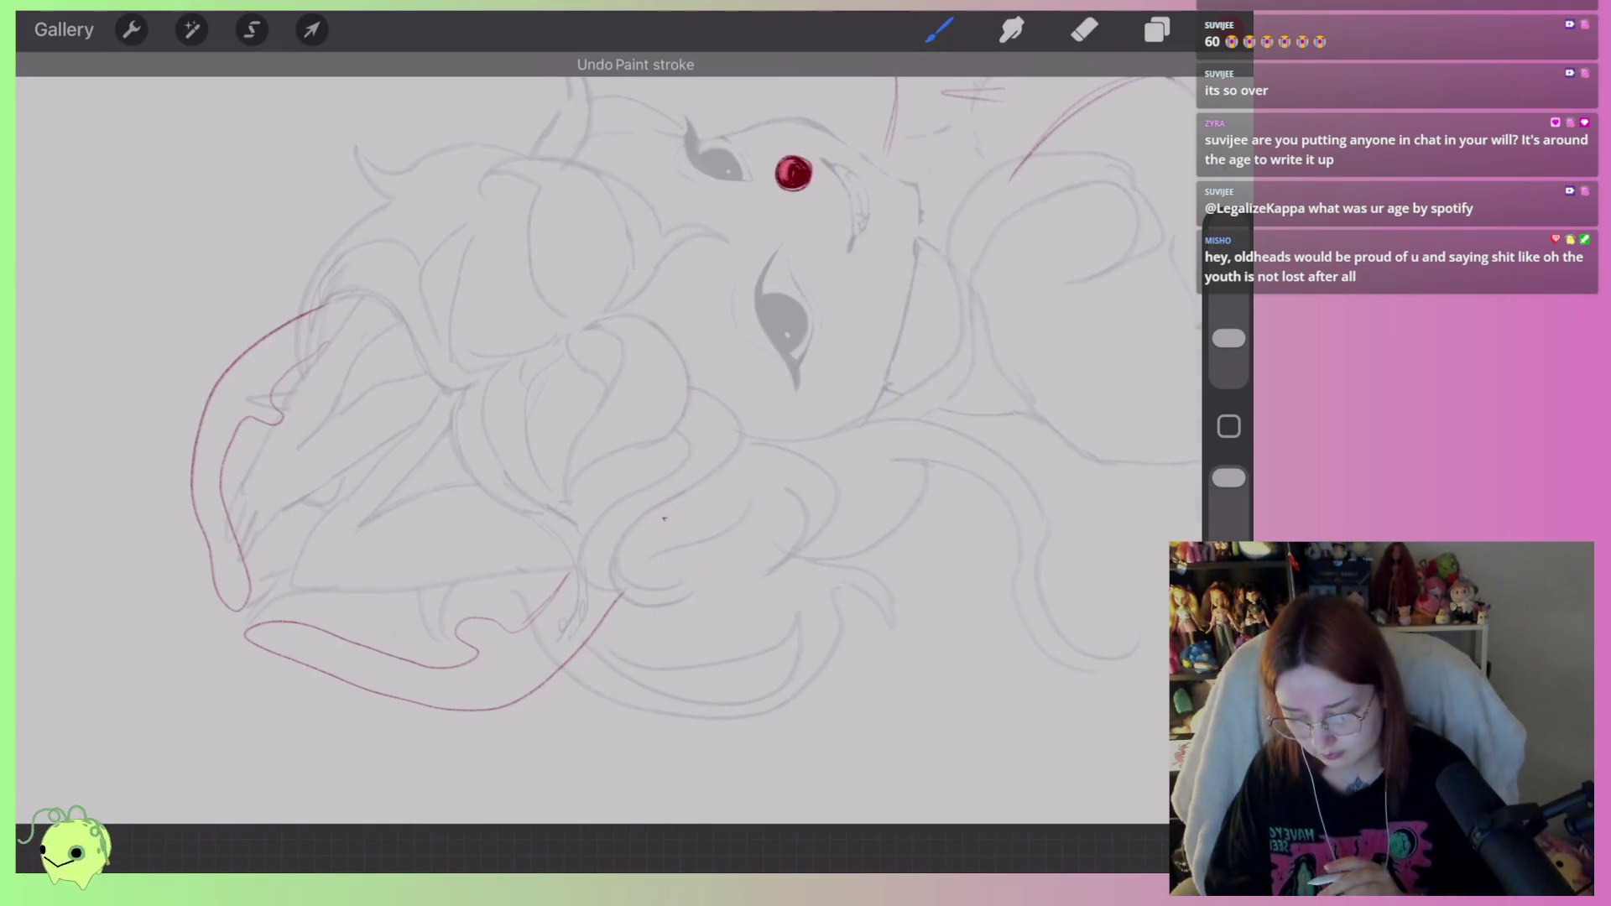
pyautogui.click(1084, 29)
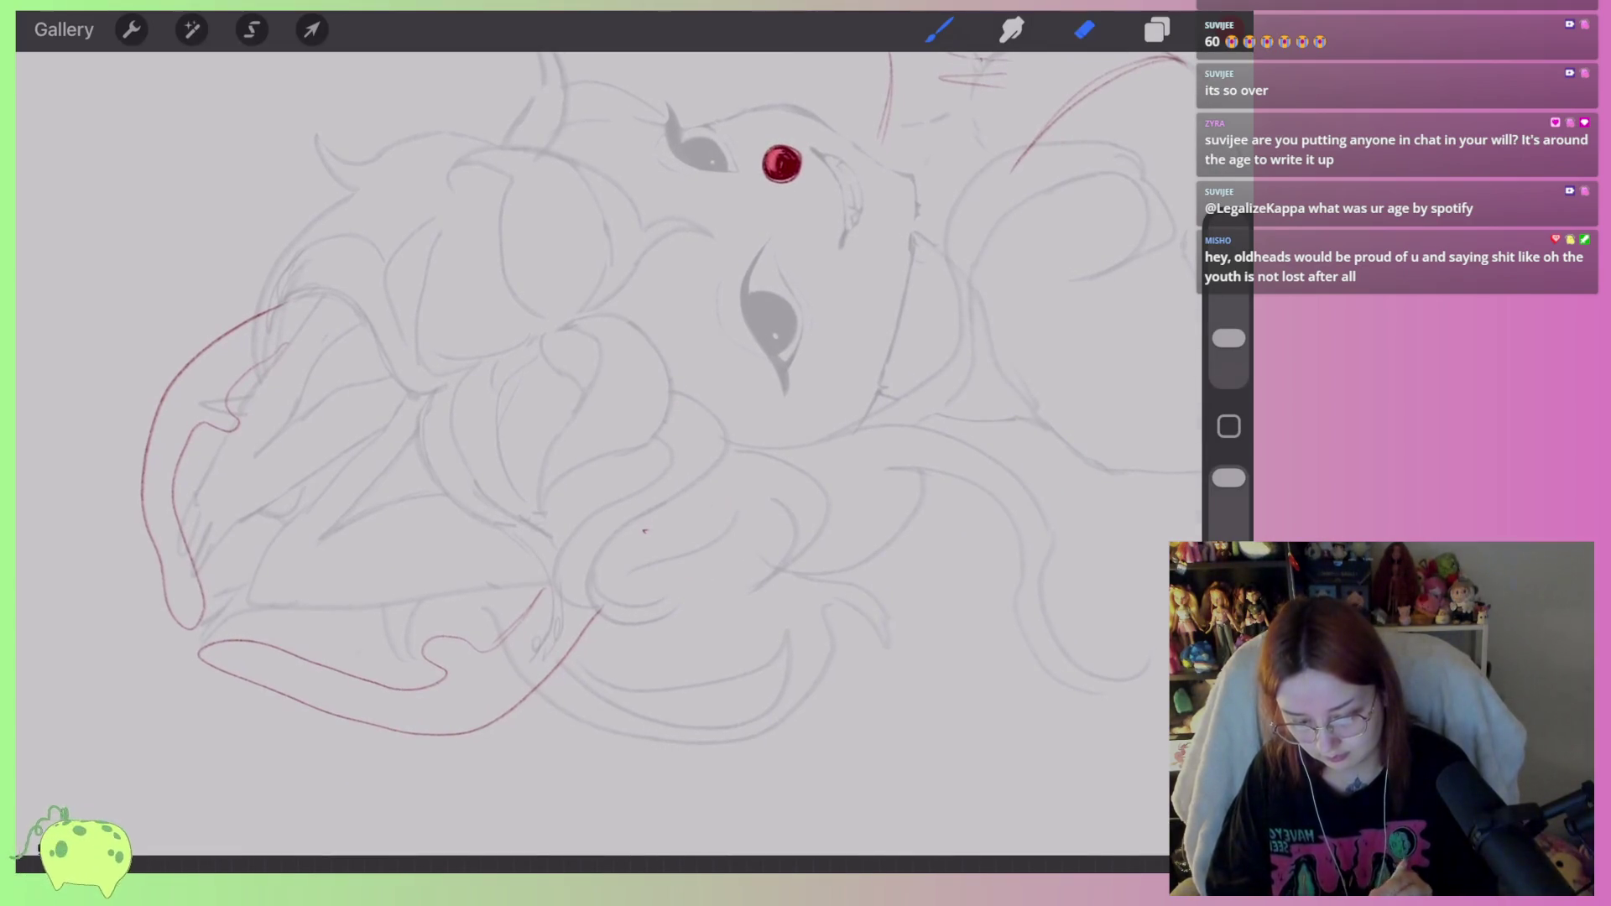
pyautogui.press('b')
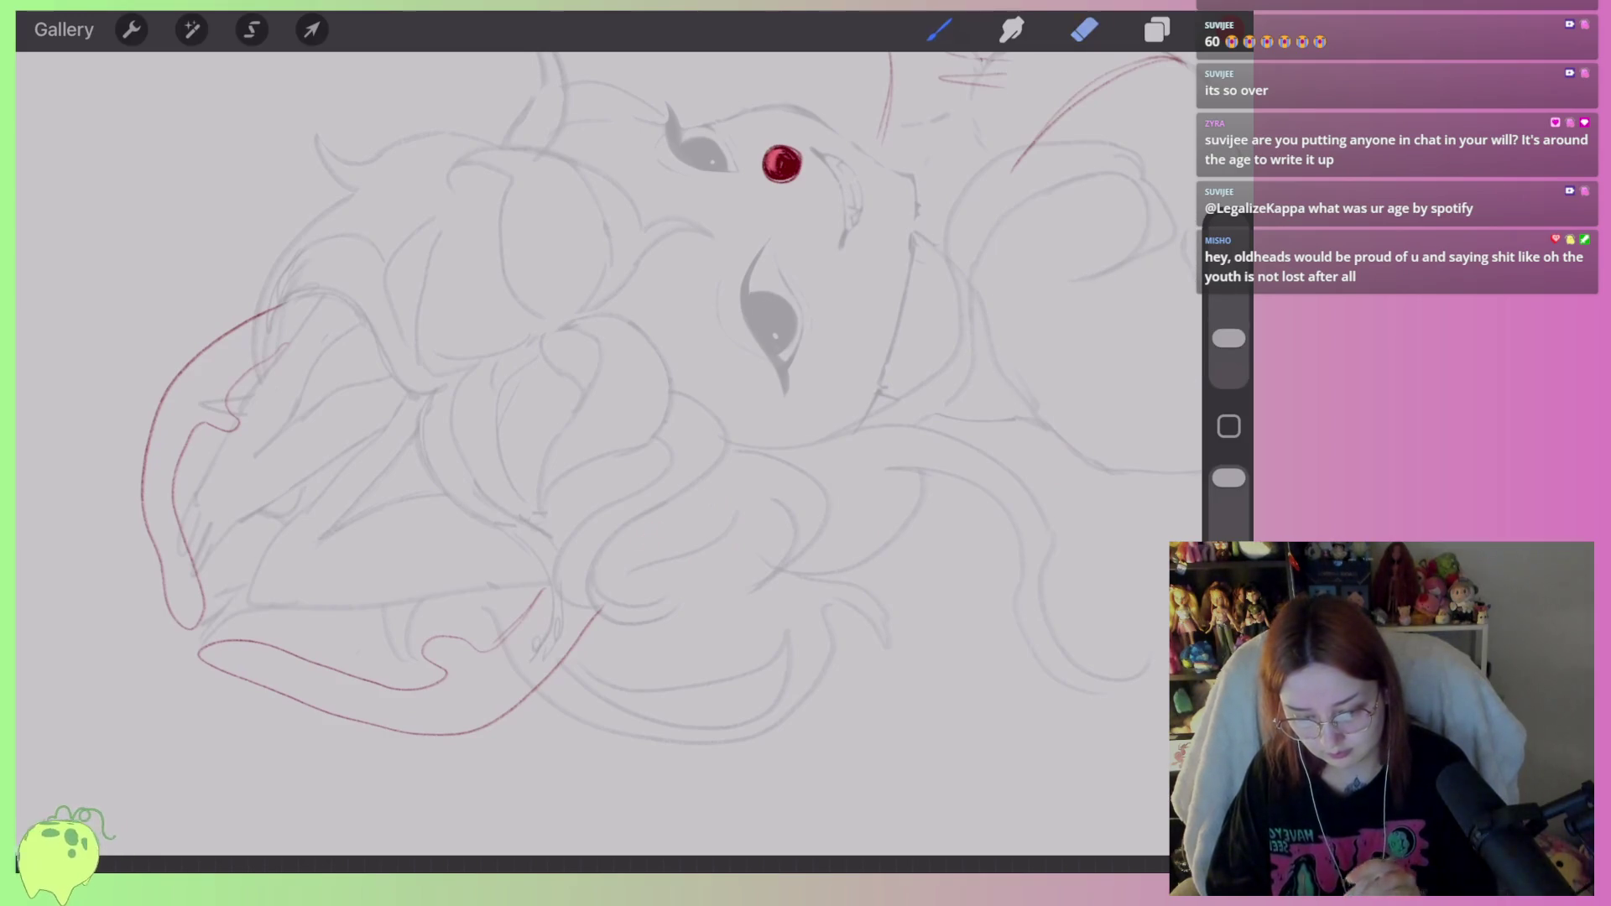
pyautogui.scroll(-3, 609, 453)
pyautogui.scroll(-1, 608, 453)
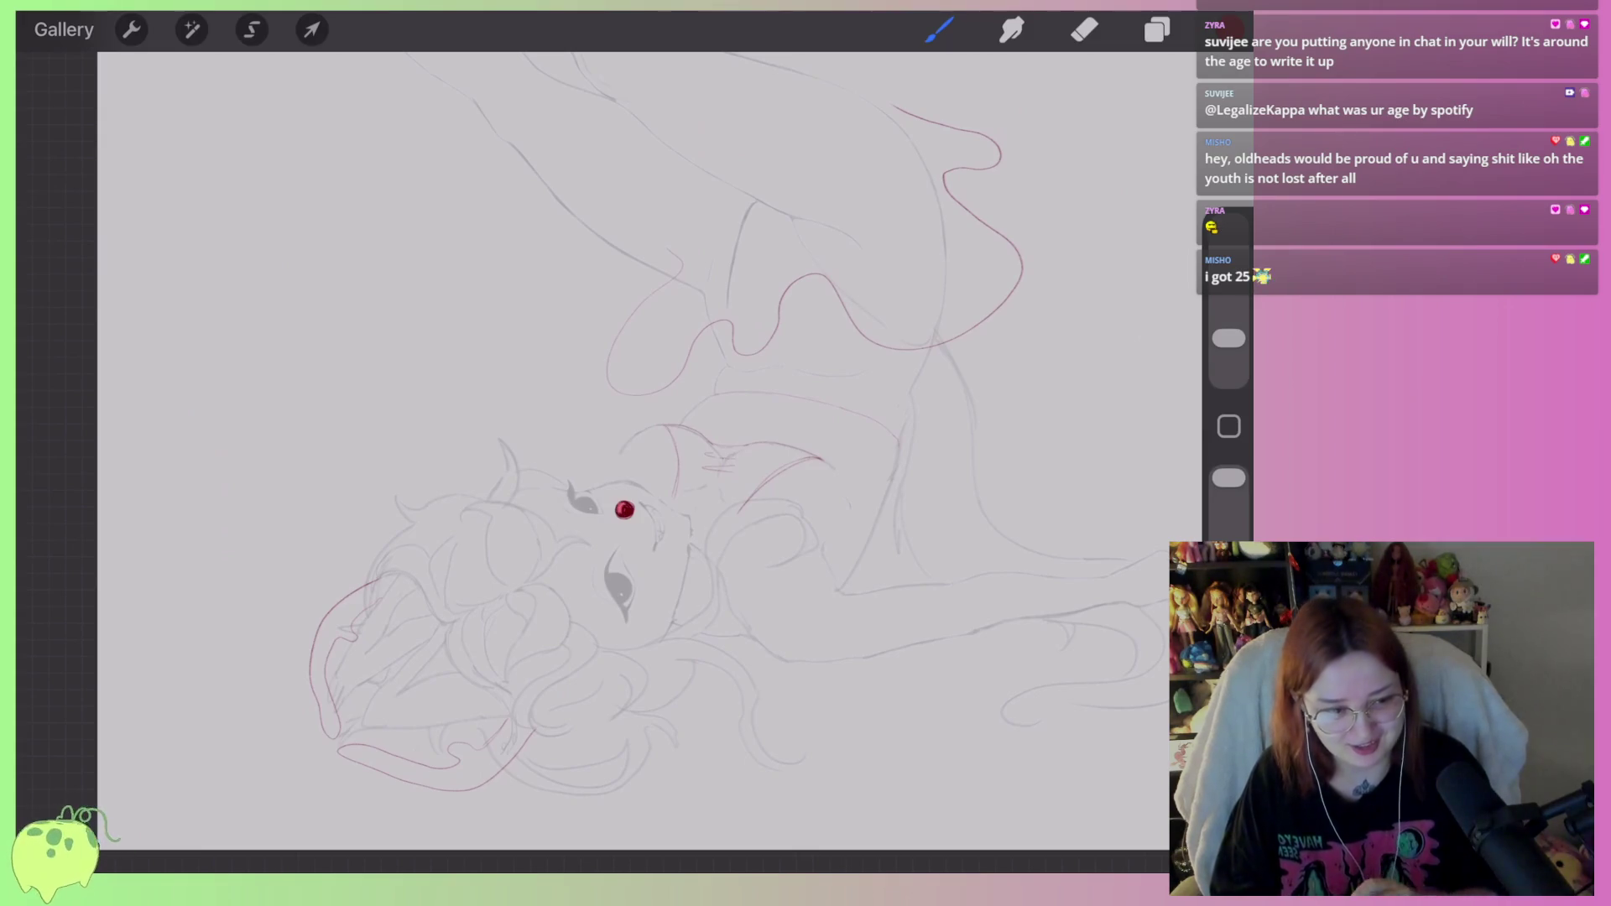
# Trim the tip of the red drape stroke and draw a new red curve along the drape.
pyautogui.scroll(2, 587, 462)
pyautogui.scroll(3, 587, 378)
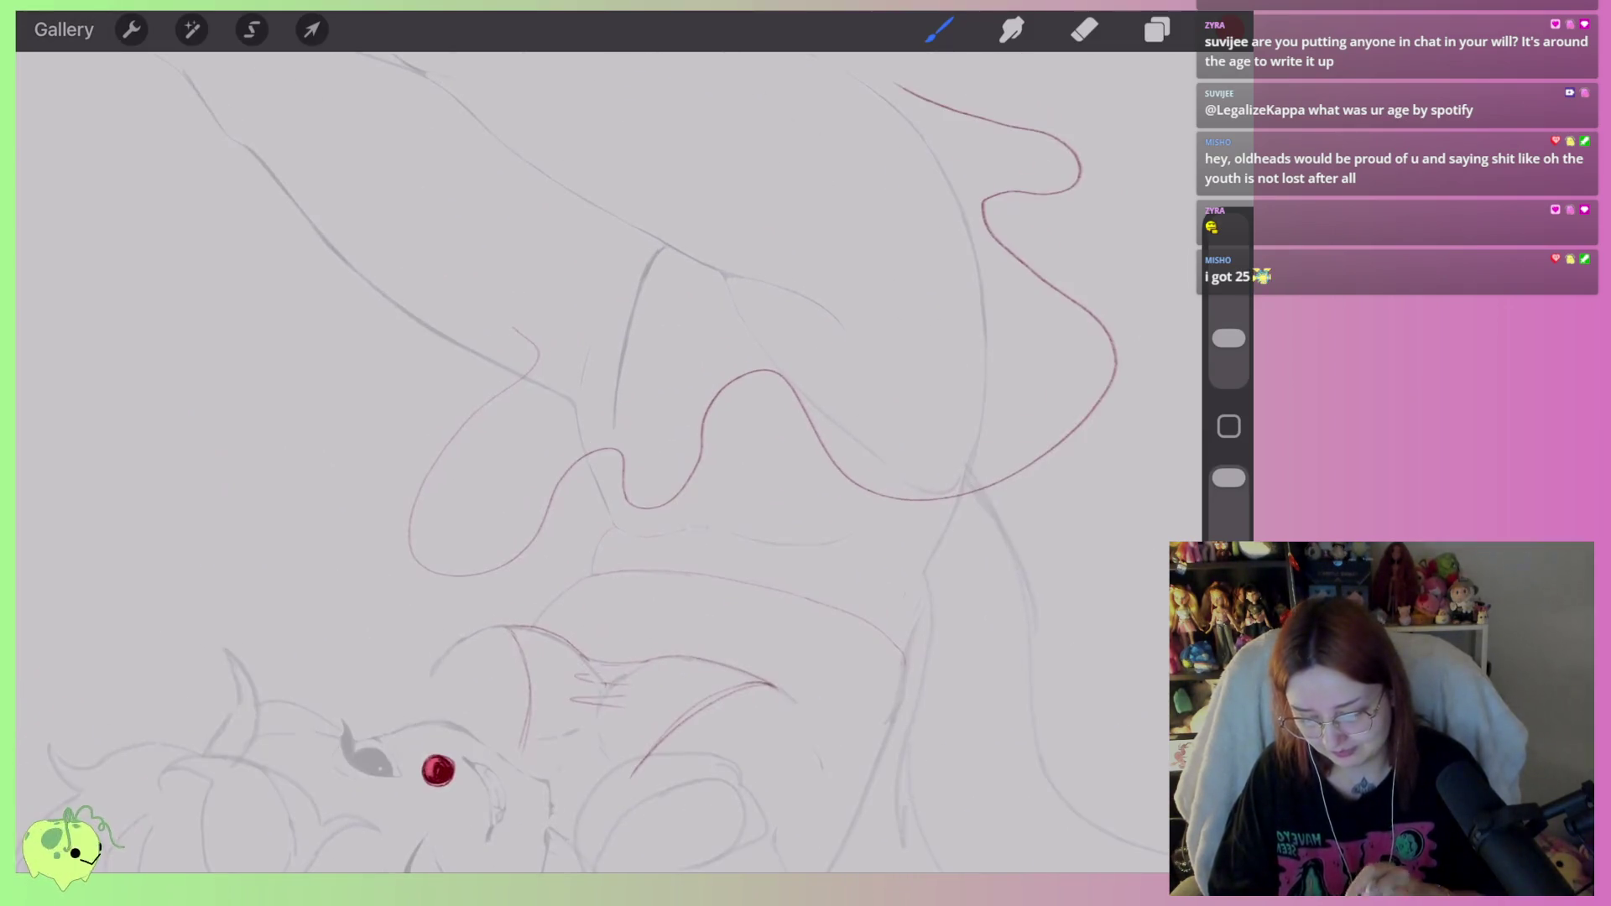
pyautogui.press('e')
pyautogui.moveTo(529, 308); pyautogui.dragTo(553, 346)
pyautogui.press('b')
pyautogui.moveTo(588, 470)
pyautogui.mouseDown()
pyautogui.moveTo(377, 512)
pyautogui.moveTo(470, 395)
pyautogui.mouseUp()
# Erase the lower part of the new curve and add a short curved red stroke below the drape.
pyautogui.press('s')
pyautogui.press('e')
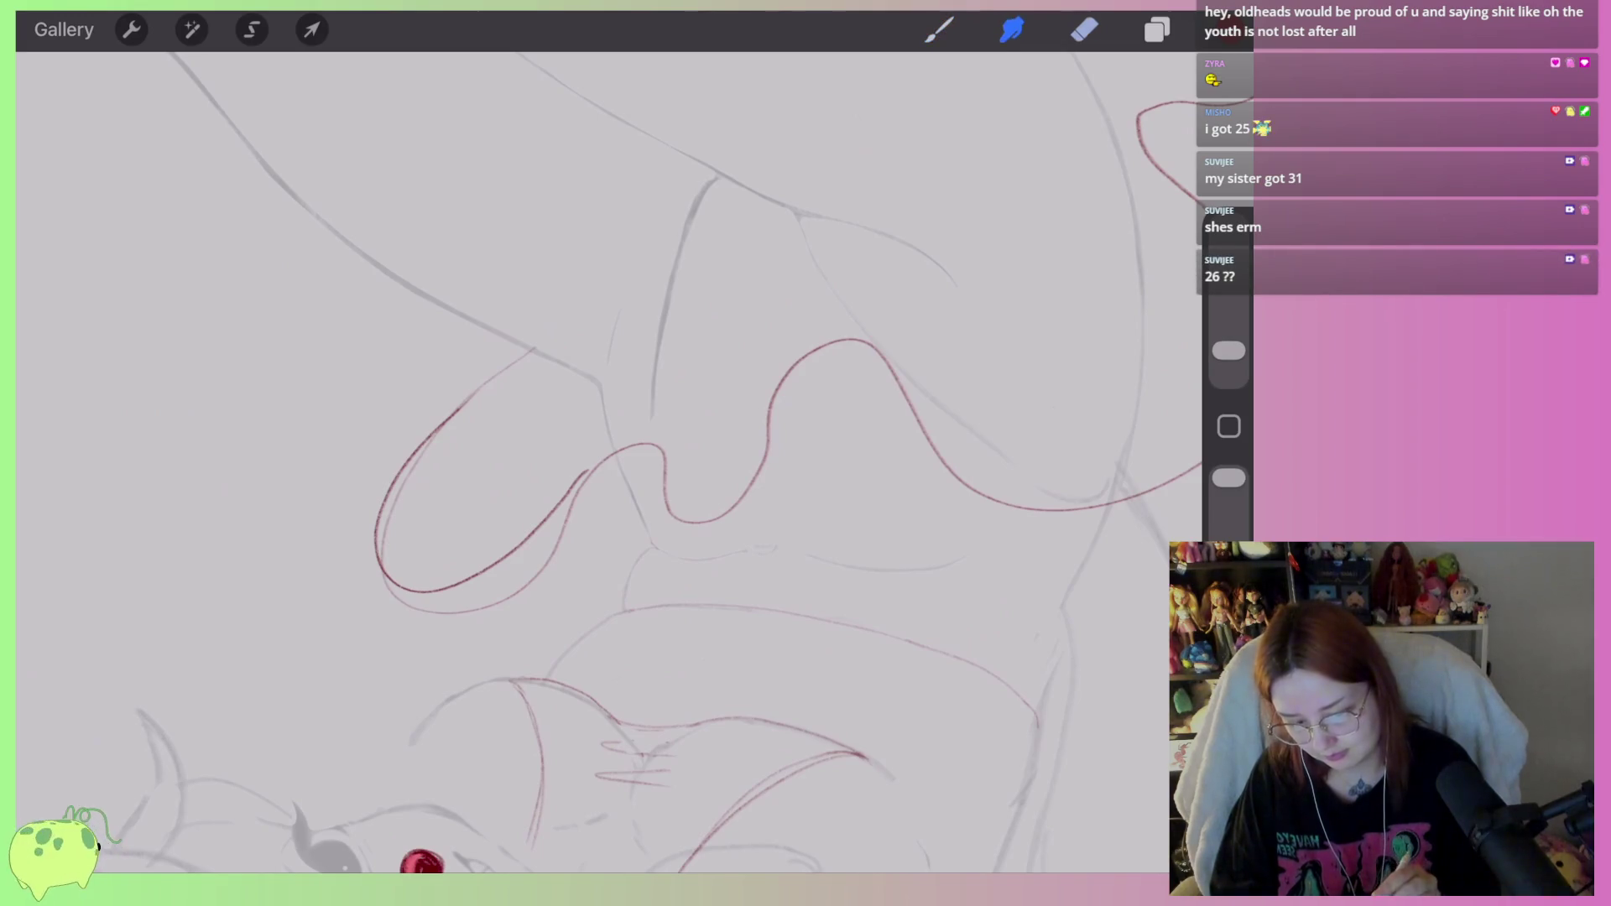
pyautogui.moveTo(588, 472)
pyautogui.mouseDown()
pyautogui.moveTo(479, 616)
pyautogui.moveTo(361, 597)
pyautogui.mouseUp()
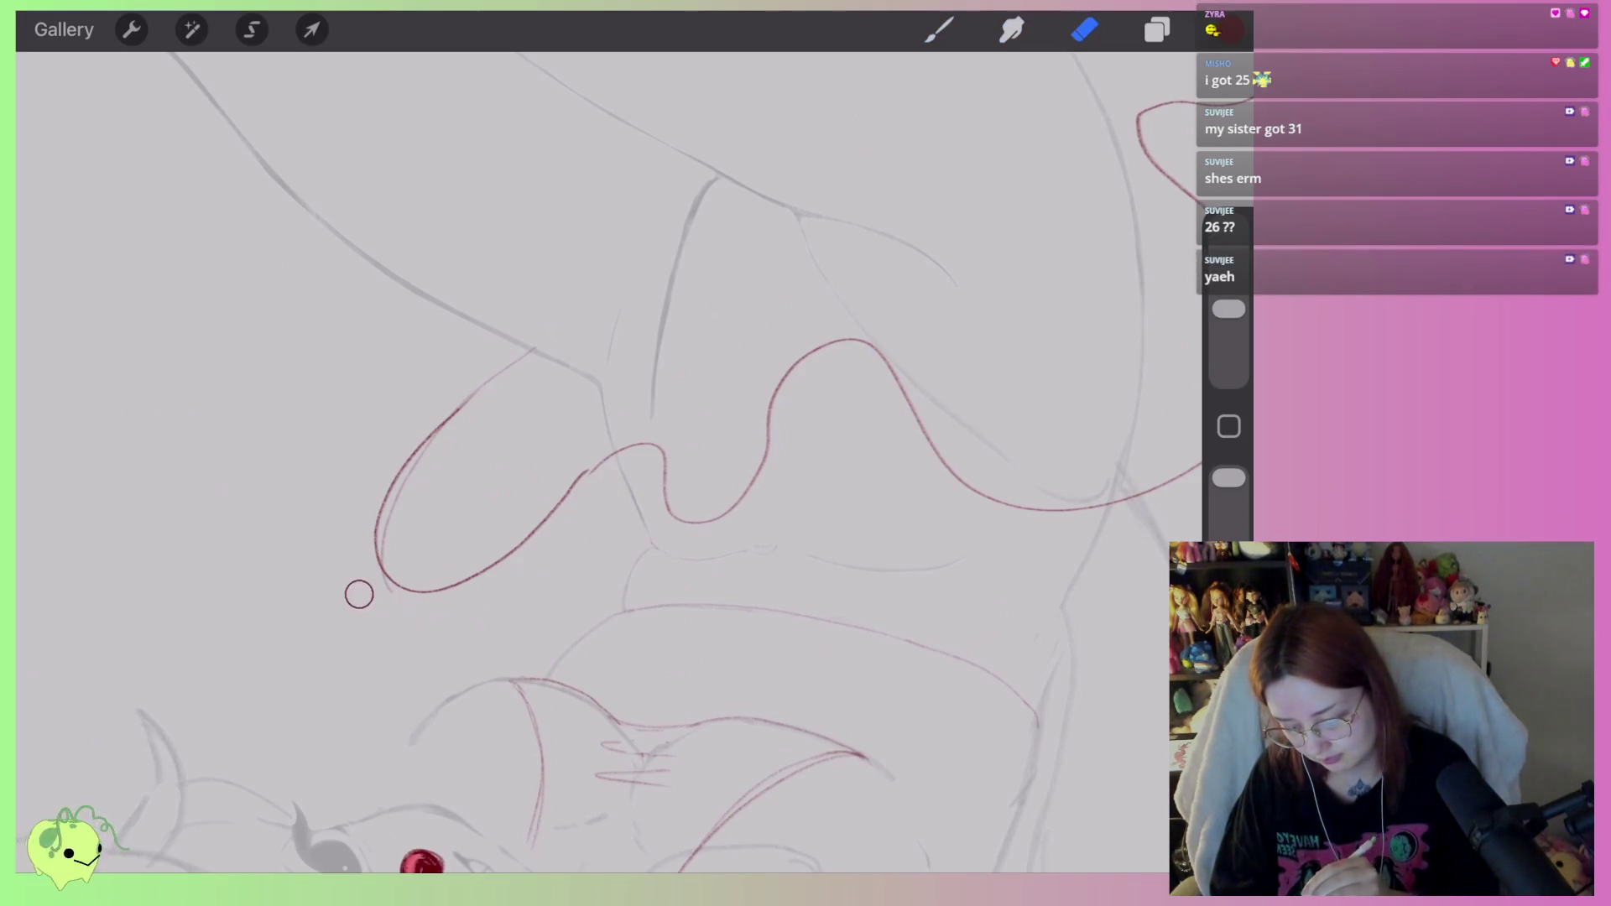
pyautogui.press('b')
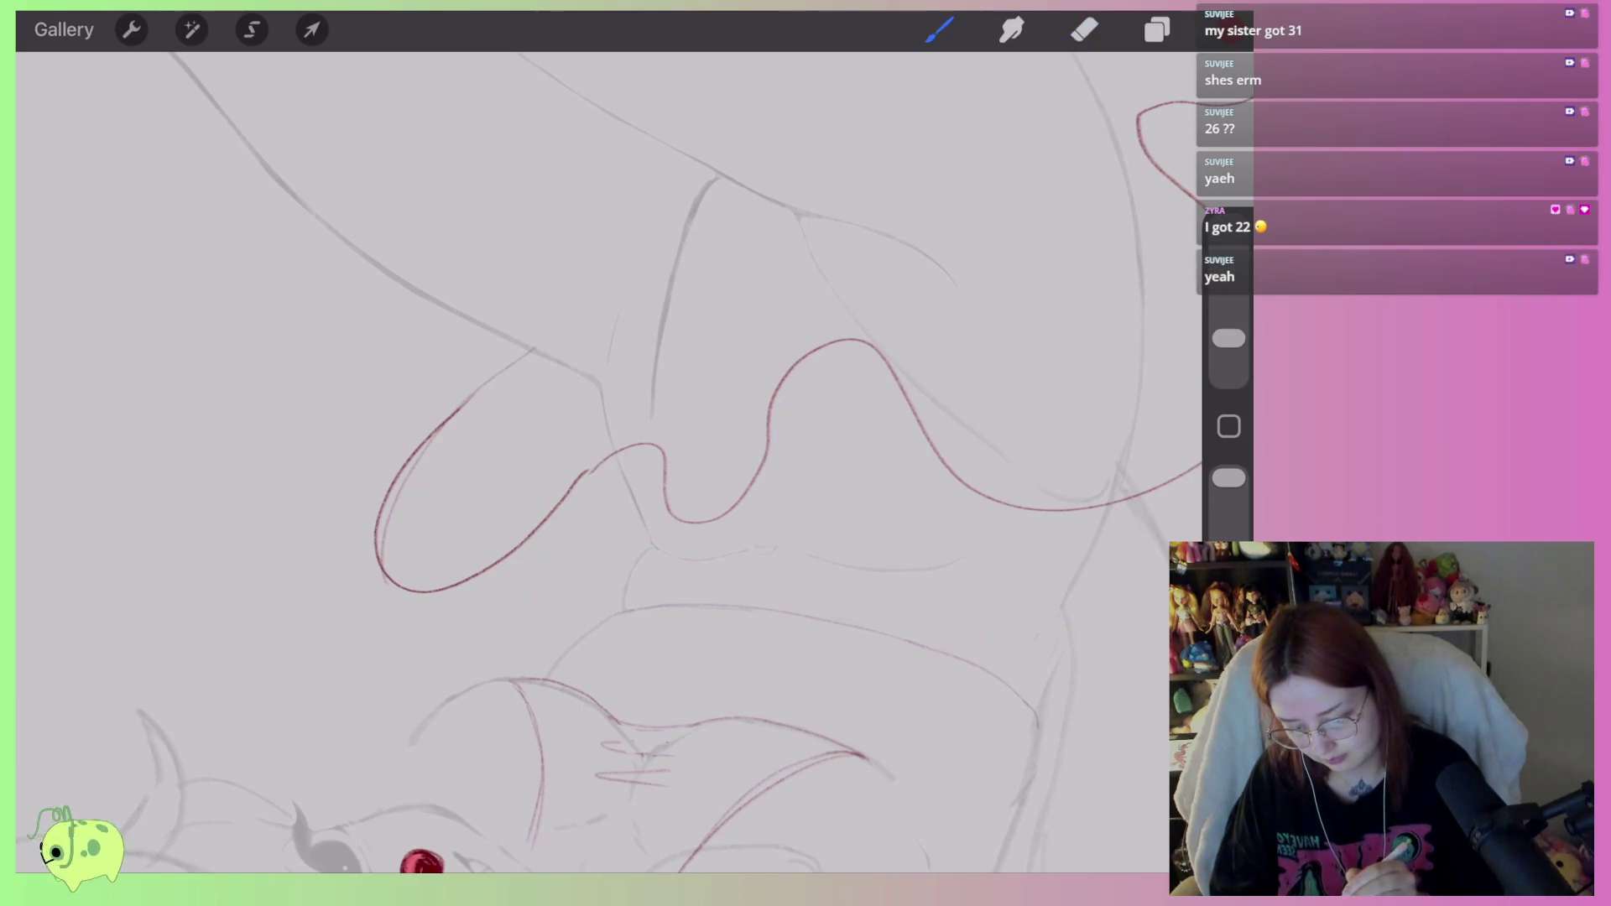
pyautogui.moveTo(663, 457); pyautogui.dragTo(773, 615)
pyautogui.hotkey('ctrl', 'z')
pyautogui.moveTo(663, 458); pyautogui.dragTo(672, 547)
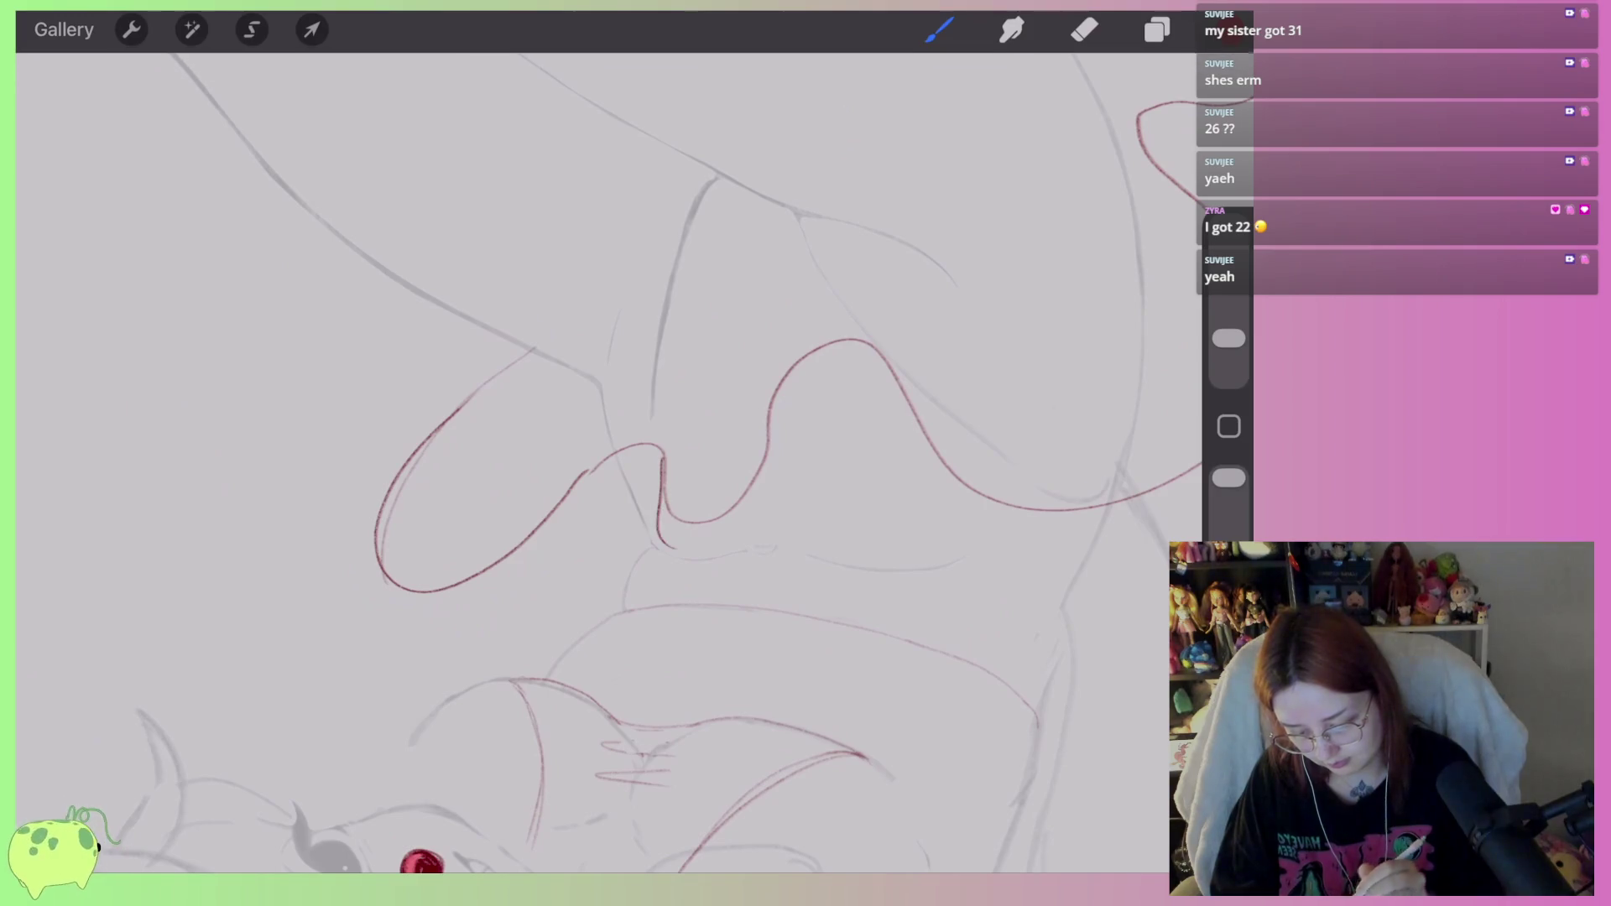
# Try red strokes down the drape, undoing them, then sketch a short stroke on the upper fold.
pyautogui.scroll(-1, 604, 453)
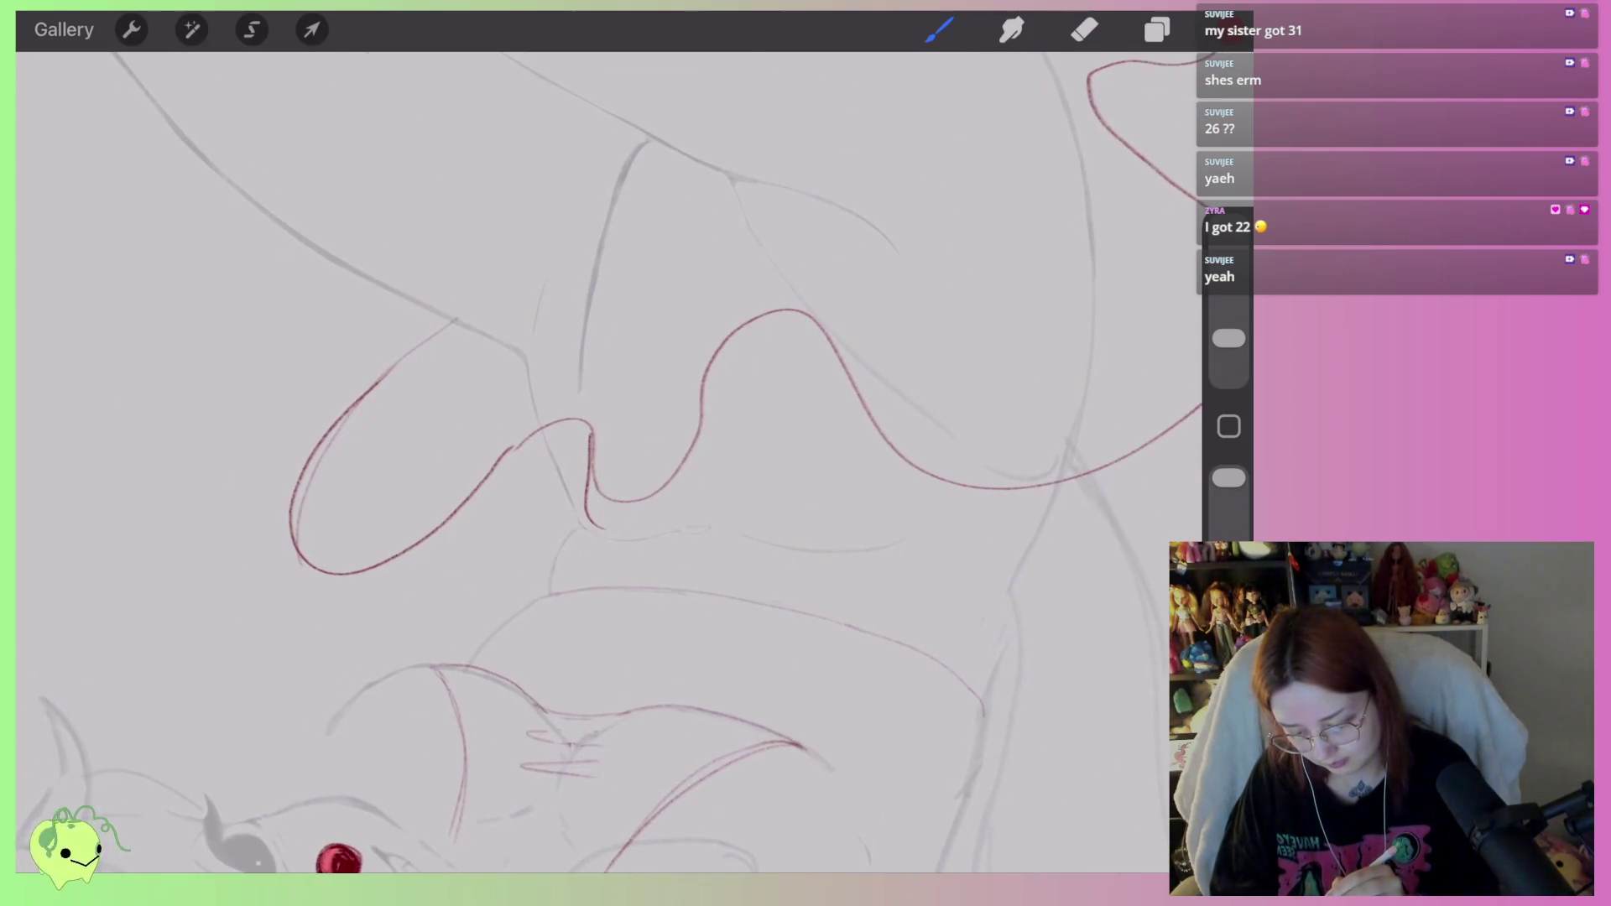
pyautogui.scroll(-5, 604, 453)
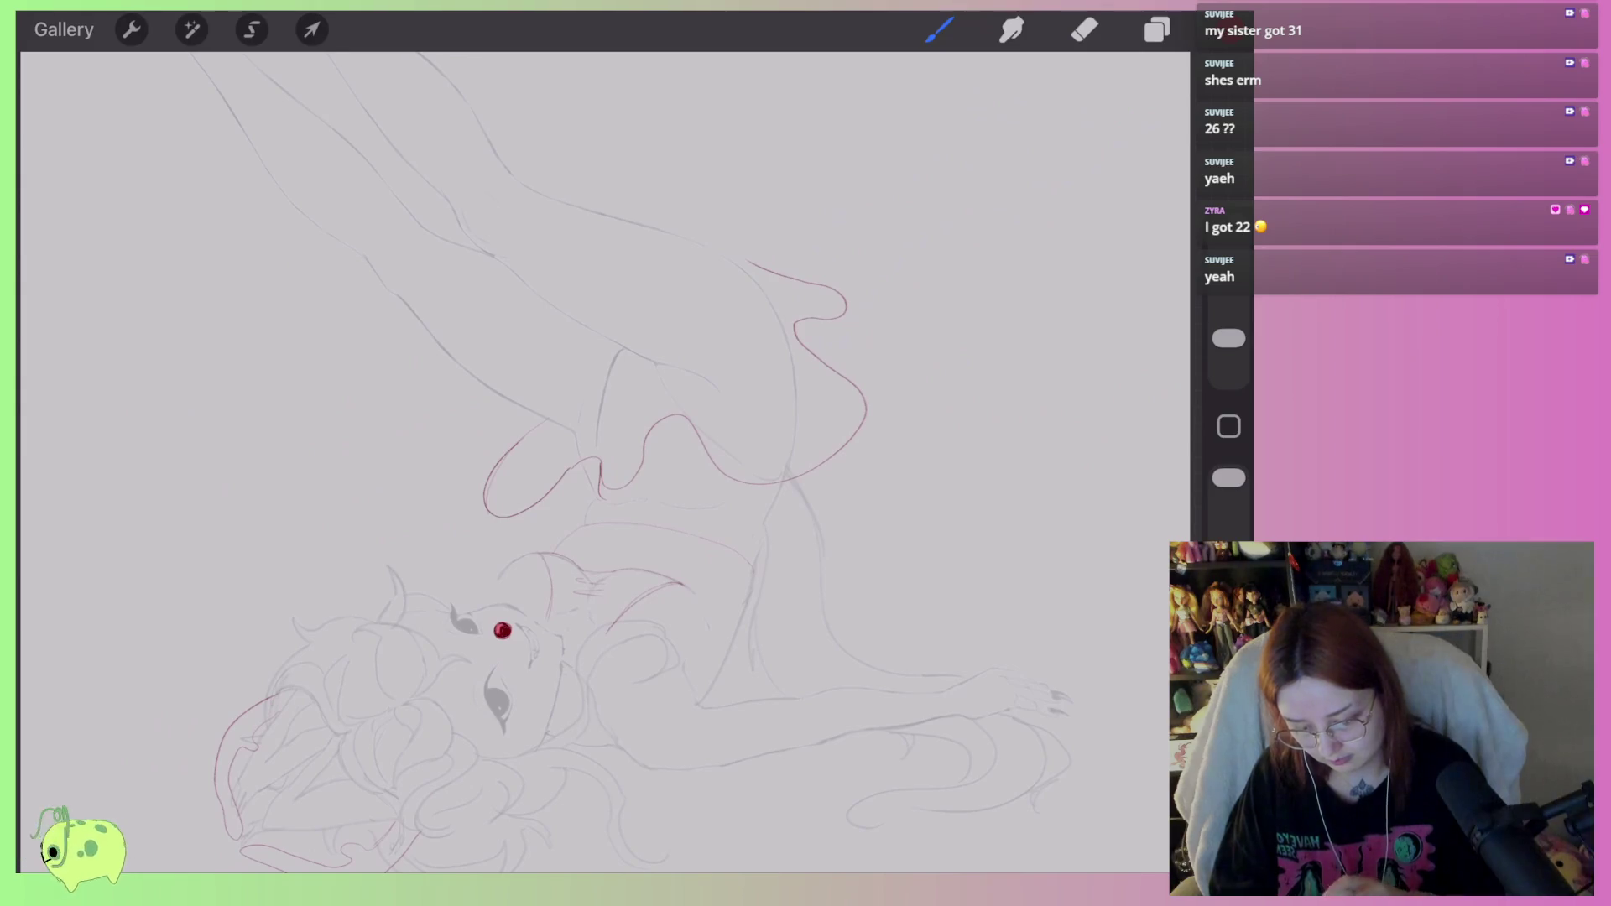
pyautogui.scroll(3, 604, 454)
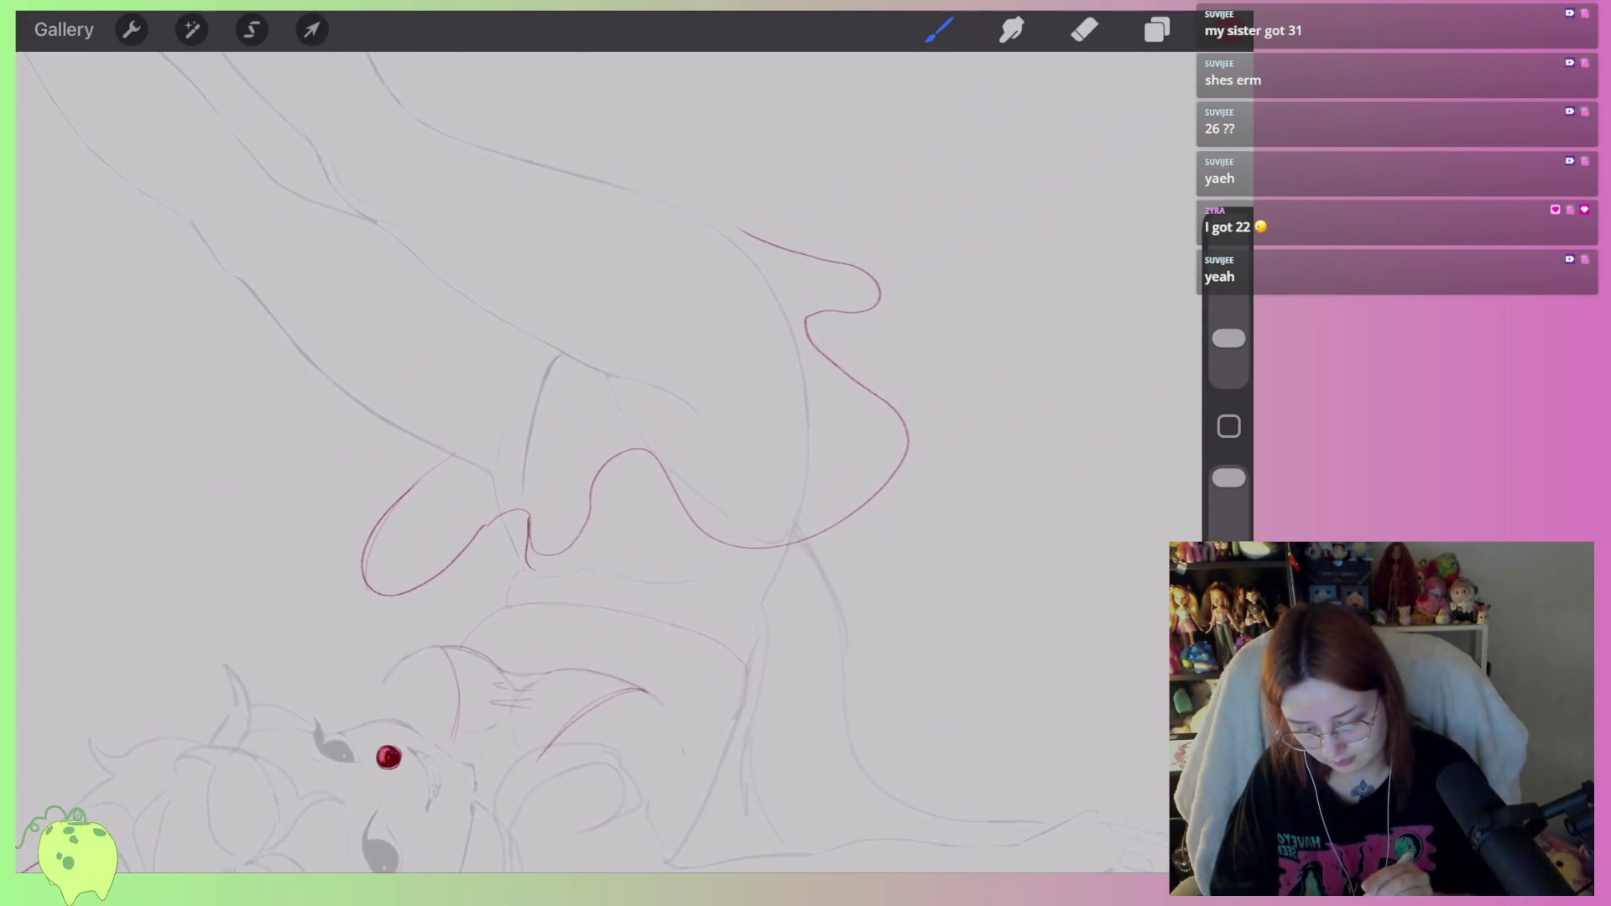
pyautogui.moveTo(915, 453); pyautogui.dragTo(797, 654)
pyautogui.hotkey('ctrl', 'z')
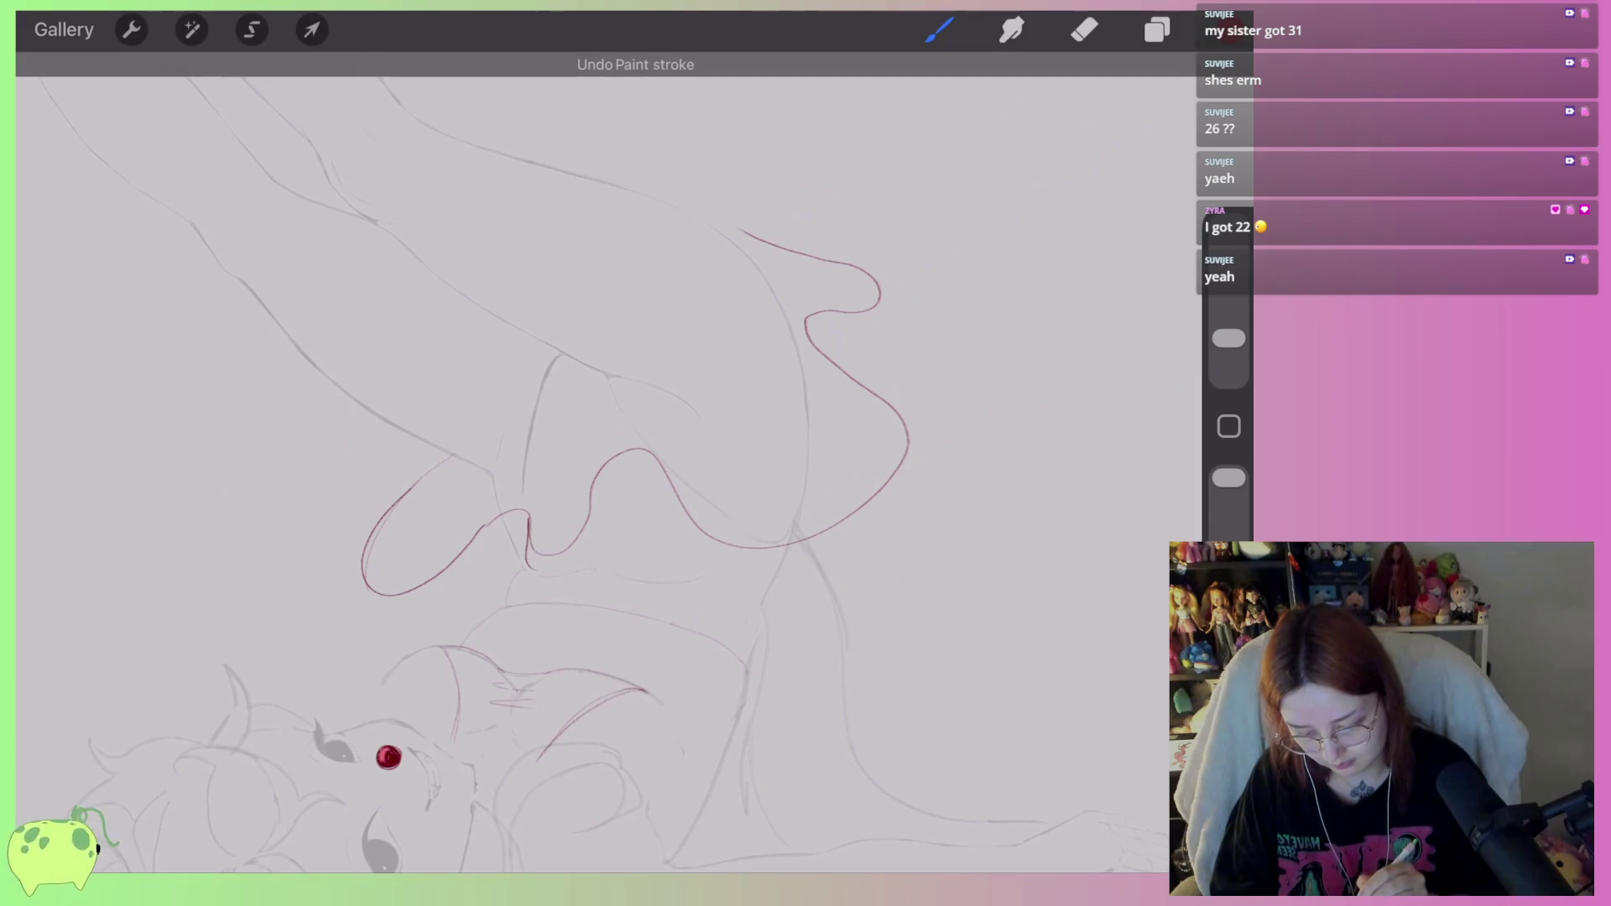
pyautogui.moveTo(864, 521); pyautogui.dragTo(744, 671)
pyautogui.hotkey('ctrl', 'z')
pyautogui.moveTo(880, 296); pyautogui.dragTo(856, 370)
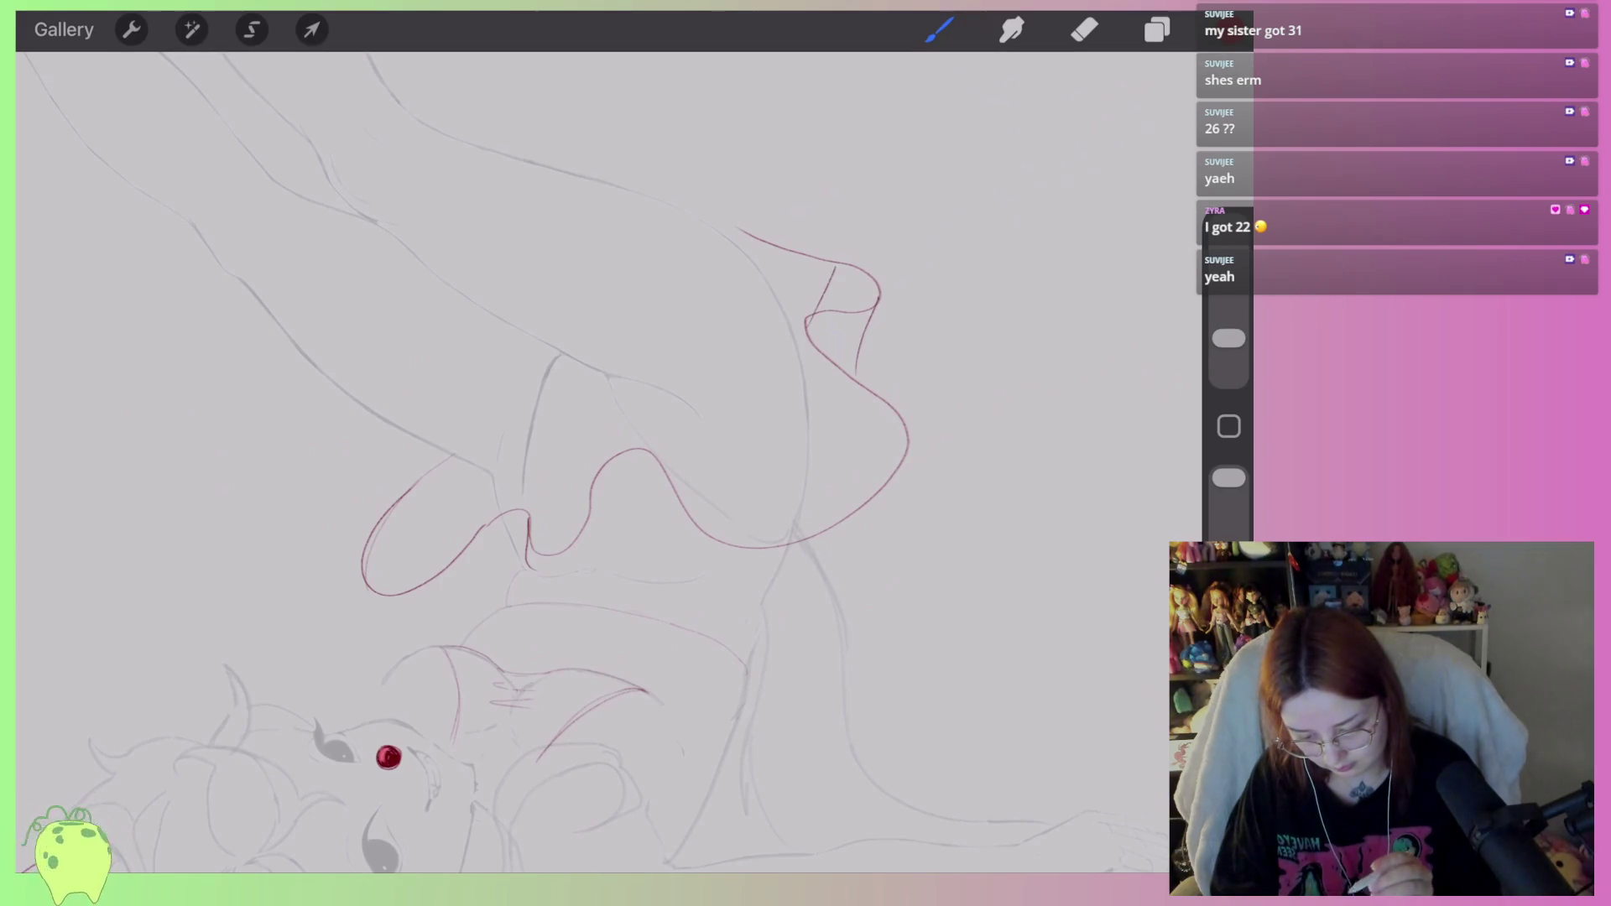
# Retry the red strokes on the cup-shaped upper fold, undoing each failed attempt.
pyautogui.scroll(5, 915, 172)
pyautogui.hotkey('ctrl', 'z')
pyautogui.moveTo(812, 327); pyautogui.dragTo(744, 397)
pyautogui.hotkey('ctrl', 'z')
pyautogui.moveTo(799, 327); pyautogui.dragTo(742, 421)
pyautogui.hotkey('ctrl', 'z')
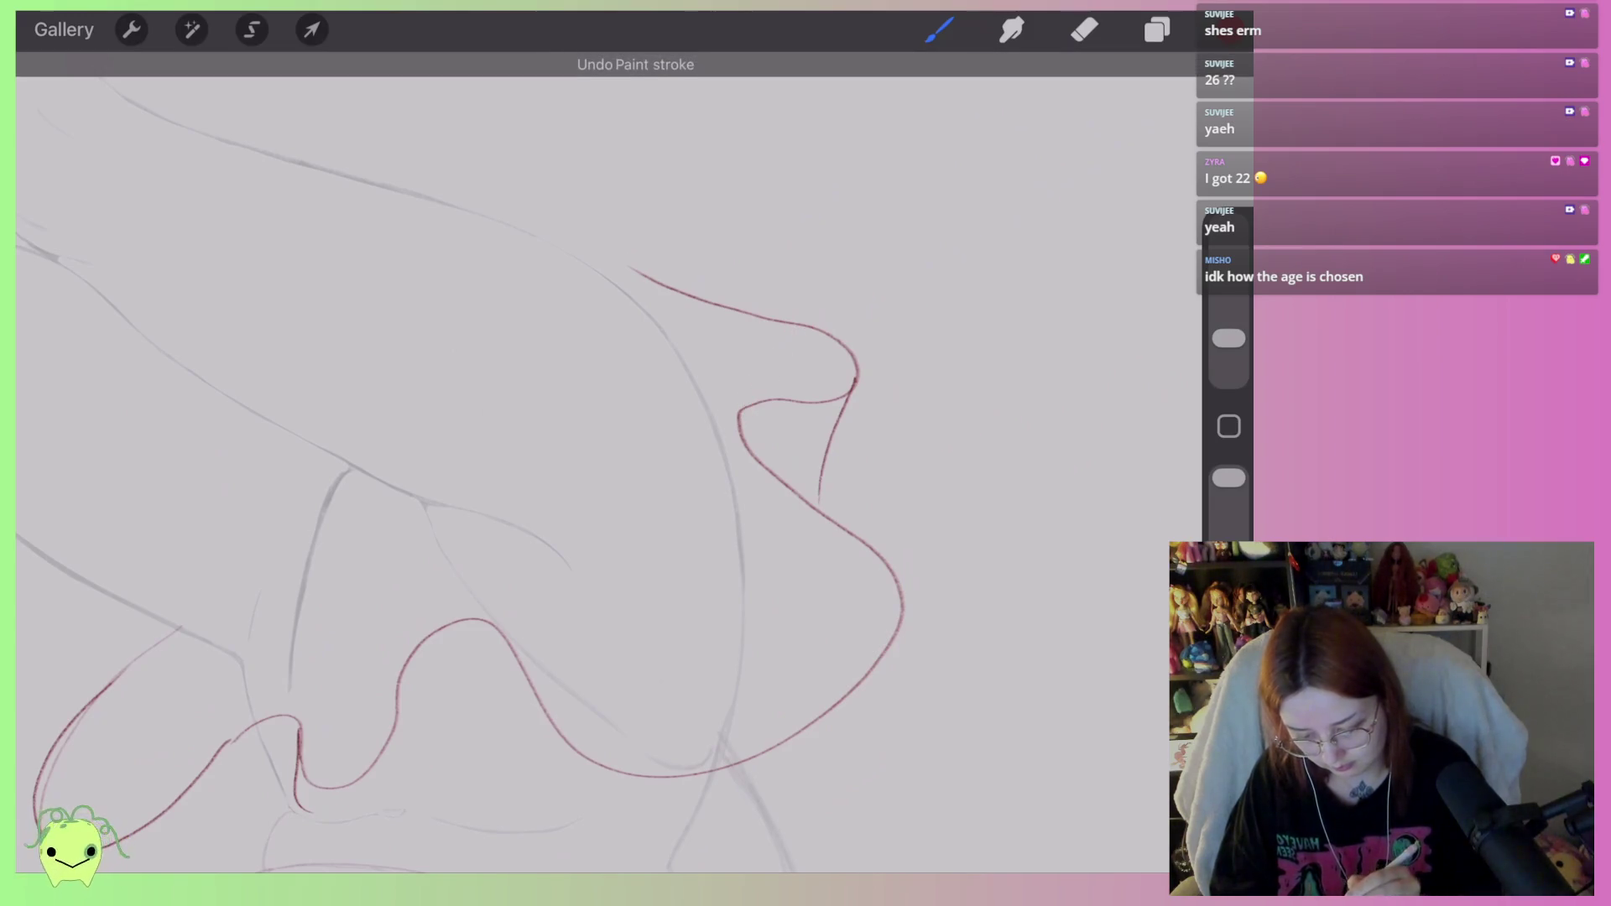
pyautogui.moveTo(810, 331); pyautogui.dragTo(742, 415)
pyautogui.scroll(-5, 588, 462)
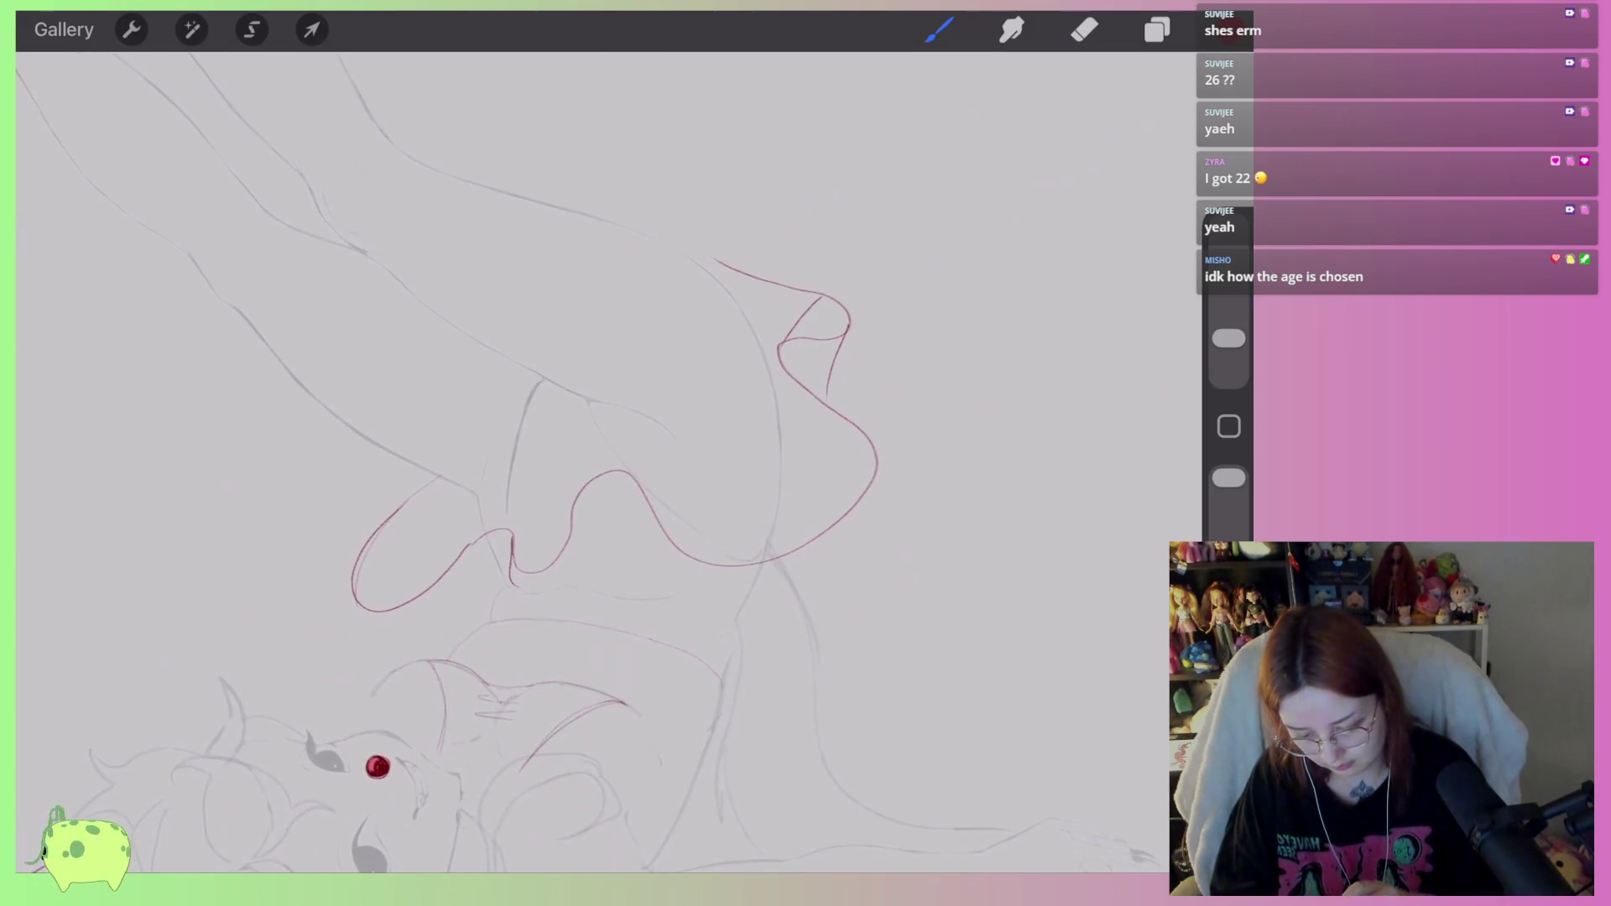
pyautogui.scroll(3, 587, 462)
pyautogui.hotkey('ctrl', 'z')
pyautogui.moveTo(726, 304); pyautogui.dragTo(731, 403)
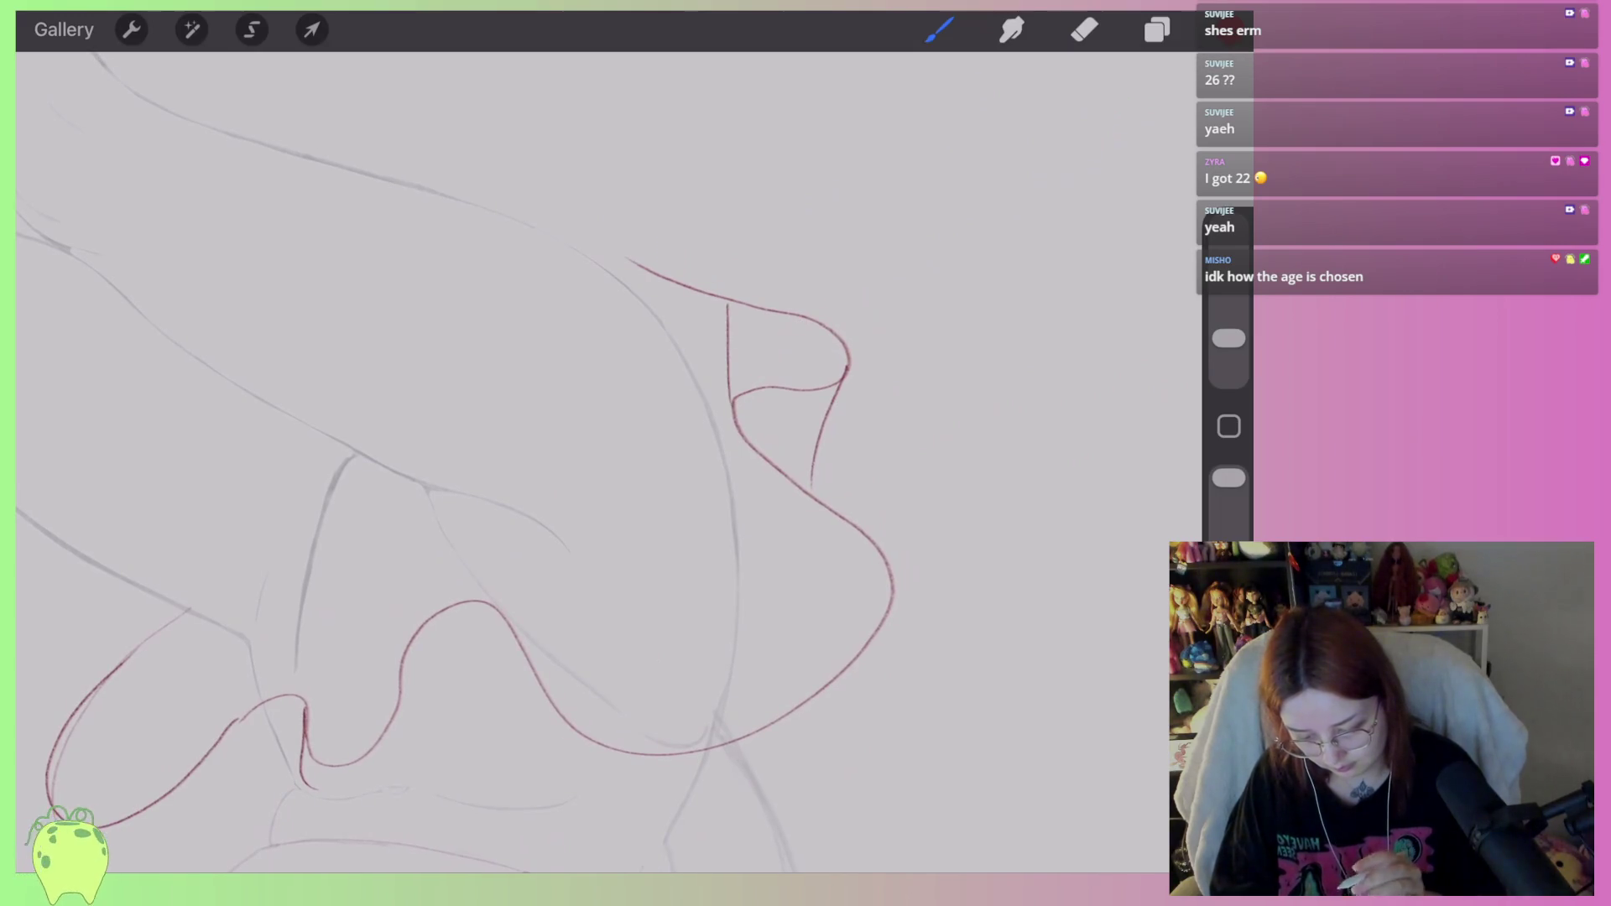
pyautogui.scroll(-3, 587, 462)
pyautogui.hotkey('ctrl', 'z')
# Draw a red line along the drape's lower edge and a red curve beneath its fold.
pyautogui.scroll(3, 587, 462)
pyautogui.scroll(2, 722, 470)
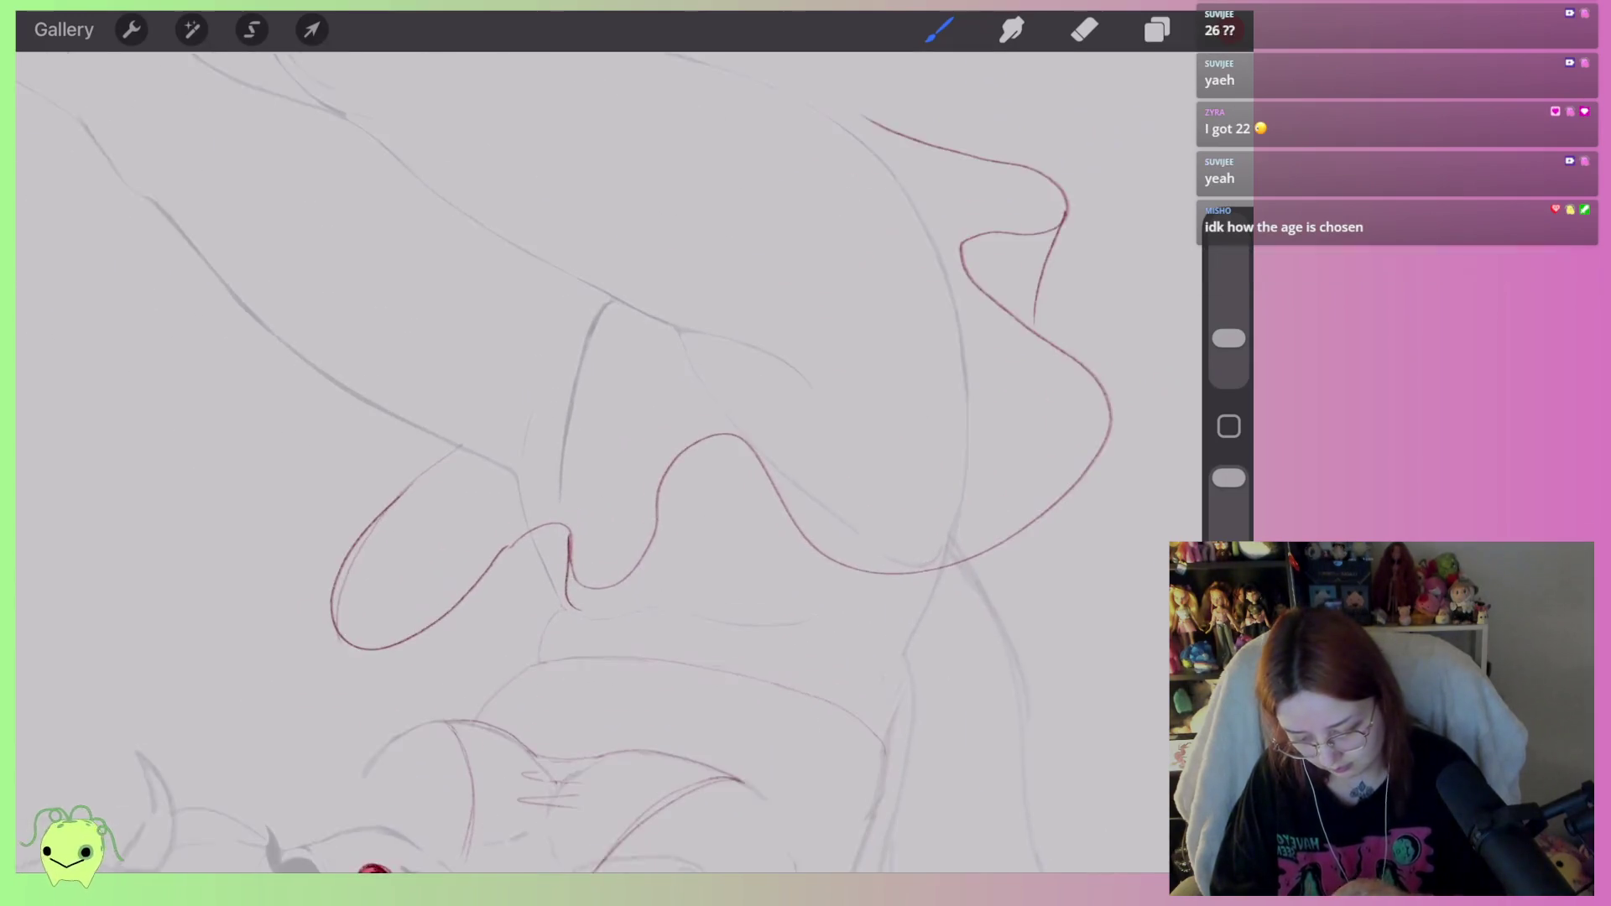
pyautogui.scroll(-5, 587, 462)
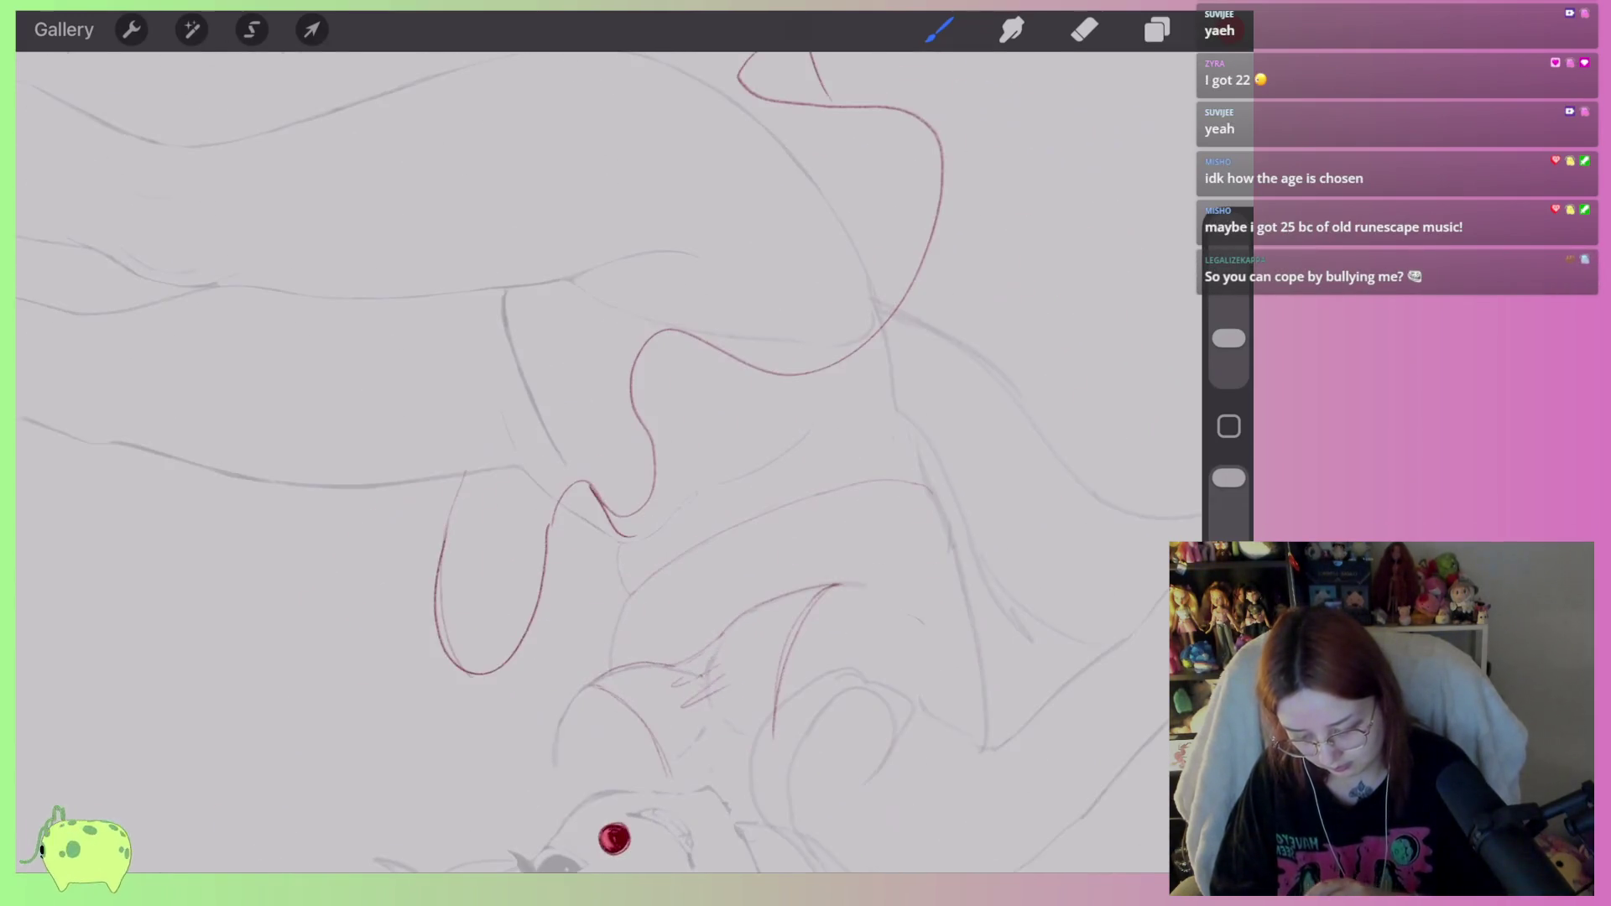
pyautogui.scroll(3, 588, 461)
pyautogui.moveTo(399, 581); pyautogui.dragTo(552, 611)
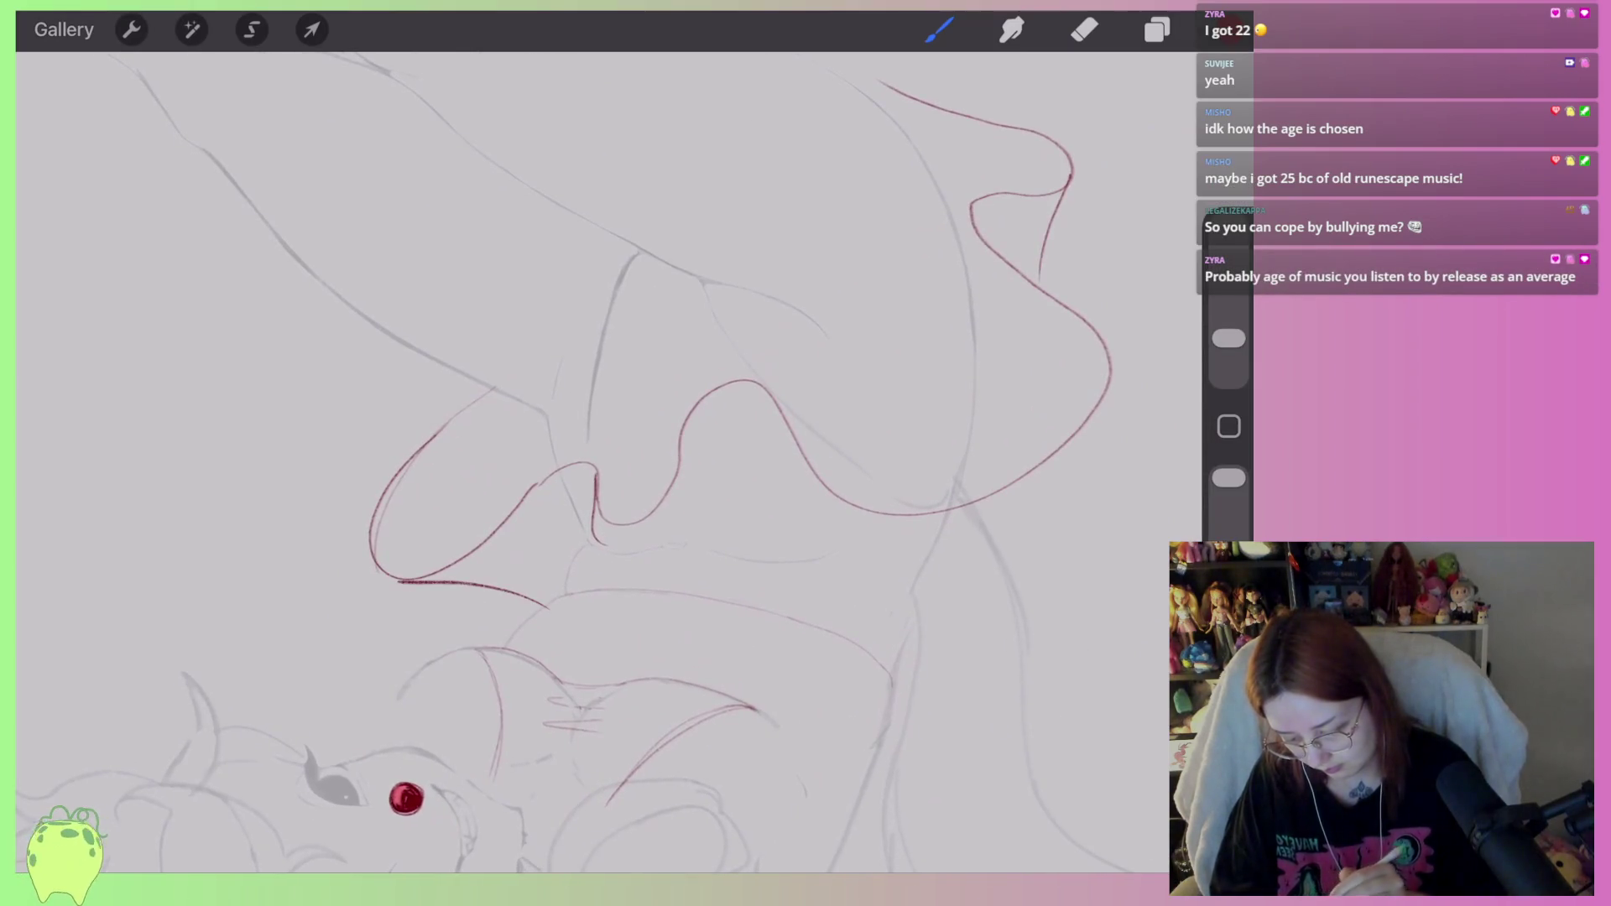
pyautogui.moveTo(614, 526); pyautogui.dragTo(716, 591)
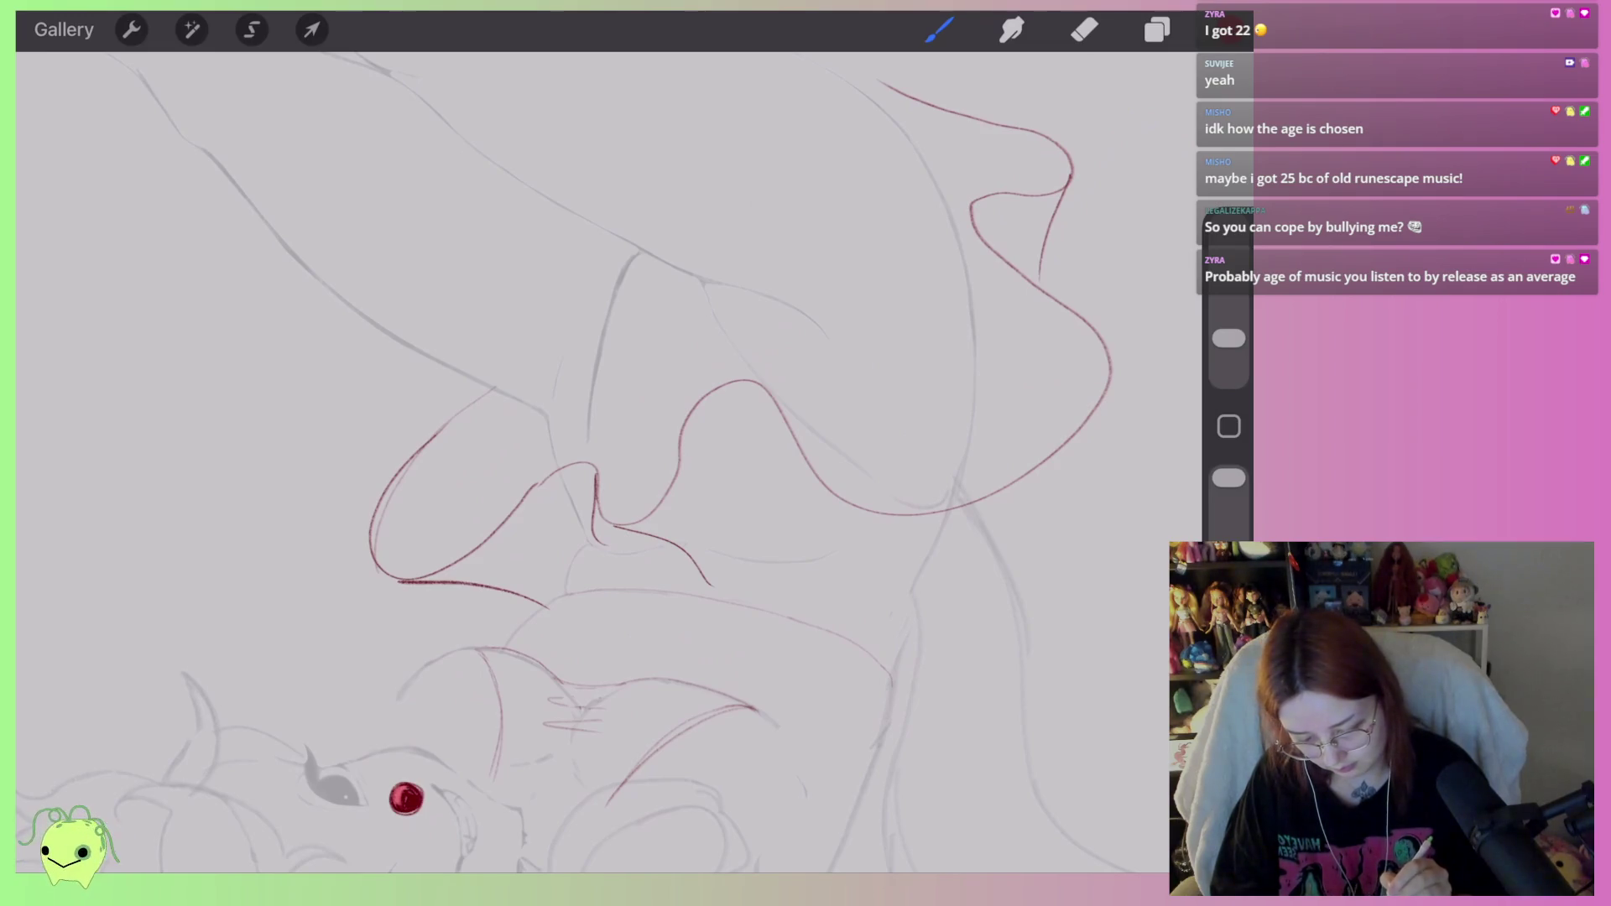
pyautogui.hscroll(3, 588, 461)
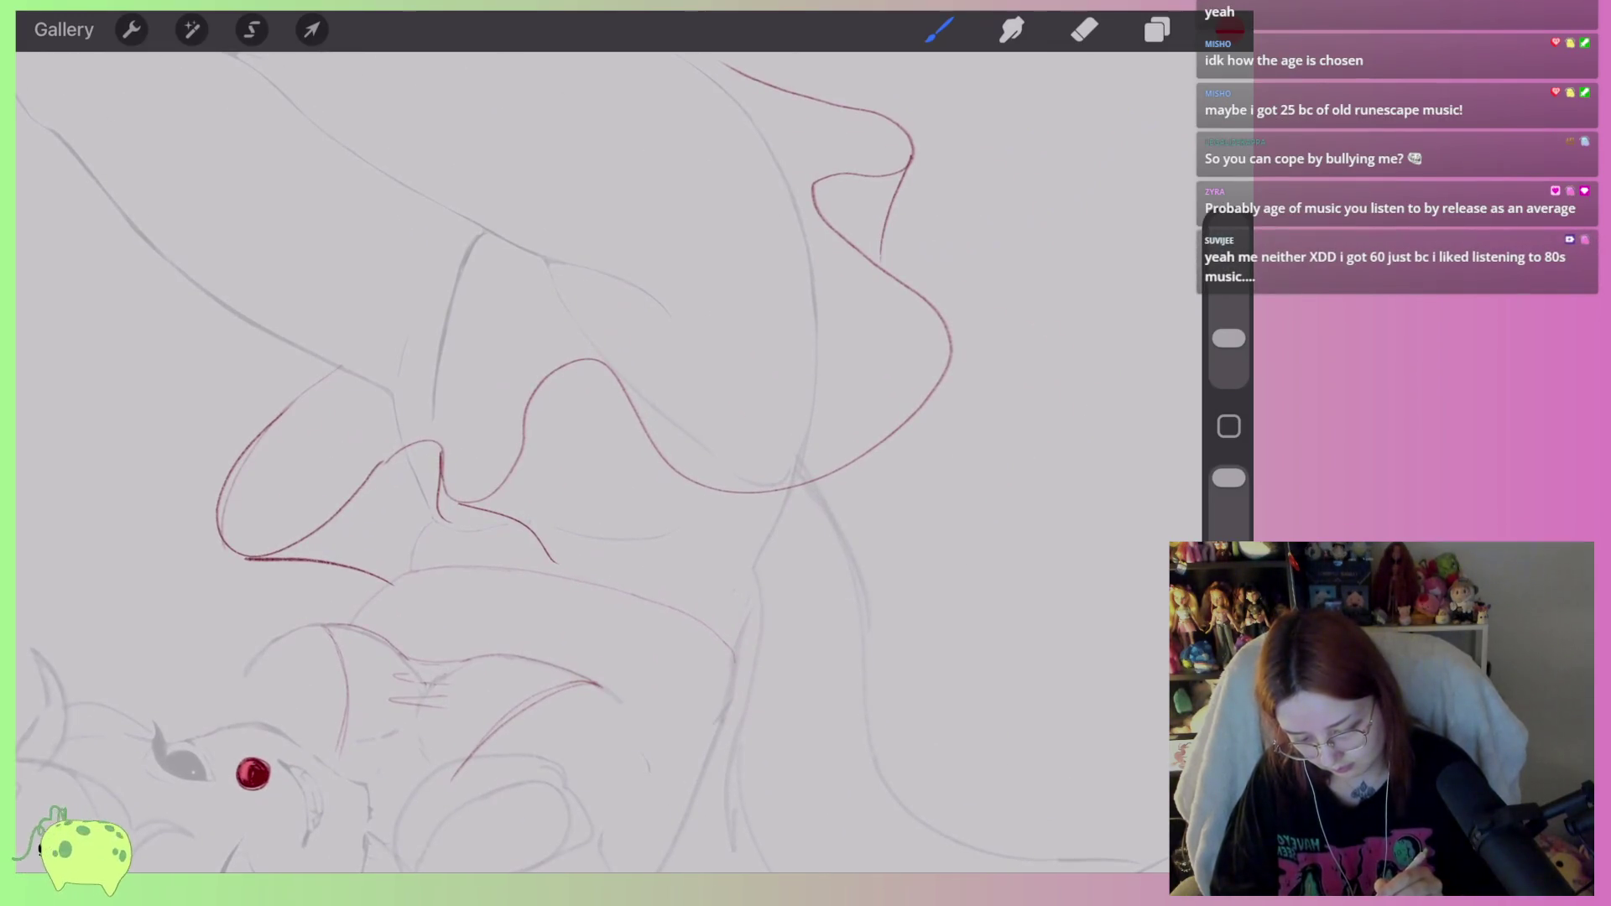
pyautogui.scroll(-5, 588, 462)
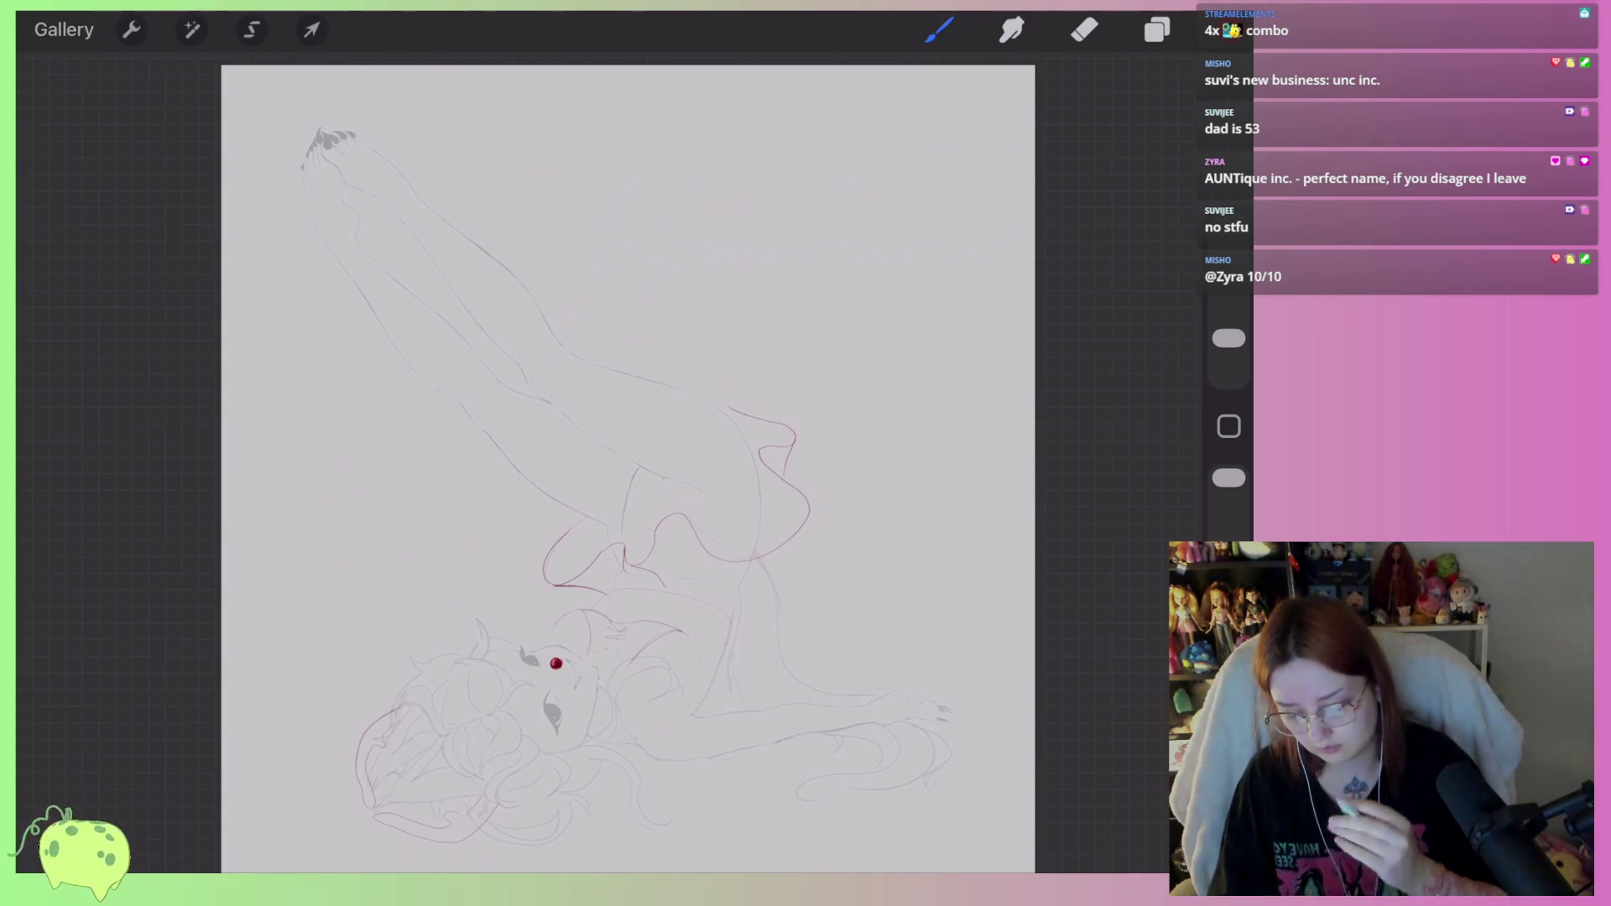
# Erase the red lines around the upper-right drape shape with an enlarged eraser.
pyautogui.scroll(3, 587, 461)
pyautogui.click(1084, 29)
pyautogui.moveTo(1228, 338); pyautogui.dragTo(1228, 285)
pyautogui.moveTo(722, 240)
pyautogui.mouseDown()
pyautogui.moveTo(806, 273)
pyautogui.moveTo(763, 313)
pyautogui.moveTo(818, 347)
pyautogui.moveTo(852, 414)
pyautogui.moveTo(802, 460)
pyautogui.moveTo(760, 460)
pyautogui.moveTo(637, 395)
pyautogui.moveTo(586, 476)
pyautogui.moveTo(539, 446)
pyautogui.moveTo(456, 450)
pyautogui.moveTo(556, 507)
pyautogui.mouseUp()
# Set the Background colour layer to a light pink, sweeping the hue toward magenta.
pyautogui.click(1158, 29)
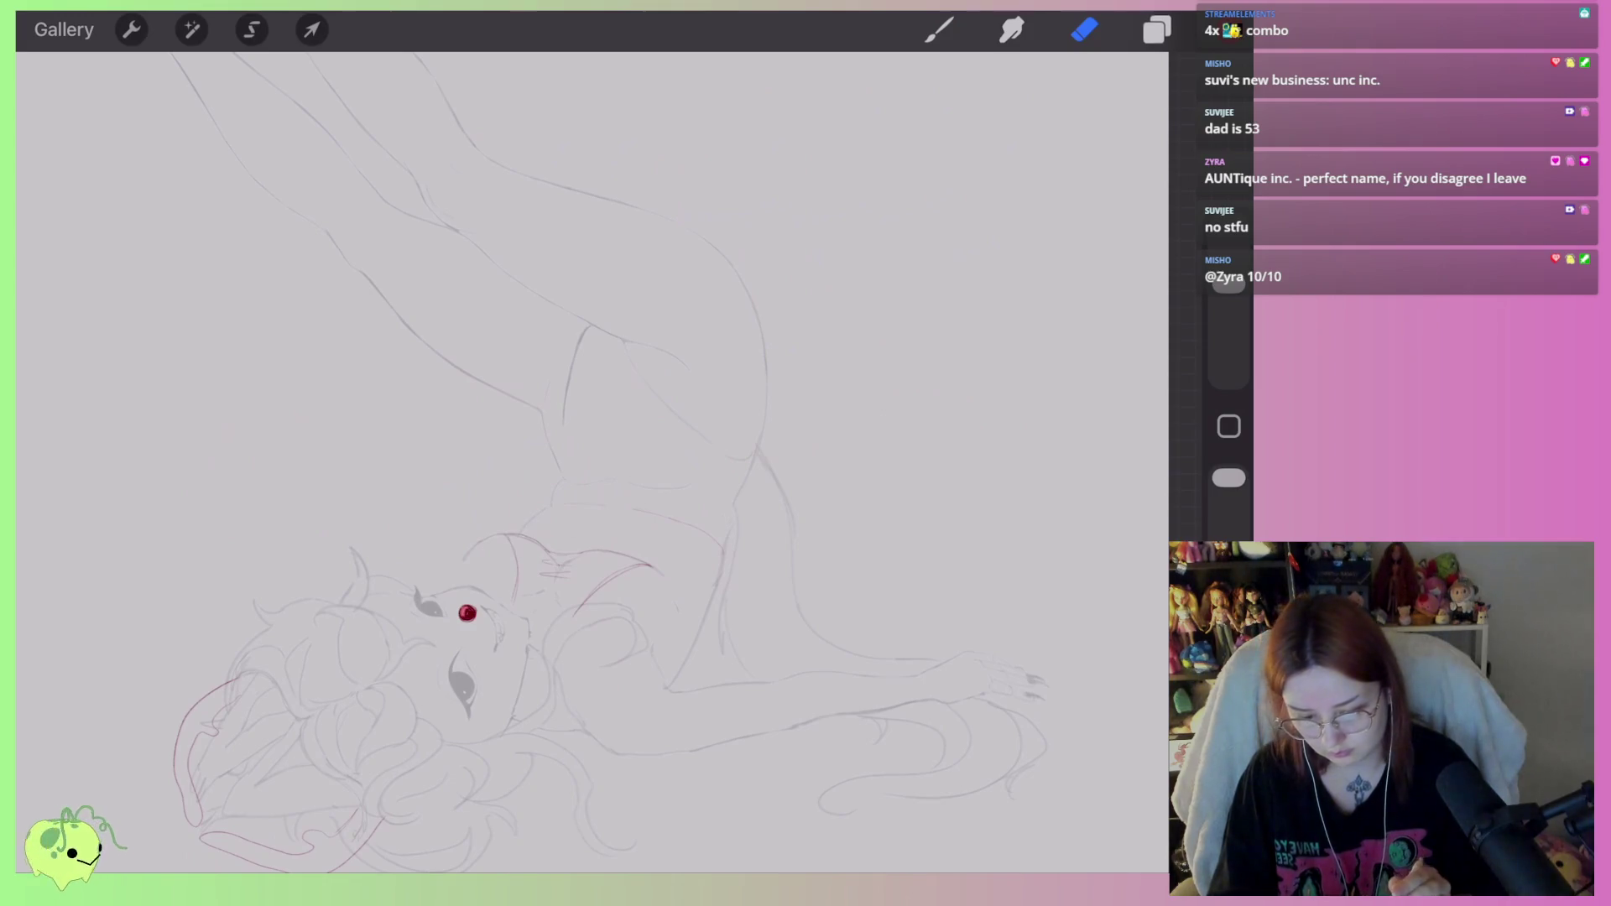
pyautogui.click(1157, 29)
pyautogui.click(1158, 29)
pyautogui.click(982, 313)
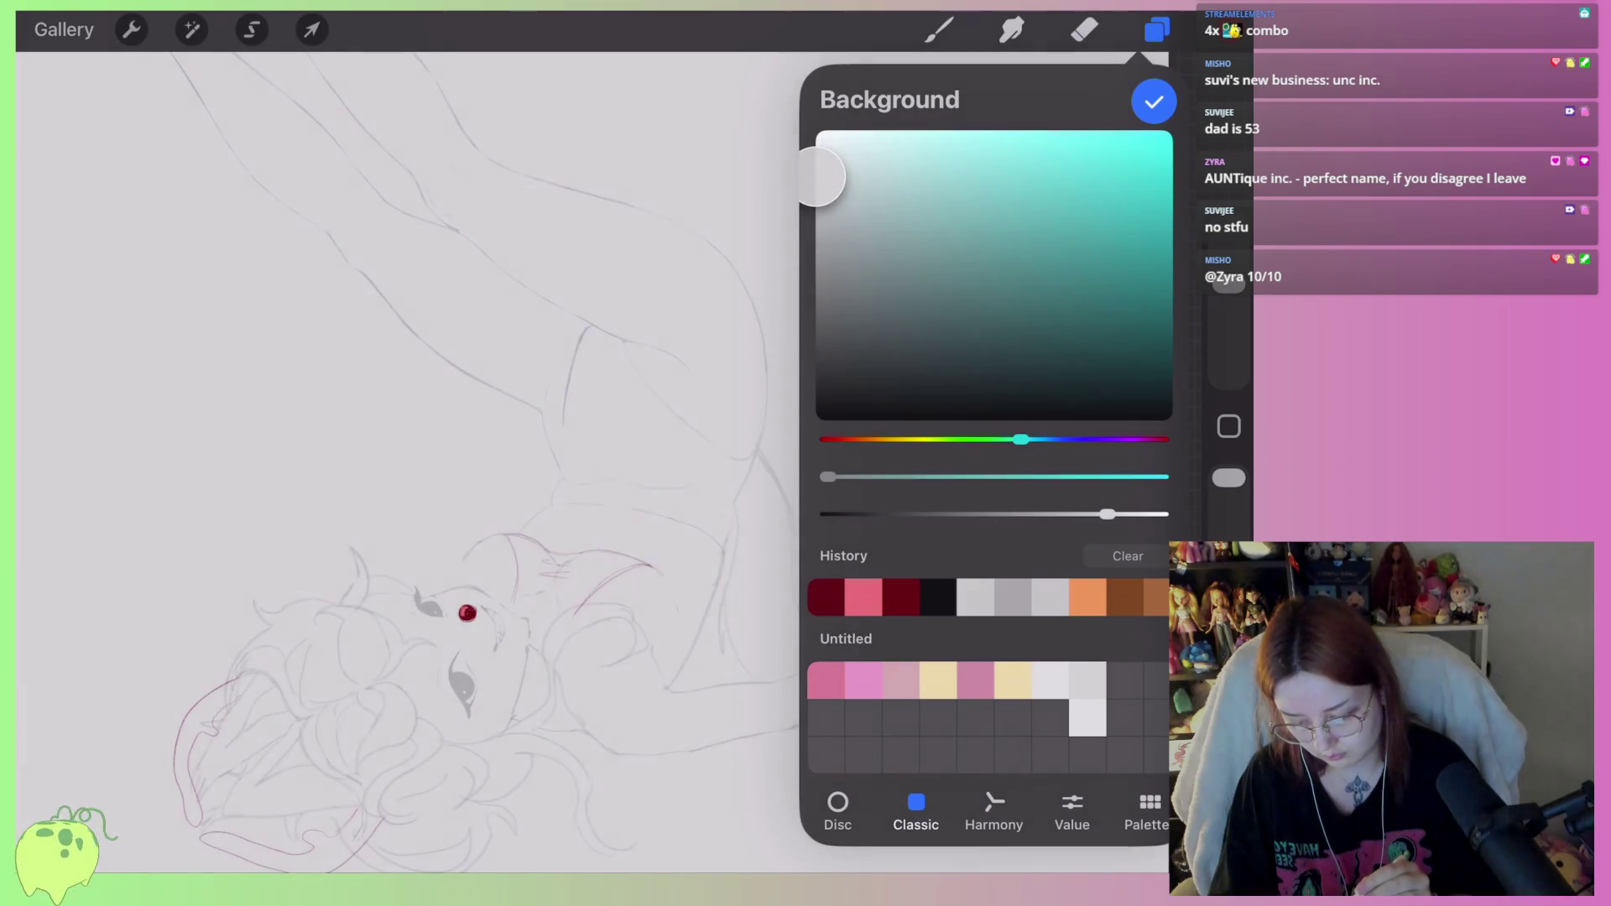
pyautogui.moveTo(819, 177)
pyautogui.mouseDown()
pyautogui.moveTo(856, 133)
pyautogui.moveTo(889, 129)
pyautogui.moveTo(870, 137)
pyautogui.moveTo(853, 302)
pyautogui.moveTo(823, 291)
pyautogui.moveTo(818, 148)
pyautogui.mouseUp()
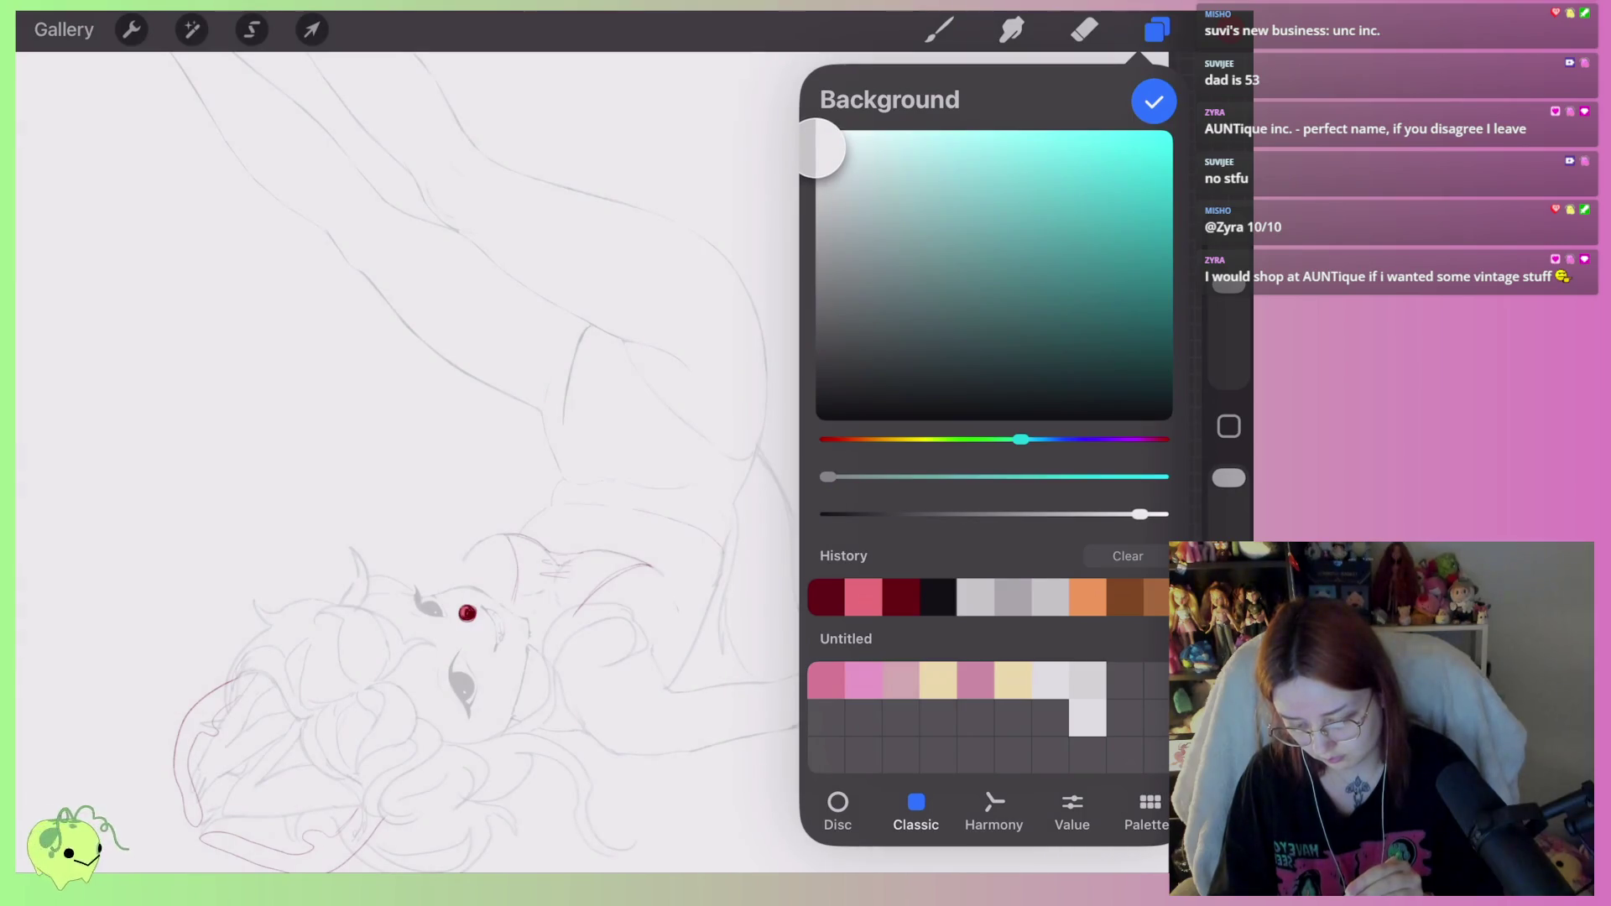
pyautogui.moveTo(1021, 439)
pyautogui.mouseDown()
pyautogui.moveTo(964, 439)
pyautogui.moveTo(1158, 439)
pyautogui.mouseUp()
pyautogui.moveTo(816, 156); pyautogui.dragTo(843, 130)
pyautogui.click(1154, 101)
pyautogui.click(1084, 29)
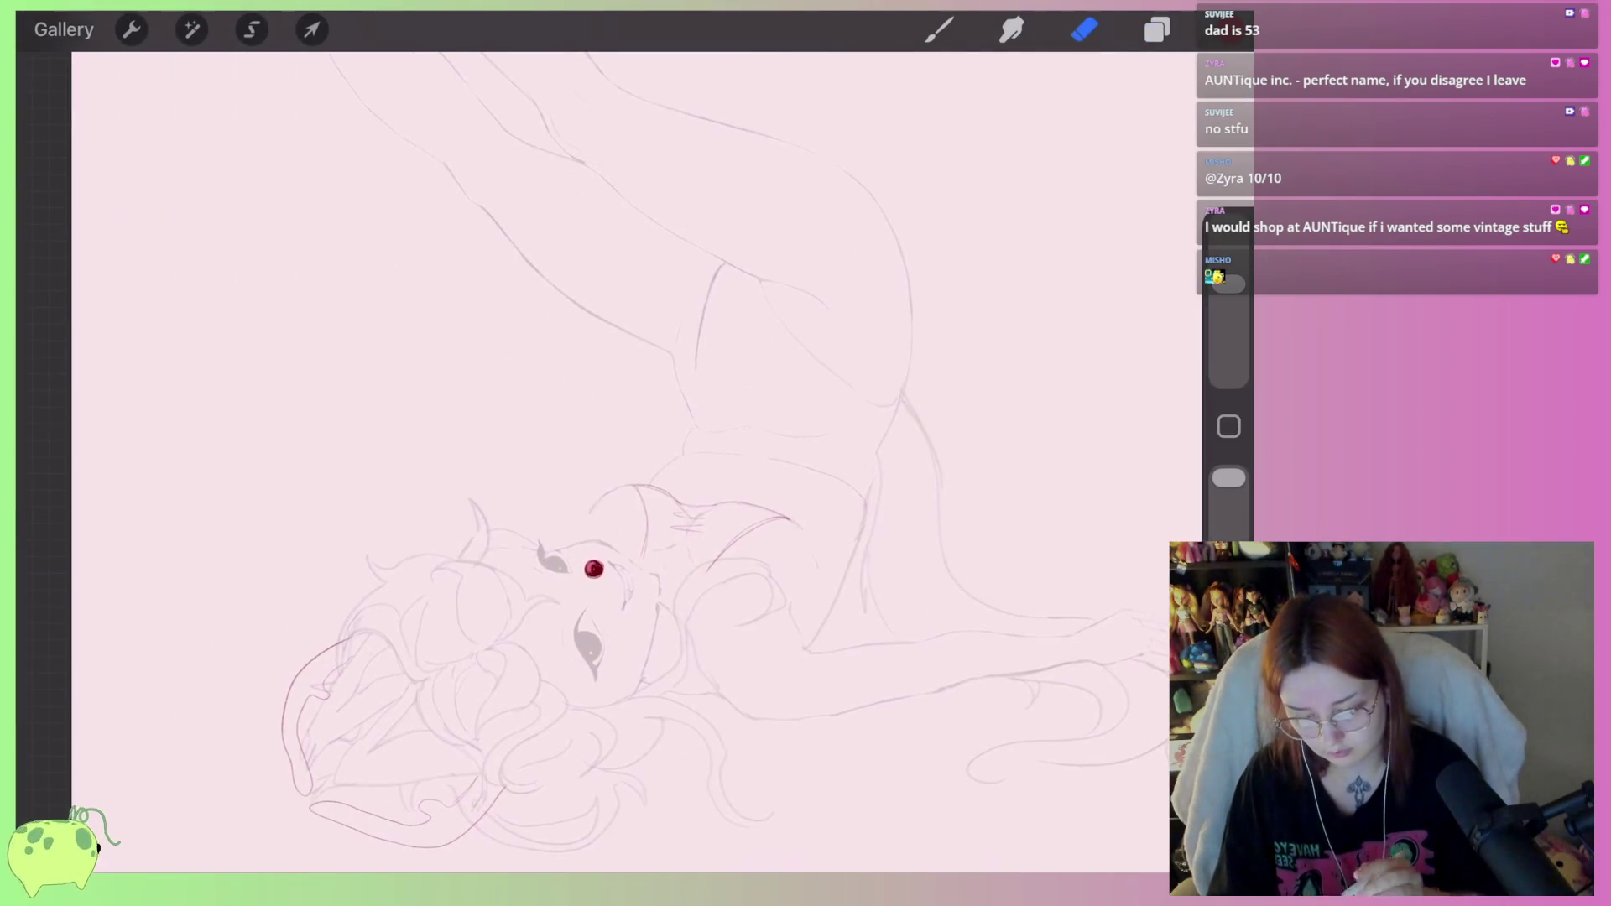
# Draw a red zigzag over the shoulder with its lower edge curving right.
pyautogui.scroll(2, 588, 504)
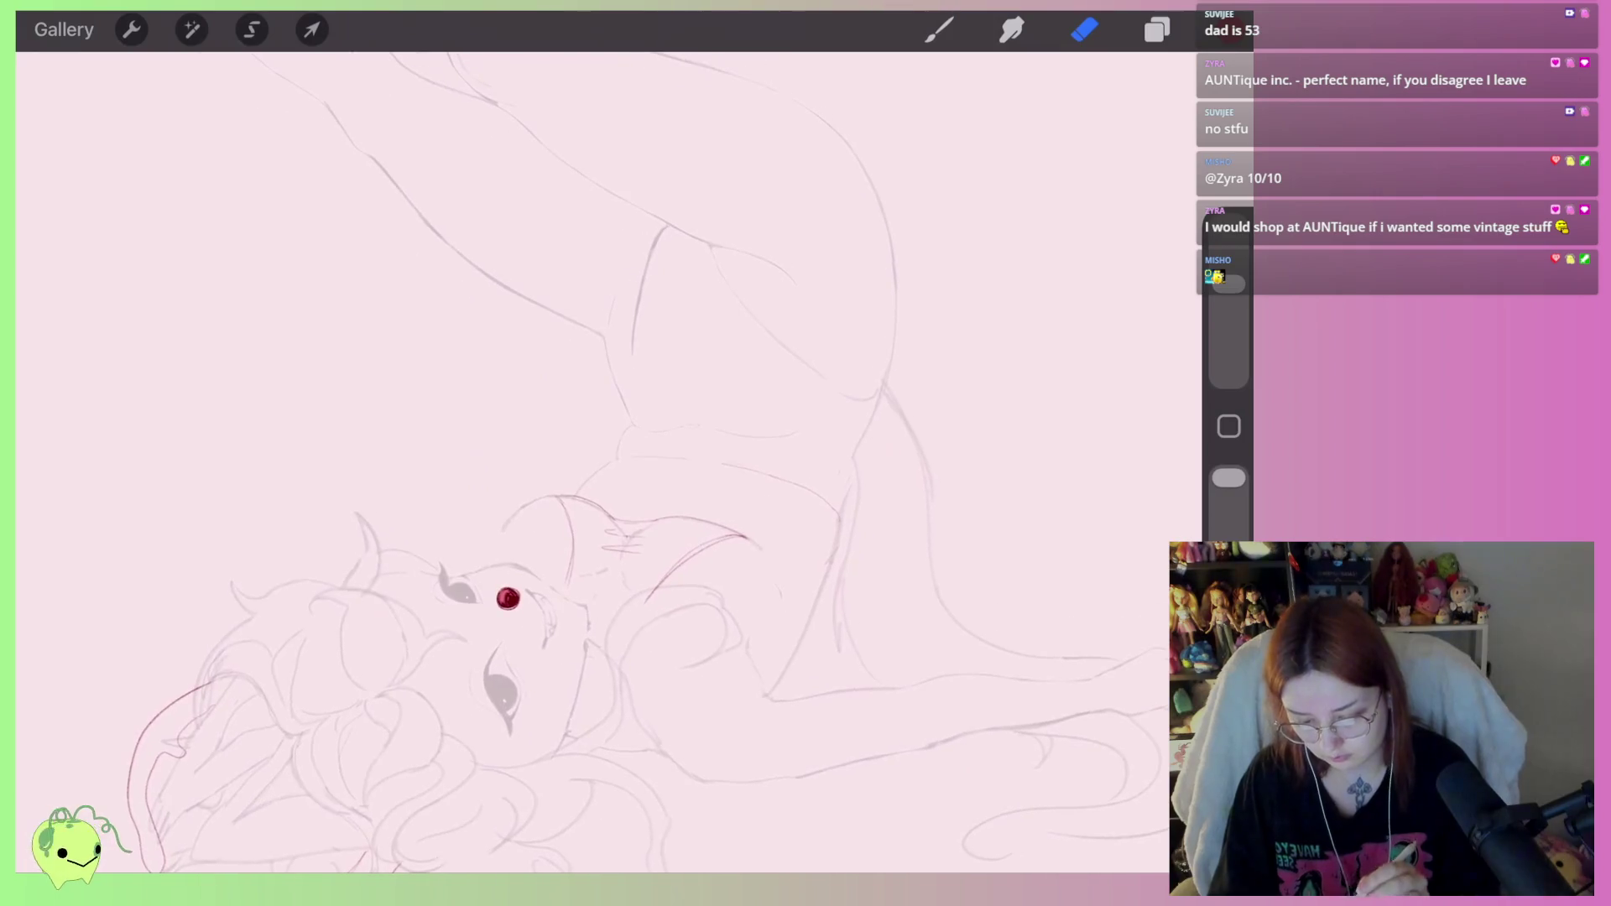
pyautogui.press('b')
pyautogui.scroll(2, 588, 504)
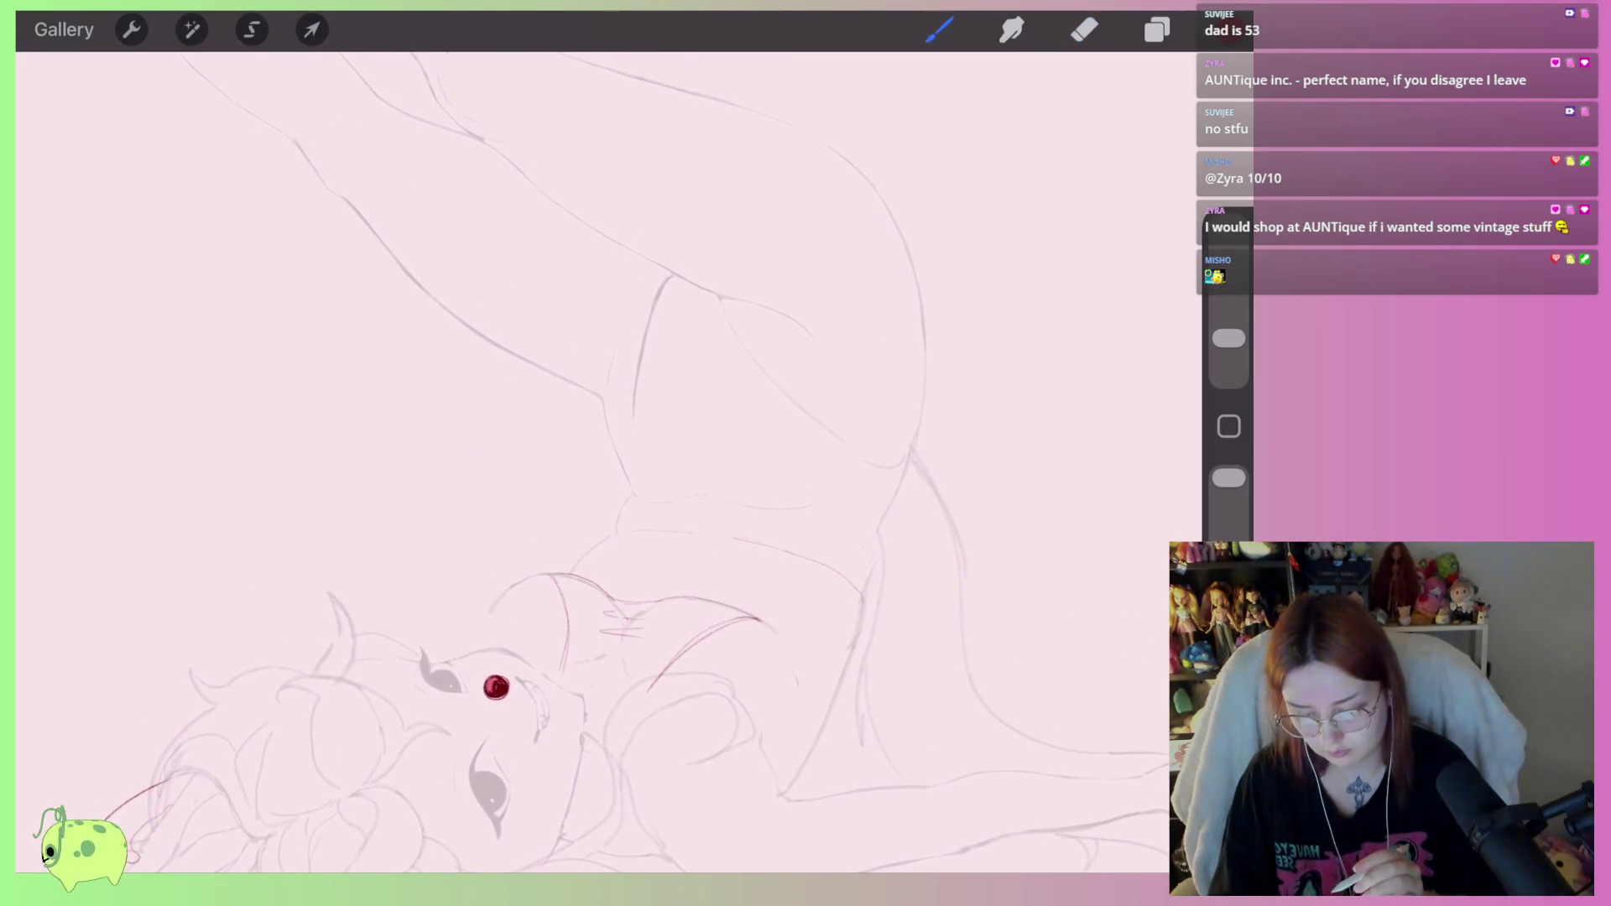
pyautogui.scroll(1, 587, 503)
pyautogui.scroll(1, 587, 504)
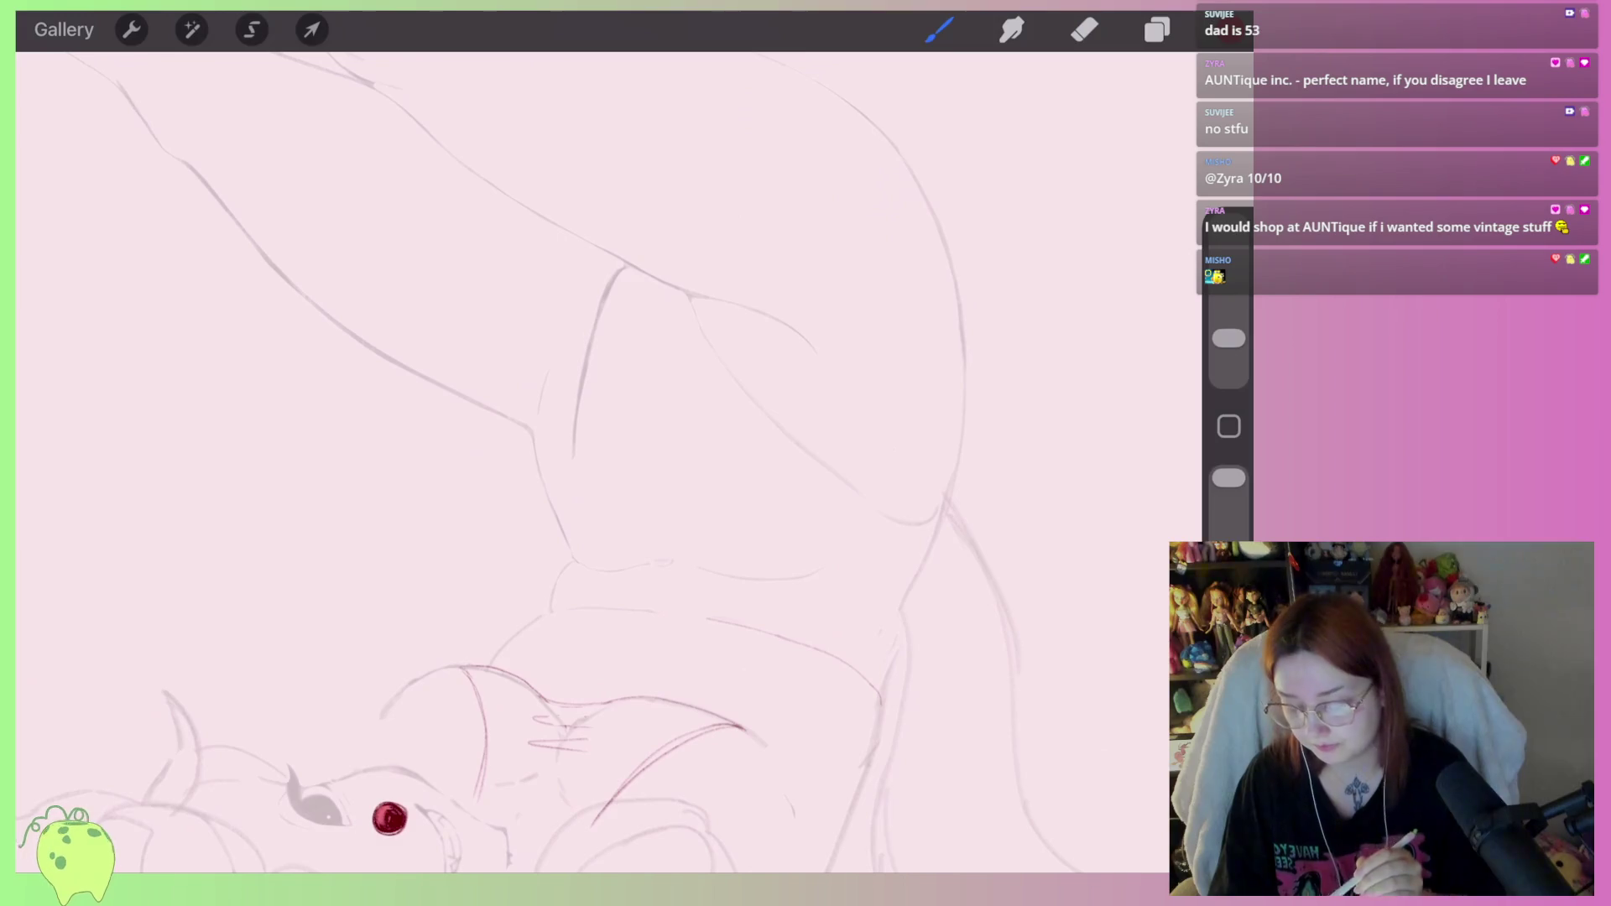
pyautogui.moveTo(467, 395); pyautogui.dragTo(845, 299)
pyautogui.hotkey('ctrl', 'z')
pyautogui.moveTo(769, 334)
pyautogui.mouseDown()
pyautogui.moveTo(546, 372)
pyautogui.moveTo(489, 410)
pyautogui.moveTo(430, 390)
pyautogui.mouseUp()
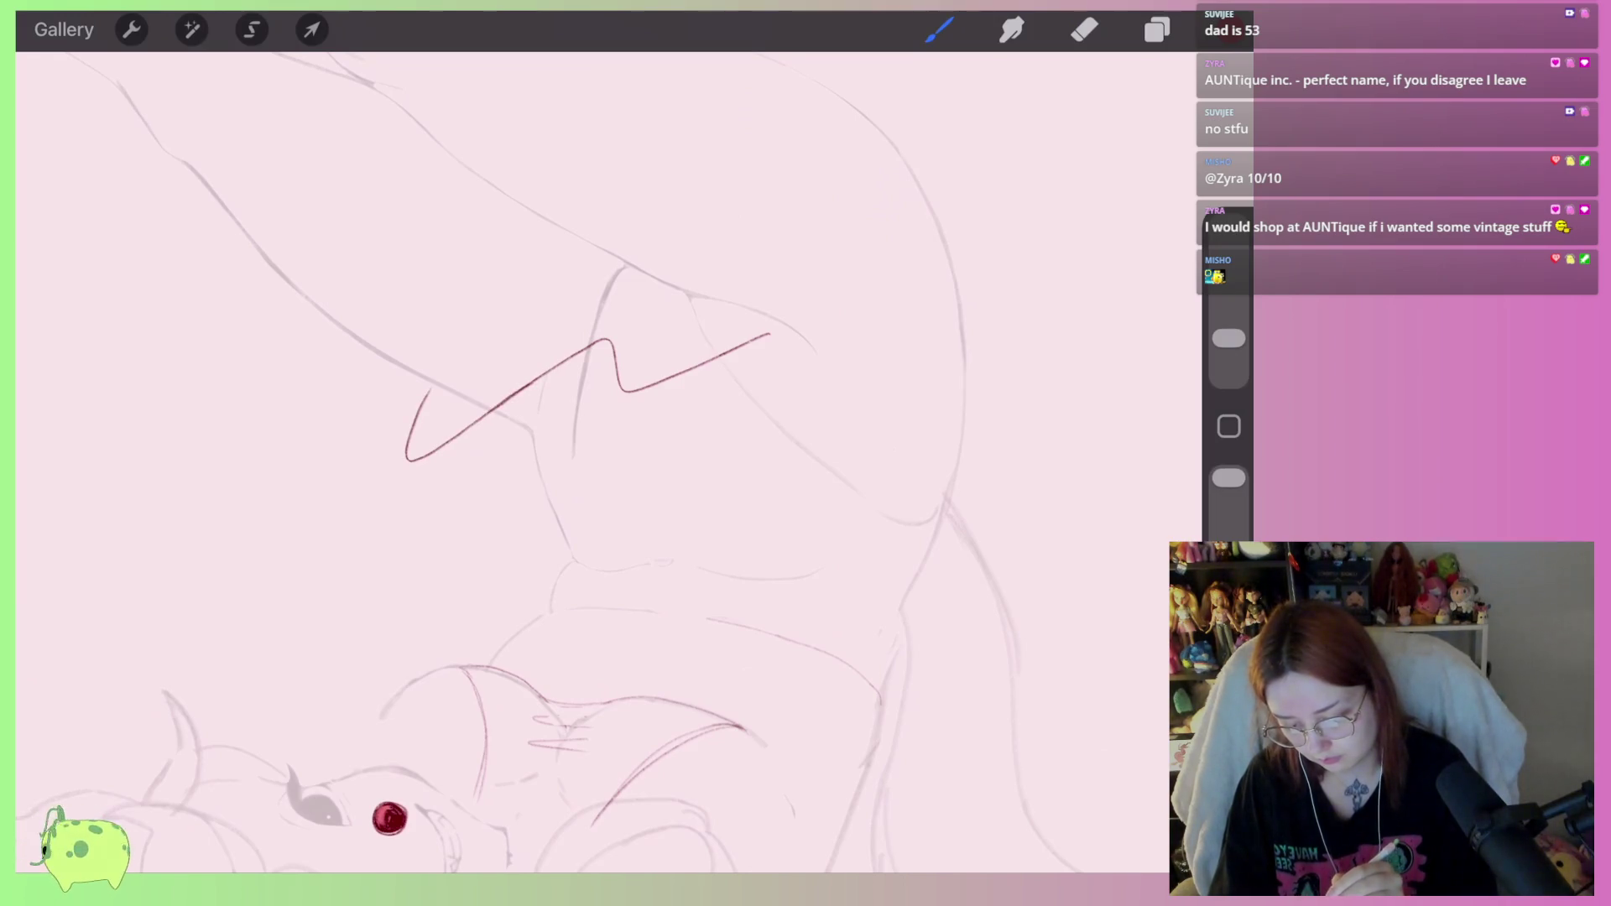
pyautogui.moveTo(424, 393); pyautogui.dragTo(411, 472)
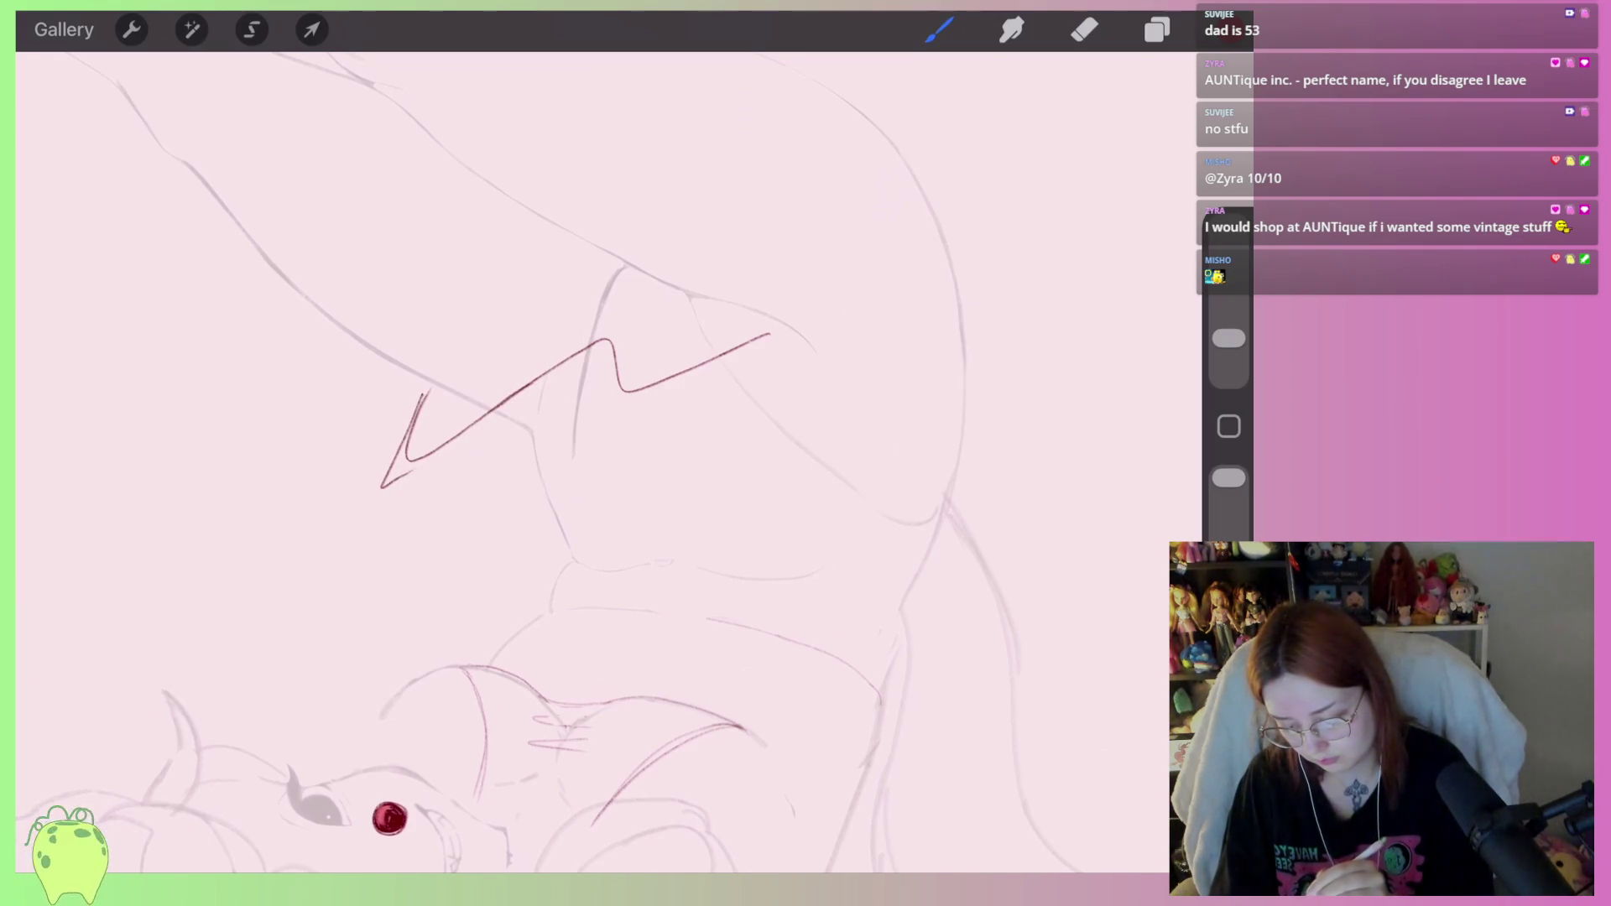
pyautogui.hotkey('ctrl', 'z')
pyautogui.moveTo(428, 391)
pyautogui.mouseDown()
pyautogui.moveTo(395, 485)
pyautogui.moveTo(475, 518)
pyautogui.mouseUp()
# Add red lines for the drape's lower edge below the zigzag, undoing the extra strokes.
pyautogui.scroll(-3, 694, 303)
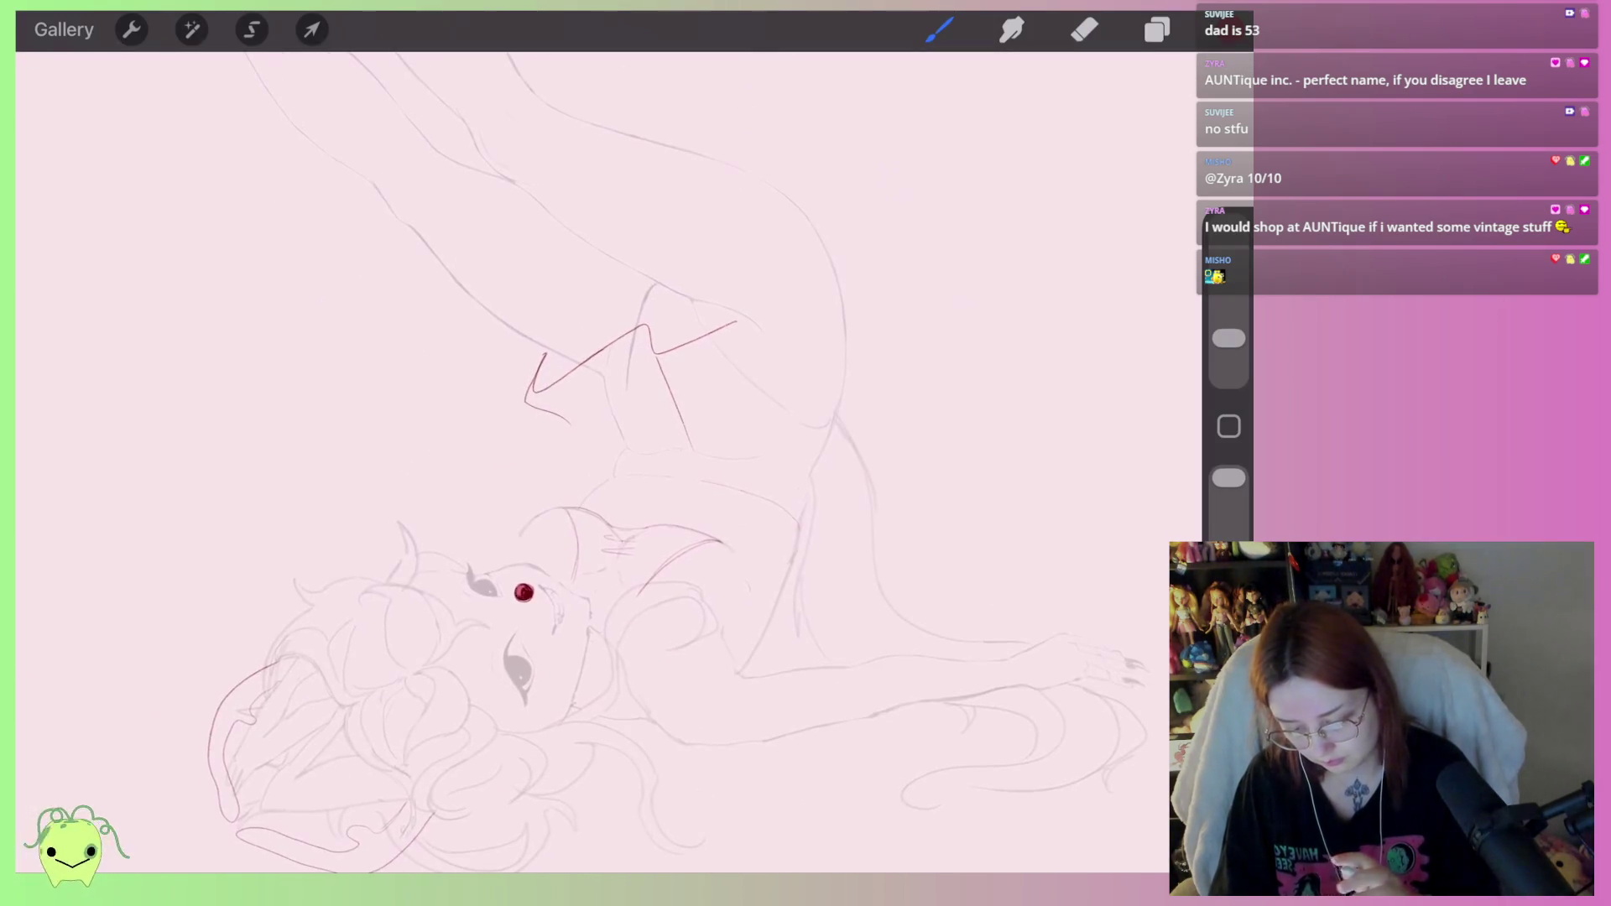
pyautogui.scroll(3, 588, 353)
pyautogui.moveTo(504, 426)
pyautogui.mouseDown()
pyautogui.moveTo(495, 461)
pyautogui.moveTo(588, 501)
pyautogui.mouseUp()
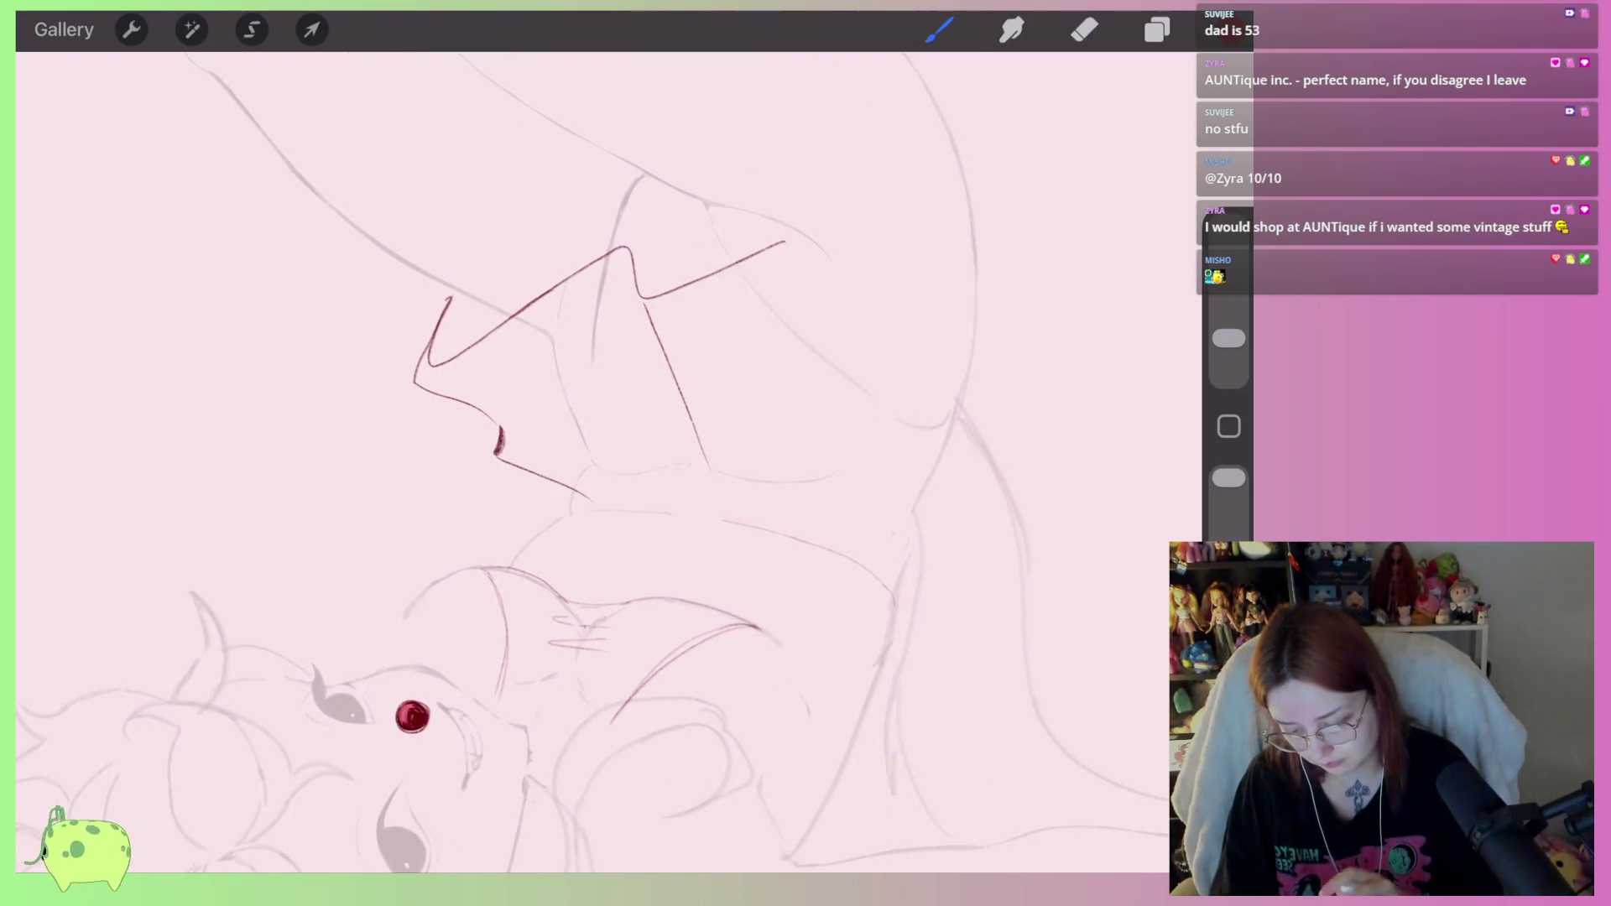
pyautogui.scroll(3, 504, 353)
pyautogui.hotkey('ctrl', 'z')
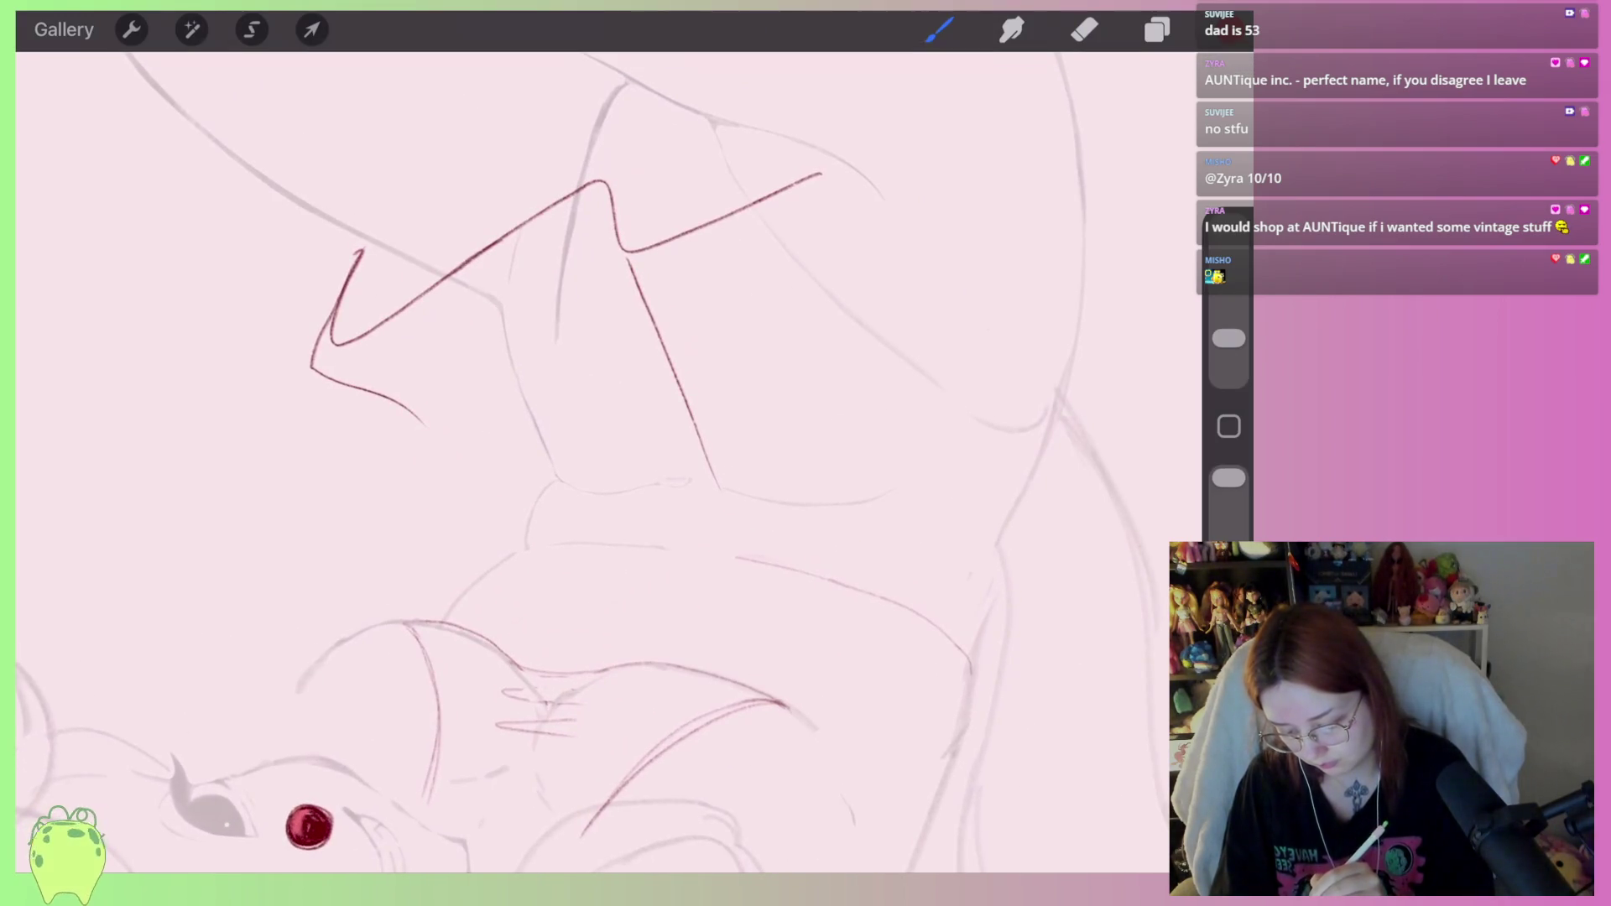
pyautogui.moveTo(524, 544)
pyautogui.mouseDown()
pyautogui.moveTo(433, 478)
pyautogui.moveTo(436, 417)
pyautogui.mouseUp()
pyautogui.moveTo(363, 350)
pyautogui.mouseDown()
pyautogui.moveTo(411, 374)
pyautogui.moveTo(481, 486)
pyautogui.moveTo(475, 574)
pyautogui.mouseUp()
pyautogui.scroll(1, 503, 353)
pyautogui.hotkey('ctrl', 'z')
pyautogui.hotkey('ctrl', 'z')
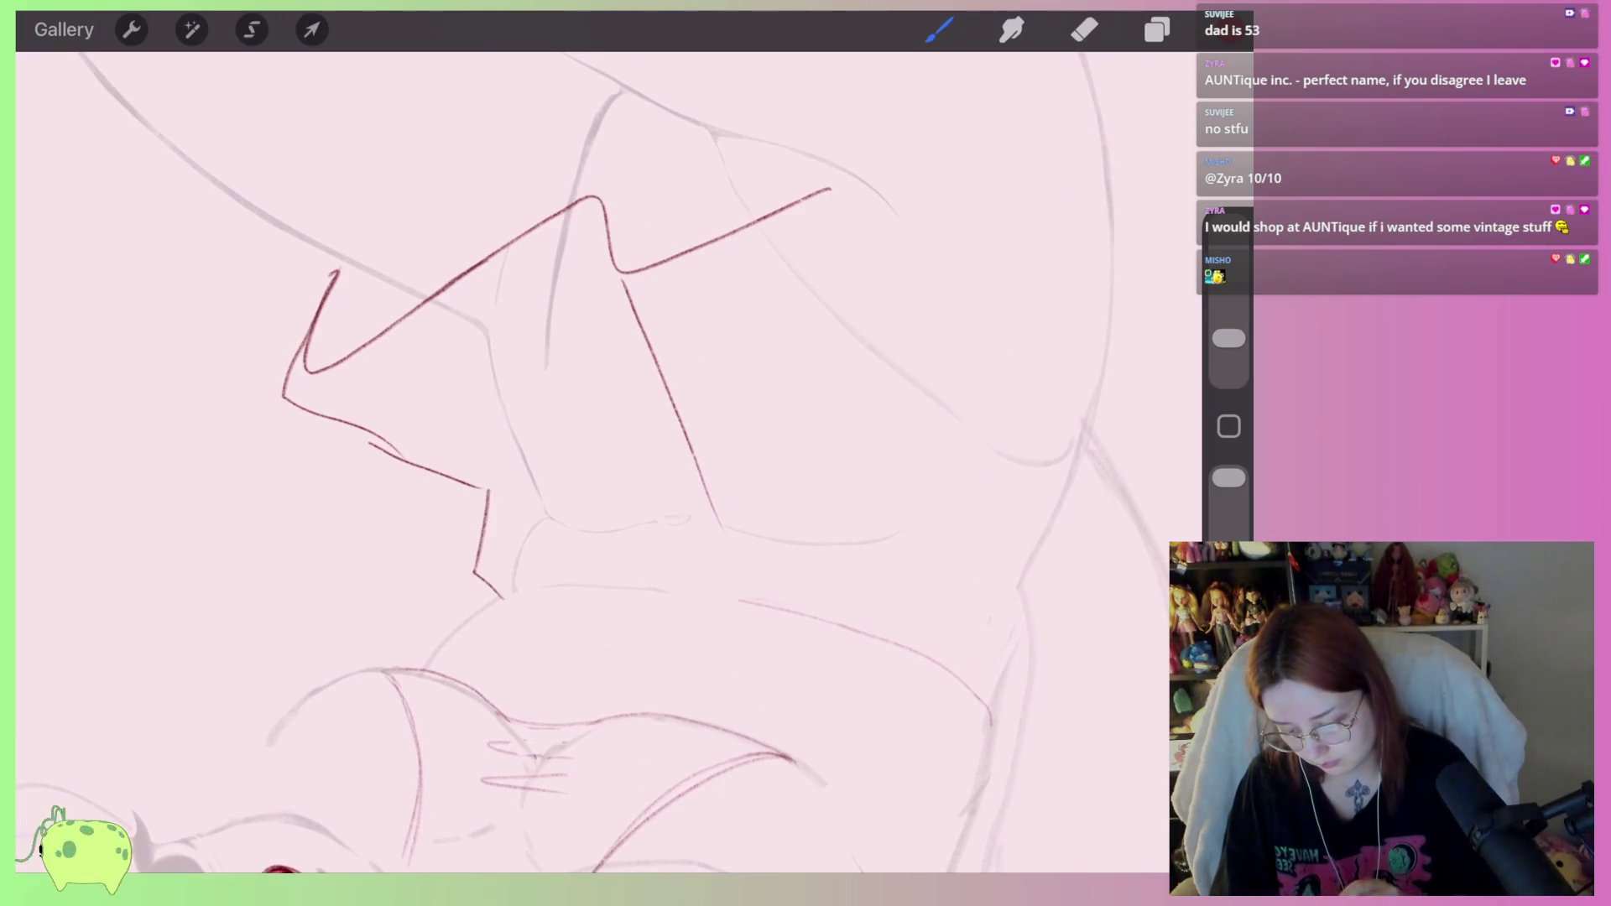
pyautogui.scroll(-3, 504, 378)
pyautogui.scroll(3, 504, 377)
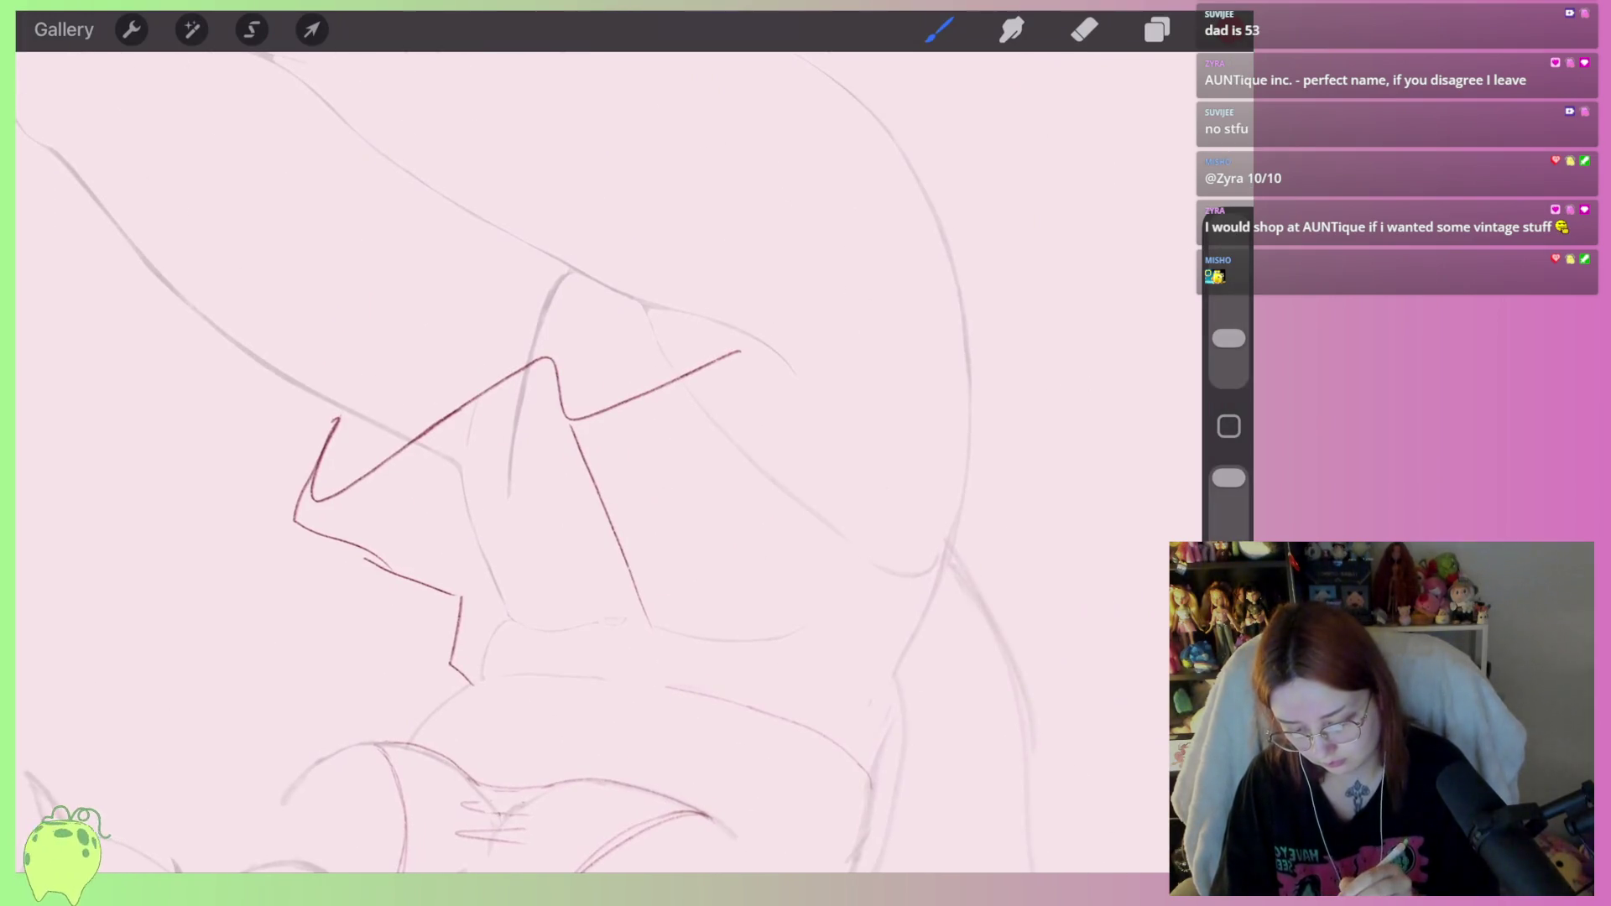
# Extend the red contour up and right into a flared point.
pyautogui.moveTo(741, 350)
pyautogui.mouseDown()
pyautogui.moveTo(811, 302)
pyautogui.moveTo(914, 286)
pyautogui.moveTo(902, 227)
pyautogui.moveTo(1043, 158)
pyautogui.moveTo(885, 128)
pyautogui.mouseUp()
pyautogui.hotkey('ctrl', 'z')
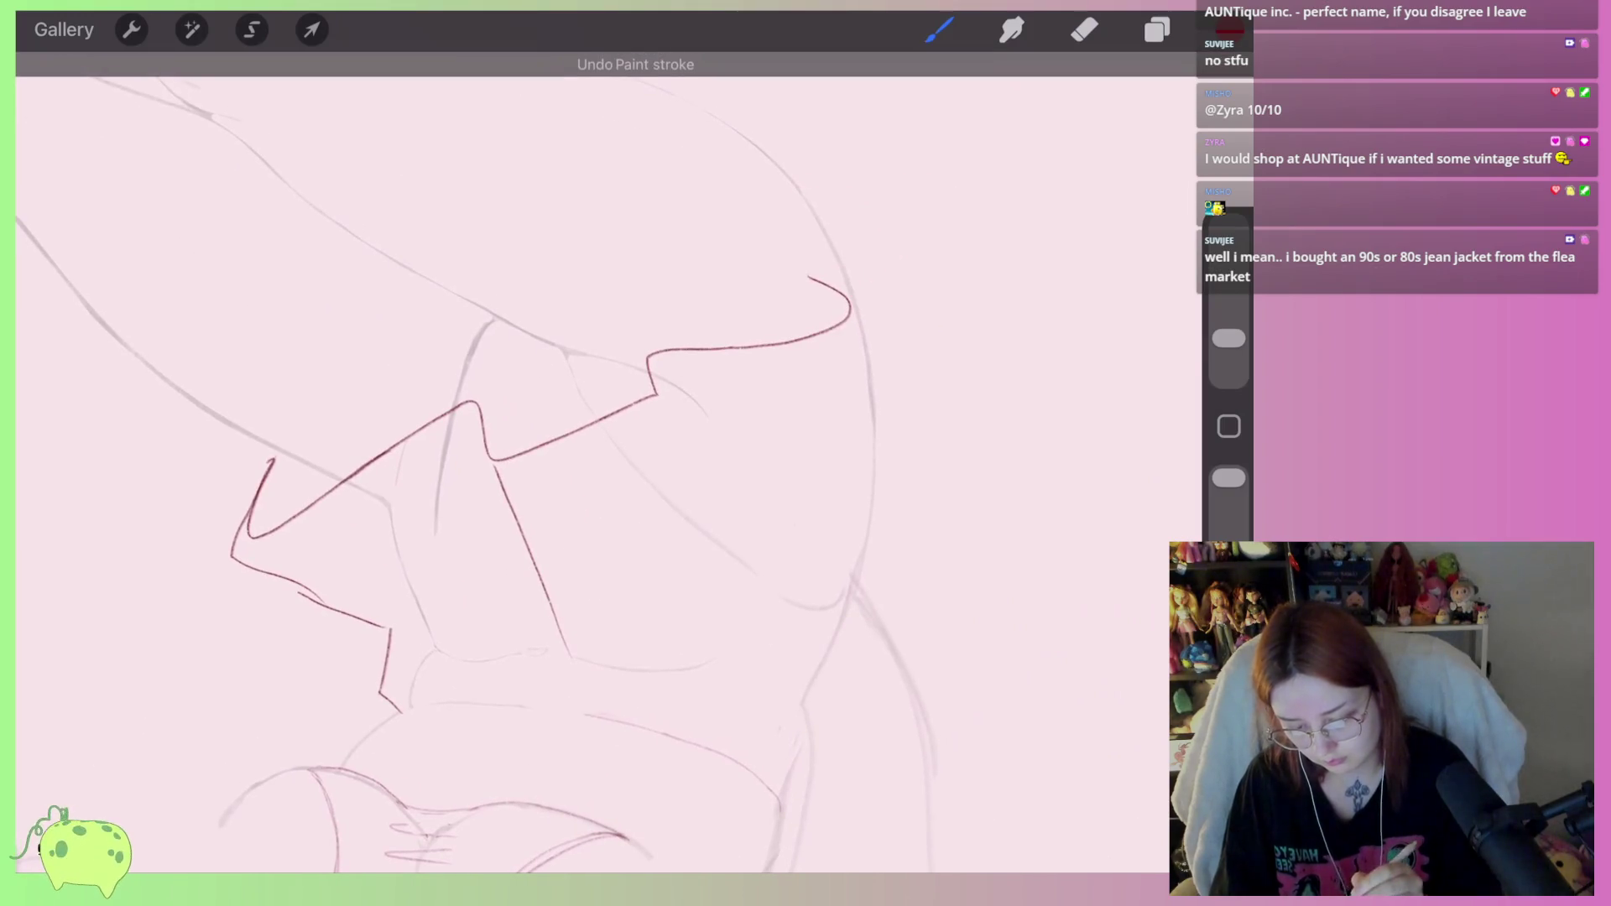
pyautogui.moveTo(732, 348)
pyautogui.mouseDown()
pyautogui.moveTo(890, 304)
pyautogui.moveTo(945, 220)
pyautogui.moveTo(797, 183)
pyautogui.mouseUp()
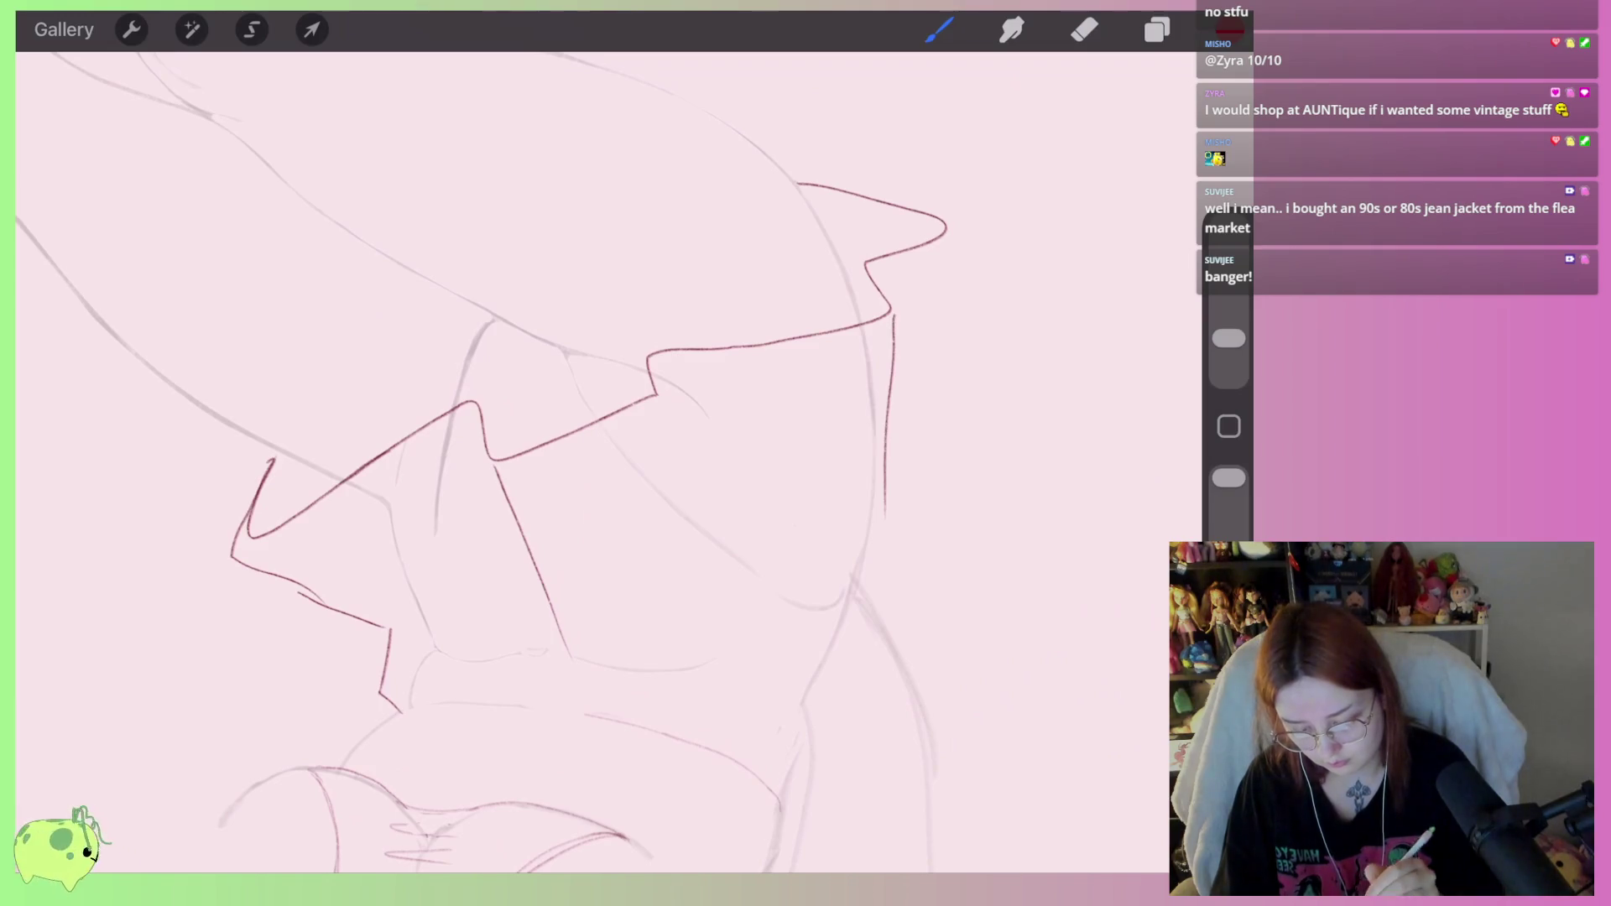
pyautogui.scroll(-5, 776, 361)
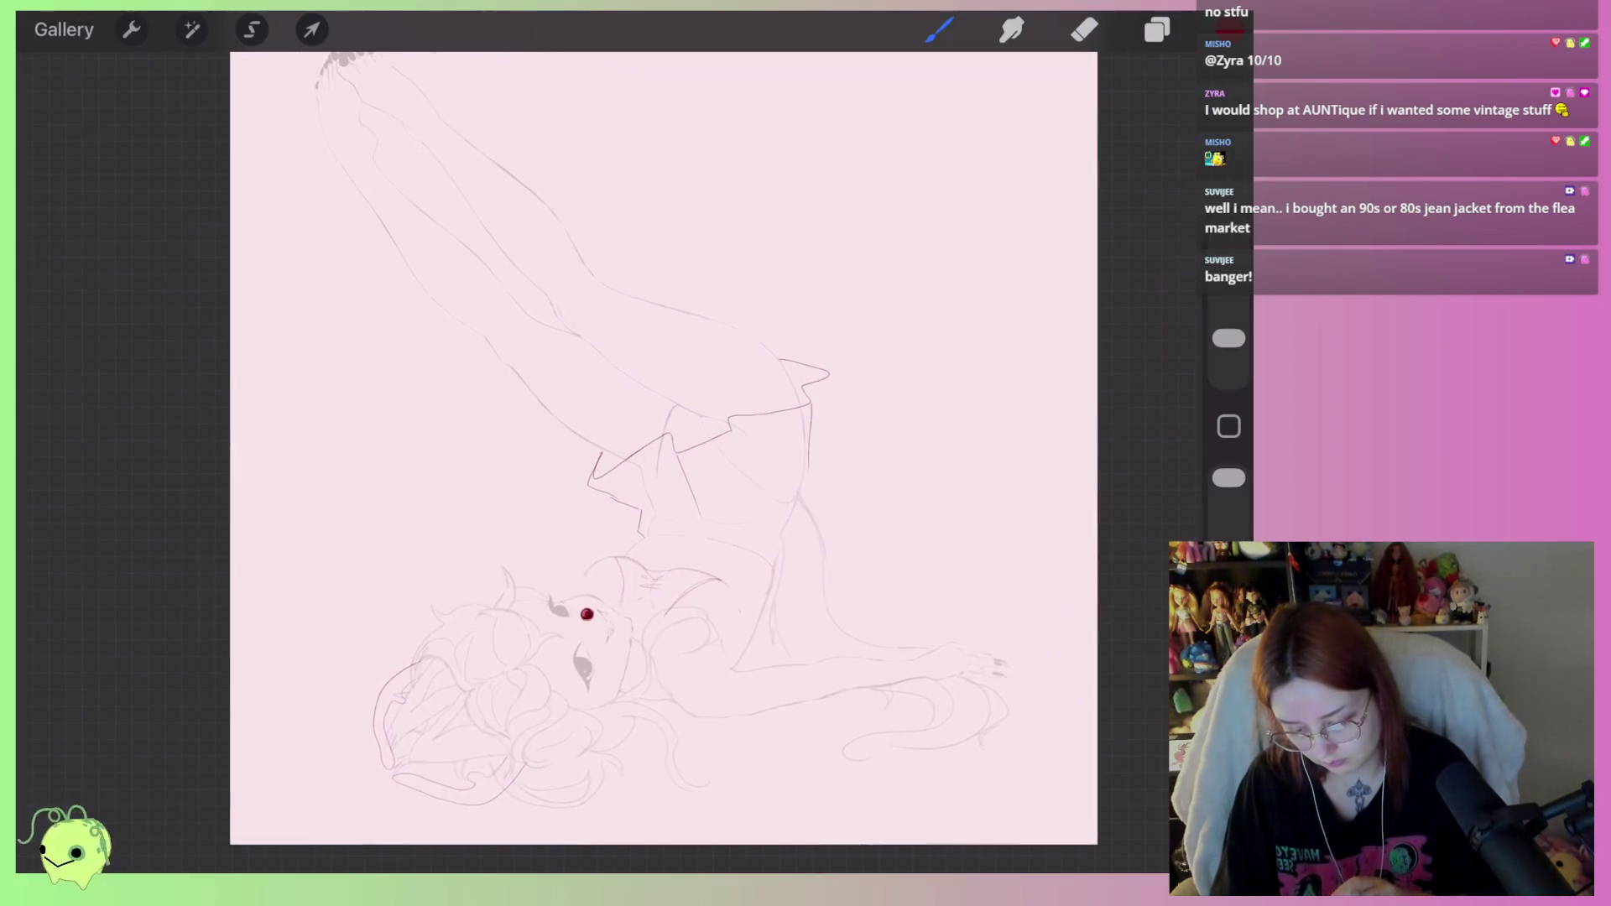
pyautogui.scroll(5, 686, 265)
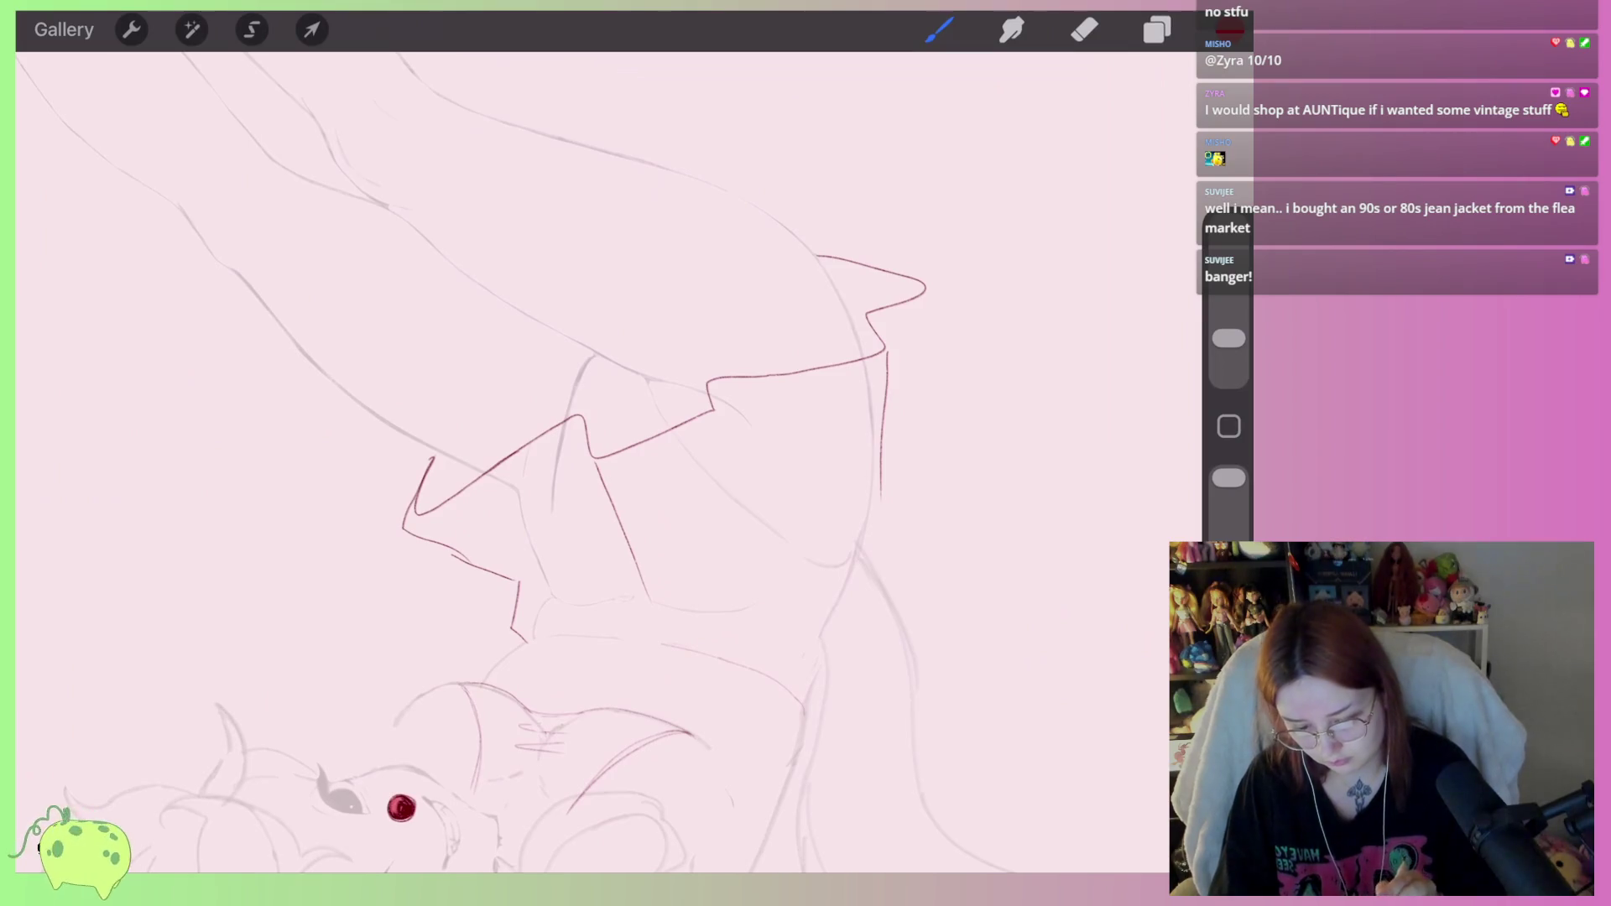
pyautogui.click(1157, 29)
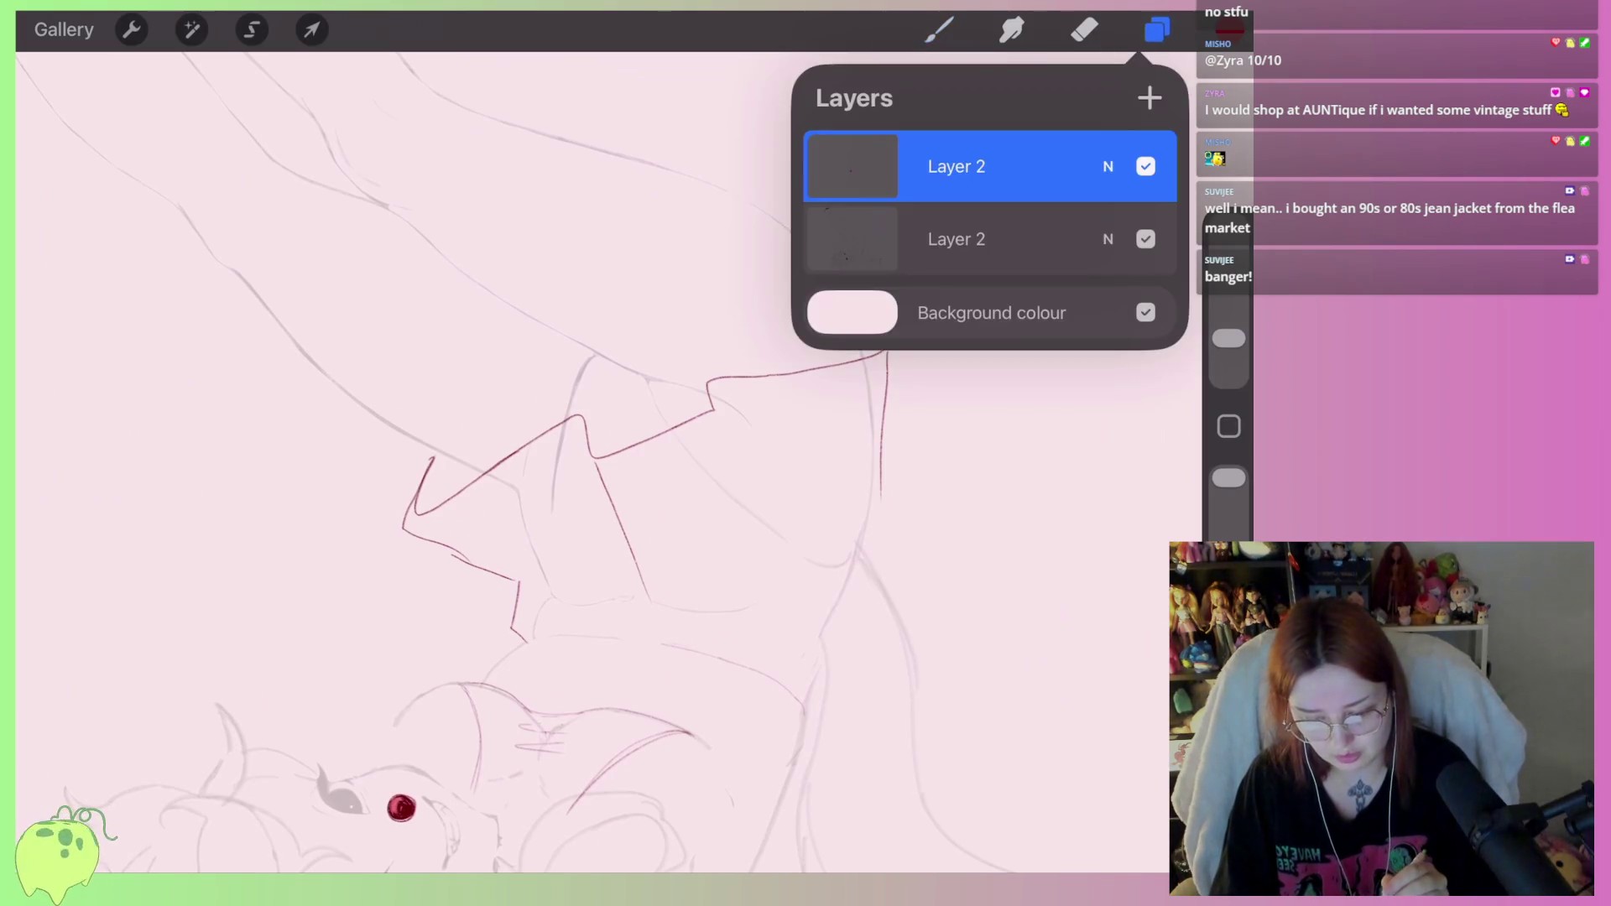
# Erase the red zigzag contour lines with an enlarged eraser.
pyautogui.click(1157, 30)
pyautogui.click(1084, 29)
pyautogui.moveTo(1229, 339); pyautogui.dragTo(1228, 243)
pyautogui.moveTo(813, 263)
pyautogui.mouseDown()
pyautogui.moveTo(891, 479)
pyautogui.moveTo(798, 349)
pyautogui.moveTo(564, 431)
pyautogui.moveTo(536, 640)
pyautogui.moveTo(516, 423)
pyautogui.moveTo(388, 531)
pyautogui.mouseUp()
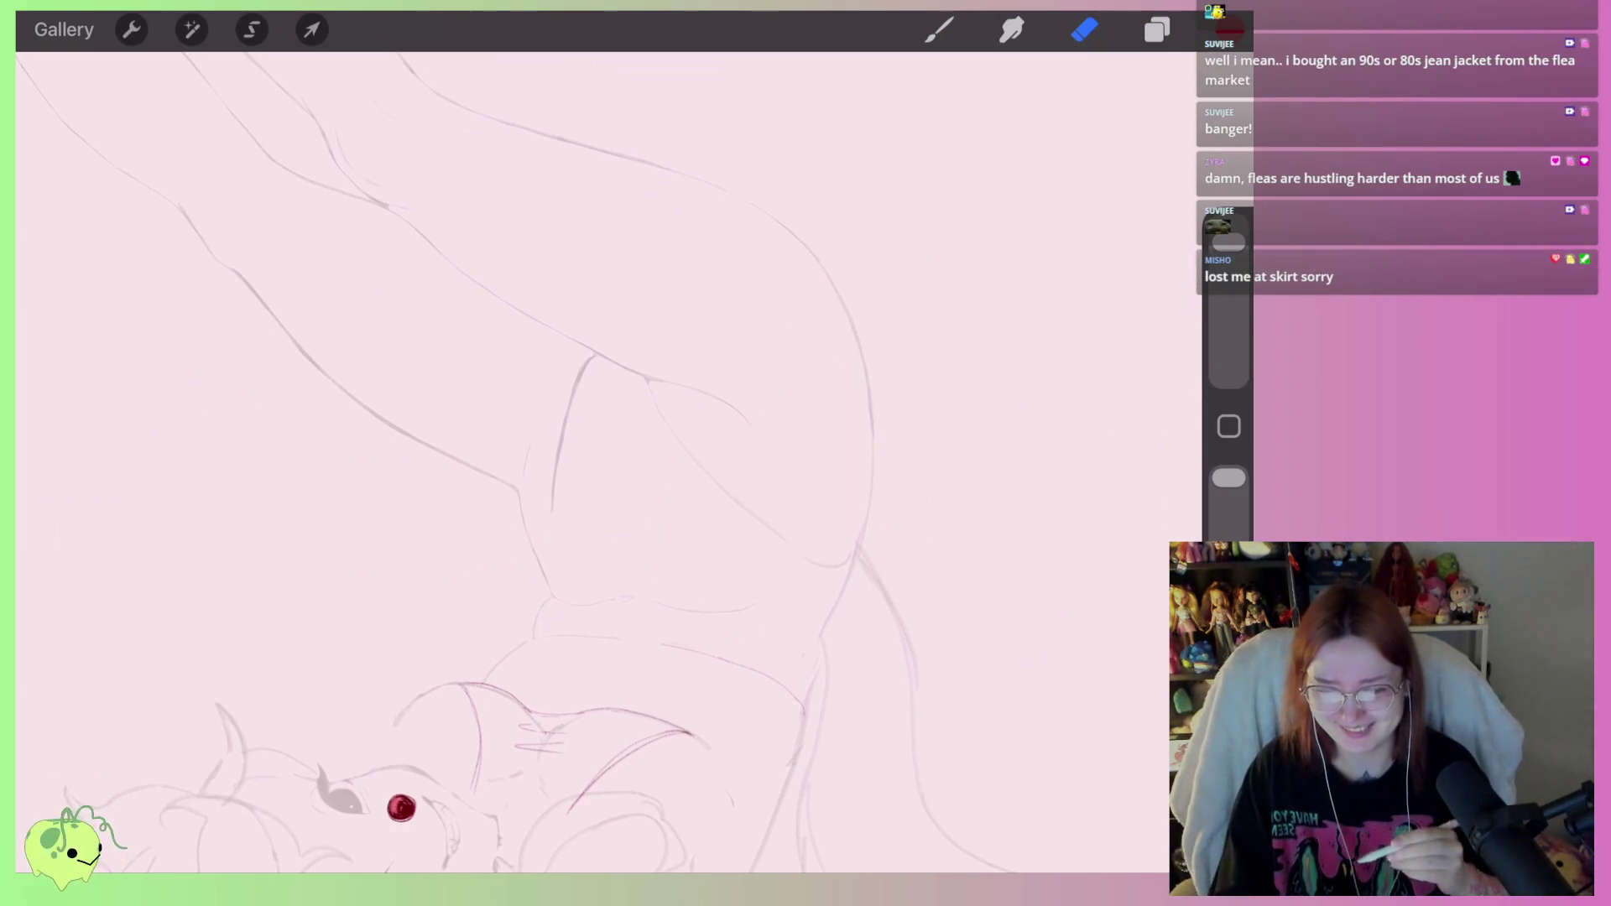
pyautogui.press('b')
pyautogui.scroll(-3, 588, 453)
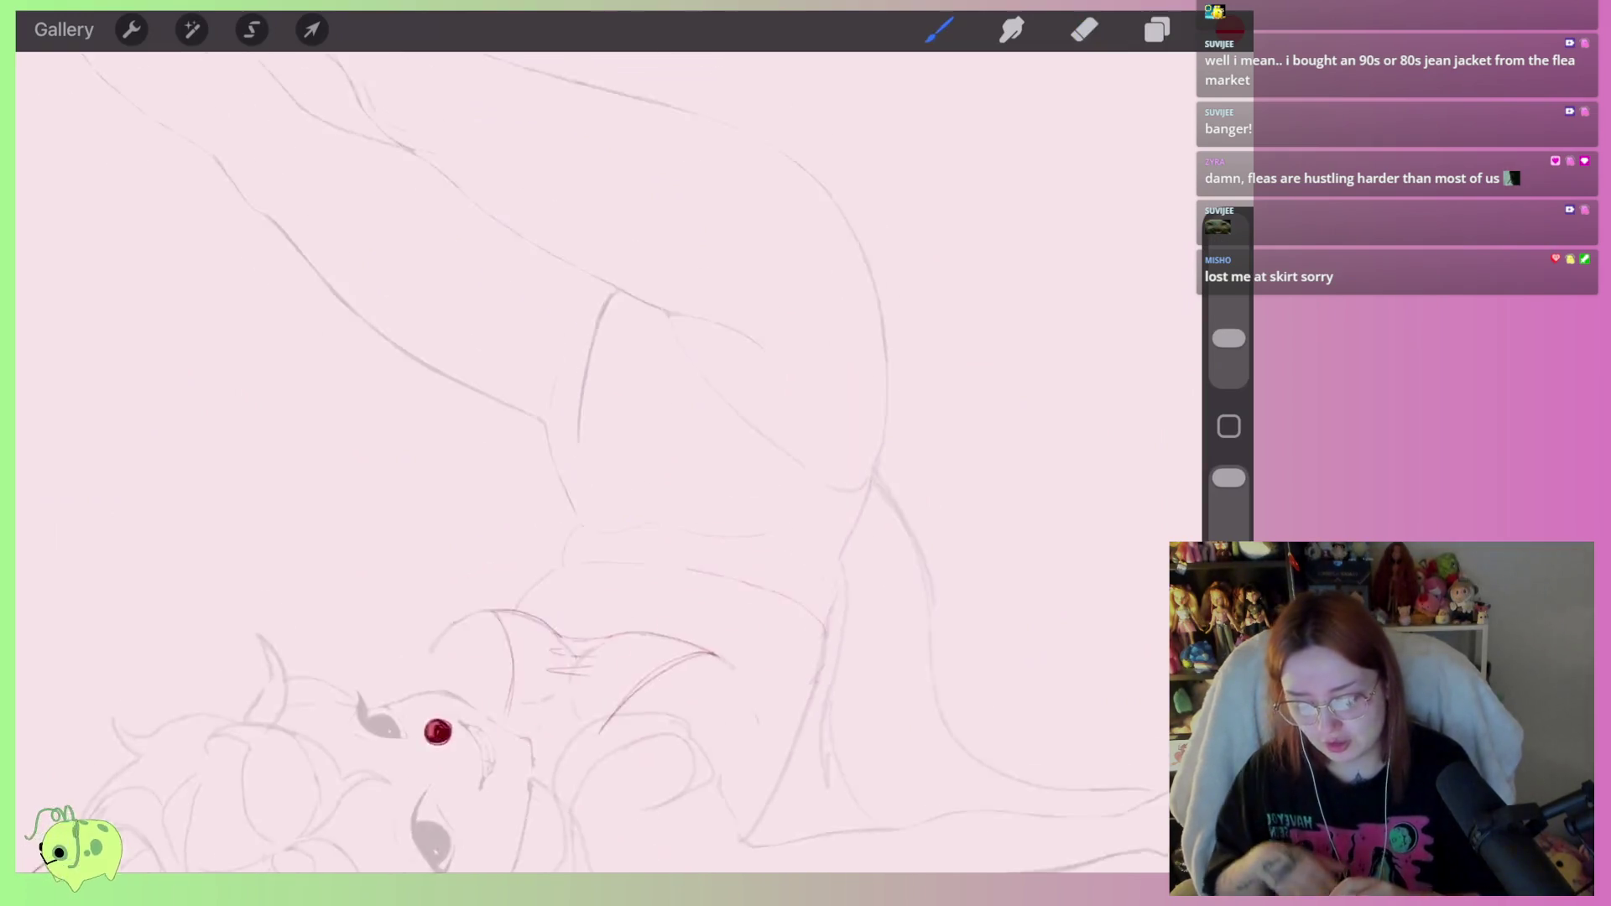
pyautogui.scroll(3, 588, 453)
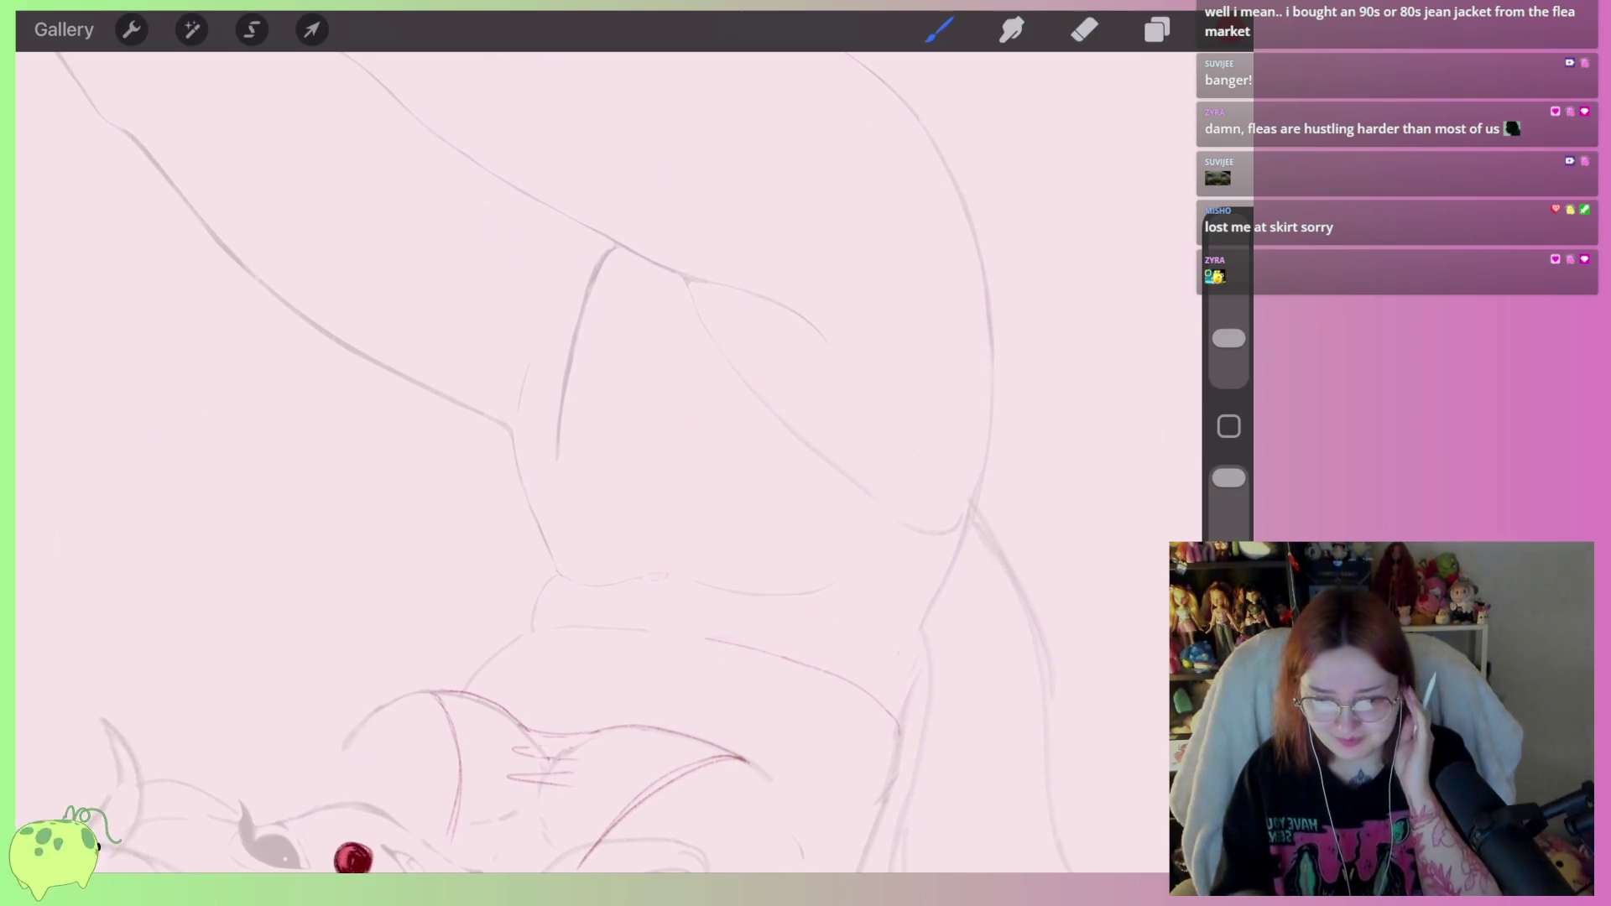
pyautogui.scroll(-3, 587, 453)
pyautogui.scroll(5, 638, 470)
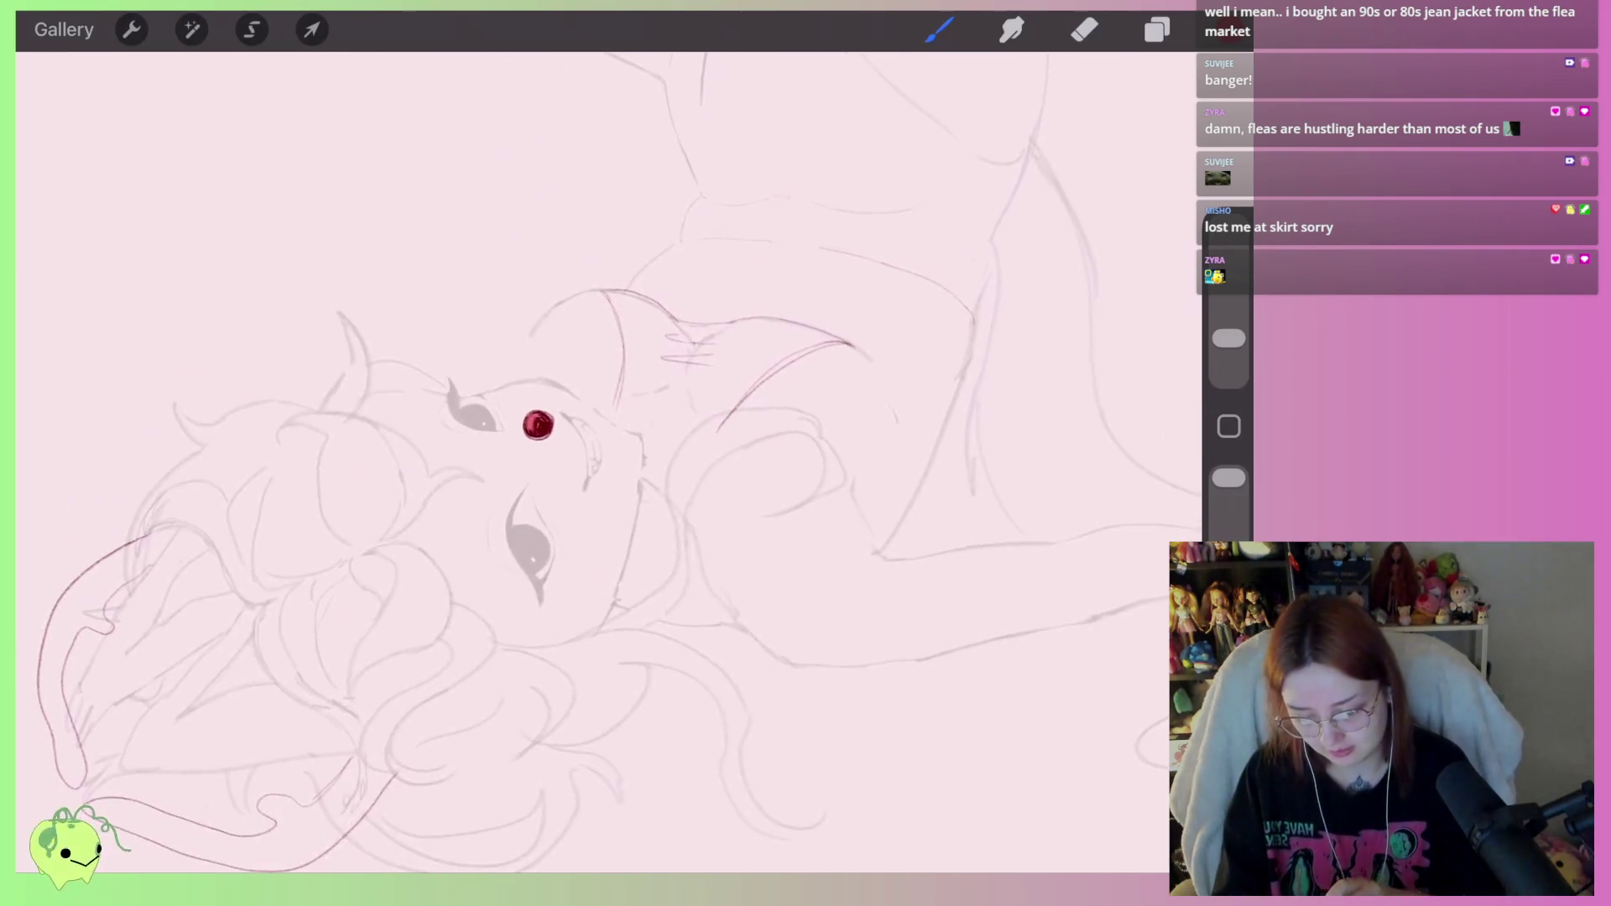
pyautogui.scroll(-2, 638, 487)
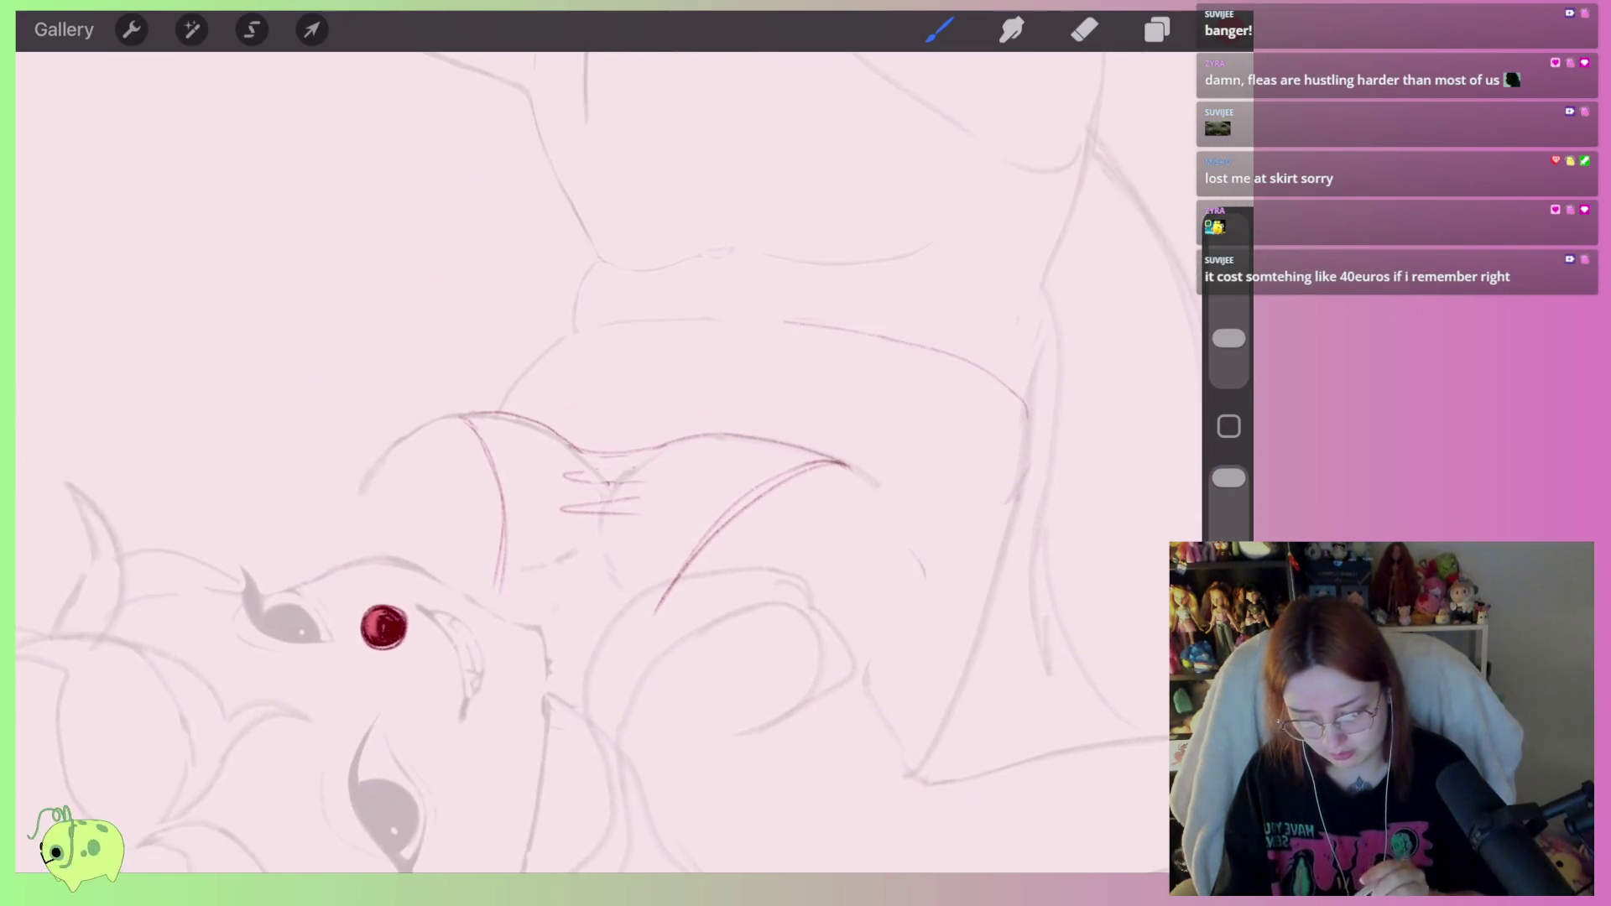
pyautogui.scroll(-2, 638, 503)
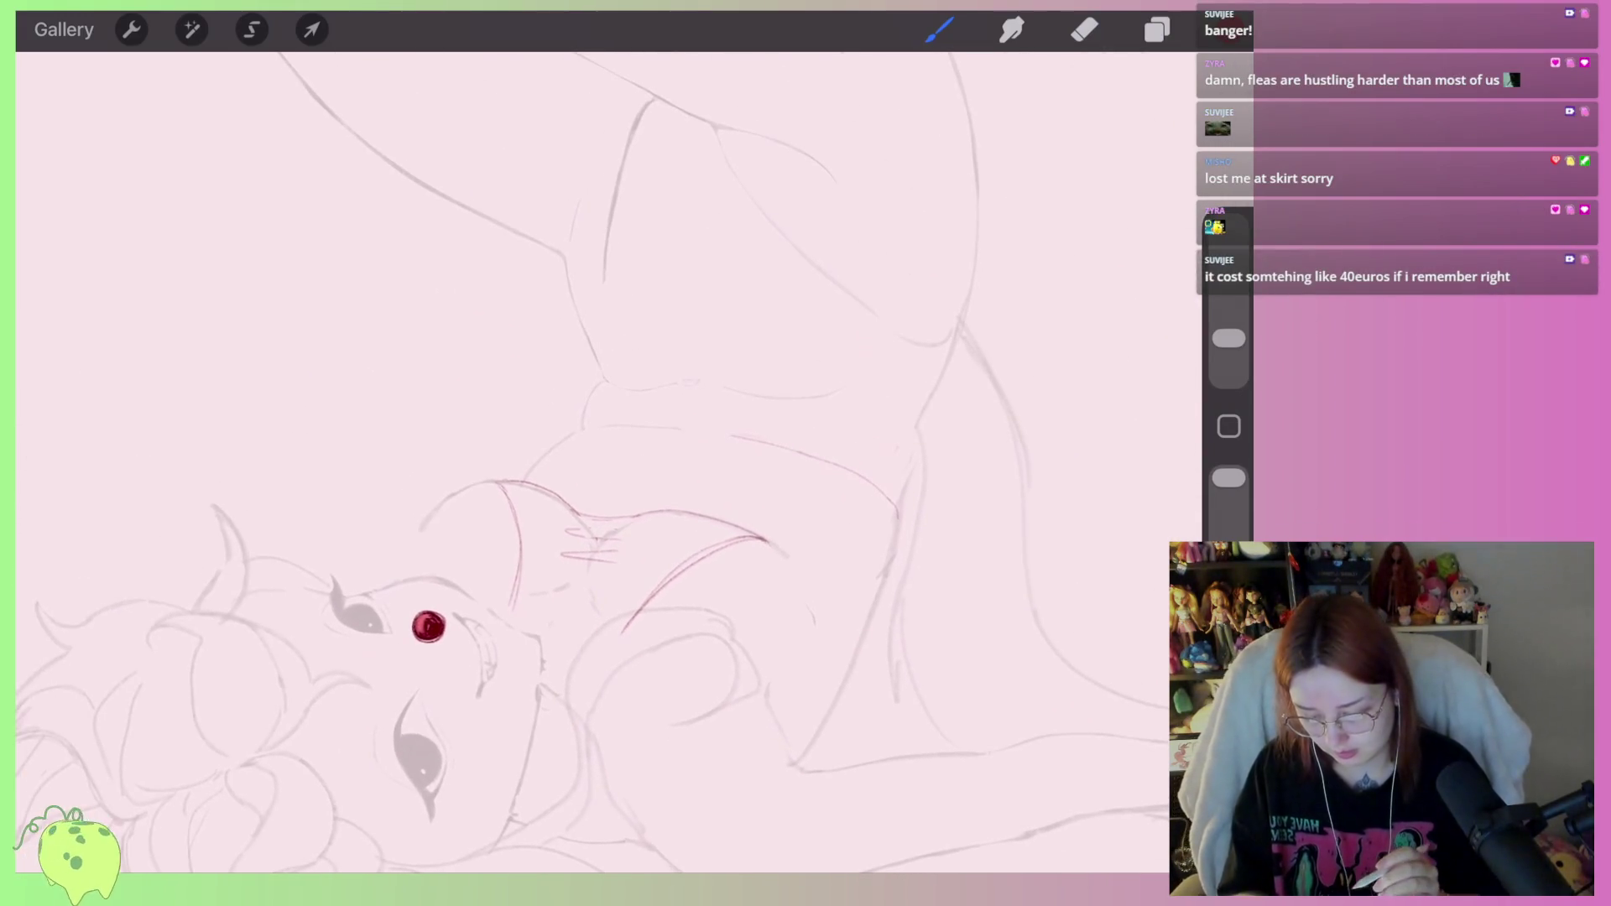
# Lower Layer 2's opacity to 9%.
pyautogui.click(1157, 30)
pyautogui.click(1108, 166)
pyautogui.moveTo(888, 328); pyautogui.dragTo(853, 327)
pyautogui.click(1108, 167)
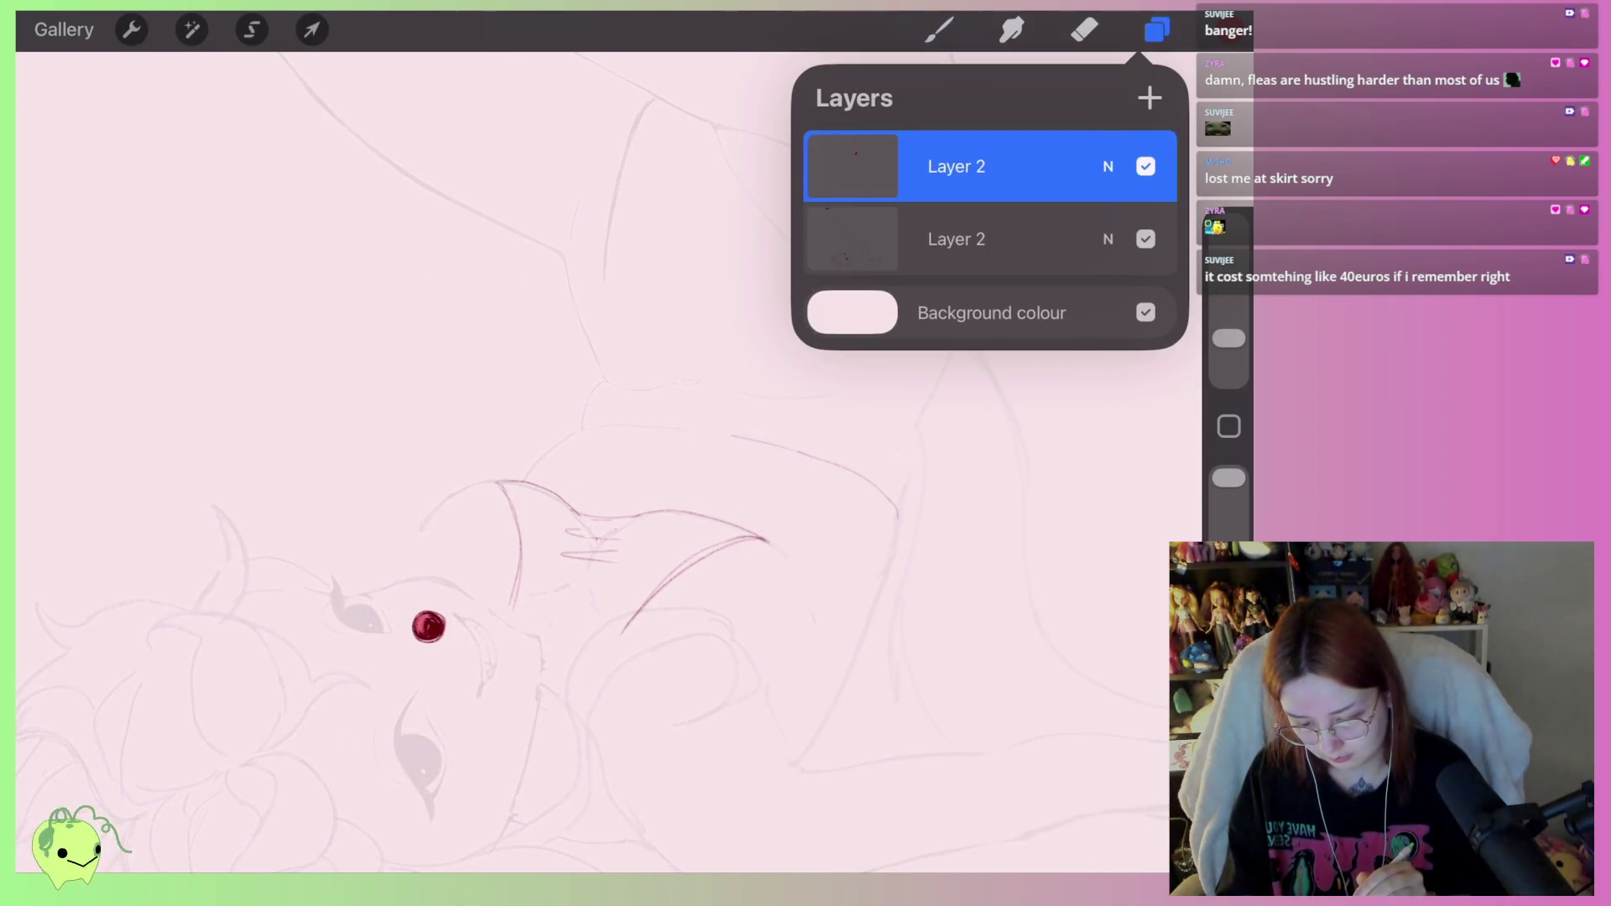
pyautogui.press('b')
pyautogui.scroll(5, 663, 671)
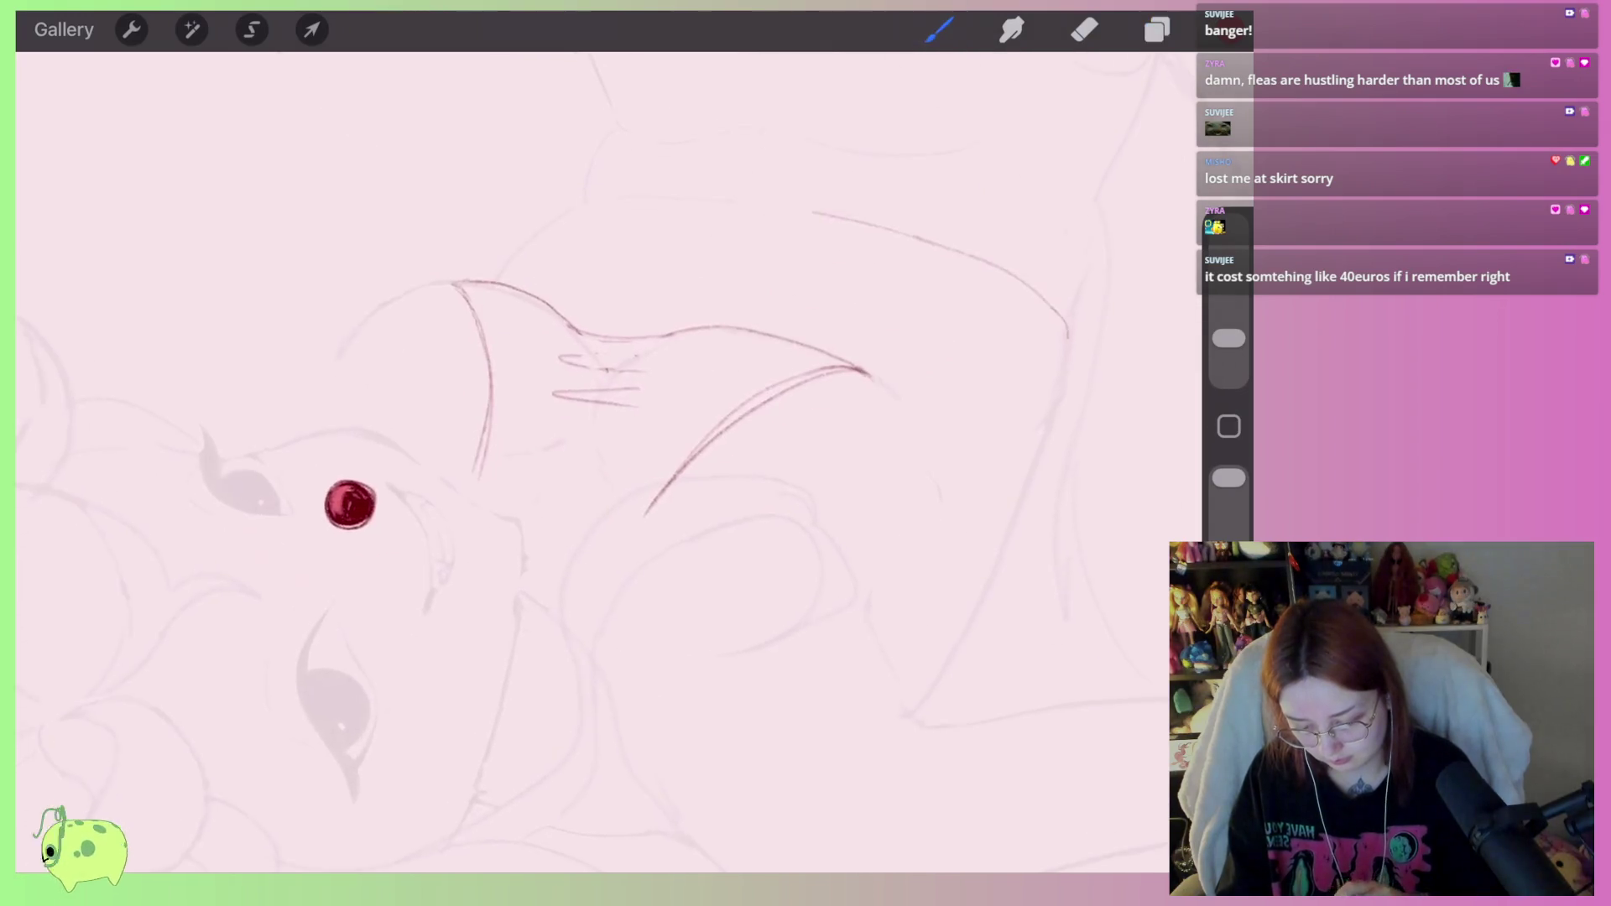
# Draw red curves along the drape's edge and the upper curve of its pointed tip.
pyautogui.scroll(-3, 588, 461)
pyautogui.moveTo(588, 462)
pyautogui.mouseDown()
pyautogui.moveTo(469, 479)
pyautogui.moveTo(466, 495)
pyautogui.mouseUp()
pyautogui.moveTo(588, 639)
pyautogui.mouseDown()
pyautogui.moveTo(671, 452)
pyautogui.moveTo(822, 340)
pyautogui.moveTo(898, 323)
pyautogui.moveTo(701, 406)
pyautogui.moveTo(768, 417)
pyautogui.moveTo(517, 454)
pyautogui.moveTo(442, 512)
pyautogui.mouseUp()
pyautogui.scroll(2, 898, 323)
pyautogui.moveTo(763, 414)
pyautogui.mouseDown()
pyautogui.moveTo(1091, 340)
pyautogui.moveTo(630, 470)
pyautogui.moveTo(428, 485)
pyautogui.moveTo(407, 505)
pyautogui.moveTo(563, 612)
pyautogui.moveTo(596, 772)
pyautogui.mouseUp()
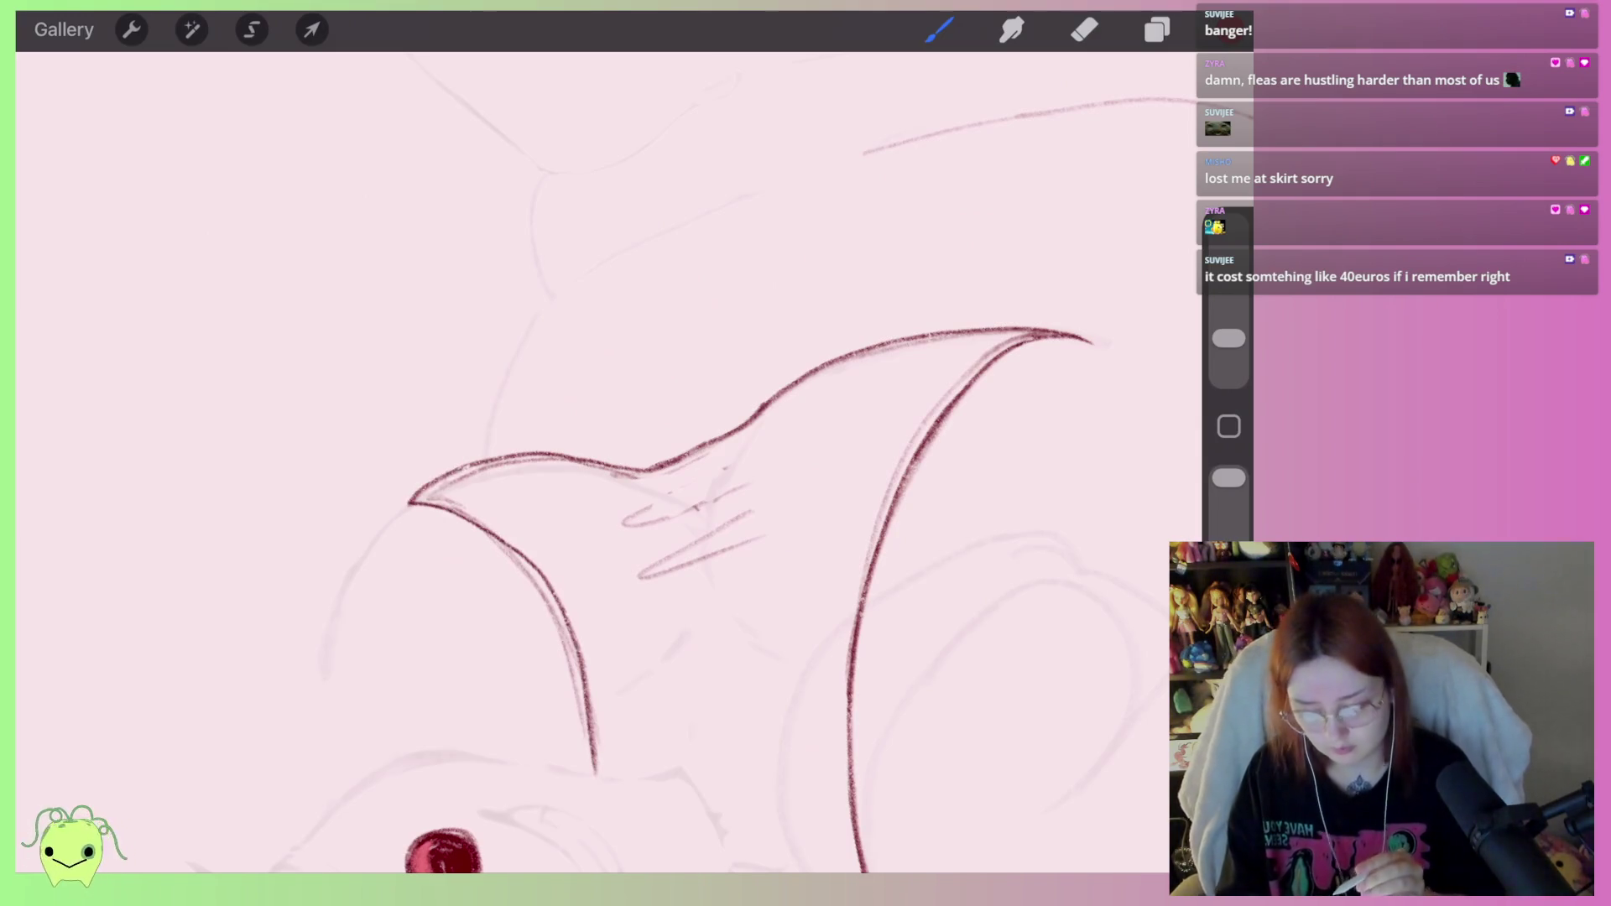
# With the eraser at 39%, clean faint construction and hatching marks near the fold.
pyautogui.click(1084, 30)
pyautogui.moveTo(1228, 338); pyautogui.dragTo(1229, 241)
pyautogui.moveTo(839, 370); pyautogui.dragTo(654, 478)
pyautogui.hotkey('ctrl', 'z')
pyautogui.moveTo(1229, 242); pyautogui.dragTo(1228, 277)
pyautogui.scroll(3, 671, 420)
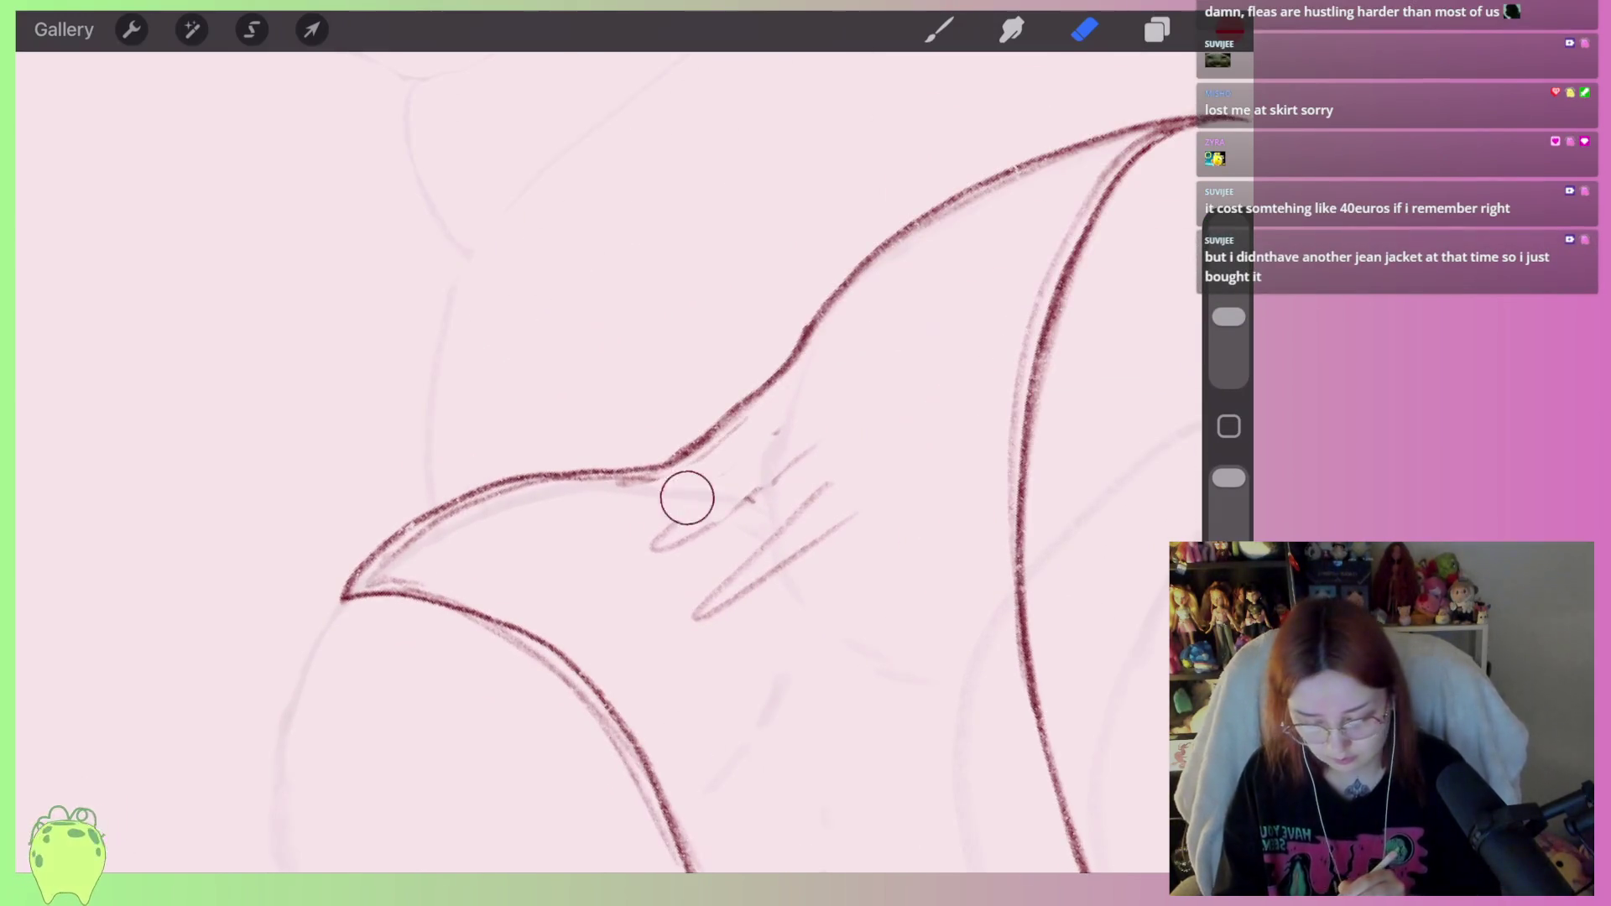
pyautogui.moveTo(736, 462); pyautogui.dragTo(781, 416)
pyautogui.moveTo(671, 470)
pyautogui.mouseDown()
pyautogui.moveTo(672, 493)
pyautogui.moveTo(478, 525)
pyautogui.moveTo(391, 567)
pyautogui.mouseUp()
pyautogui.moveTo(655, 545)
pyautogui.mouseDown()
pyautogui.moveTo(870, 456)
pyautogui.moveTo(696, 617)
pyautogui.mouseUp()
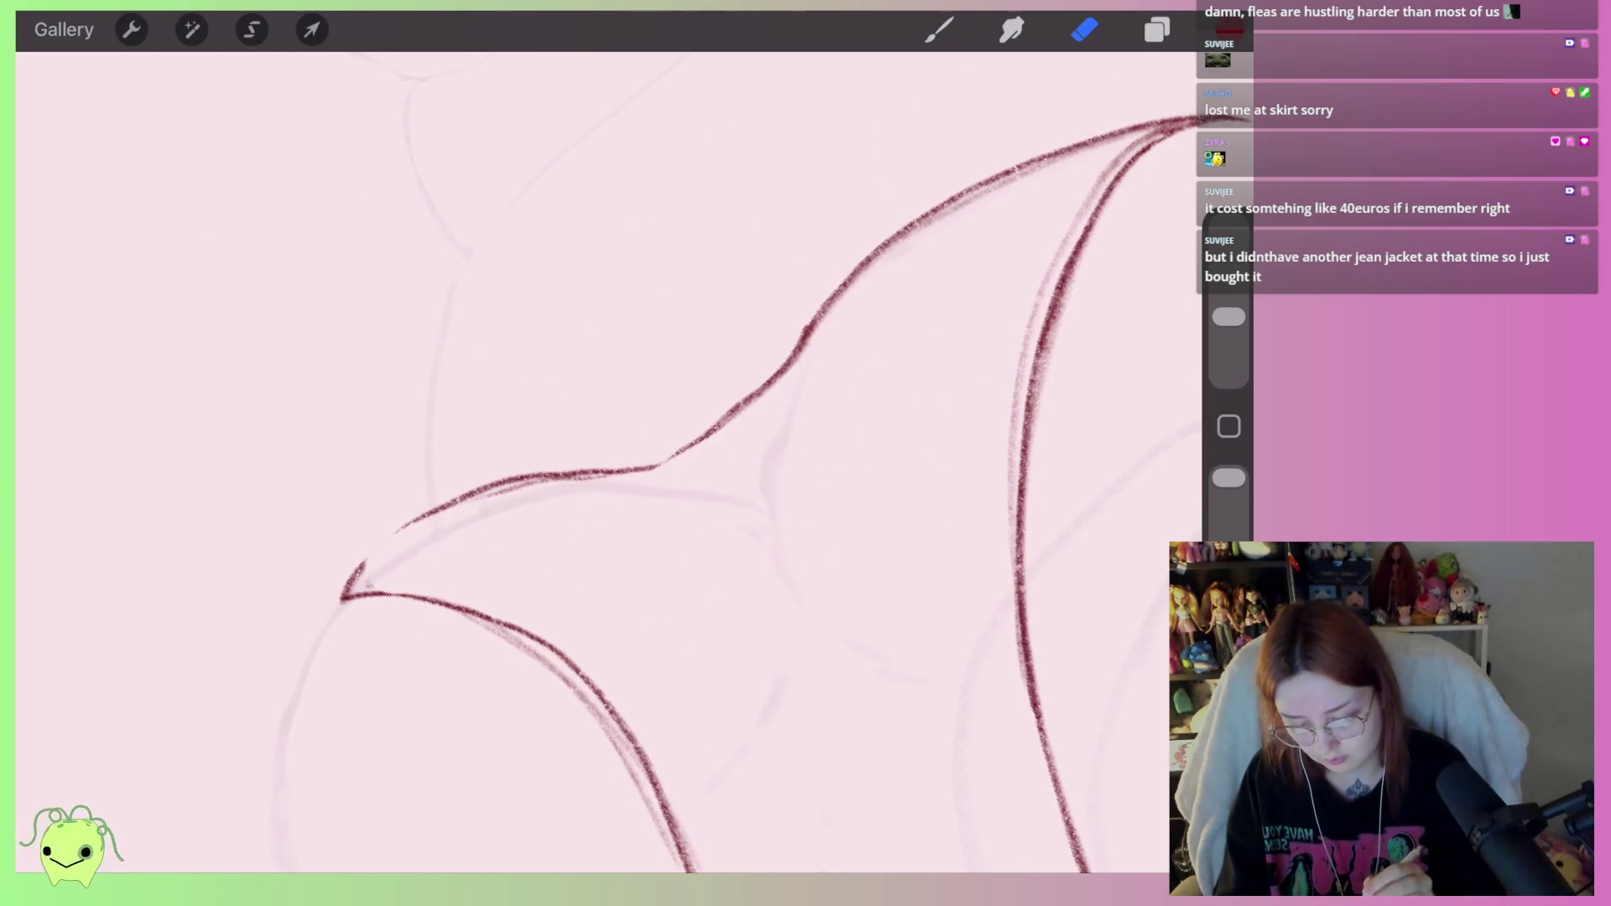
pyautogui.scroll(-1, 671, 419)
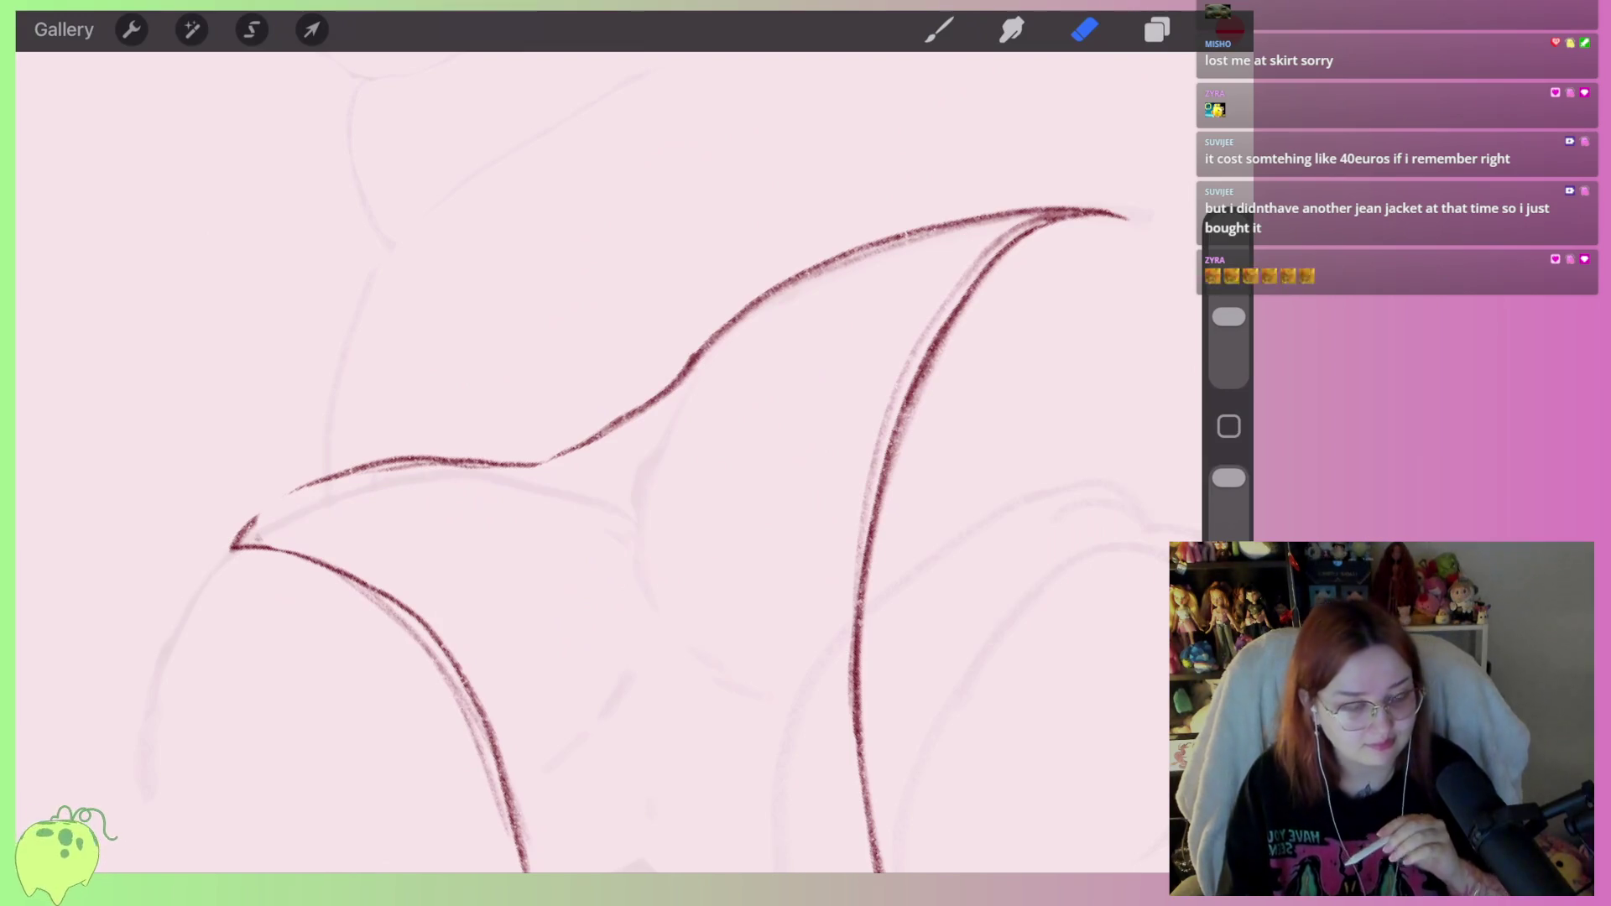
# At about 2% brush size, draw a red line joining the drape tip to the upper contour.
pyautogui.moveTo(1228, 316); pyautogui.dragTo(1228, 339)
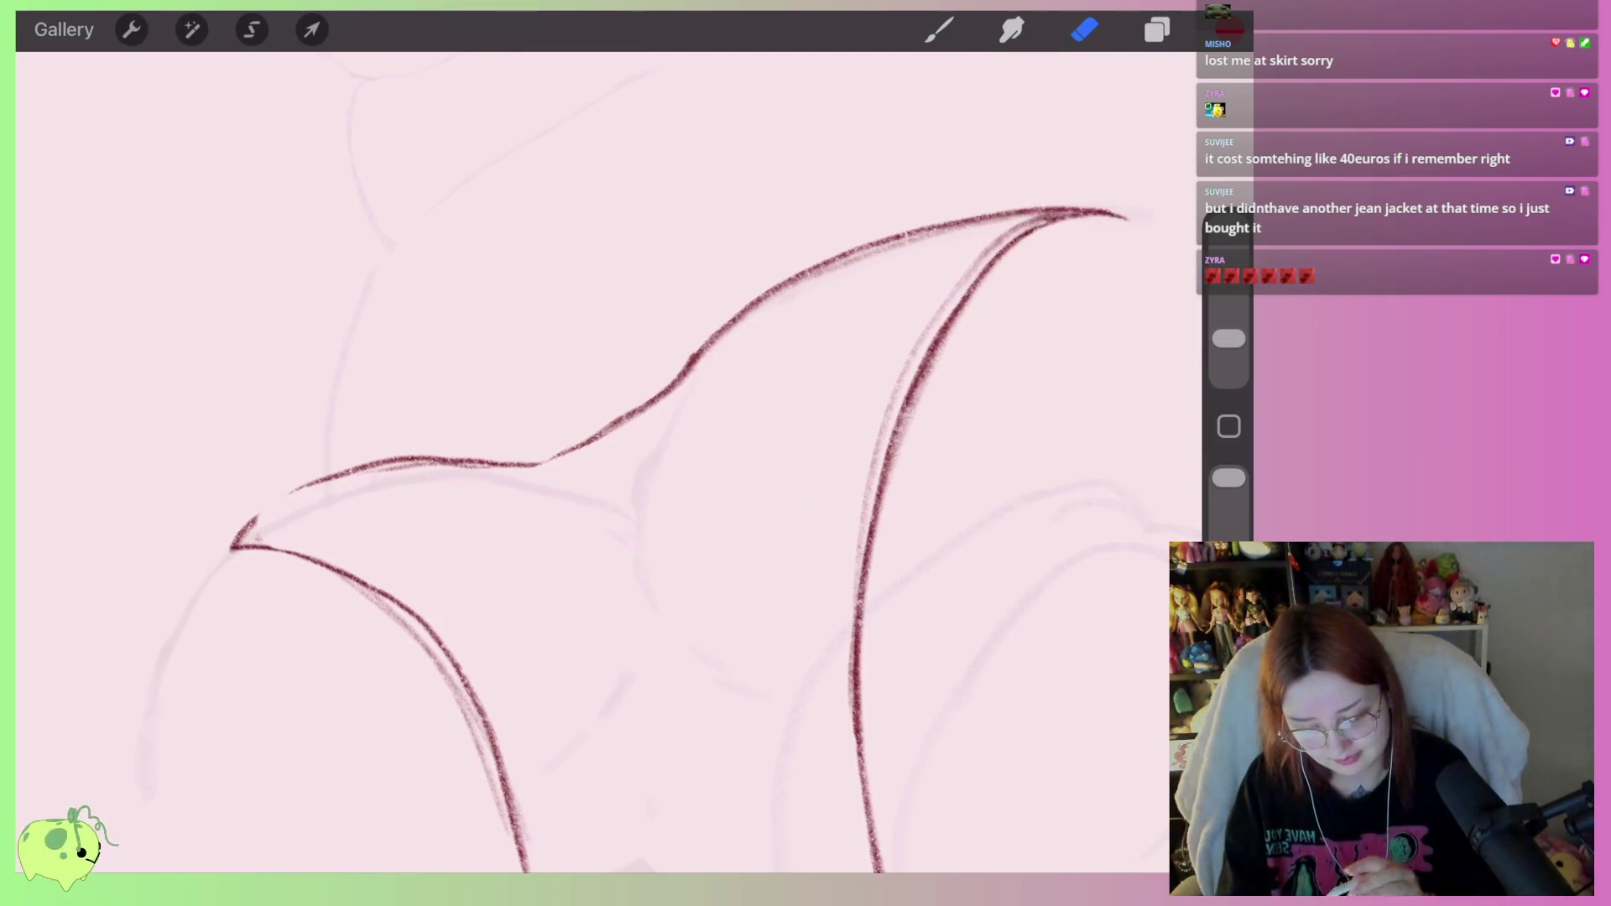
pyautogui.scroll(2, 609, 462)
pyautogui.hscroll(-5, 609, 462)
pyautogui.click(939, 29)
pyautogui.moveTo(495, 462)
pyautogui.mouseDown()
pyautogui.moveTo(659, 375)
pyautogui.moveTo(755, 370)
pyautogui.mouseUp()
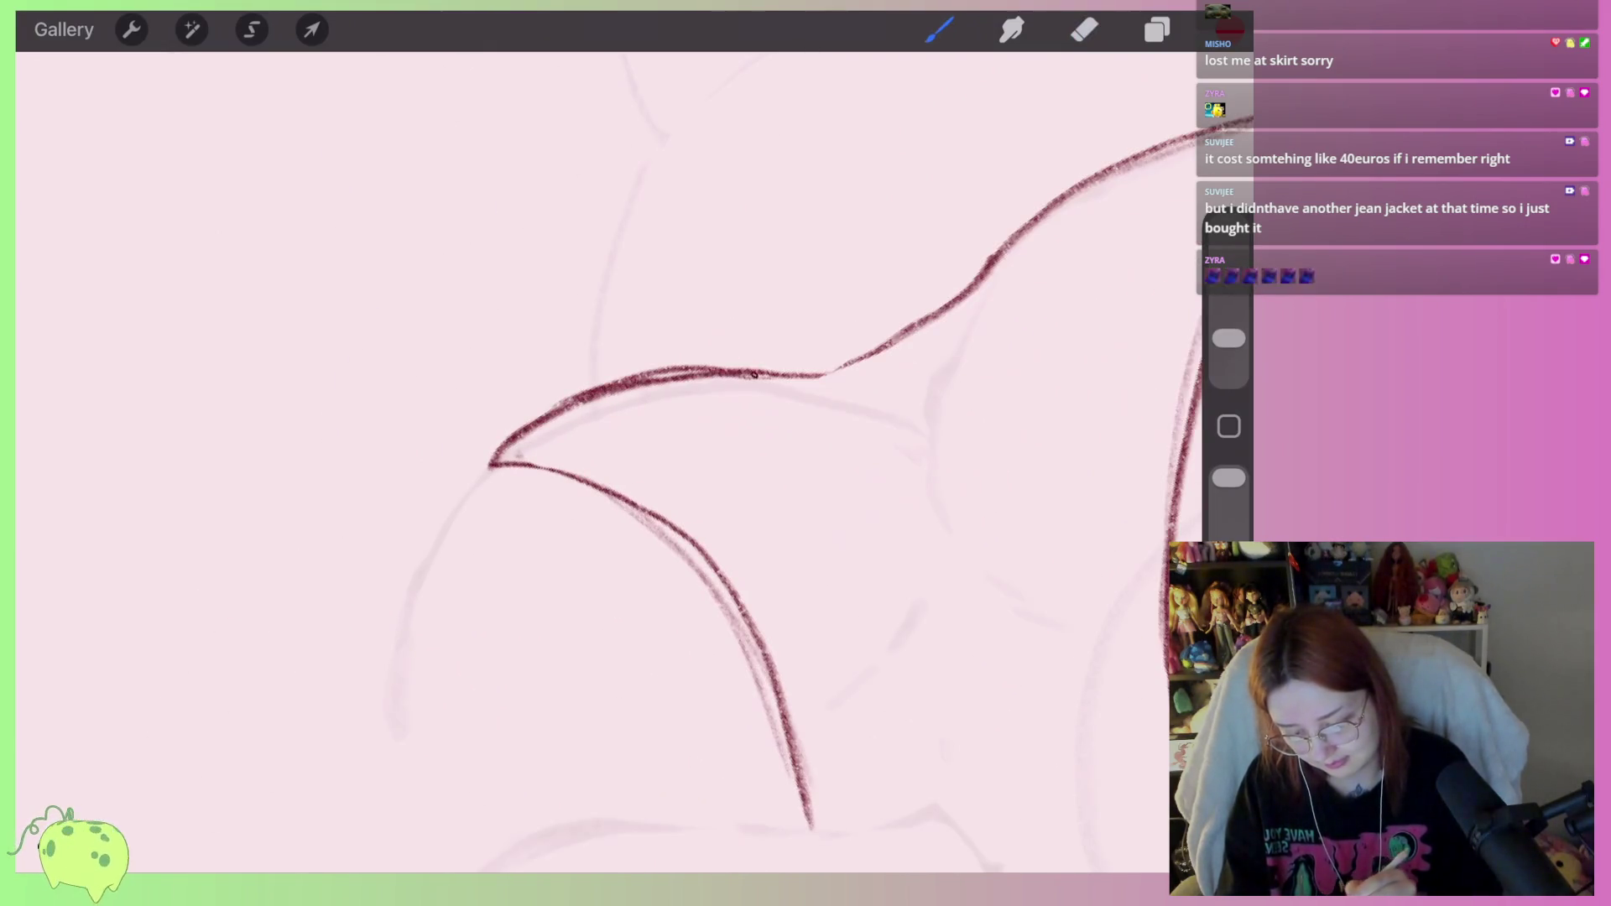
# Lightly erase faint marks along the upper and lower red contours.
pyautogui.click(1084, 30)
pyautogui.moveTo(525, 452)
pyautogui.mouseDown()
pyautogui.moveTo(546, 431)
pyautogui.moveTo(755, 388)
pyautogui.moveTo(583, 414)
pyautogui.moveTo(739, 388)
pyautogui.mouseUp()
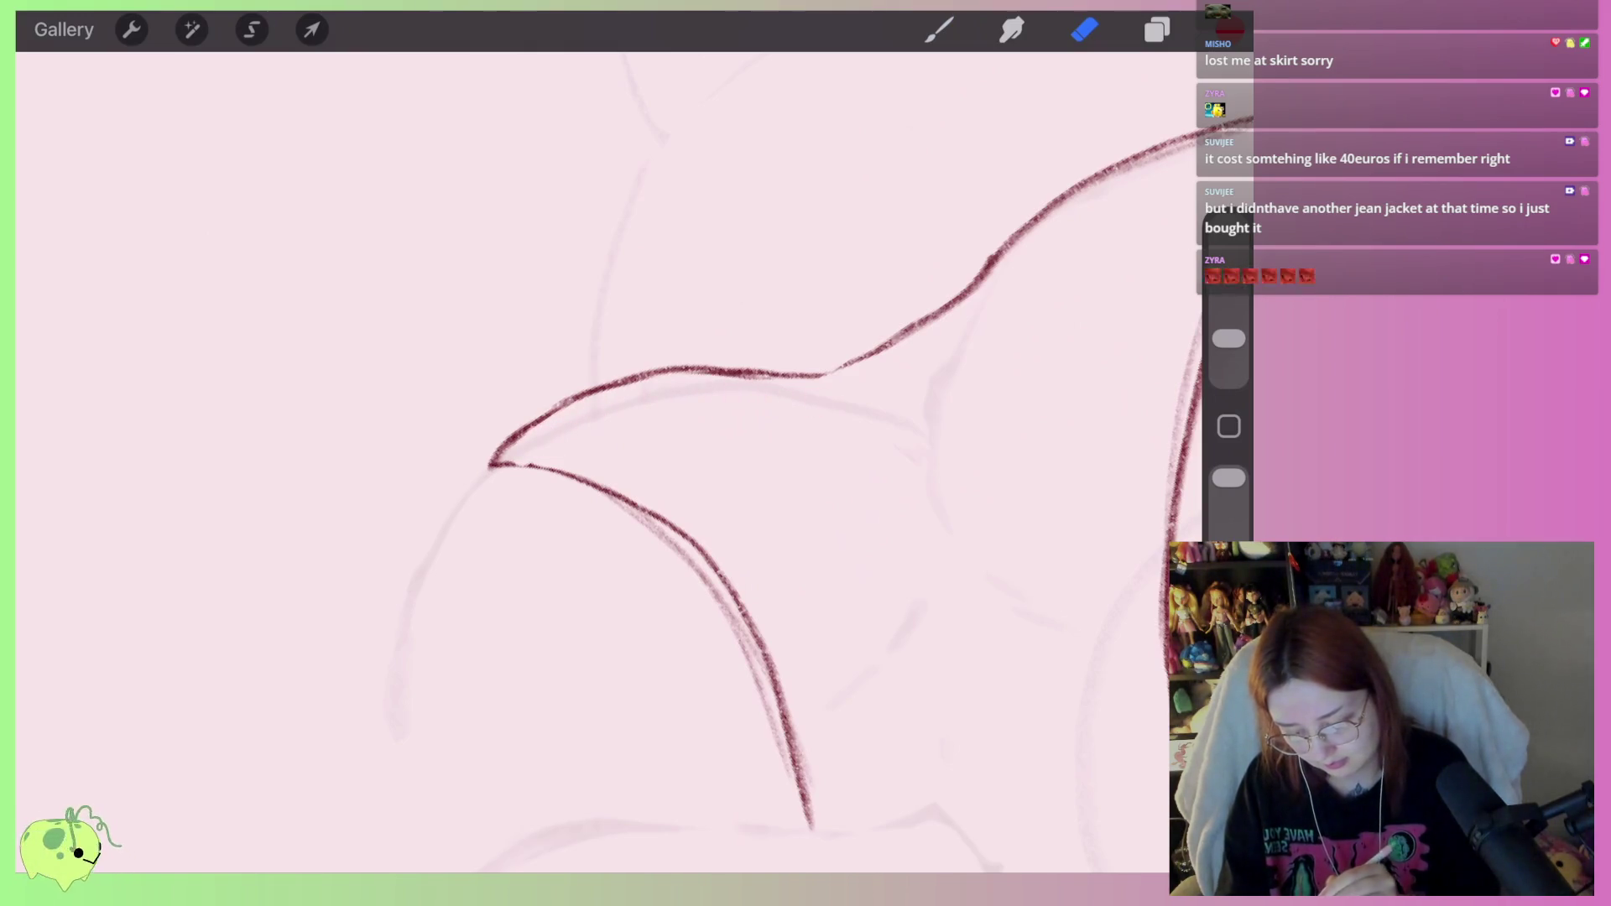
pyautogui.moveTo(610, 506)
pyautogui.mouseDown()
pyautogui.moveTo(694, 564)
pyautogui.moveTo(788, 827)
pyautogui.mouseUp()
pyautogui.scroll(-2, 587, 419)
pyautogui.hotkey('ctrl', 'z')
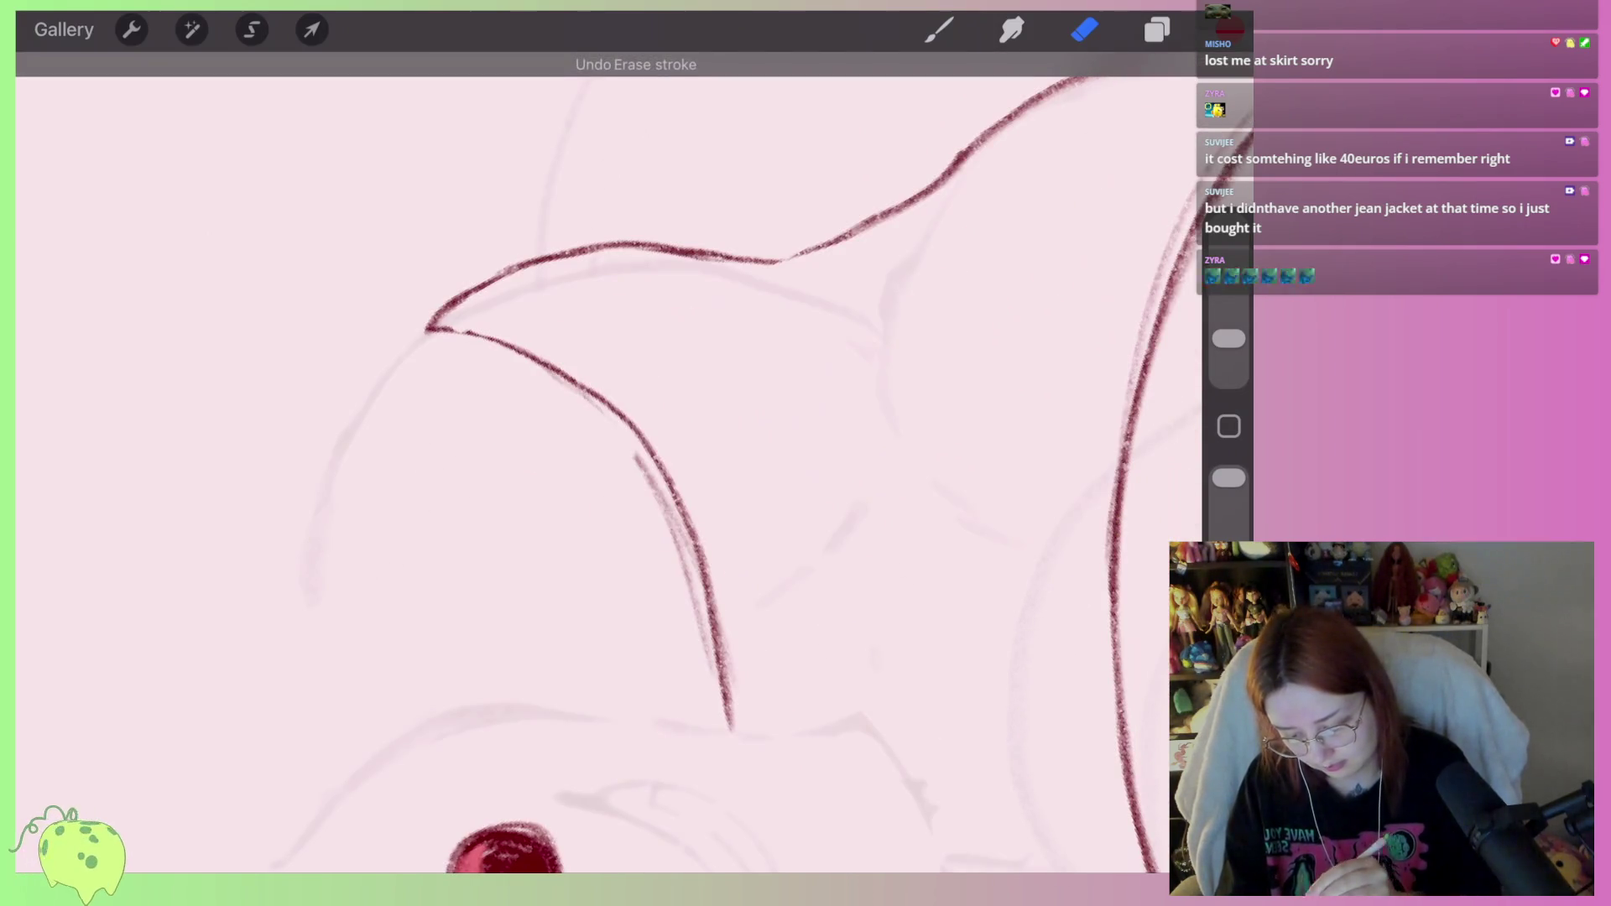
pyautogui.moveTo(653, 502); pyautogui.dragTo(698, 622)
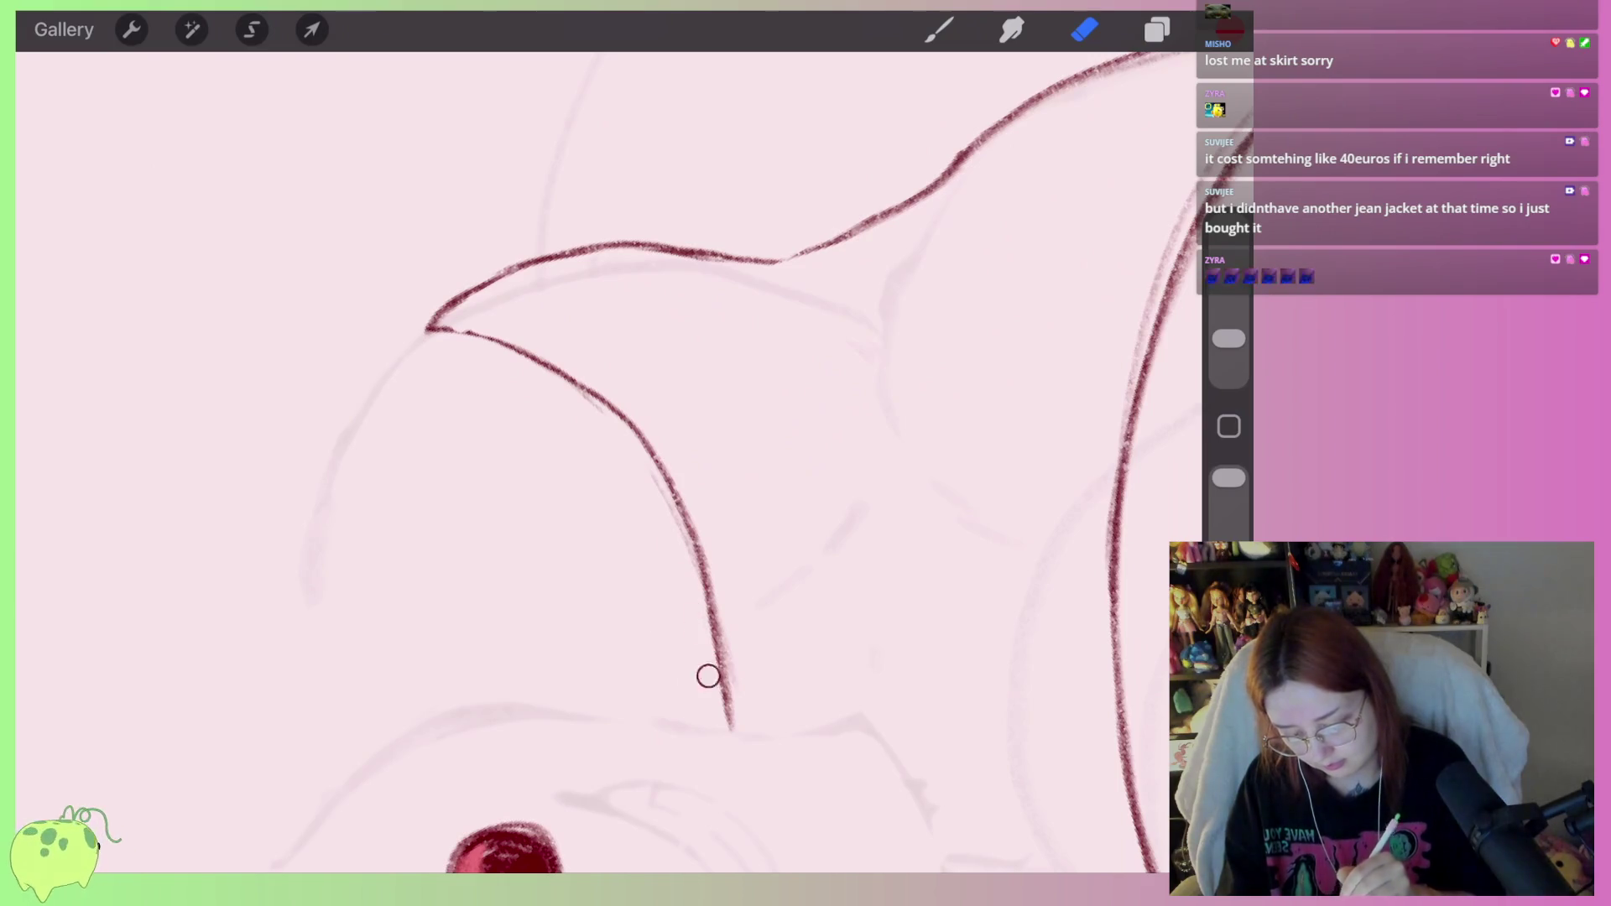
pyautogui.scroll(-2, 587, 420)
pyautogui.scroll(3, 587, 419)
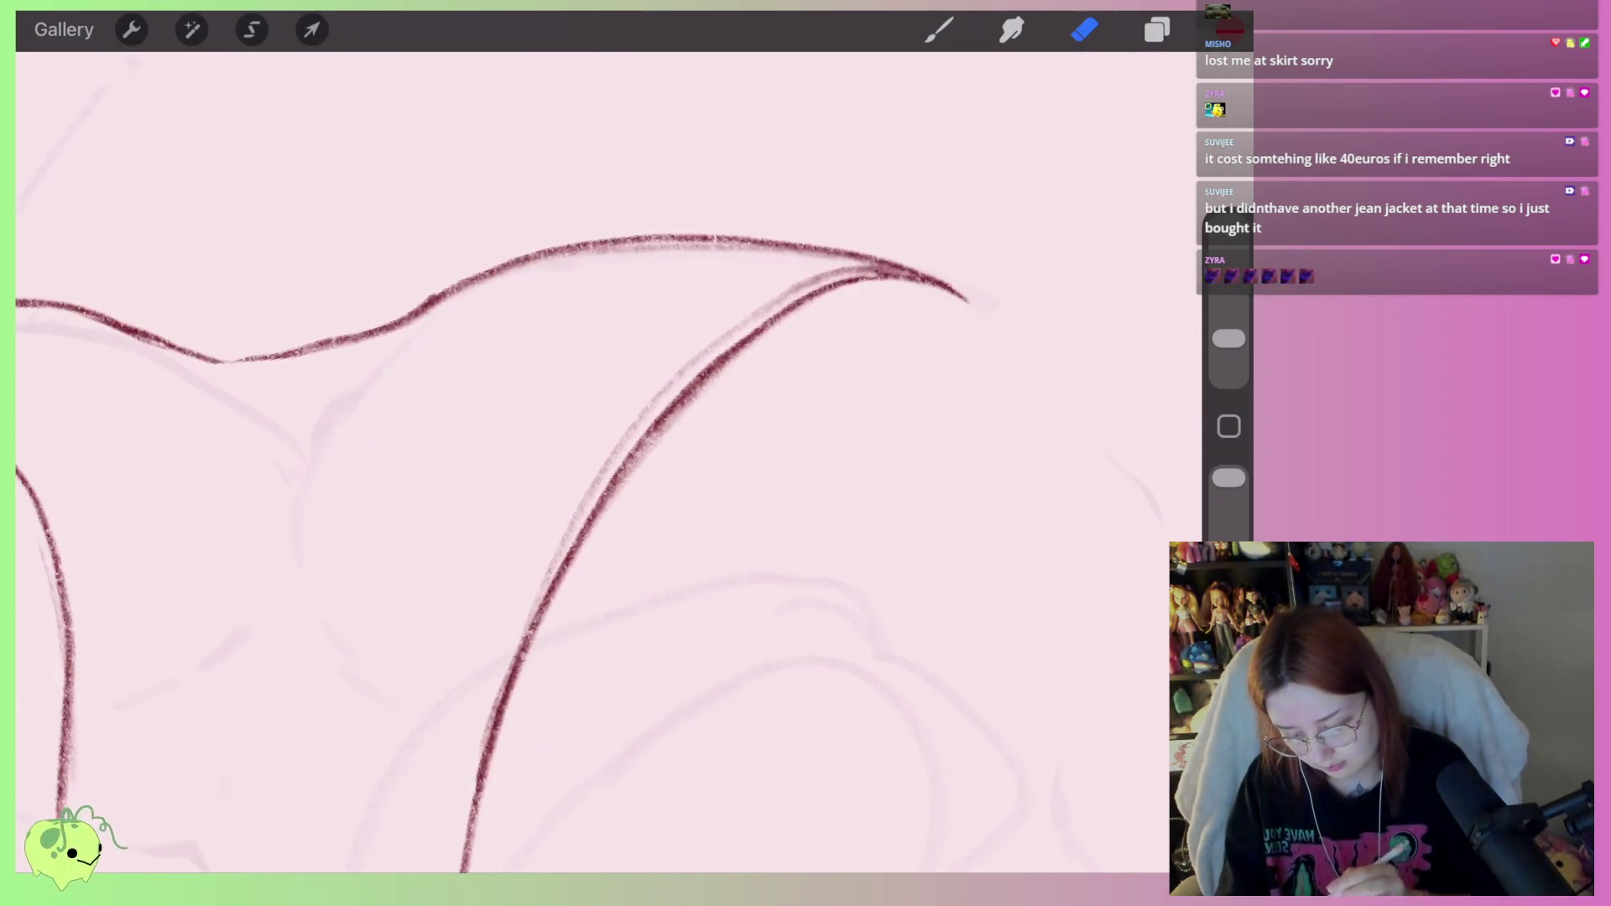
# Erase remaining stray marks along the lower curve and the upper red curve.
pyautogui.moveTo(500, 666)
pyautogui.mouseDown()
pyautogui.moveTo(611, 448)
pyautogui.moveTo(802, 266)
pyautogui.moveTo(526, 270)
pyautogui.moveTo(418, 319)
pyautogui.mouseUp()
pyautogui.scroll(-2, 588, 420)
pyautogui.scroll(2, 587, 420)
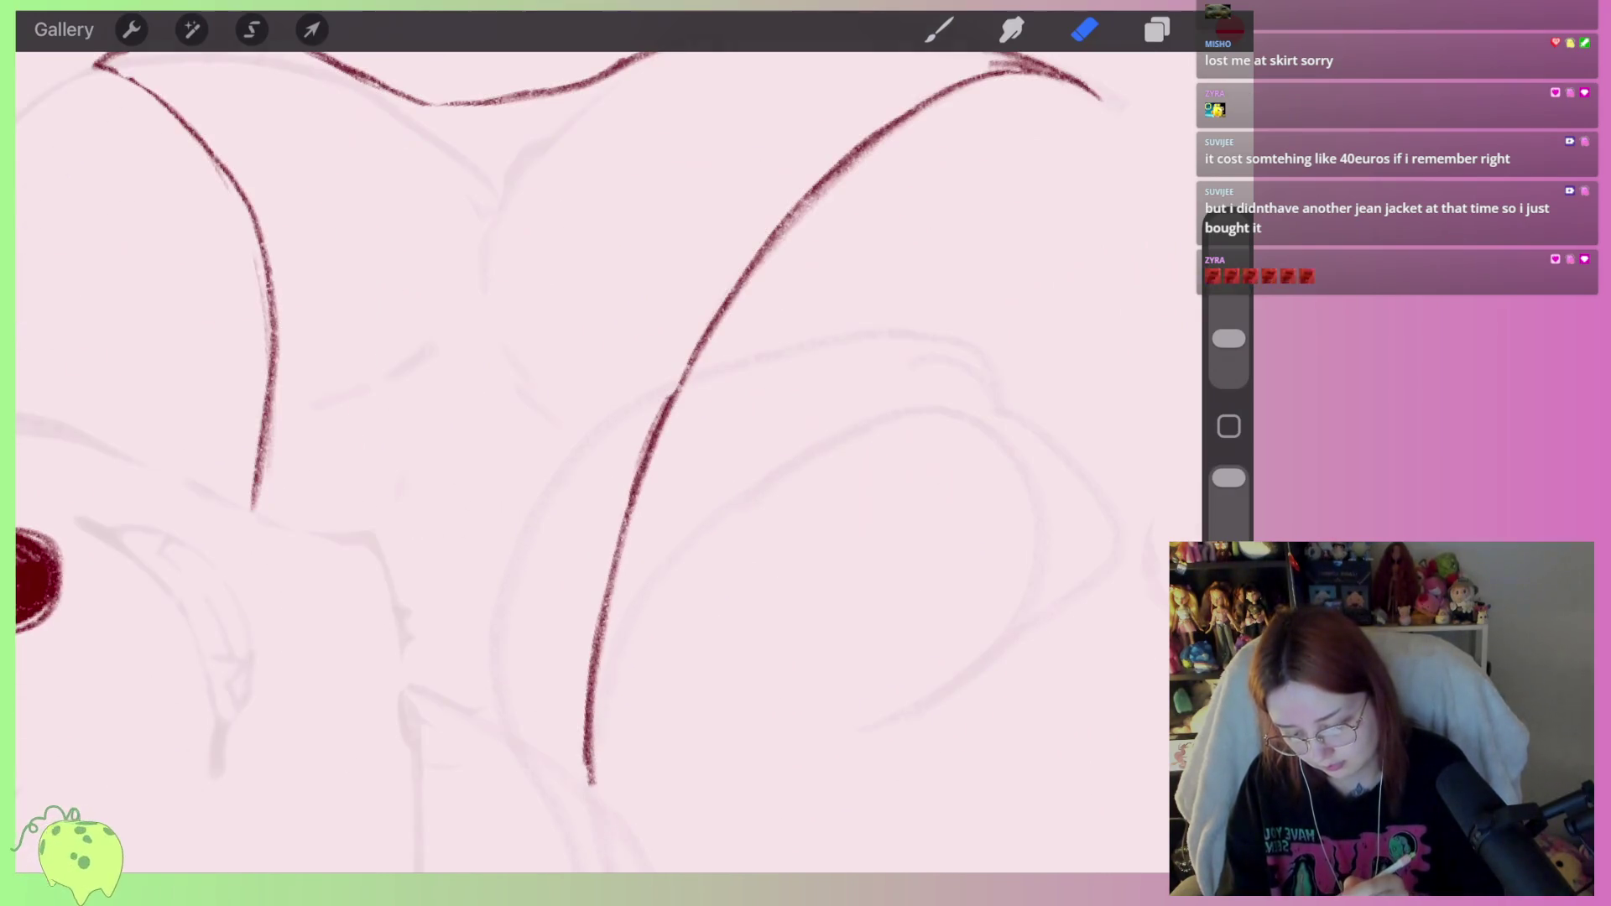
pyautogui.scroll(2, 588, 420)
pyautogui.moveTo(571, 348); pyautogui.dragTo(369, 394)
pyautogui.scroll(-3, 587, 504)
pyautogui.scroll(-2, 655, 462)
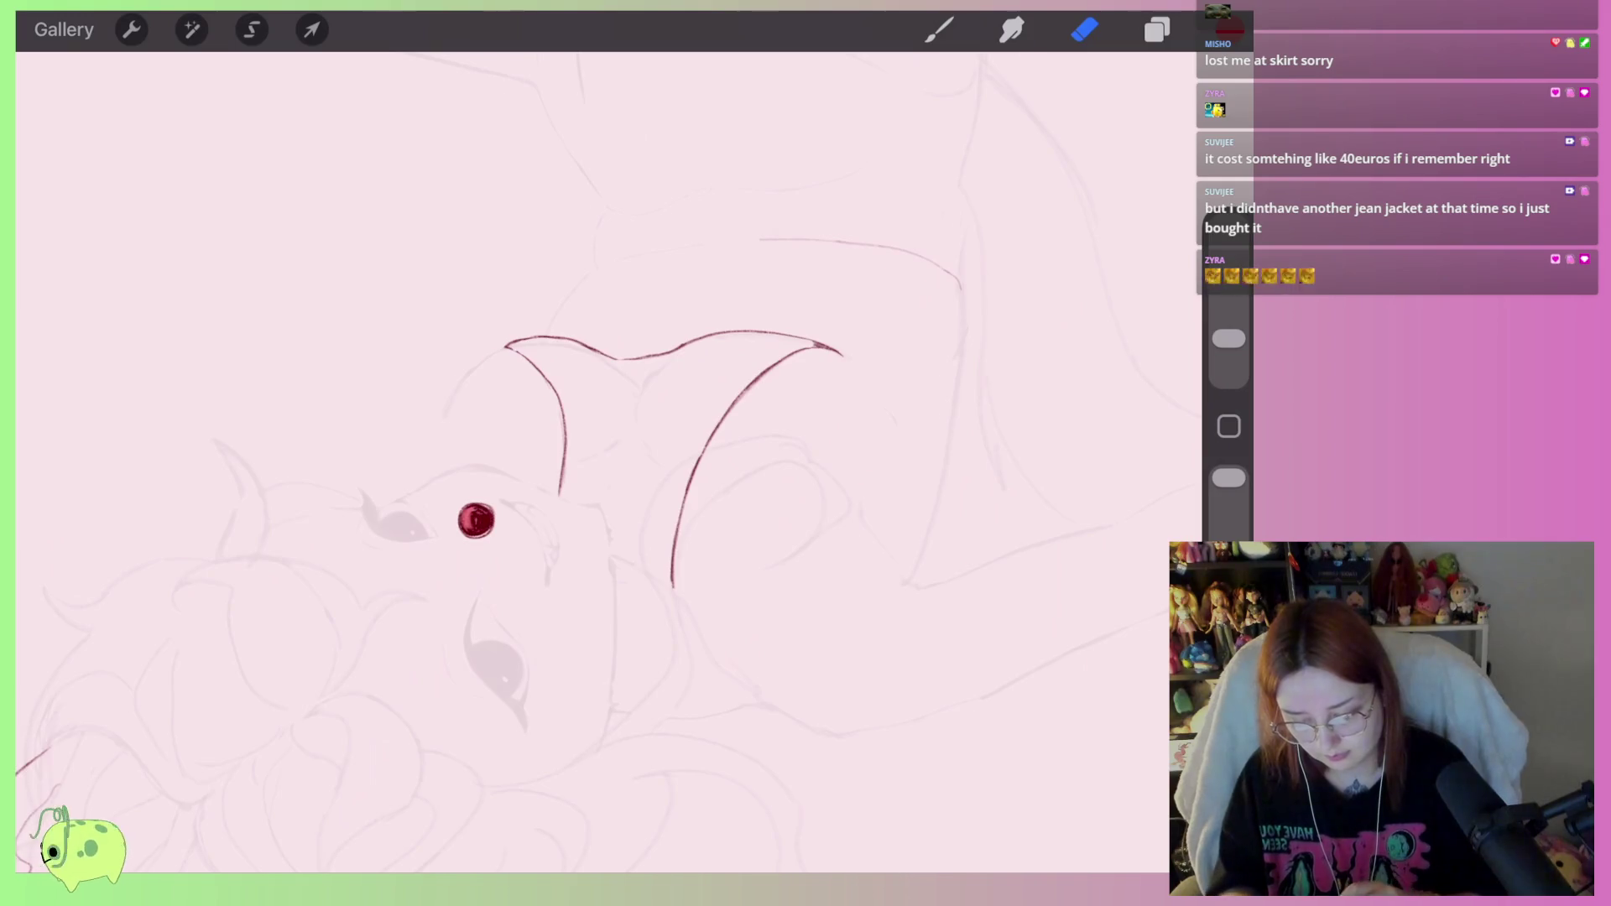
pyautogui.scroll(1, 604, 503)
# Draw a new red curve on the right, a vertical line joining the two curves, and extend it downward.
pyautogui.press('b')
pyautogui.scroll(2, 604, 588)
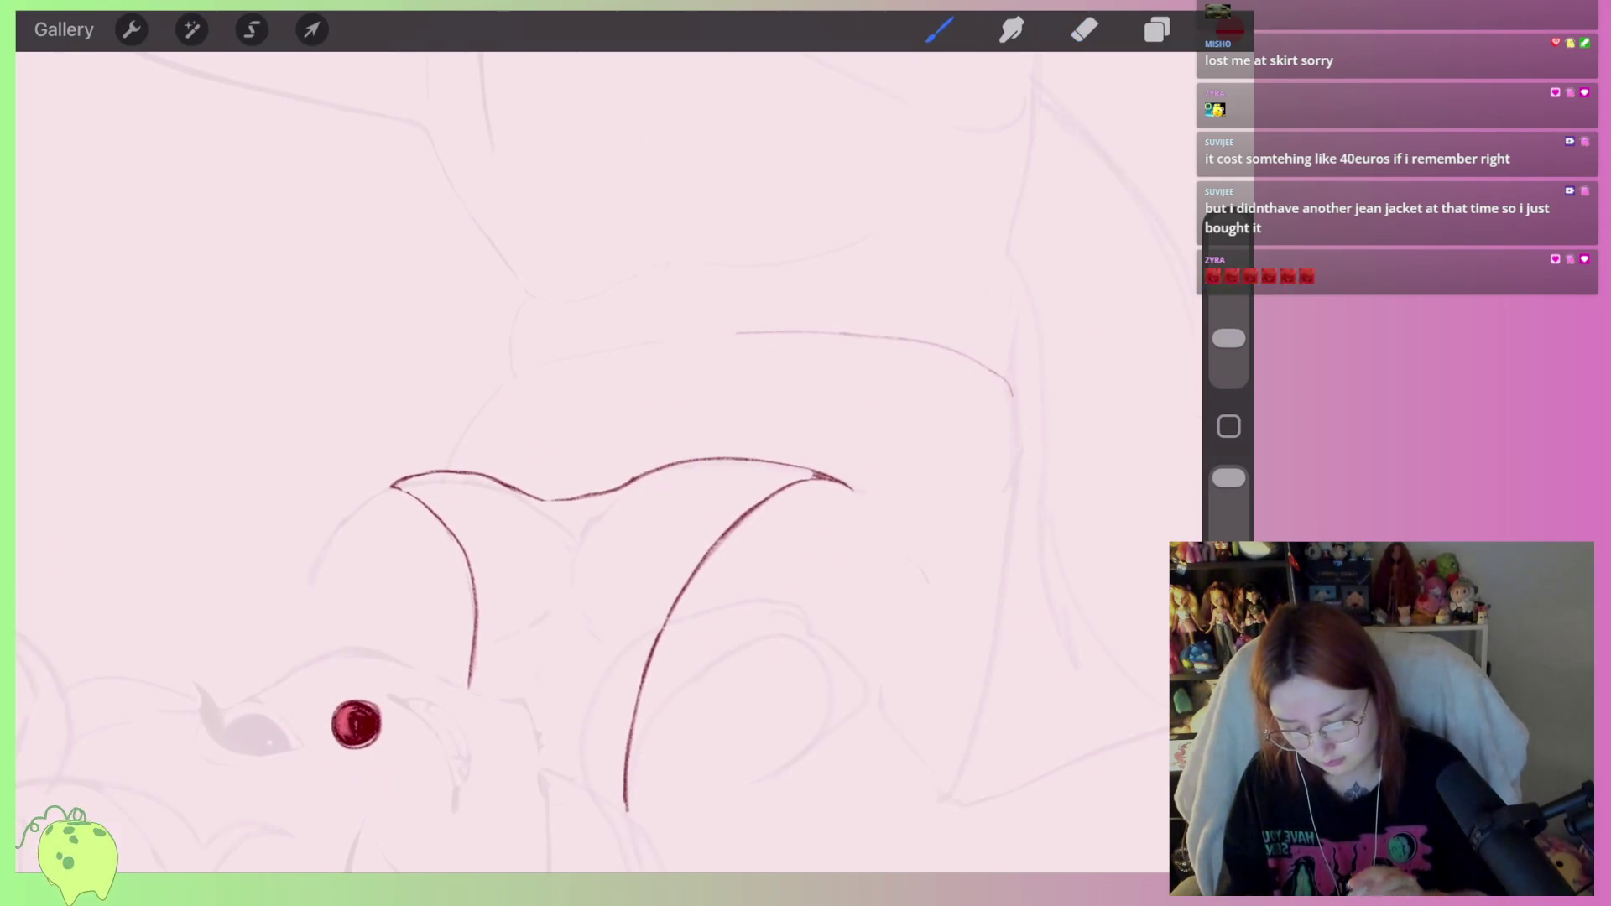
pyautogui.scroll(-1, 588, 504)
pyautogui.scroll(2, 420, 588)
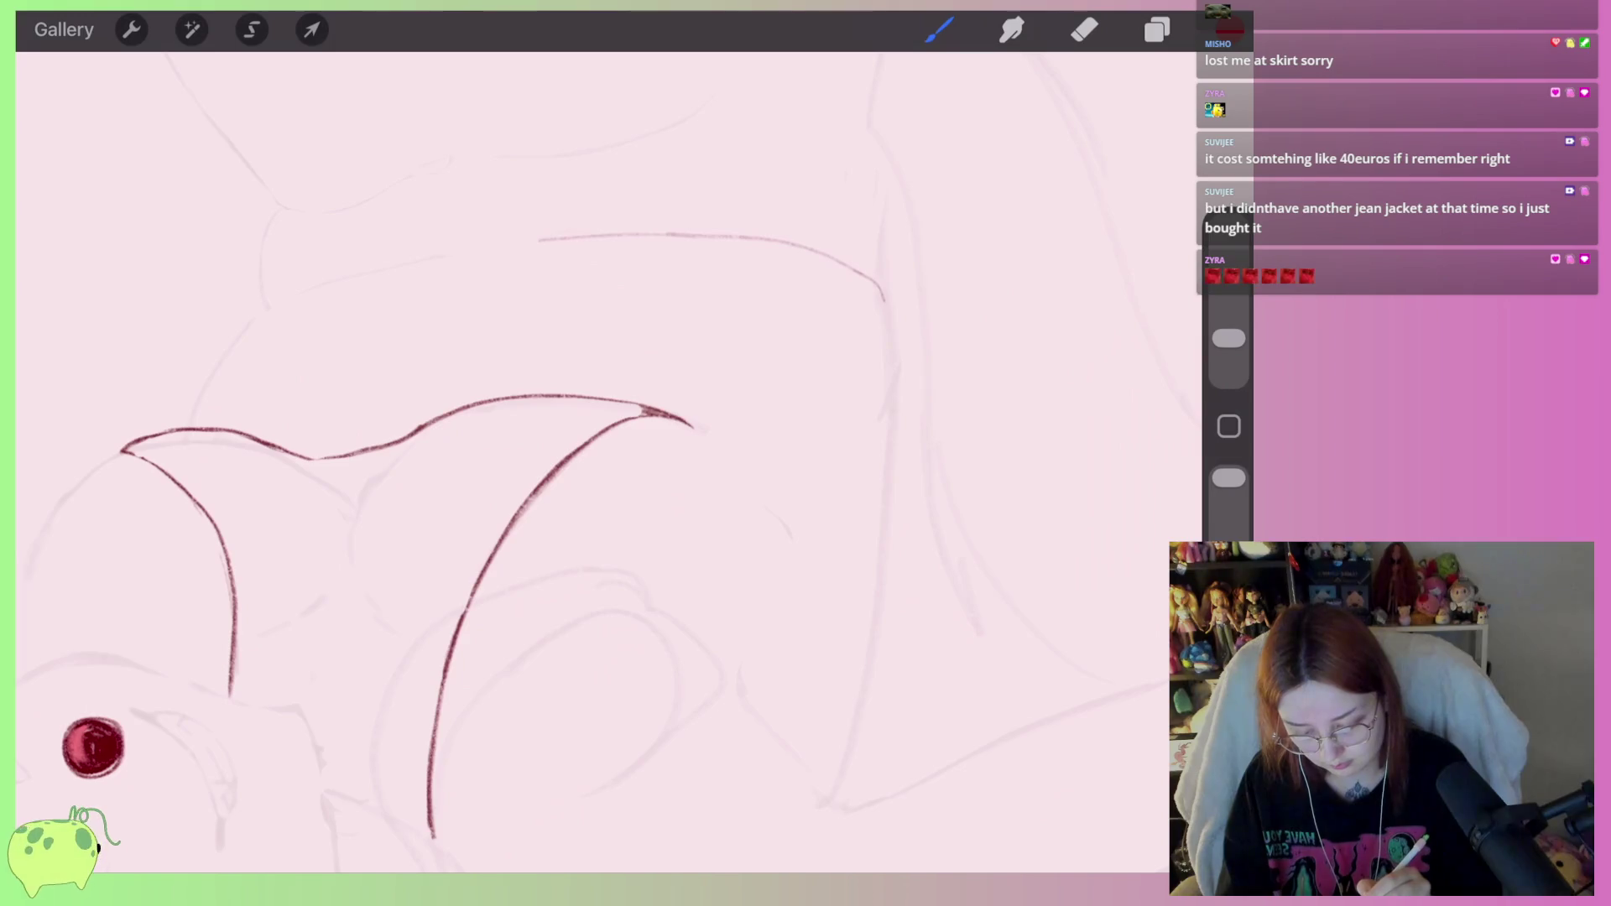
pyautogui.moveTo(881, 503); pyautogui.dragTo(749, 471)
pyautogui.moveTo(880, 501); pyautogui.dragTo(881, 286)
pyautogui.moveTo(688, 422); pyautogui.dragTo(784, 535)
pyautogui.scroll(5, 587, 461)
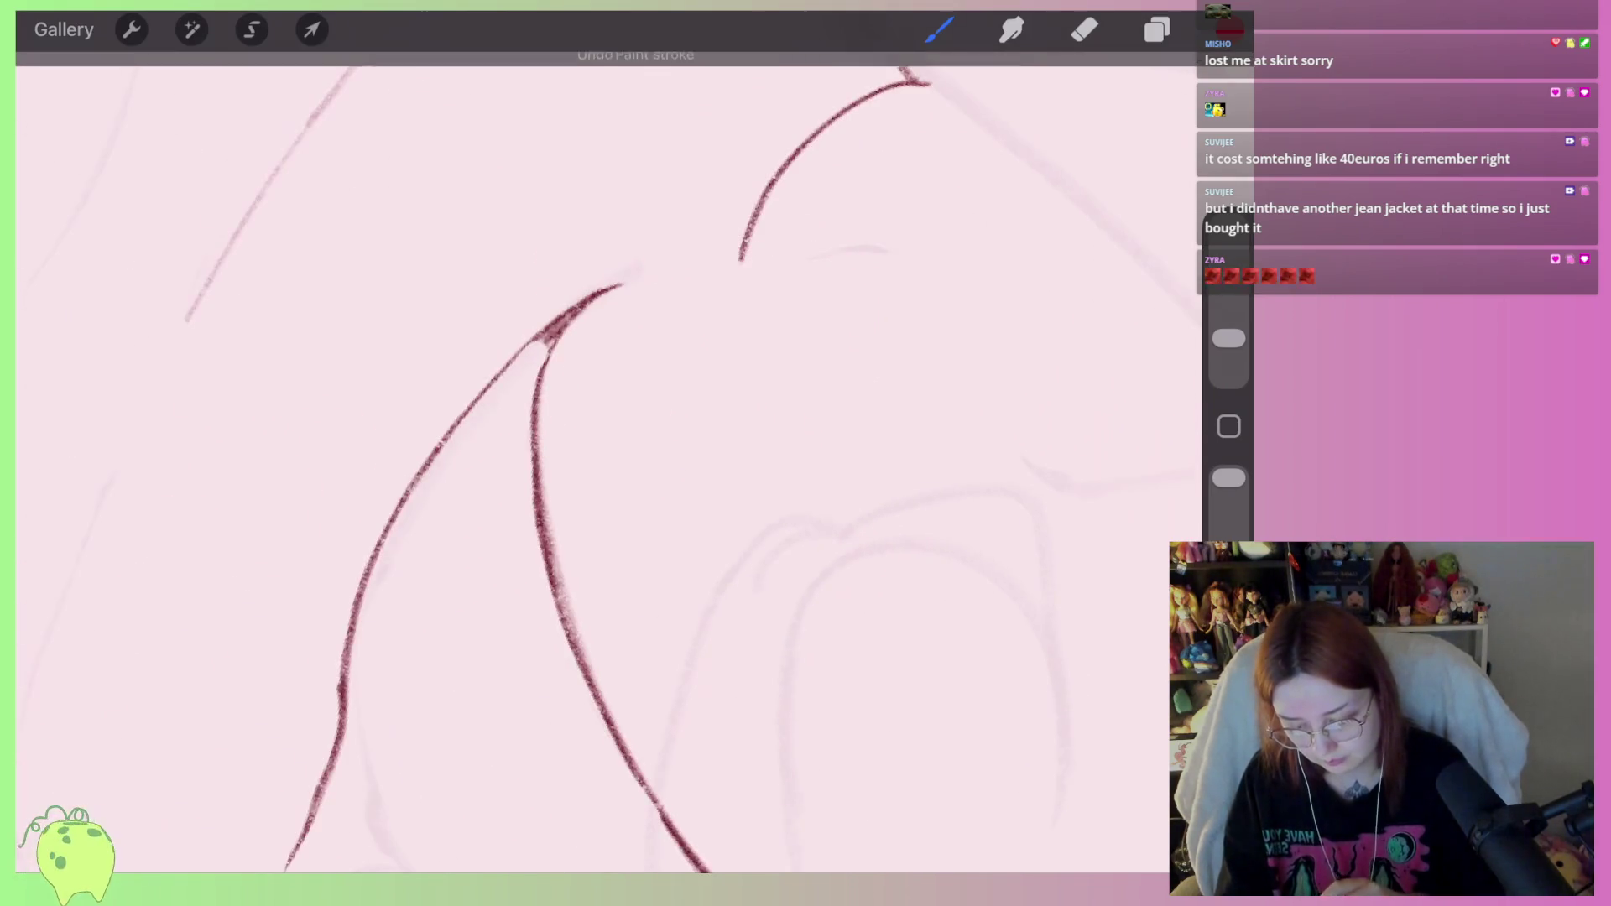
# Trim the upper end of the red stroke and discard two unwanted strokes on the right.
pyautogui.click(1084, 30)
pyautogui.moveTo(634, 385); pyautogui.dragTo(574, 478)
pyautogui.press('b')
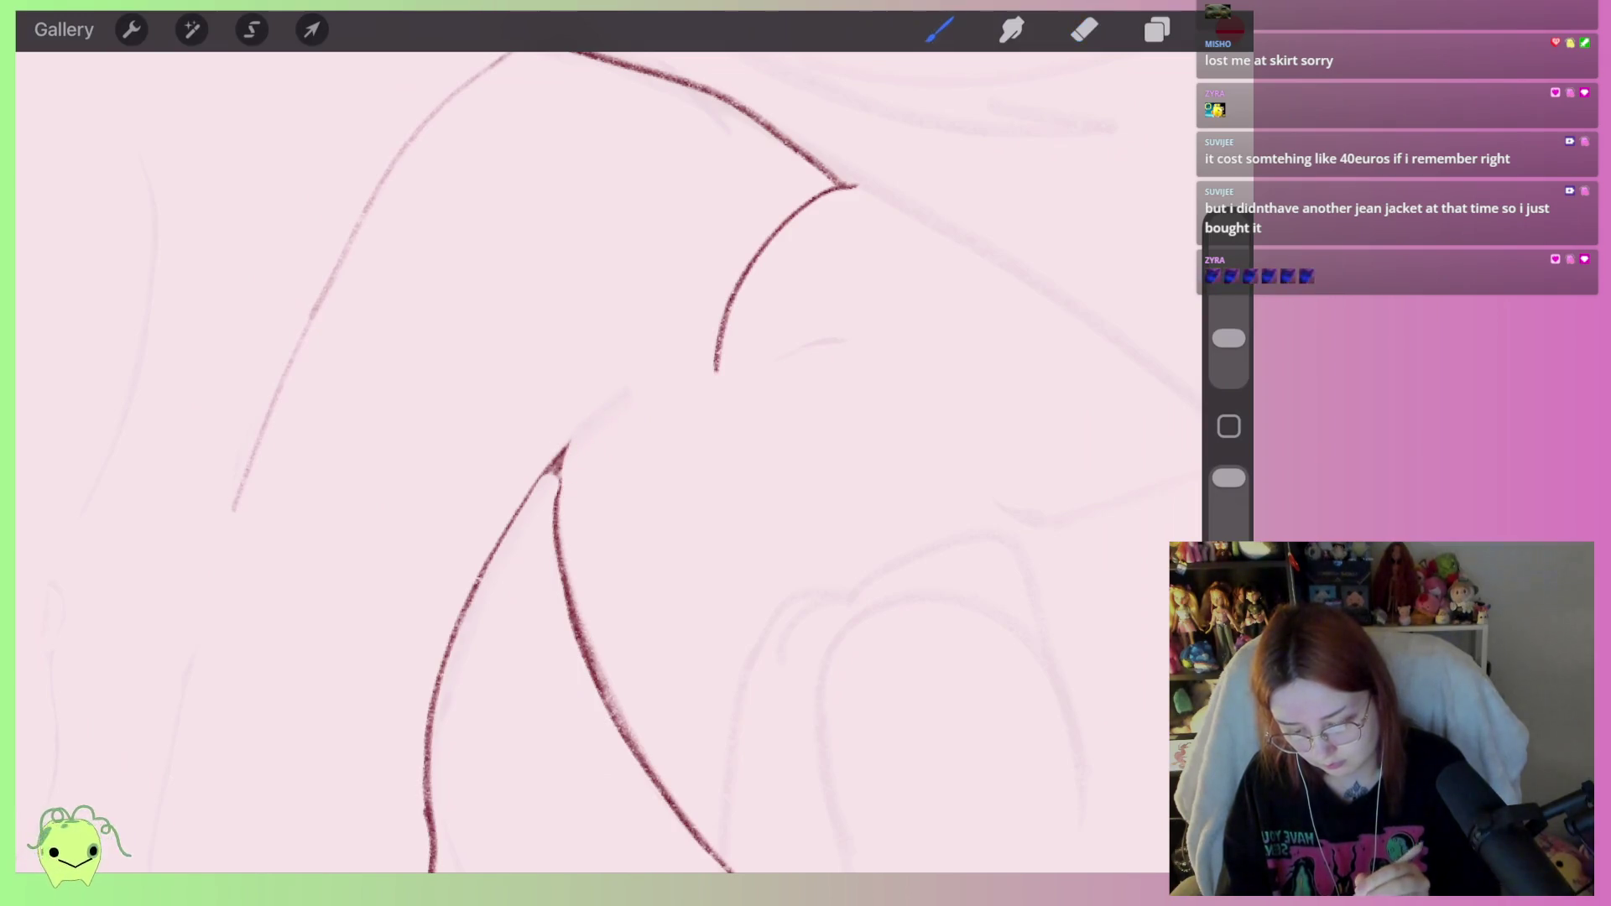
pyautogui.moveTo(898, 382)
pyautogui.mouseDown()
pyautogui.moveTo(946, 453)
pyautogui.moveTo(738, 339)
pyautogui.moveTo(567, 461)
pyautogui.mouseUp()
pyautogui.hotkey('ctrl', 'z')
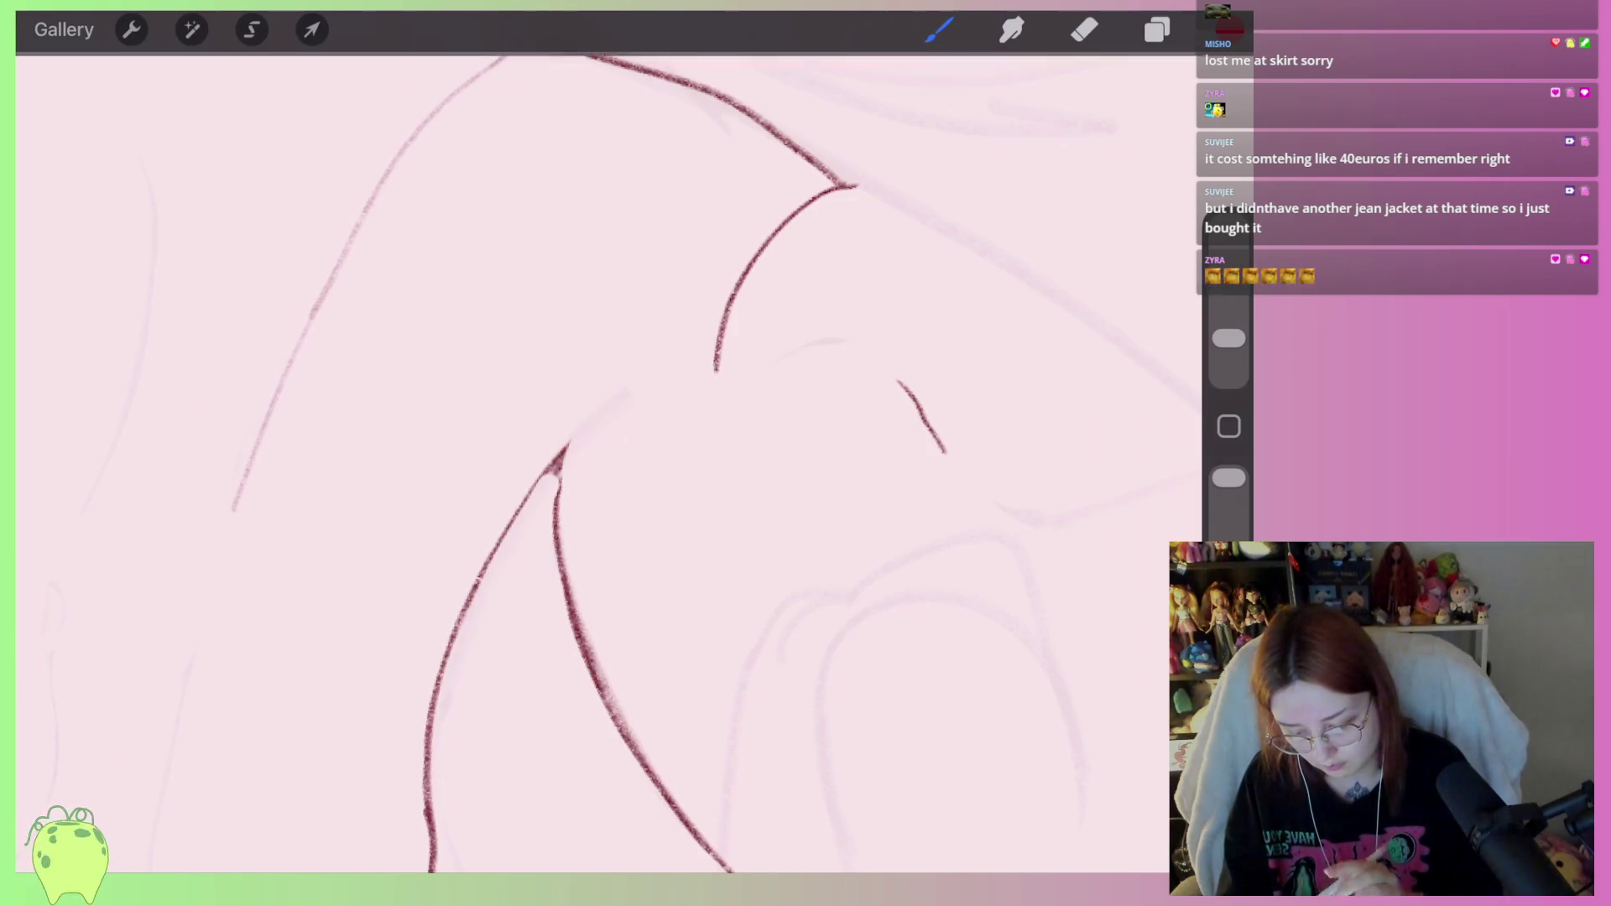
pyautogui.moveTo(891, 374)
pyautogui.mouseDown()
pyautogui.moveTo(557, 460)
pyautogui.moveTo(881, 369)
pyautogui.moveTo(896, 380)
pyautogui.mouseUp()
pyautogui.hotkey('ctrl', 'z')
# Tidy the junction where the arc meets the descending red line, thickening, trimming and patching it.
pyautogui.press('e')
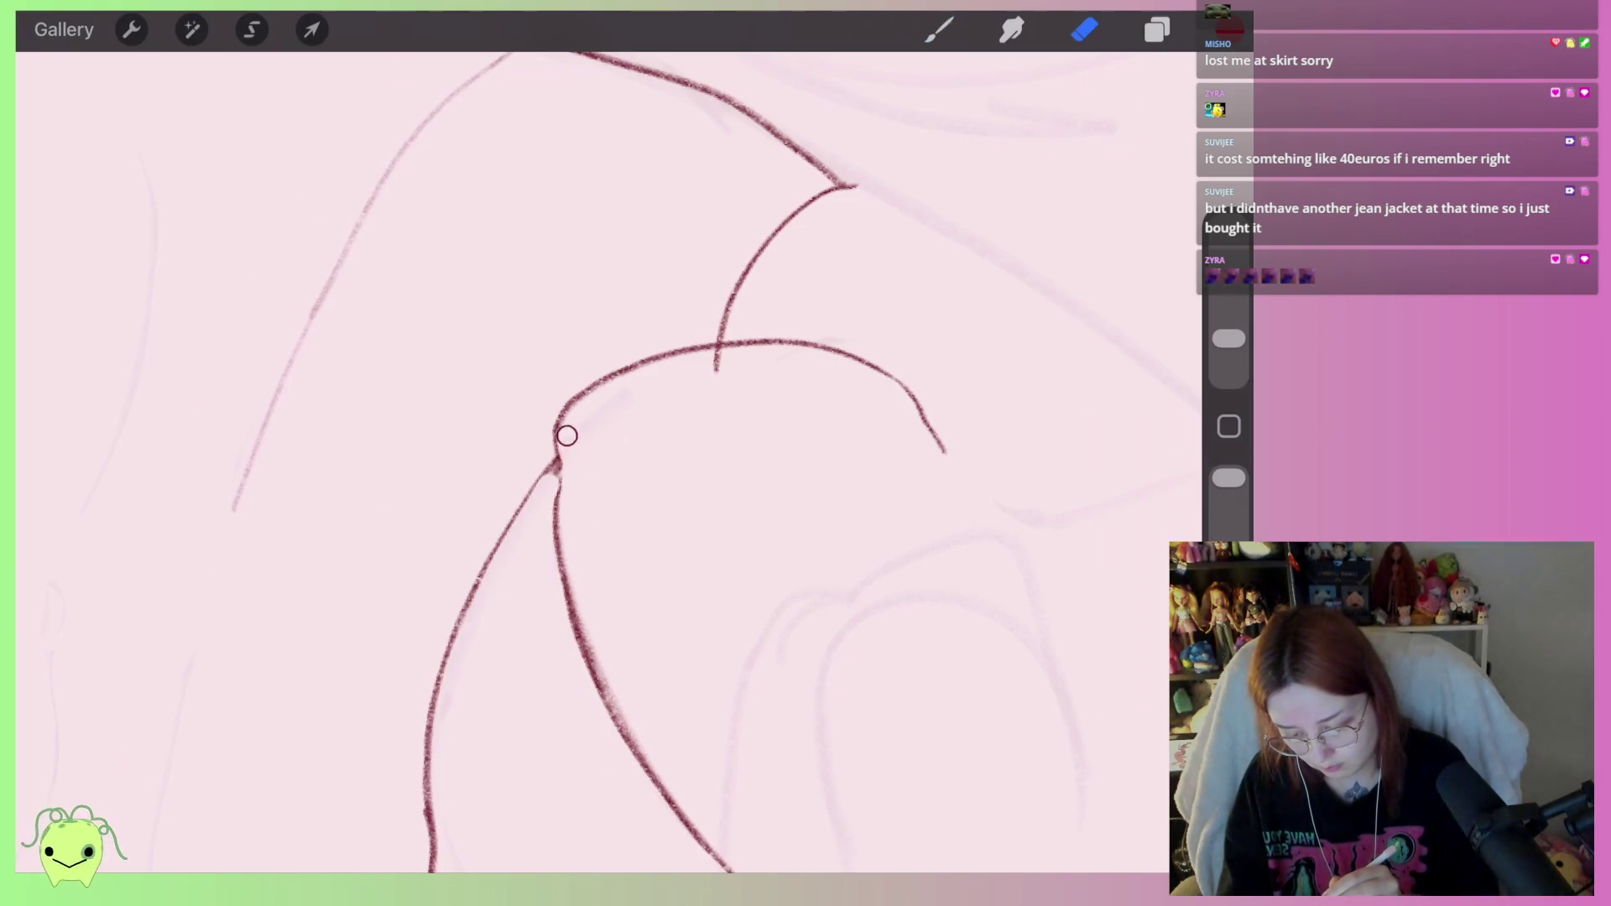
pyautogui.moveTo(562, 463); pyautogui.dragTo(556, 501)
pyautogui.press('b')
pyautogui.moveTo(629, 369); pyautogui.dragTo(551, 537)
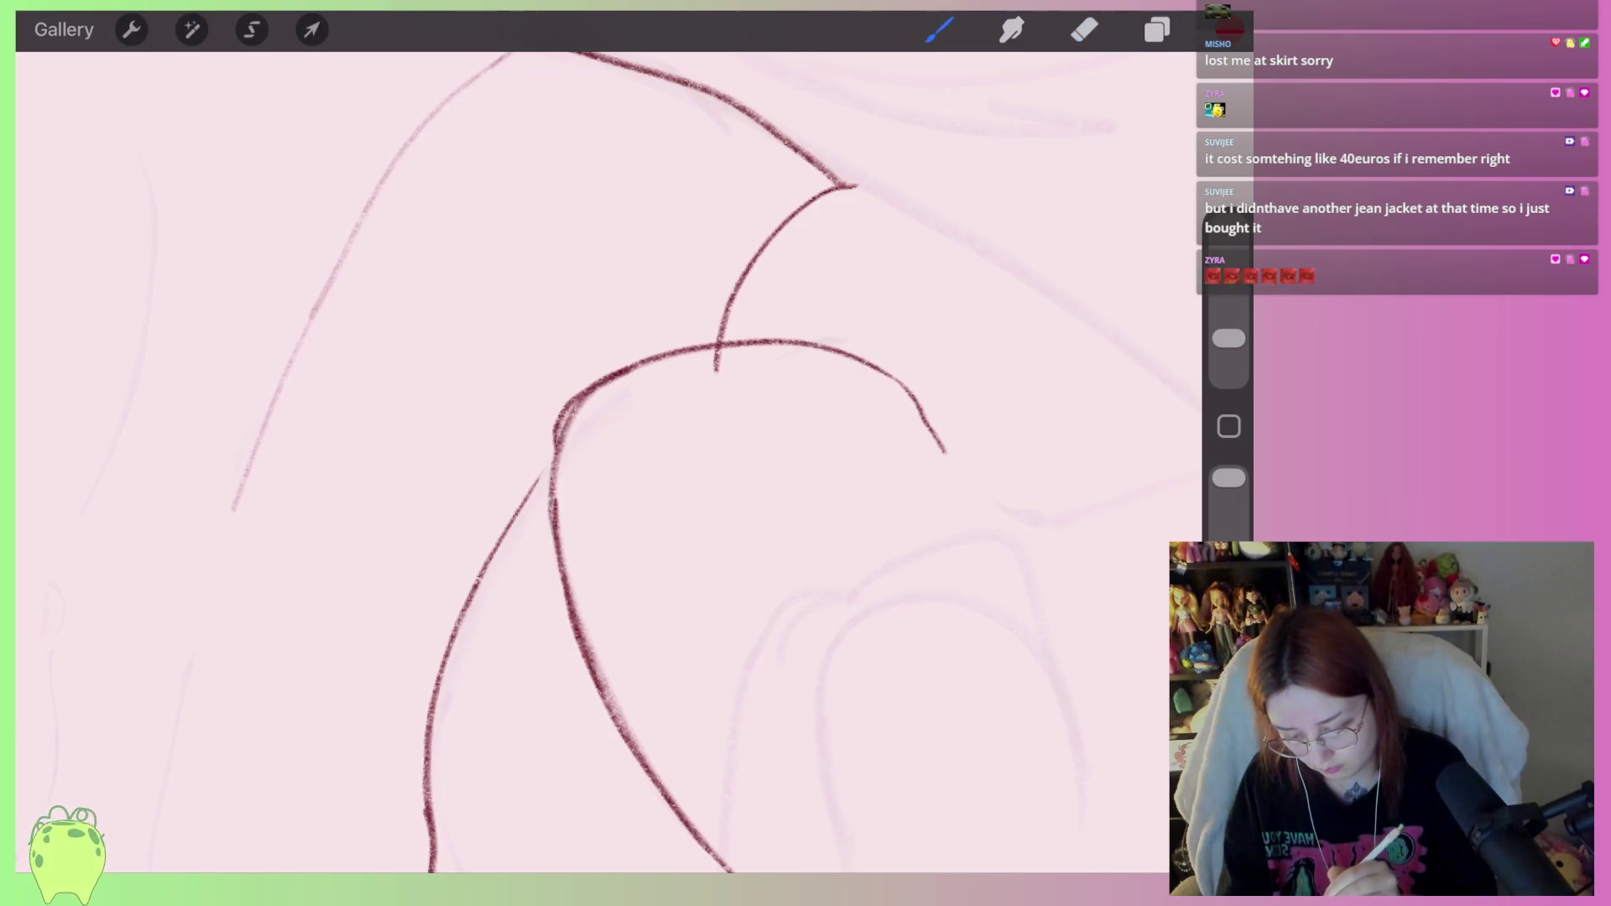
pyautogui.press('e')
pyautogui.moveTo(546, 455)
pyautogui.mouseDown()
pyautogui.moveTo(592, 385)
pyautogui.moveTo(564, 439)
pyautogui.moveTo(560, 558)
pyautogui.moveTo(638, 743)
pyautogui.mouseUp()
pyautogui.moveTo(677, 378); pyautogui.dragTo(719, 360)
pyautogui.click(939, 30)
pyautogui.moveTo(562, 439); pyautogui.dragTo(530, 487)
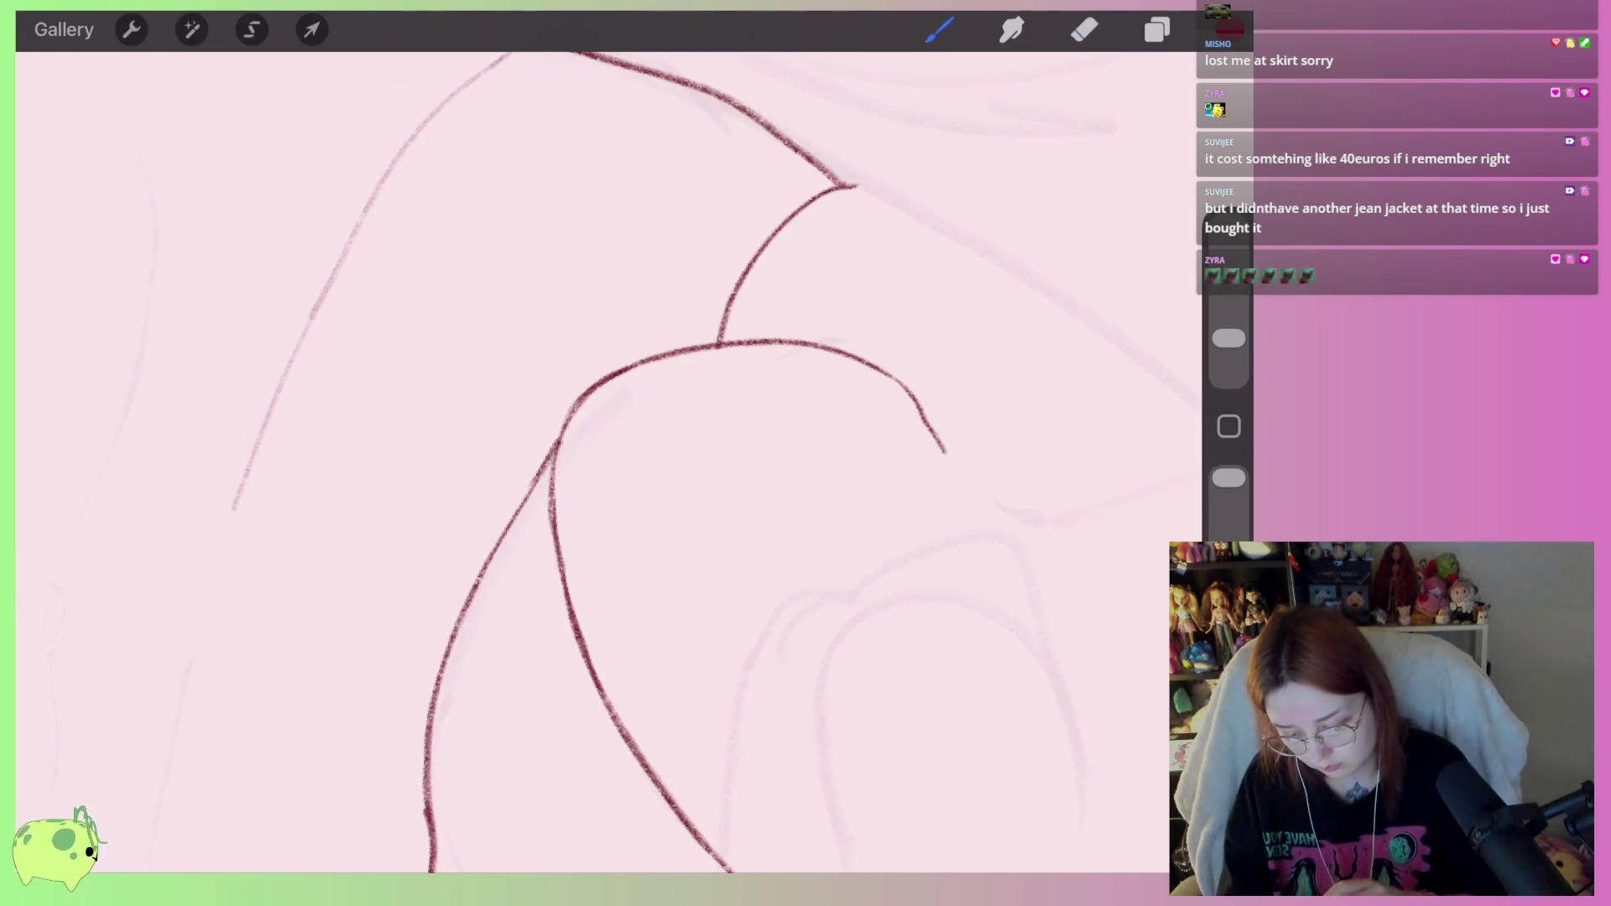
pyautogui.scroll(-5, 604, 461)
pyautogui.scroll(3, 671, 403)
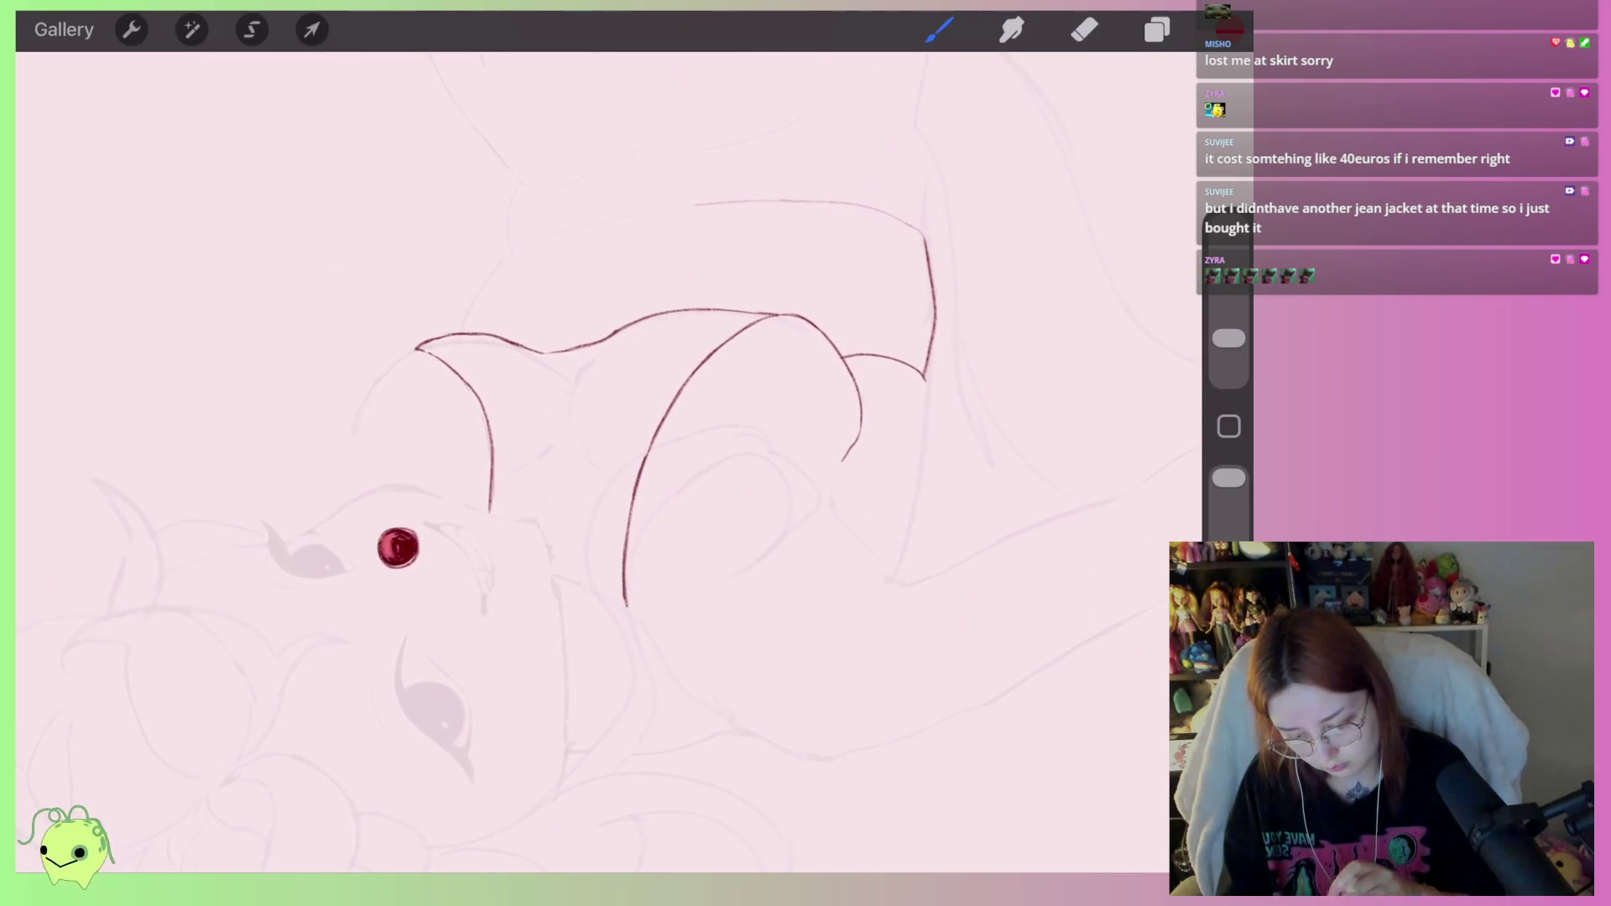
# Trace a red stroke up along the shoulder curve.
pyautogui.scroll(5, 588, 420)
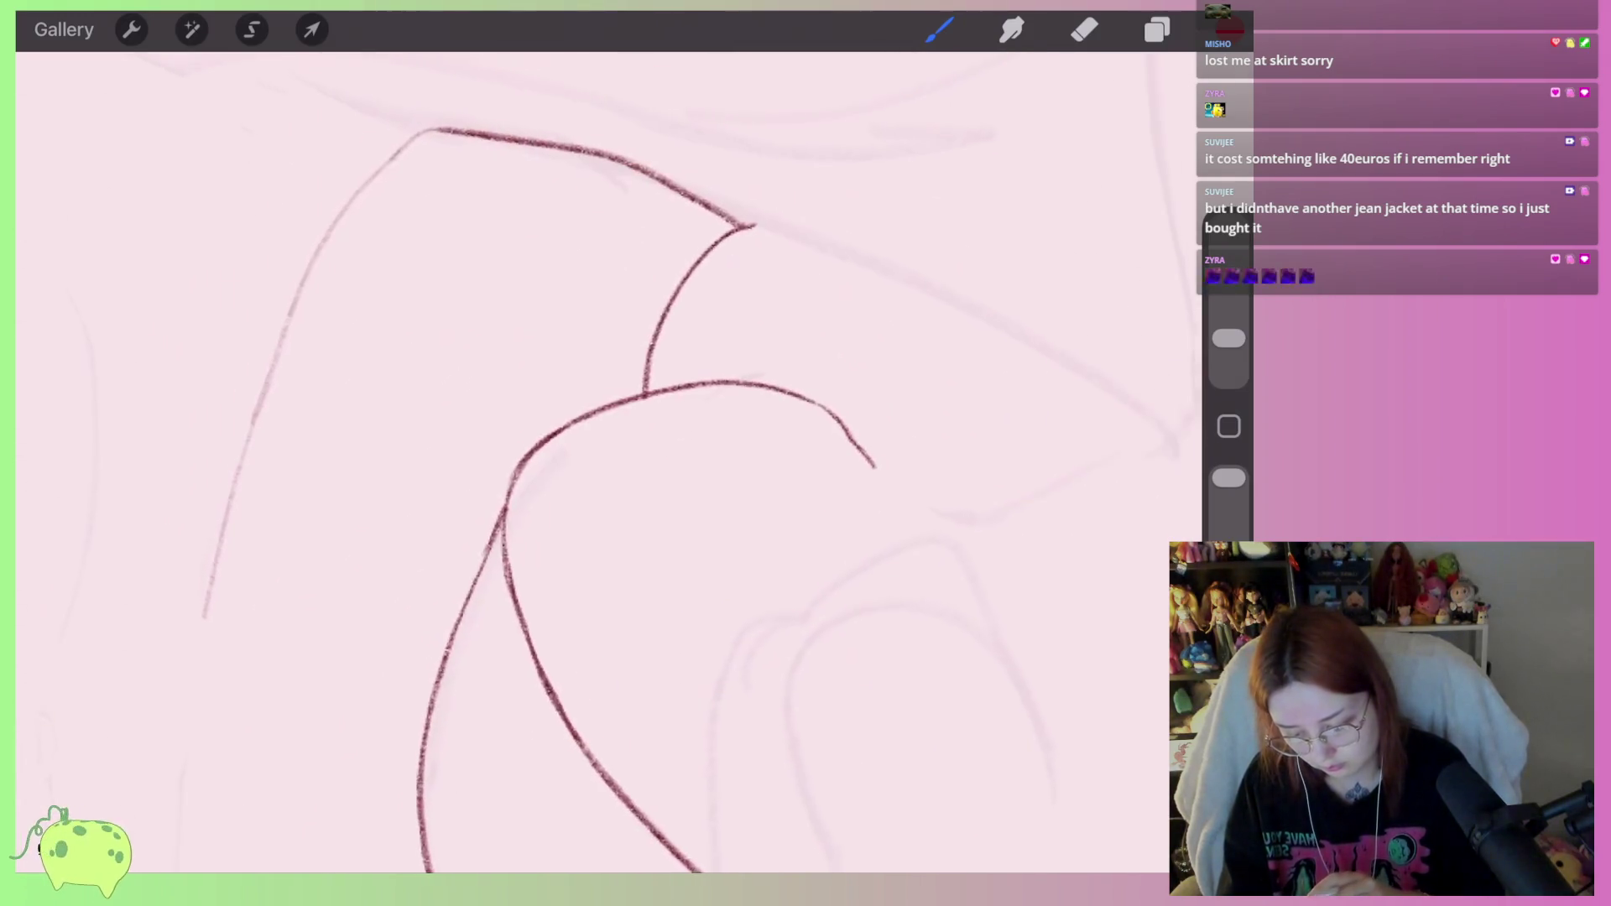
pyautogui.click(939, 29)
pyautogui.click(939, 29)
pyautogui.scroll(-3, 587, 420)
pyautogui.moveTo(478, 546)
pyautogui.mouseDown()
pyautogui.moveTo(504, 478)
pyautogui.moveTo(923, 388)
pyautogui.mouseUp()
# Refine the shoulder curve by lightening overdrawn and doubled sections and touching up its lower end.
pyautogui.click(1084, 30)
pyautogui.moveTo(491, 503); pyautogui.dragTo(526, 425)
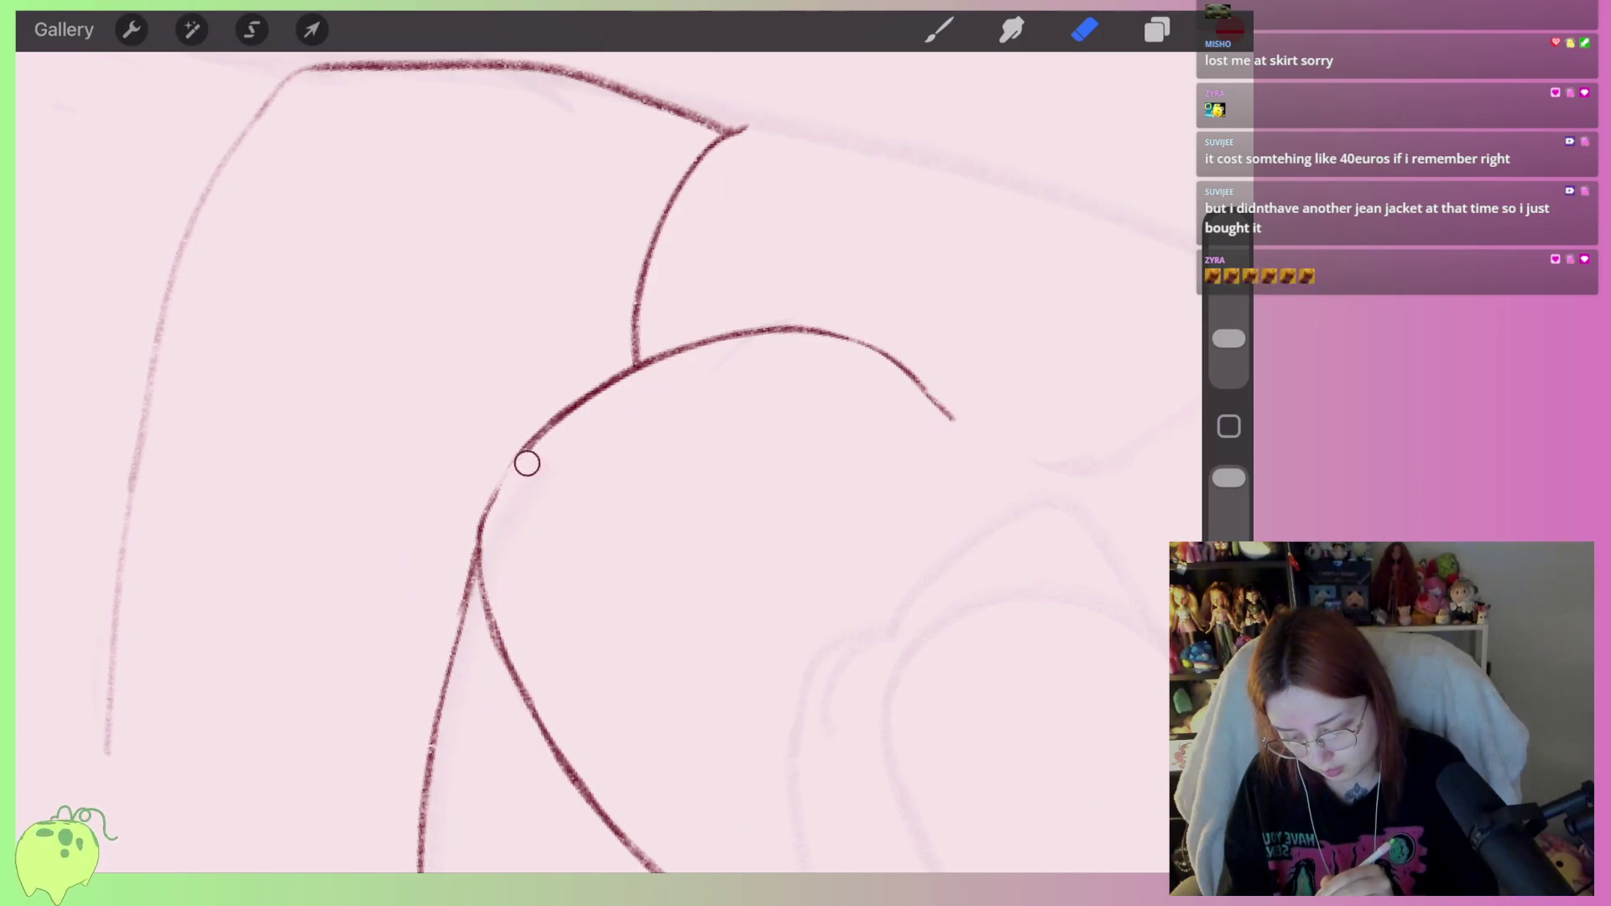
pyautogui.moveTo(509, 492); pyautogui.dragTo(755, 344)
pyautogui.click(939, 29)
pyautogui.moveTo(478, 554)
pyautogui.mouseDown()
pyautogui.moveTo(490, 508)
pyautogui.moveTo(726, 326)
pyautogui.mouseUp()
pyautogui.click(1085, 30)
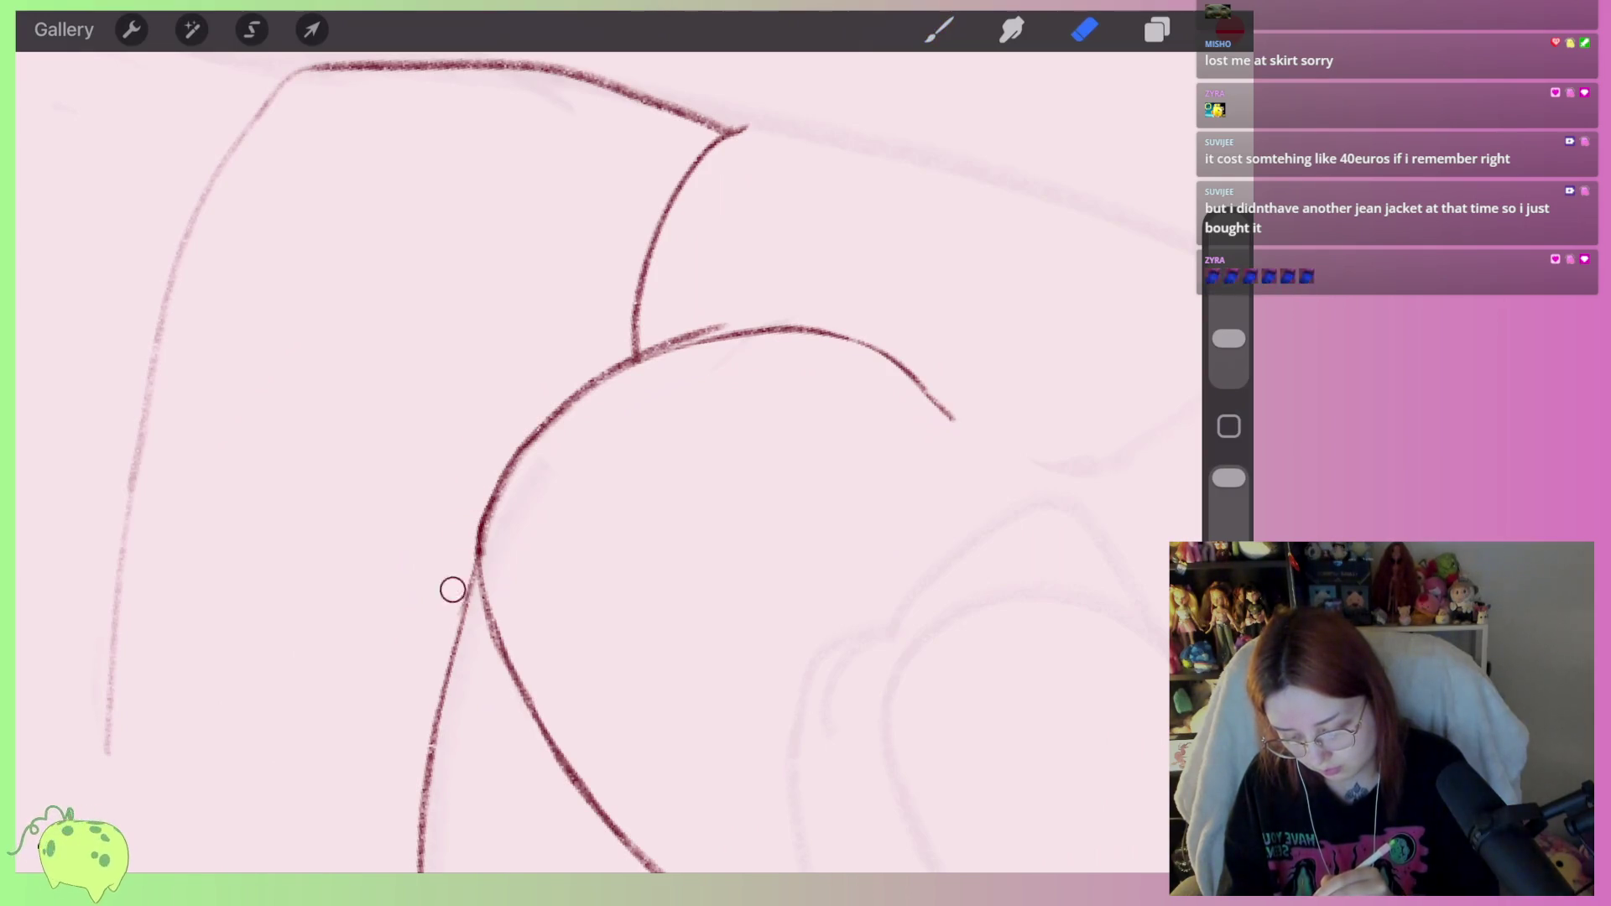
pyautogui.moveTo(459, 558)
pyautogui.mouseDown()
pyautogui.moveTo(482, 471)
pyautogui.moveTo(514, 447)
pyautogui.mouseUp()
pyautogui.moveTo(650, 338); pyautogui.dragTo(722, 313)
pyautogui.moveTo(612, 380)
pyautogui.mouseDown()
pyautogui.moveTo(496, 525)
pyautogui.moveTo(496, 550)
pyautogui.mouseUp()
pyautogui.moveTo(587, 503)
pyautogui.mouseDown()
pyautogui.moveTo(565, 528)
pyautogui.moveTo(655, 478)
pyautogui.moveTo(583, 503)
pyautogui.moveTo(164, 452)
pyautogui.moveTo(25, 520)
pyautogui.mouseUp()
# Add short red strokes at the fold and the long red drape line running downward.
pyautogui.click(939, 30)
pyautogui.moveTo(736, 531); pyautogui.dragTo(746, 586)
pyautogui.moveTo(25, 504)
pyautogui.mouseDown()
pyautogui.moveTo(122, 478)
pyautogui.moveTo(201, 428)
pyautogui.moveTo(34, 319)
pyautogui.mouseUp()
pyautogui.moveTo(672, 459); pyautogui.dragTo(707, 521)
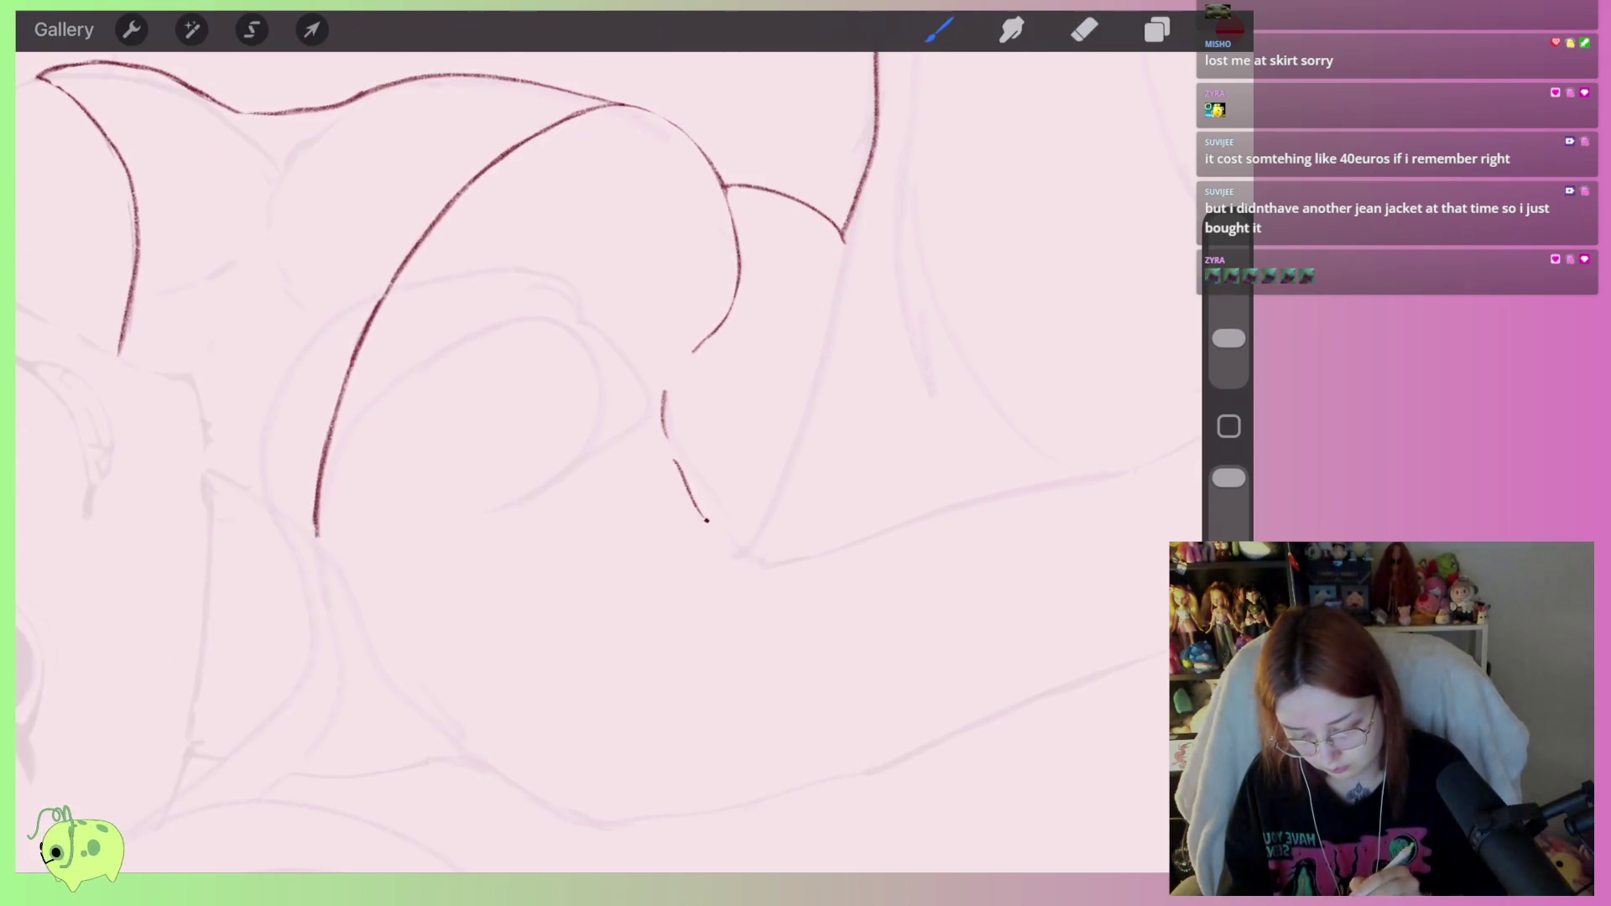
pyautogui.moveTo(504, 419)
pyautogui.mouseDown()
pyautogui.moveTo(307, 374)
pyautogui.moveTo(574, 455)
pyautogui.moveTo(587, 495)
pyautogui.moveTo(277, 596)
pyautogui.moveTo(186, 651)
pyautogui.mouseUp()
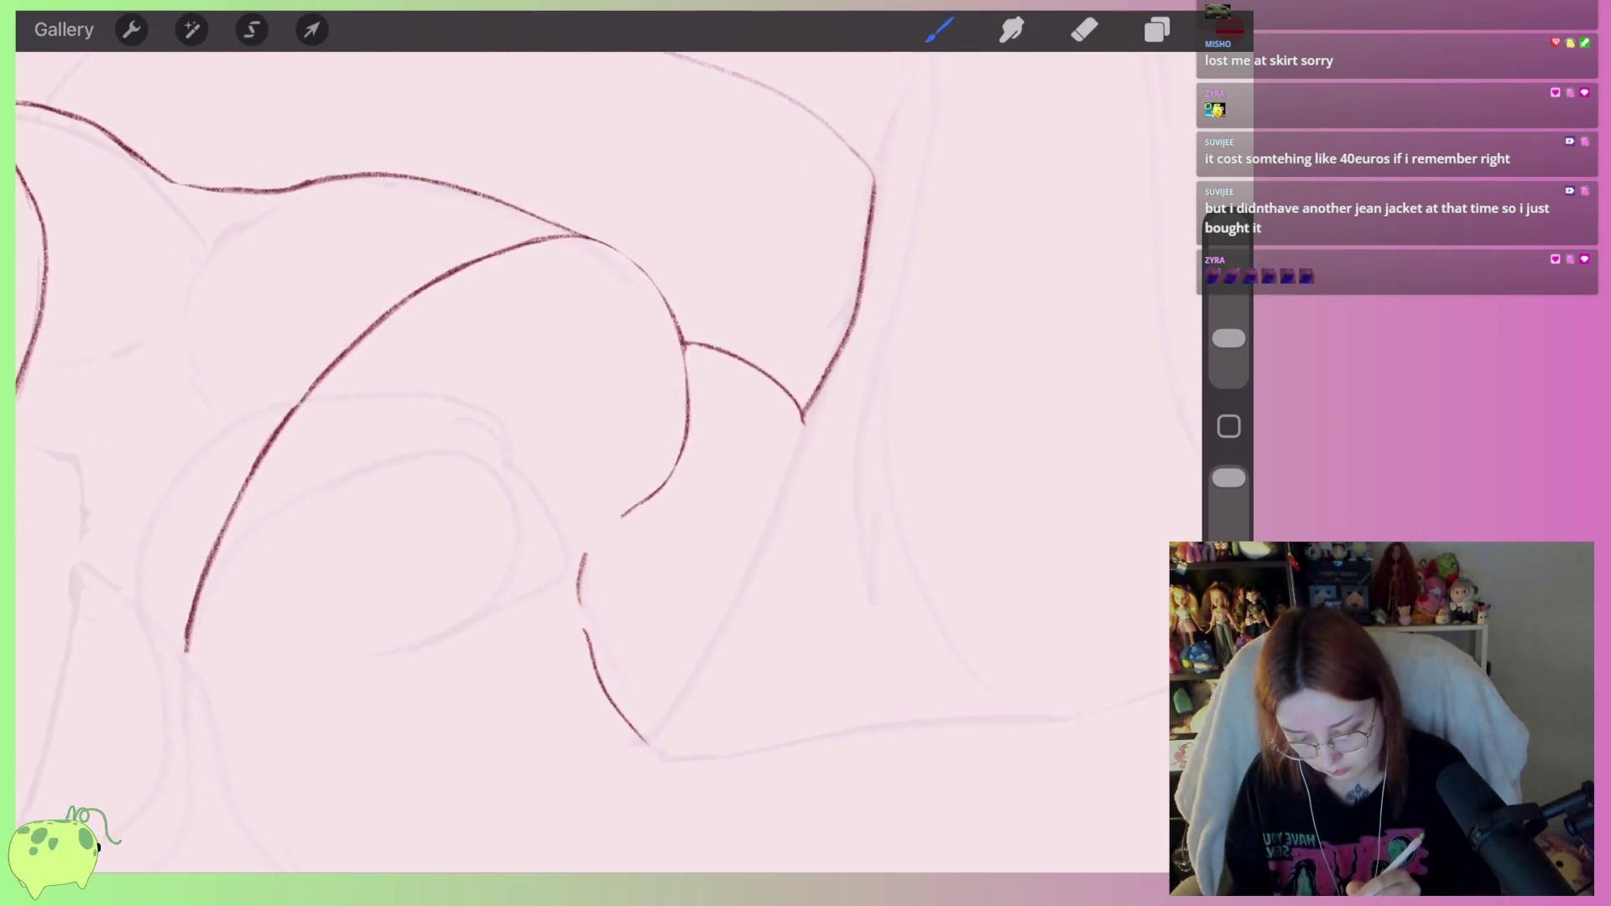
pyautogui.moveTo(804, 414)
pyautogui.mouseDown()
pyautogui.moveTo(651, 732)
pyautogui.moveTo(664, 757)
pyautogui.moveTo(709, 763)
pyautogui.mouseUp()
pyautogui.moveTo(588, 420)
pyautogui.mouseDown()
pyautogui.moveTo(378, 336)
pyautogui.moveTo(571, 487)
pyautogui.mouseUp()
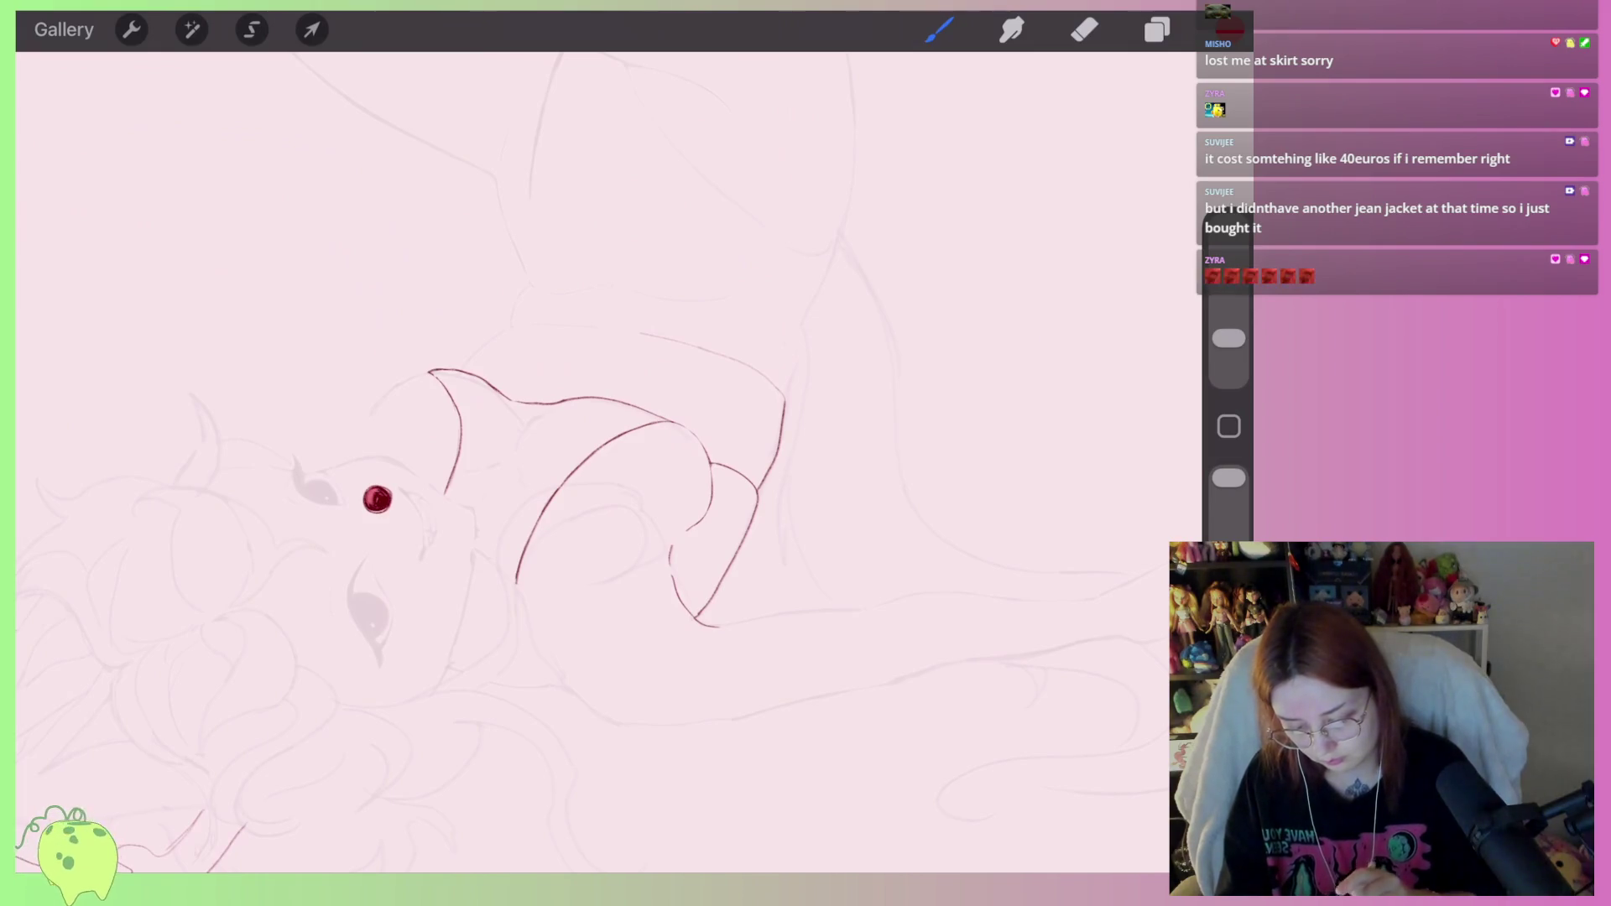
pyautogui.moveTo(588, 420); pyautogui.dragTo(712, 454)
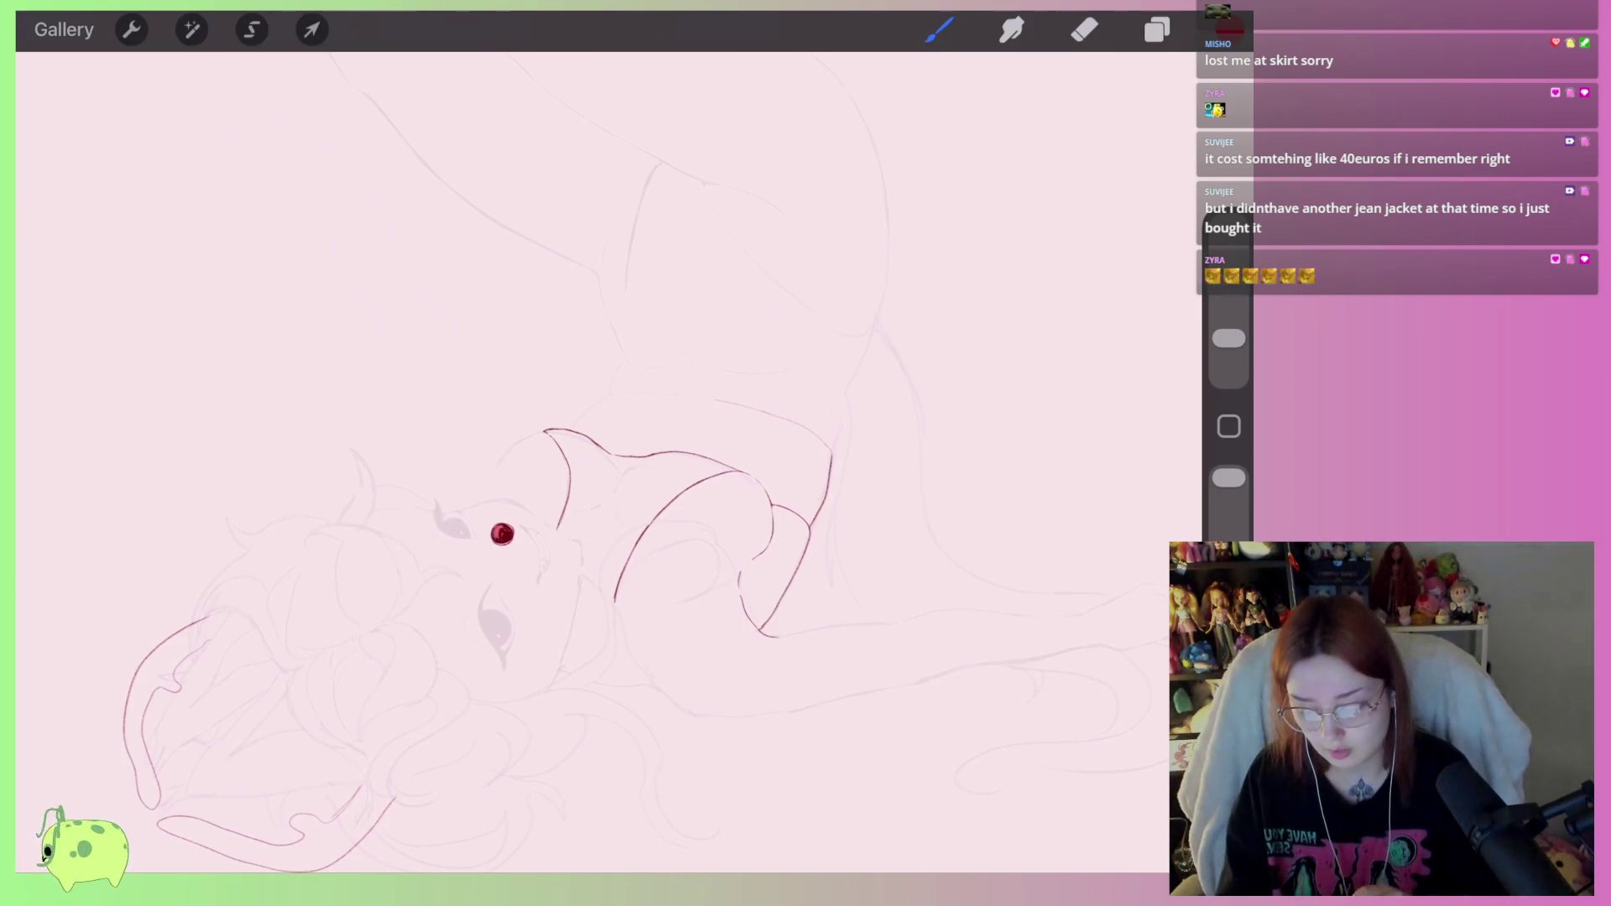
# Discard a curved red line drawn down from the junction and review the linework.
pyautogui.scroll(5, 489, 484)
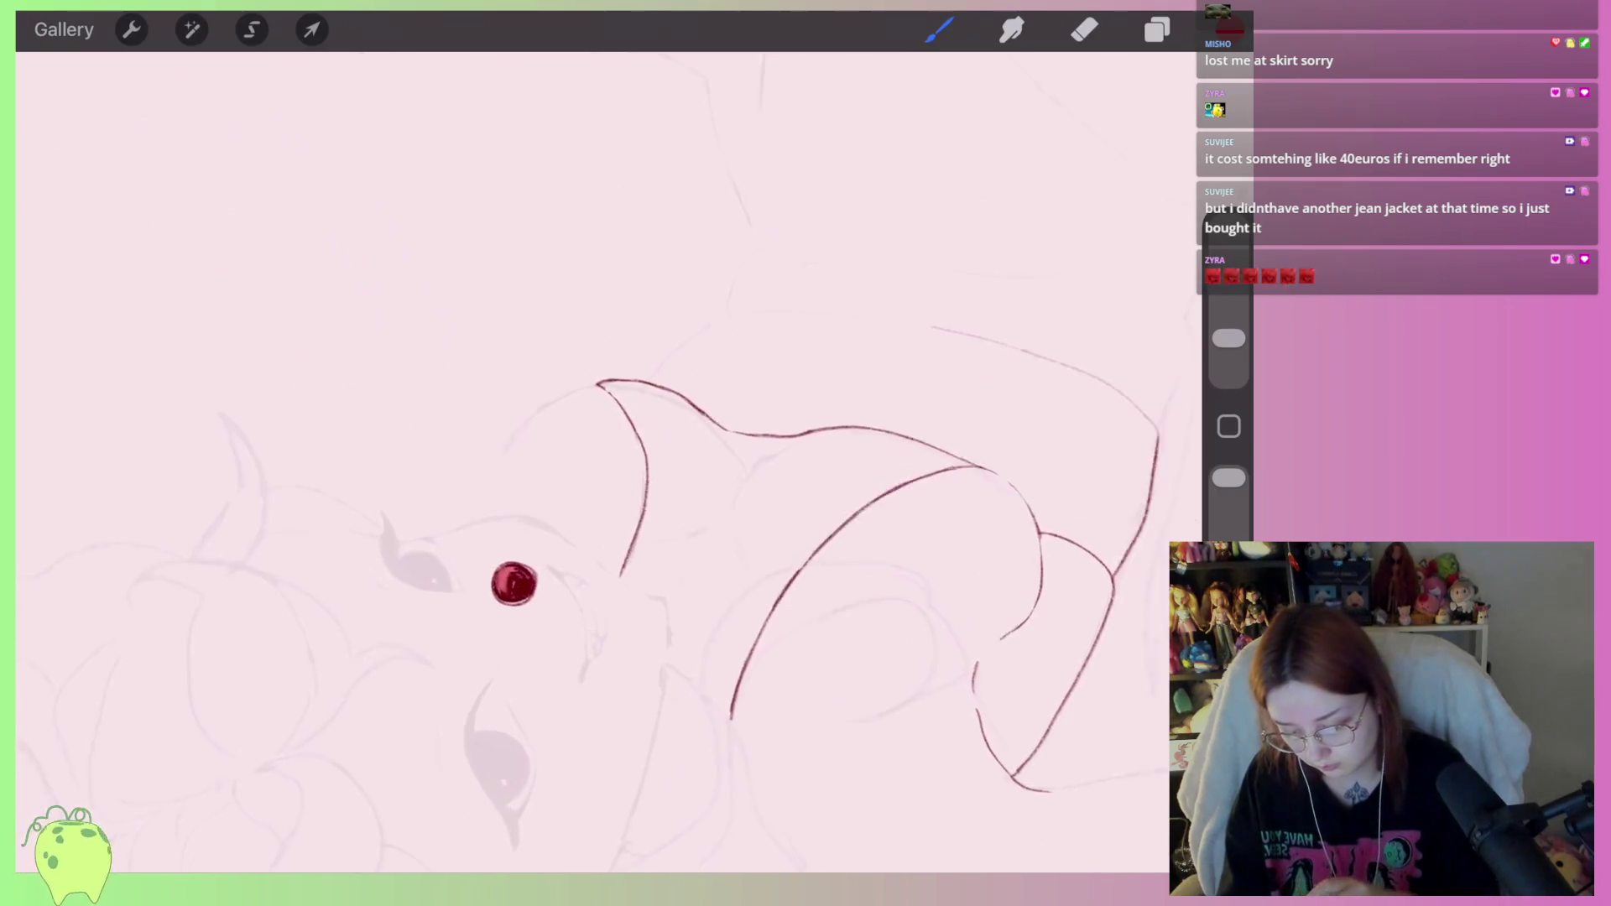
pyautogui.scroll(5, 514, 364)
pyautogui.moveTo(656, 388)
pyautogui.mouseDown()
pyautogui.moveTo(497, 616)
pyautogui.moveTo(462, 487)
pyautogui.moveTo(656, 388)
pyautogui.mouseUp()
pyautogui.hotkey('ctrl', 'z')
pyautogui.scroll(-5, 610, 462)
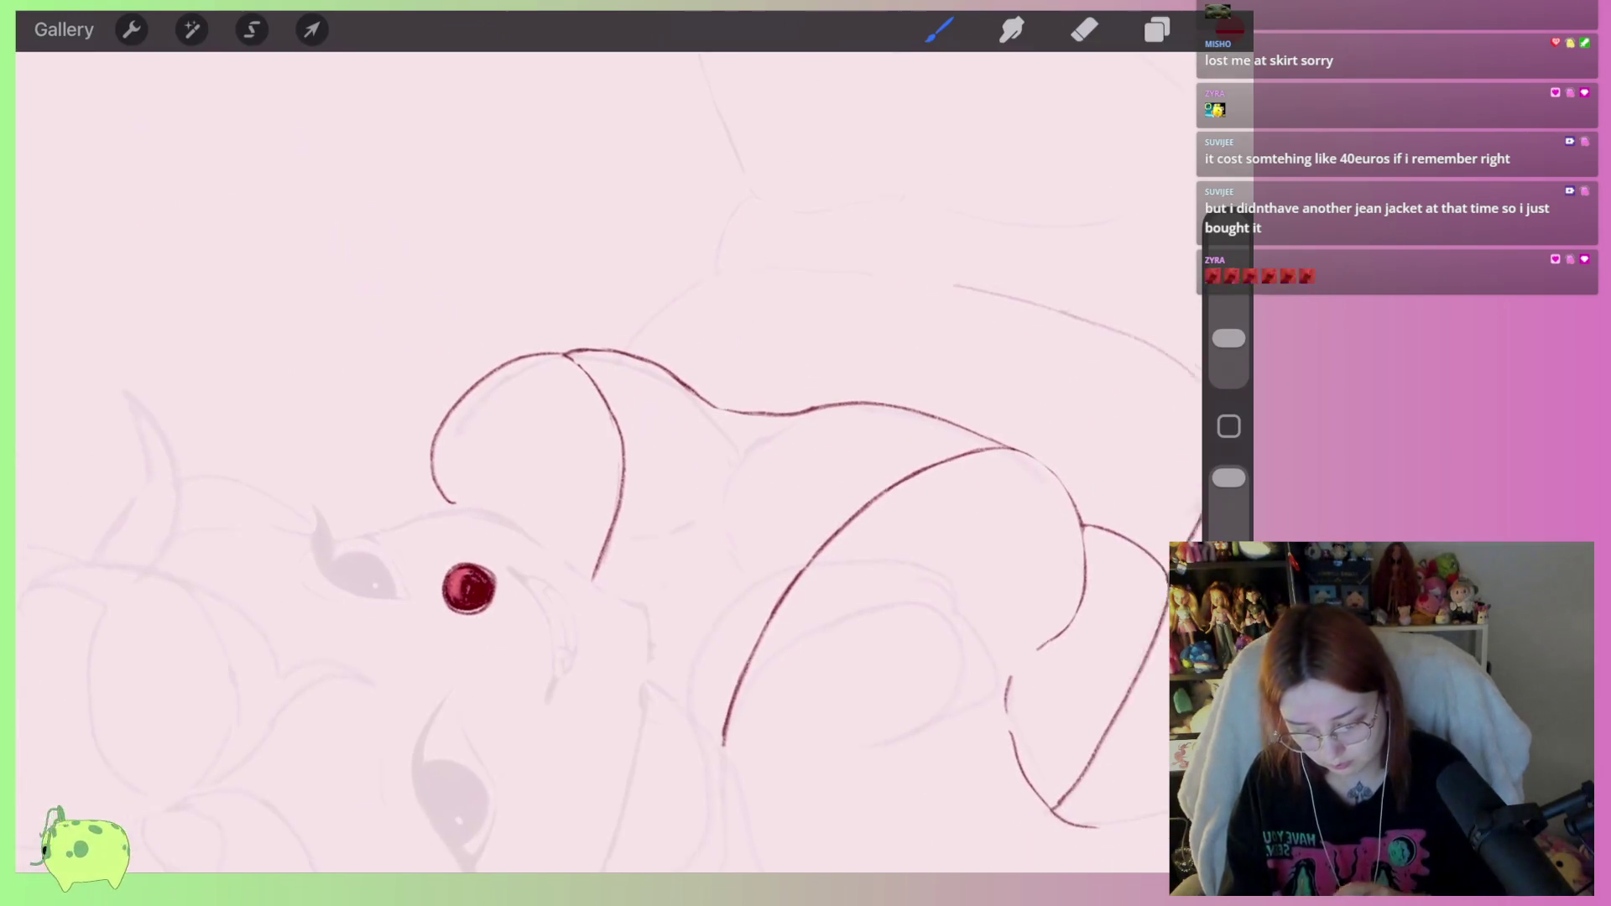
pyautogui.scroll(-3, 679, 514)
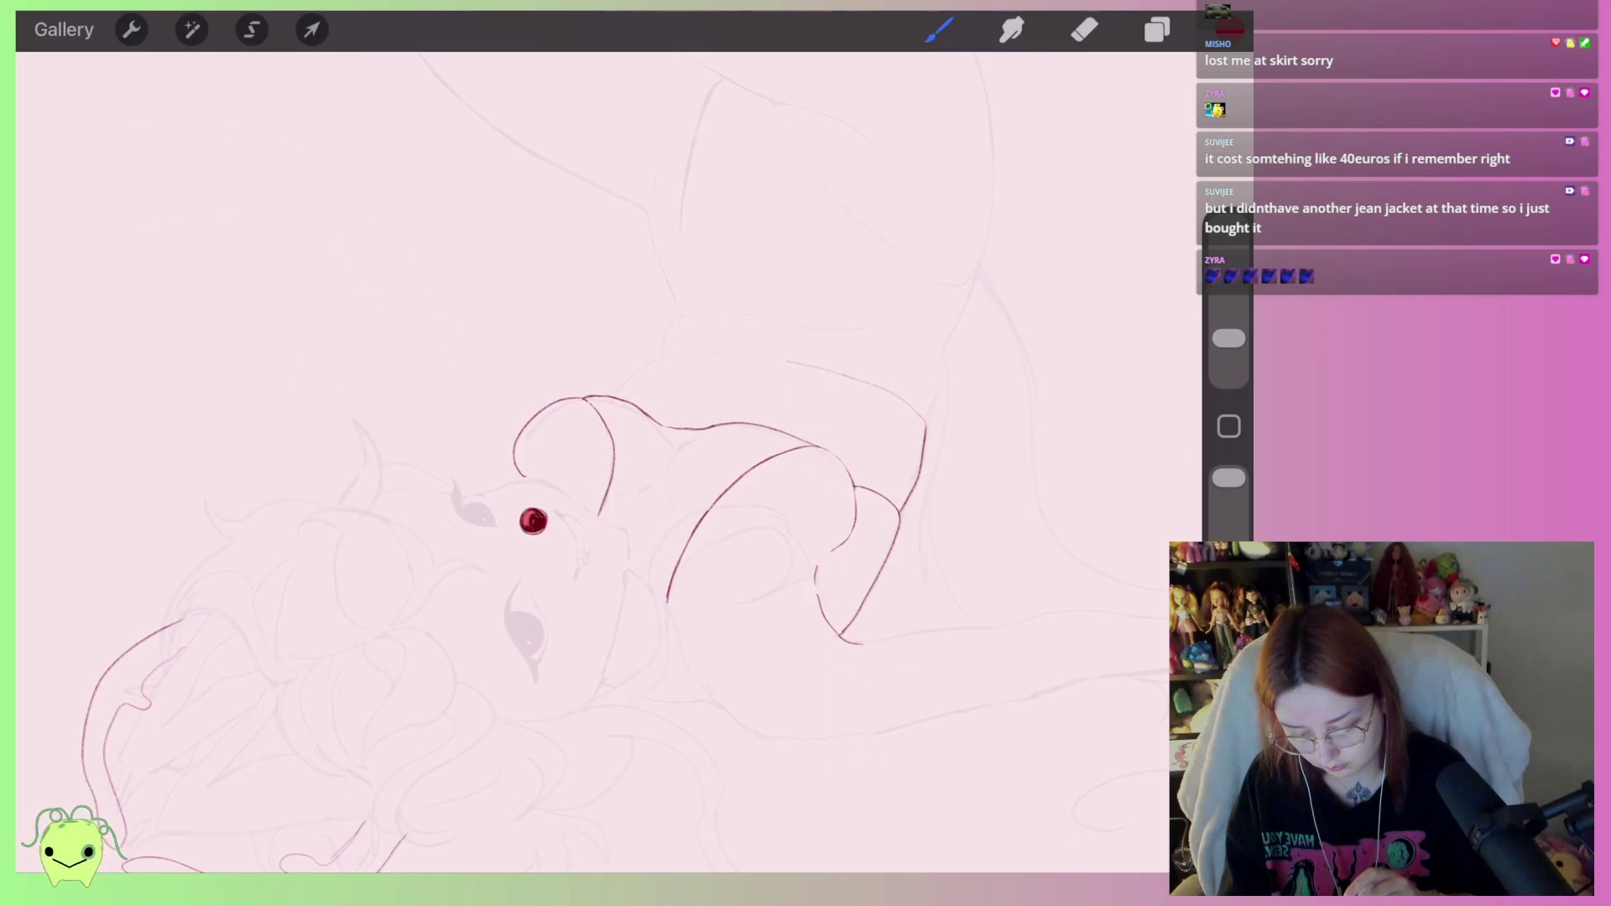
pyautogui.scroll(3, 588, 377)
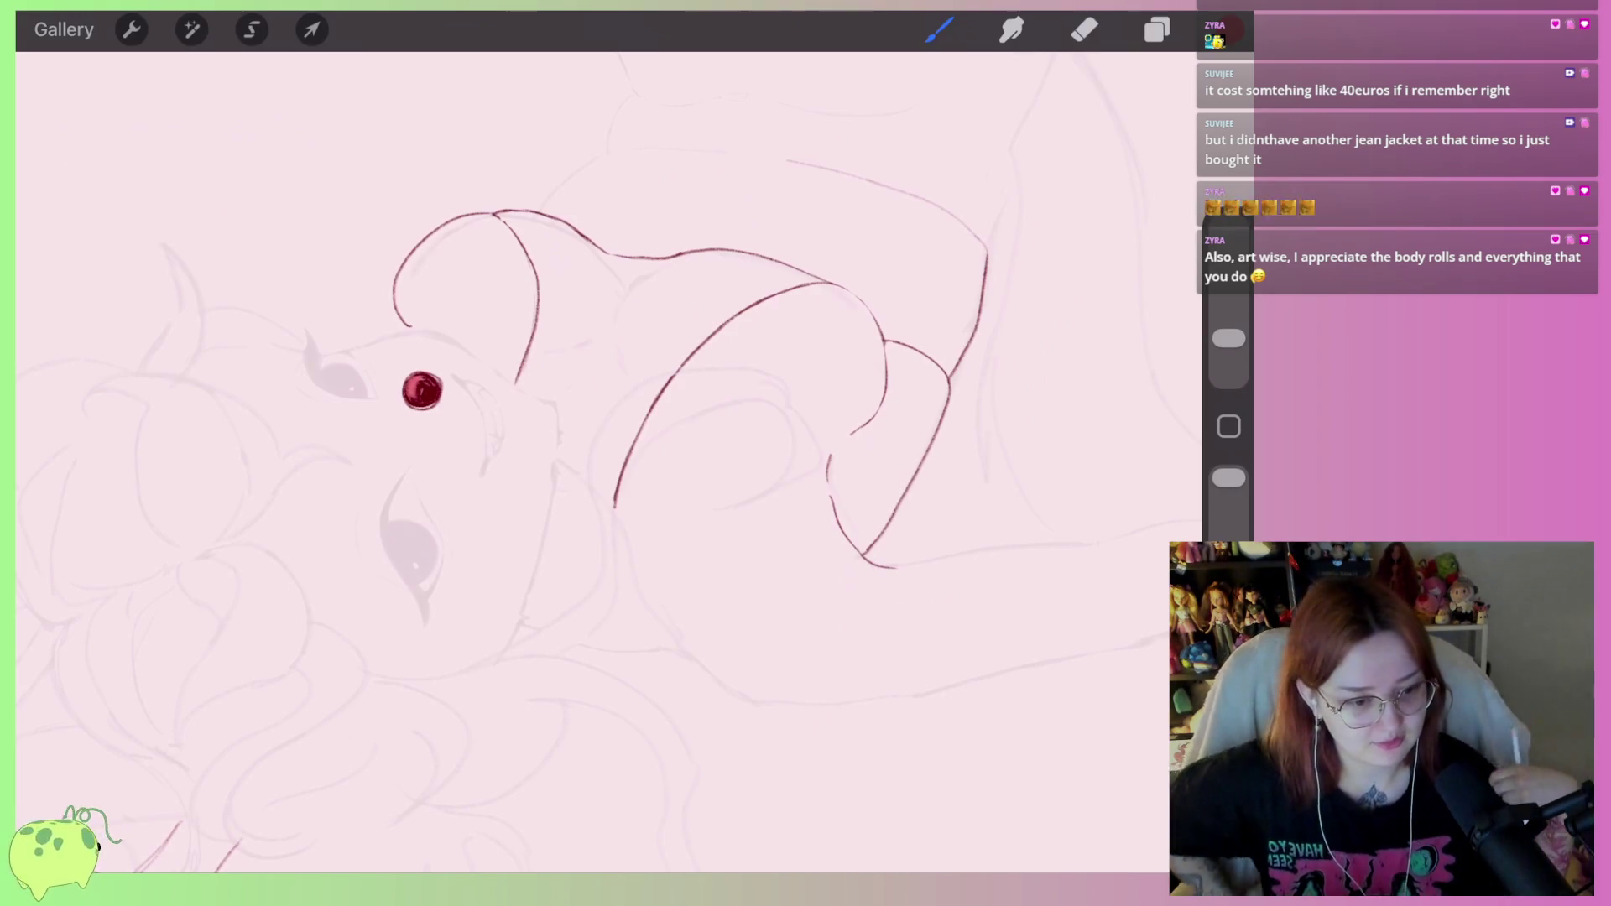
pyautogui.scroll(-5, 776, 714)
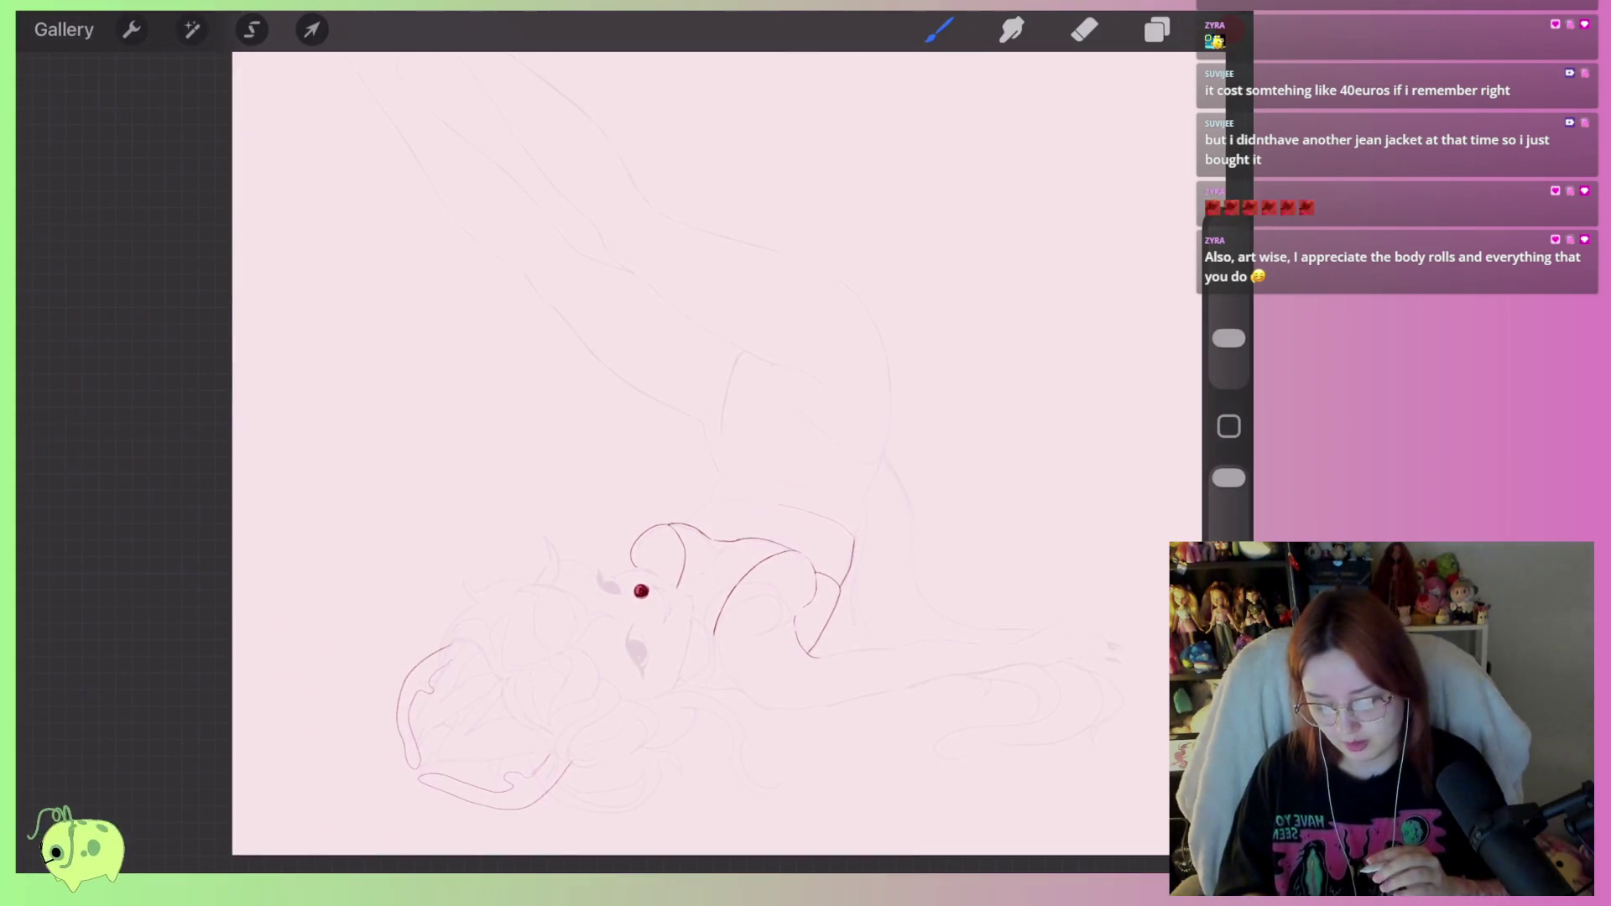
pyautogui.scroll(-3, 697, 449)
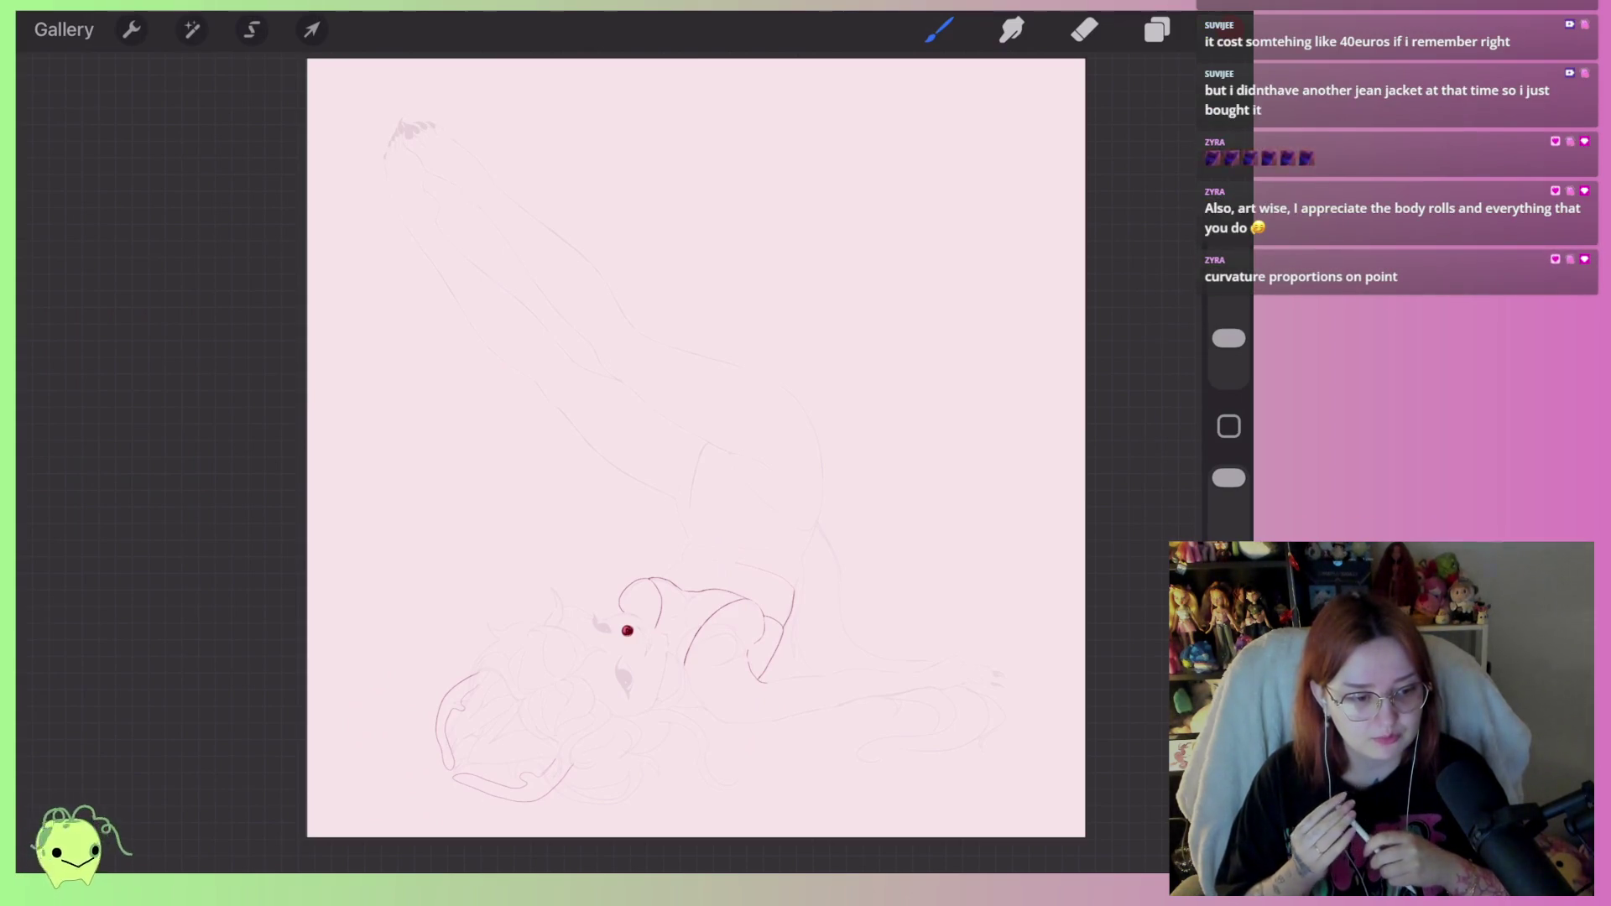
pyautogui.scroll(3, 618, 670)
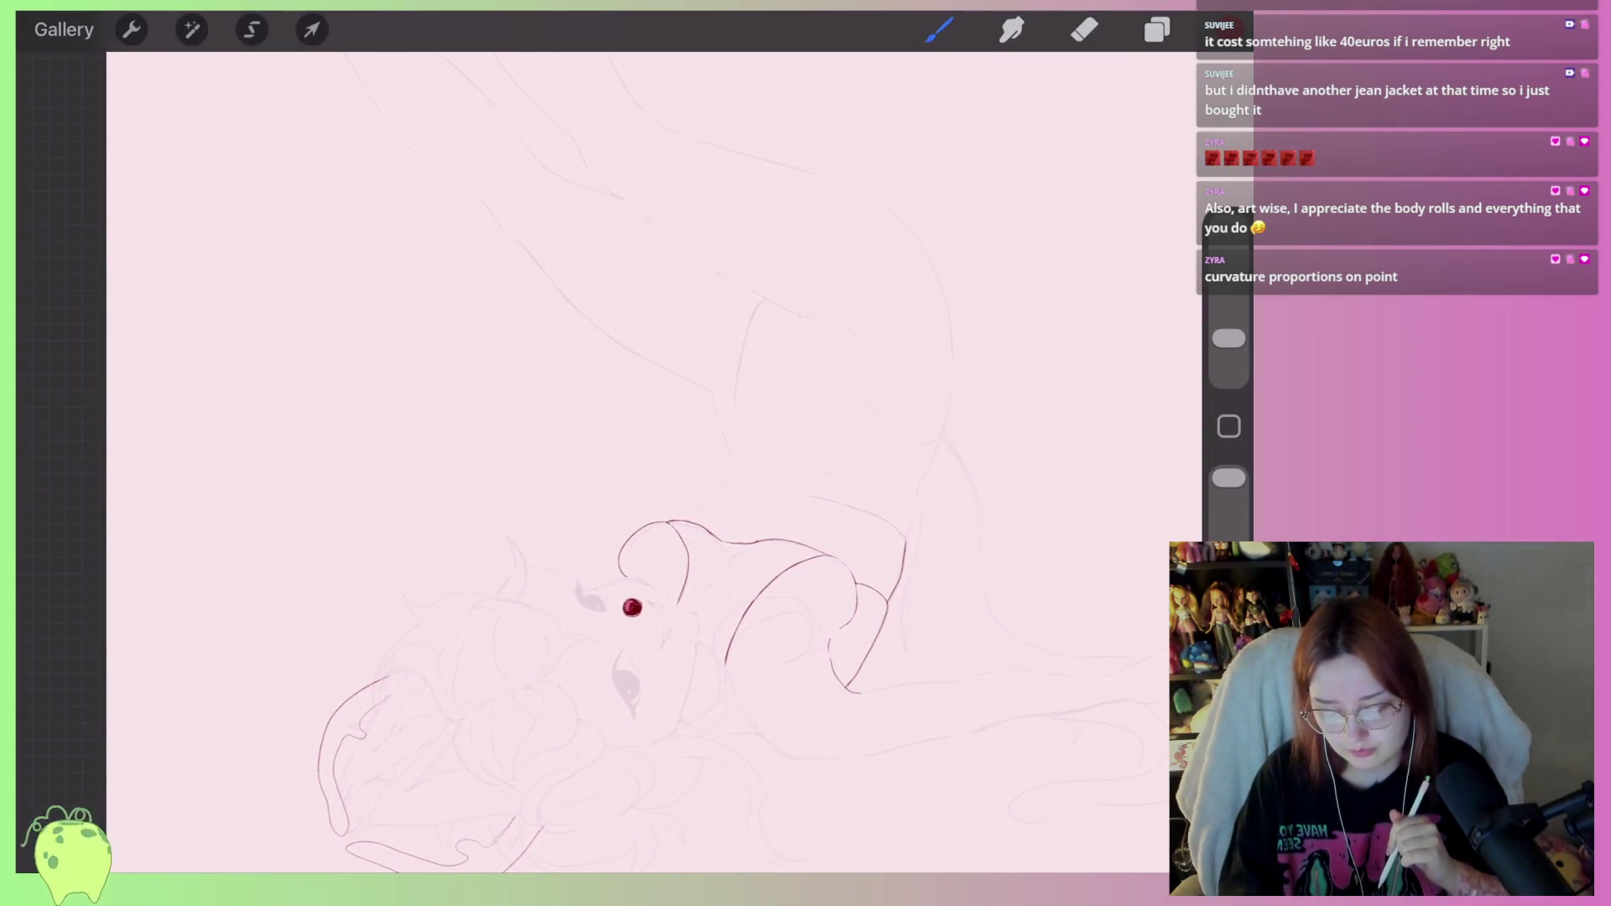
pyautogui.scroll(2, 654, 462)
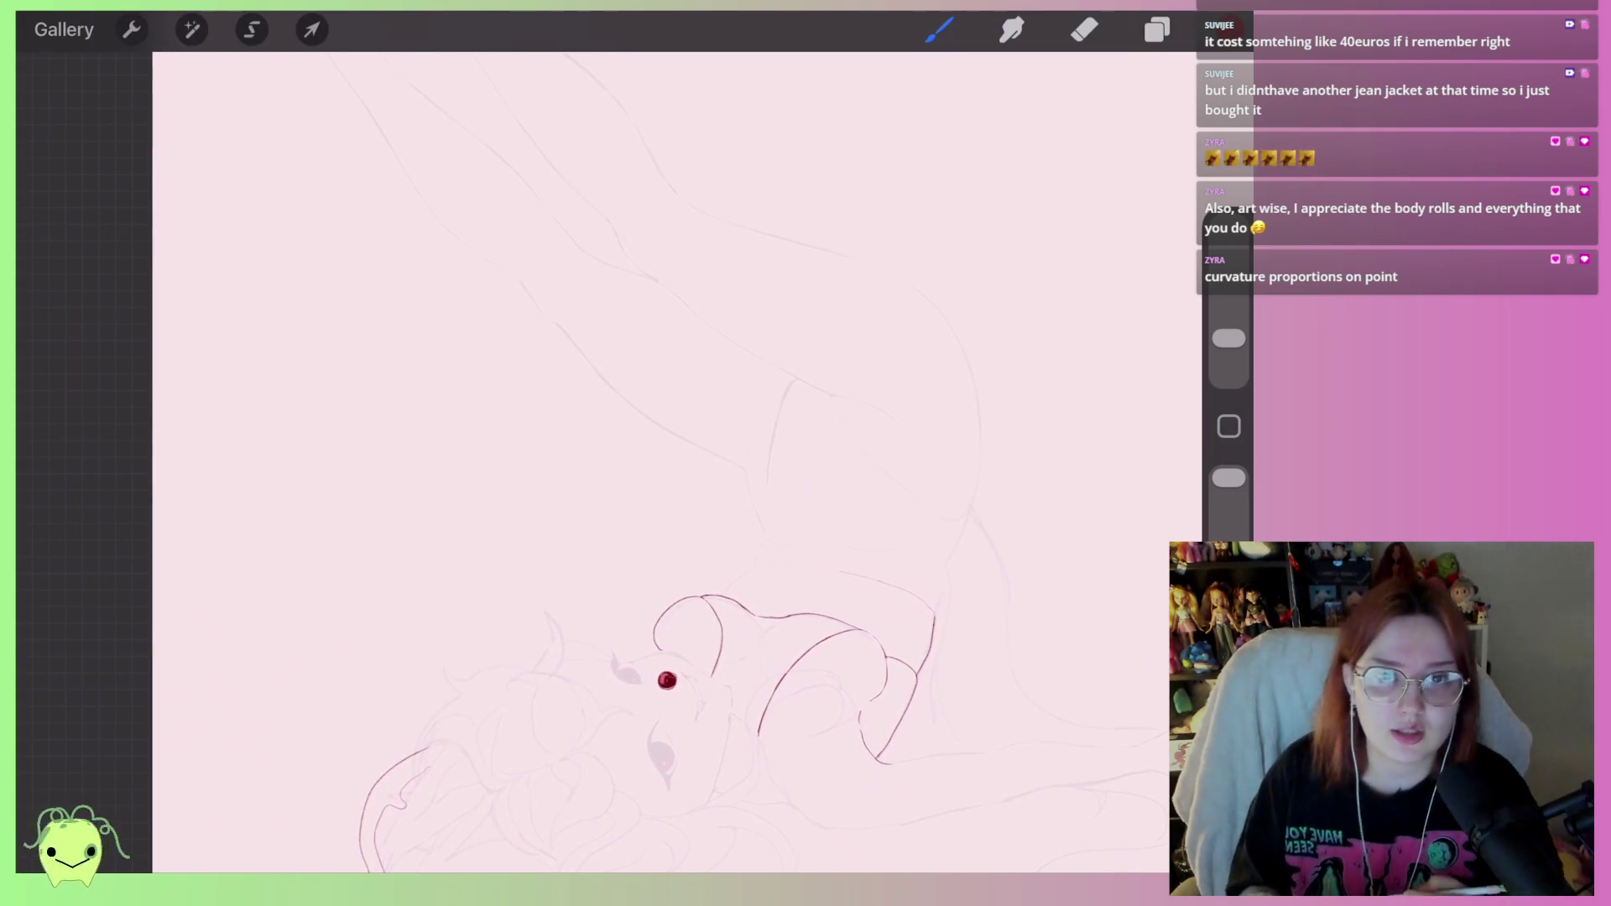
pyautogui.scroll(-3, 638, 461)
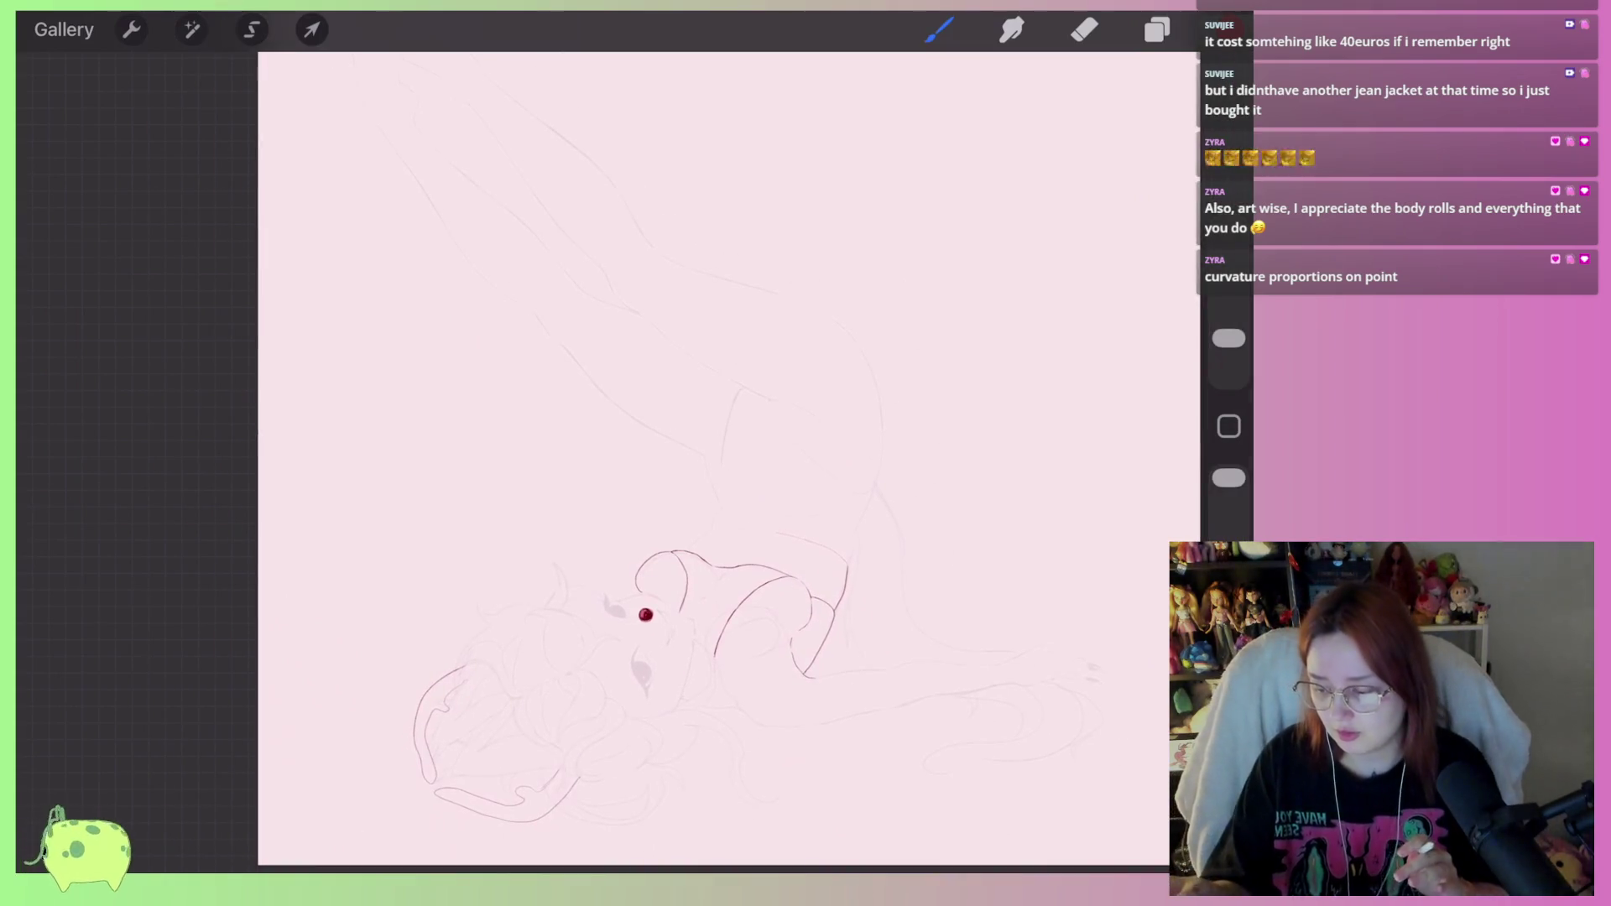
# Open the finished fox-girl artwork from the Gallery and select its top From selection layer.
pyautogui.click(64, 30)
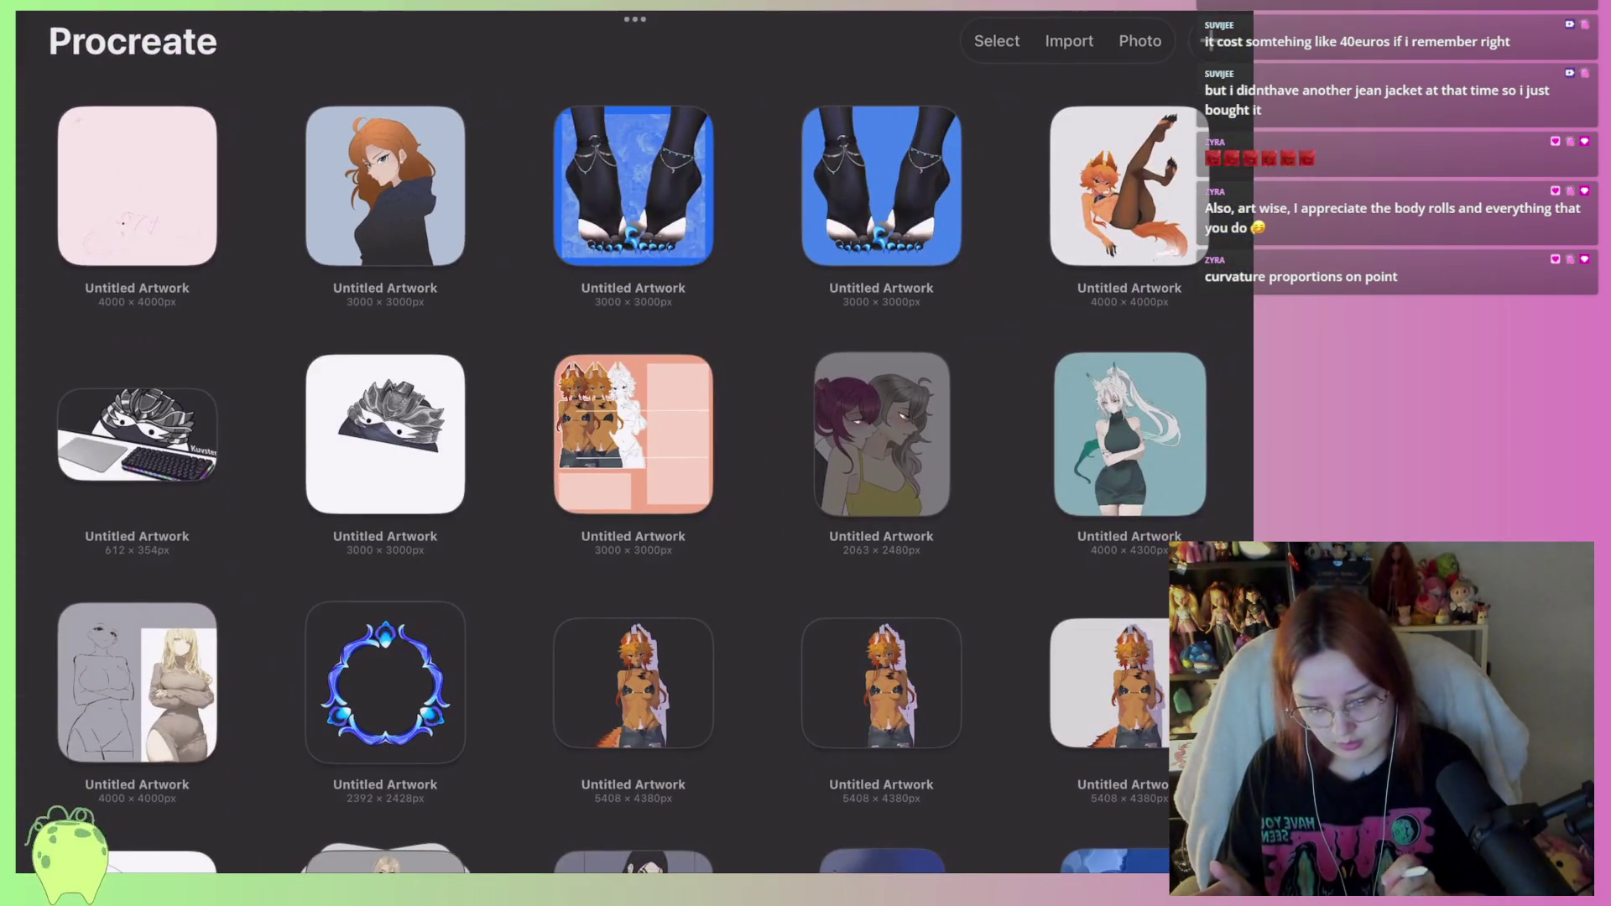
pyautogui.click(1129, 186)
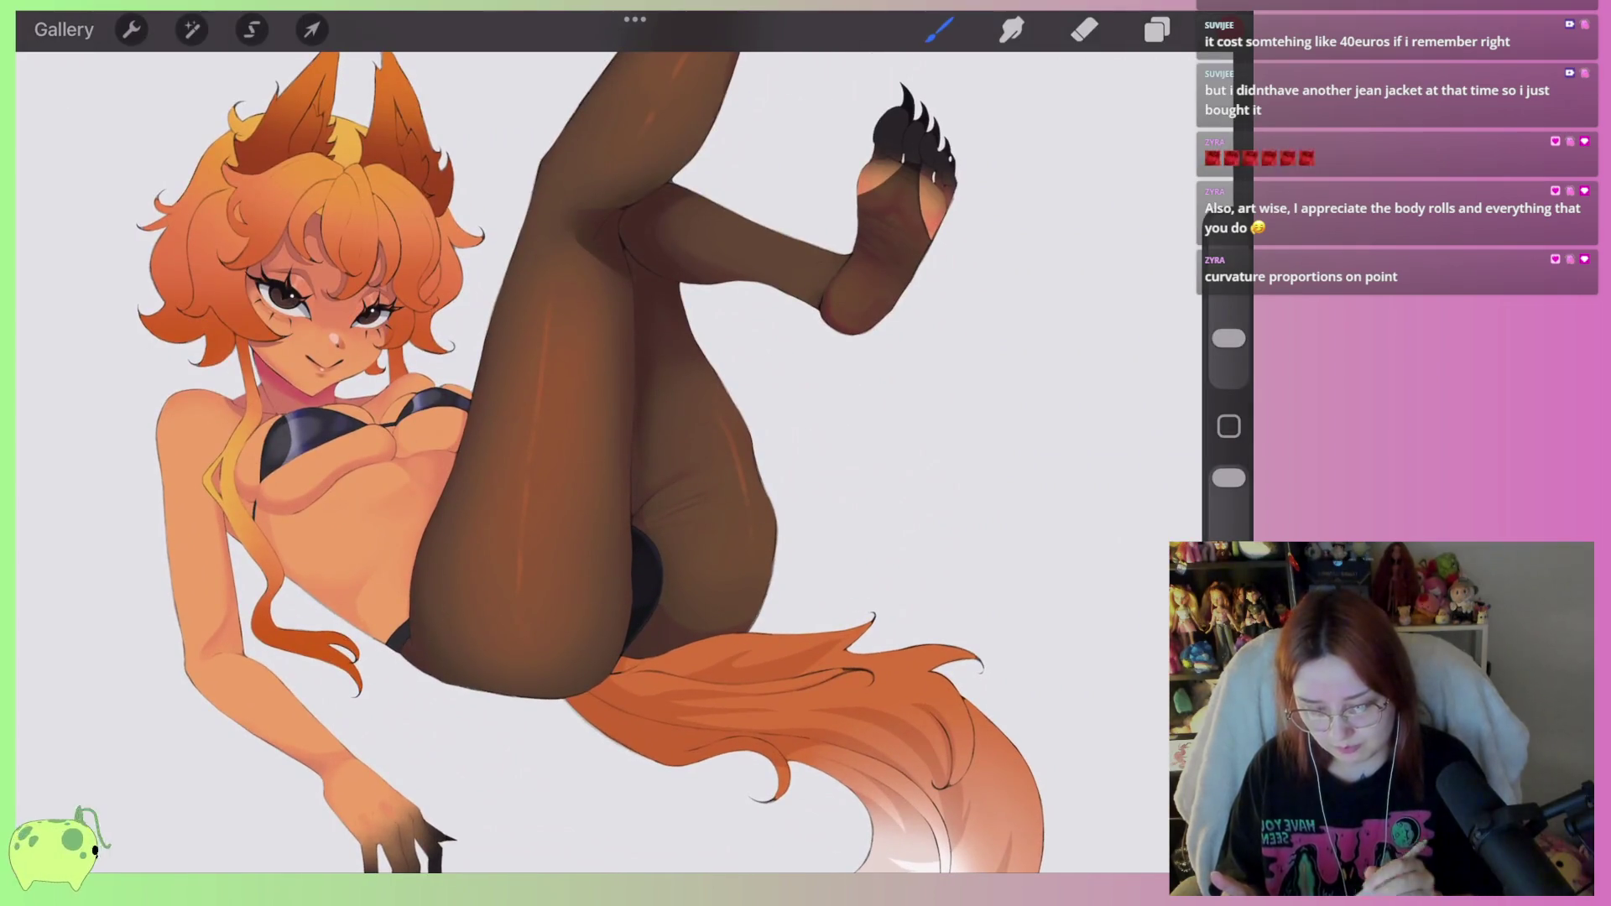
pyautogui.click(1157, 29)
pyautogui.scroll(5, 982, 461)
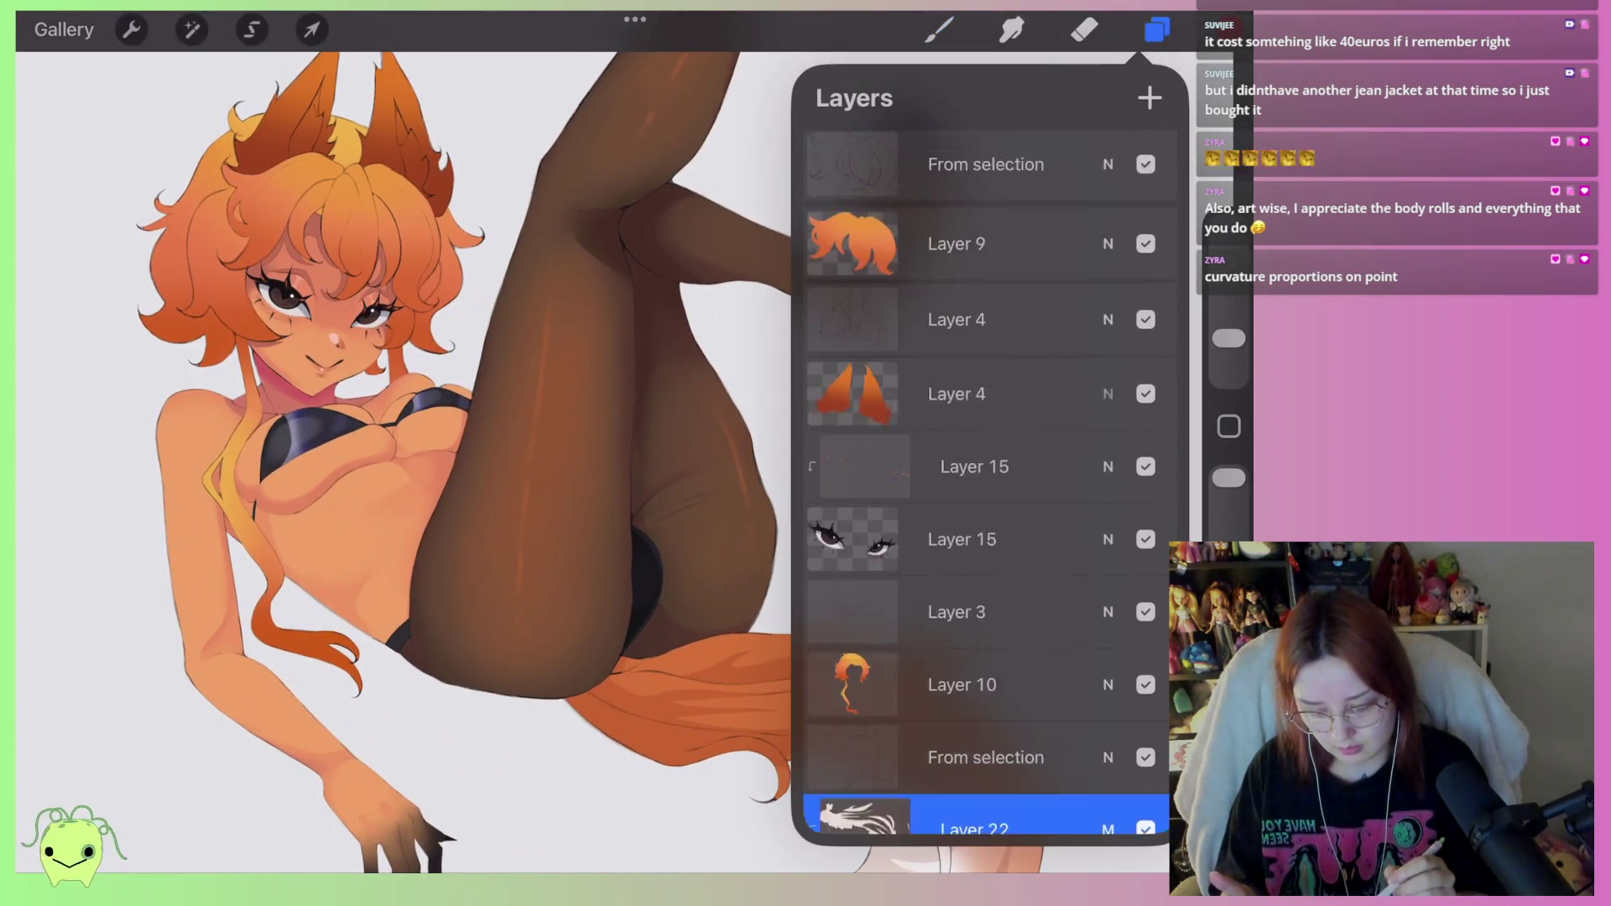
pyautogui.click(986, 167)
# Sketch a red oval over the fox girl's hip, then return to the Gallery and reopen the pink sketch.
pyautogui.click(940, 30)
pyautogui.moveTo(776, 561)
pyautogui.mouseDown()
pyautogui.moveTo(828, 457)
pyautogui.moveTo(785, 561)
pyautogui.mouseUp()
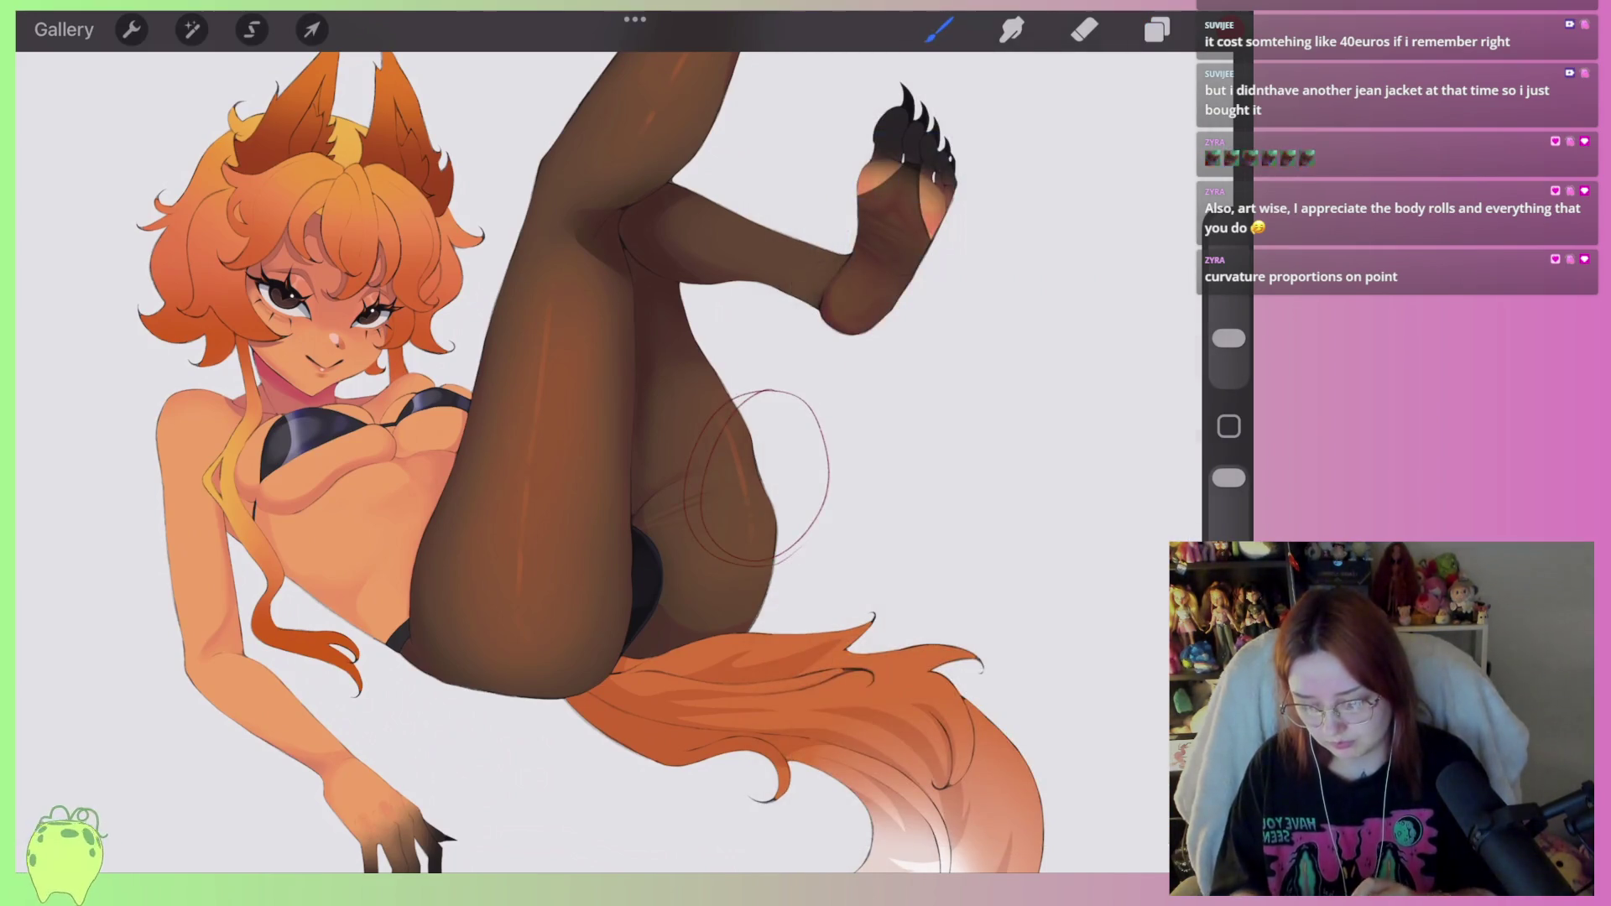
pyautogui.scroll(-5, 635, 461)
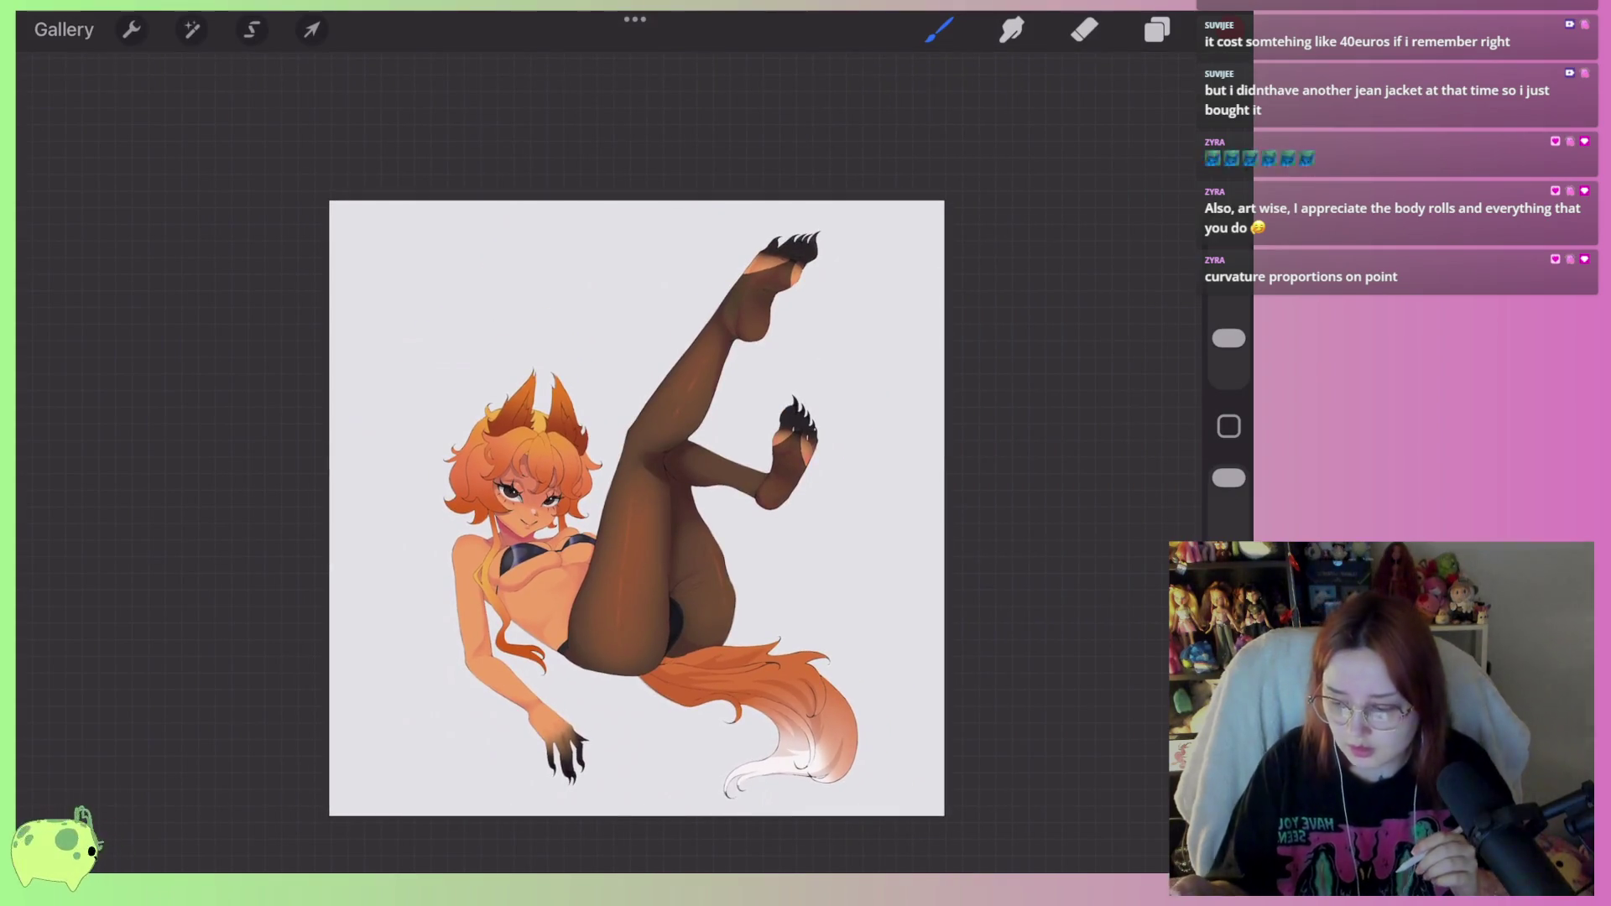
pyautogui.click(64, 29)
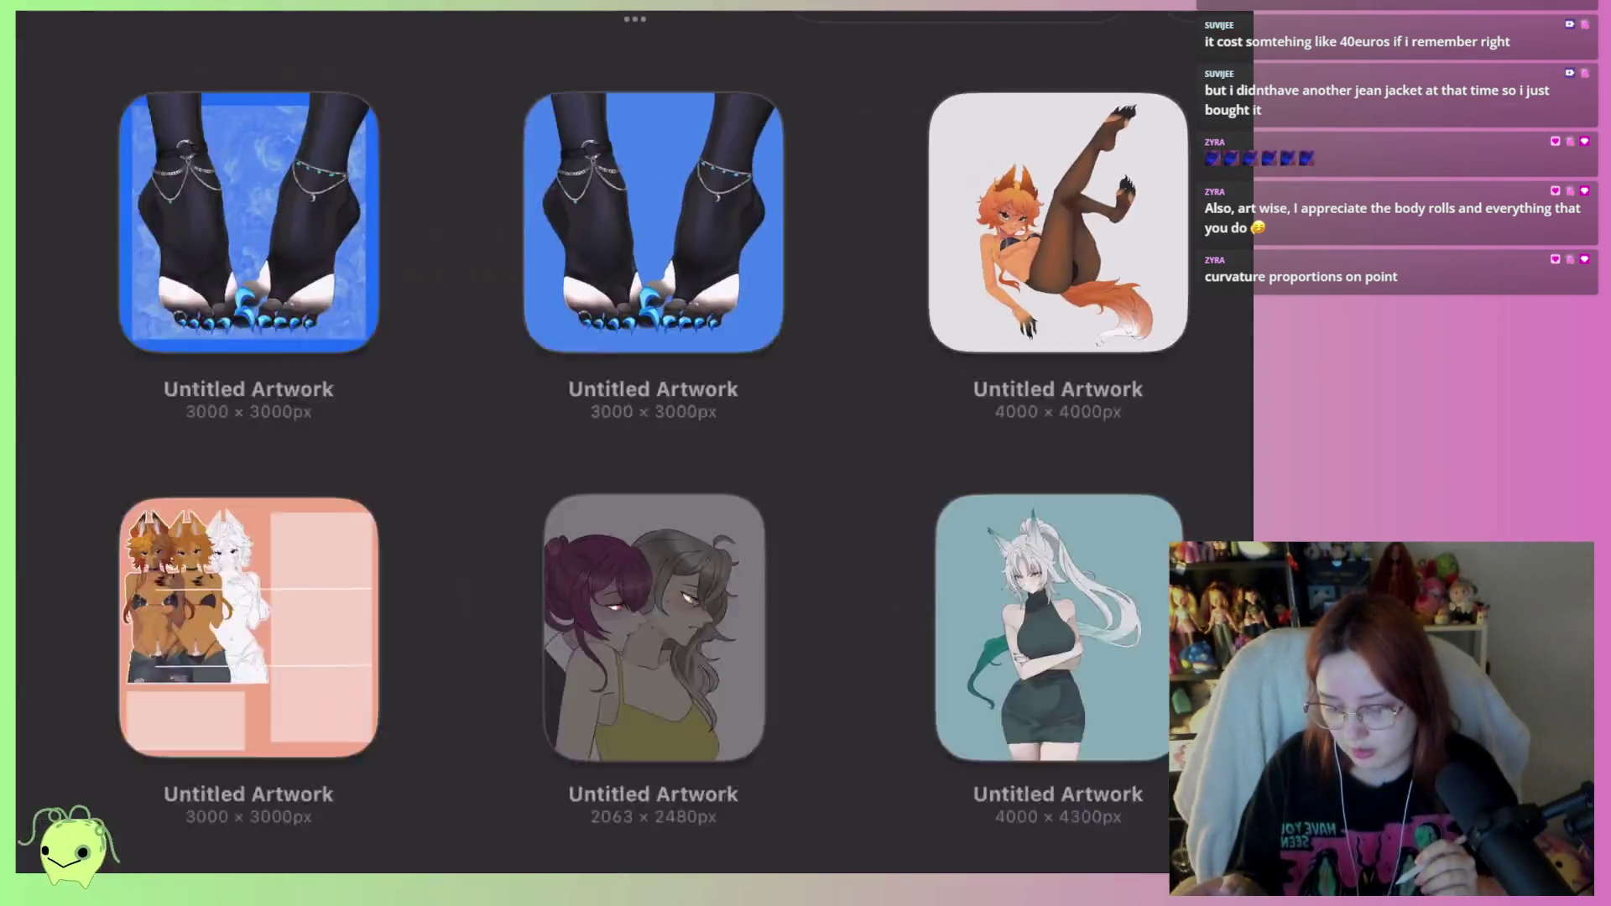
pyautogui.click(137, 185)
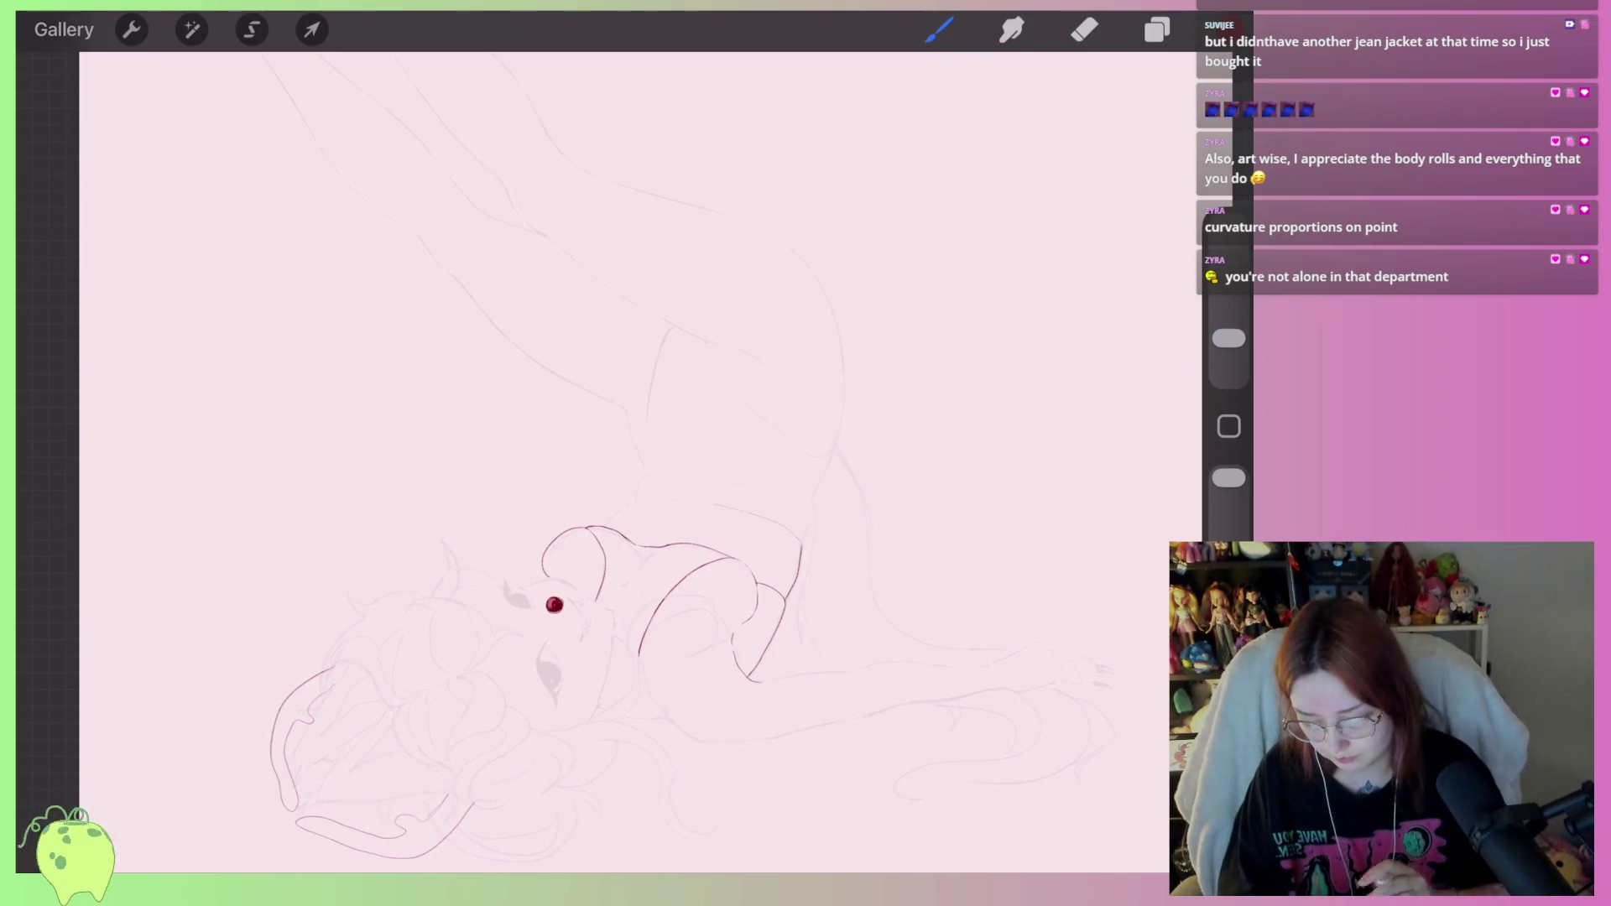
# View the reopened pink sketch with its red hooded drape contour.
pyautogui.scroll(3, 588, 588)
# Darken the canvas background colour to a dusty pink via the Layers panel.
pyautogui.scroll(2, 587, 419)
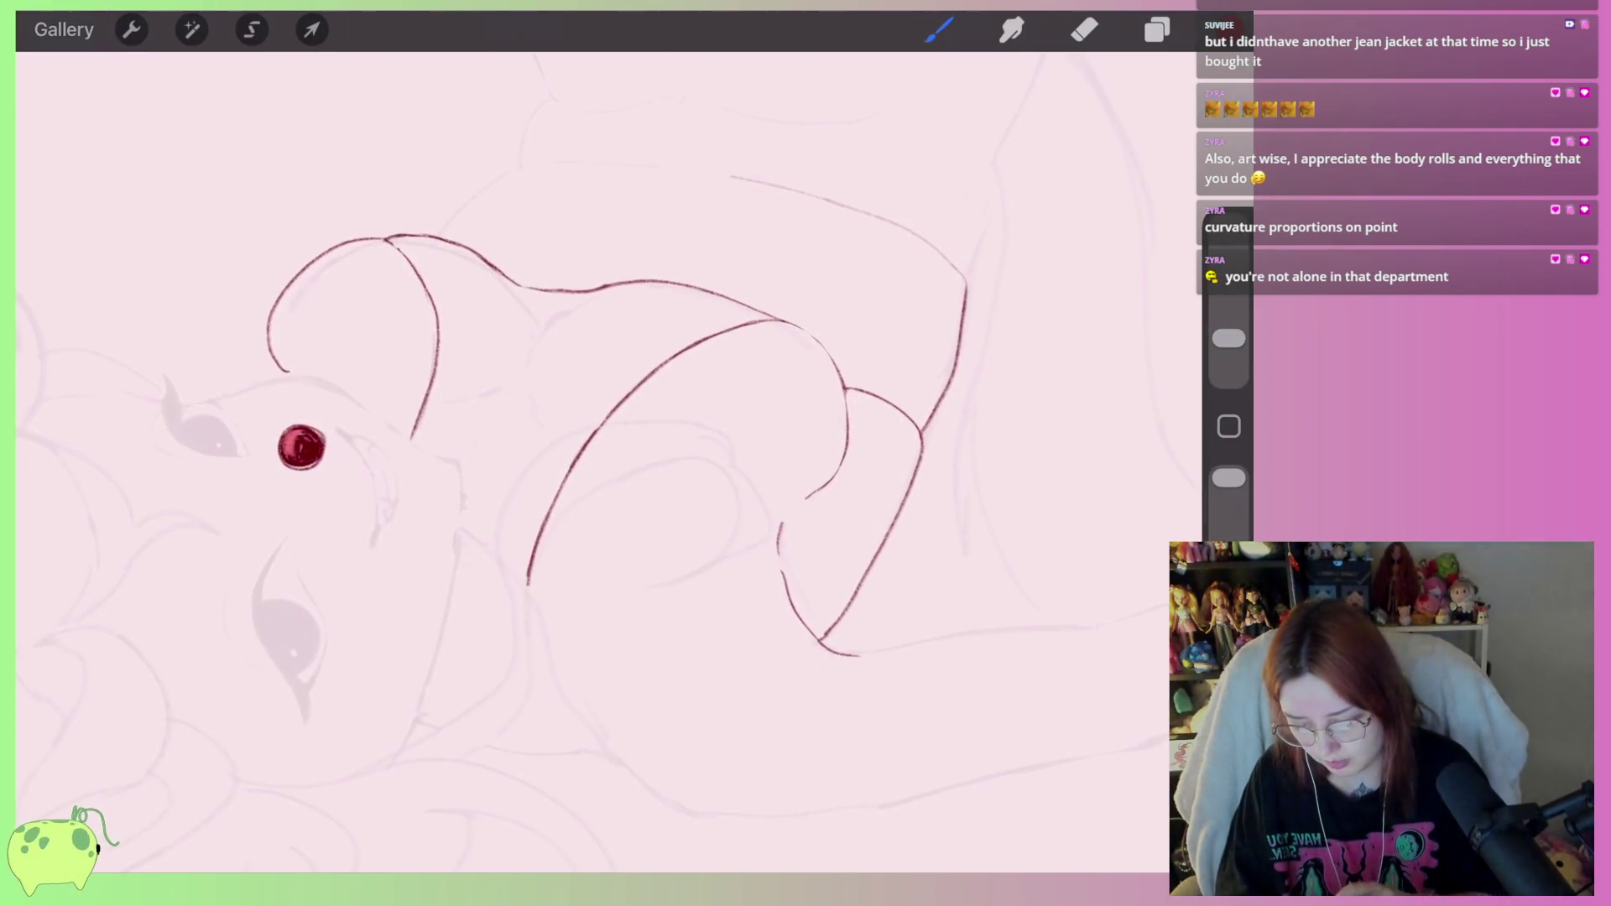
pyautogui.scroll(-2, 587, 503)
pyautogui.scroll(3, 694, 677)
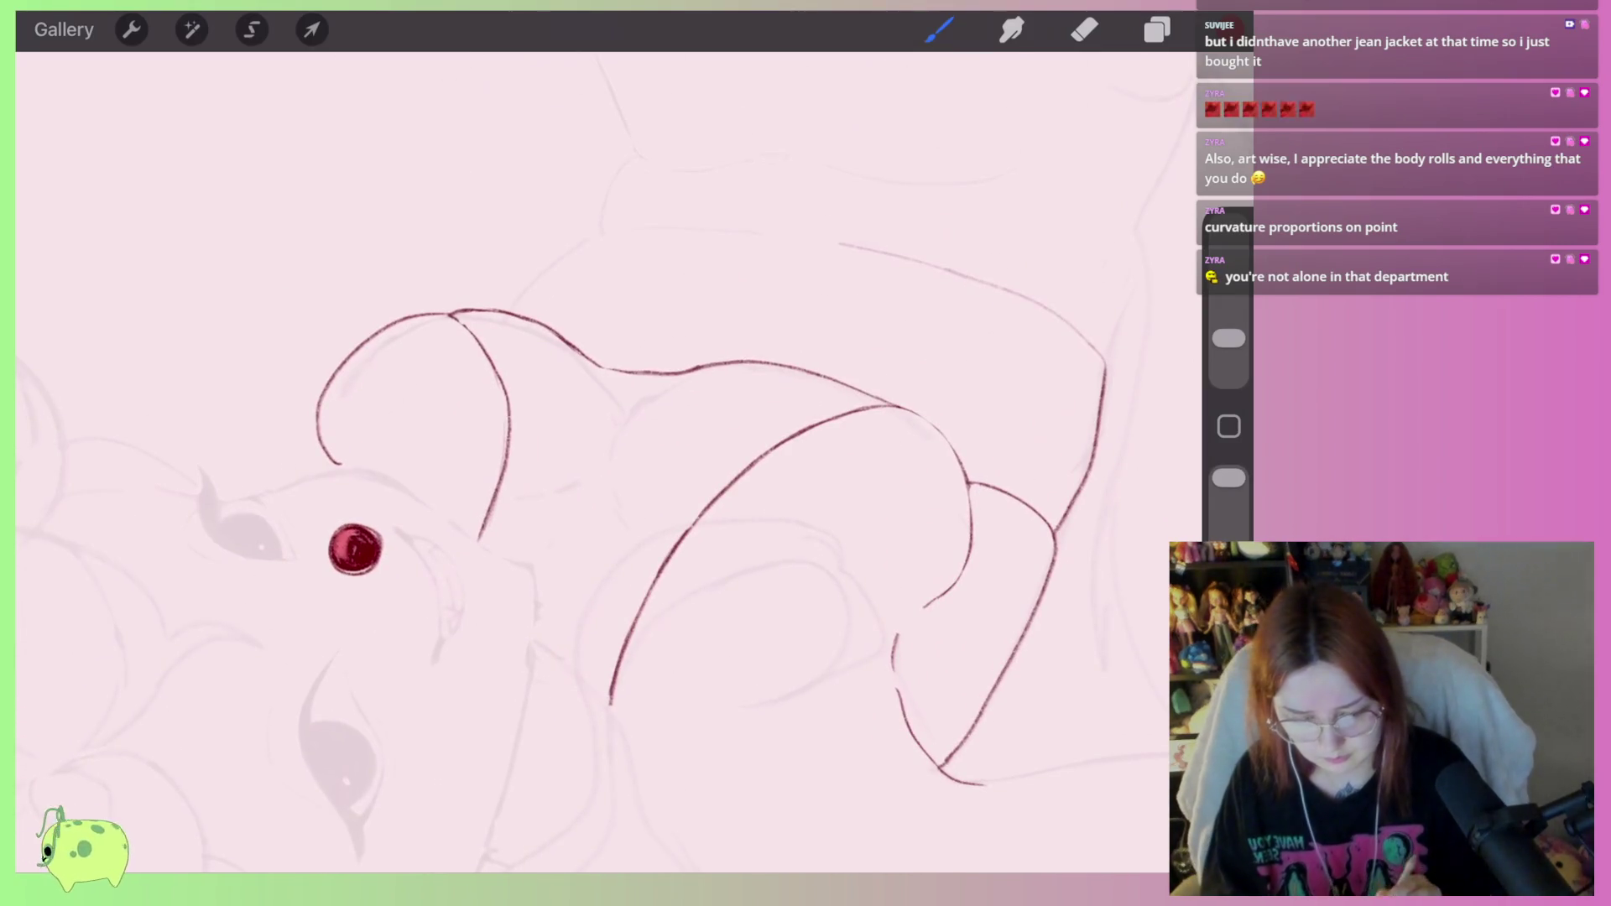
pyautogui.click(1157, 29)
pyautogui.click(965, 313)
pyautogui.moveTo(843, 131); pyautogui.dragTo(860, 171)
pyautogui.click(940, 30)
# Zoom in around the red eye dot and switch to the eraser to remove it.
pyautogui.moveTo(355, 550)
pyautogui.mouseDown()
pyautogui.moveTo(639, 338)
pyautogui.moveTo(493, 430)
pyautogui.mouseUp()
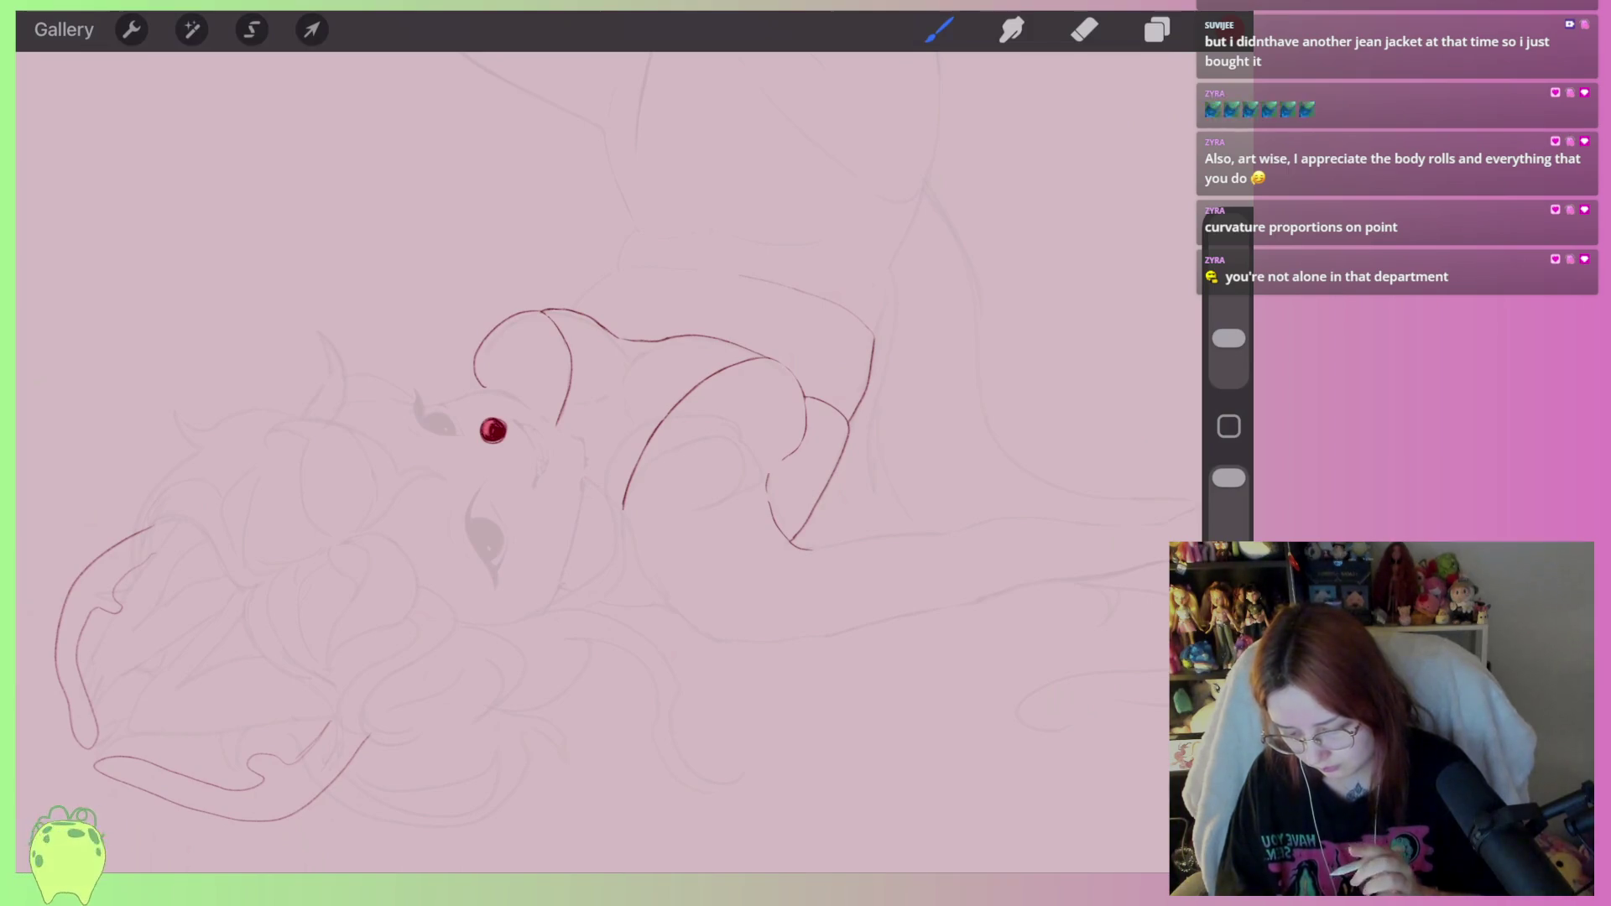
pyautogui.moveTo(493, 430)
pyautogui.mouseDown()
pyautogui.moveTo(571, 392)
pyautogui.moveTo(572, 428)
pyautogui.moveTo(587, 432)
pyautogui.moveTo(550, 461)
pyautogui.moveTo(619, 424)
pyautogui.mouseUp()
pyautogui.click(1085, 29)
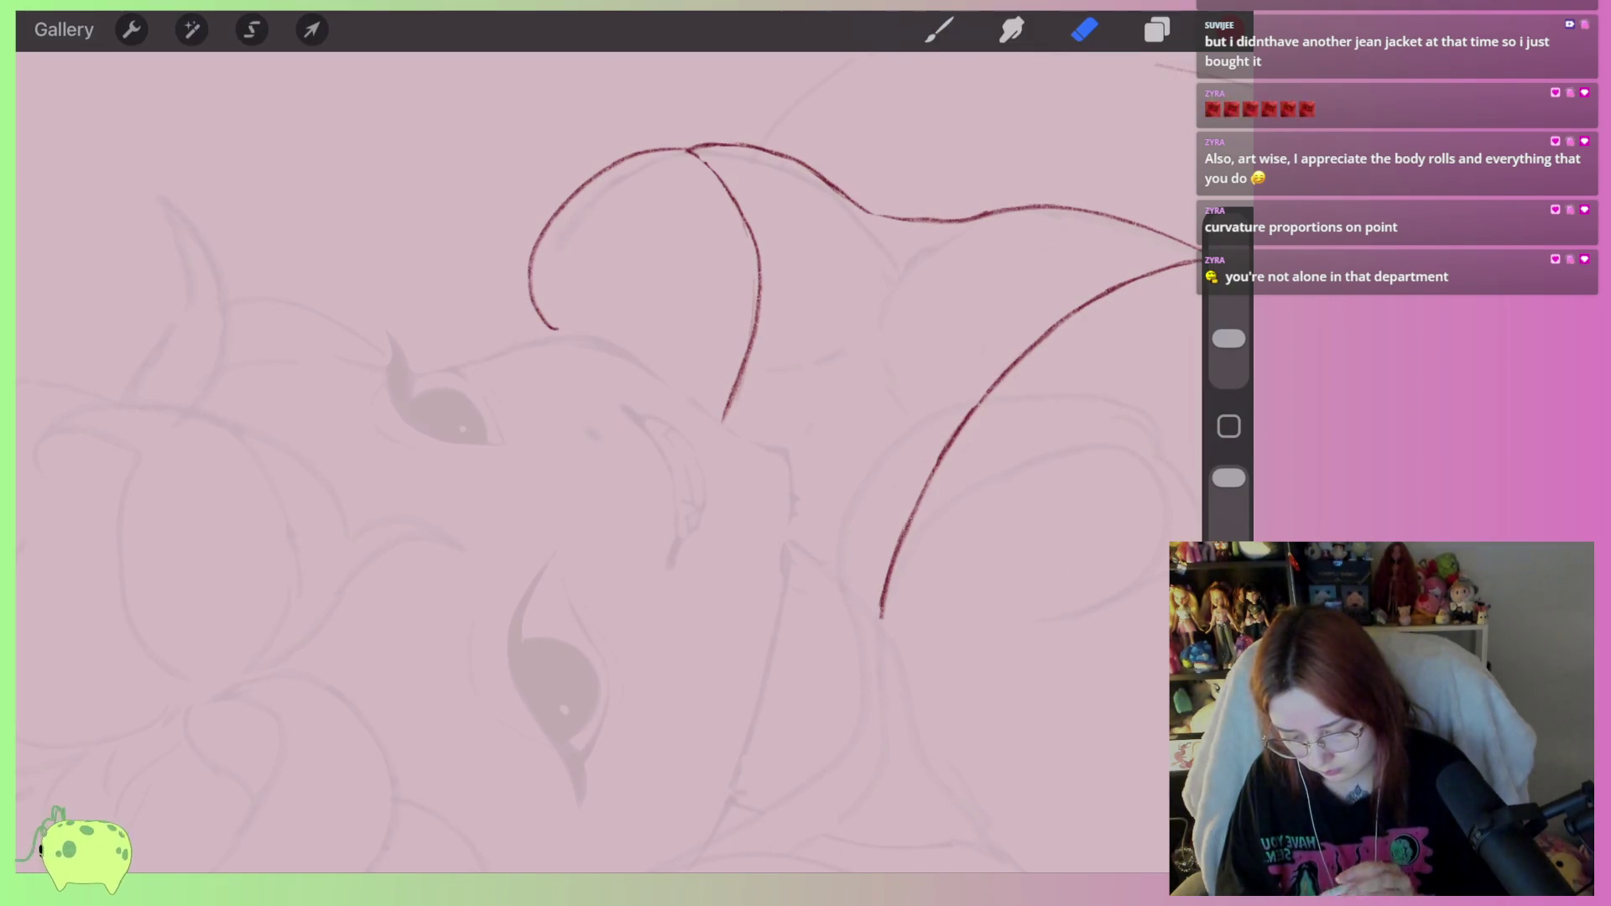
pyautogui.scroll(-3, 554, 408)
pyautogui.scroll(-1, 672, 419)
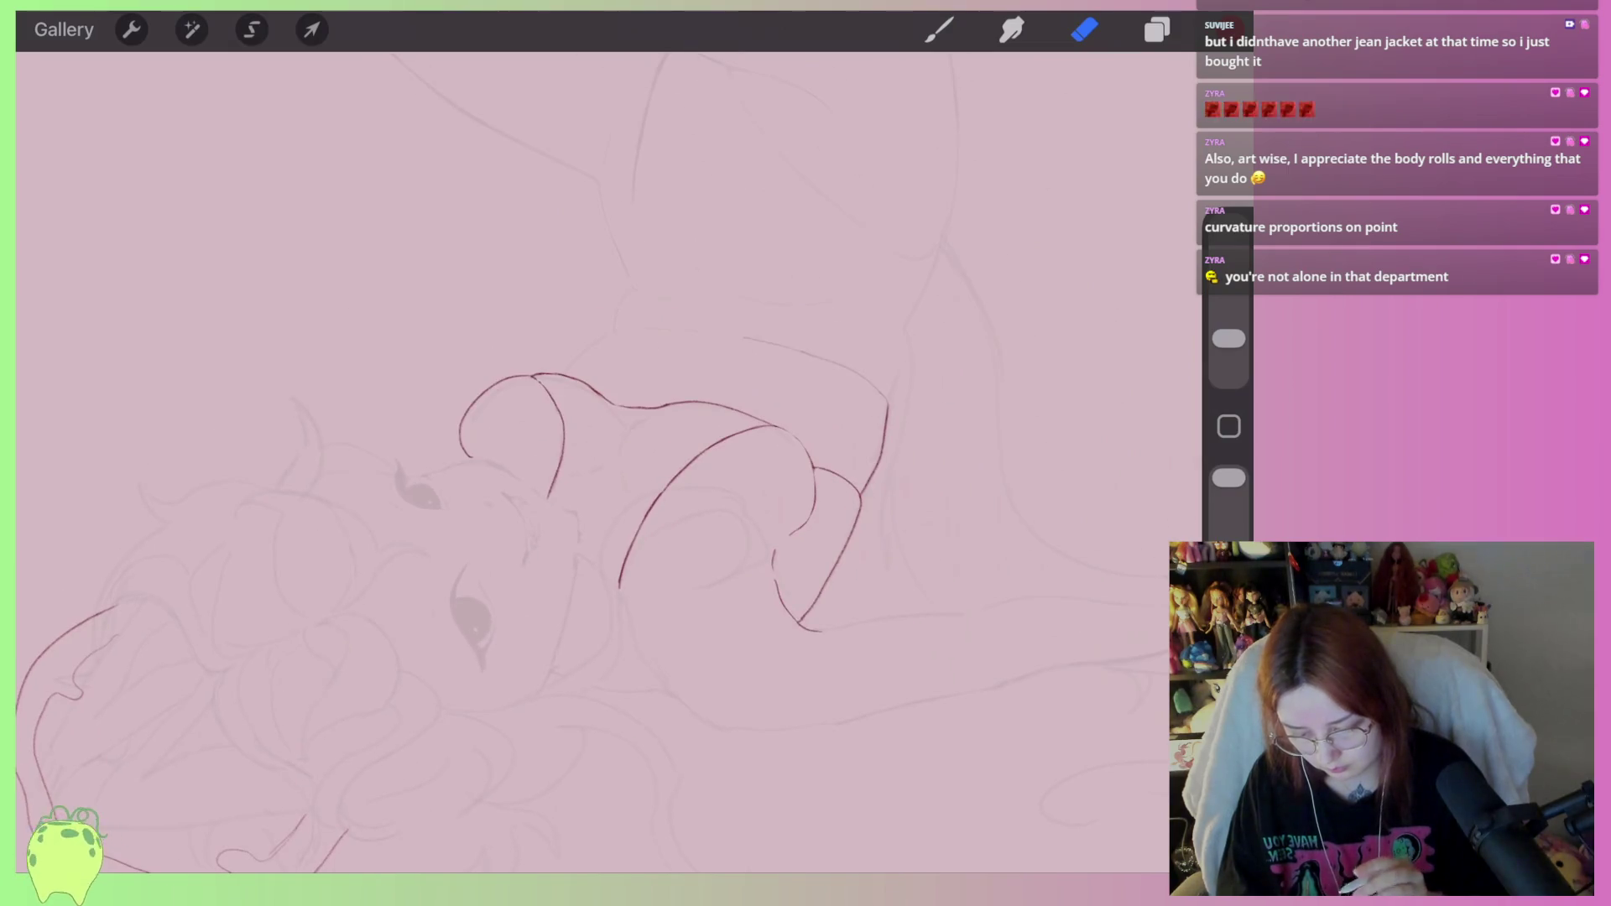
pyautogui.scroll(3, 588, 520)
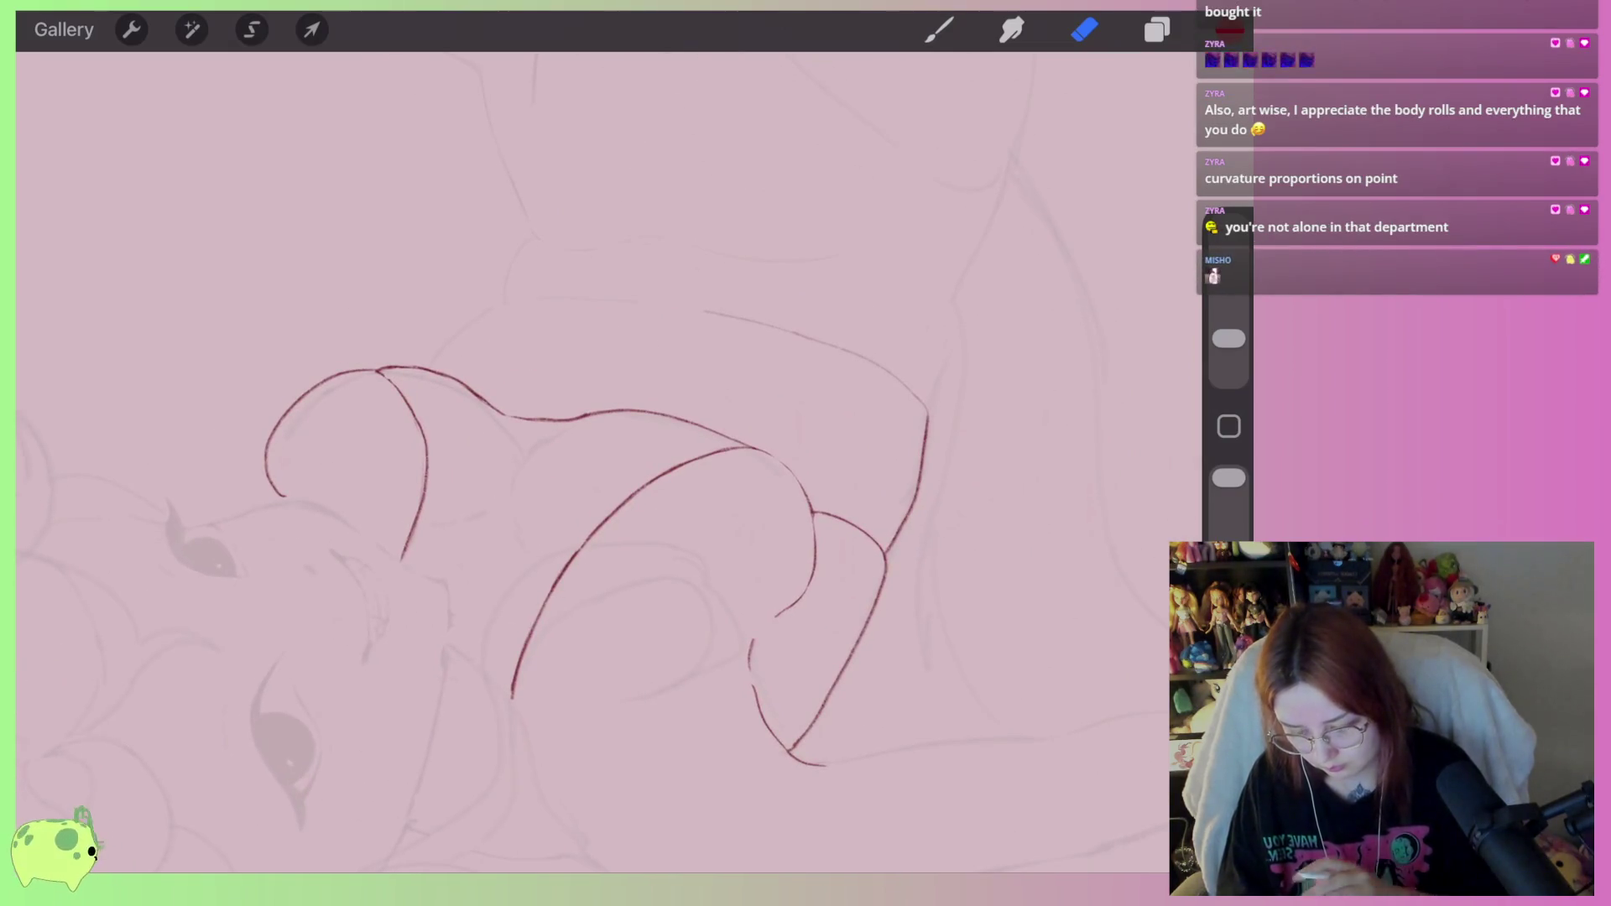
pyautogui.scroll(4, 545, 420)
pyautogui.scroll(3, 588, 436)
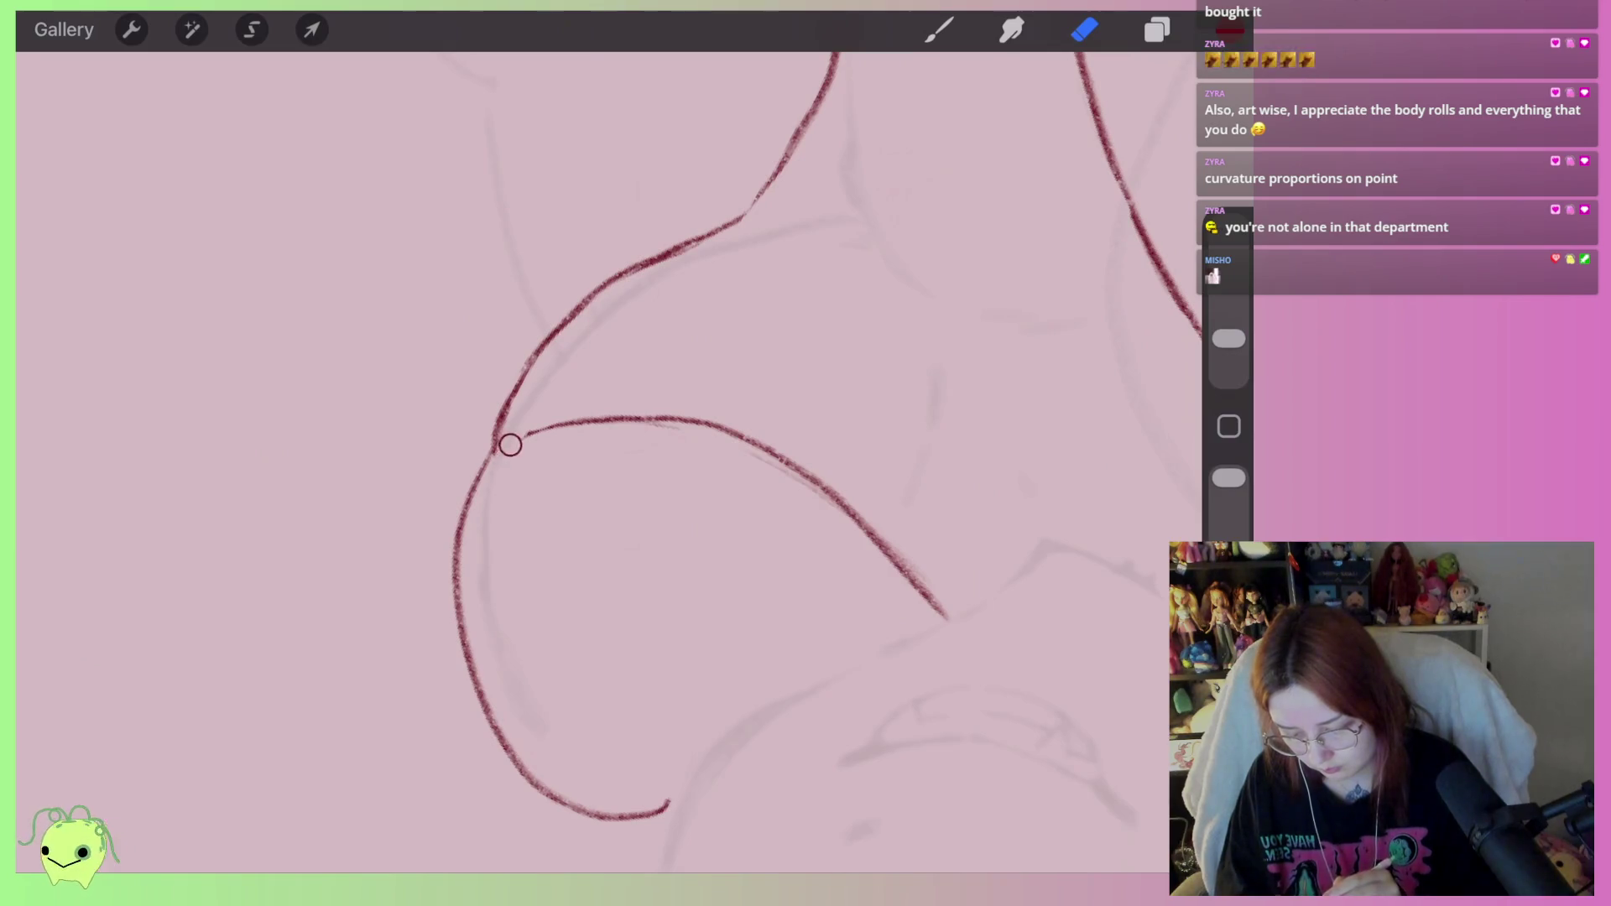
# After several undone tries, draw a red stroke from the bottom curve up to the upper curve.
pyautogui.moveTo(571, 419); pyautogui.dragTo(480, 475)
pyautogui.hotkey('ctrl', 'z')
pyautogui.moveTo(629, 382)
pyautogui.mouseDown()
pyautogui.moveTo(529, 449)
pyautogui.moveTo(495, 550)
pyautogui.mouseUp()
pyautogui.hotkey('ctrl', 'z')
pyautogui.moveTo(591, 401); pyautogui.dragTo(491, 713)
pyautogui.hotkey('ctrl', 'z')
pyautogui.moveTo(625, 379)
pyautogui.mouseDown()
pyautogui.moveTo(477, 621)
pyautogui.moveTo(549, 759)
pyautogui.mouseUp()
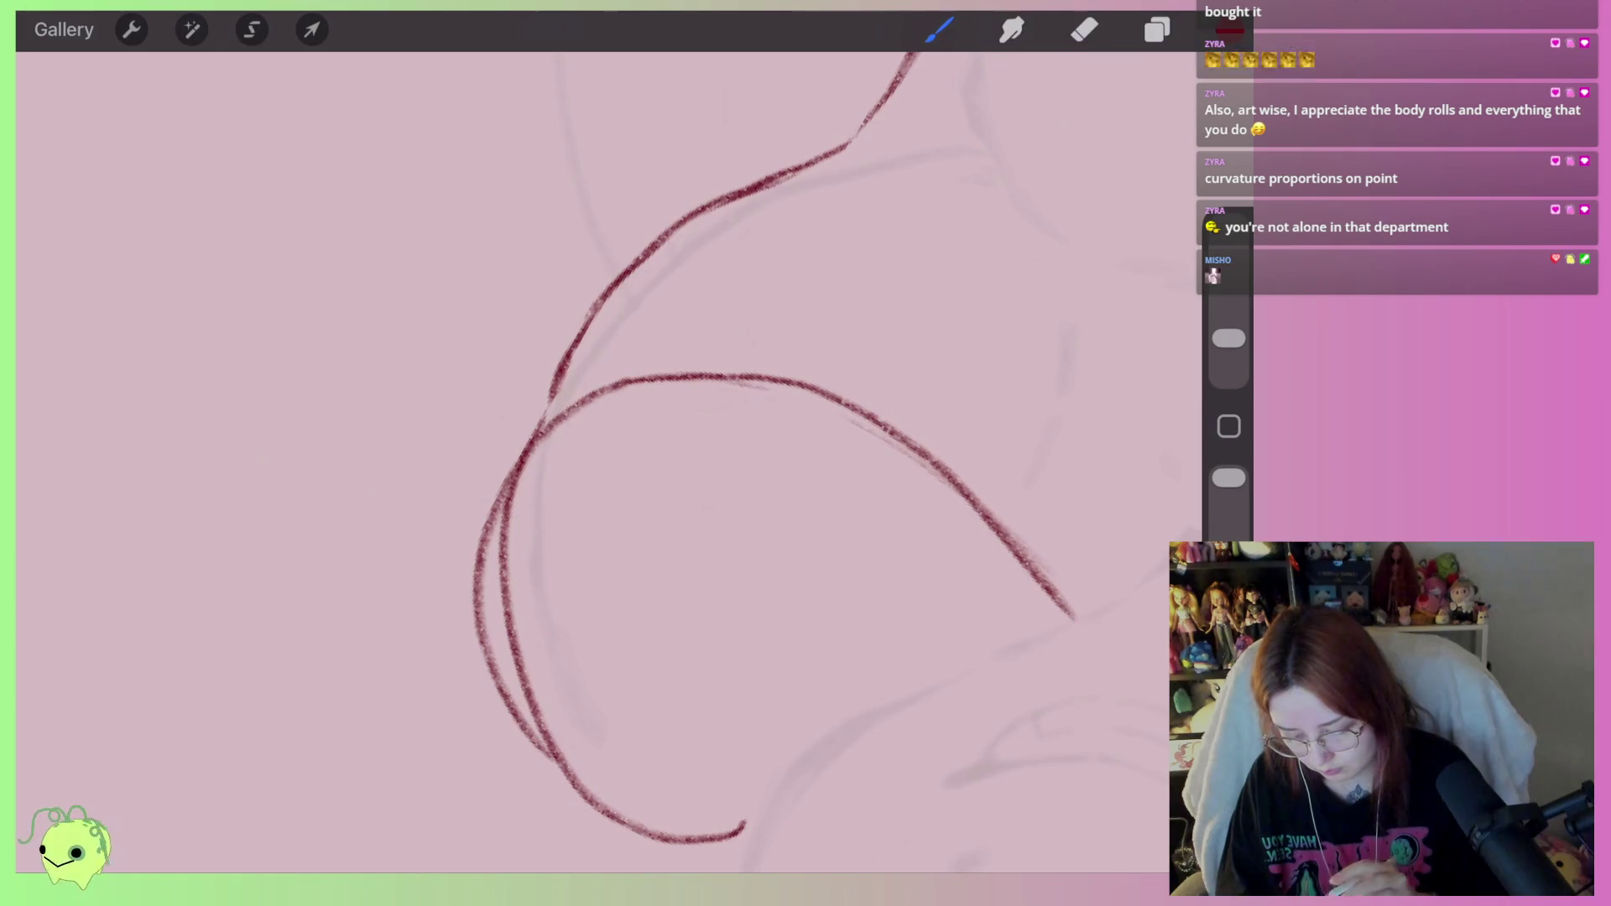
pyautogui.hotkey('ctrl', 'z')
pyautogui.moveTo(679, 837)
pyautogui.mouseDown()
pyautogui.moveTo(659, 837)
pyautogui.moveTo(492, 604)
pyautogui.moveTo(628, 378)
pyautogui.mouseUp()
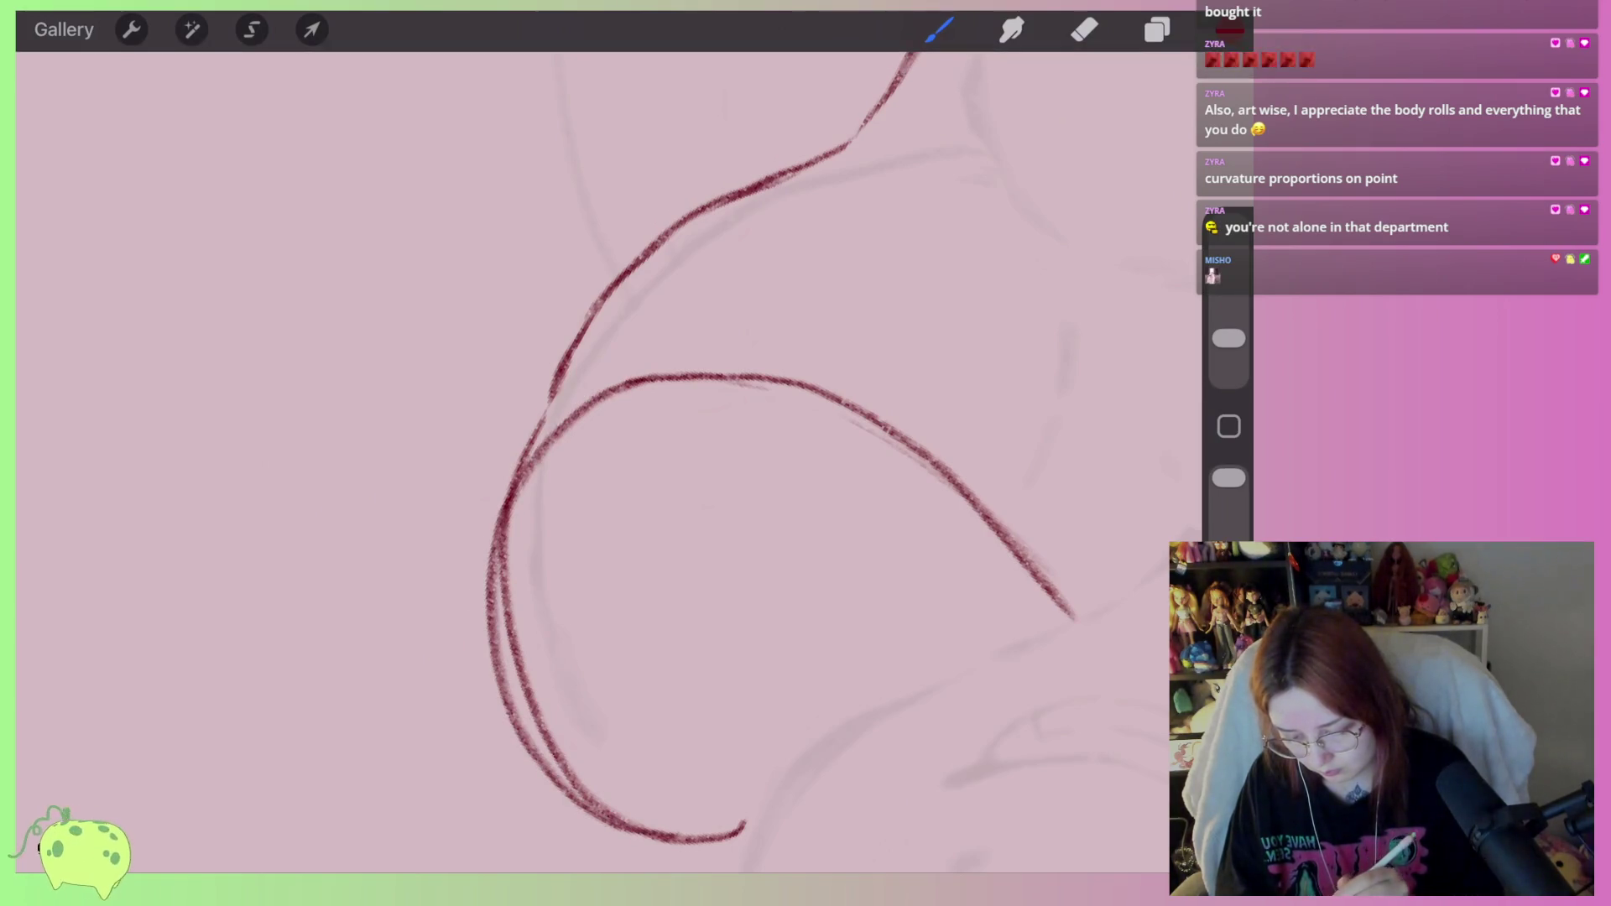
# Erase the duplicate lower-left stroke, the hook at the curve's end and the upper curve's lower section.
pyautogui.press('e')
pyautogui.moveTo(513, 507)
pyautogui.mouseDown()
pyautogui.moveTo(504, 636)
pyautogui.moveTo(647, 833)
pyautogui.mouseUp()
pyautogui.moveTo(744, 828); pyautogui.dragTo(695, 821)
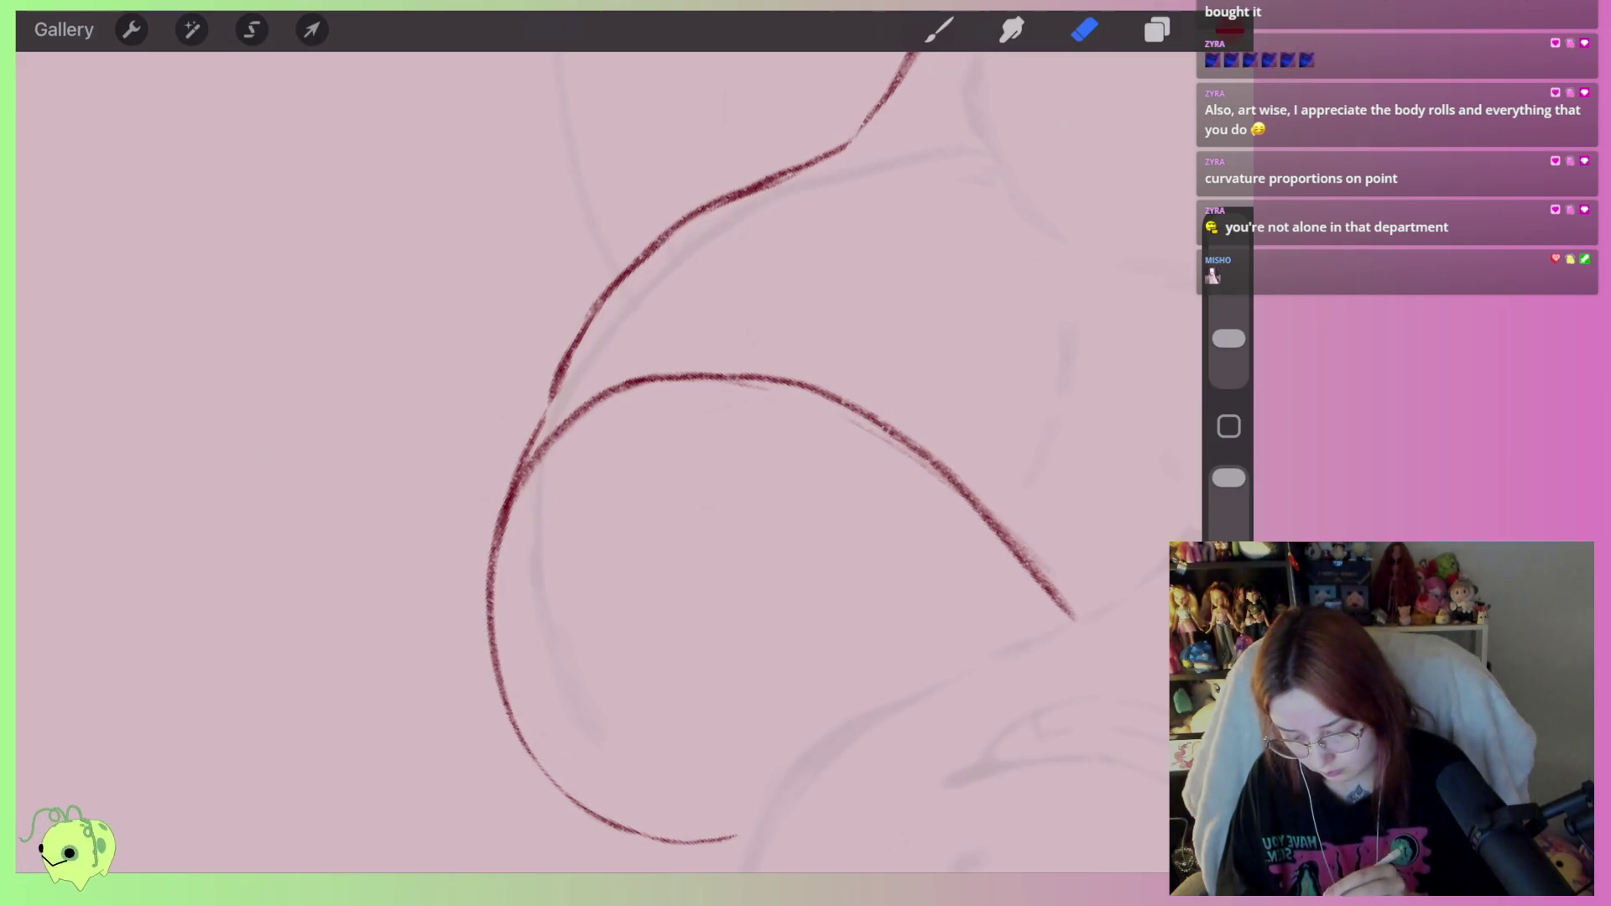
pyautogui.moveTo(548, 401)
pyautogui.mouseDown()
pyautogui.moveTo(593, 302)
pyautogui.moveTo(699, 210)
pyautogui.mouseUp()
# Redraw the upper curve rising right to join the upper line, then thin it.
pyautogui.press('b')
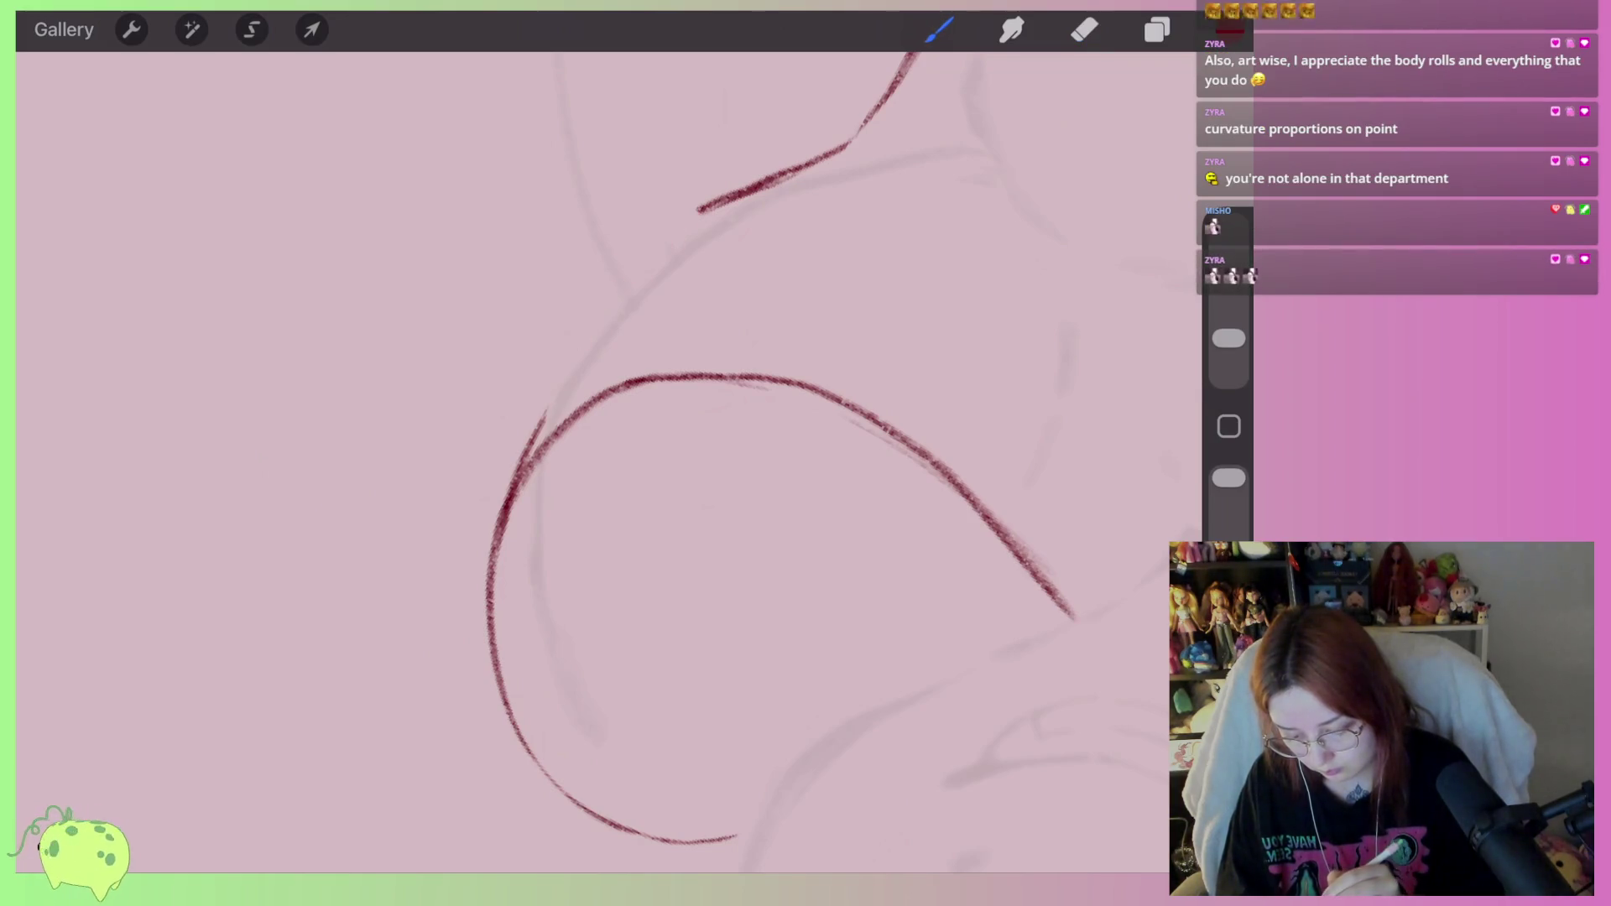
pyautogui.moveTo(516, 482)
pyautogui.mouseDown()
pyautogui.moveTo(629, 285)
pyautogui.moveTo(743, 199)
pyautogui.mouseUp()
pyautogui.hotkey('ctrl', 'z')
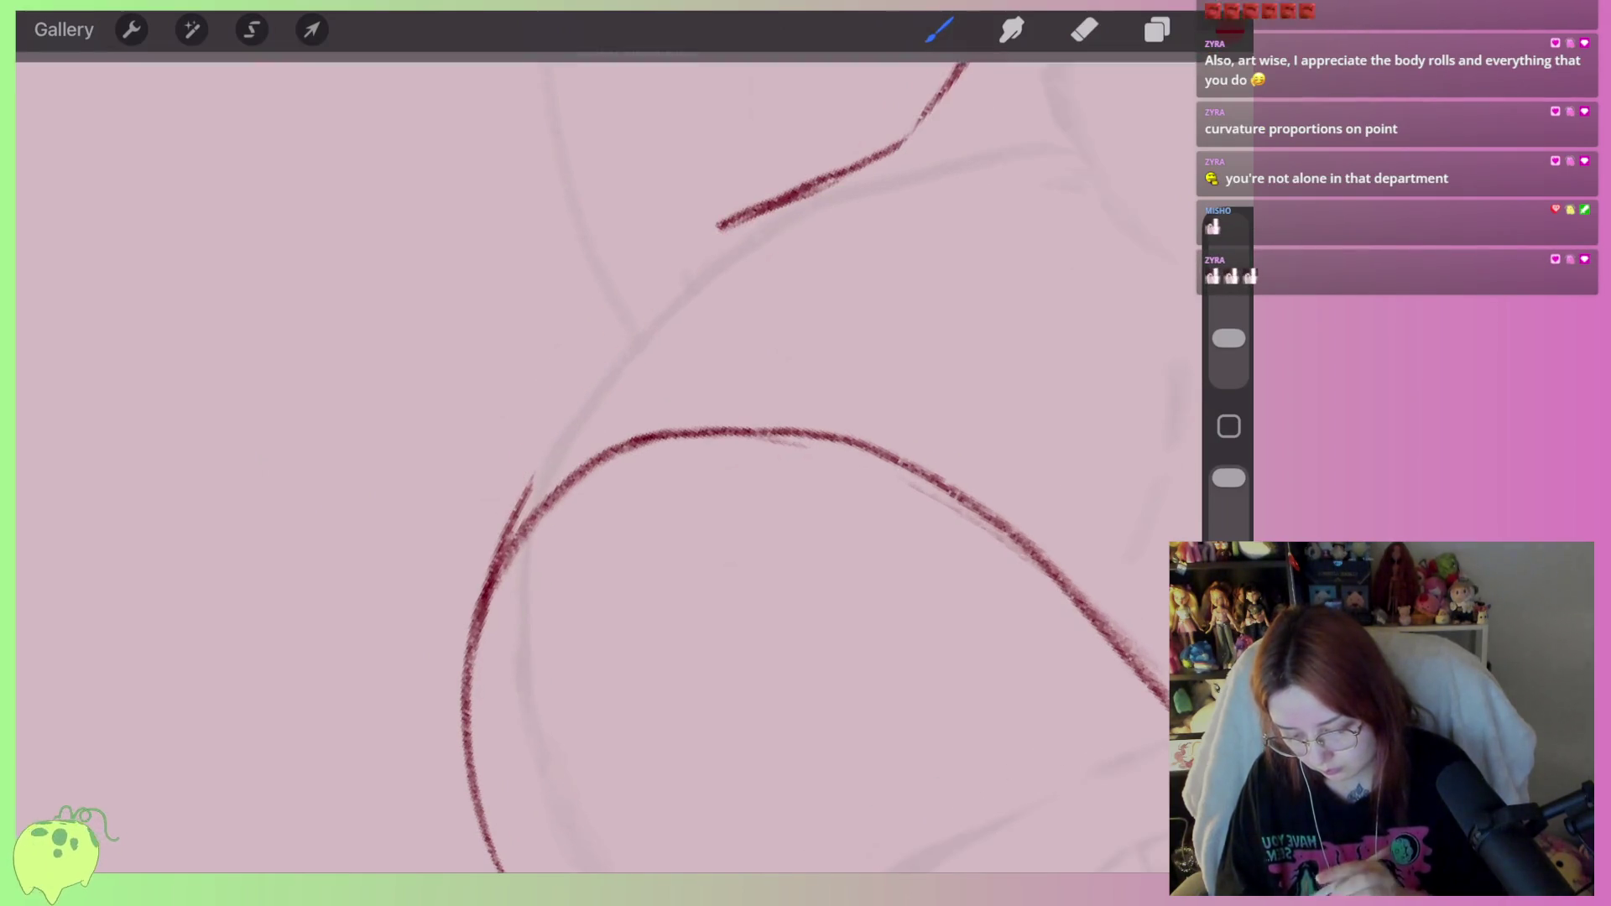
pyautogui.moveTo(516, 485)
pyautogui.mouseDown()
pyautogui.moveTo(616, 314)
pyautogui.moveTo(768, 193)
pyautogui.mouseUp()
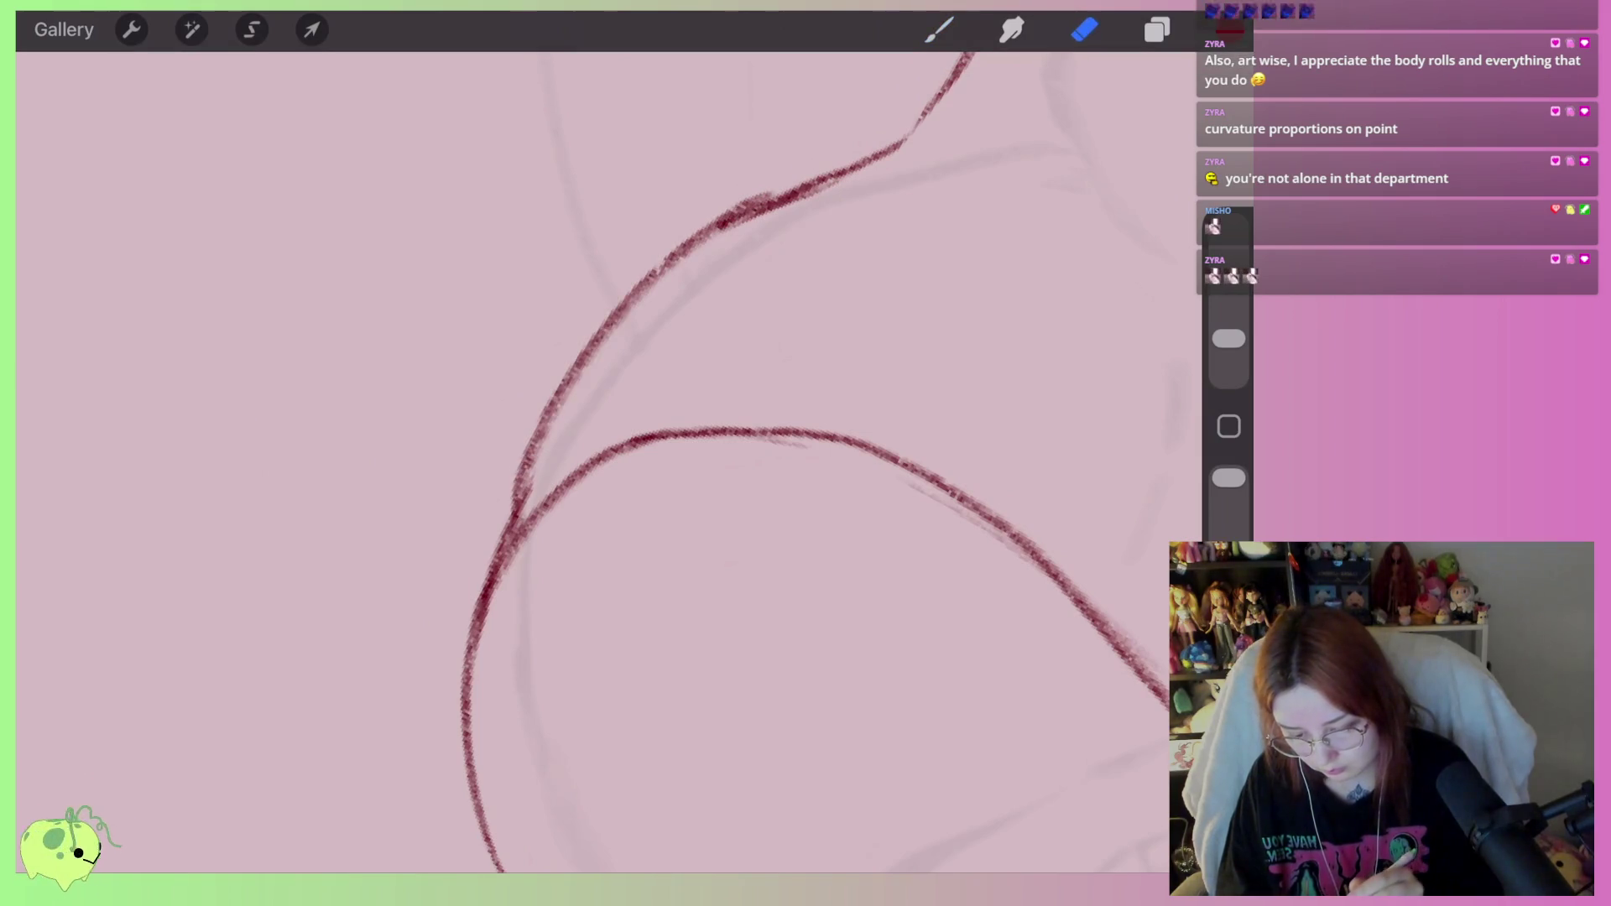
pyautogui.moveTo(873, 183)
pyautogui.mouseDown()
pyautogui.moveTo(809, 202)
pyautogui.moveTo(600, 360)
pyautogui.moveTo(516, 499)
pyautogui.mouseUp()
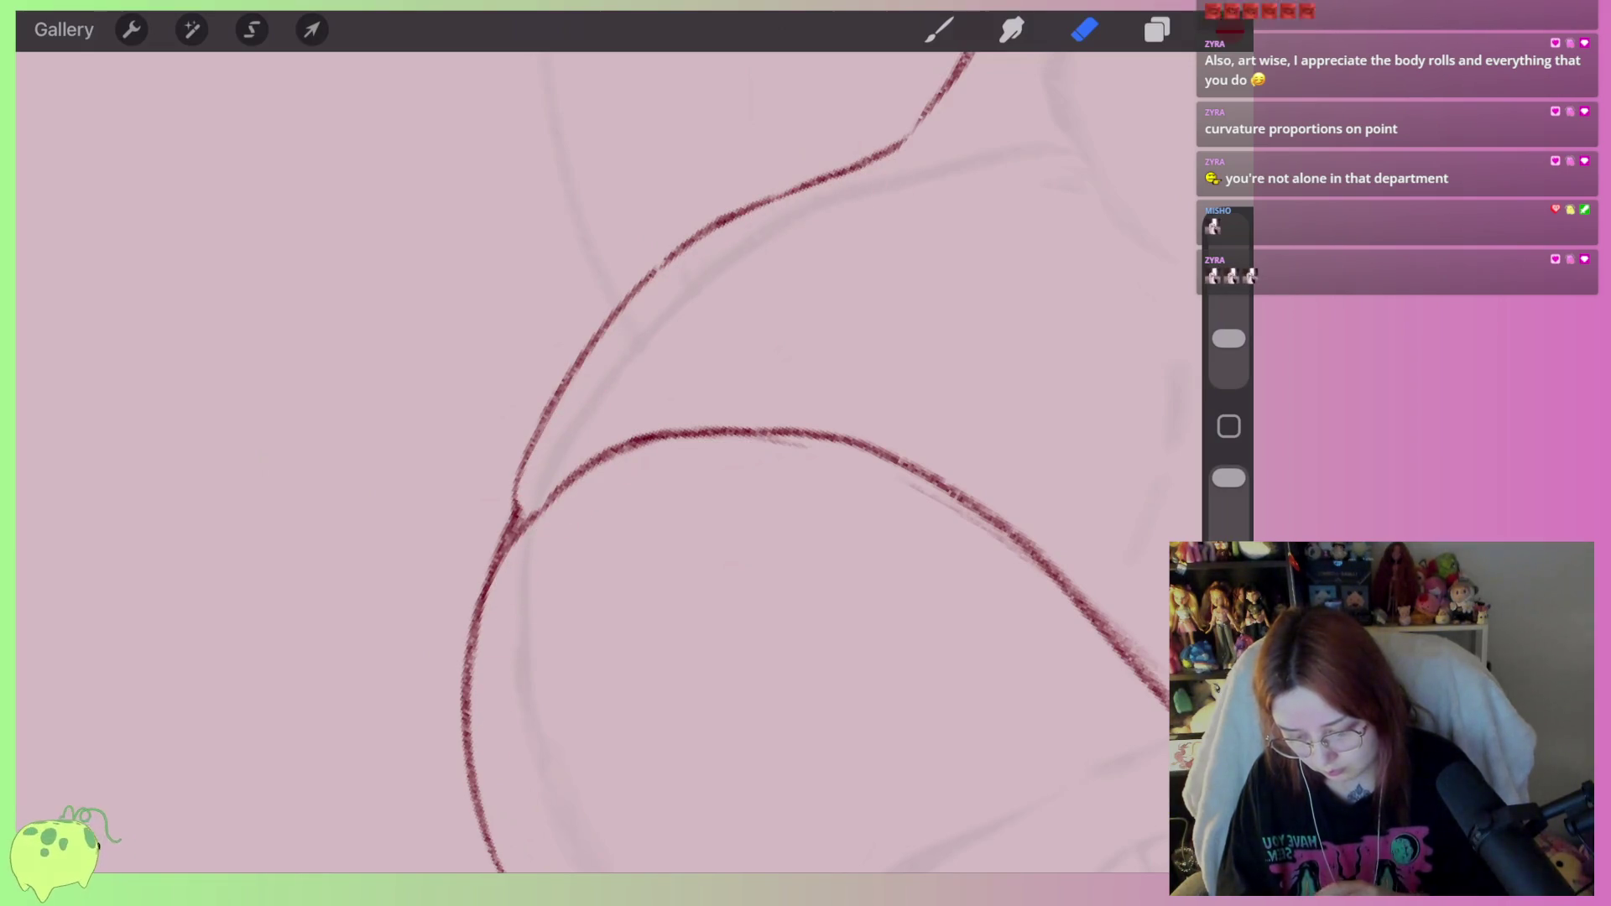
# Erase the faint sketch mark beside the red curve, then zoom out to the whole sketch.
pyautogui.moveTo(755, 436); pyautogui.dragTo(739, 386)
pyautogui.moveTo(586, 415); pyautogui.dragTo(523, 462)
pyautogui.moveTo(876, 400); pyautogui.dragTo(768, 382)
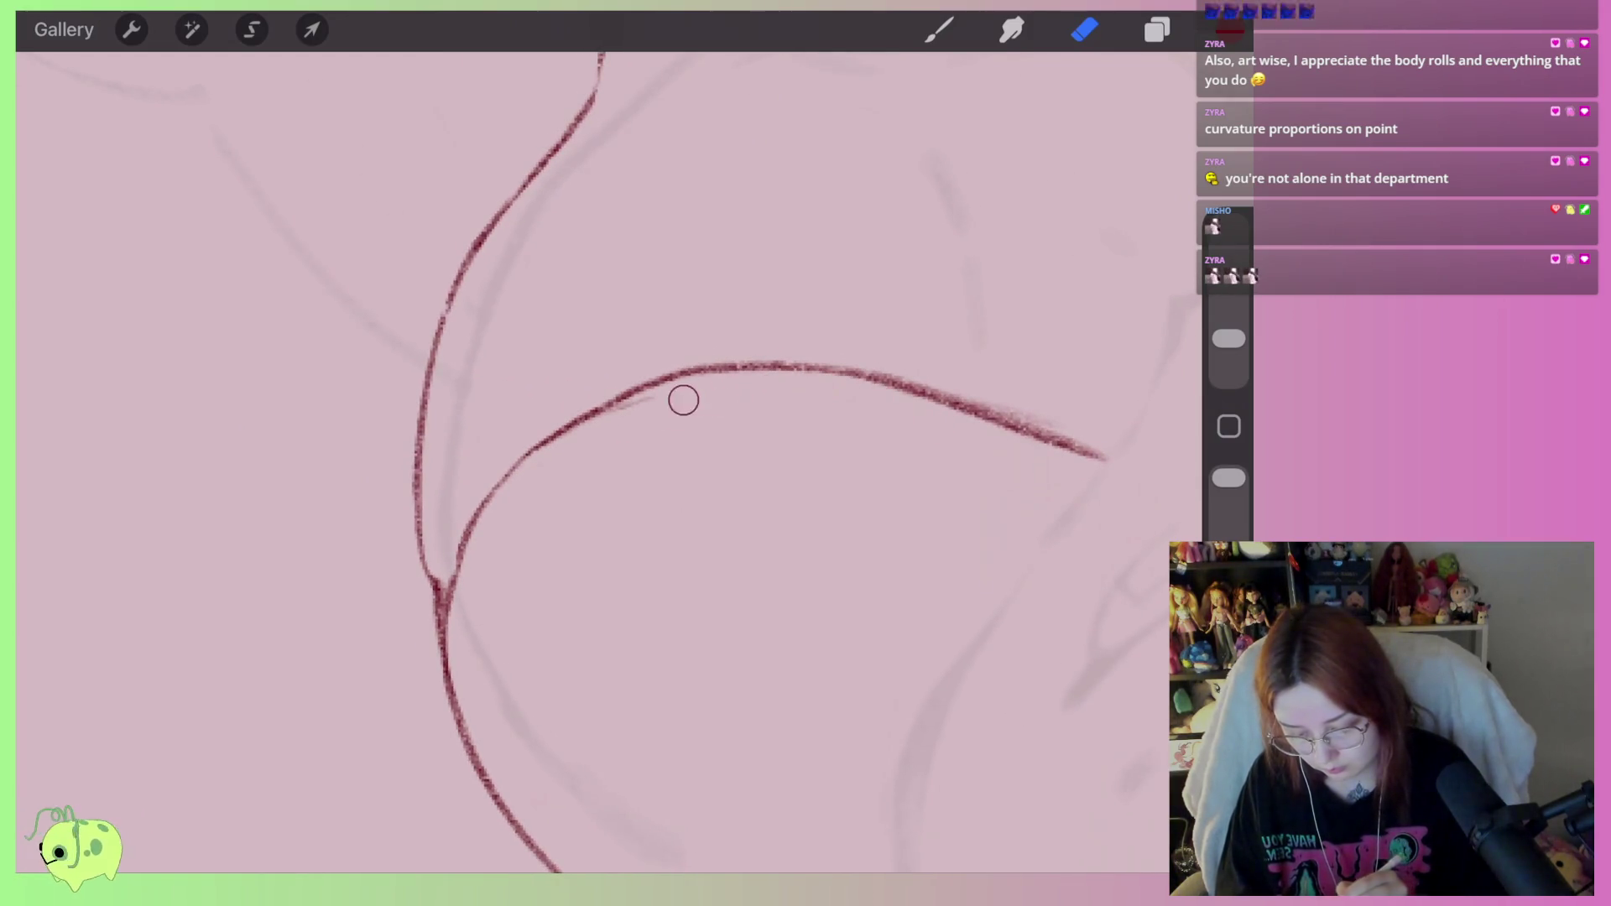
pyautogui.moveTo(587, 436)
pyautogui.mouseDown()
pyautogui.moveTo(470, 470)
pyautogui.moveTo(588, 504)
pyautogui.mouseUp()
pyautogui.moveTo(587, 420)
pyautogui.mouseDown()
pyautogui.moveTo(553, 436)
pyautogui.moveTo(512, 504)
pyautogui.moveTo(588, 436)
pyautogui.moveTo(571, 420)
pyautogui.moveTo(588, 402)
pyautogui.moveTo(554, 369)
pyautogui.moveTo(487, 469)
pyautogui.moveTo(413, 457)
pyautogui.mouseUp()
# Remove a short stray red segment and redraw the red contour over the shoulder curve.
pyautogui.moveTo(507, 617)
pyautogui.mouseDown()
pyautogui.moveTo(491, 521)
pyautogui.moveTo(693, 275)
pyautogui.moveTo(814, 256)
pyautogui.mouseUp()
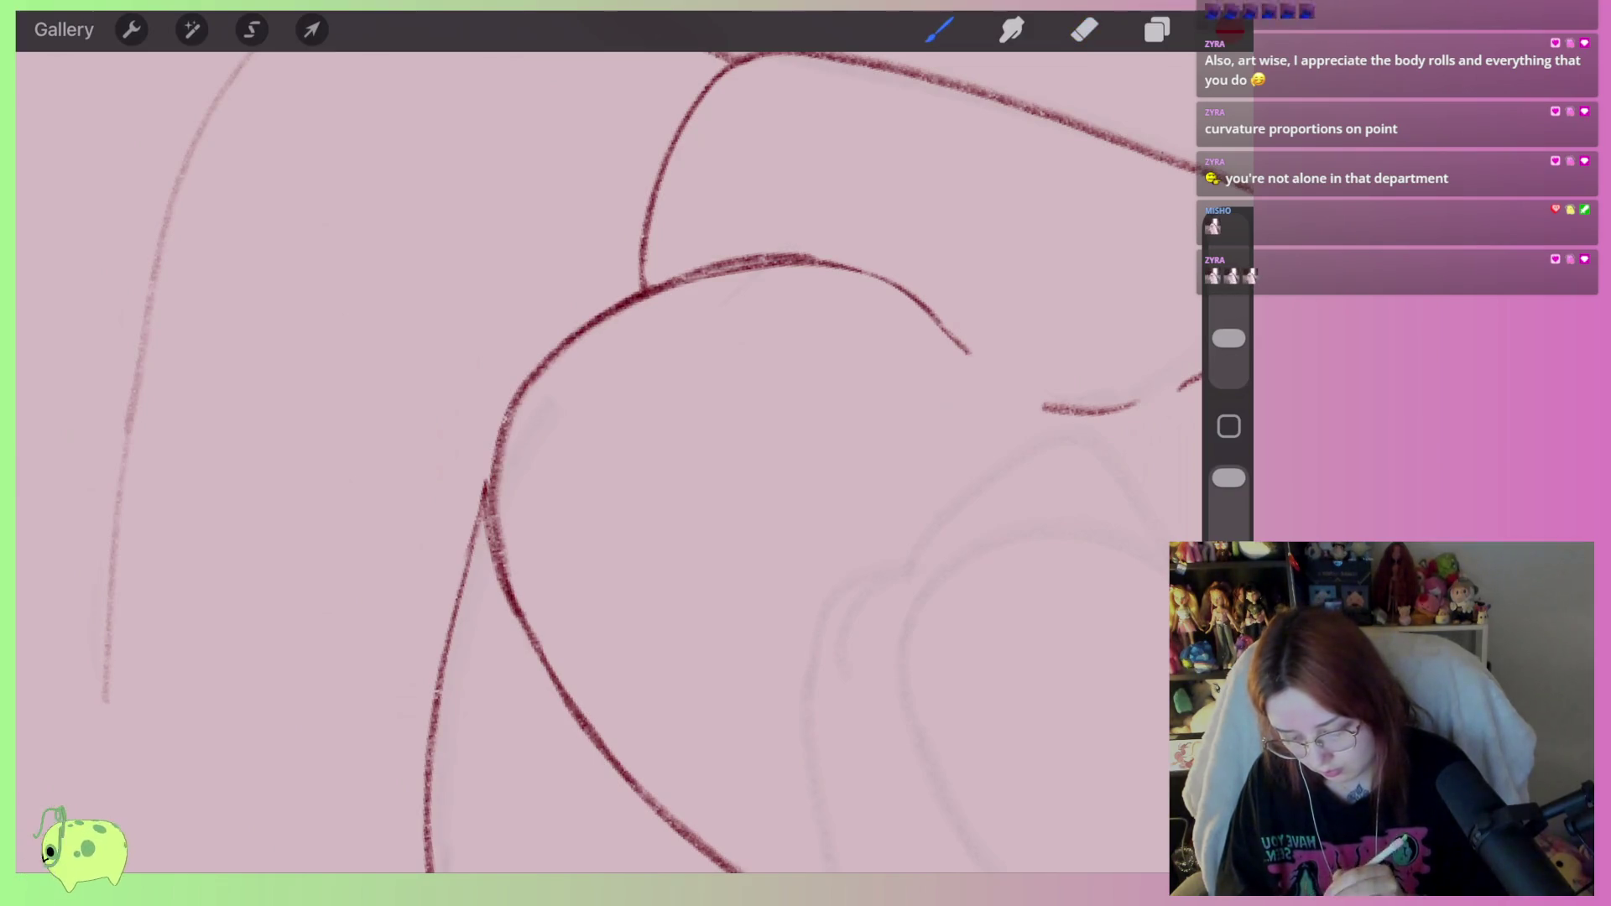
pyautogui.hotkey('ctrl', 'z')
pyautogui.moveTo(504, 504); pyautogui.dragTo(601, 419)
pyautogui.click(1084, 29)
pyautogui.moveTo(560, 361)
pyautogui.mouseDown()
pyautogui.moveTo(537, 453)
pyautogui.moveTo(581, 500)
pyautogui.mouseUp()
pyautogui.click(938, 29)
pyautogui.moveTo(650, 639)
pyautogui.mouseDown()
pyautogui.moveTo(561, 436)
pyautogui.moveTo(684, 239)
pyautogui.moveTo(965, 222)
pyautogui.moveTo(1039, 323)
pyautogui.mouseUp()
# Erase the excess marks at the top junction, the doubled lower-left stroke and the stray outline marks.
pyautogui.click(1084, 30)
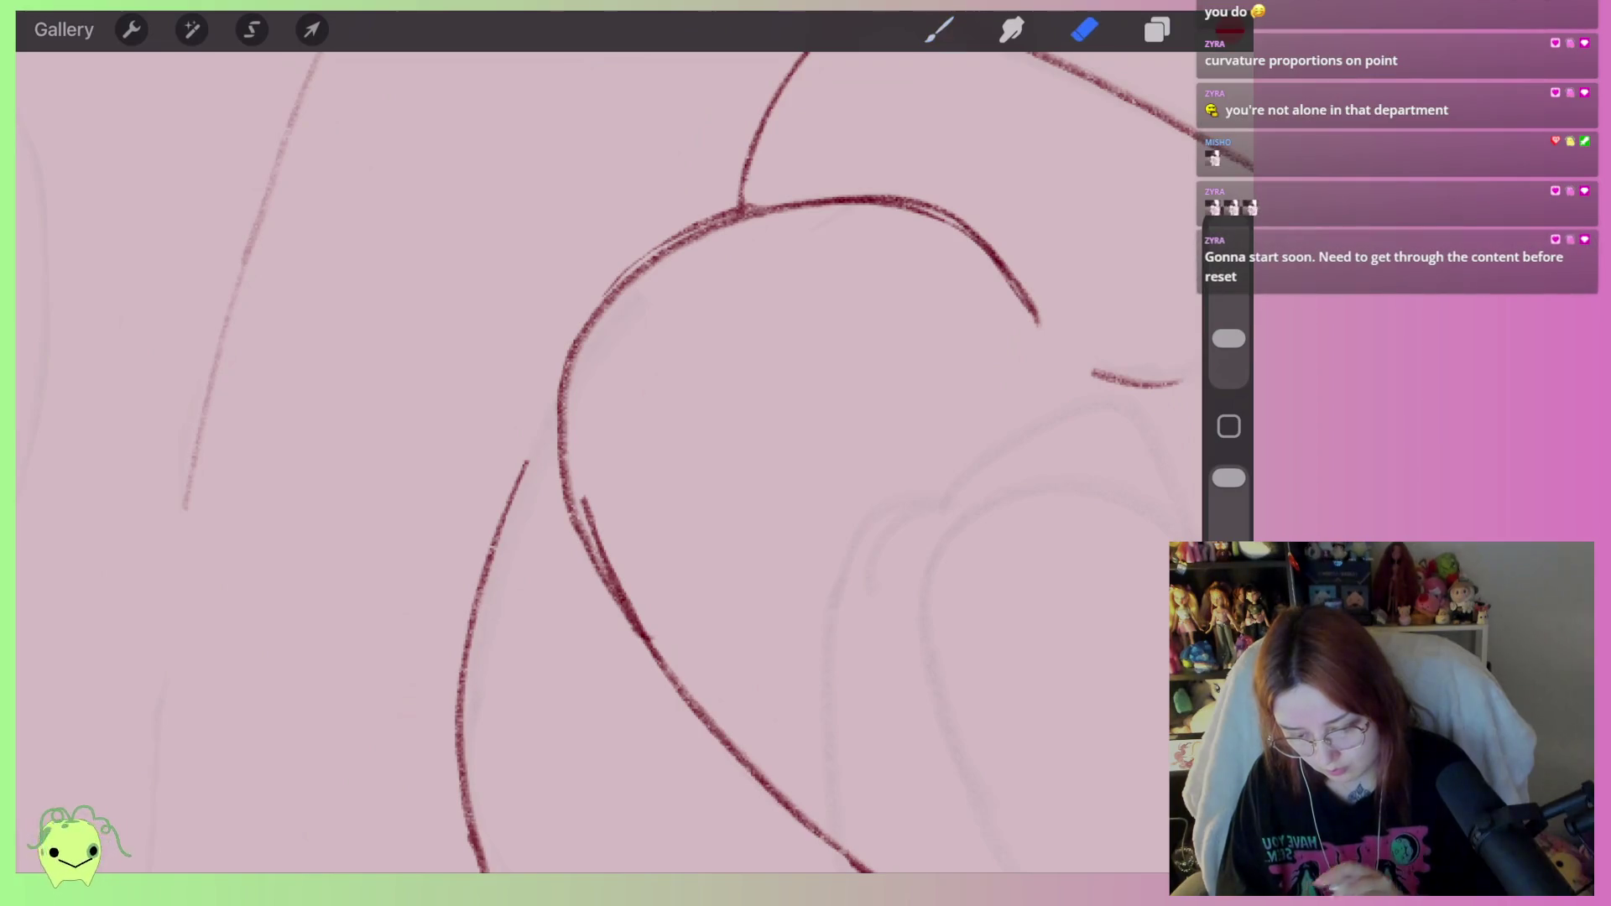
pyautogui.moveTo(545, 470); pyautogui.dragTo(516, 528)
pyautogui.moveTo(709, 216)
pyautogui.mouseDown()
pyautogui.moveTo(724, 228)
pyautogui.moveTo(579, 344)
pyautogui.mouseUp()
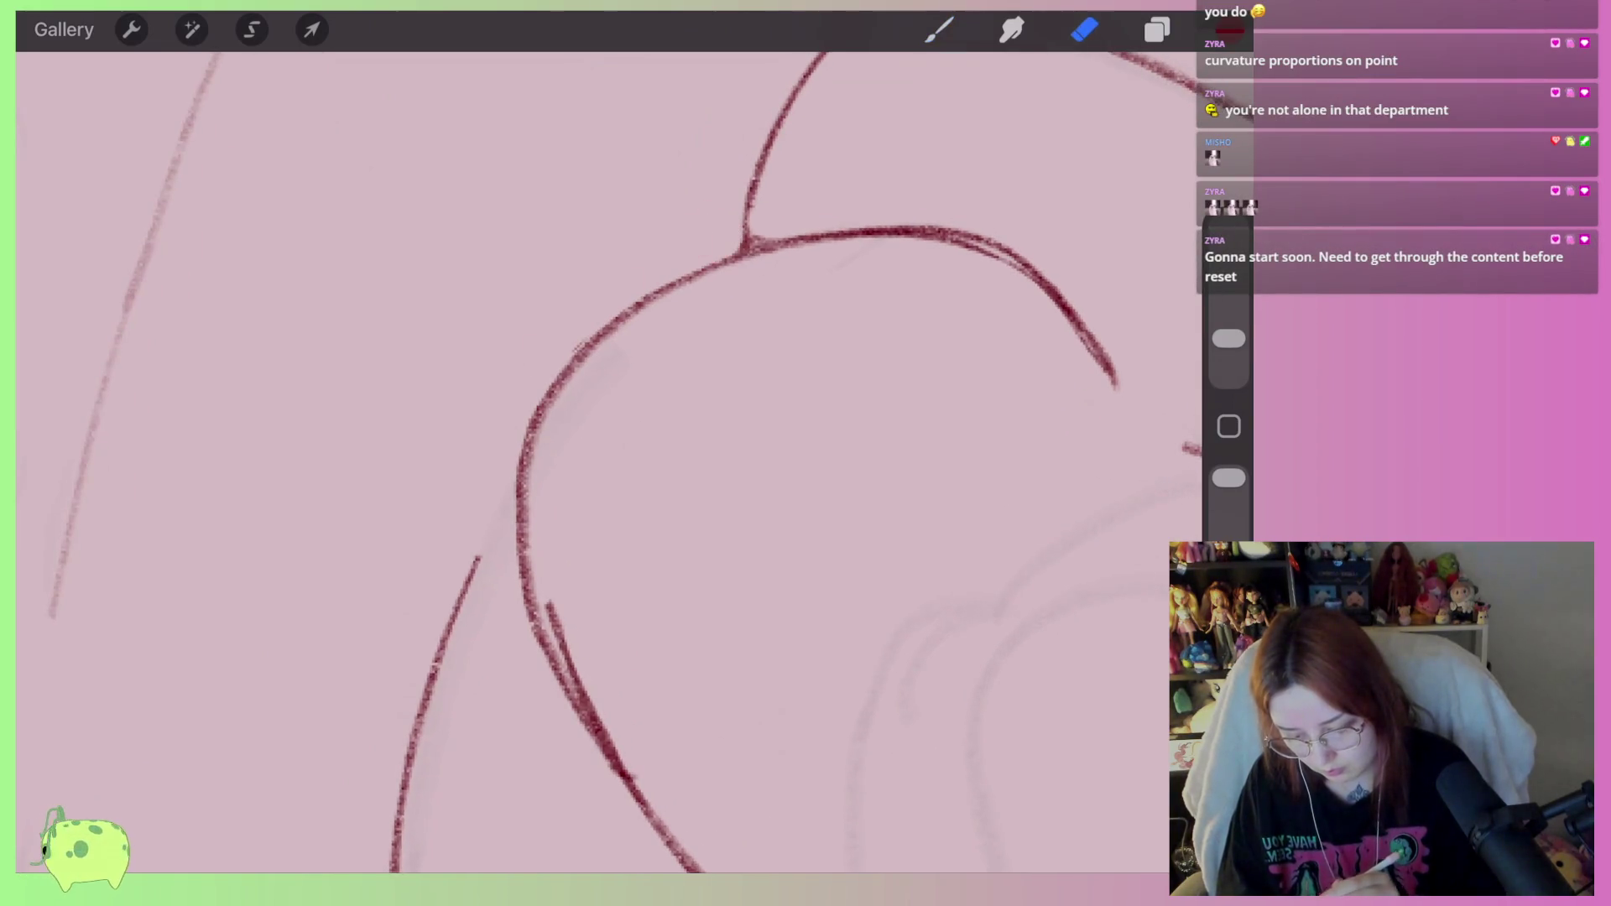
pyautogui.moveTo(777, 280)
pyautogui.mouseDown()
pyautogui.moveTo(633, 327)
pyautogui.moveTo(532, 521)
pyautogui.moveTo(600, 731)
pyautogui.mouseUp()
pyautogui.moveTo(558, 625); pyautogui.dragTo(637, 781)
pyautogui.moveTo(579, 705); pyautogui.dragTo(654, 810)
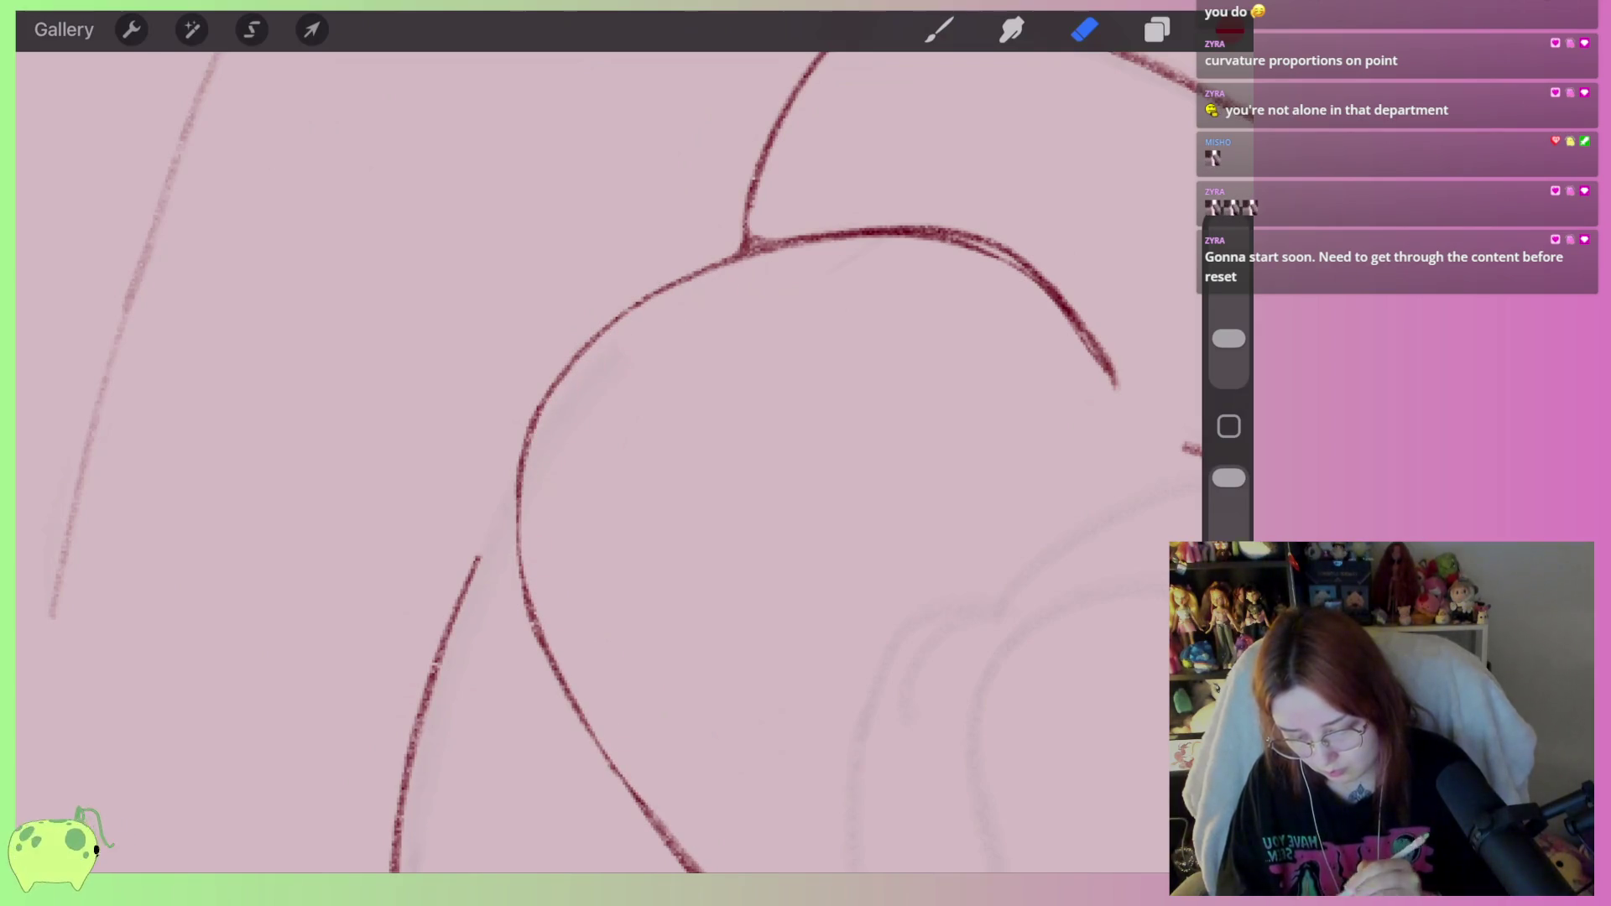
pyautogui.moveTo(742, 243)
pyautogui.mouseDown()
pyautogui.moveTo(514, 396)
pyautogui.moveTo(507, 445)
pyautogui.moveTo(590, 392)
pyautogui.moveTo(859, 349)
pyautogui.moveTo(904, 363)
pyautogui.mouseUp()
pyautogui.moveTo(507, 453)
pyautogui.mouseDown()
pyautogui.moveTo(753, 248)
pyautogui.moveTo(820, 173)
pyautogui.moveTo(798, 162)
pyautogui.mouseUp()
# Draw a red stroke running down-left from the top junction.
pyautogui.click(939, 30)
pyautogui.scroll(5, 604, 420)
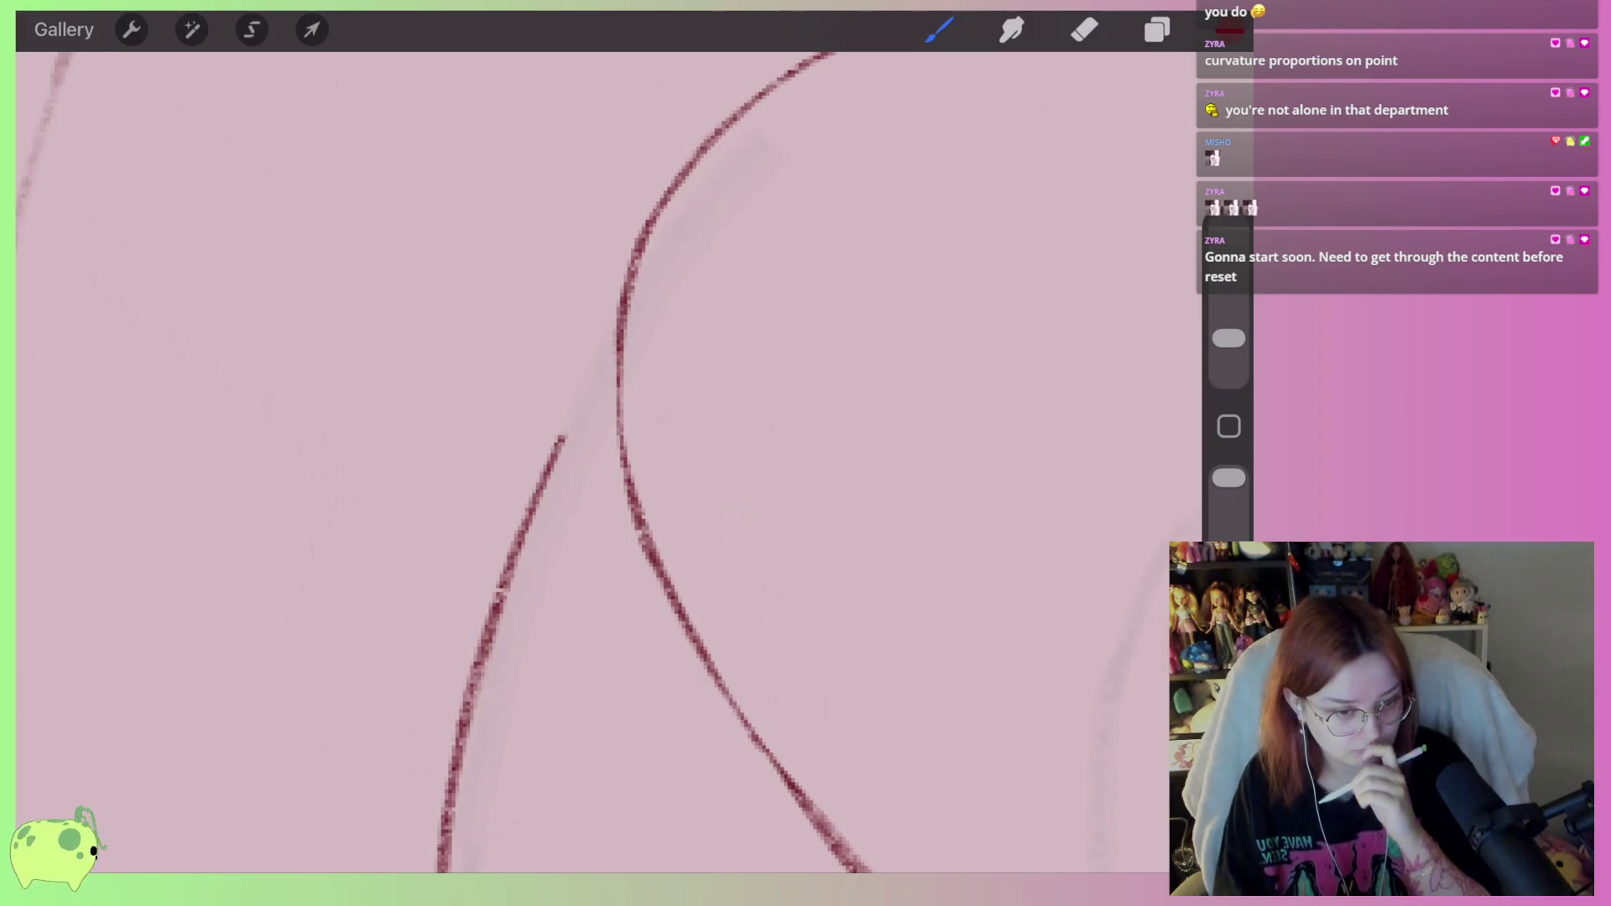
pyautogui.moveTo(562, 437)
pyautogui.mouseDown()
pyautogui.moveTo(543, 439)
pyautogui.moveTo(554, 457)
pyautogui.moveTo(512, 453)
pyautogui.mouseUp()
pyautogui.moveTo(634, 322); pyautogui.dragTo(457, 510)
# Set the eraser size to 2% and thin the heavy strokes below the junction.
pyautogui.moveTo(629, 277); pyautogui.dragTo(461, 495)
pyautogui.moveTo(1228, 339); pyautogui.dragTo(1229, 355)
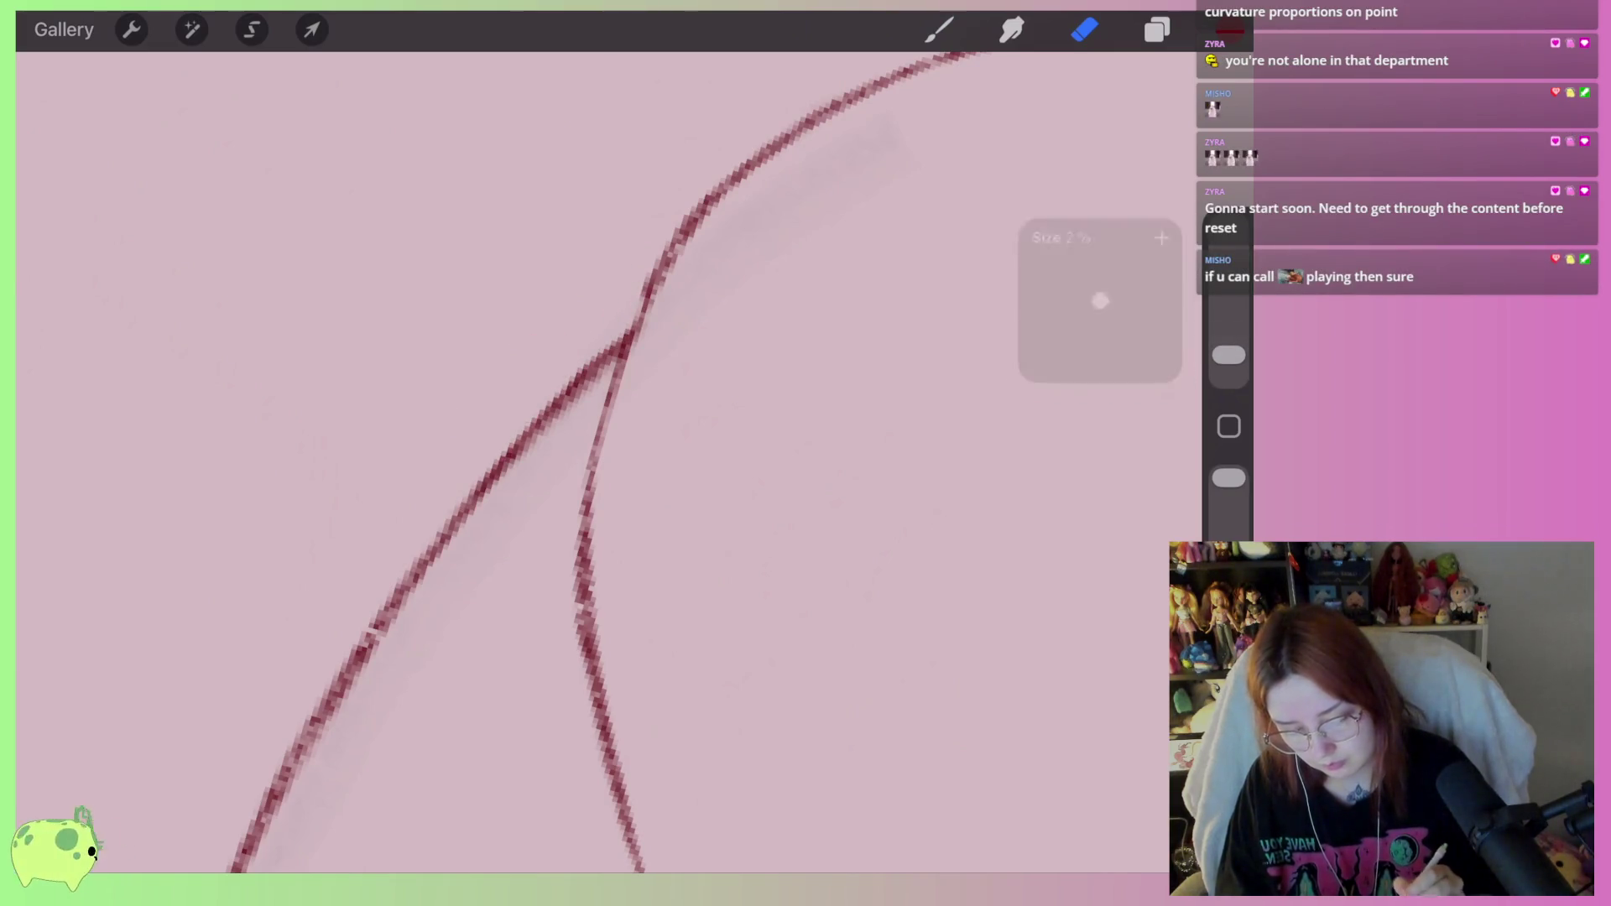
pyautogui.moveTo(601, 375)
pyautogui.mouseDown()
pyautogui.moveTo(503, 471)
pyautogui.moveTo(367, 667)
pyautogui.mouseUp()
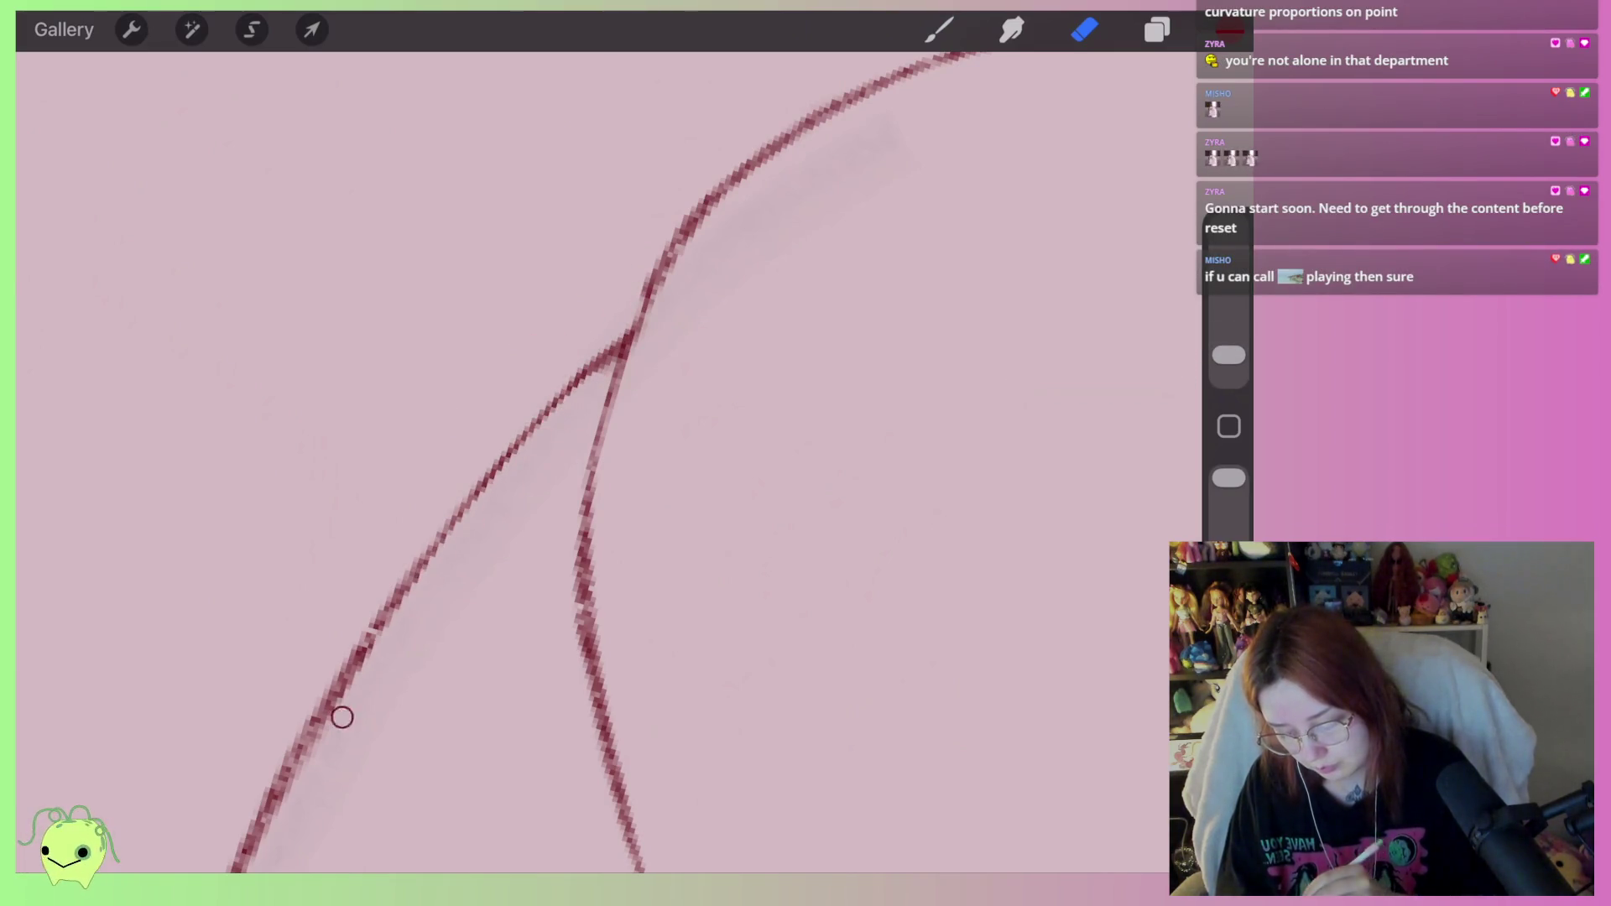
pyautogui.scroll(-3, 608, 461)
pyautogui.scroll(2, 608, 462)
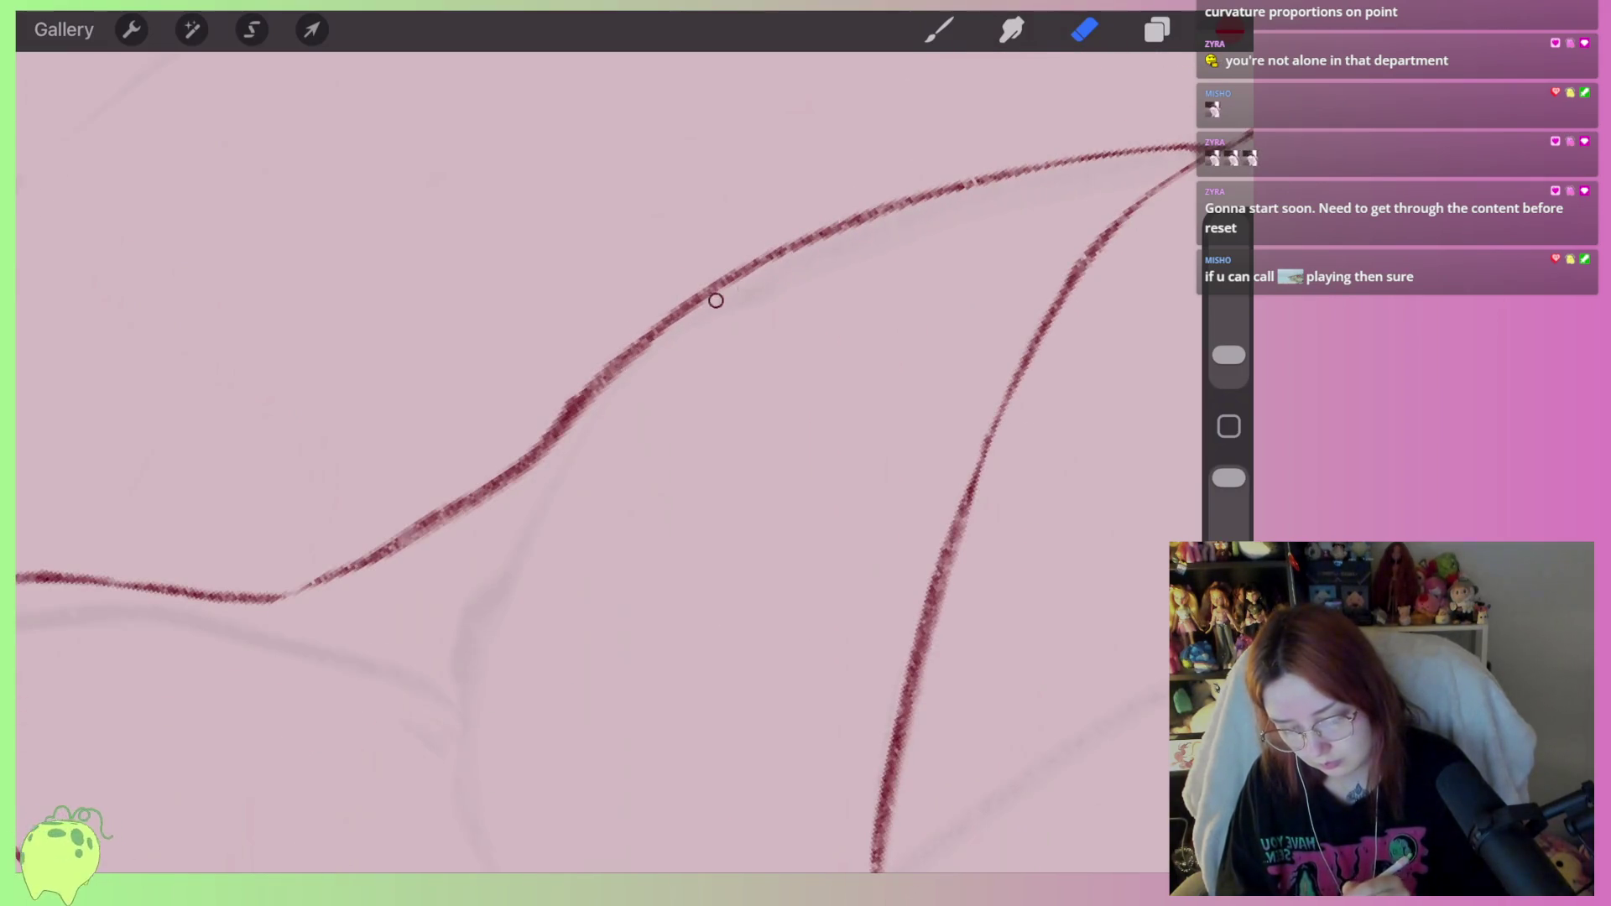
# Thin the left red curve top to bottom and fade the weak segment between the curves.
pyautogui.moveTo(746, 289); pyautogui.dragTo(566, 432)
pyautogui.moveTo(583, 378); pyautogui.dragTo(558, 420)
pyautogui.moveTo(634, 367)
pyautogui.mouseDown()
pyautogui.moveTo(395, 554)
pyautogui.moveTo(445, 503)
pyautogui.mouseUp()
pyautogui.scroll(-3, 609, 461)
pyautogui.scroll(-5, 608, 461)
pyautogui.scroll(2, 608, 461)
pyautogui.scroll(5, 609, 462)
pyautogui.moveTo(723, 294); pyautogui.dragTo(495, 534)
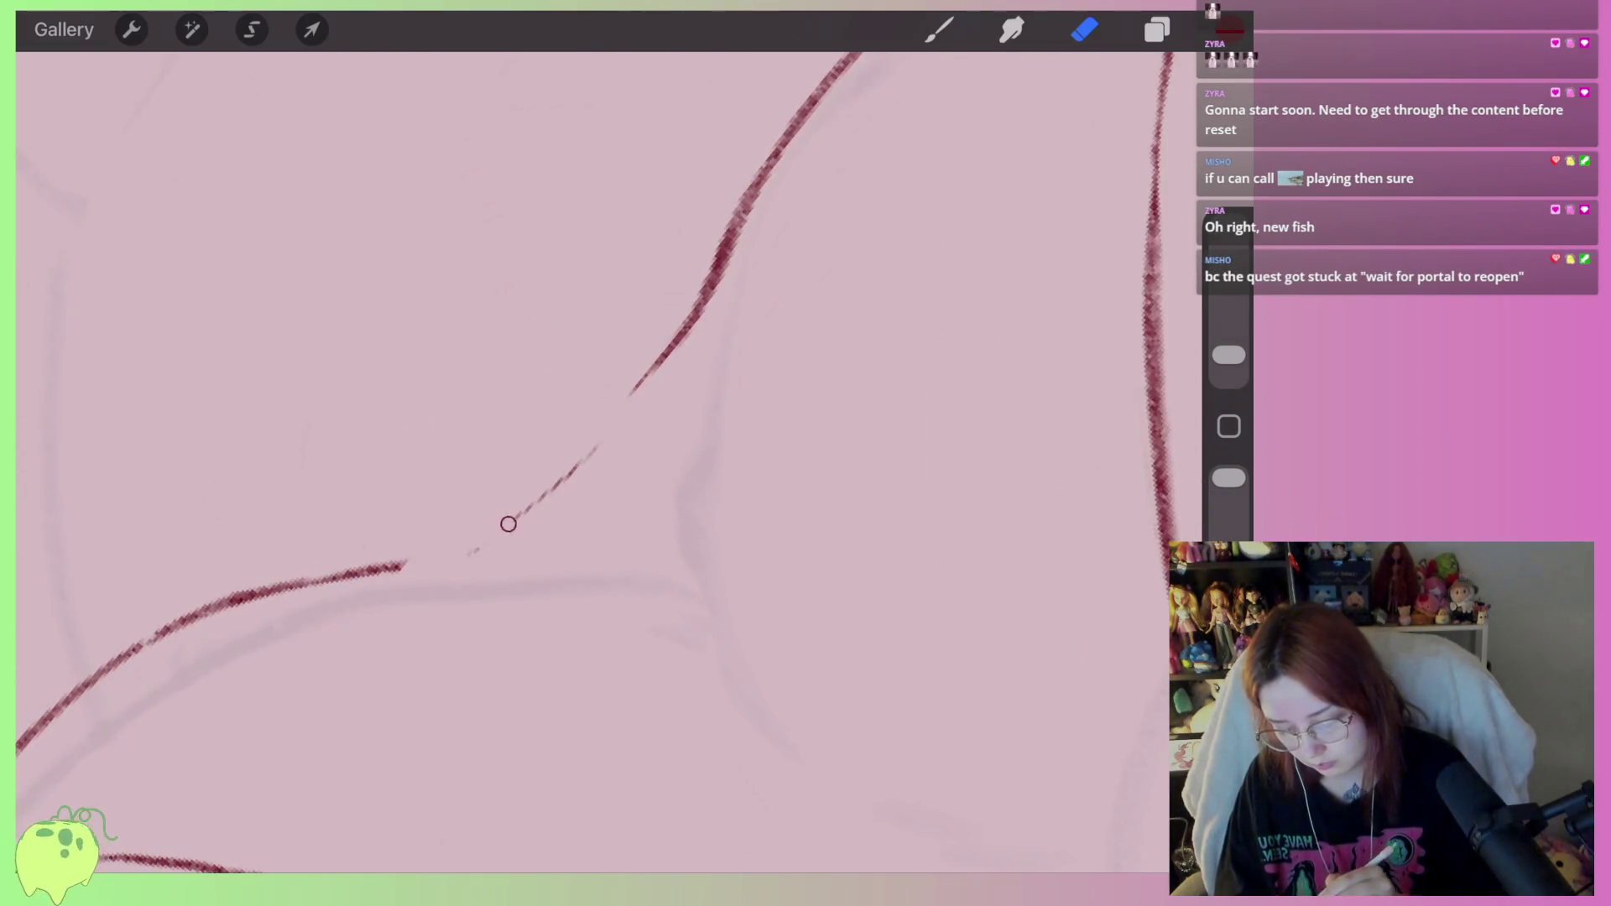
# Redraw the red line joining the lower curve, trim its top and smooth the thick joint.
pyautogui.press('b')
pyautogui.moveTo(730, 252)
pyautogui.mouseDown()
pyautogui.moveTo(631, 373)
pyautogui.moveTo(403, 566)
pyautogui.mouseUp()
pyautogui.press('e')
pyautogui.moveTo(730, 244)
pyautogui.mouseDown()
pyautogui.moveTo(671, 353)
pyautogui.moveTo(608, 407)
pyautogui.mouseUp()
pyautogui.moveTo(407, 564)
pyautogui.mouseDown()
pyautogui.moveTo(371, 590)
pyautogui.moveTo(333, 572)
pyautogui.mouseUp()
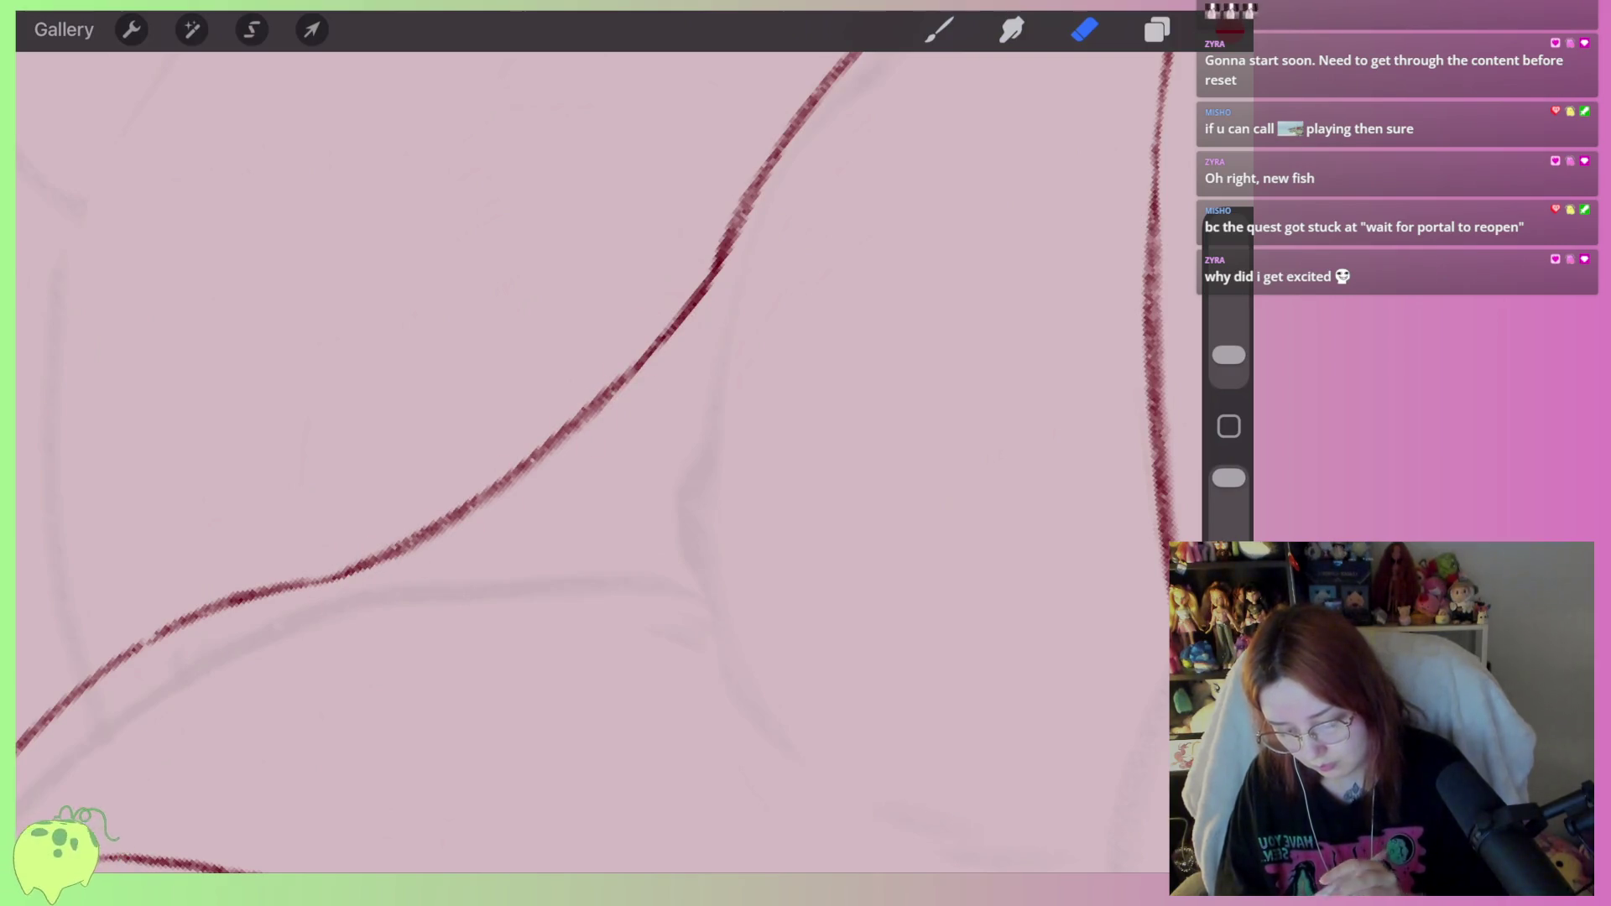
pyautogui.scroll(-5, 601, 462)
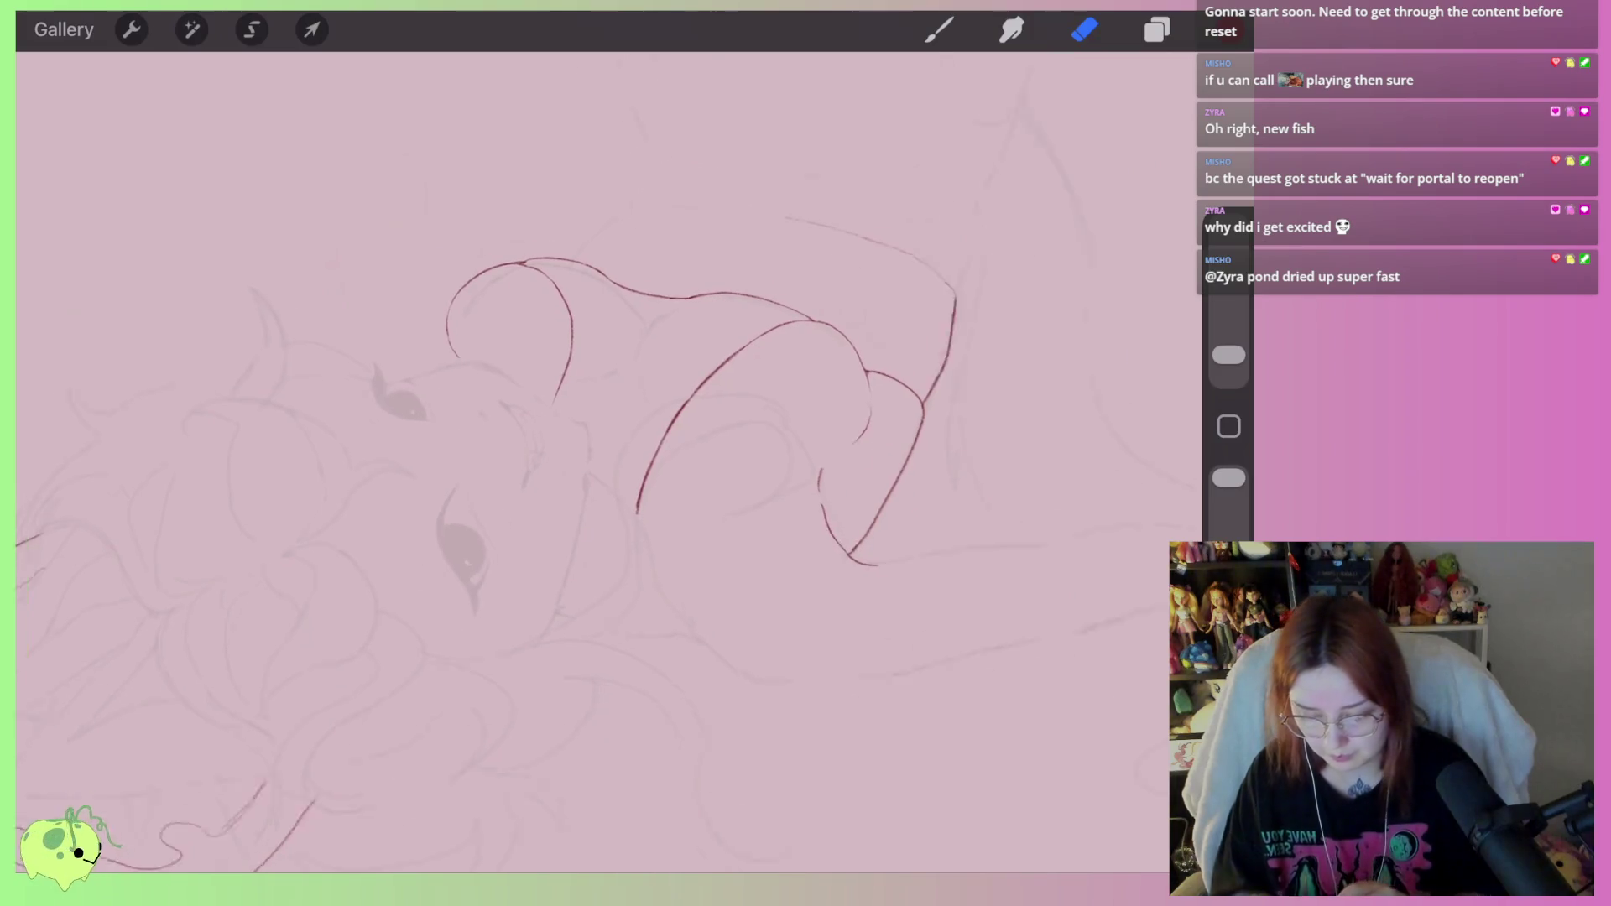
pyautogui.scroll(-3, 671, 419)
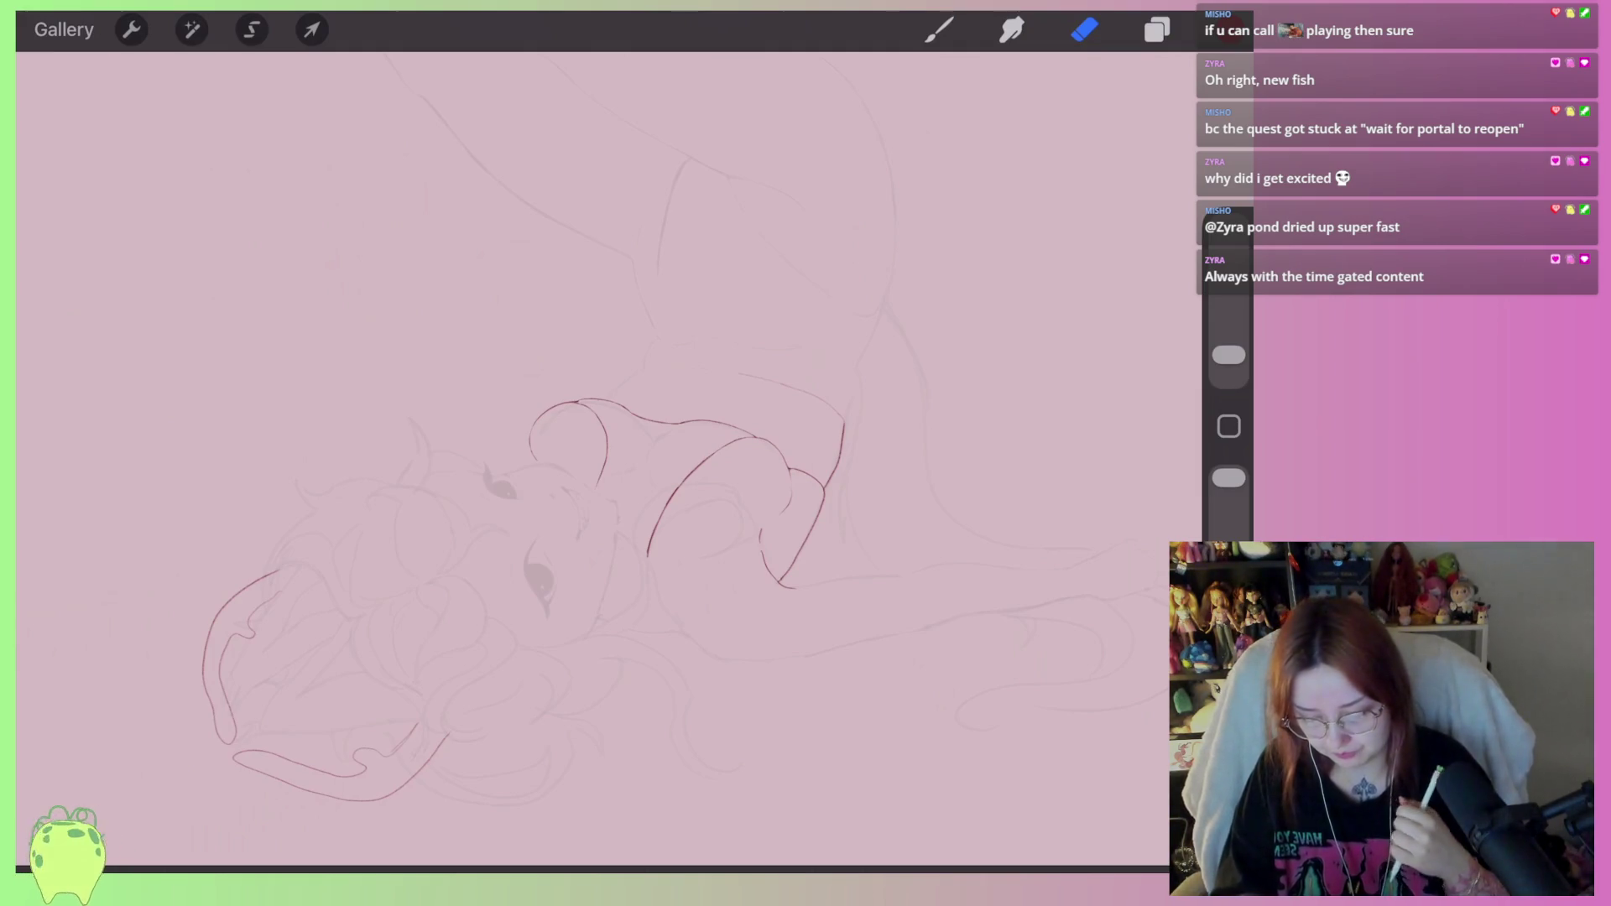
# Lasso the left red shoulder curve and distort it slightly downward.
pyautogui.scroll(10, 587, 461)
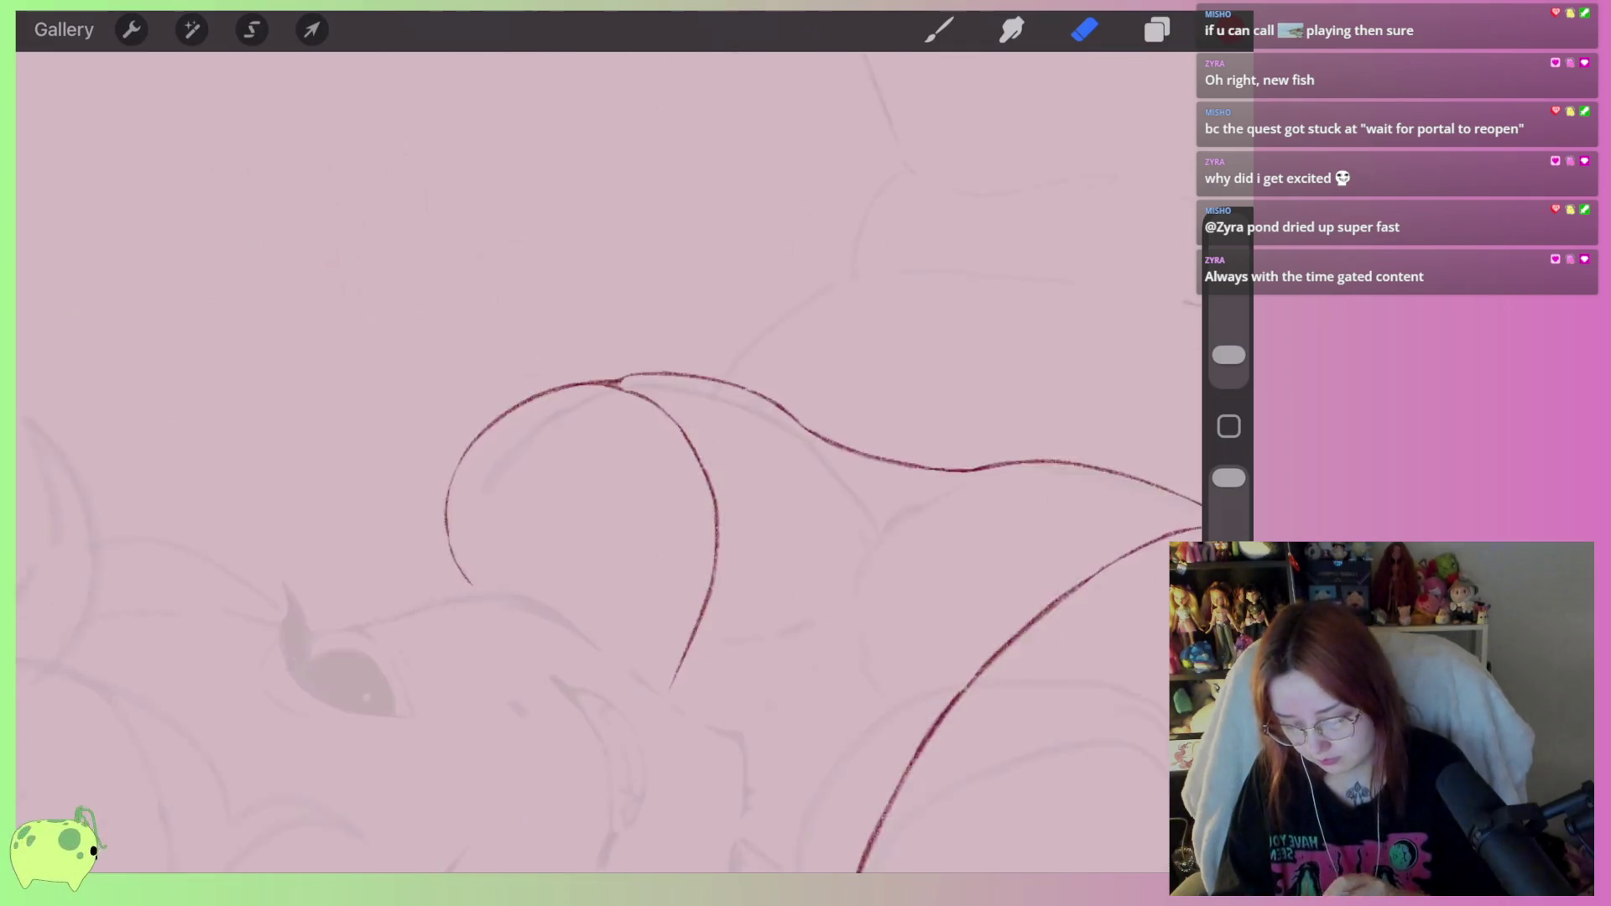
pyautogui.click(252, 30)
pyautogui.moveTo(635, 295)
pyautogui.mouseDown()
pyautogui.moveTo(547, 495)
pyautogui.moveTo(623, 271)
pyautogui.mouseUp()
pyautogui.click(312, 29)
pyautogui.moveTo(442, 461); pyautogui.dragTo(427, 488)
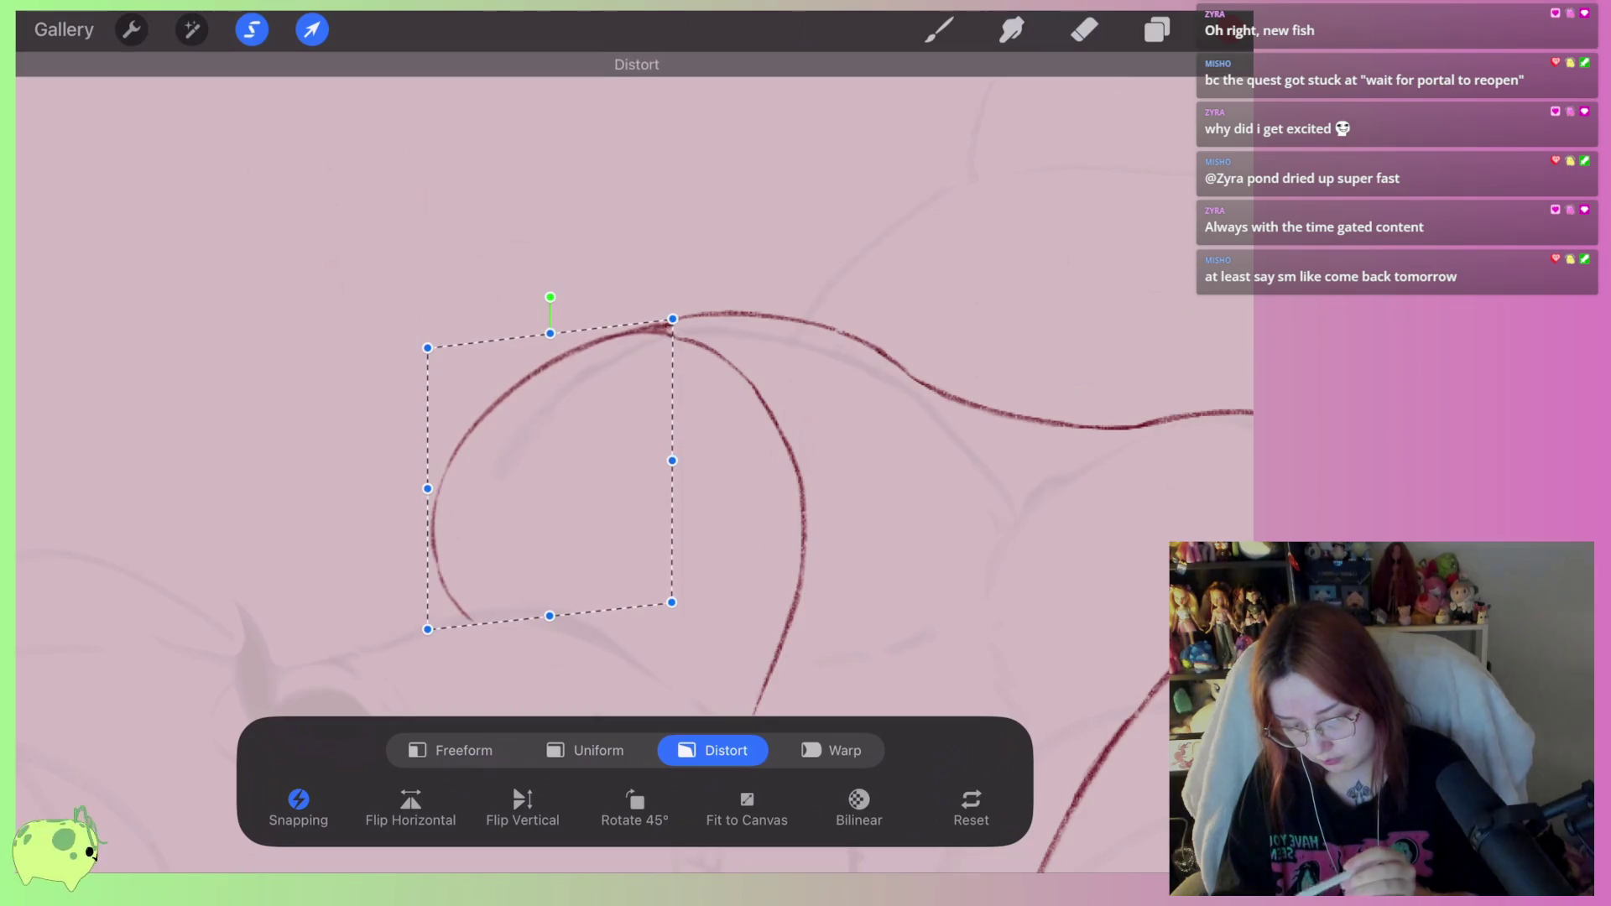
pyautogui.click(1084, 29)
pyautogui.scroll(-3, 604, 436)
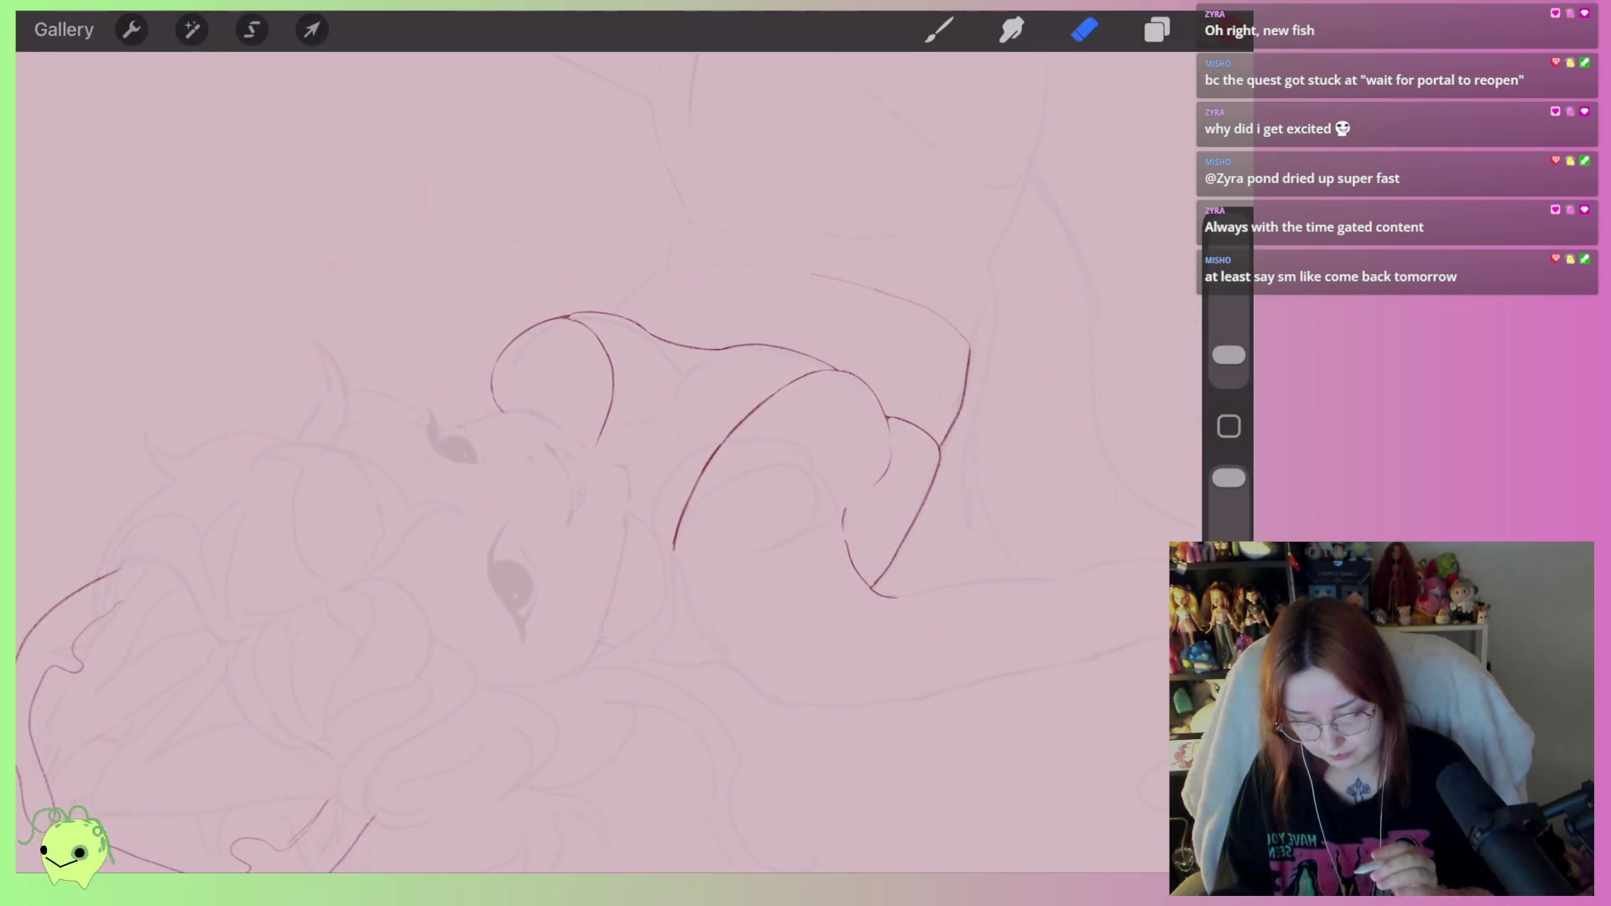
pyautogui.scroll(2, 671, 419)
pyautogui.scroll(4, 504, 335)
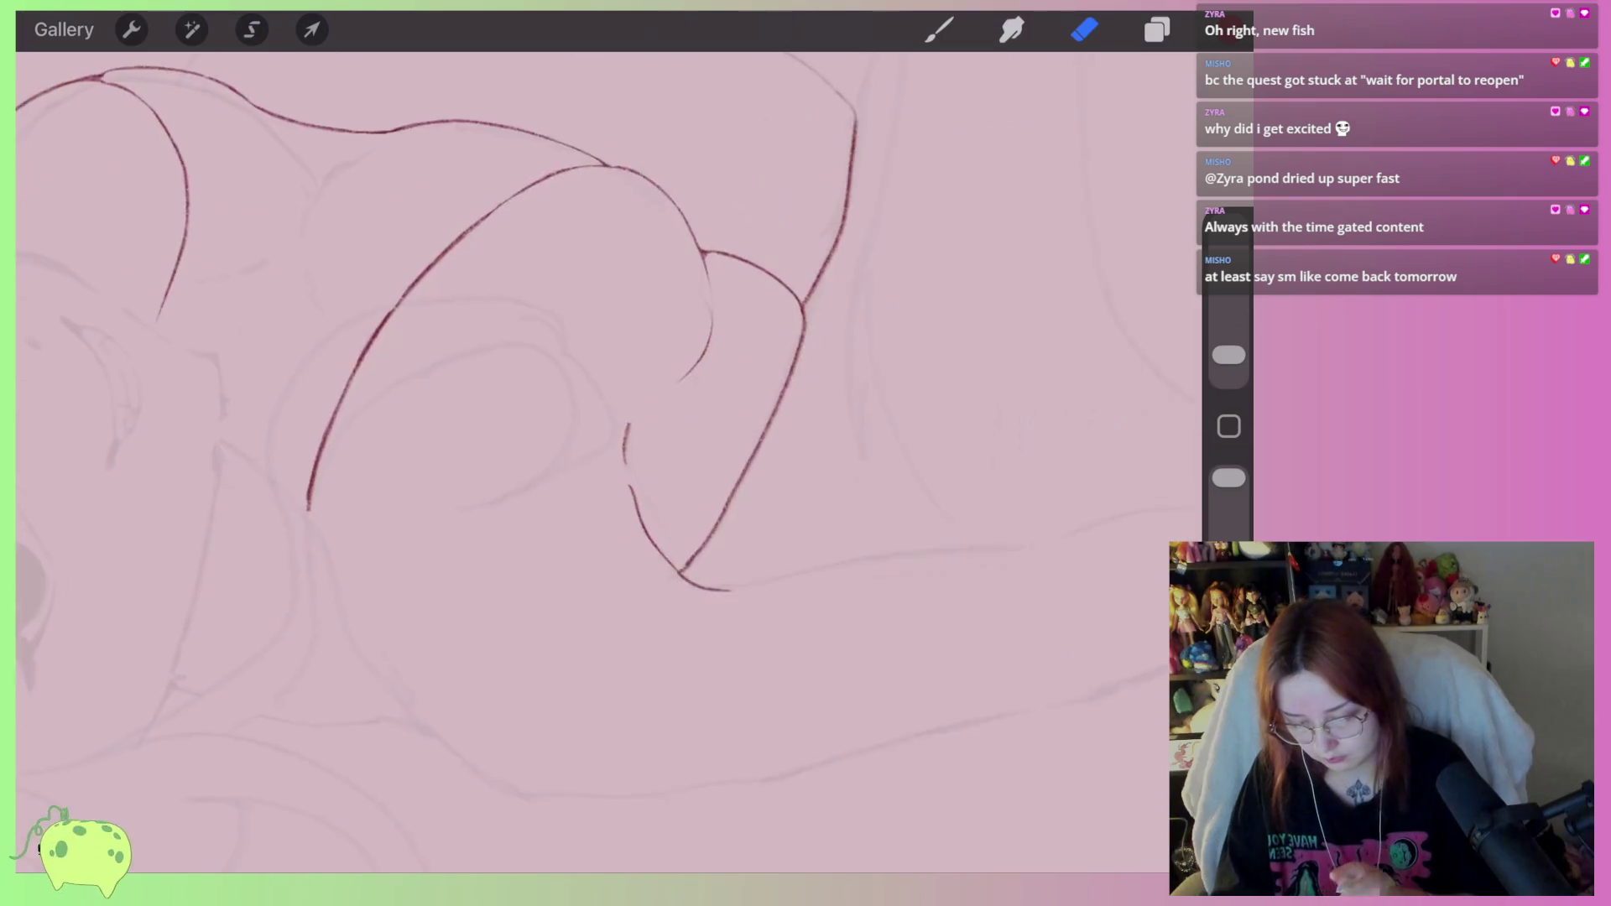
pyautogui.scroll(-3, 437, 352)
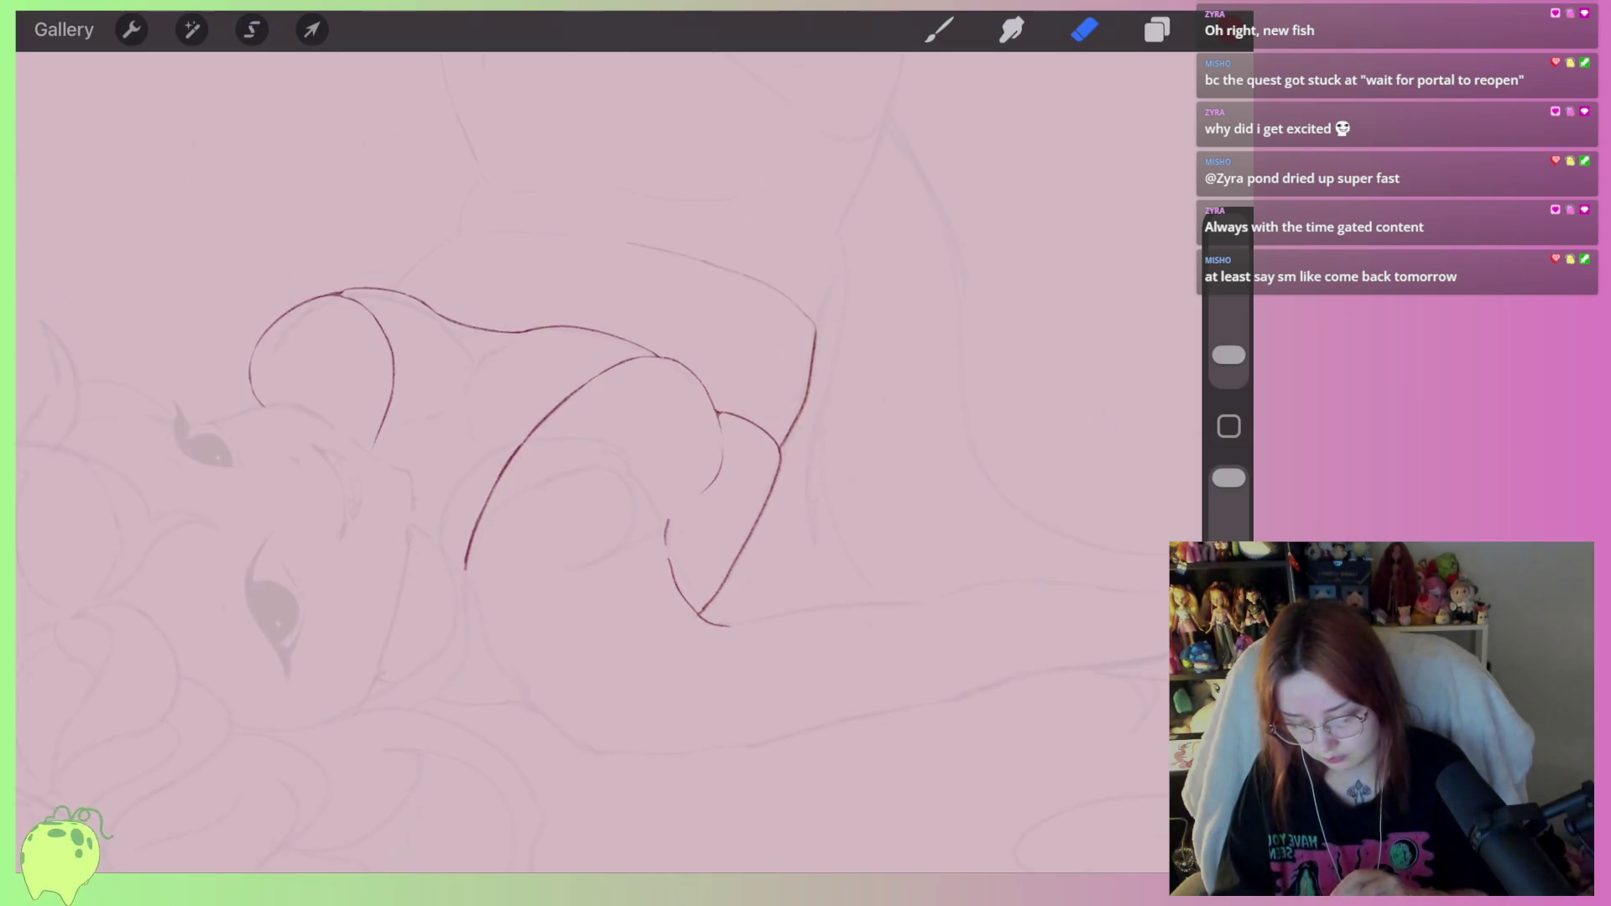
# Set the sketch layer's opacity to 26%.
pyautogui.press('b')
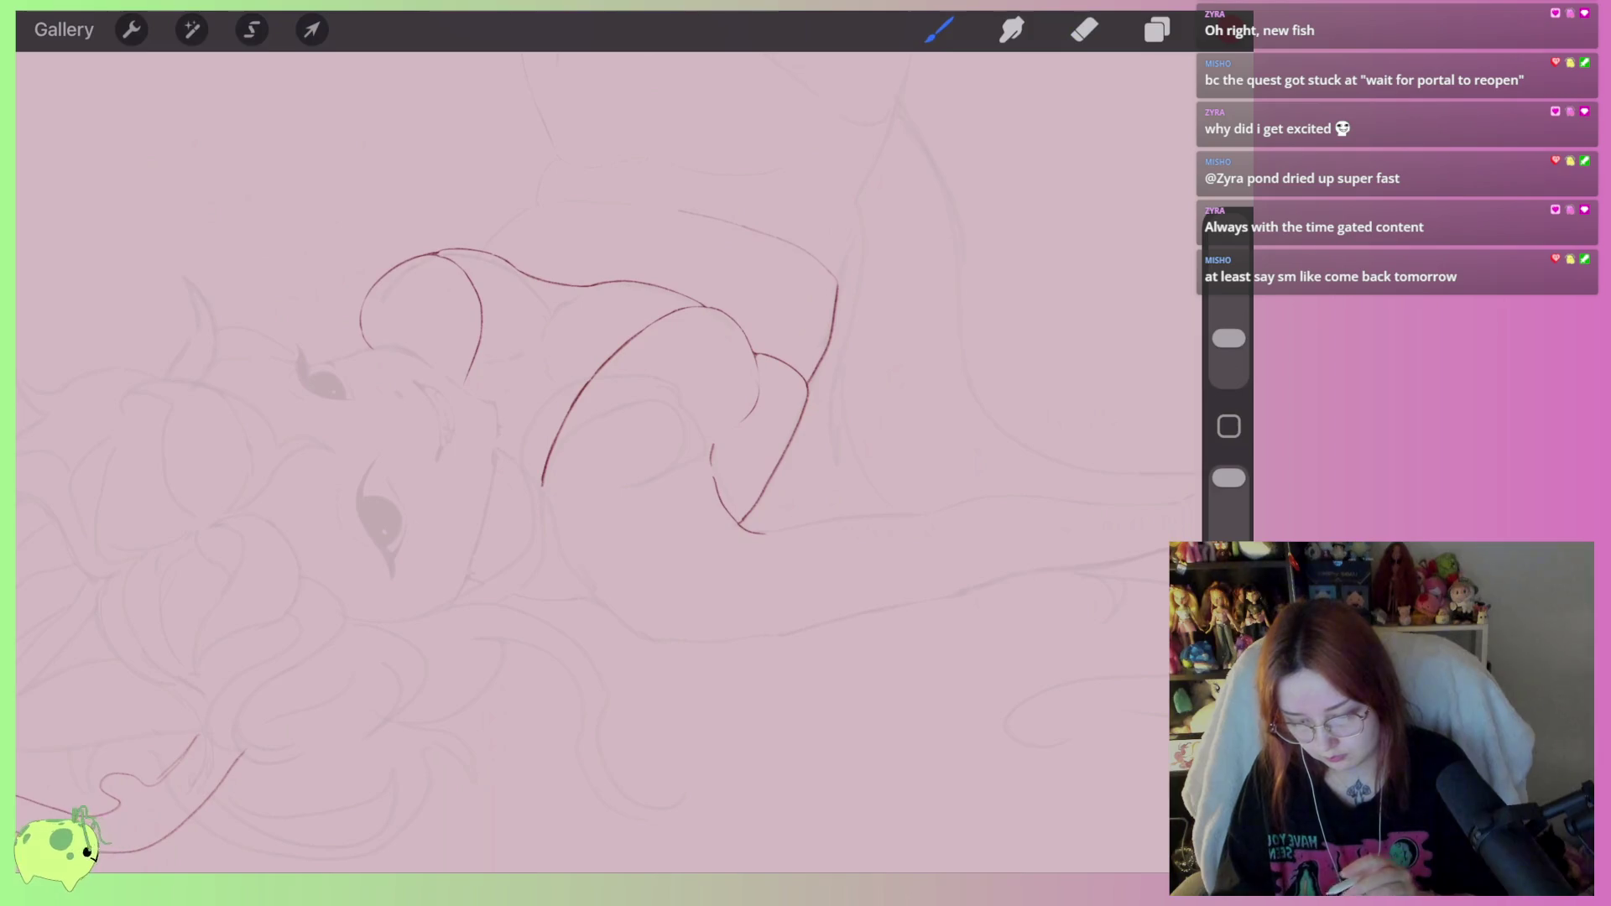
pyautogui.scroll(5, 587, 504)
pyautogui.click(1157, 29)
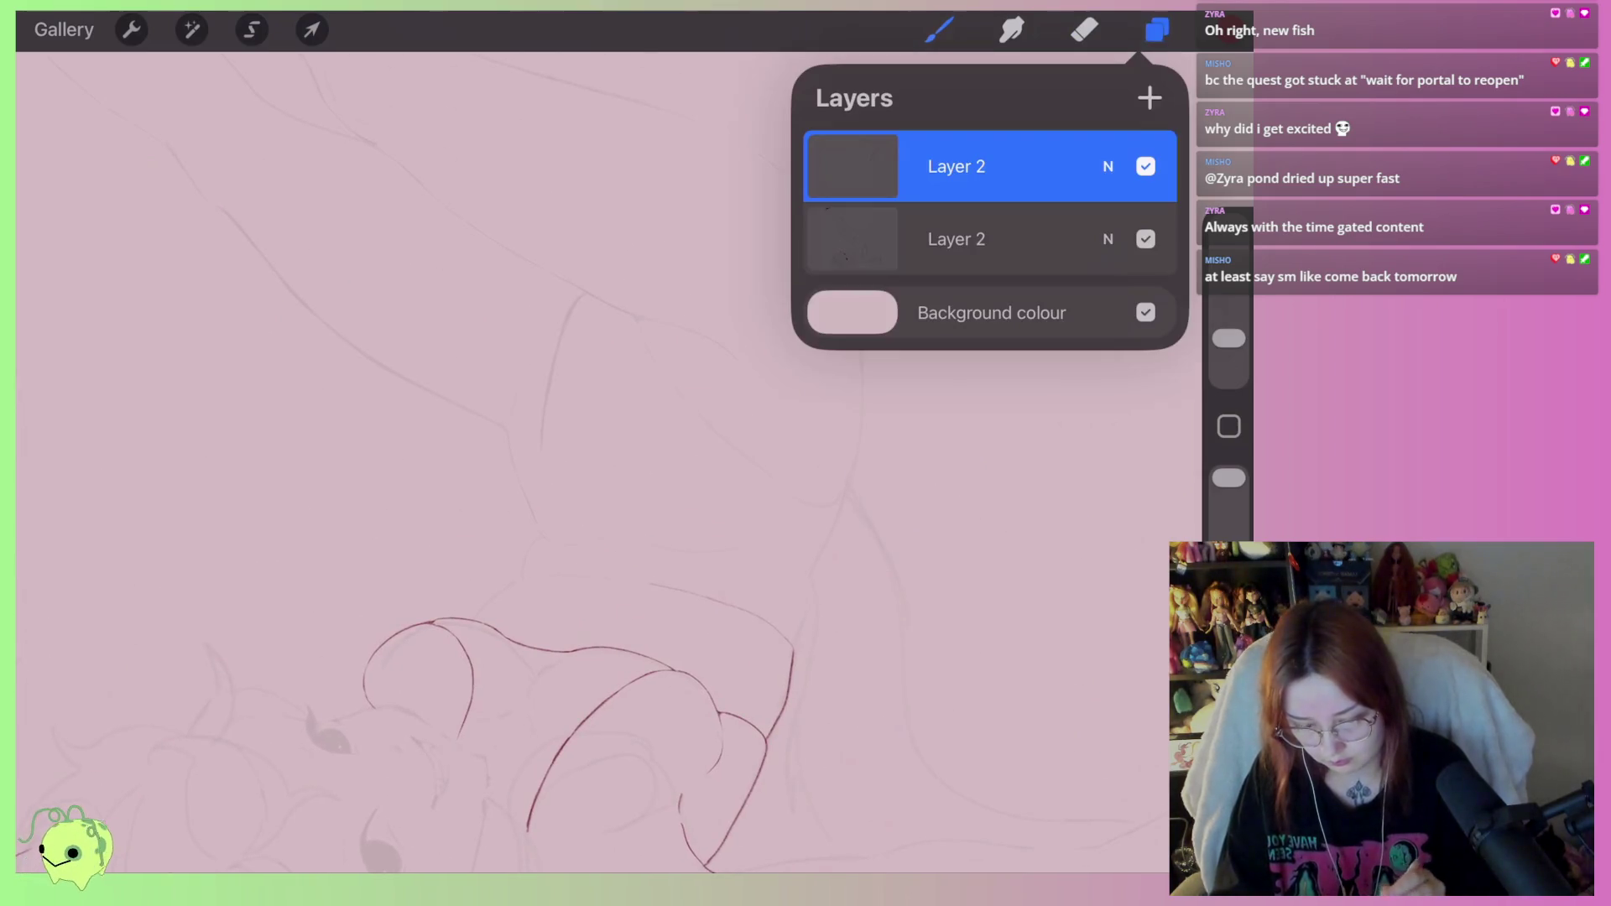
pyautogui.click(1108, 240)
pyautogui.moveTo(865, 327); pyautogui.dragTo(908, 328)
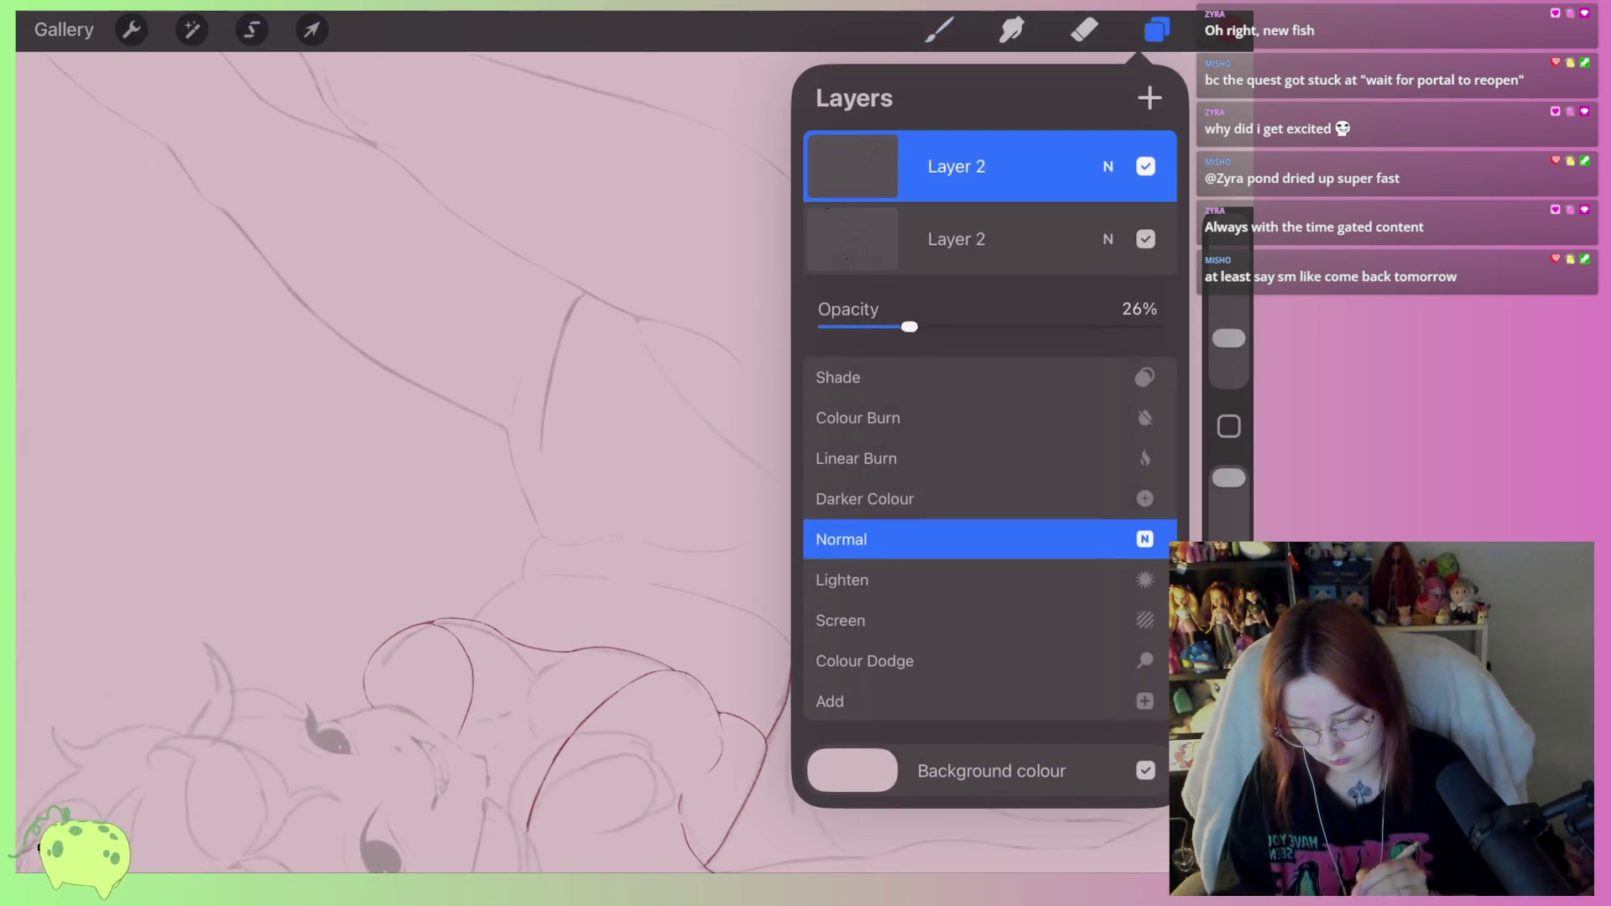
pyautogui.click(1108, 239)
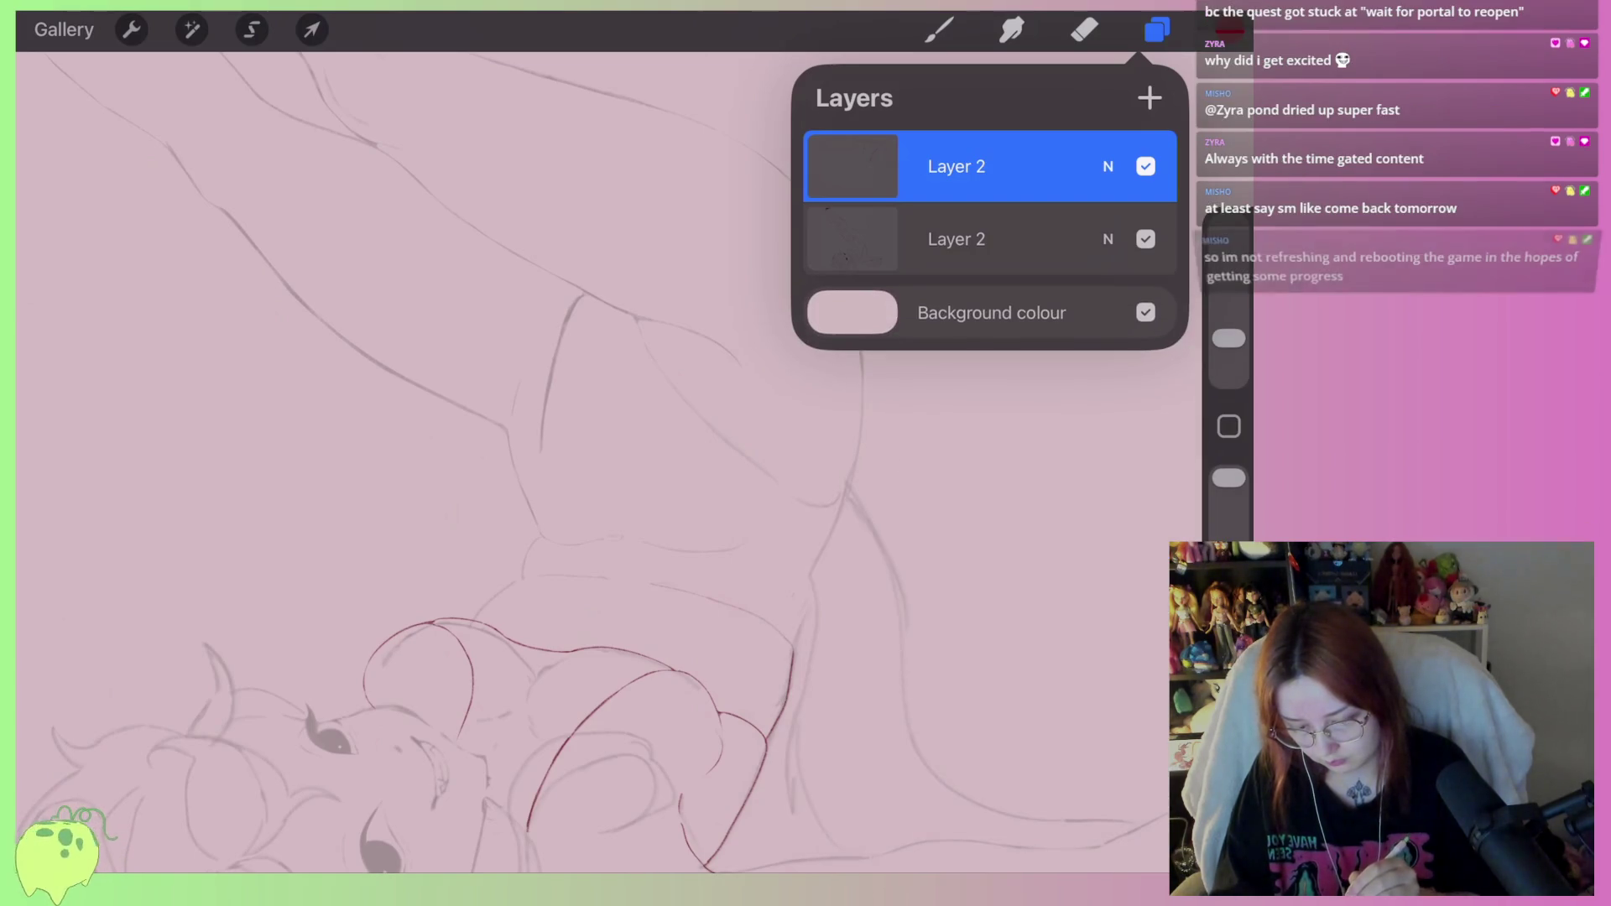
pyautogui.click(1158, 30)
# Trace red contour lines along the back and down the drape fold.
pyautogui.scroll(-2, 588, 503)
pyautogui.scroll(-5, 587, 504)
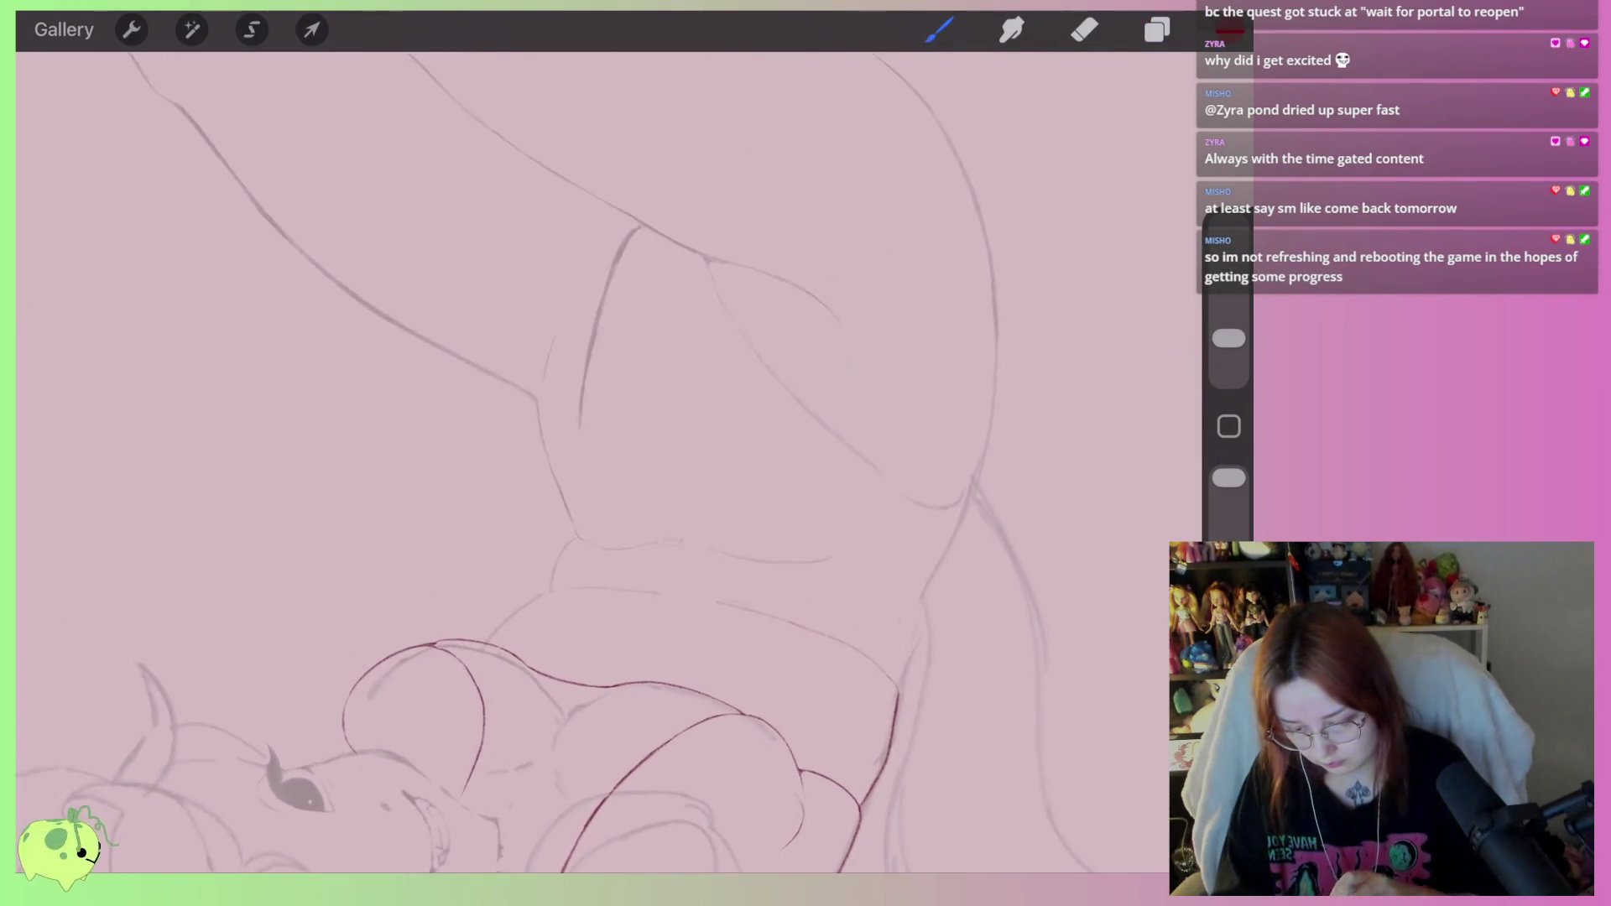
pyautogui.scroll(5, 587, 461)
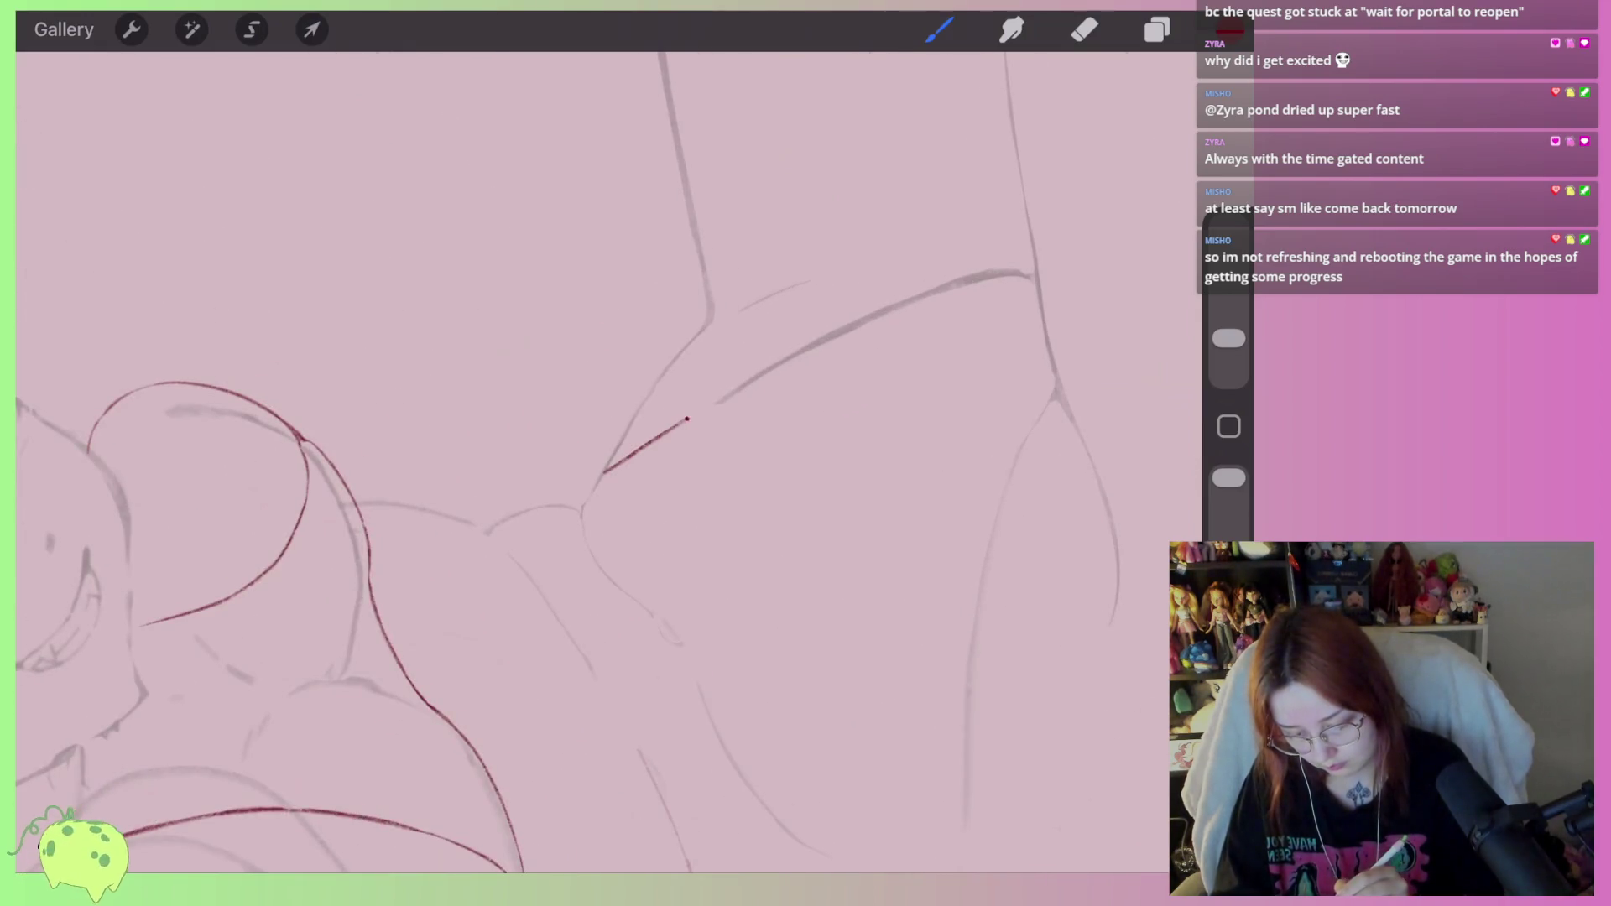
pyautogui.scroll(1, 587, 461)
pyautogui.hotkey('ctrl', 'z')
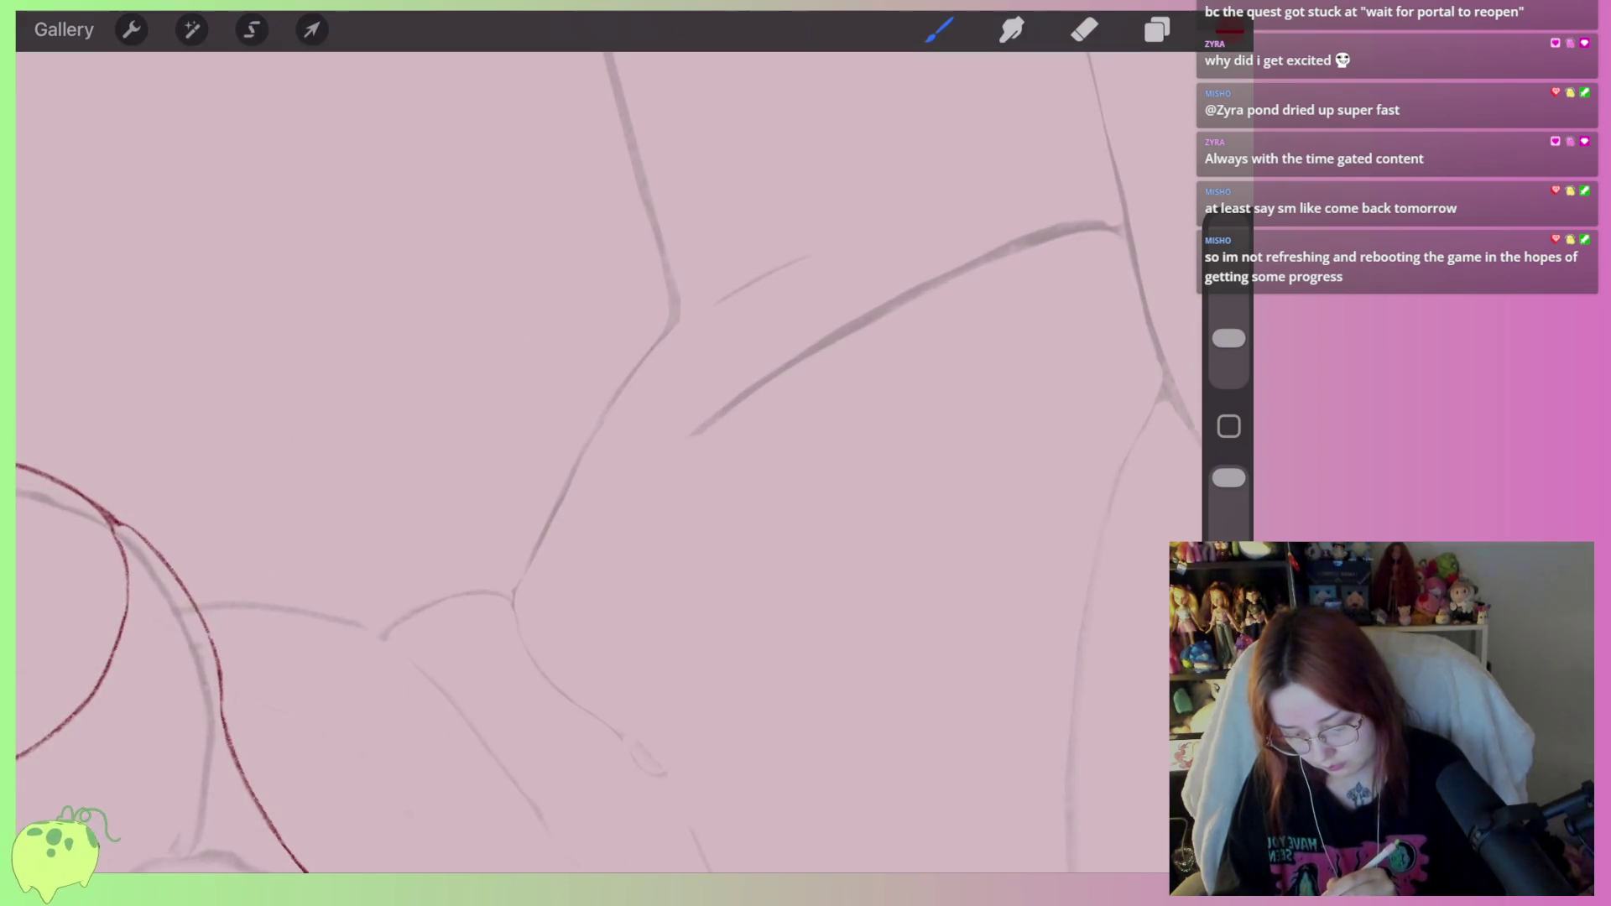
pyautogui.moveTo(550, 521)
pyautogui.mouseDown()
pyautogui.moveTo(739, 395)
pyautogui.moveTo(1066, 235)
pyautogui.moveTo(1127, 225)
pyautogui.mouseUp()
pyautogui.scroll(-3, 588, 462)
pyautogui.moveTo(679, 199); pyautogui.dragTo(569, 646)
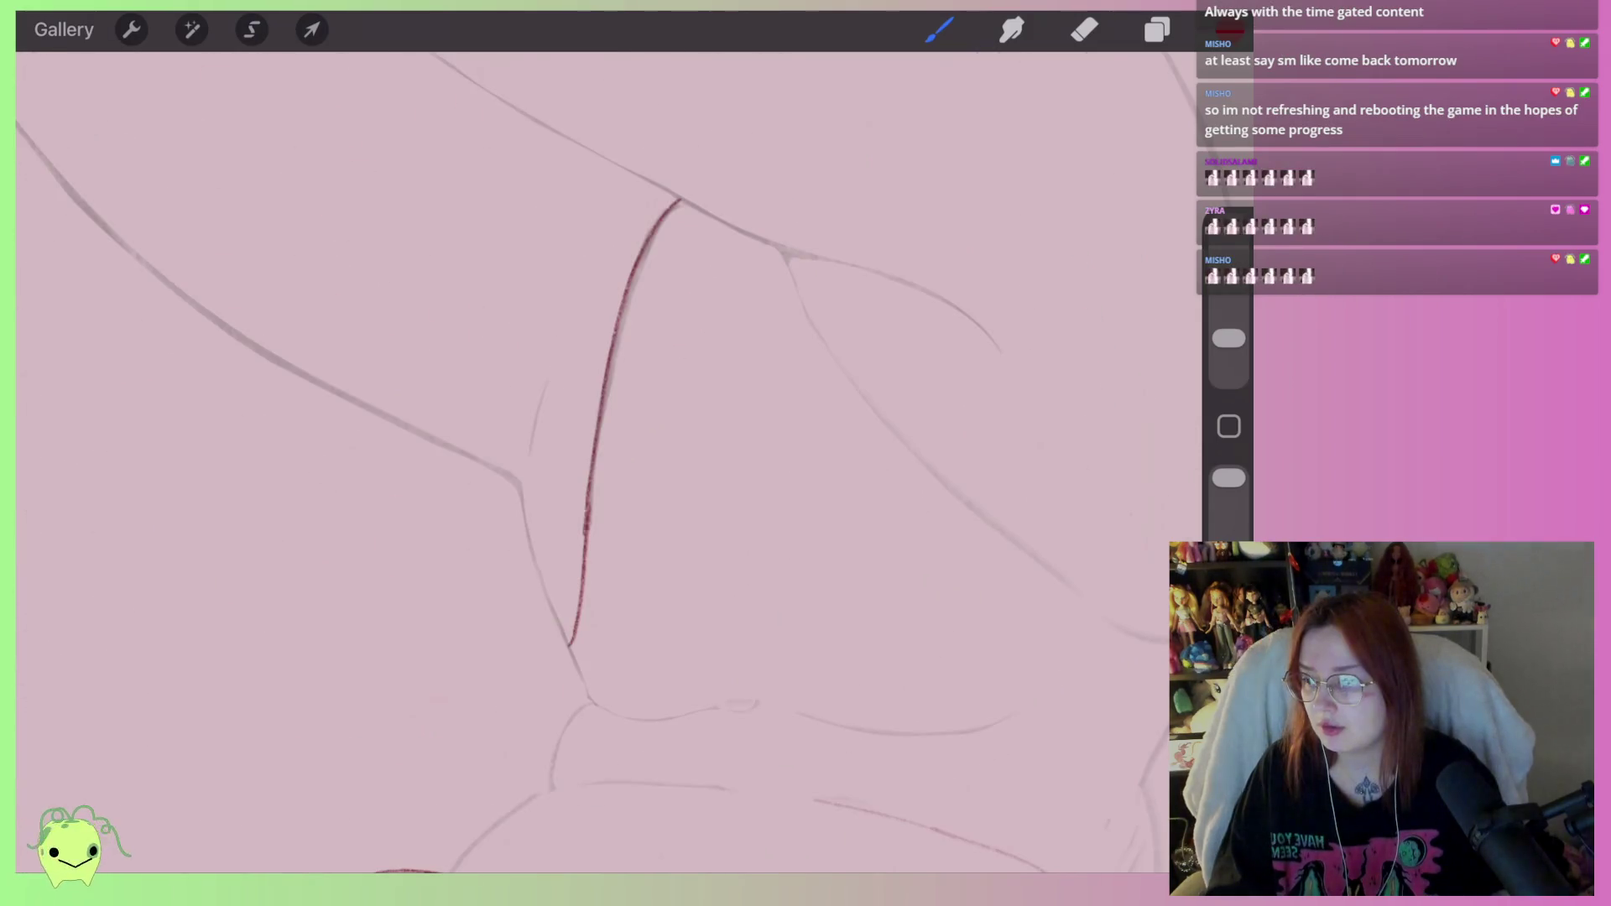